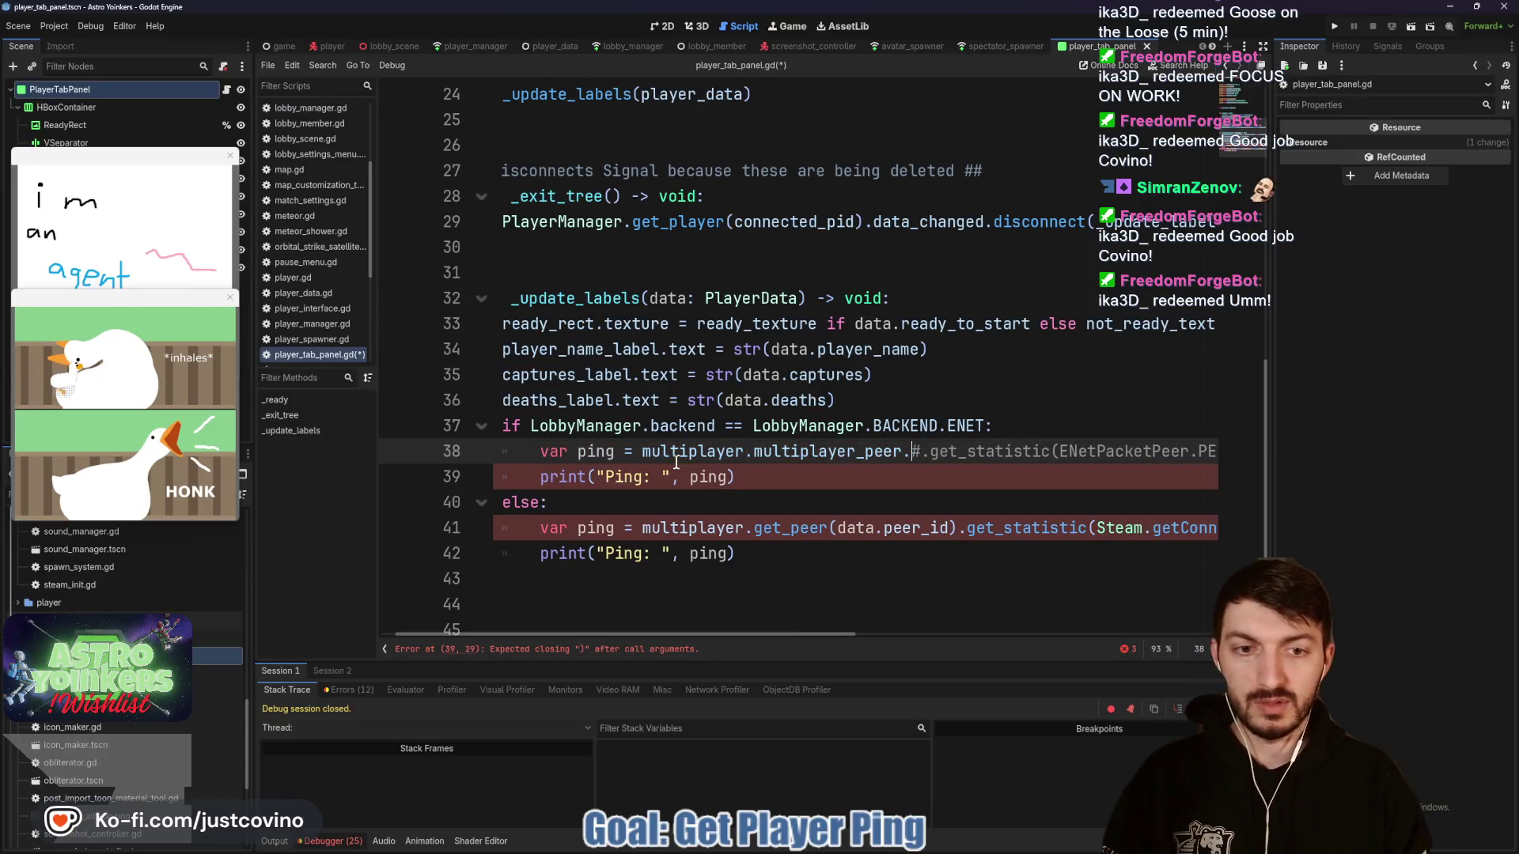
Step: Insert get_packet_peer() after multiplayer_peer on line 38 from the autocomplete suggestions
text(get)
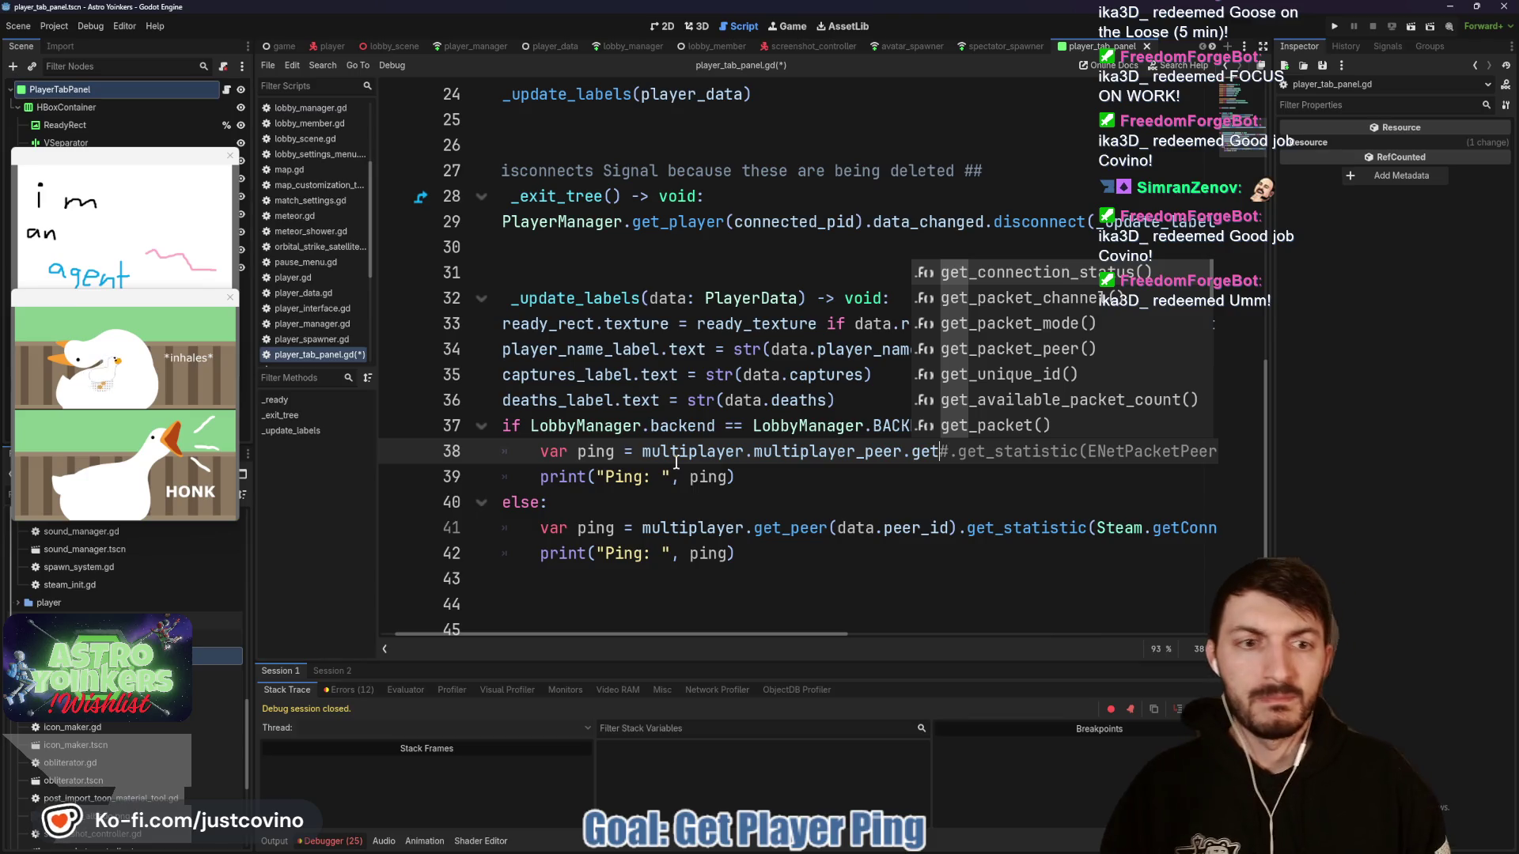
key(Down)
key(Down)
key(Down)
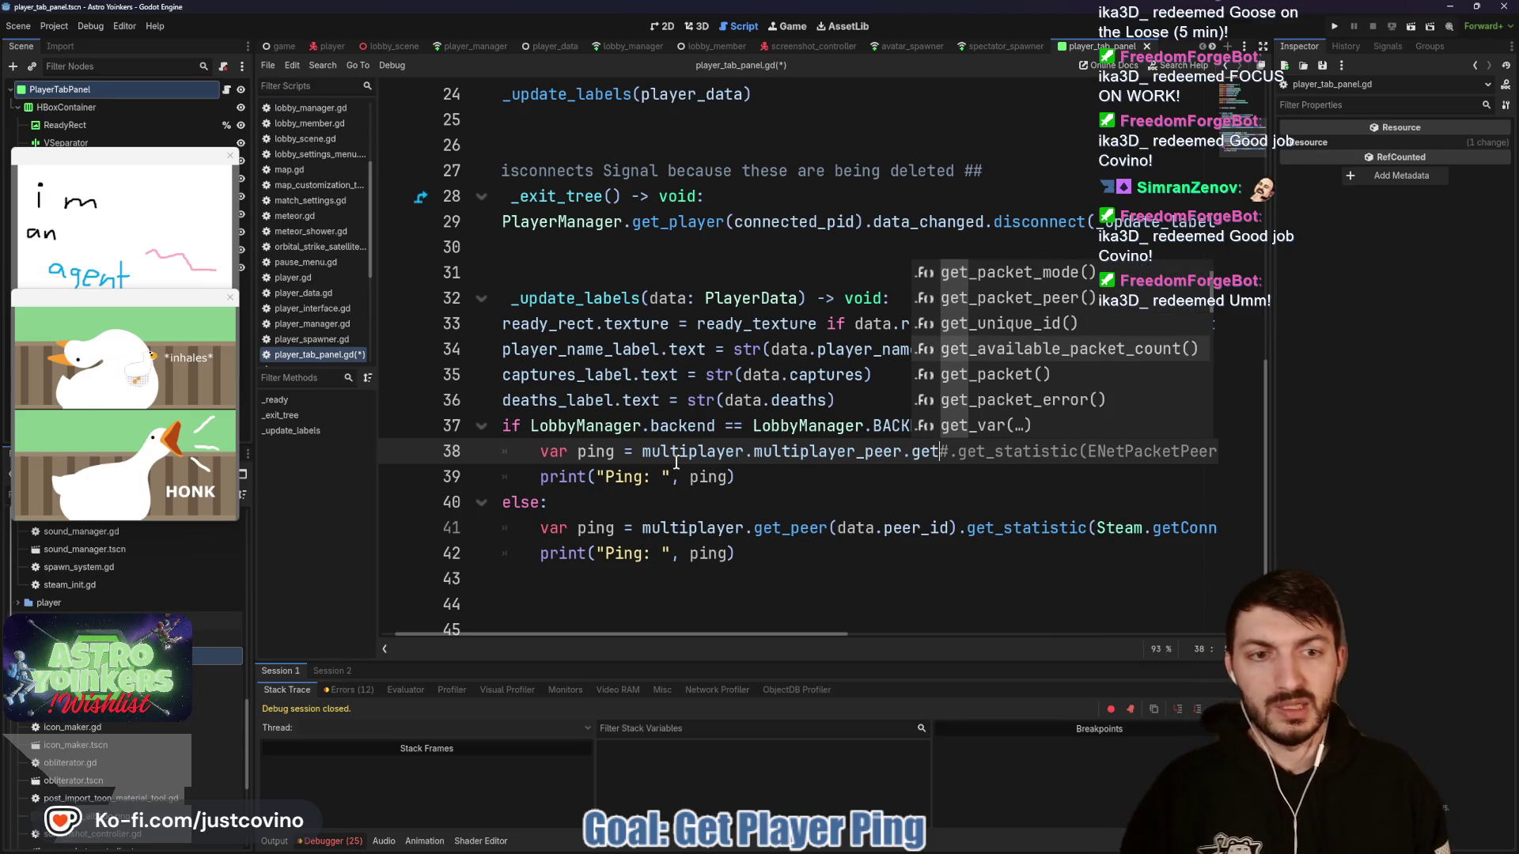
key(Down)
key(Down)
key(Down)
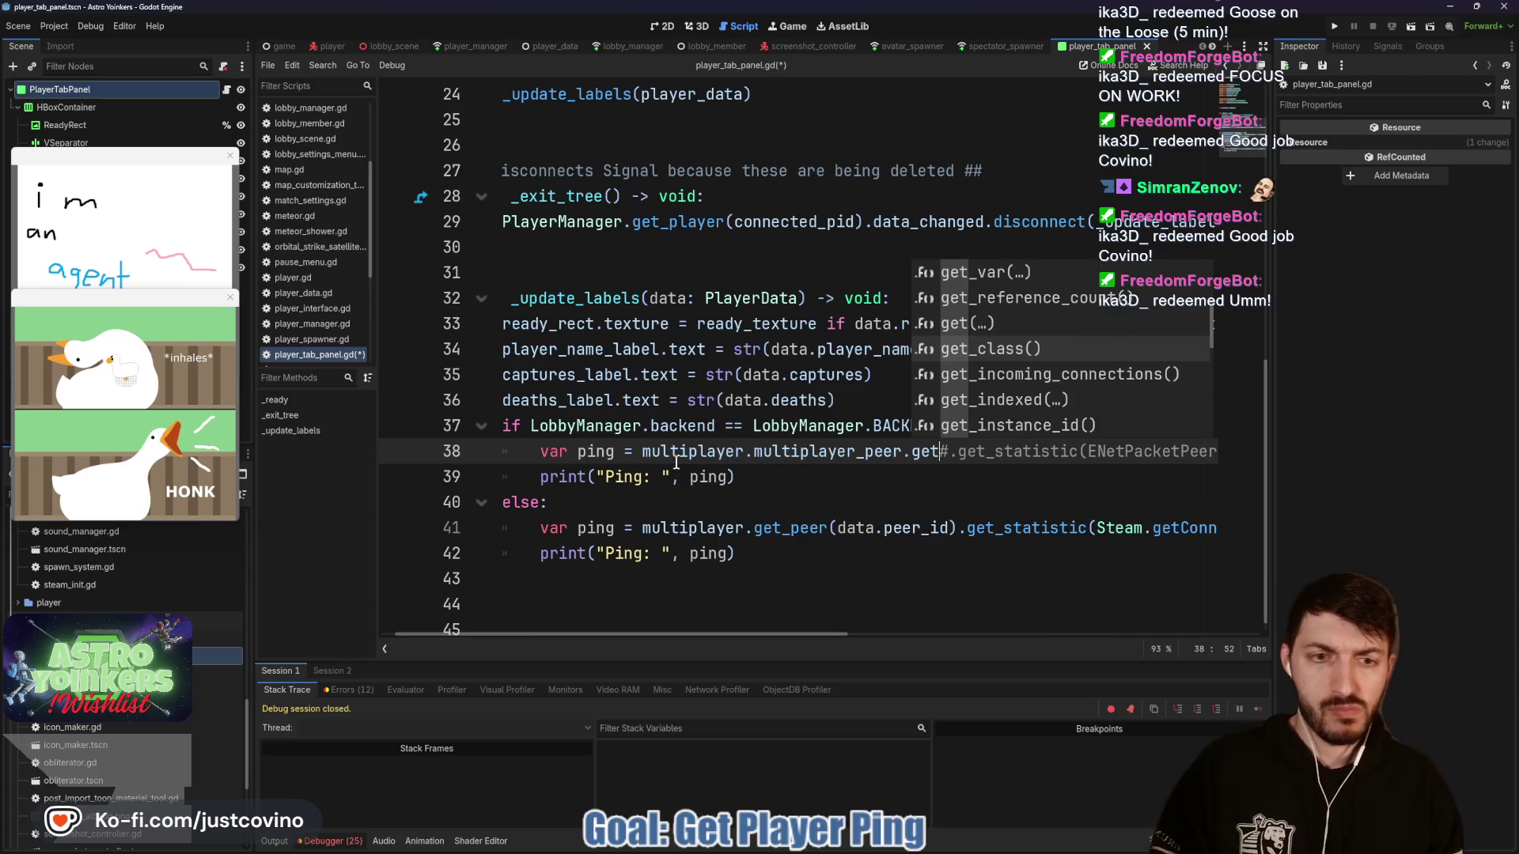
key(Down)
key(Down)
key(Down)
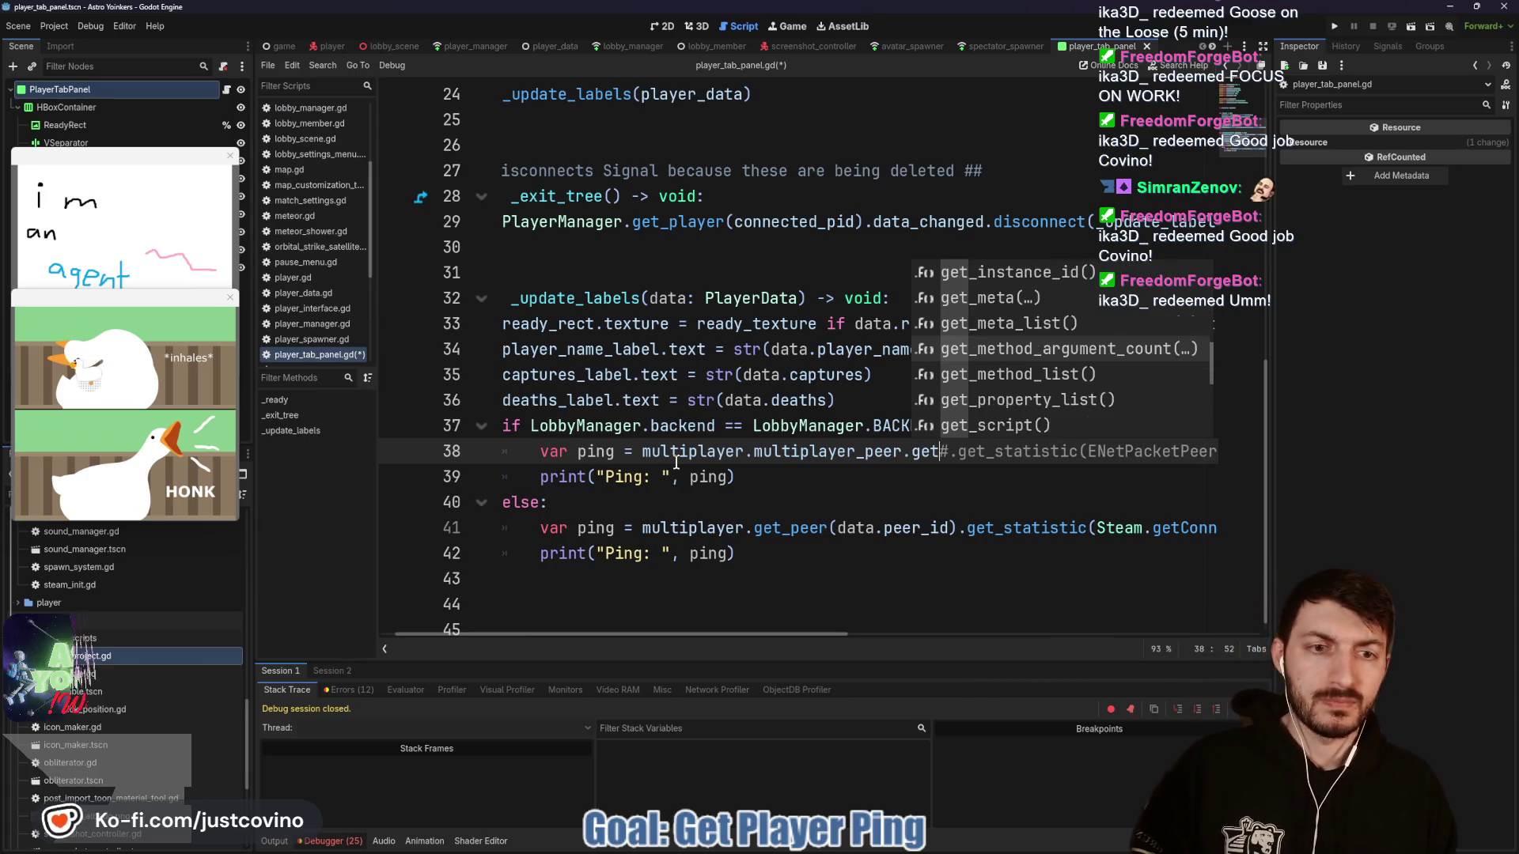
key(Down)
key(Down)
key(Down)
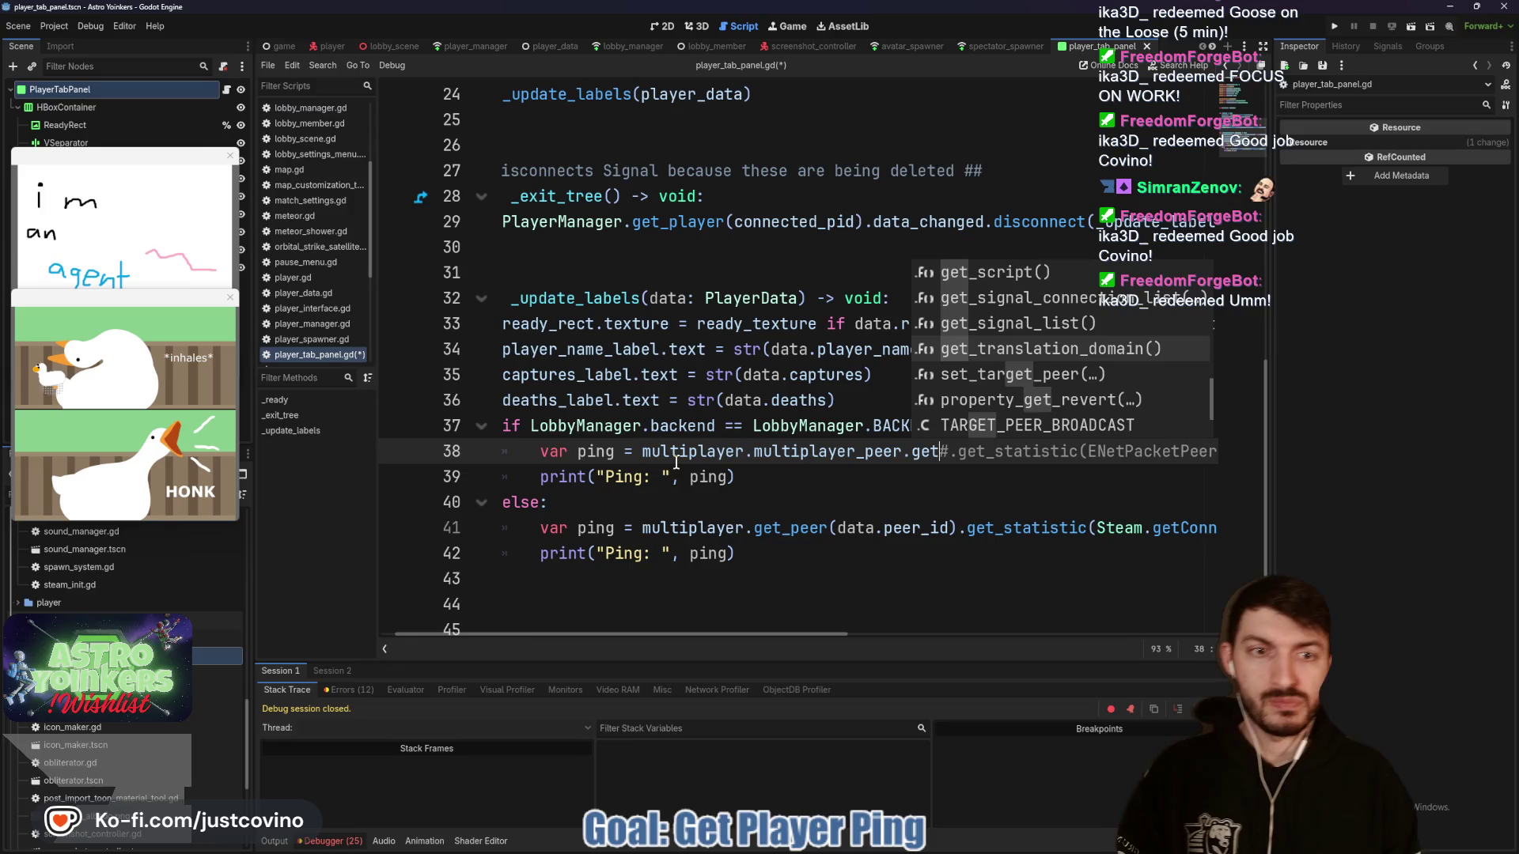
key(Down)
key(Down)
key(Down)
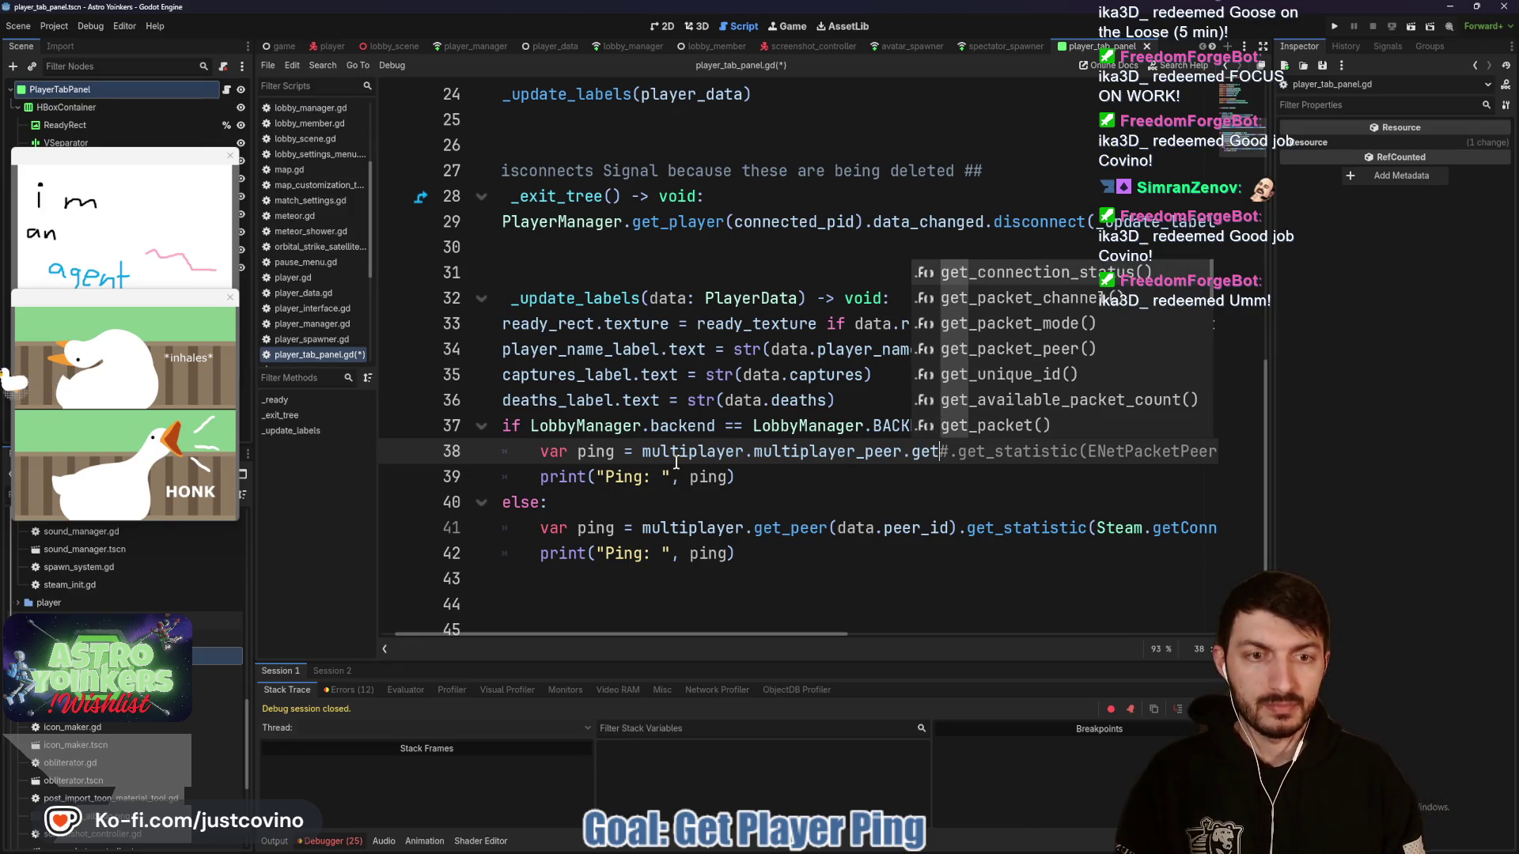
key(Down)
key(Down)
key(Down)
key(Return)
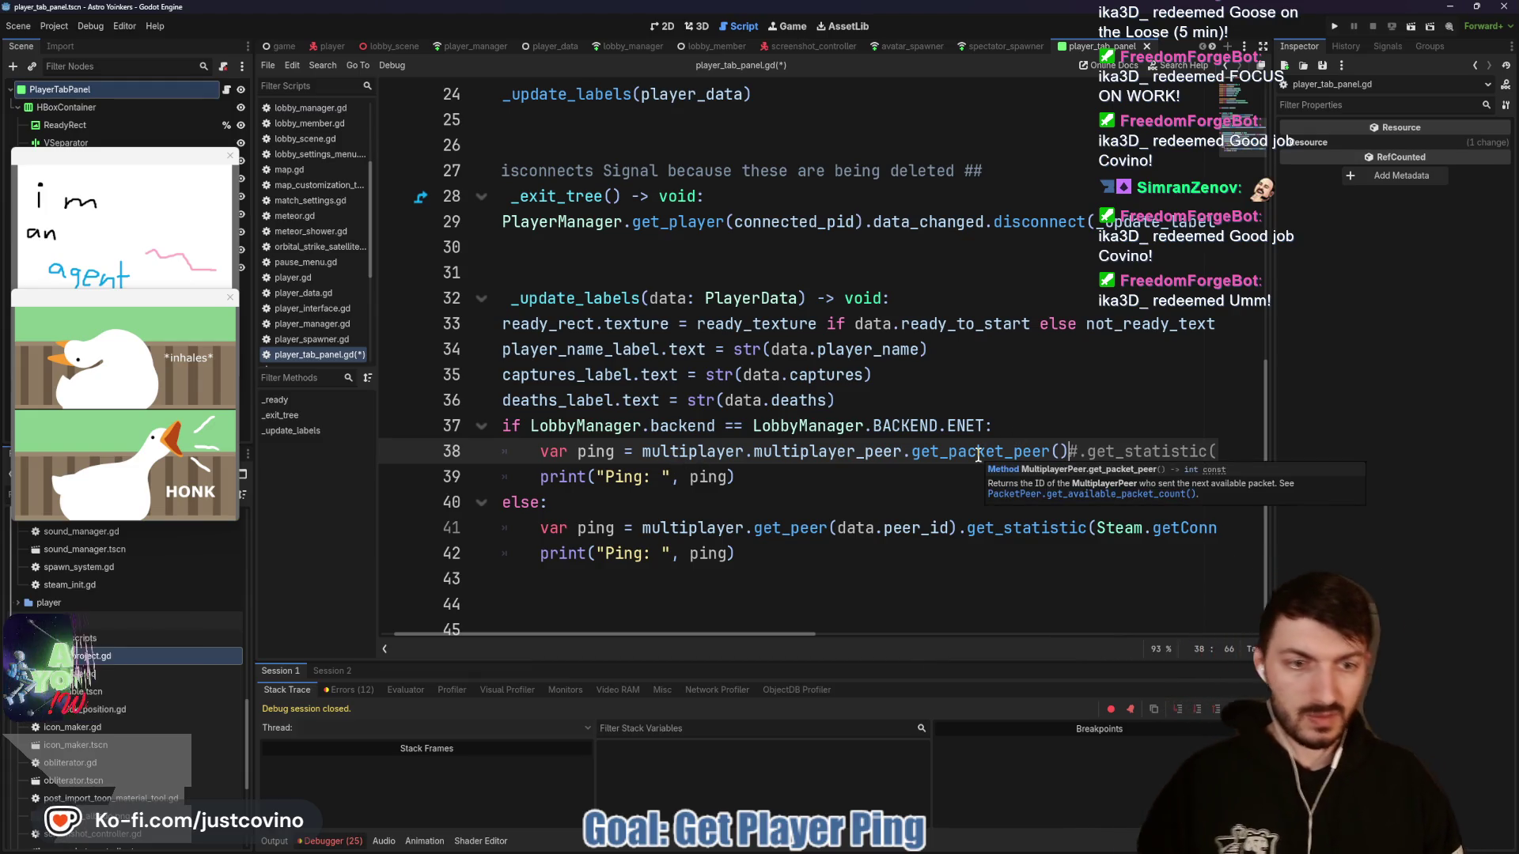
Step: Remove get_packet_peer() and the multiplayer.multiplayer_peer. prefix, leaving 'var ping =' empty
key(BackSpace)
key(BackSpace)
key(BackSpace)
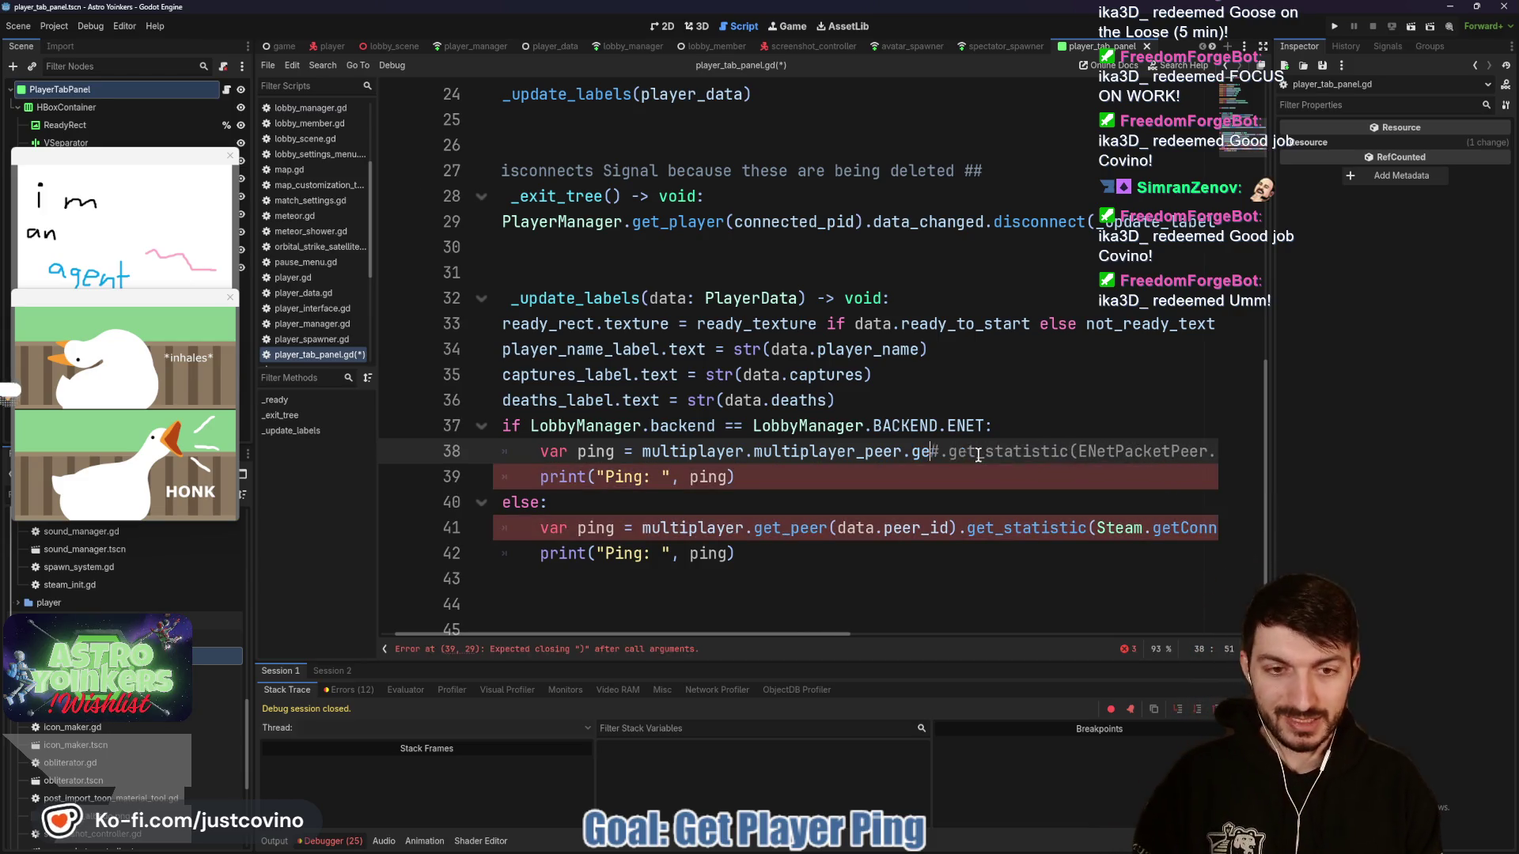
key(BackSpace)
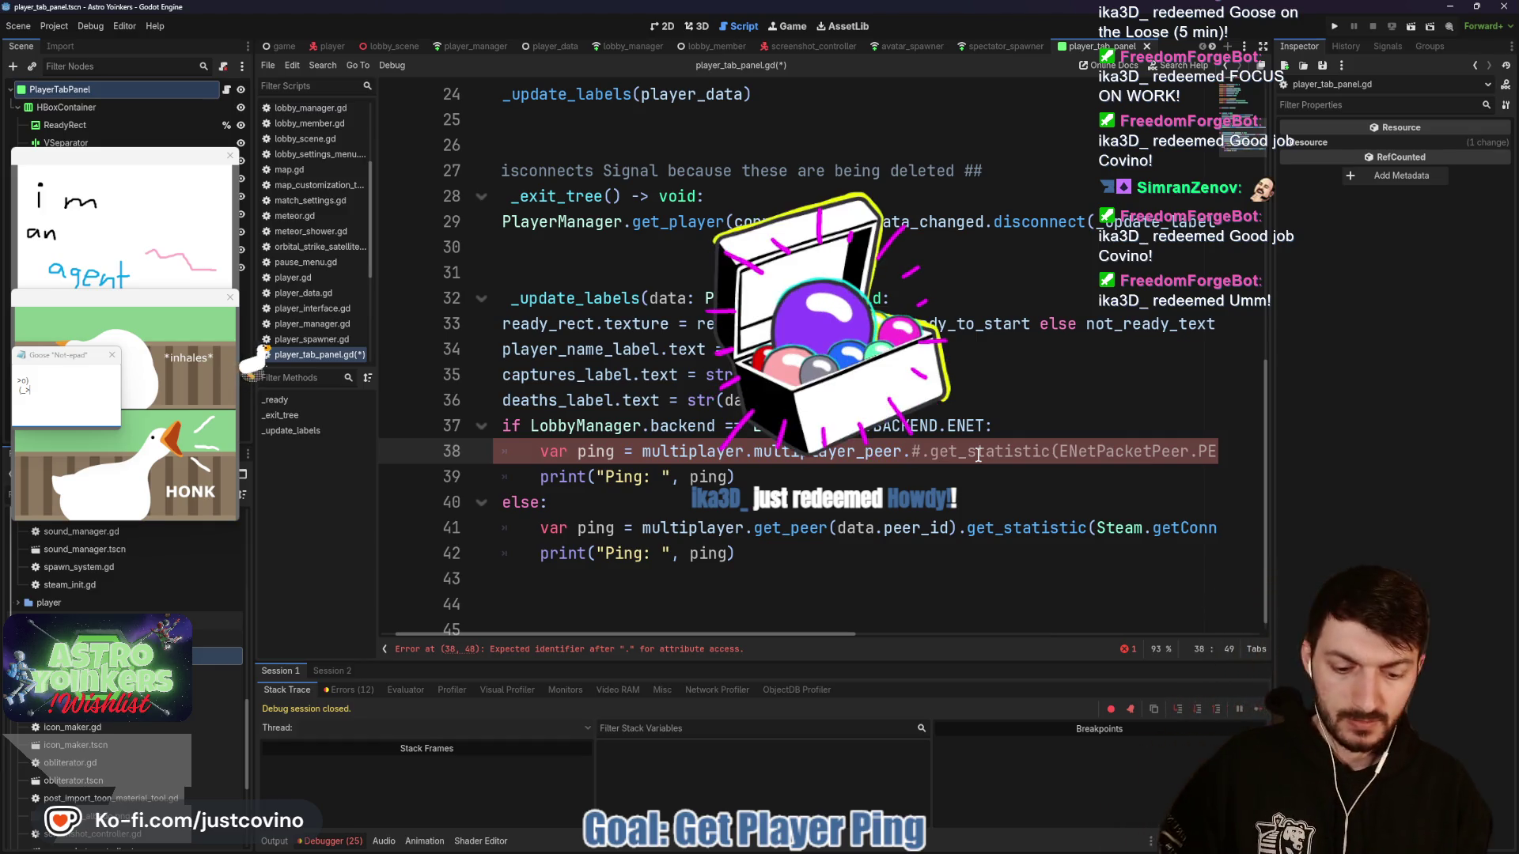
key(BackSpace)
key(BackSpace)
key(BackSpace)
key(BackSpace)
key(BackSpace)
key(BackSpace)
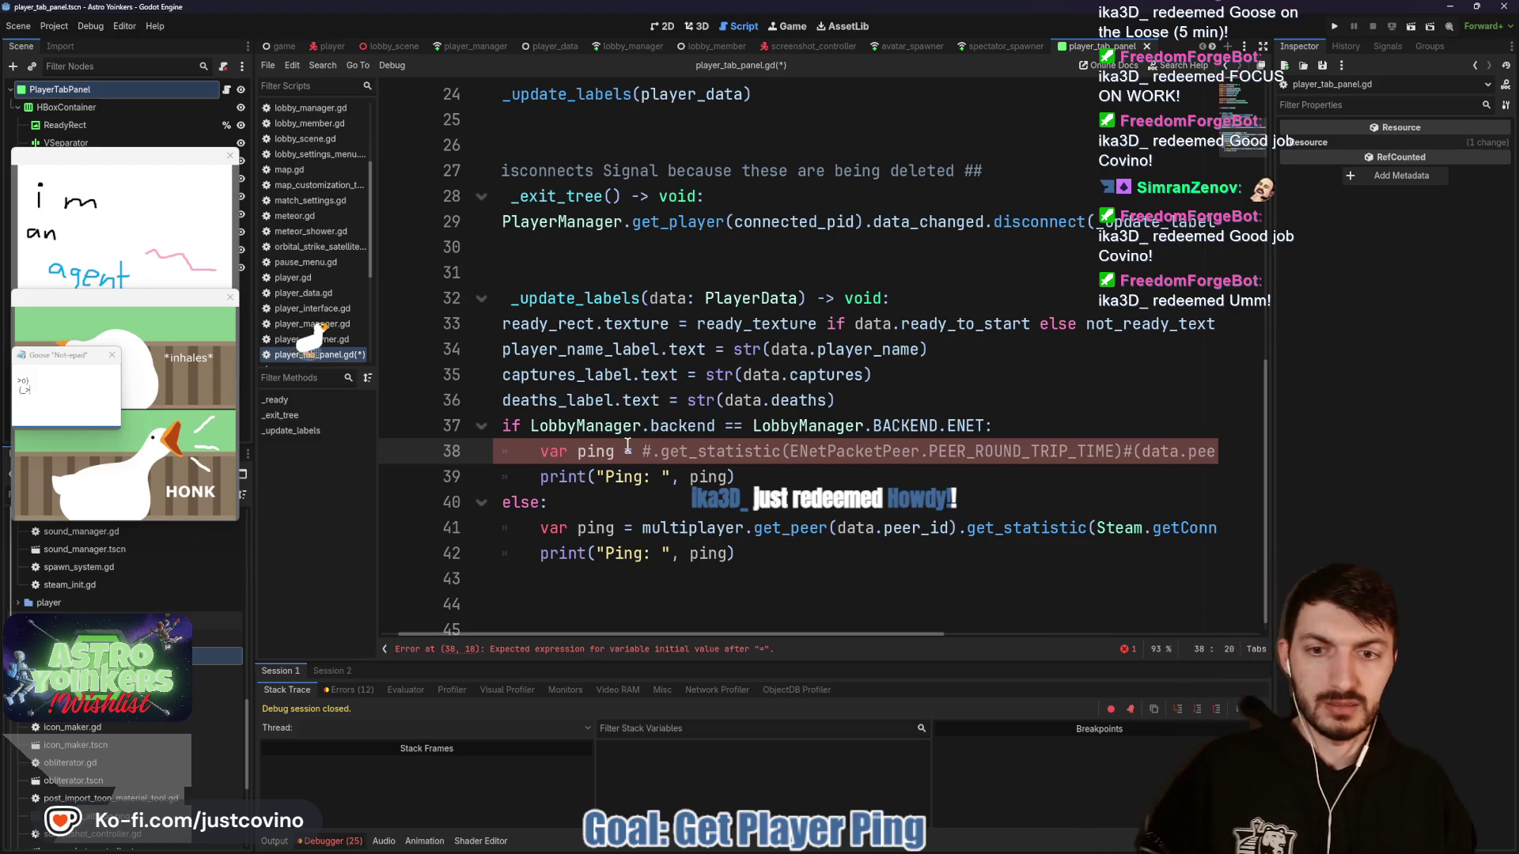
Step: Delete the trailing commented peer_id get_statistic call on line 38 and adjust its spacing
drag(633, 451, 1239, 450)
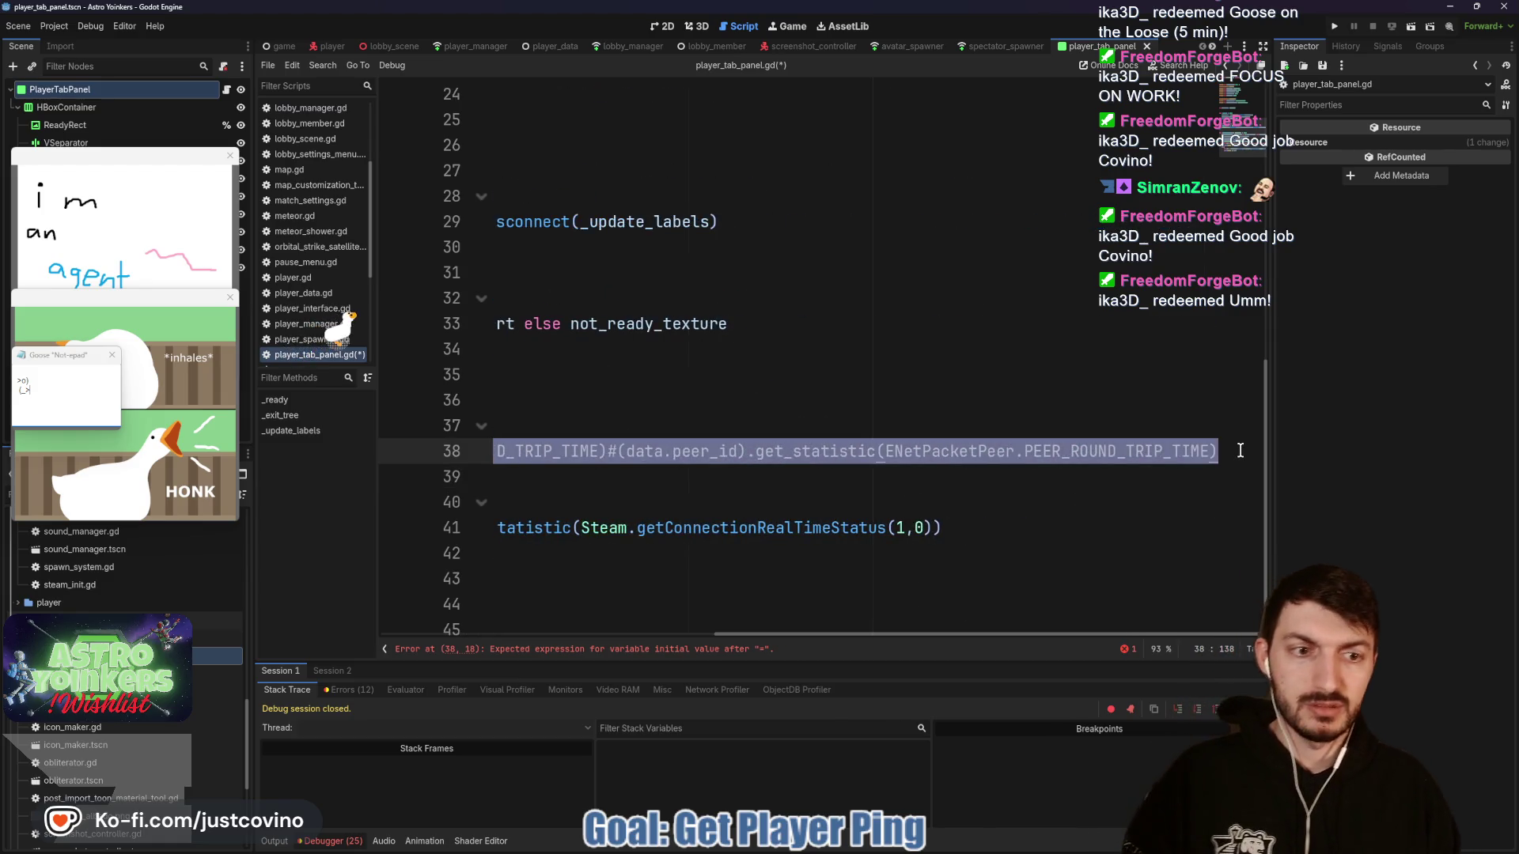
click(744, 453)
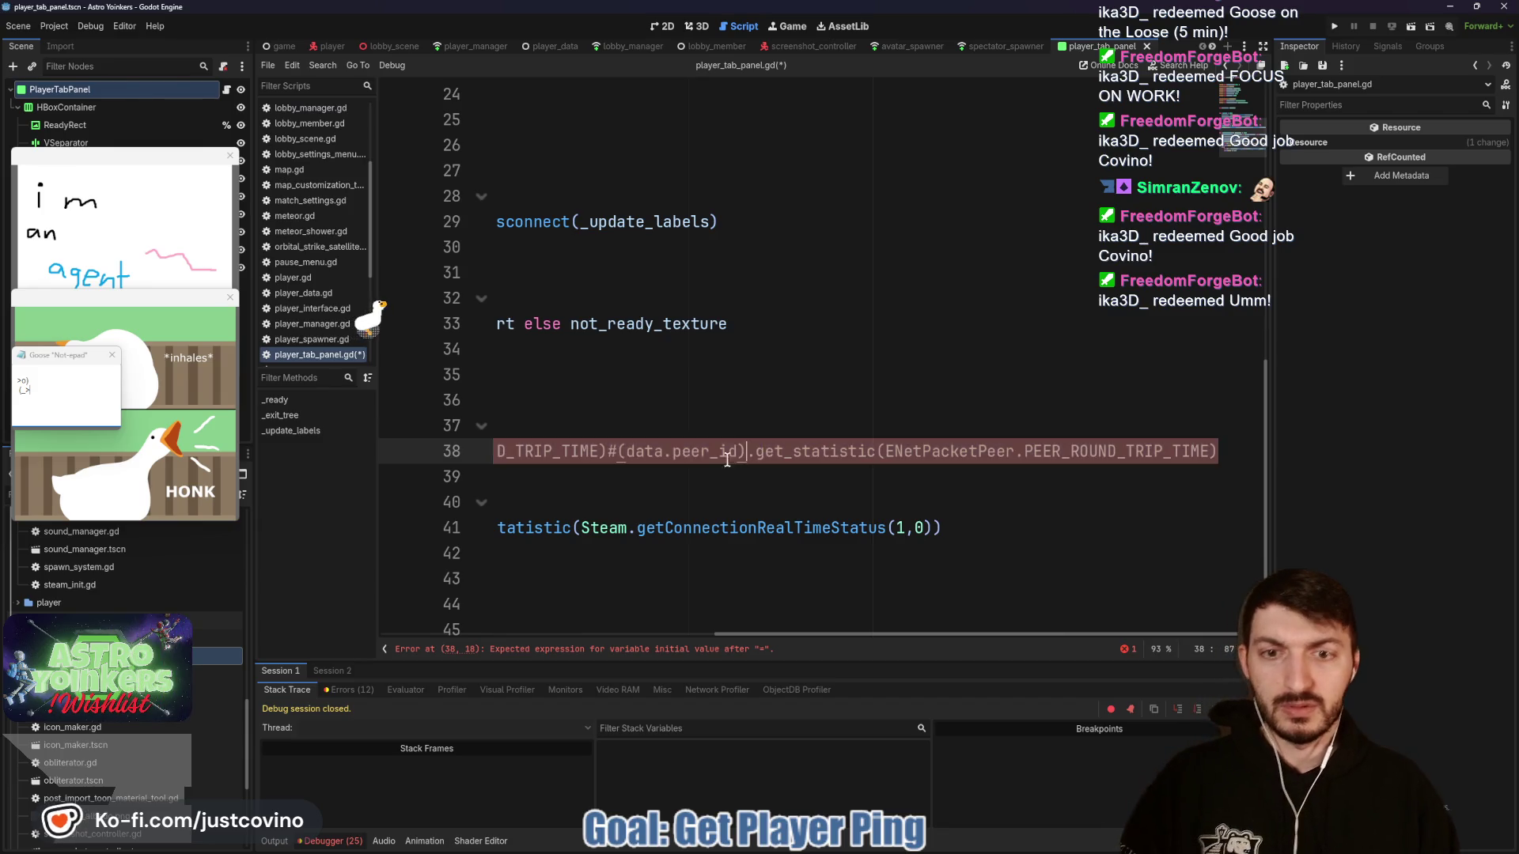
drag(613, 450, 1231, 445)
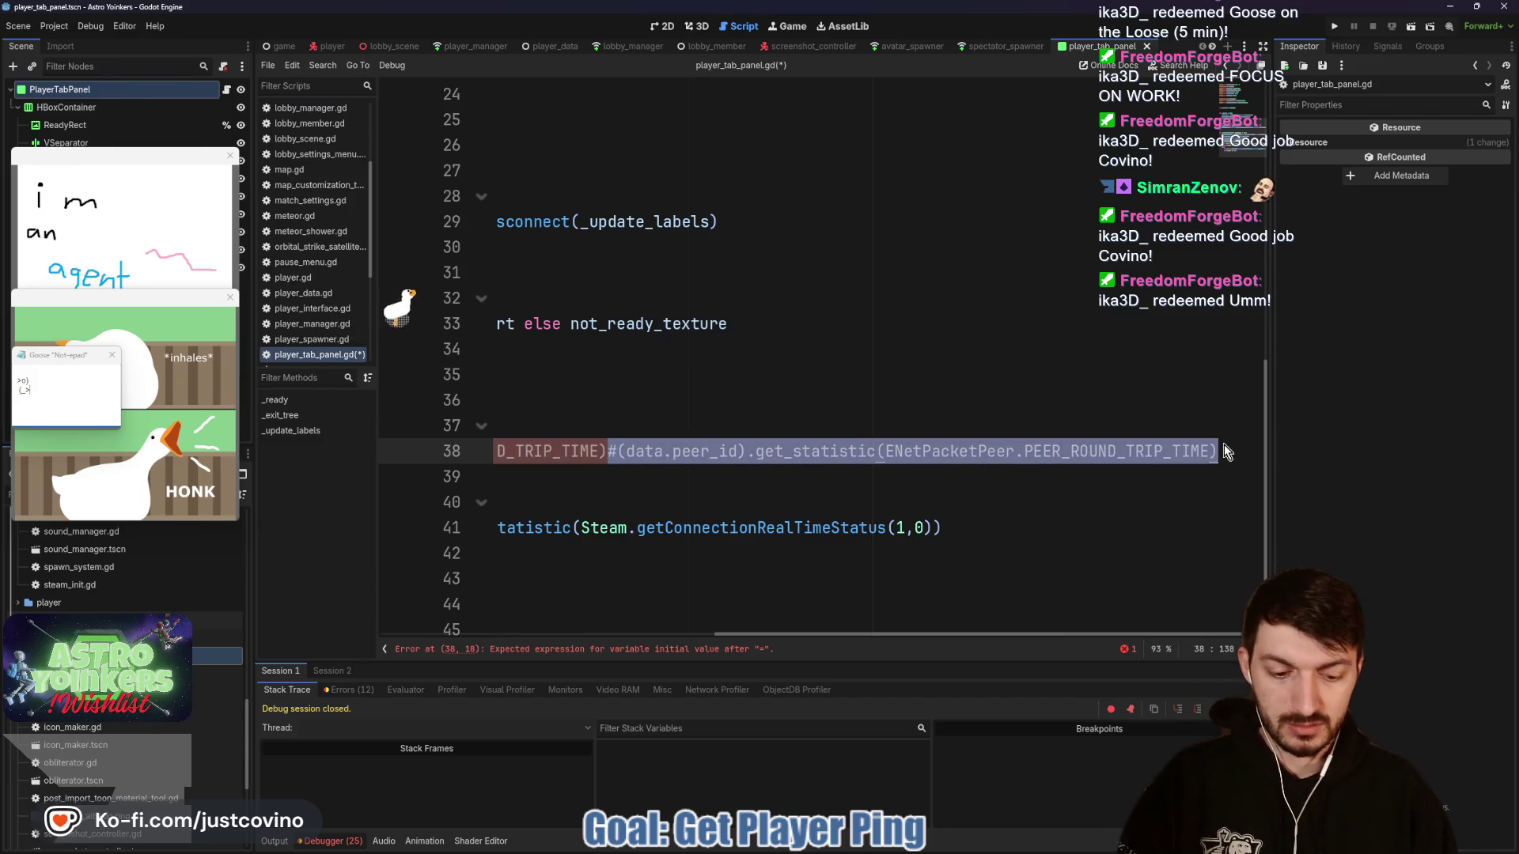
key(Delete)
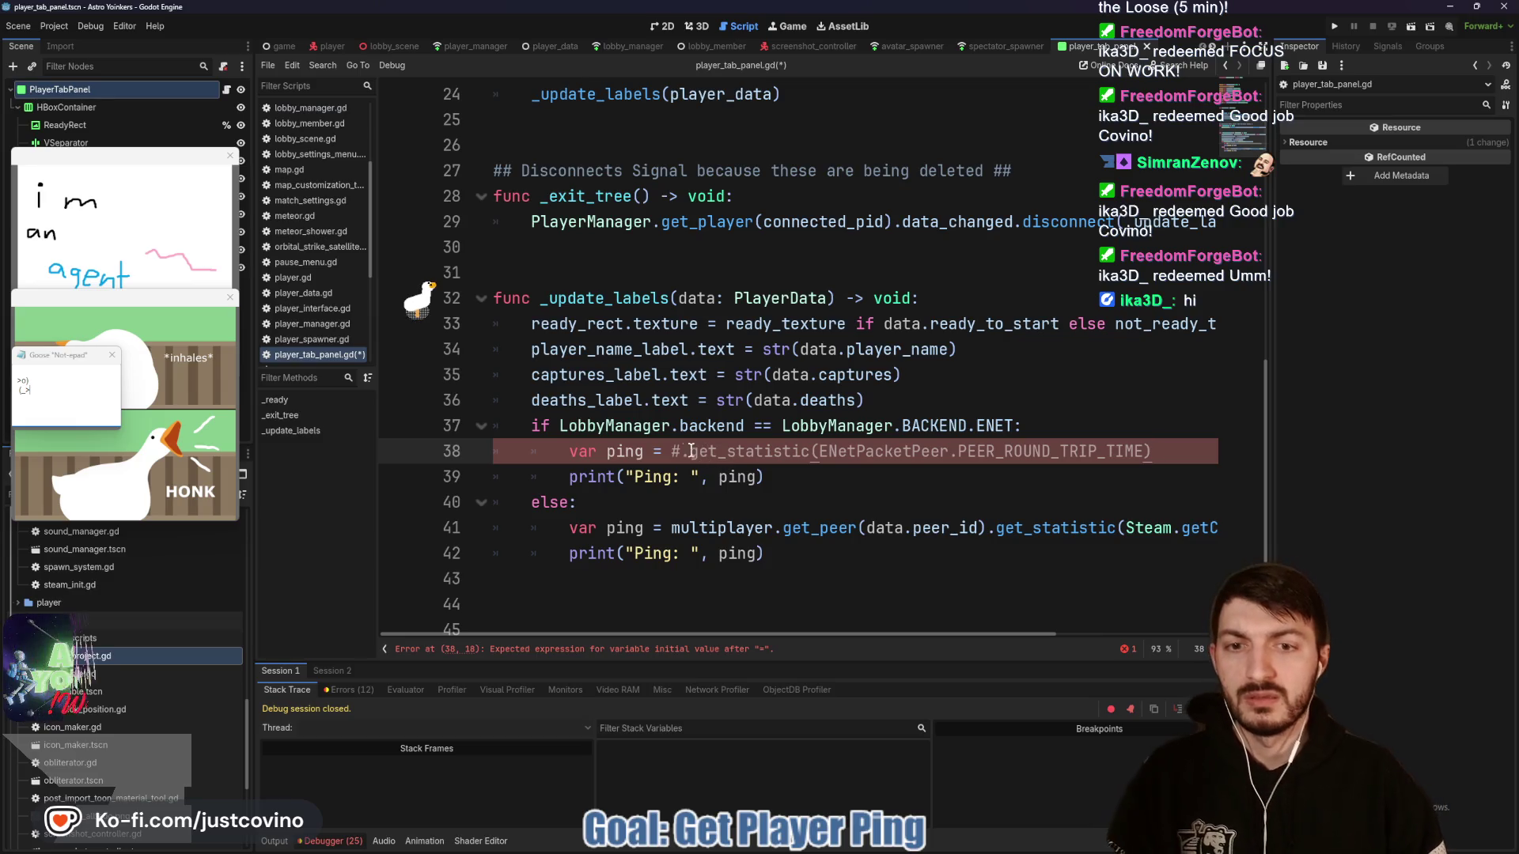
key(Tab)
key(Tab)
key(Tab)
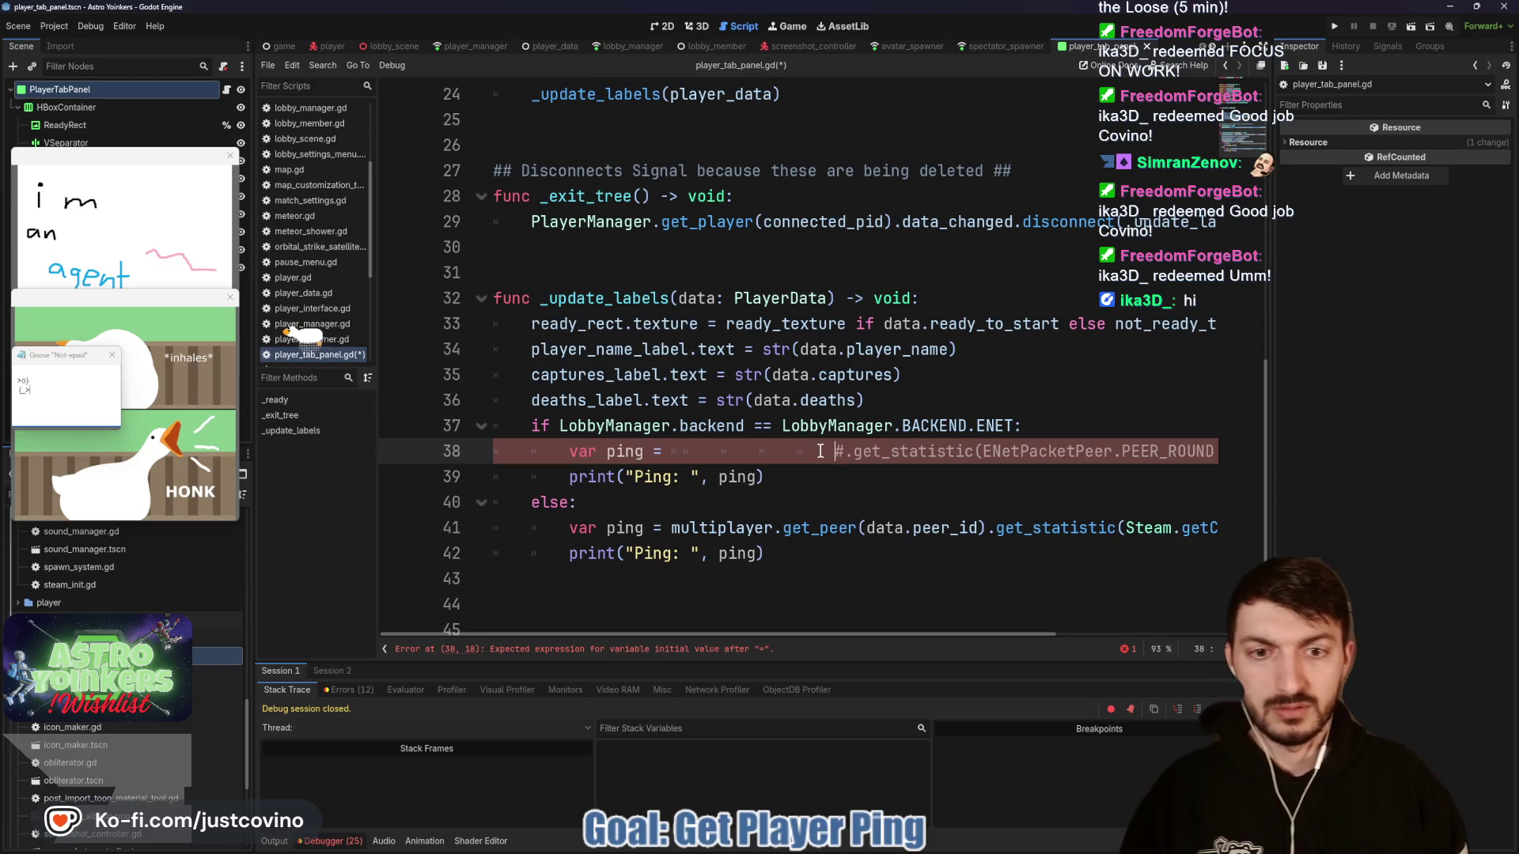
key(BackSpace)
key(BackSpace)
key(BackSpace)
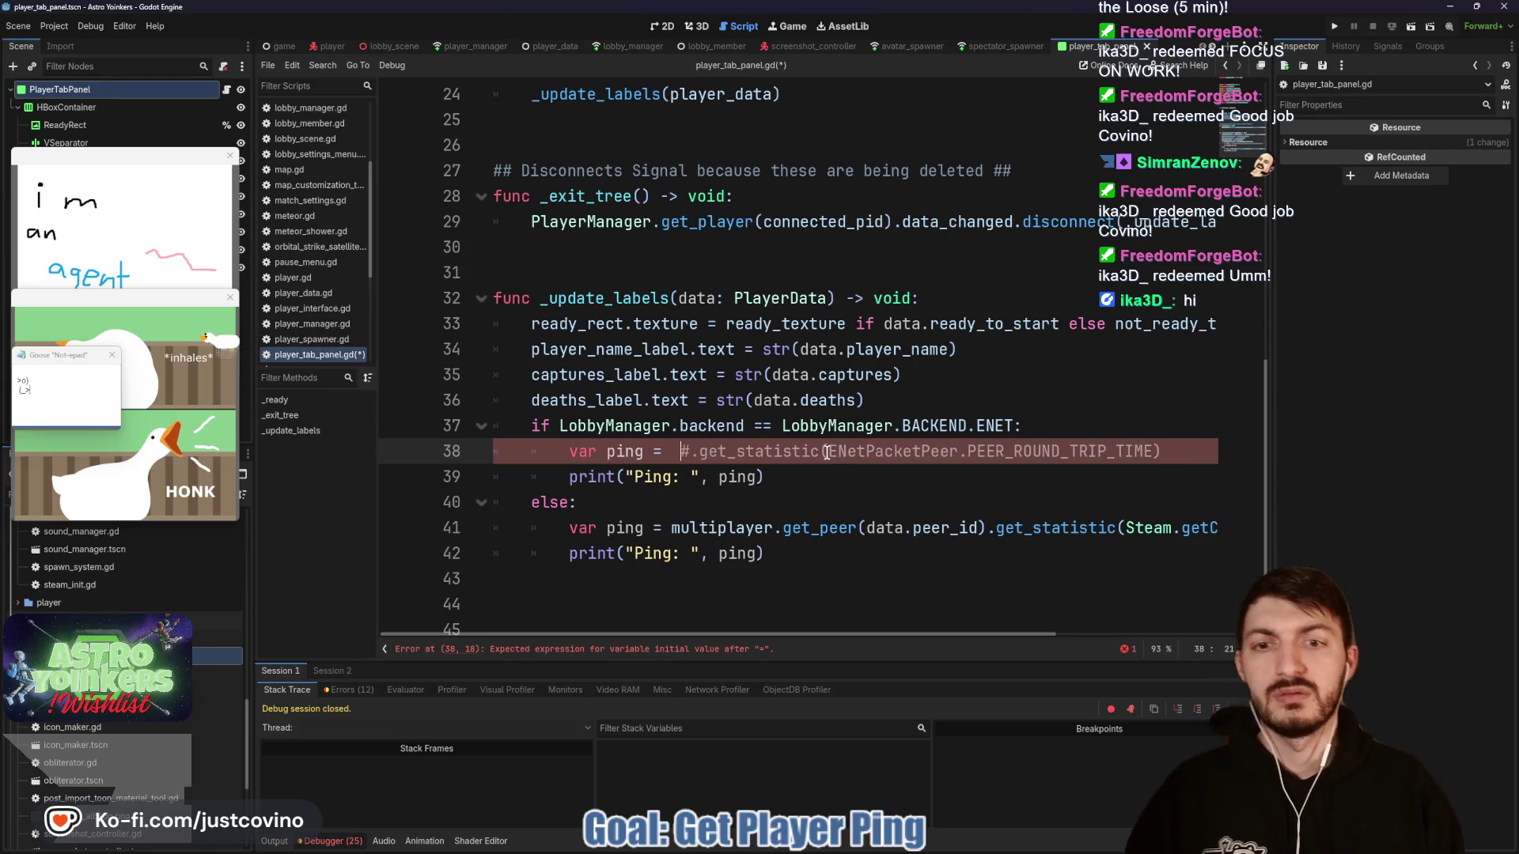
key(Tab)
key(Tab)
key(Tab)
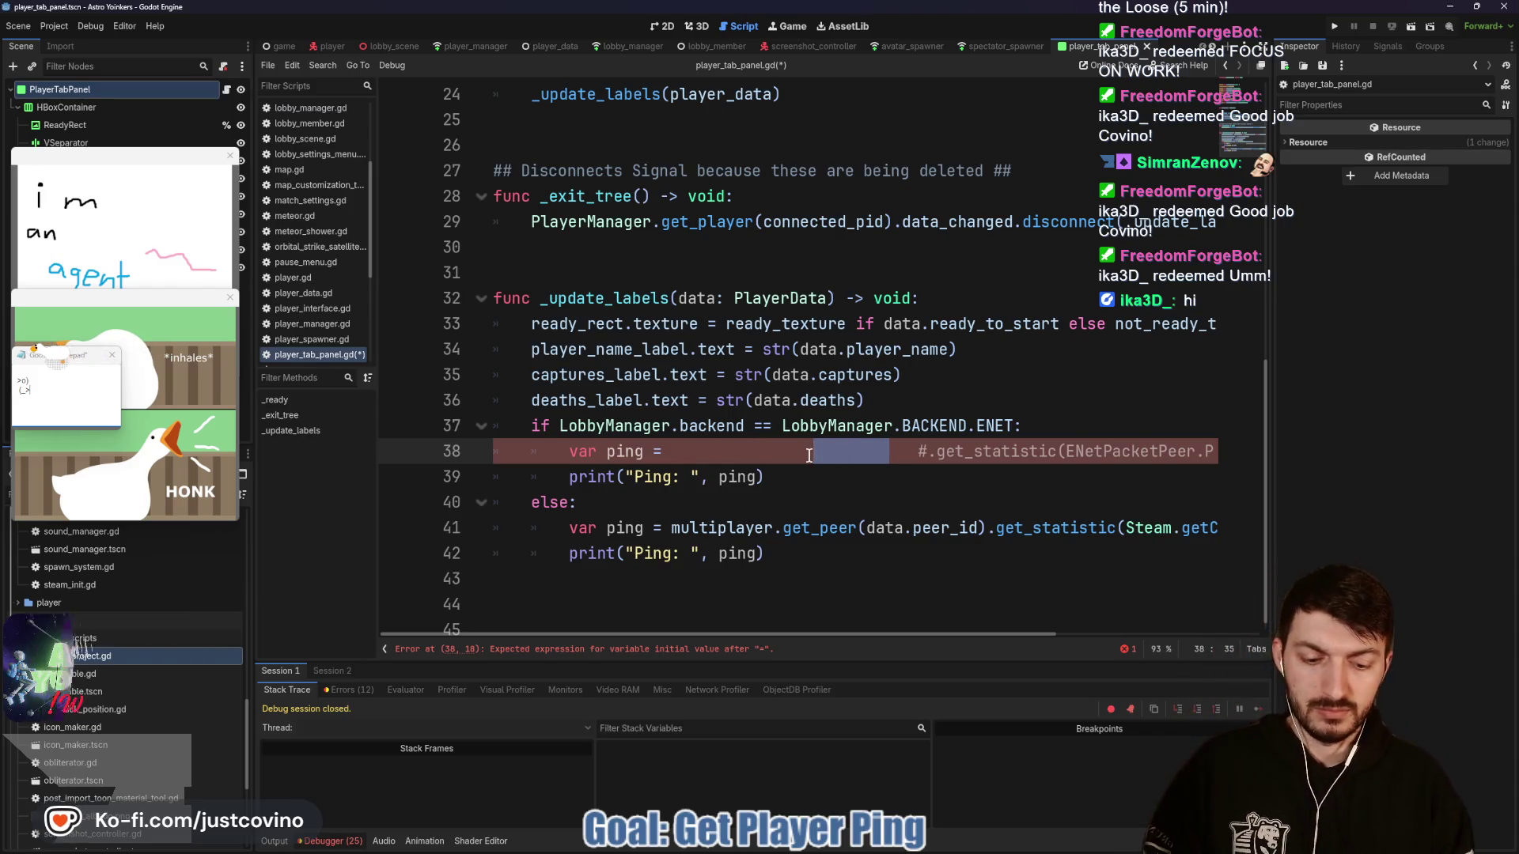
key(BackSpace)
key(BackSpace)
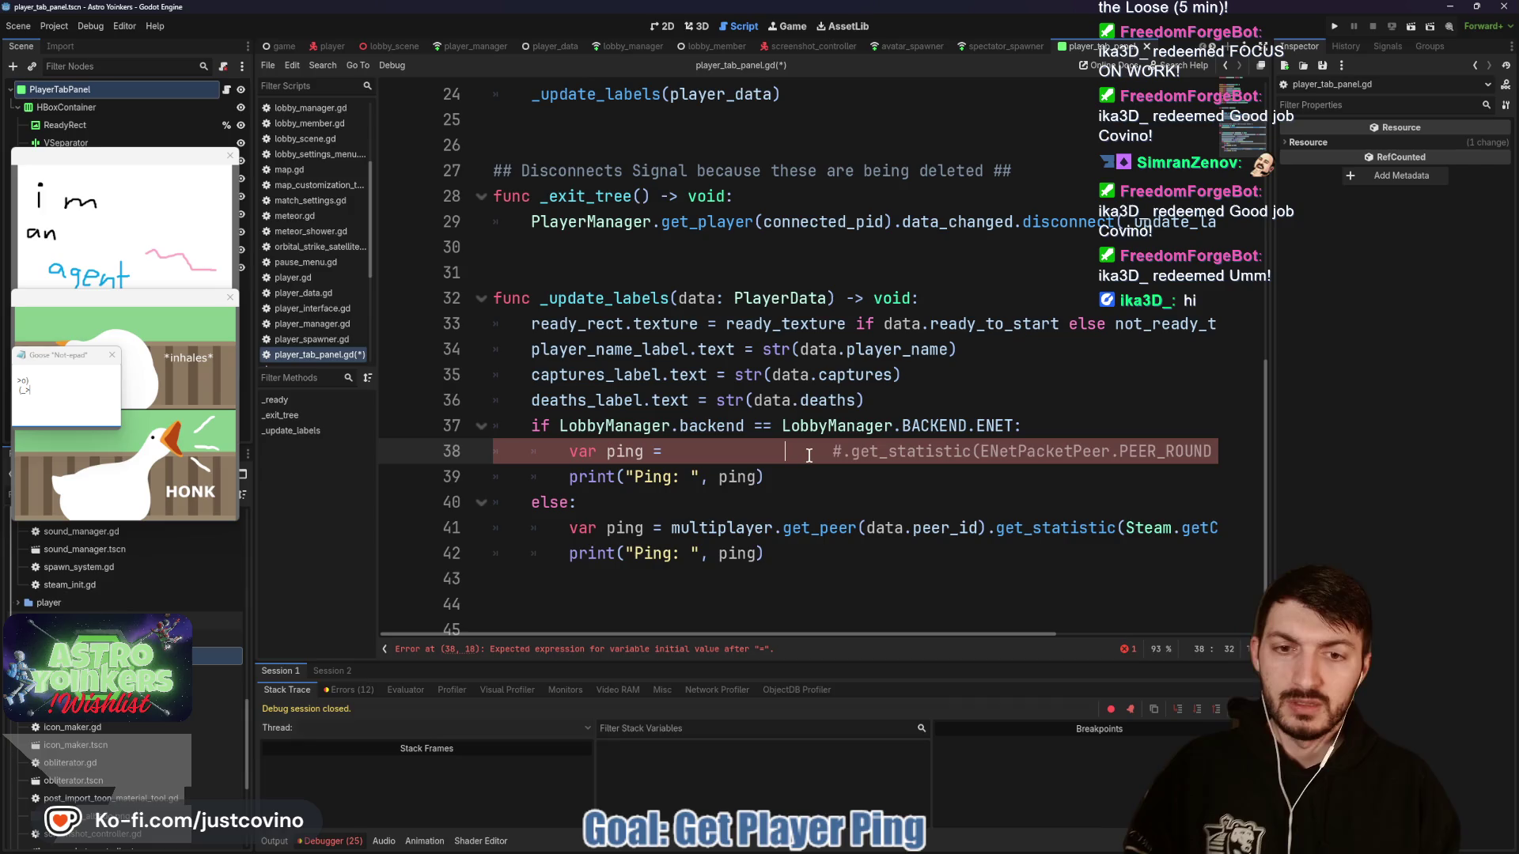
key(BackSpace)
key(BackSpace)
key(BackSpace)
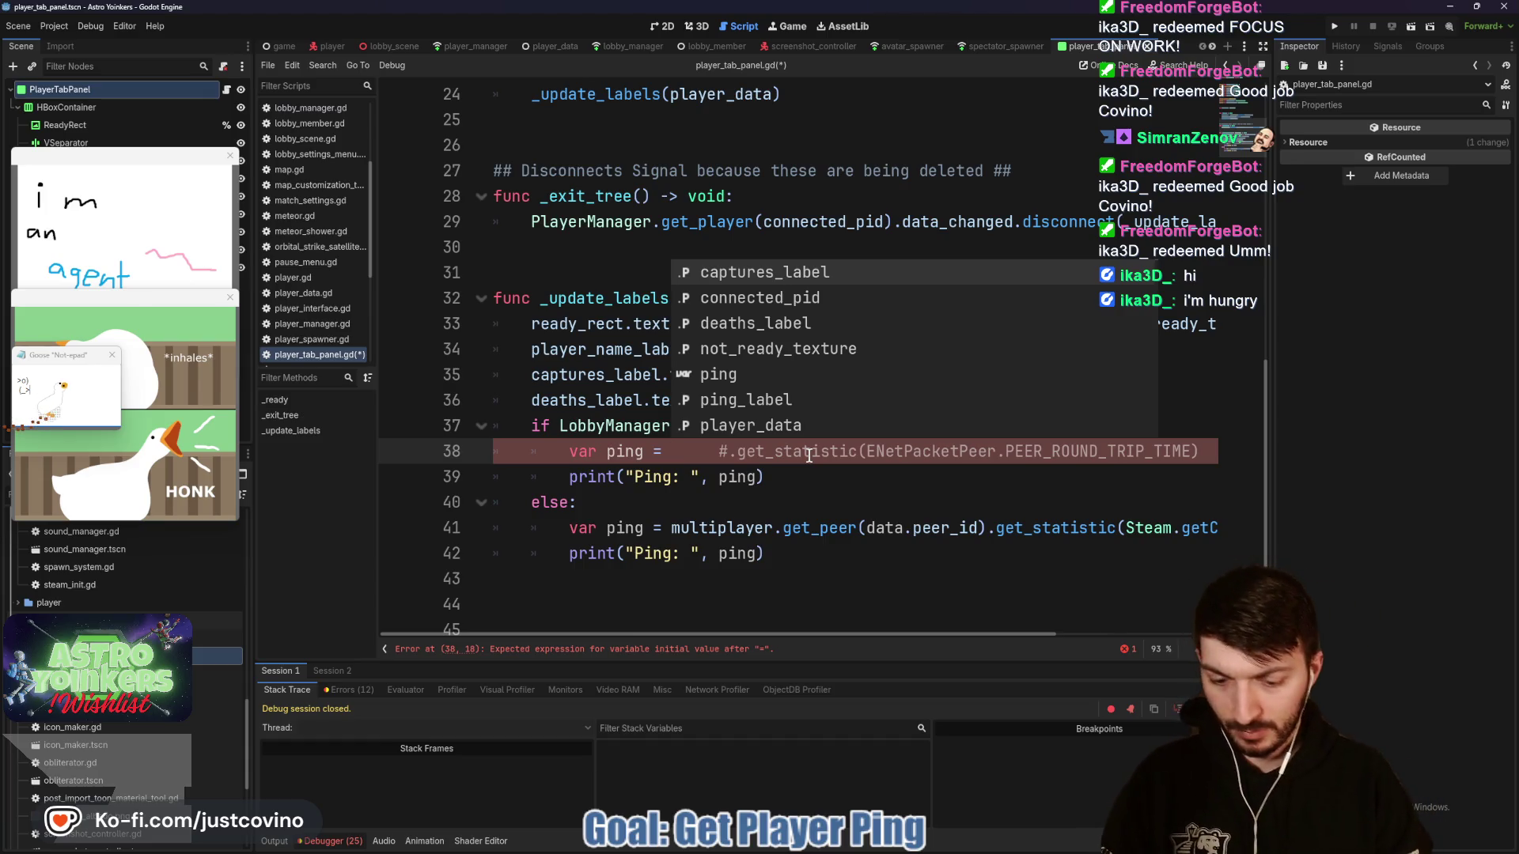
Step: Try typing multiplayer.get, remove it again, and save player_tab_panel.gd
text(multiplayer)
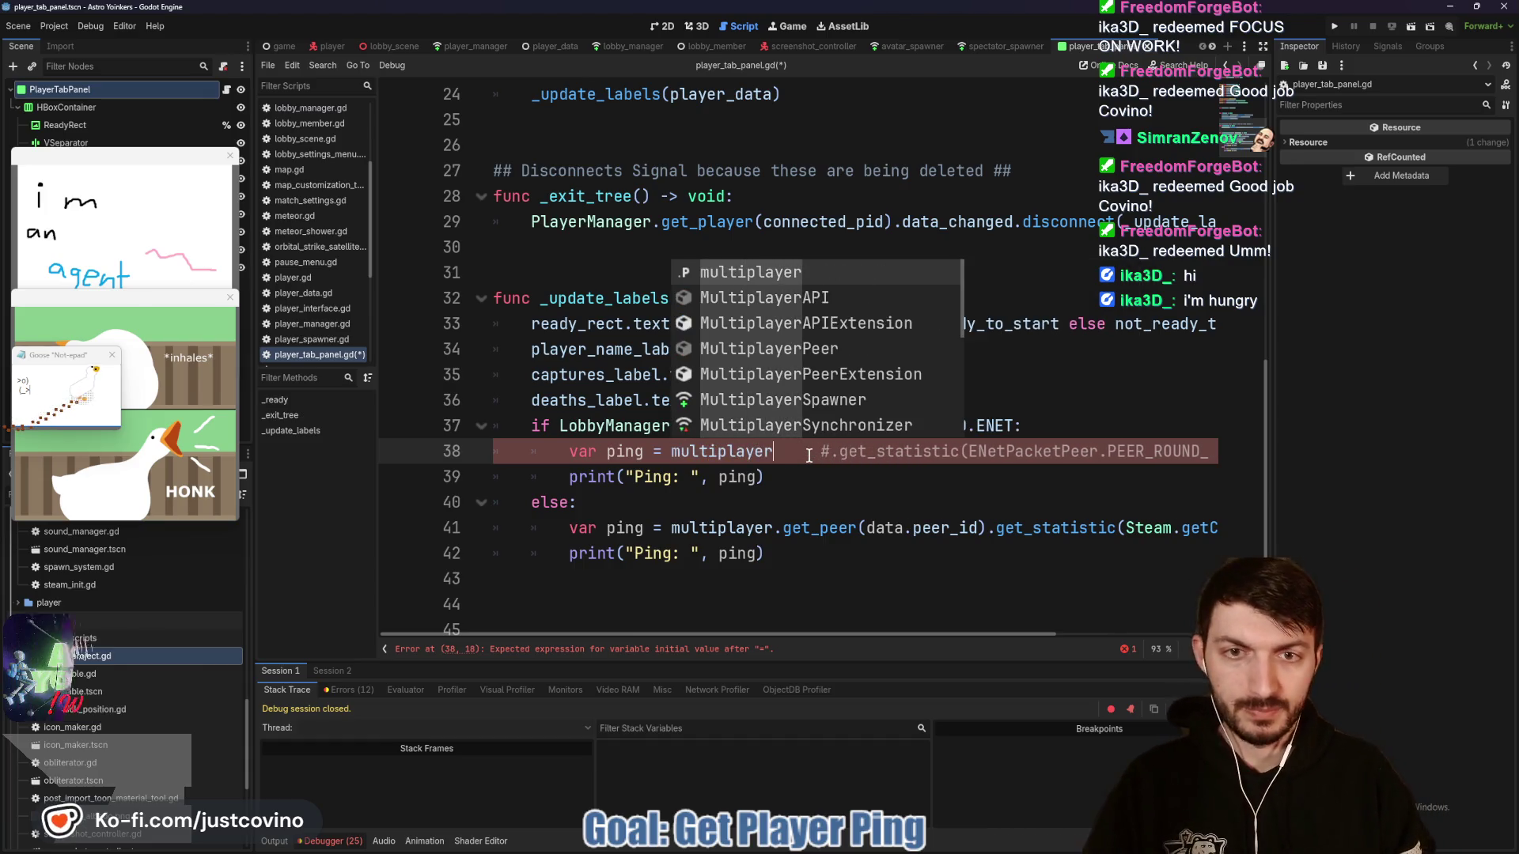
text(.)
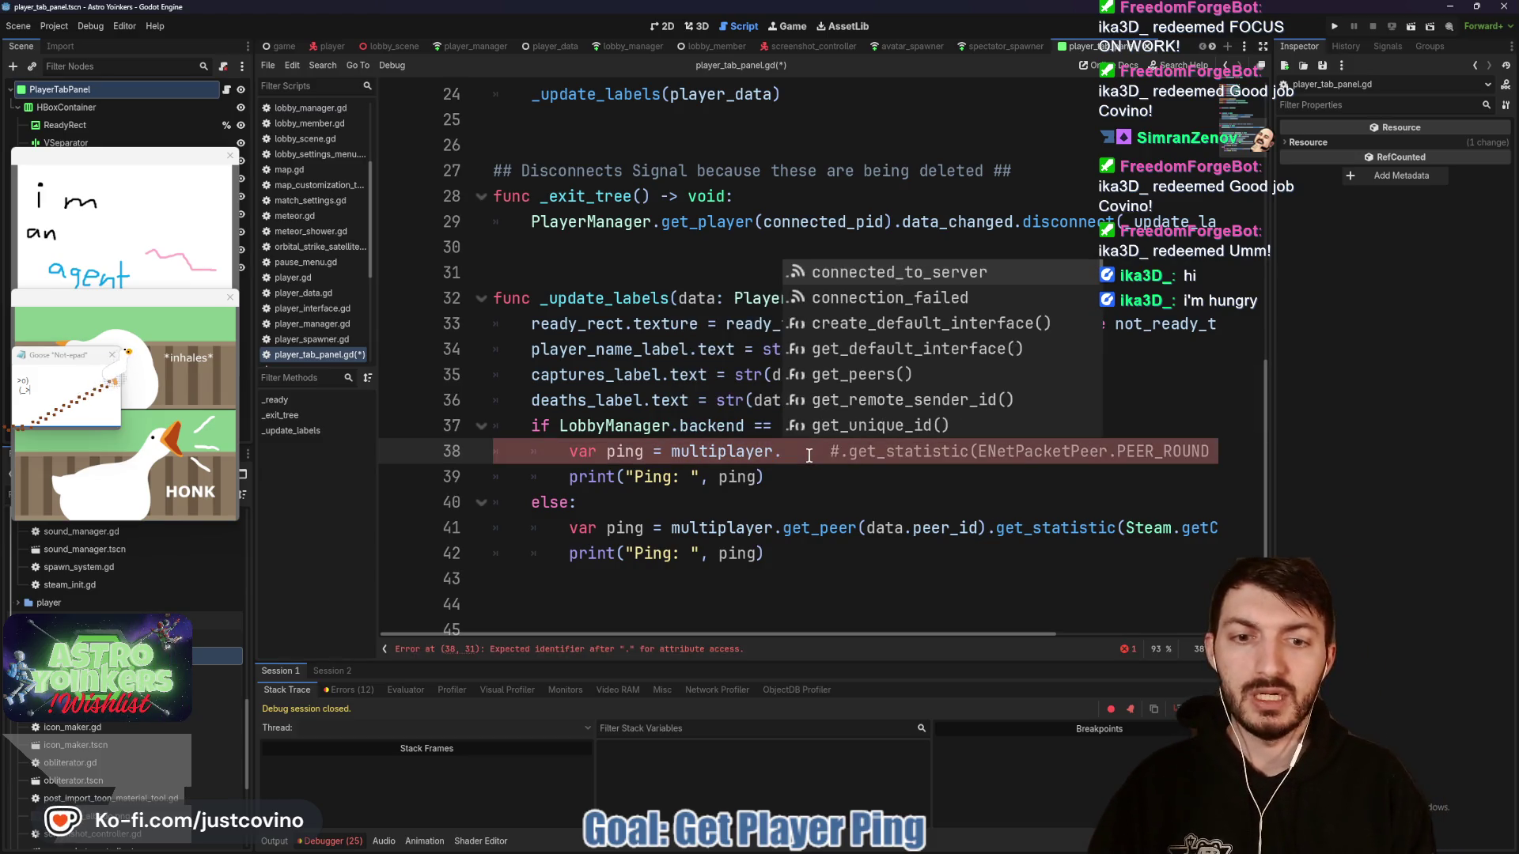
text(get)
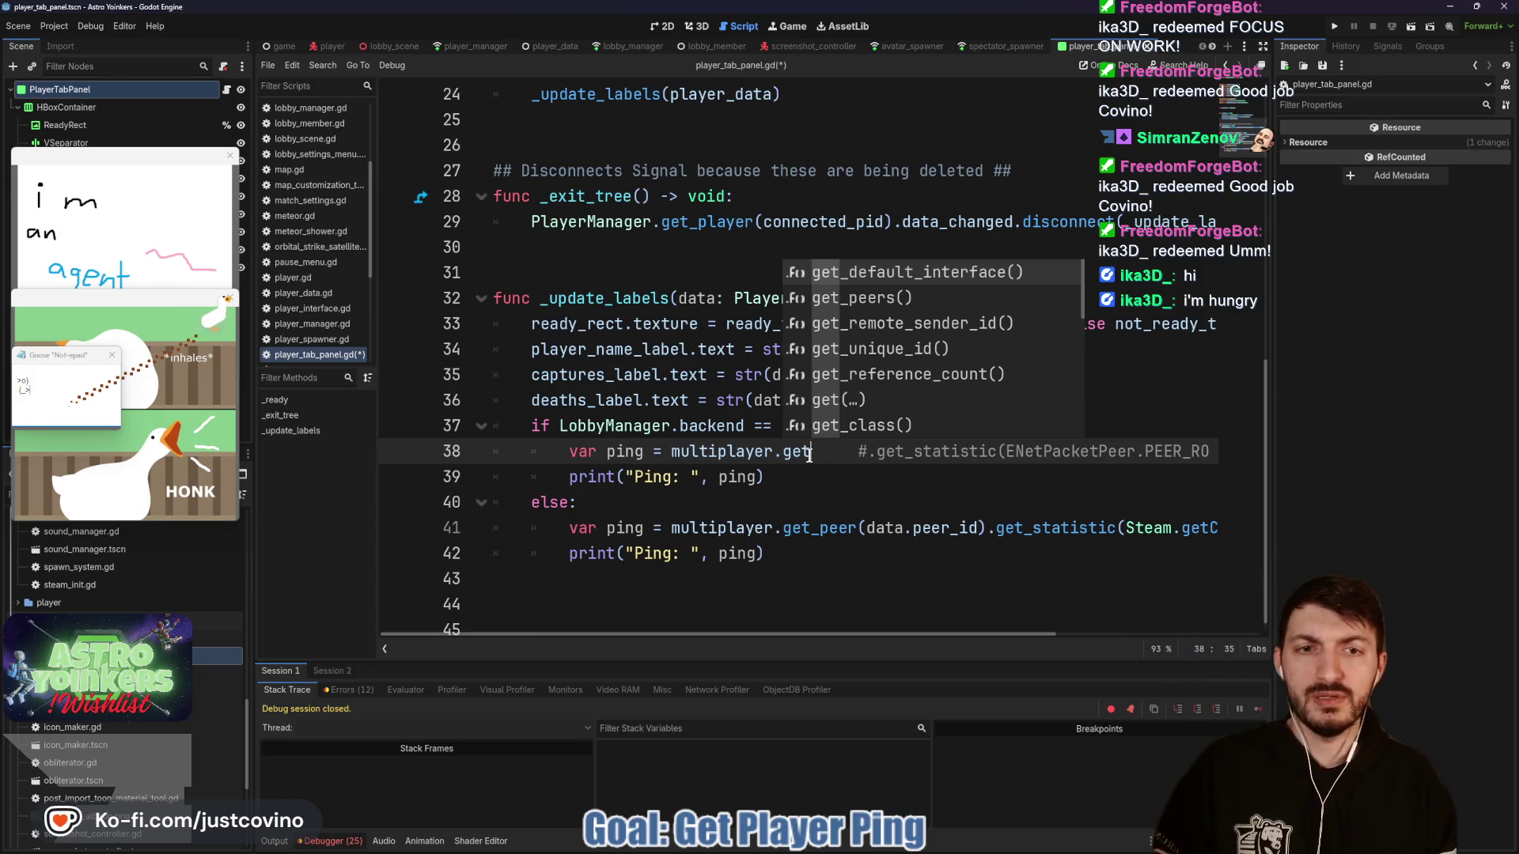
key(BackSpace)
key(BackSpace)
key(BackSpace)
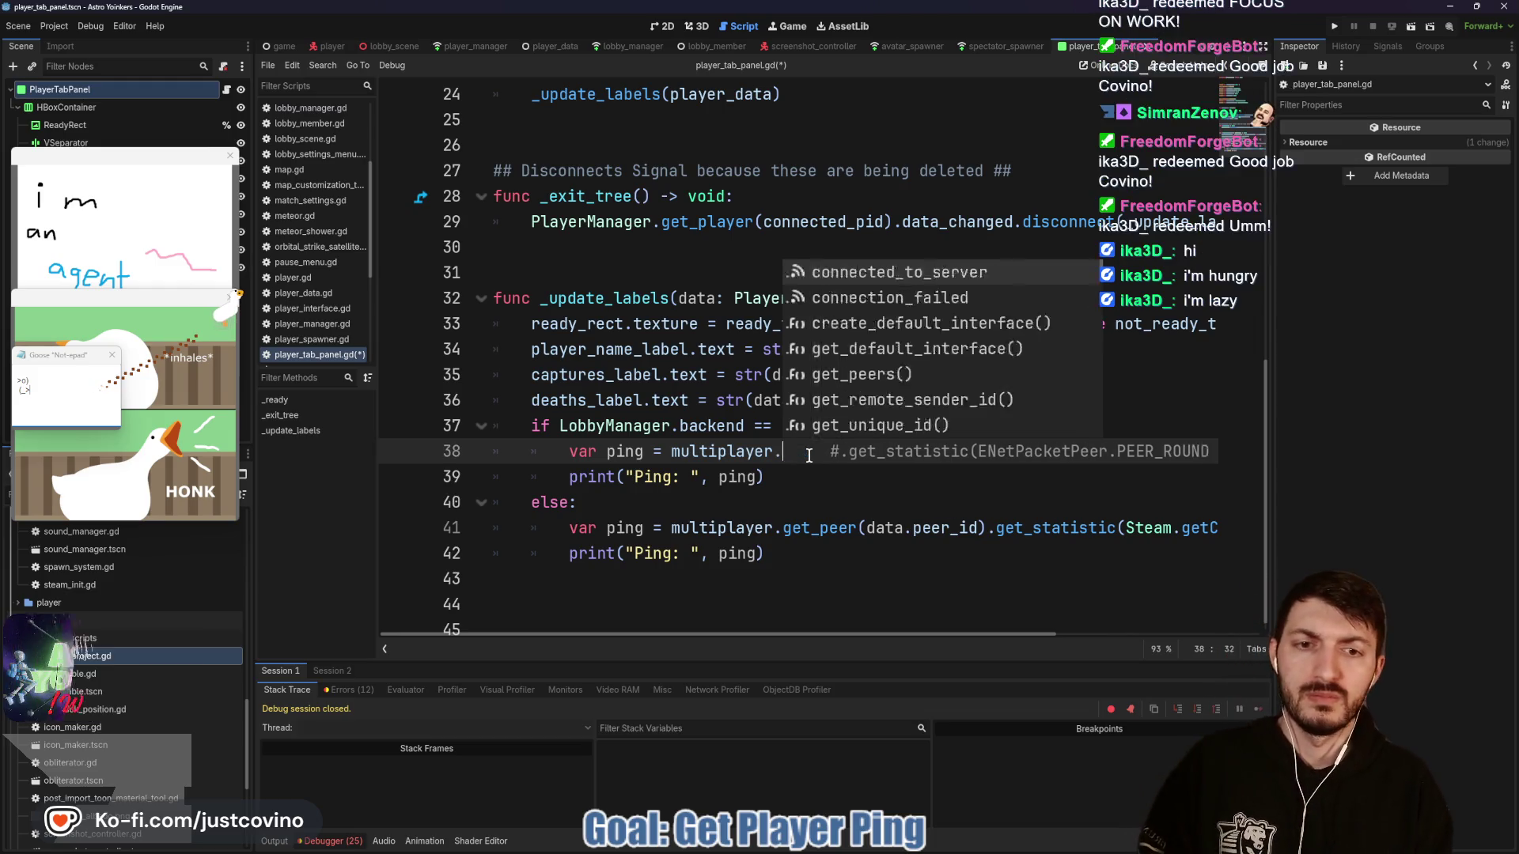
key(BackSpace)
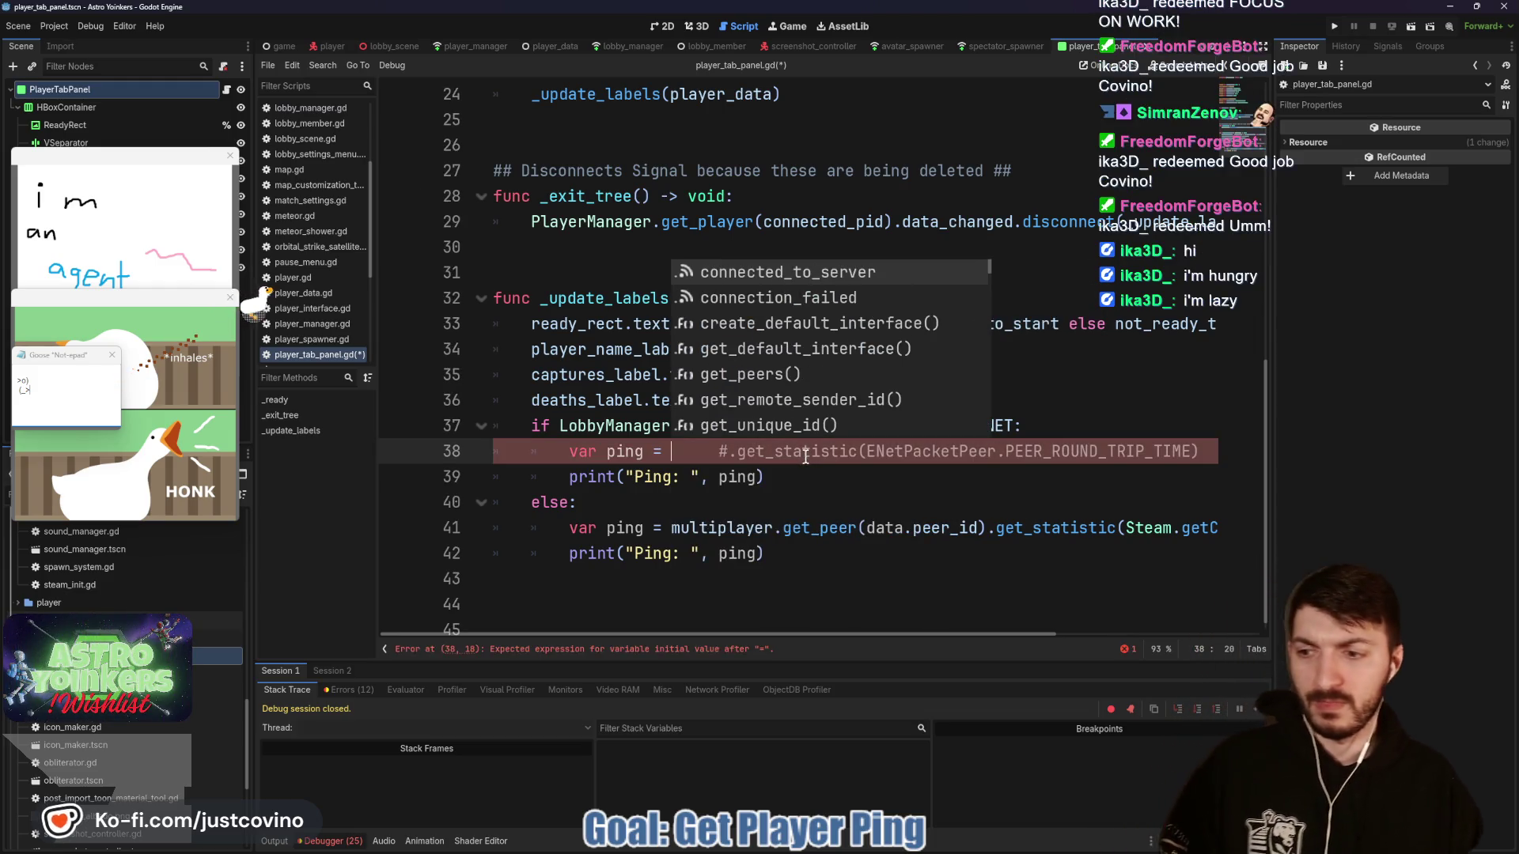
click(698, 463)
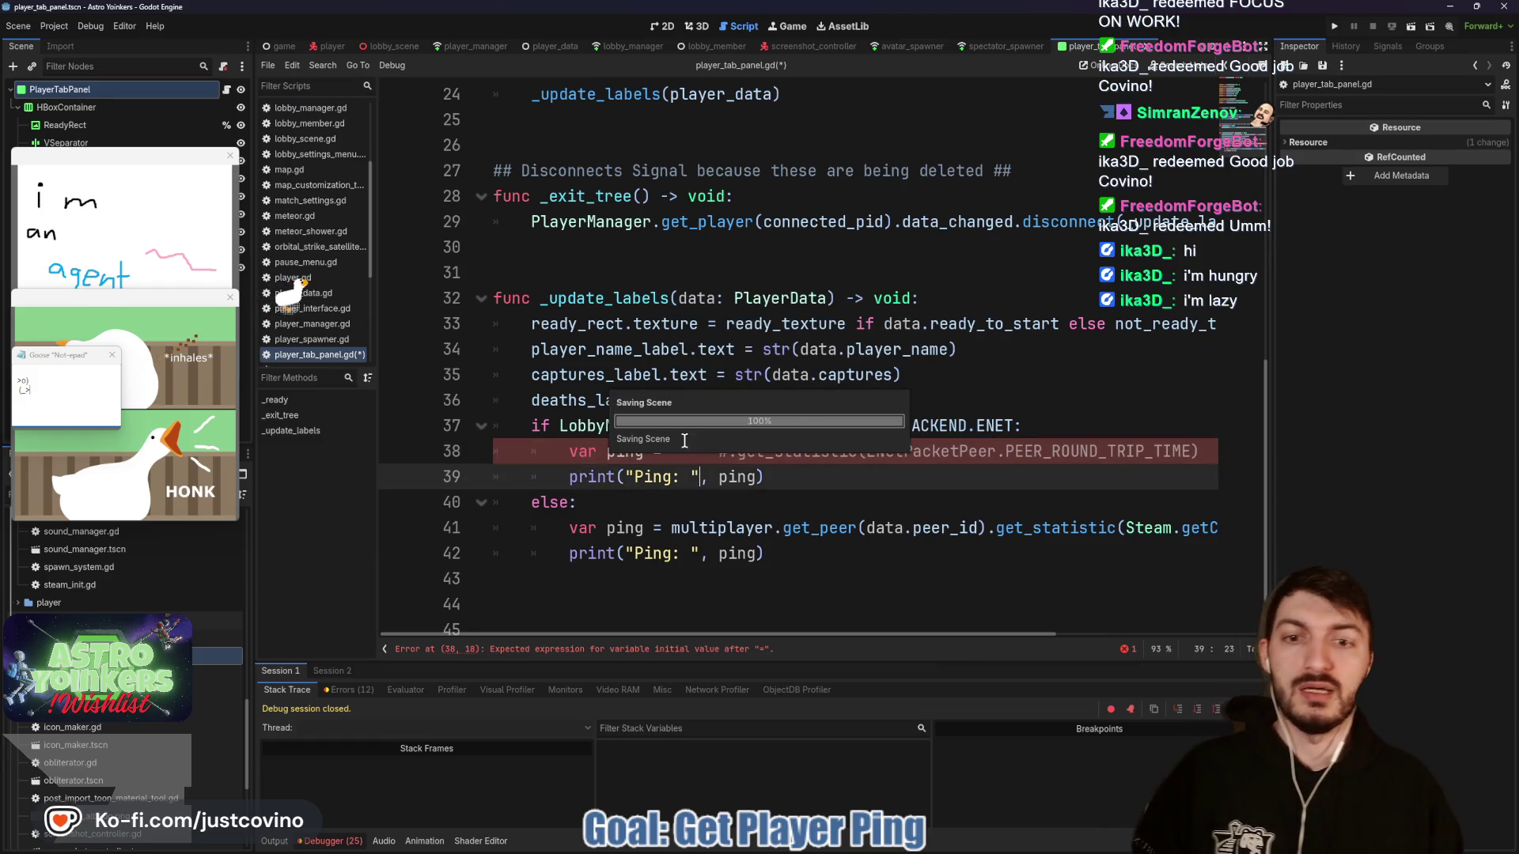
key(ctrl+s)
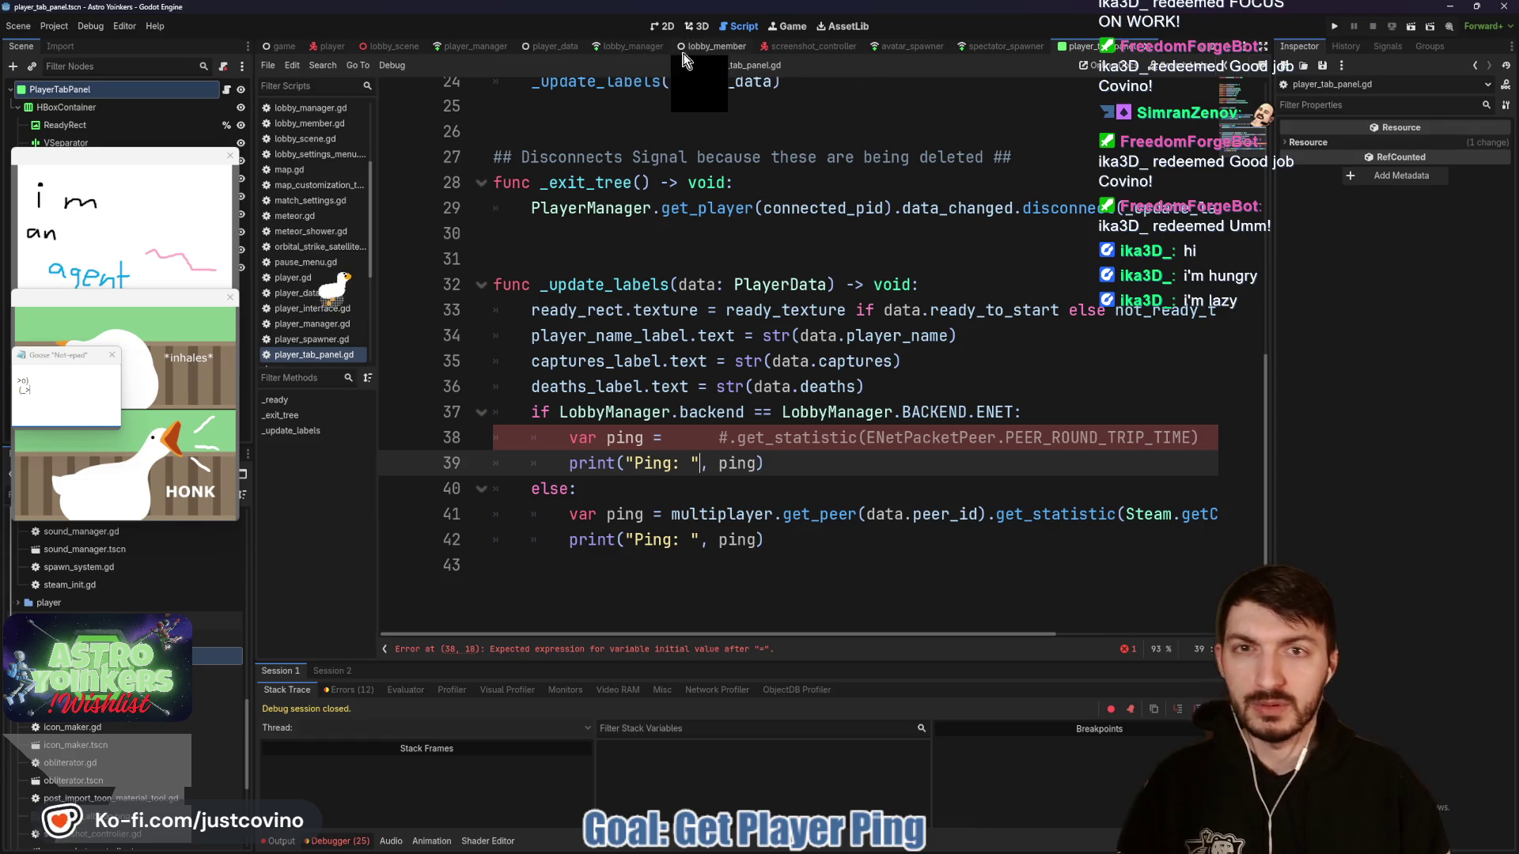
Step: Show lobby_manager.gd at _on_steam_lobby_joined, where SteamInit.peer becomes the multiplayer peer
click(709, 47)
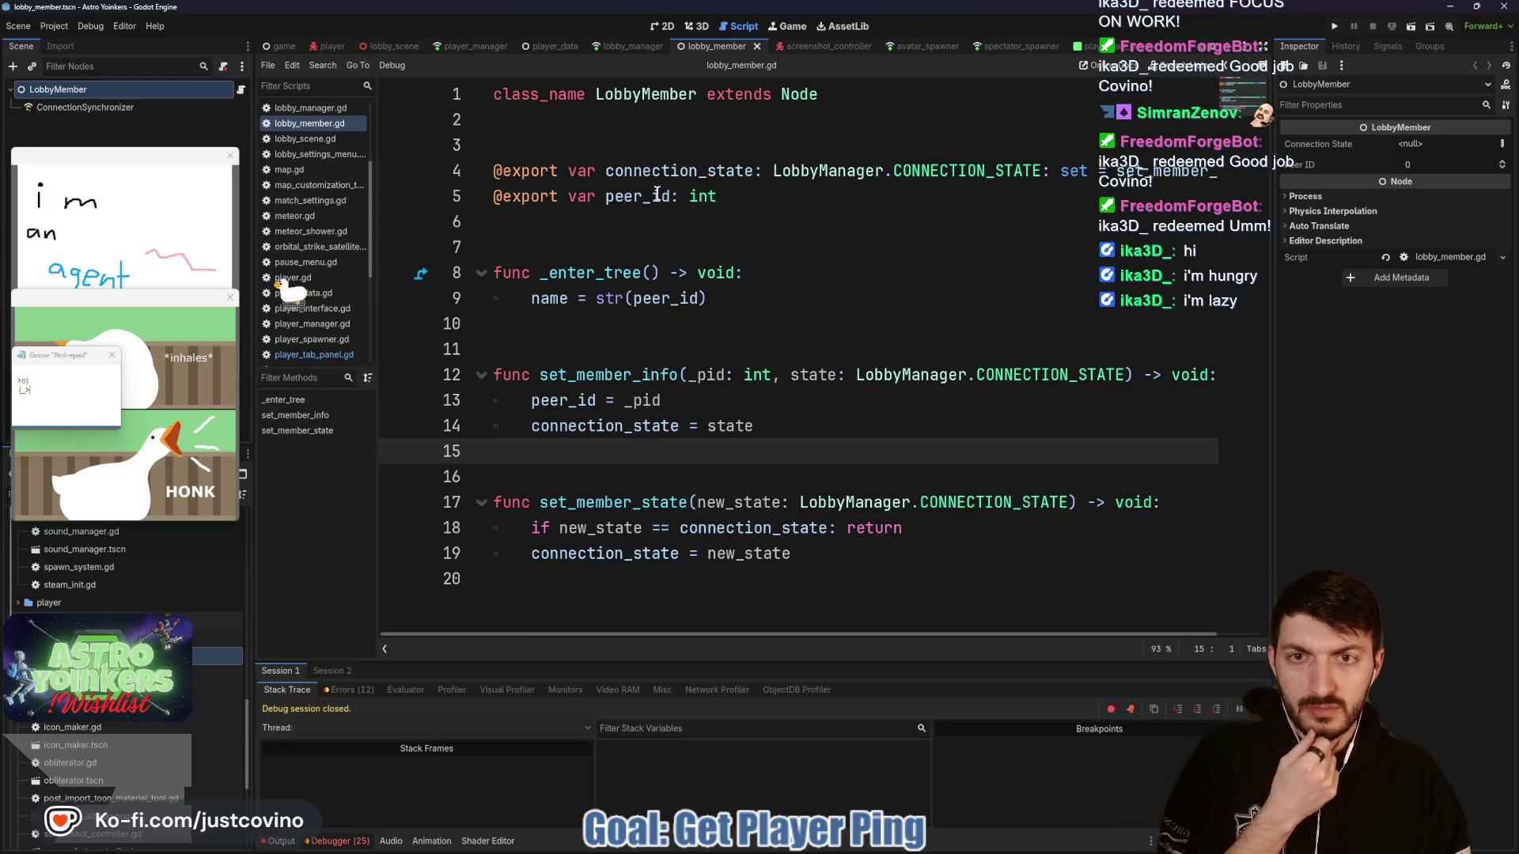
click(628, 45)
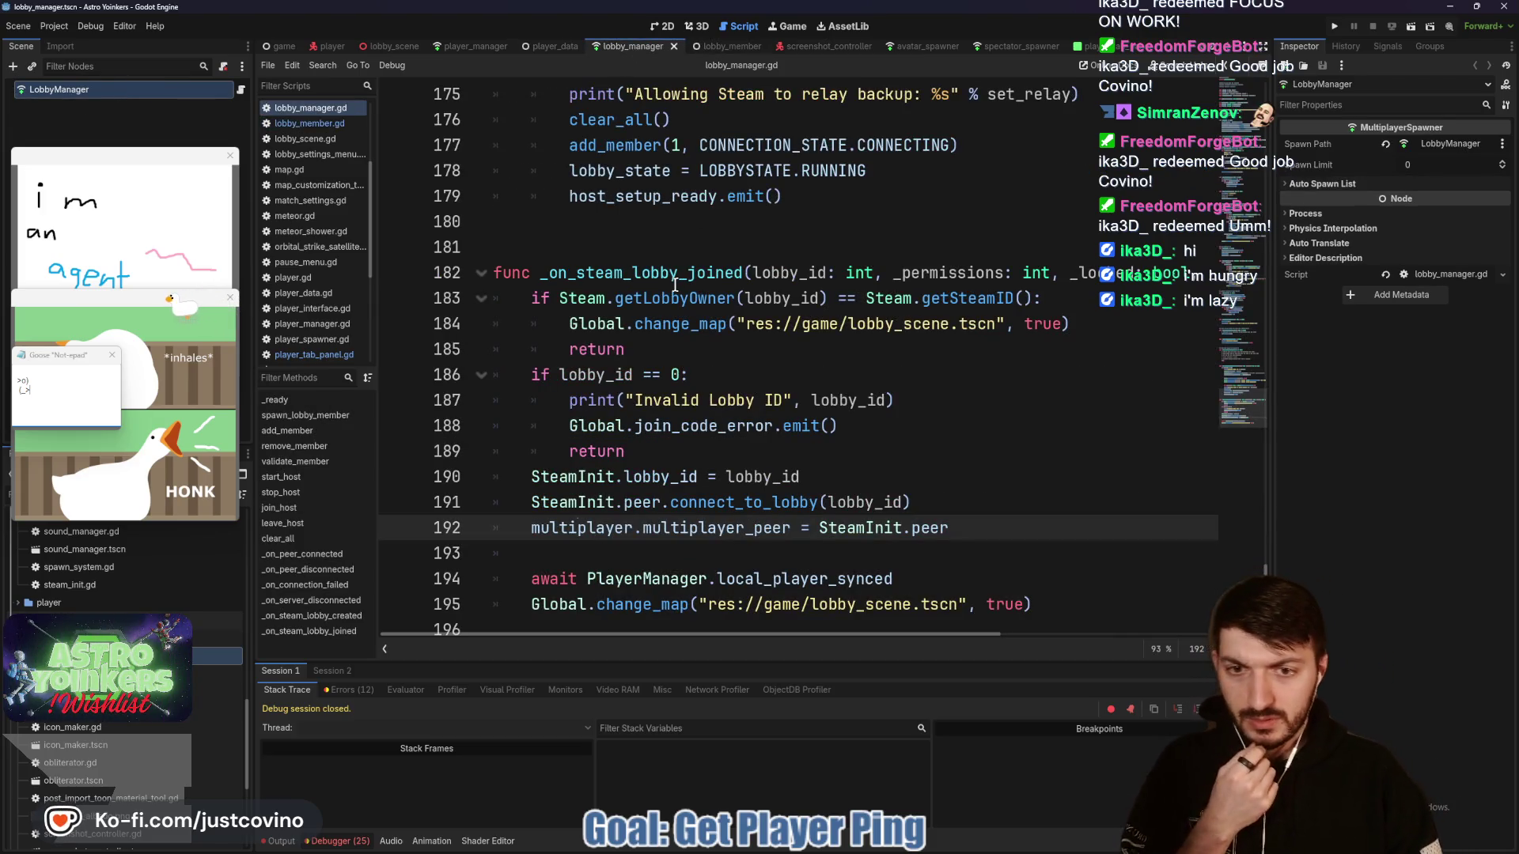
scroll(591, 509, down, 1)
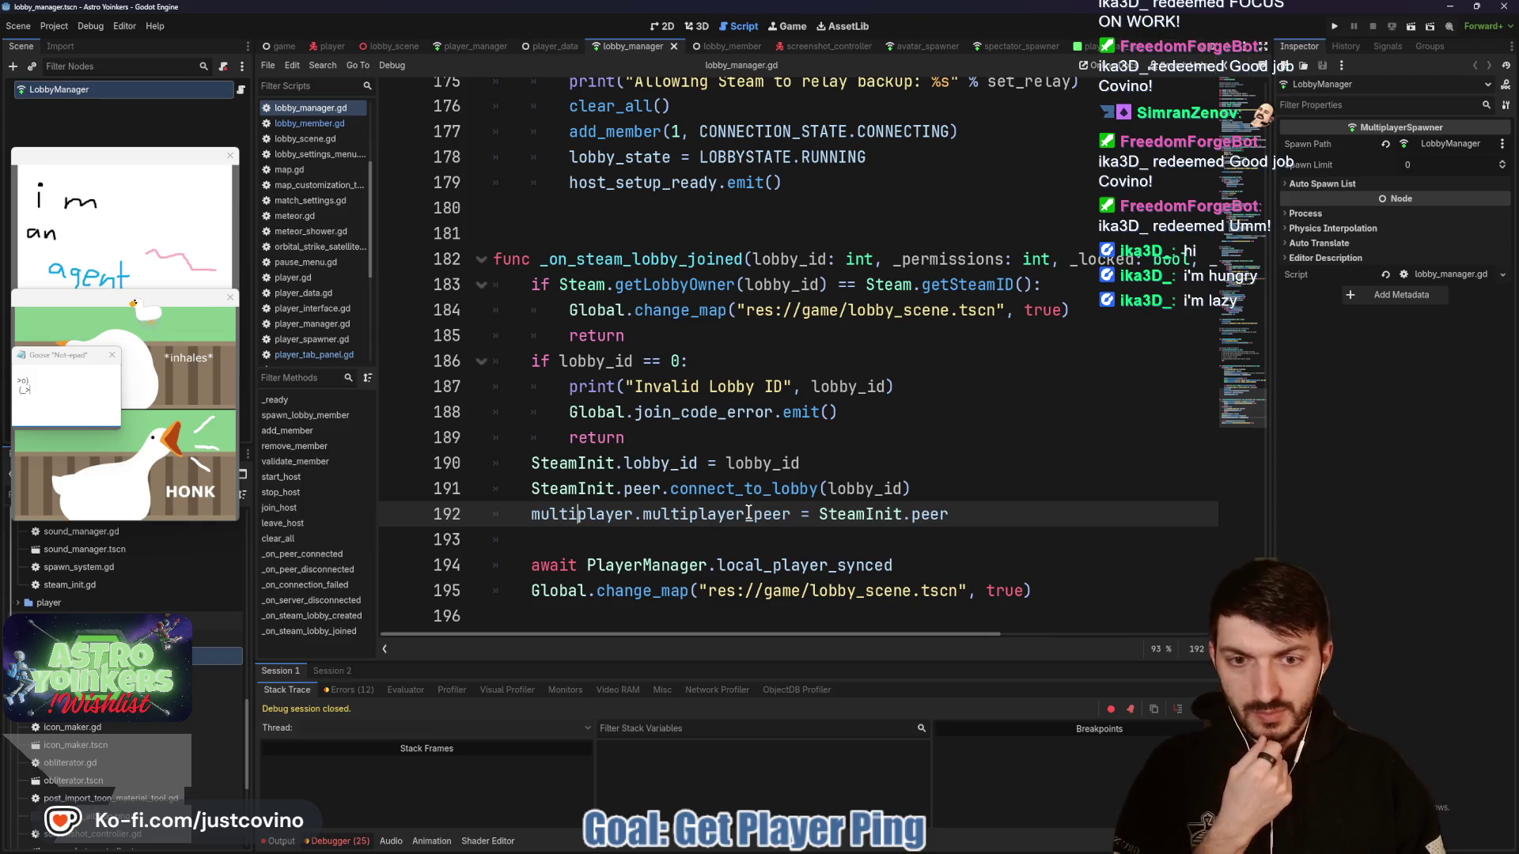
mouse_move(748, 514)
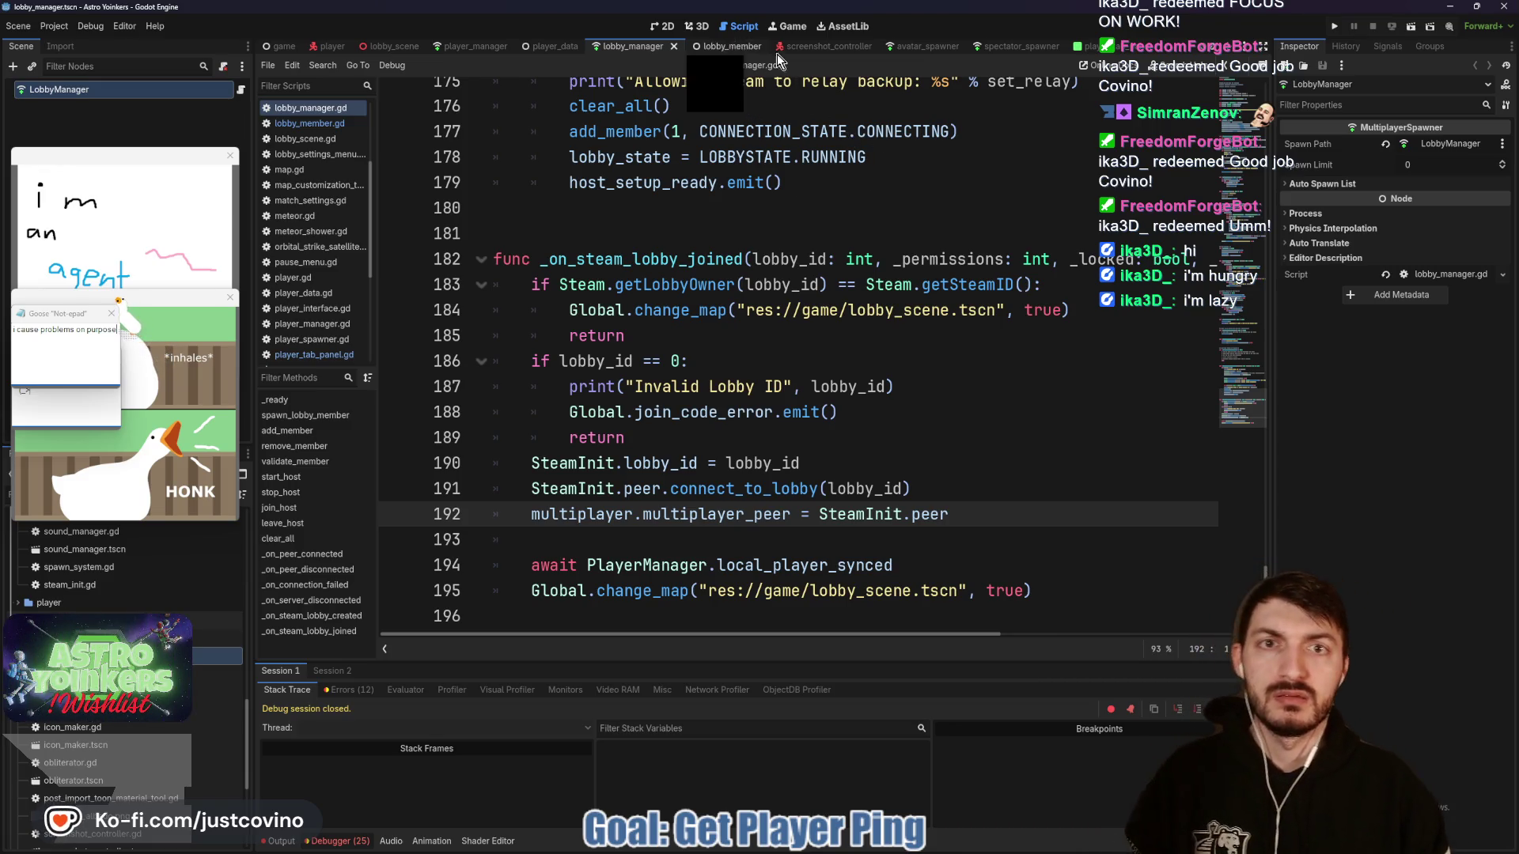
Step: In player_tab_panel.gd, complete line 38 as multiplayer.multiplayer_peer.get_statistic
click(1086, 46)
click(690, 488)
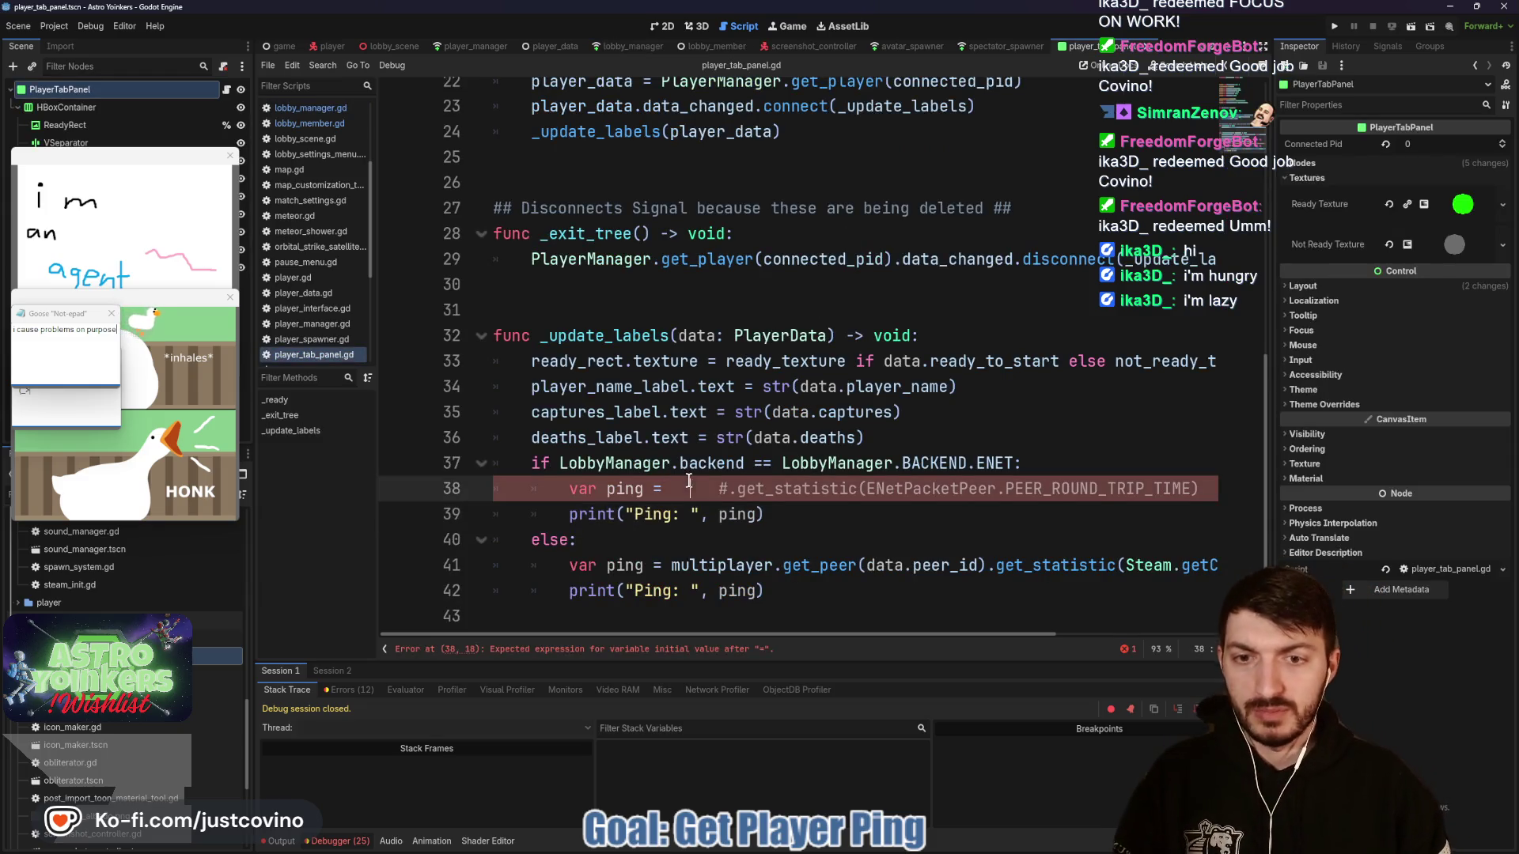
text(multiplayer)
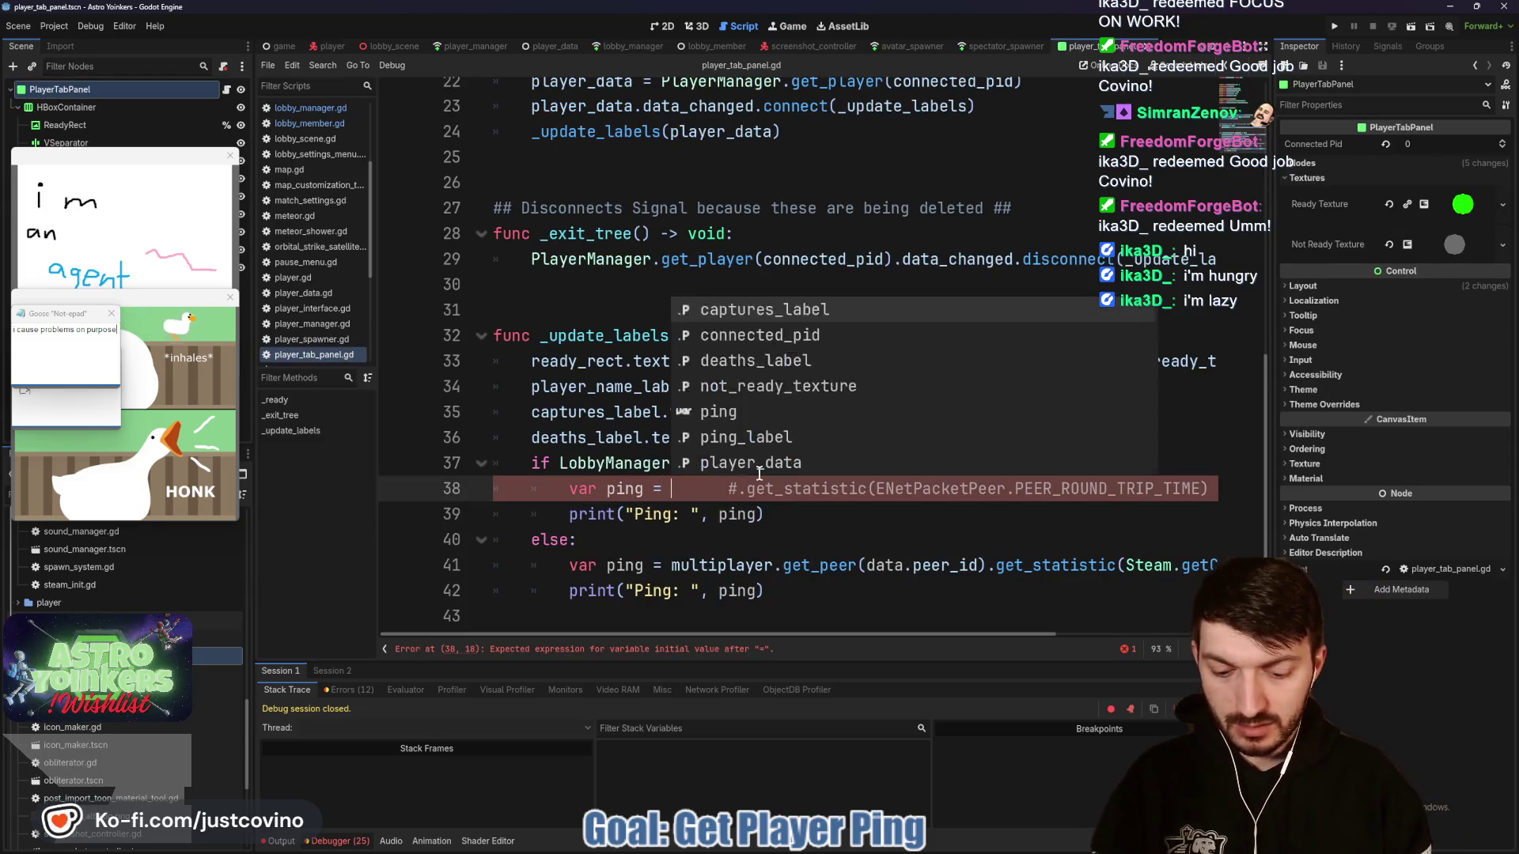
text(.multipla)
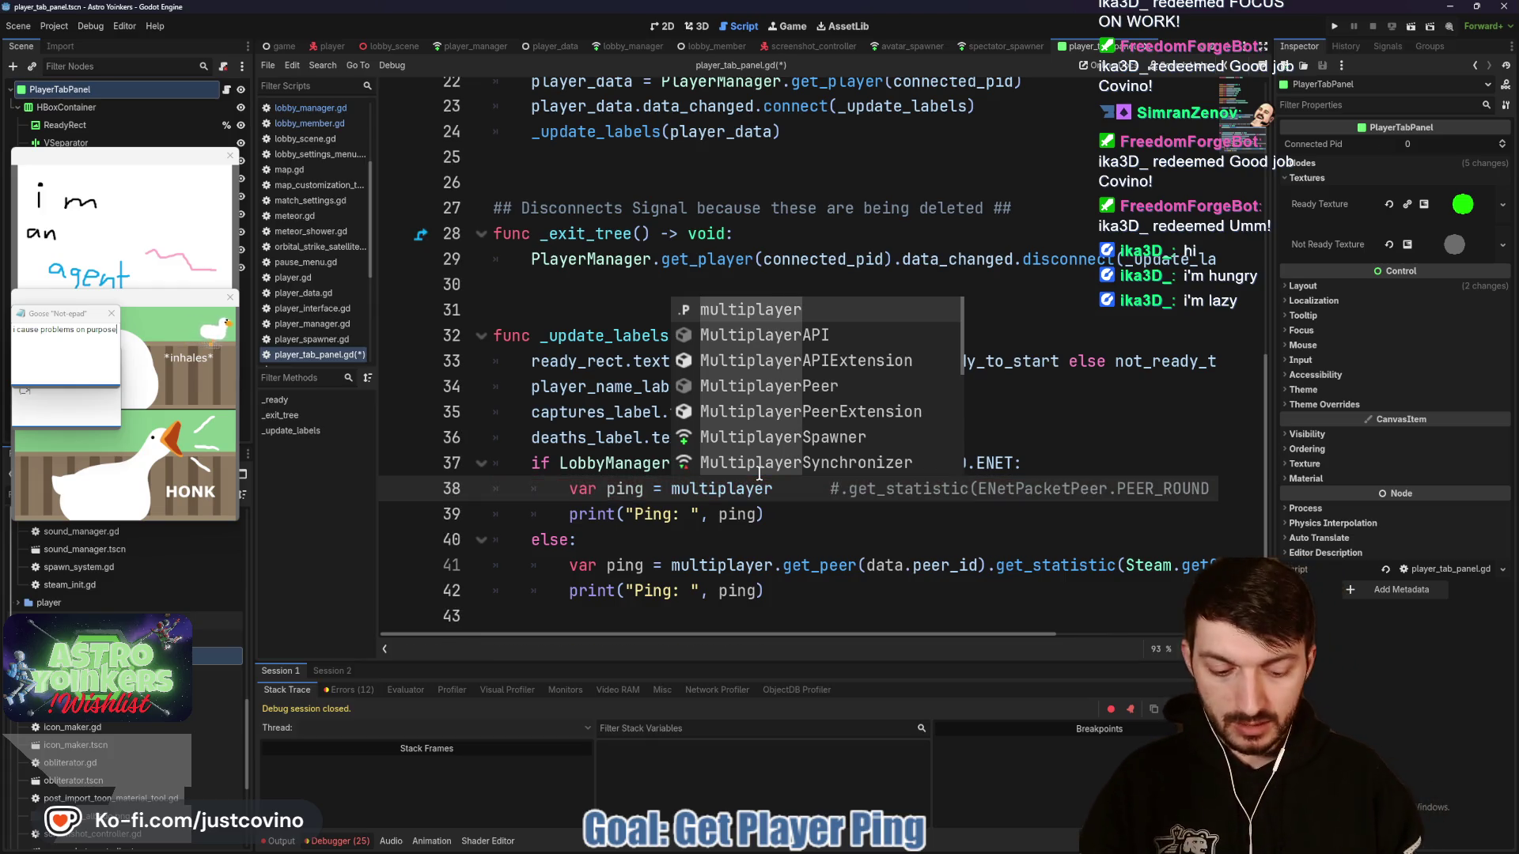
key(Return)
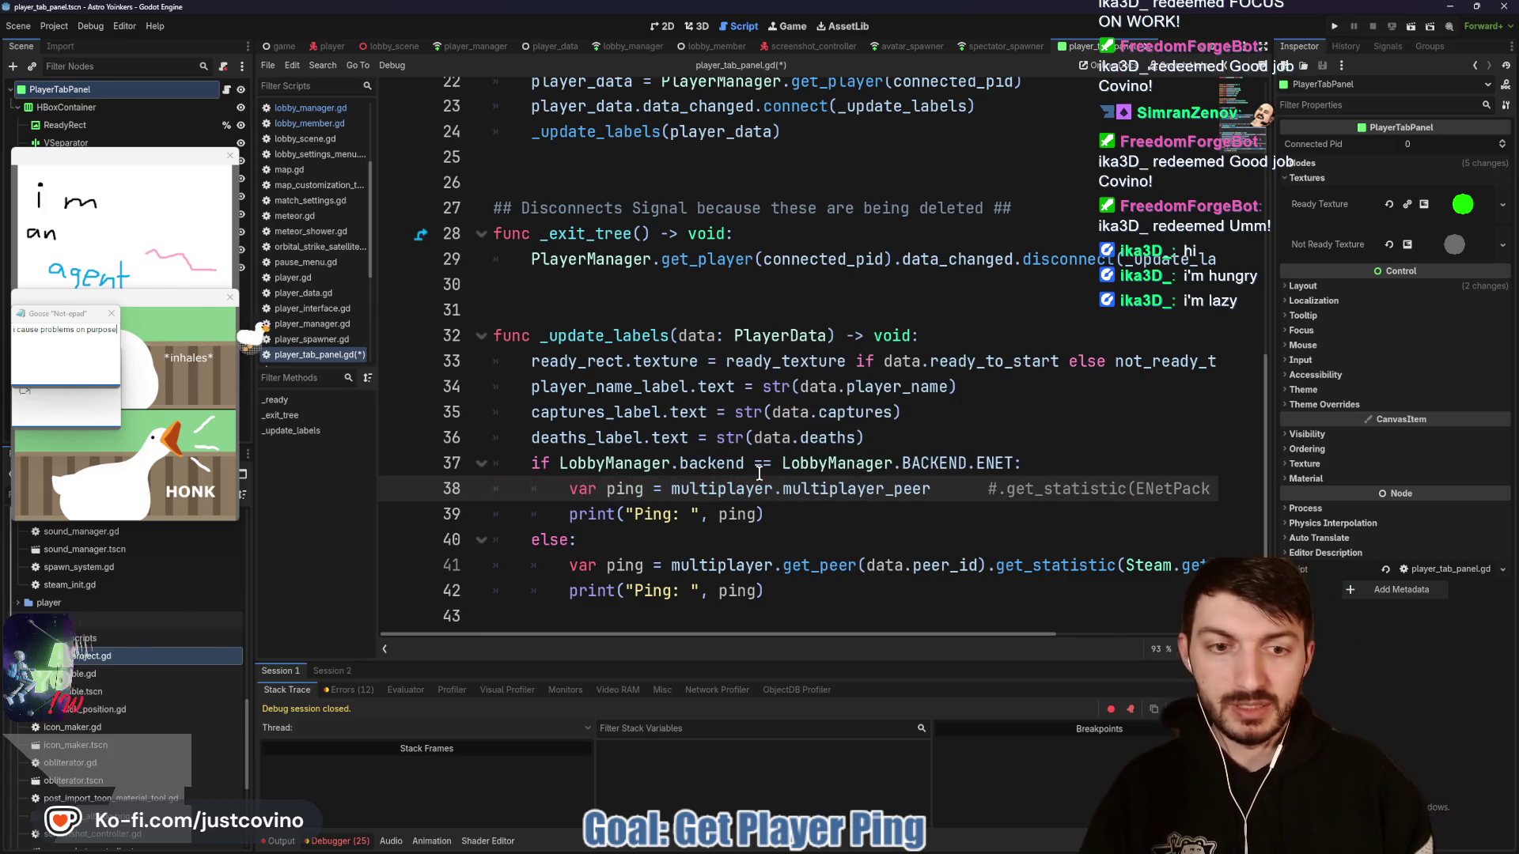
text(.get_sta)
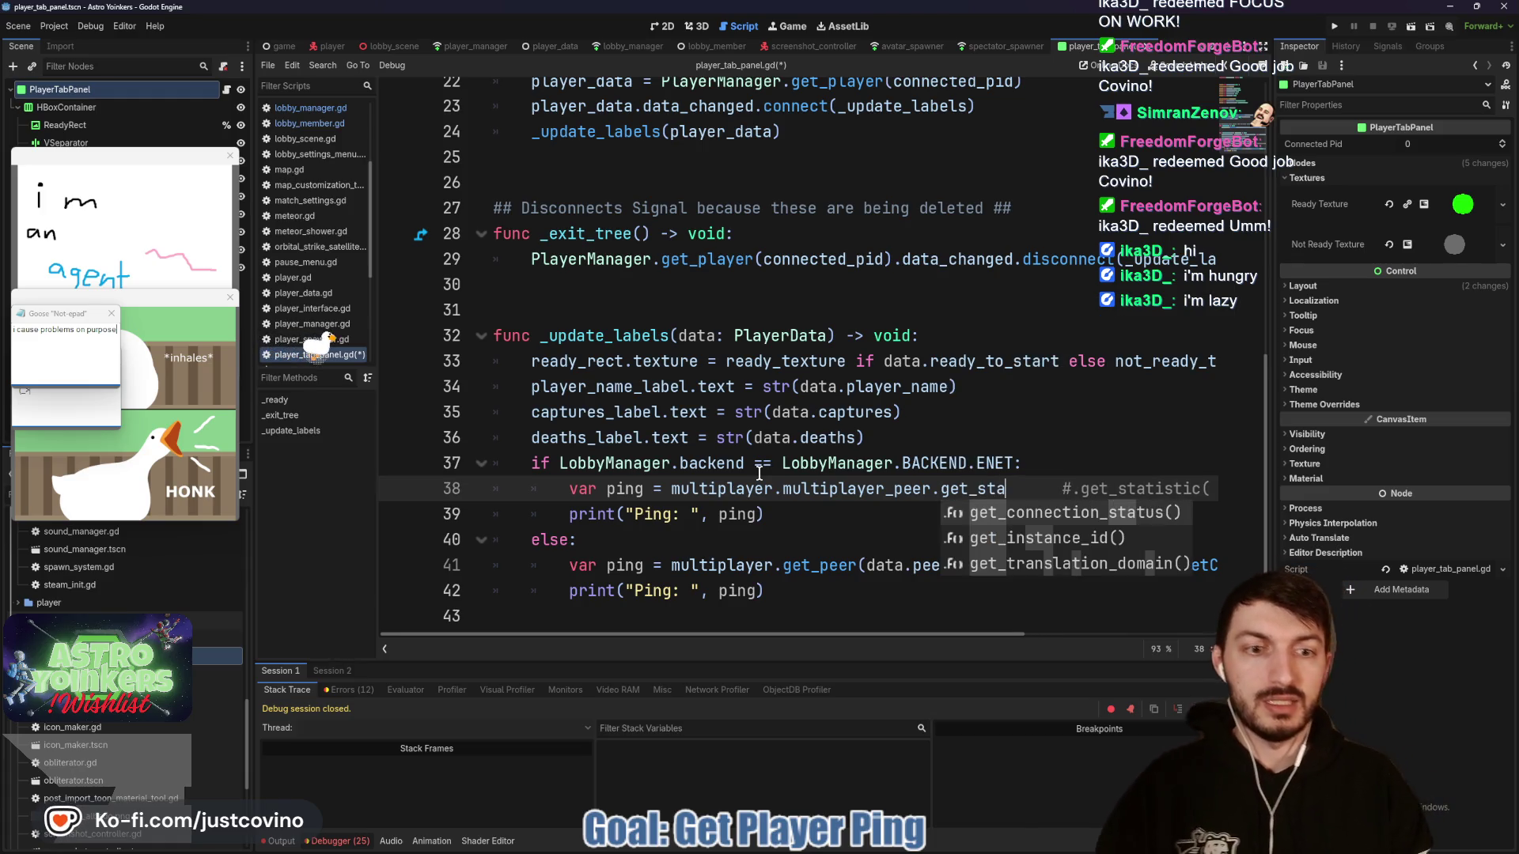
text(tistic()
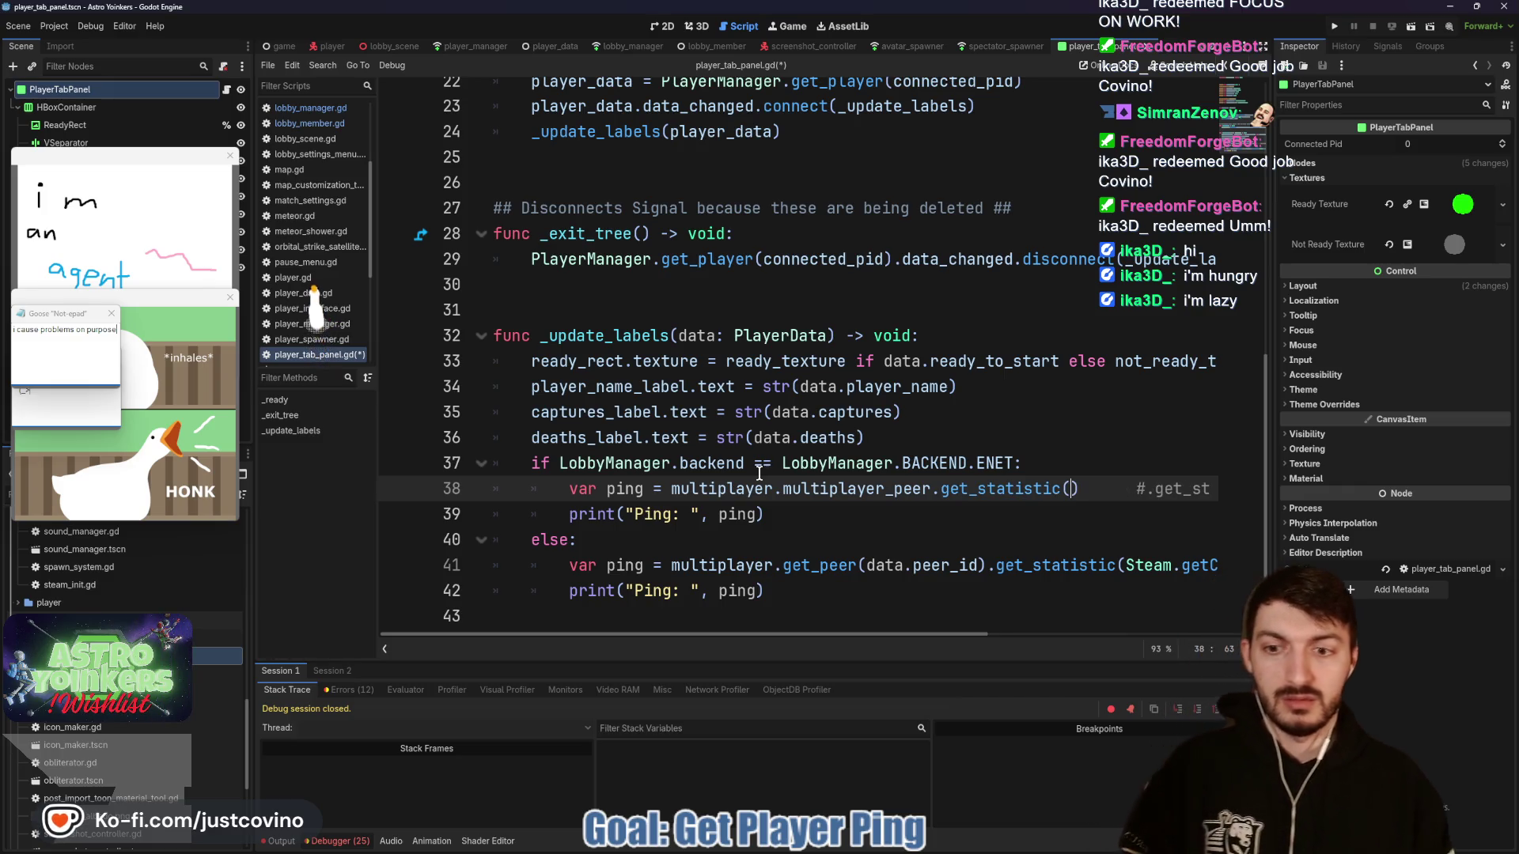
Step: Paste ENetPacketPeer.PEER_ROUND_TRIP_TIME as the get_statistic argument and save the script
scroll(759, 473, right, 5)
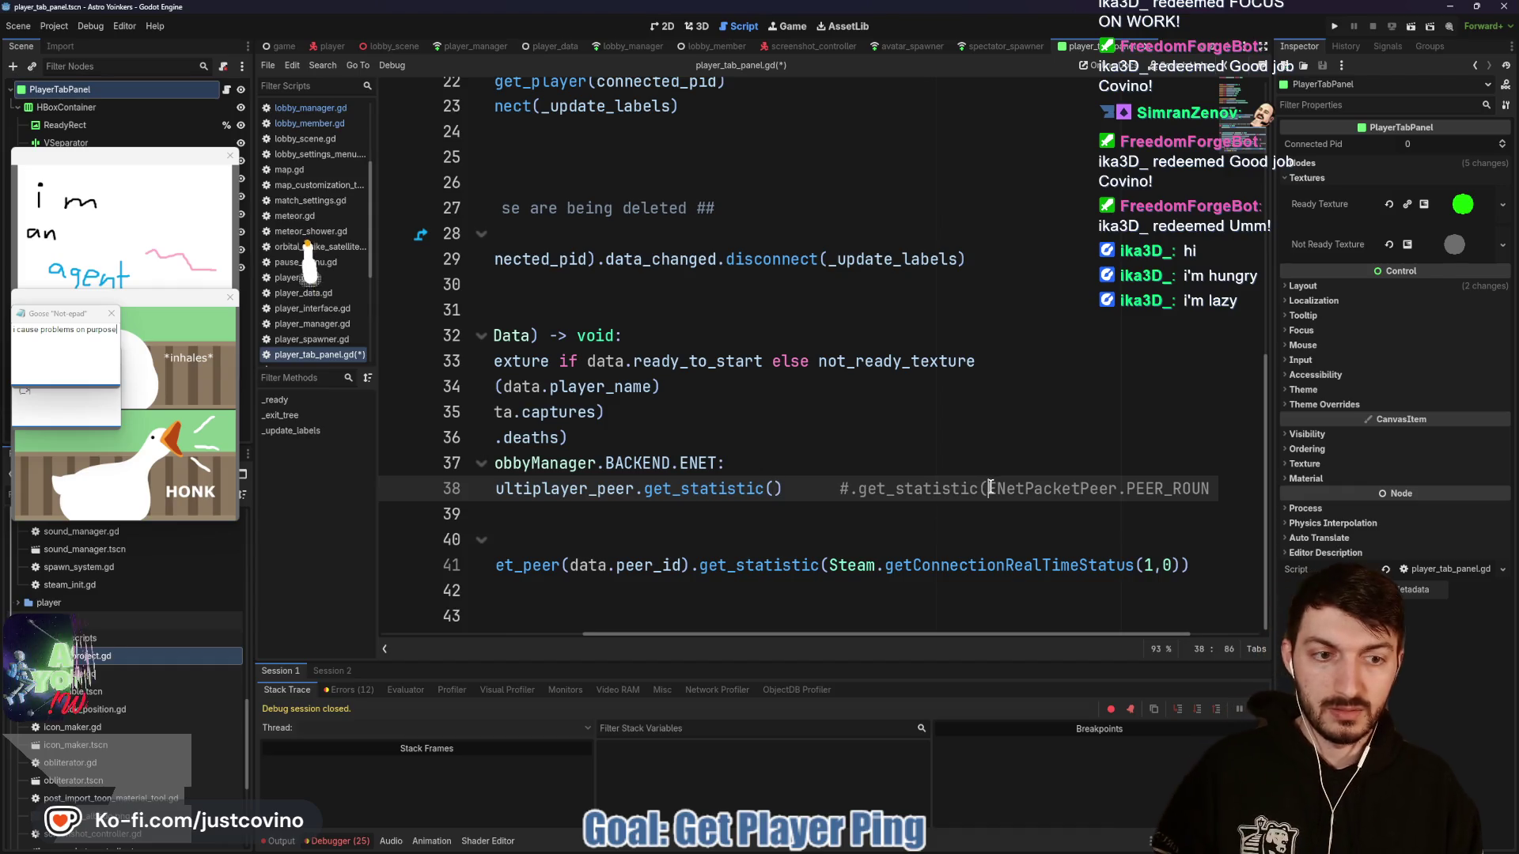
drag(986, 487, 1210, 488)
key(ctrl+c)
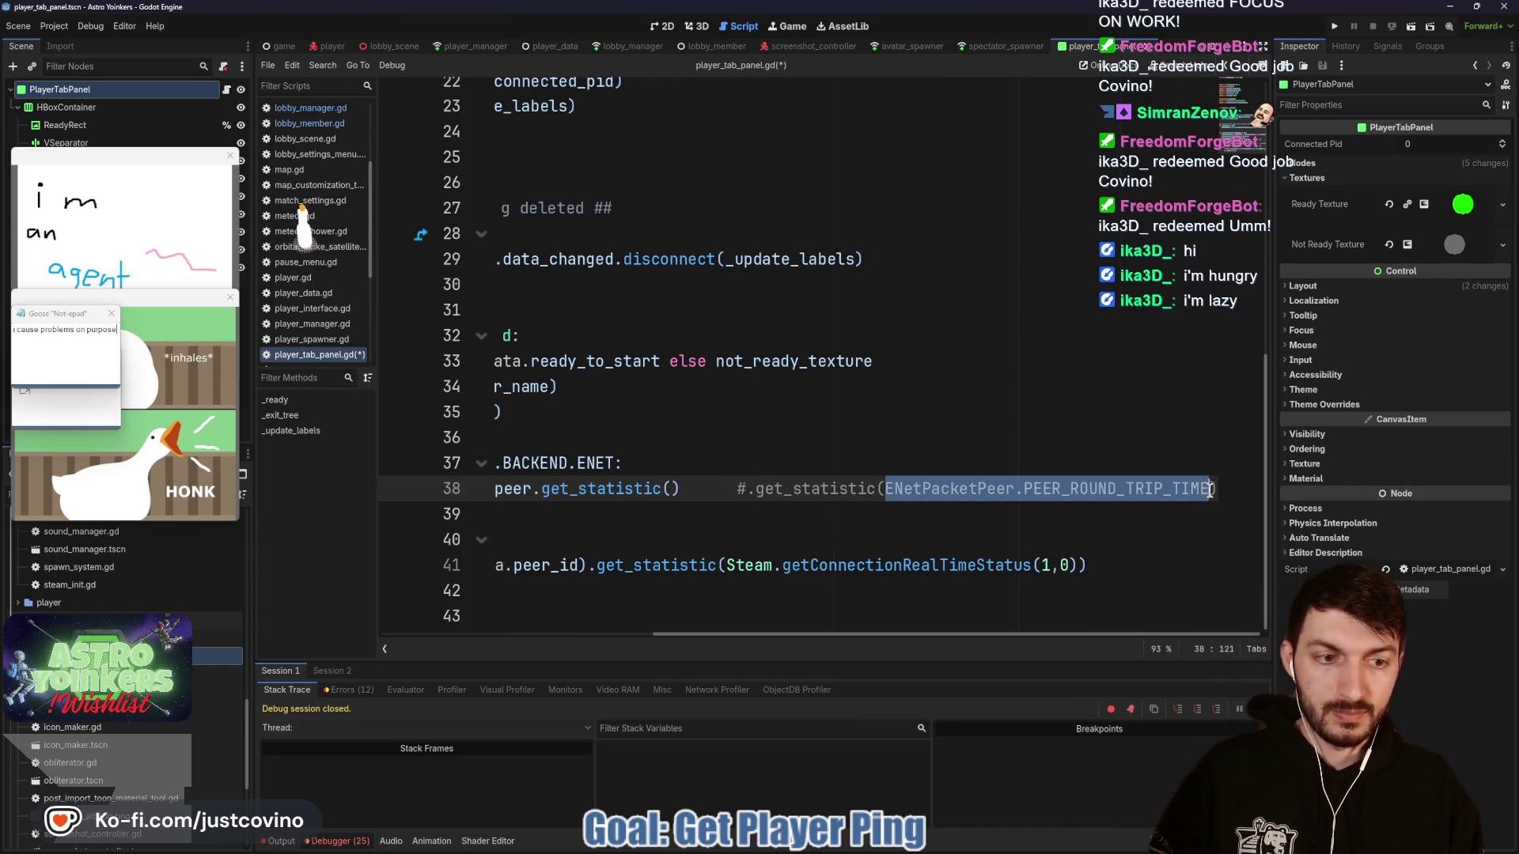
click(678, 488)
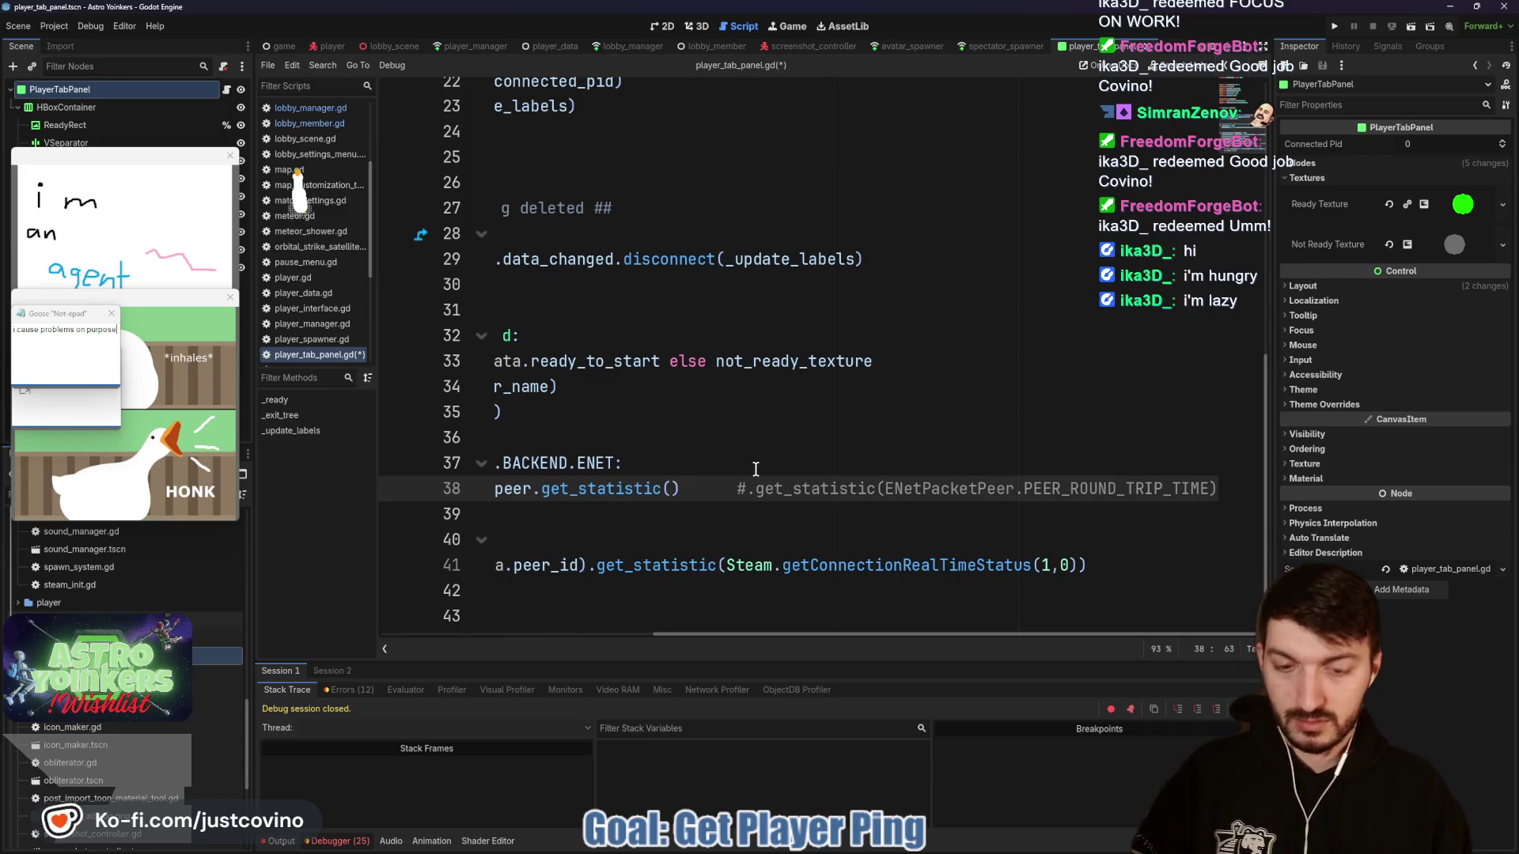
key(ctrl+v)
click(1033, 489)
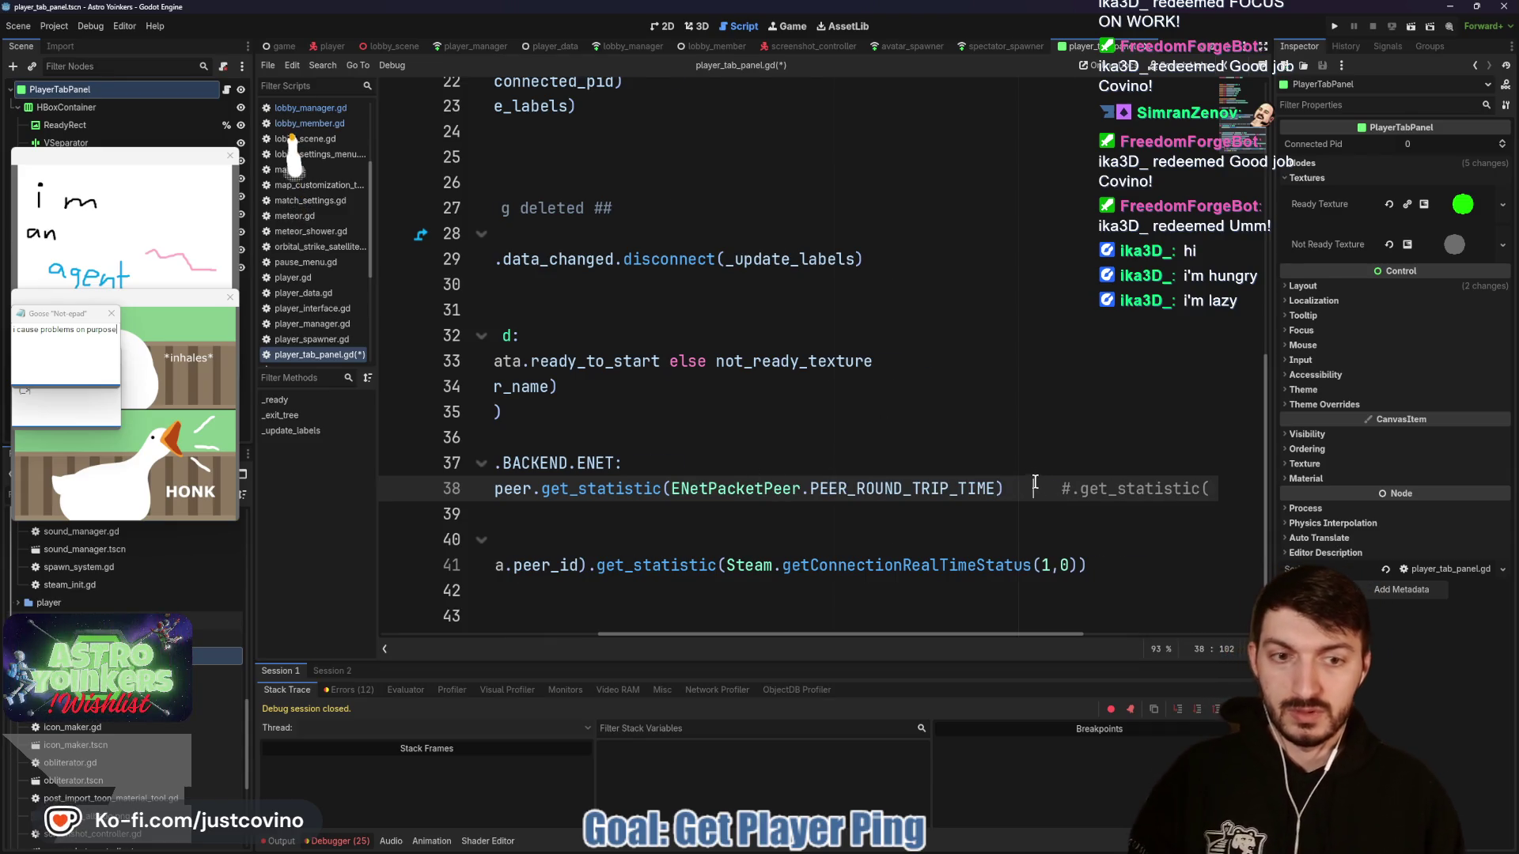
scroll(1035, 481, left, 5)
key(ctrl+s)
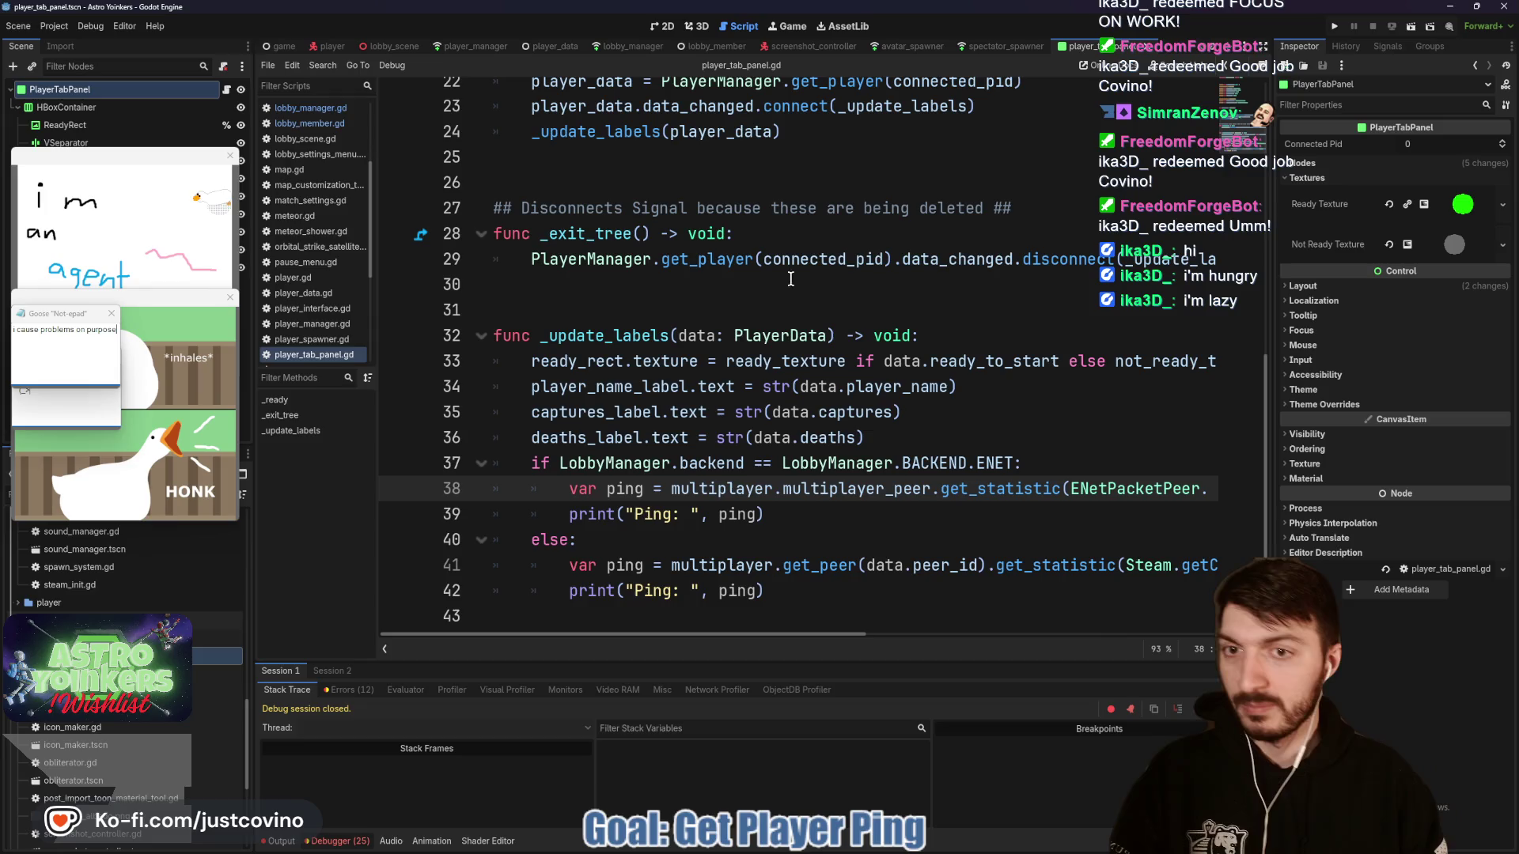
Step: Run the project and arrange the two game windows side by side
click(1337, 26)
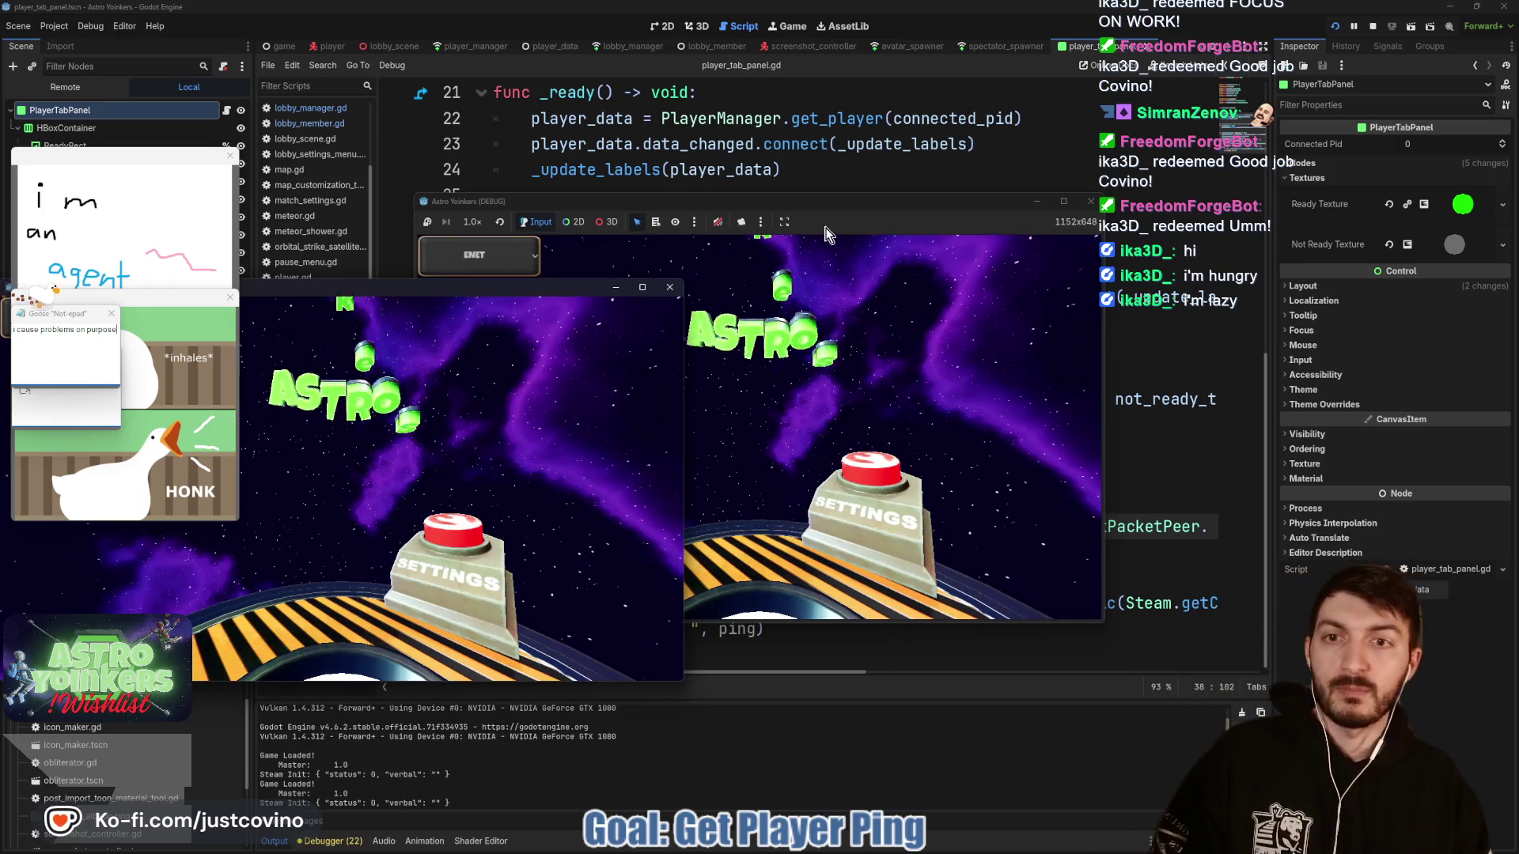
drag(352, 292, 1124, 265)
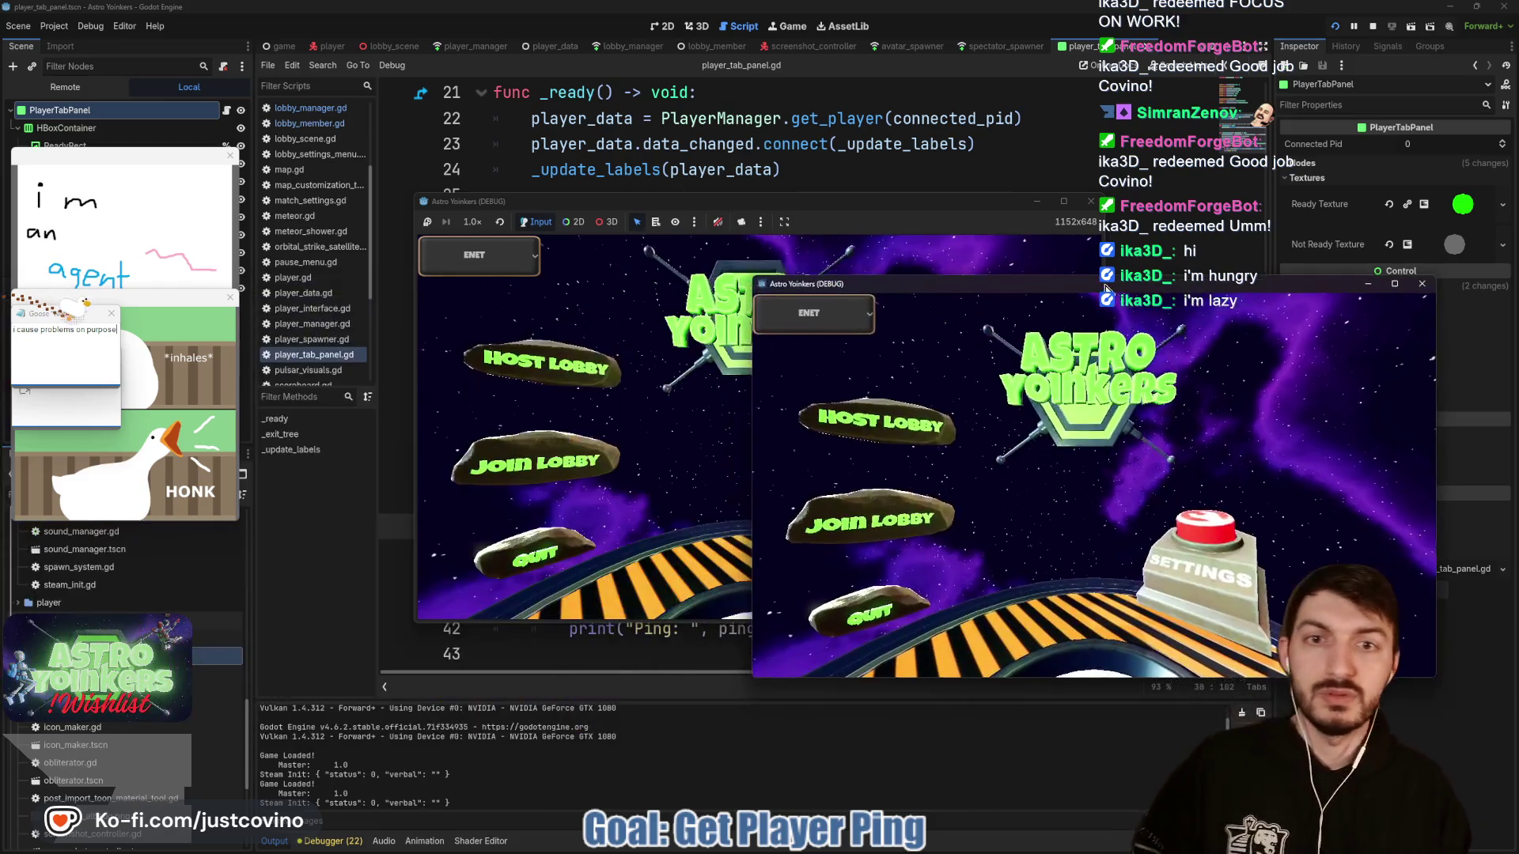
drag(913, 202, 642, 232)
drag(928, 268, 1000, 249)
Step: Host a private lobby in the left window and join a lobby from the right one
click(335, 383)
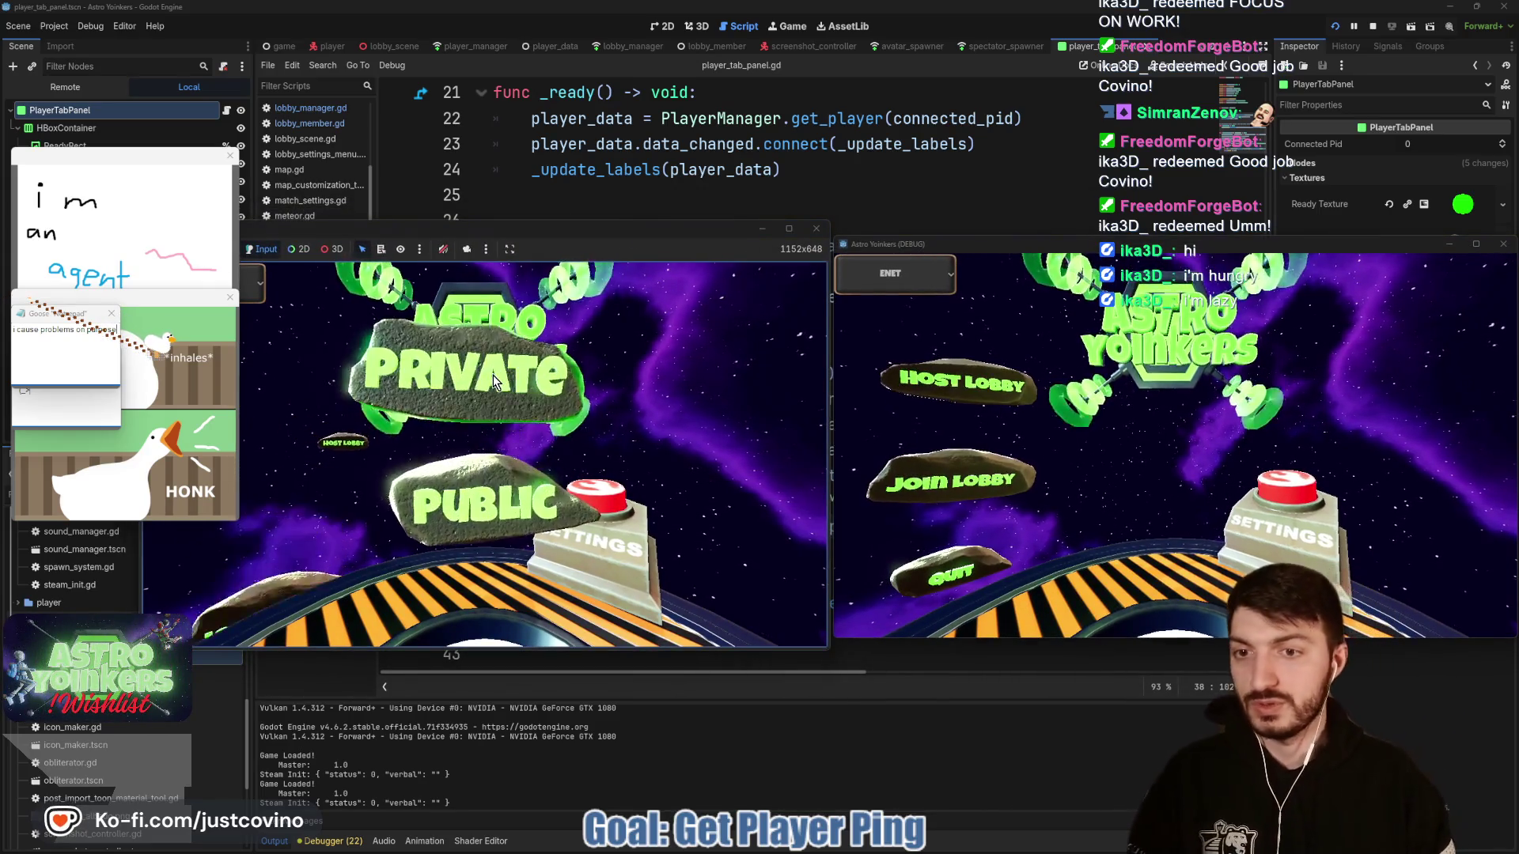
click(492, 375)
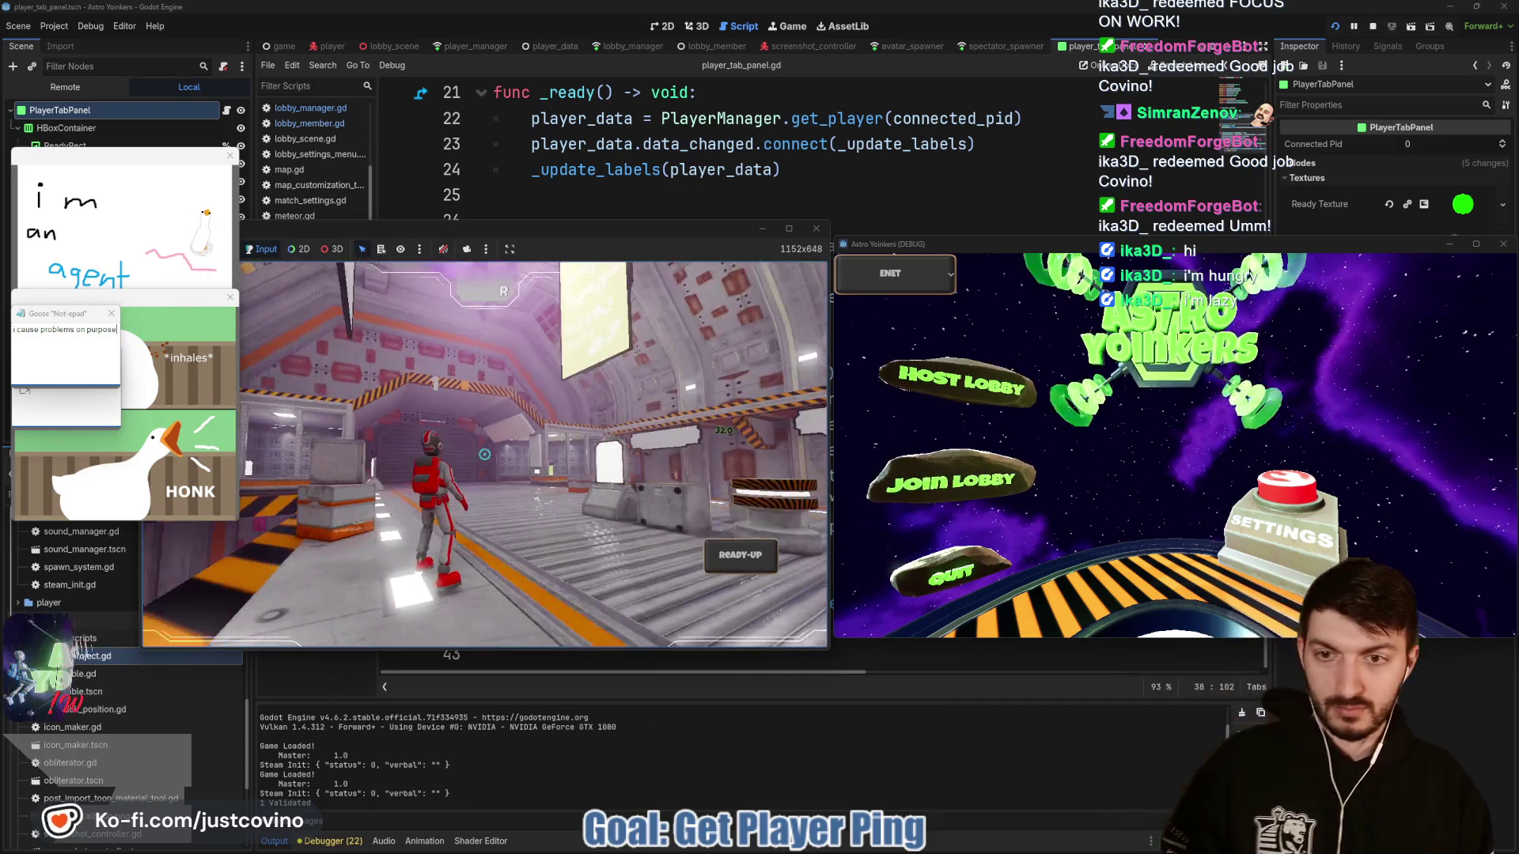
click(978, 483)
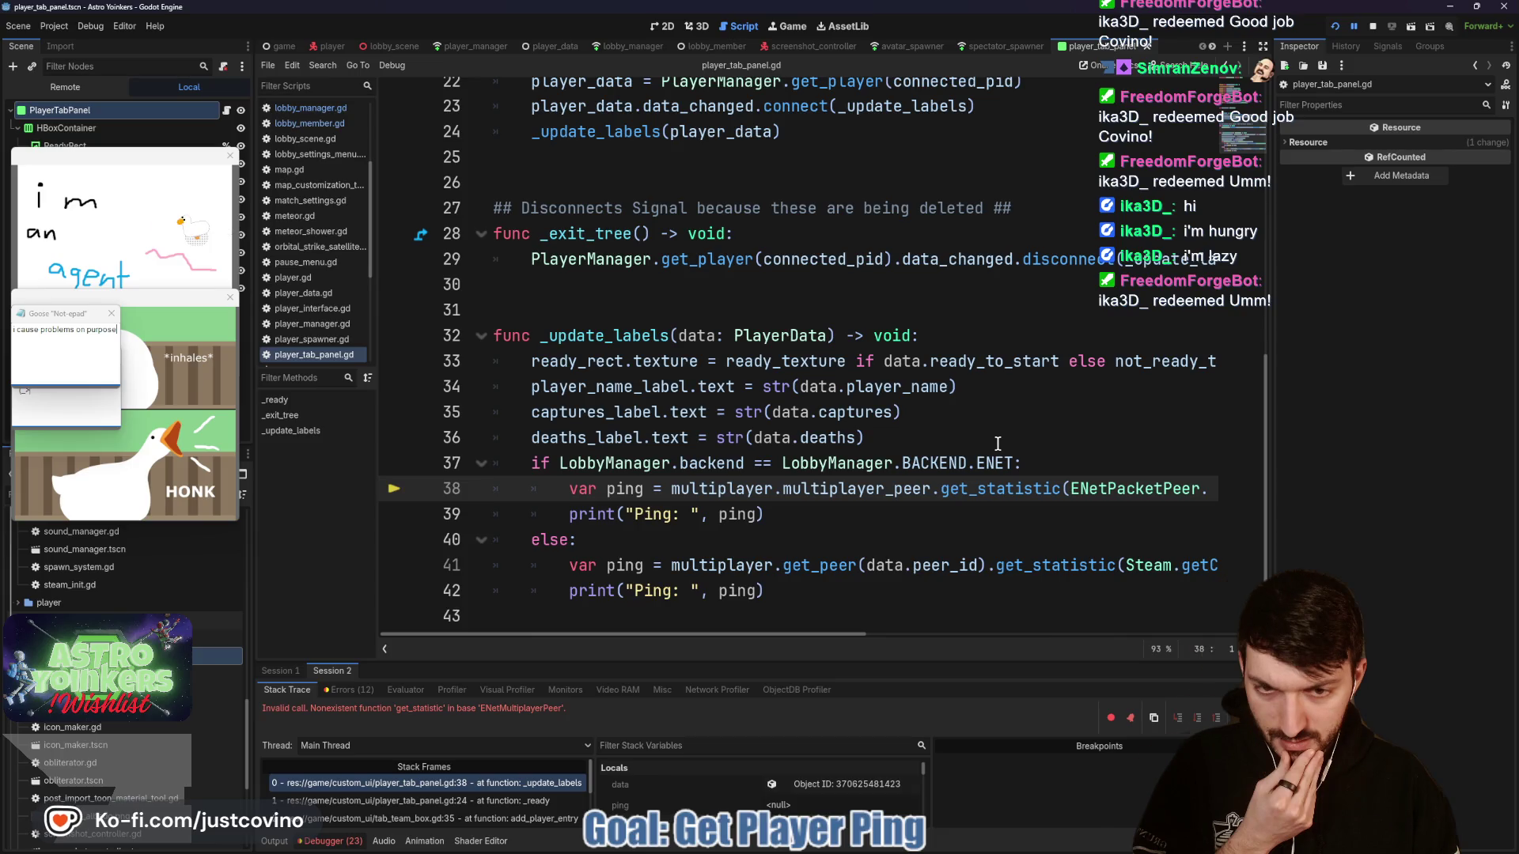
Step: Read along line 38's error and stop the running game
scroll(1022, 502, right, 3)
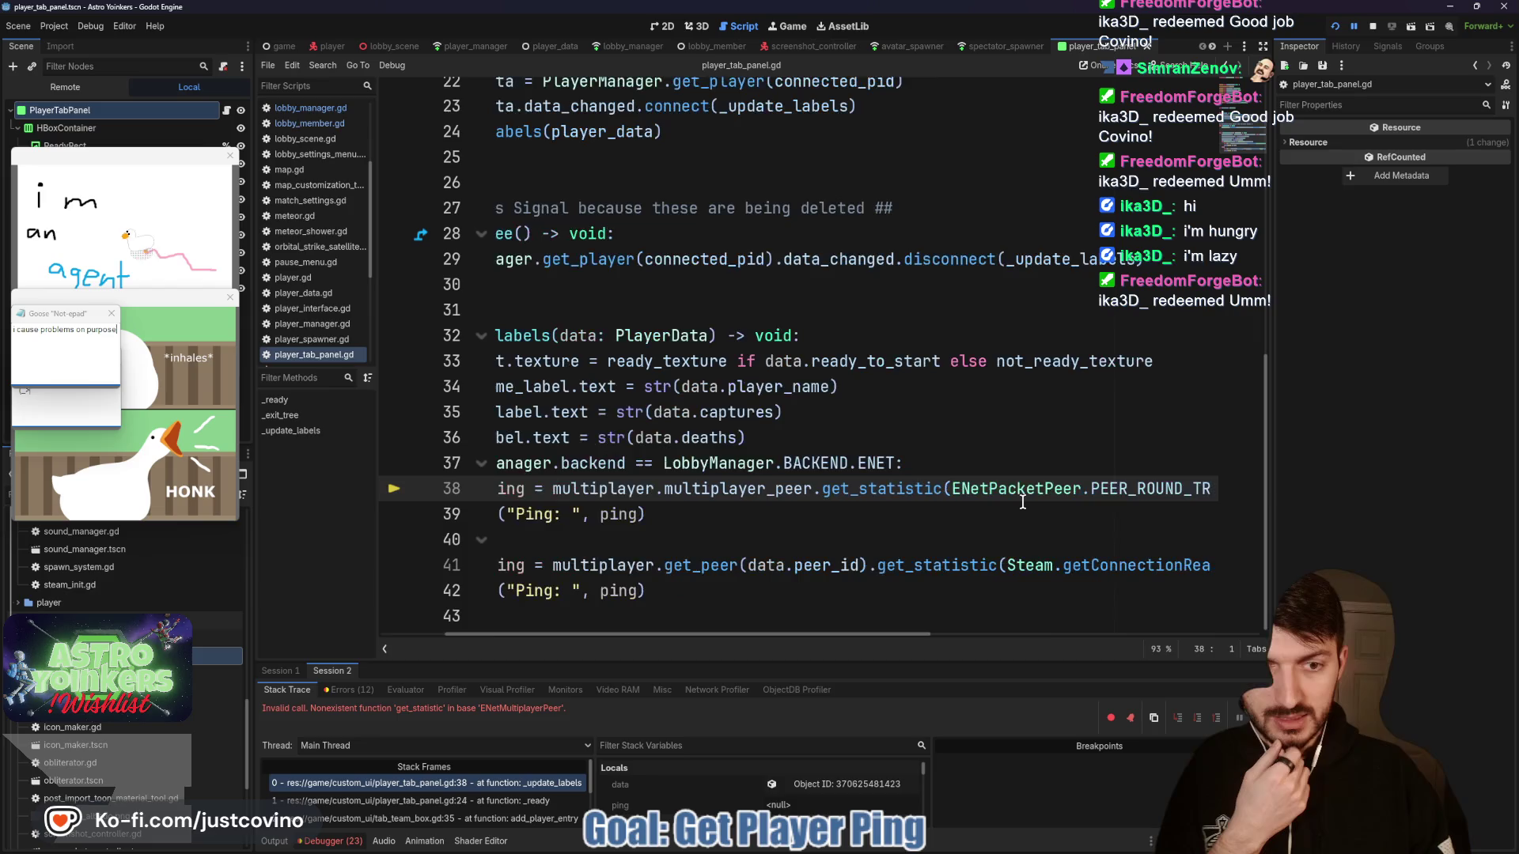
scroll(1022, 502, right, 3)
scroll(1019, 503, right, 10)
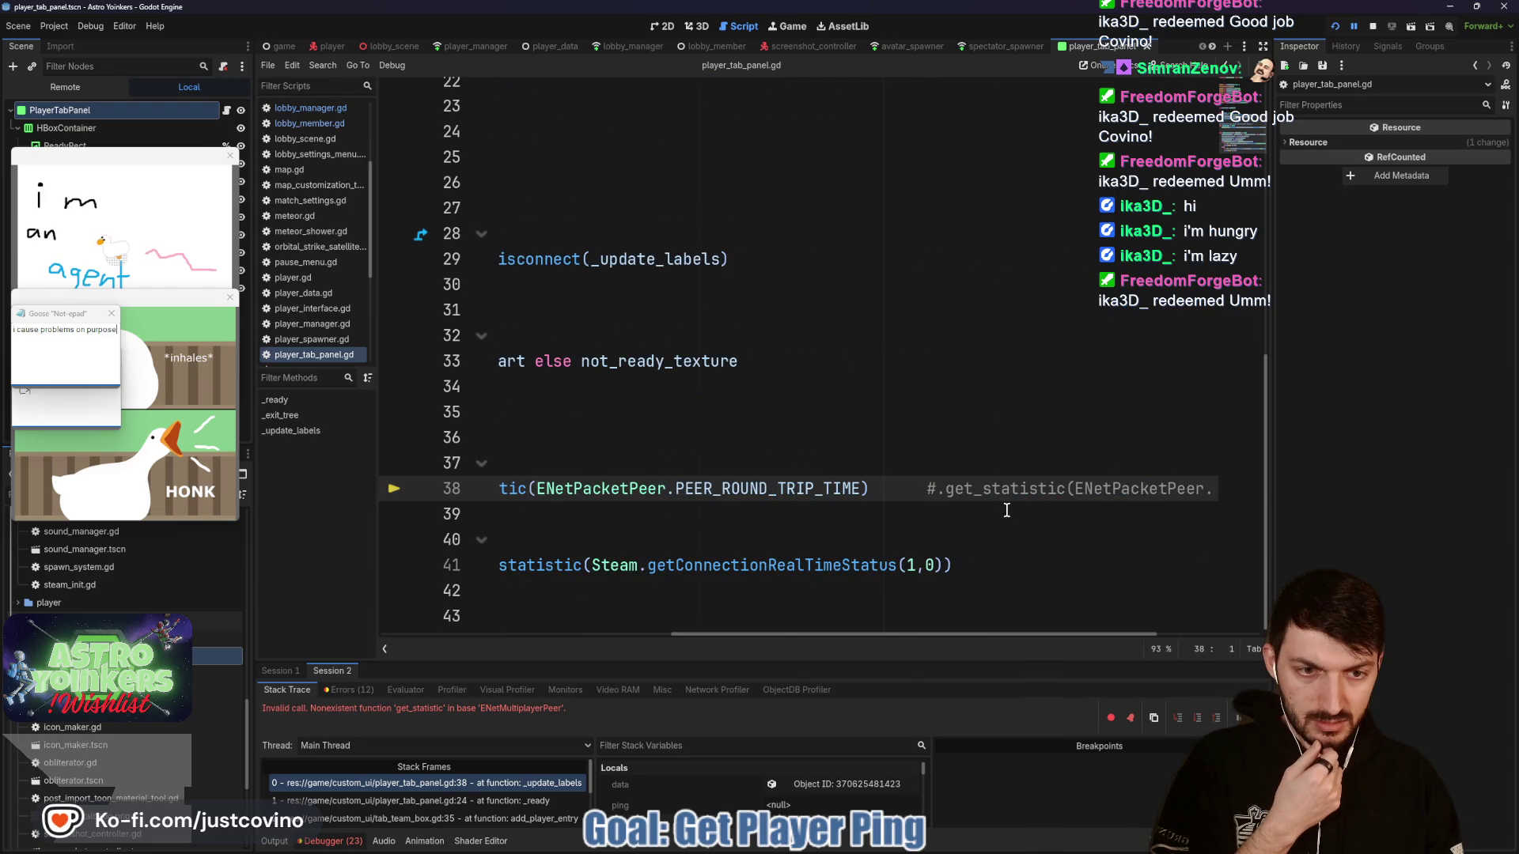
scroll(1016, 506, left, 8)
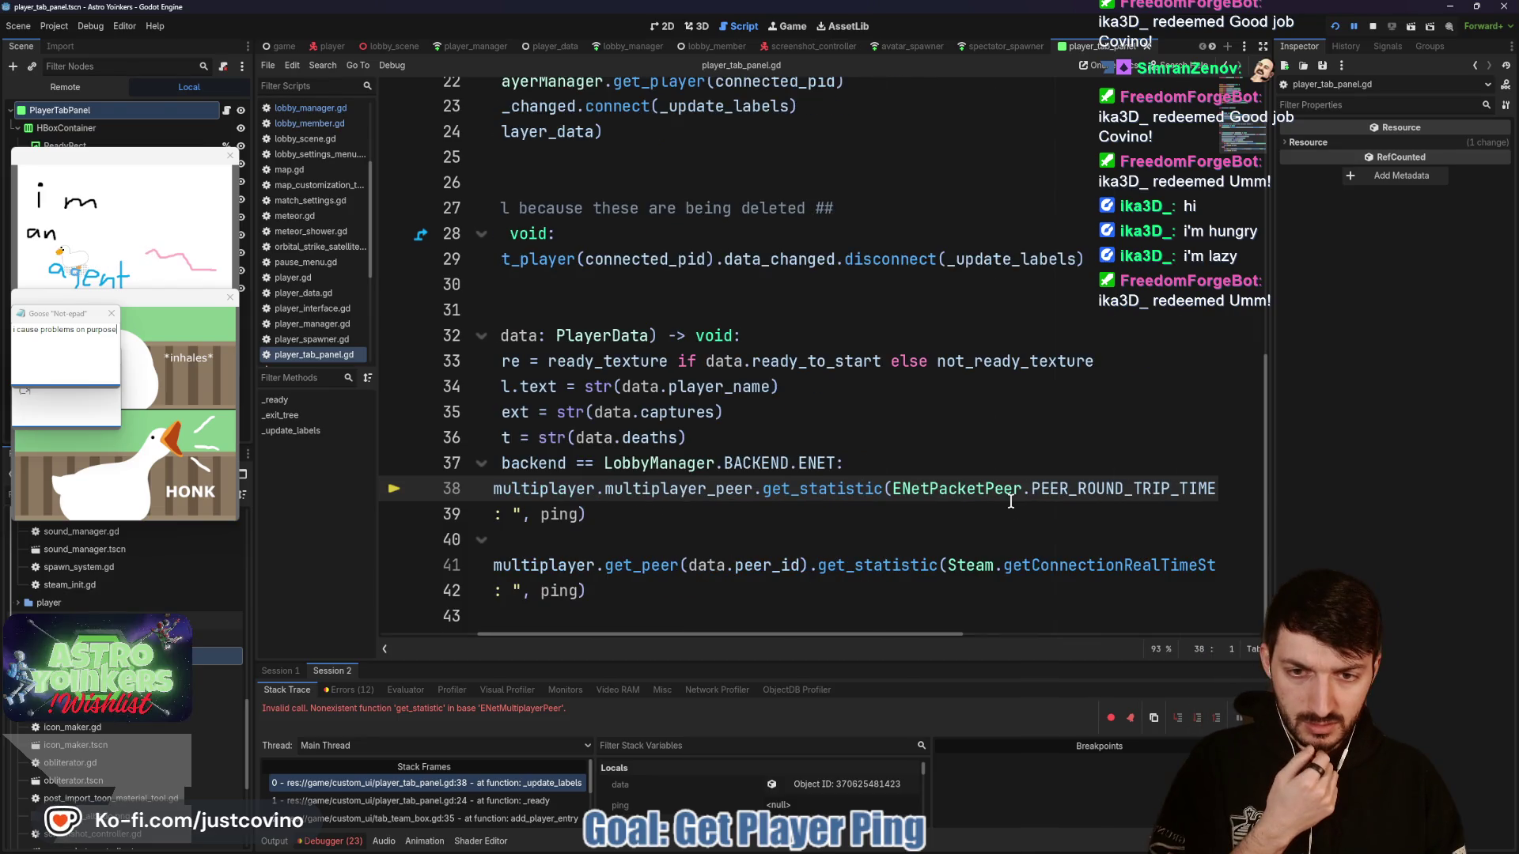
scroll(1011, 502, left, 3)
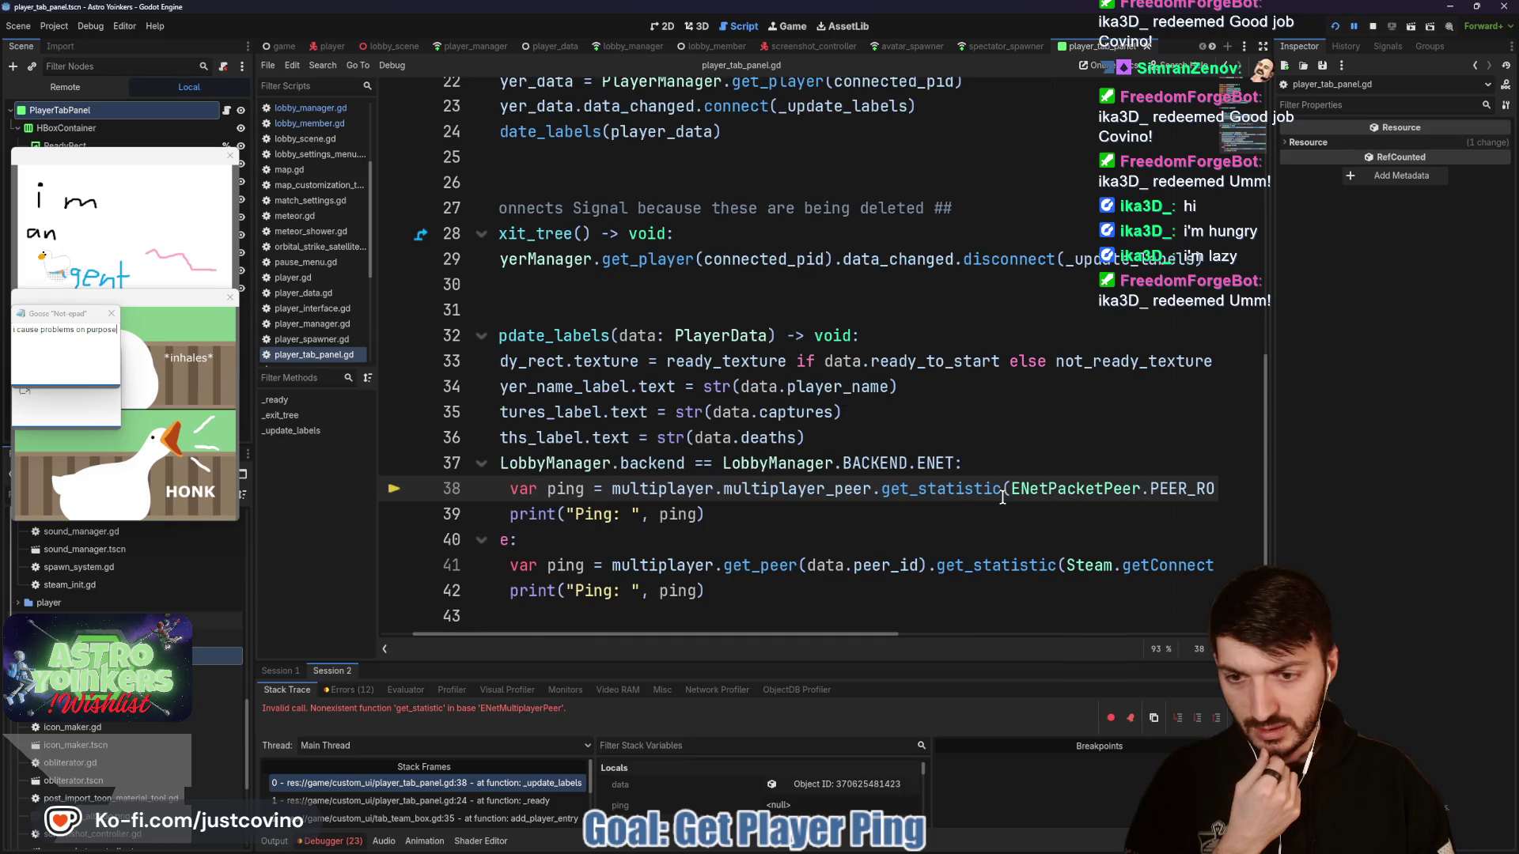
click(1375, 24)
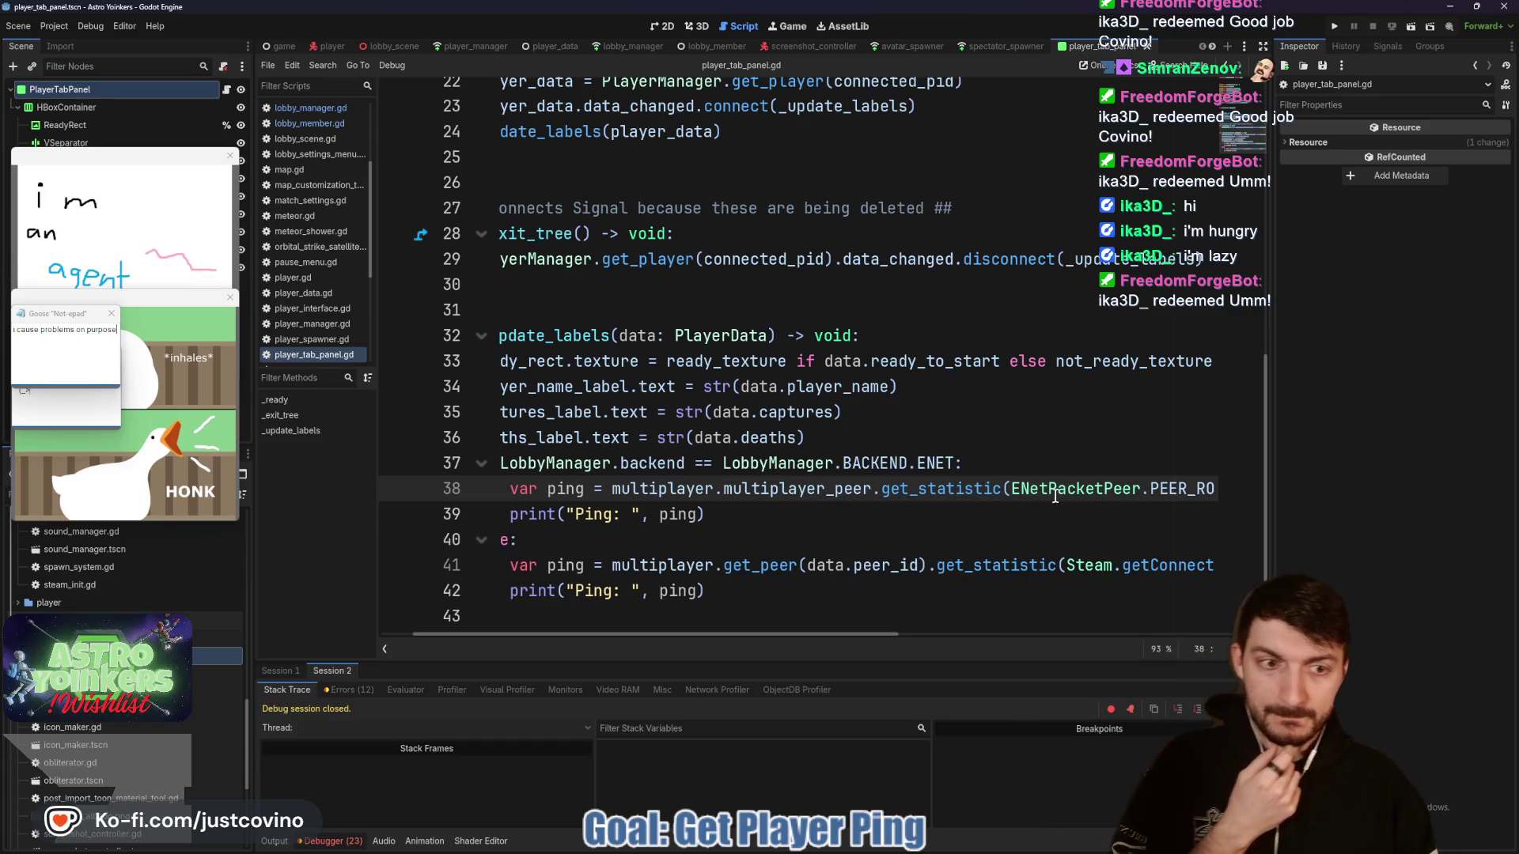
Step: Review line 38 again, place the caret at the end of line 42, and open the Start menu
scroll(1009, 501, right, 7)
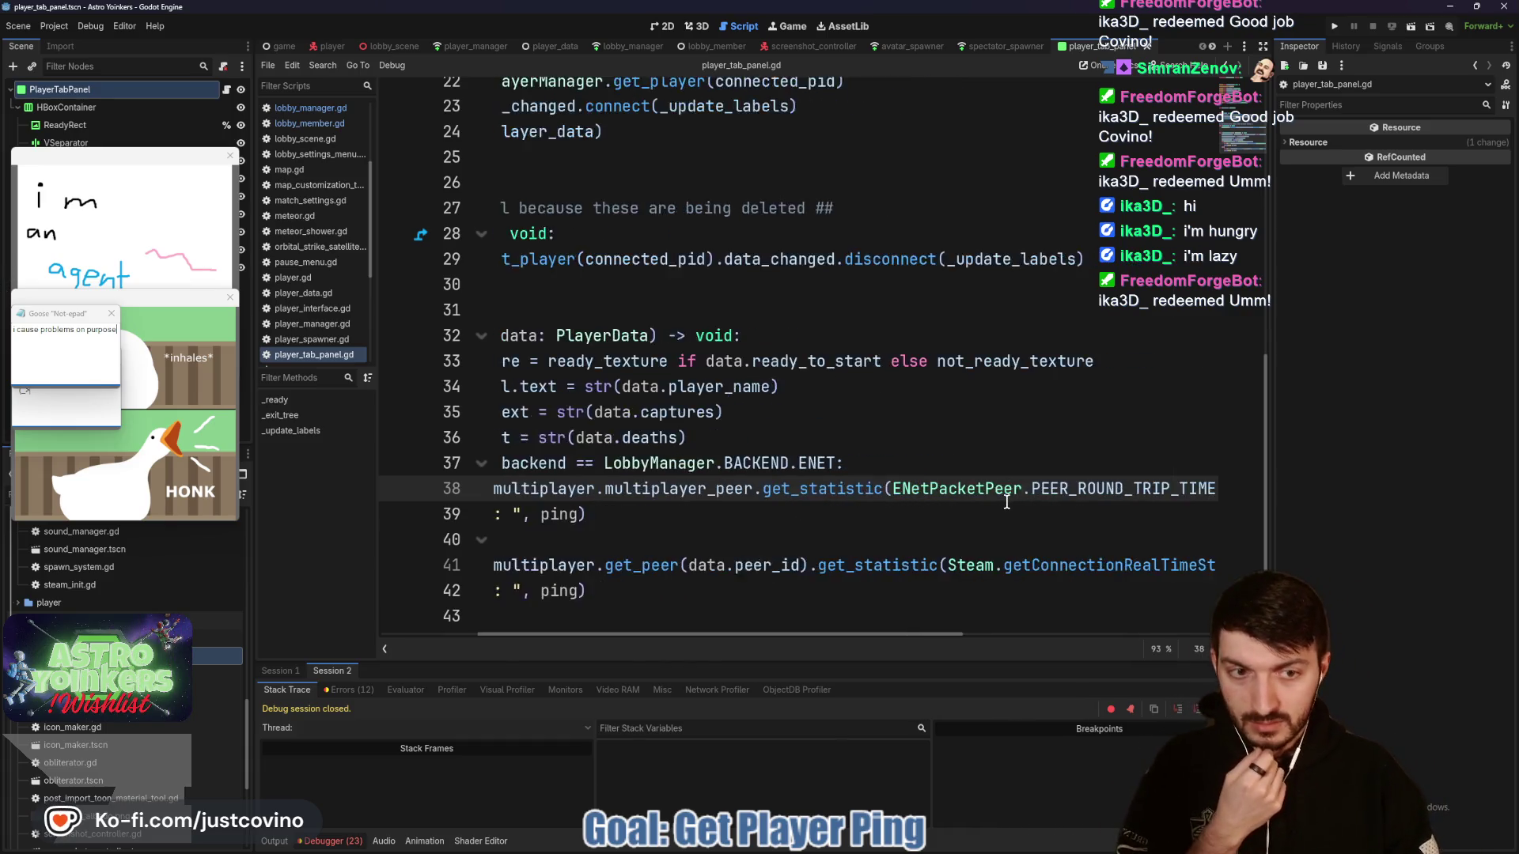
scroll(973, 504, left, 6)
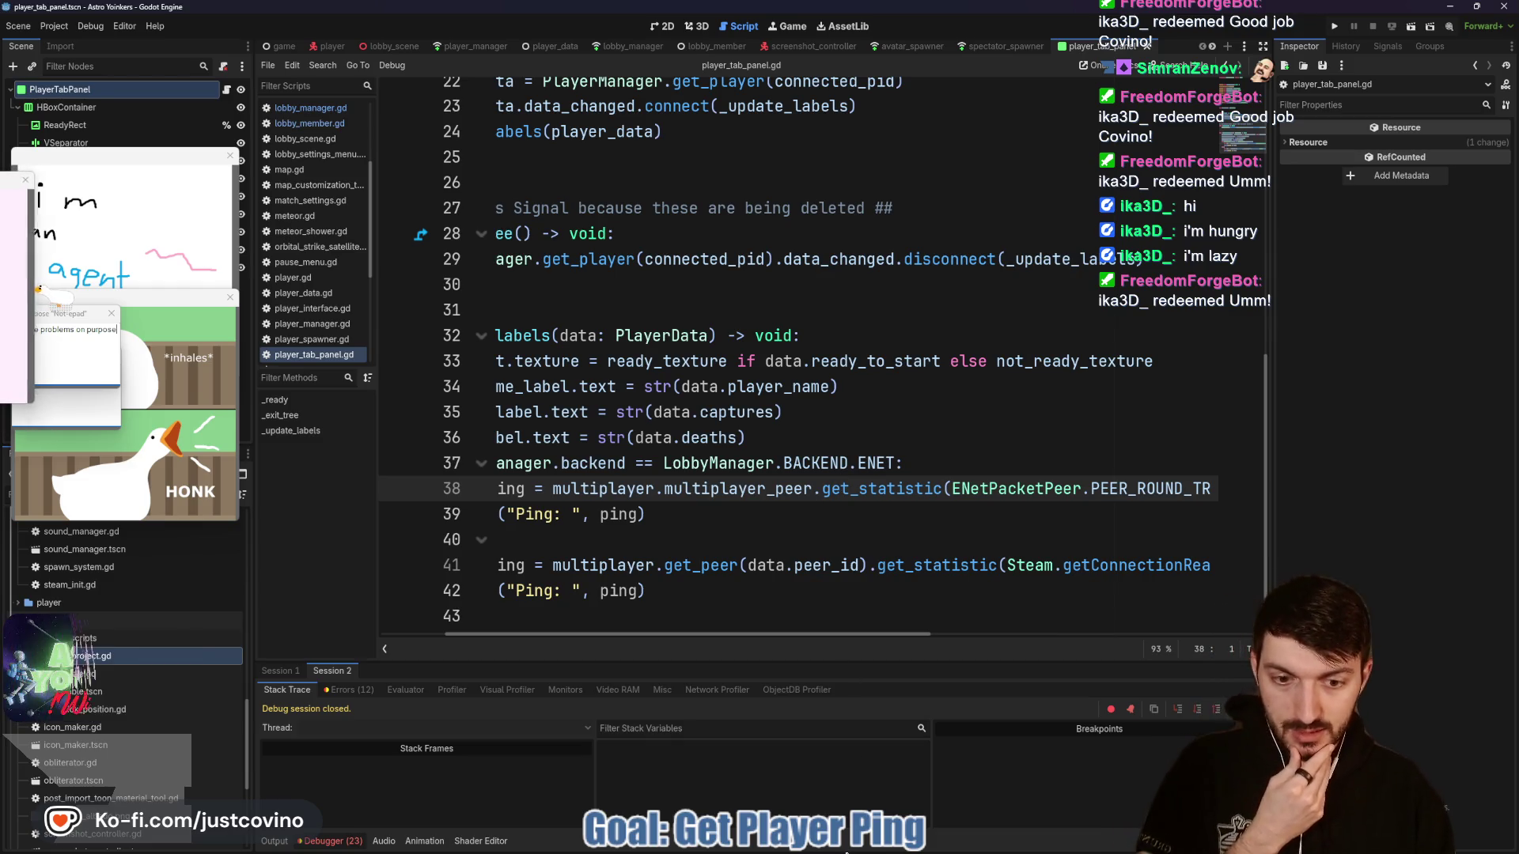
click(753, 592)
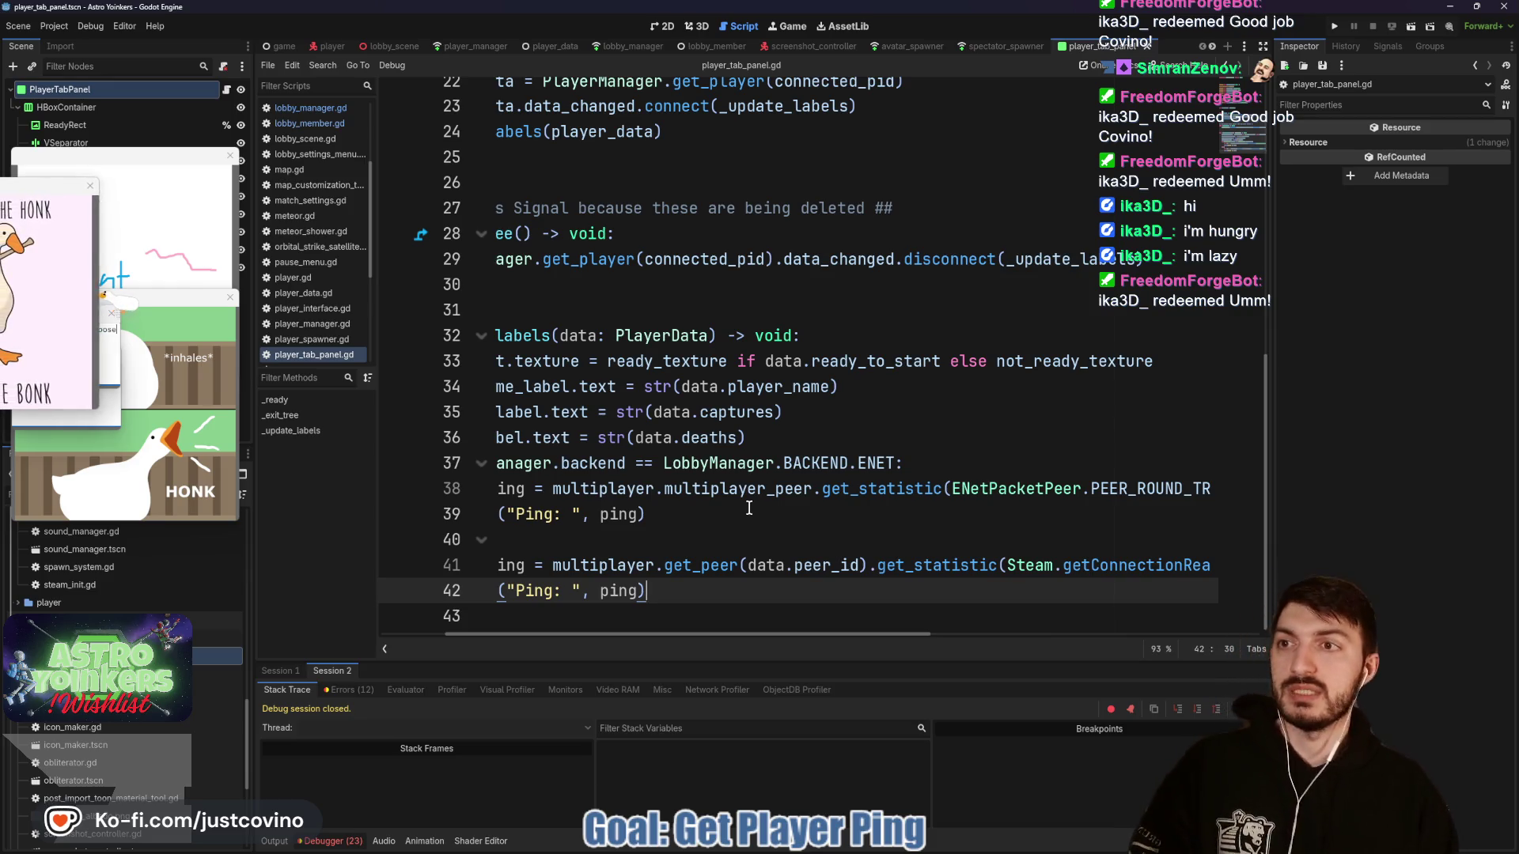
key(super)
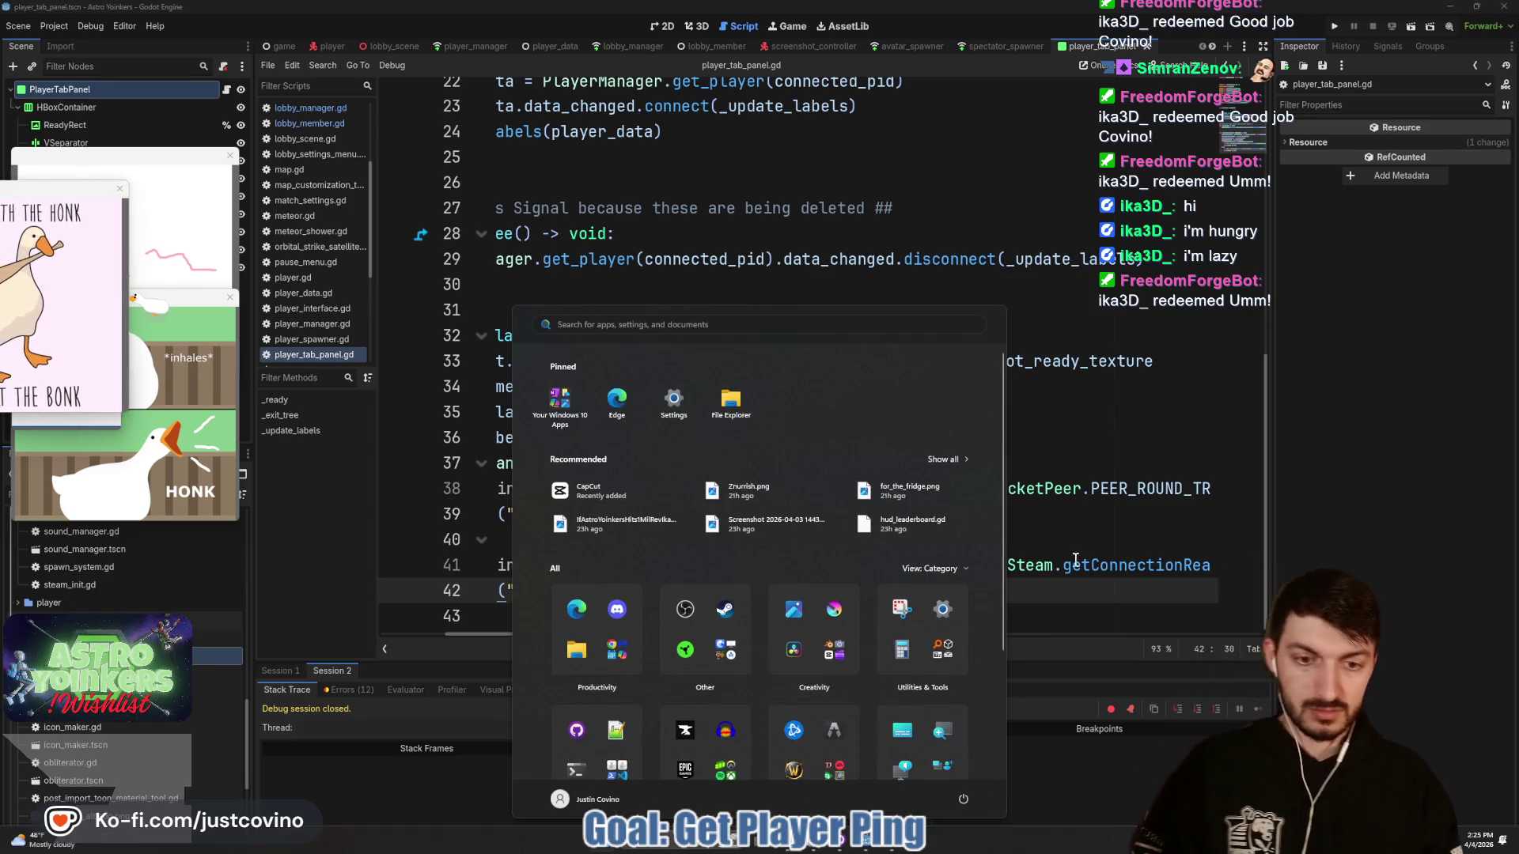
Step: Close the Start menu, evict Desktop Goose with Esc, and switch to the ENetPacketPeer docs
key(super)
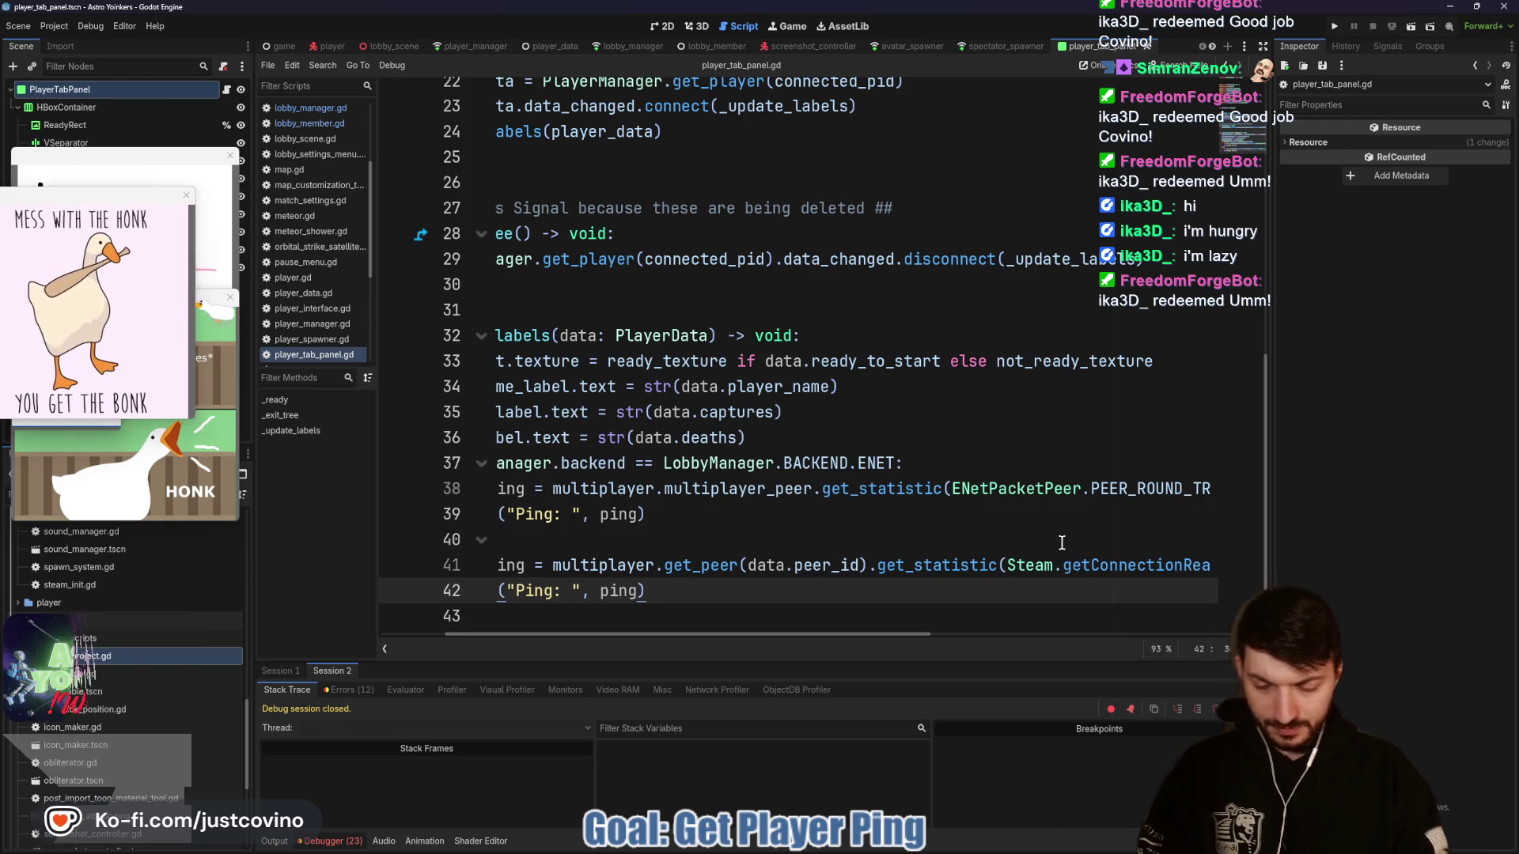
key(Escape)
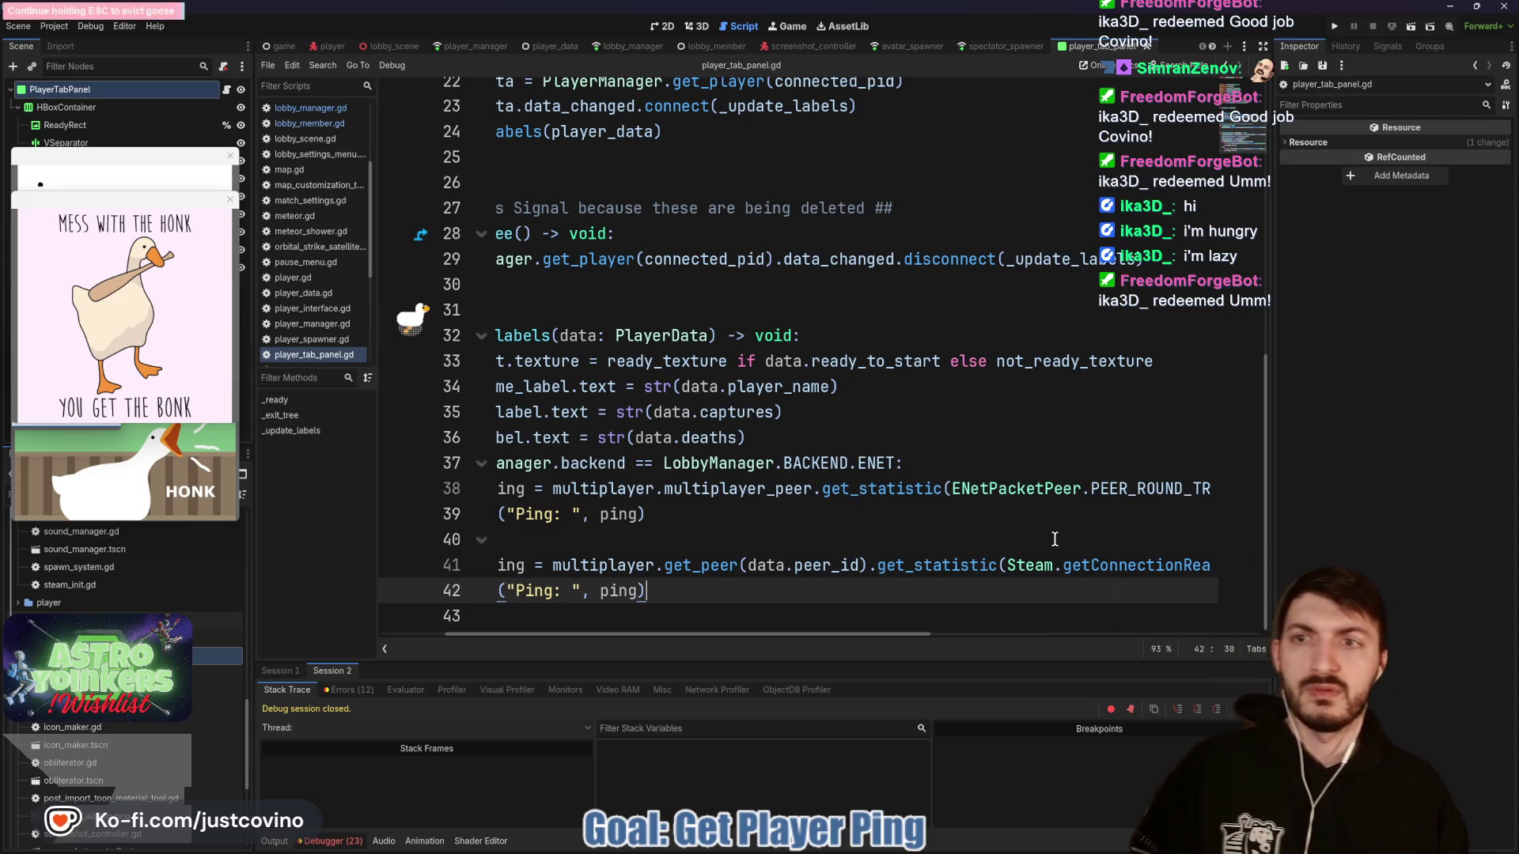
key(Escape)
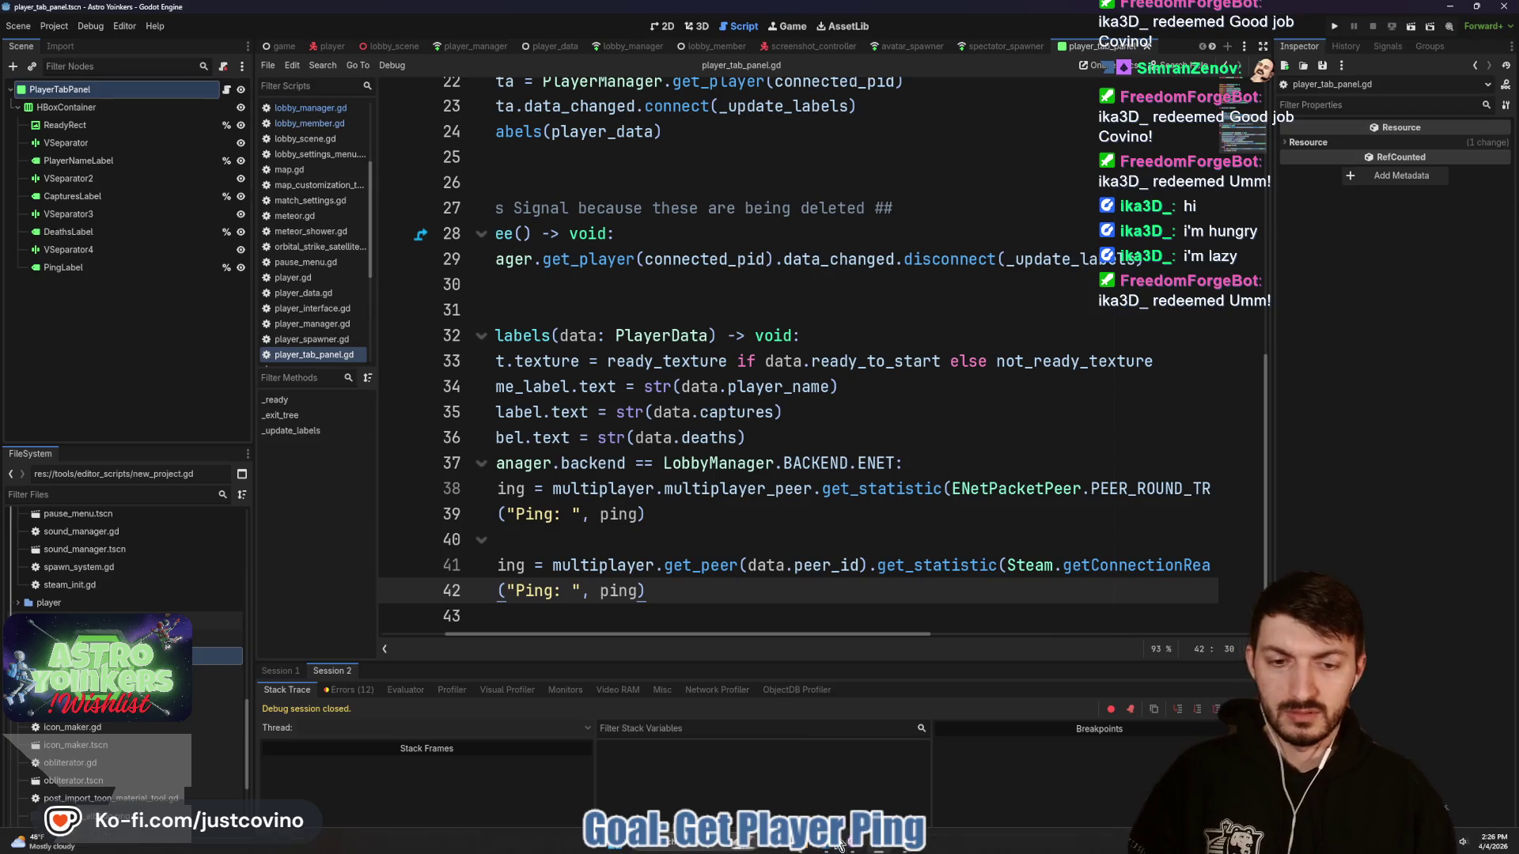
key(alt+Tab)
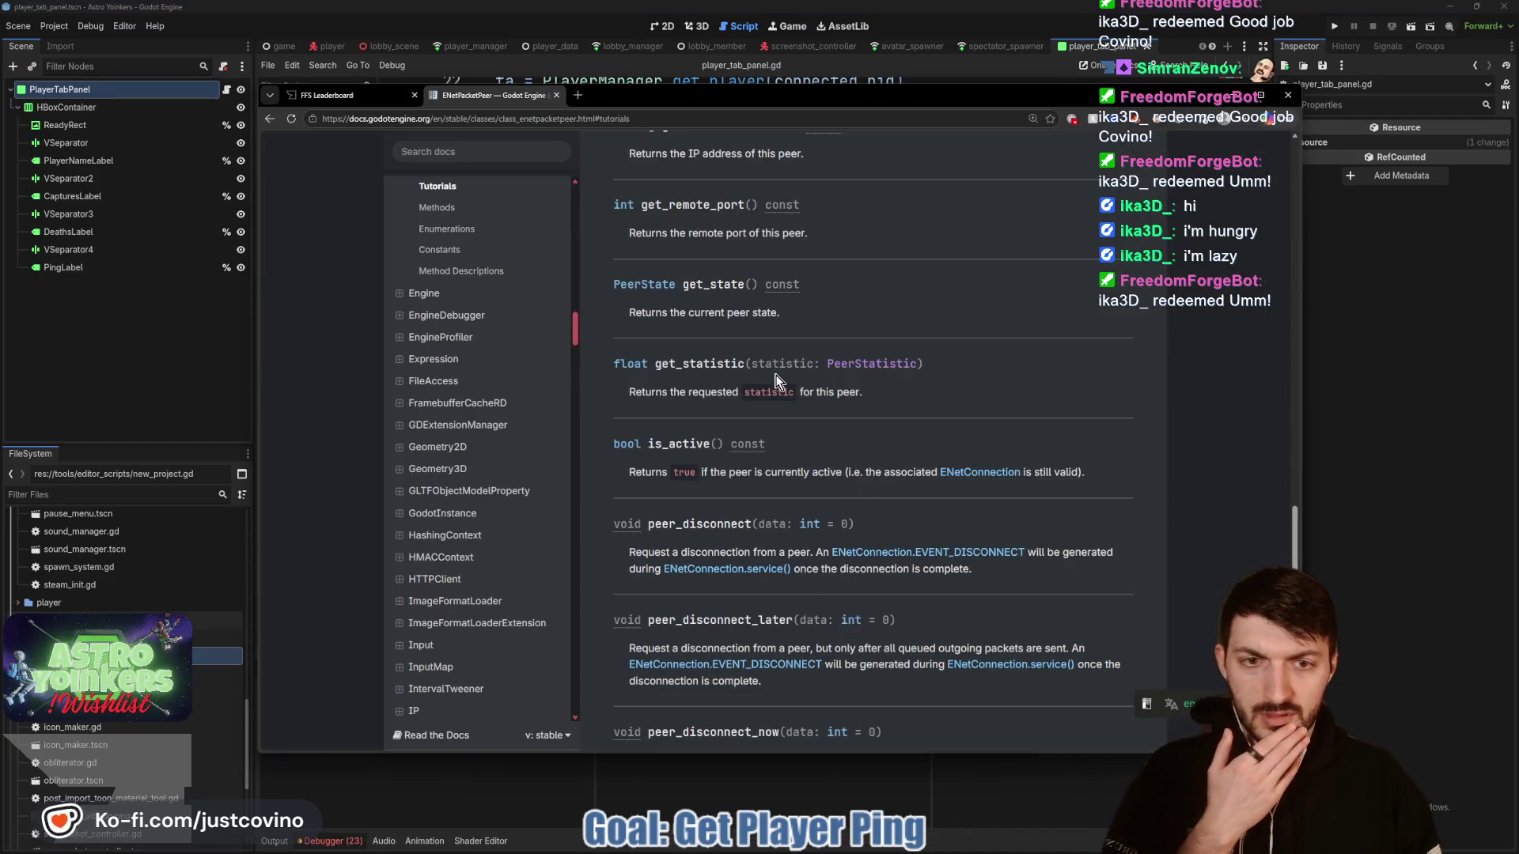
Step: Scroll up the ENetPacketPeer docs, then switch back to the Godot script
scroll(690, 421, up, 10)
scroll(690, 422, up, 10)
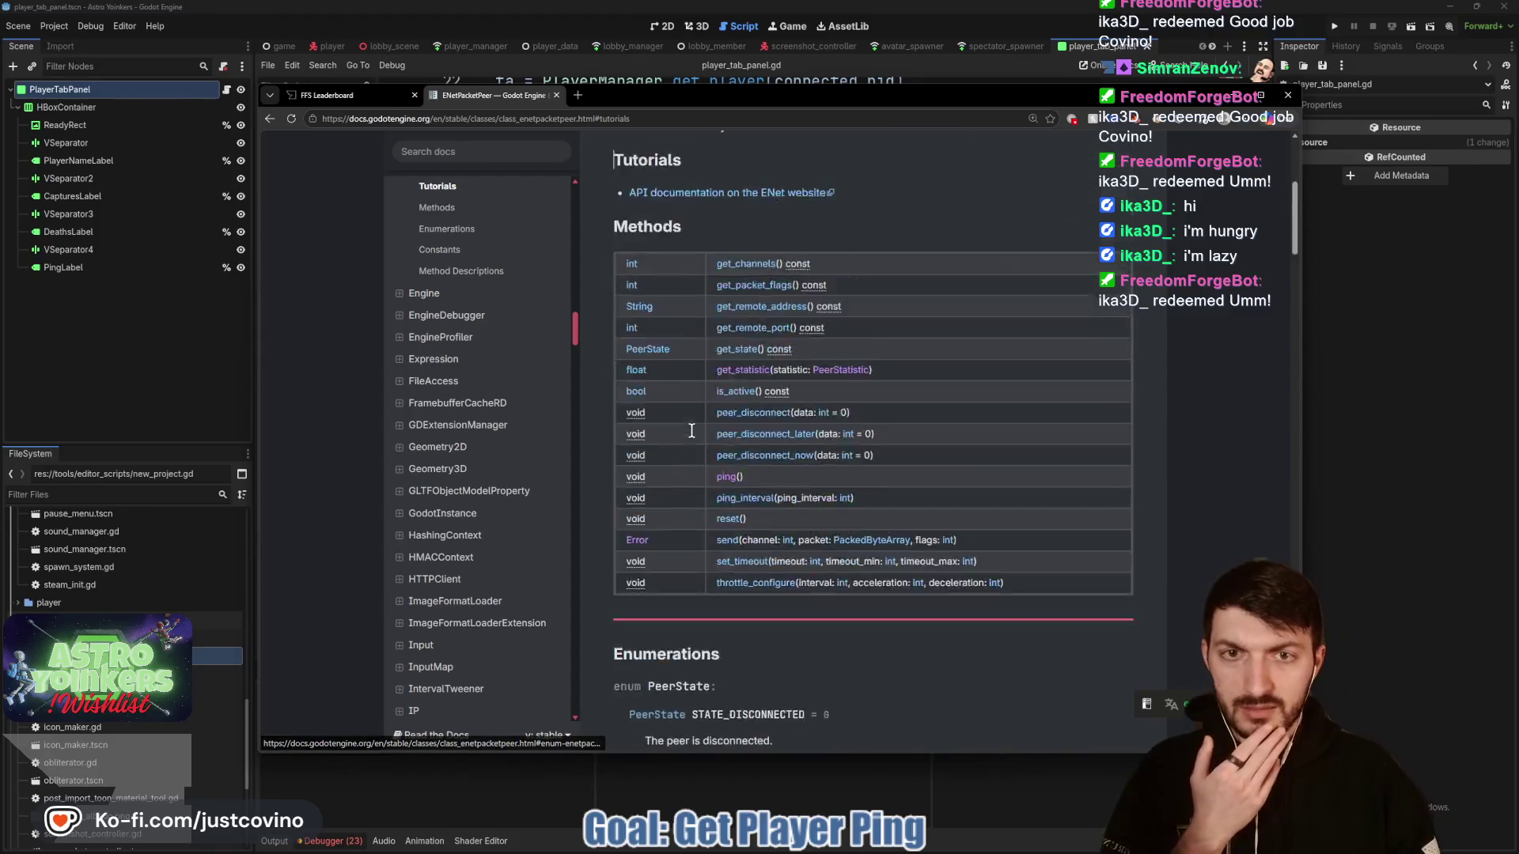
key(alt+Tab)
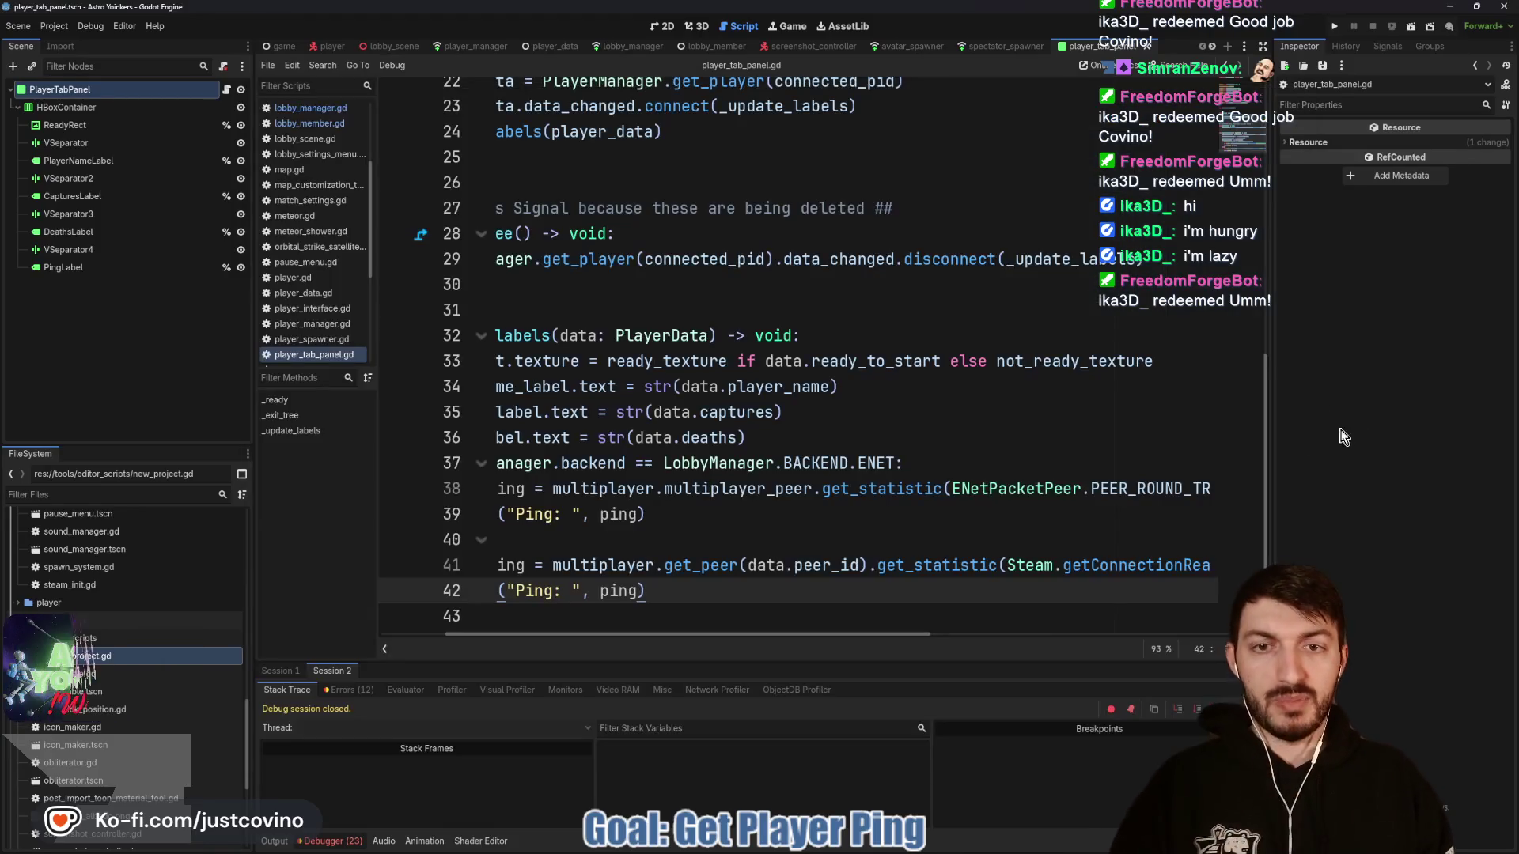
Step: Insert get_packet_peer(). after multiplayer_peer on line 38, then switch to the browser
click(818, 490)
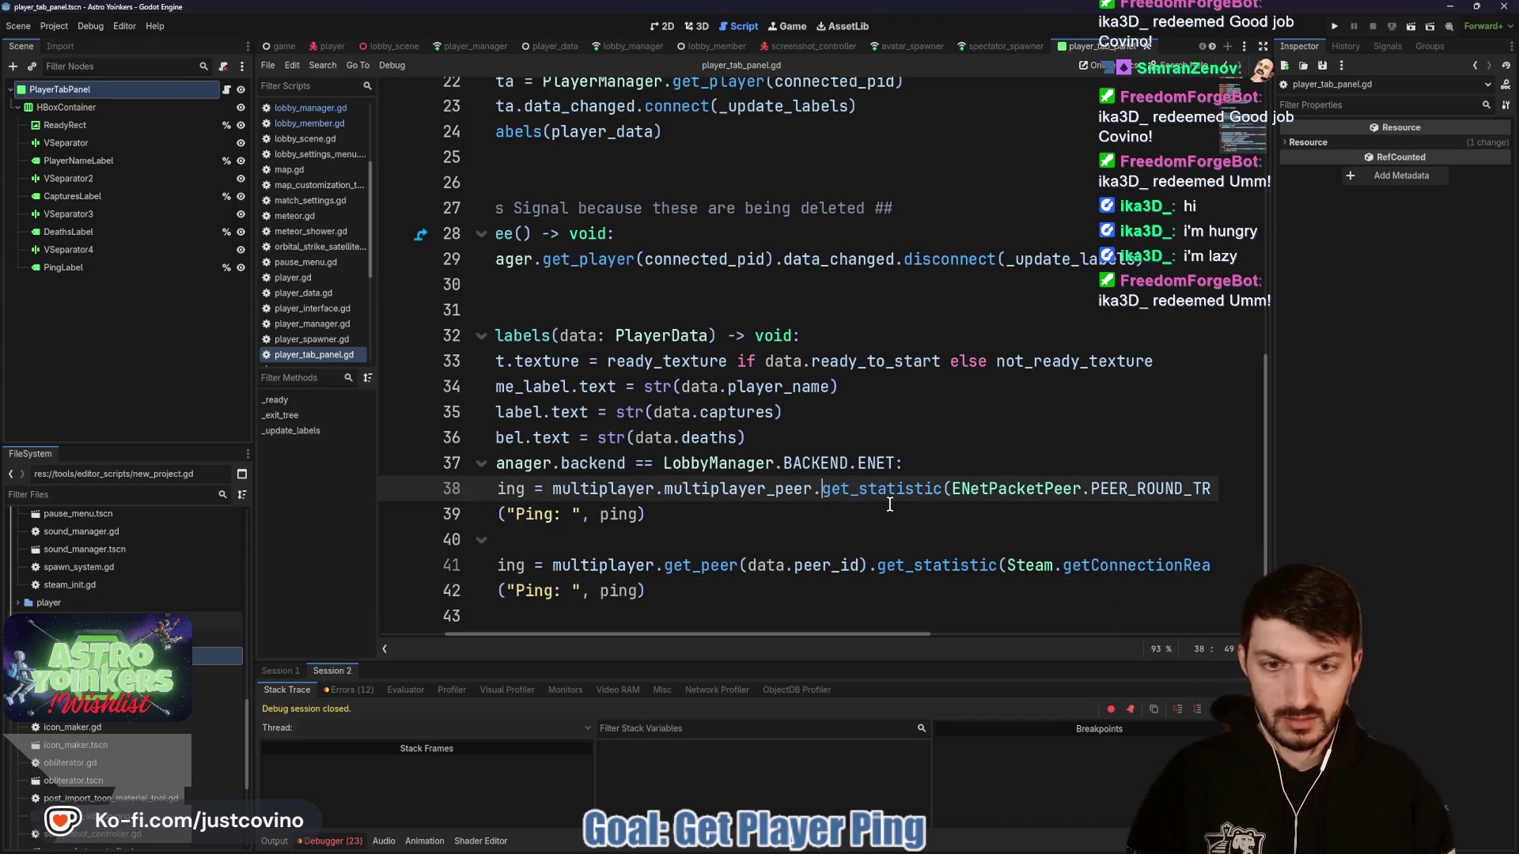
text(get_)
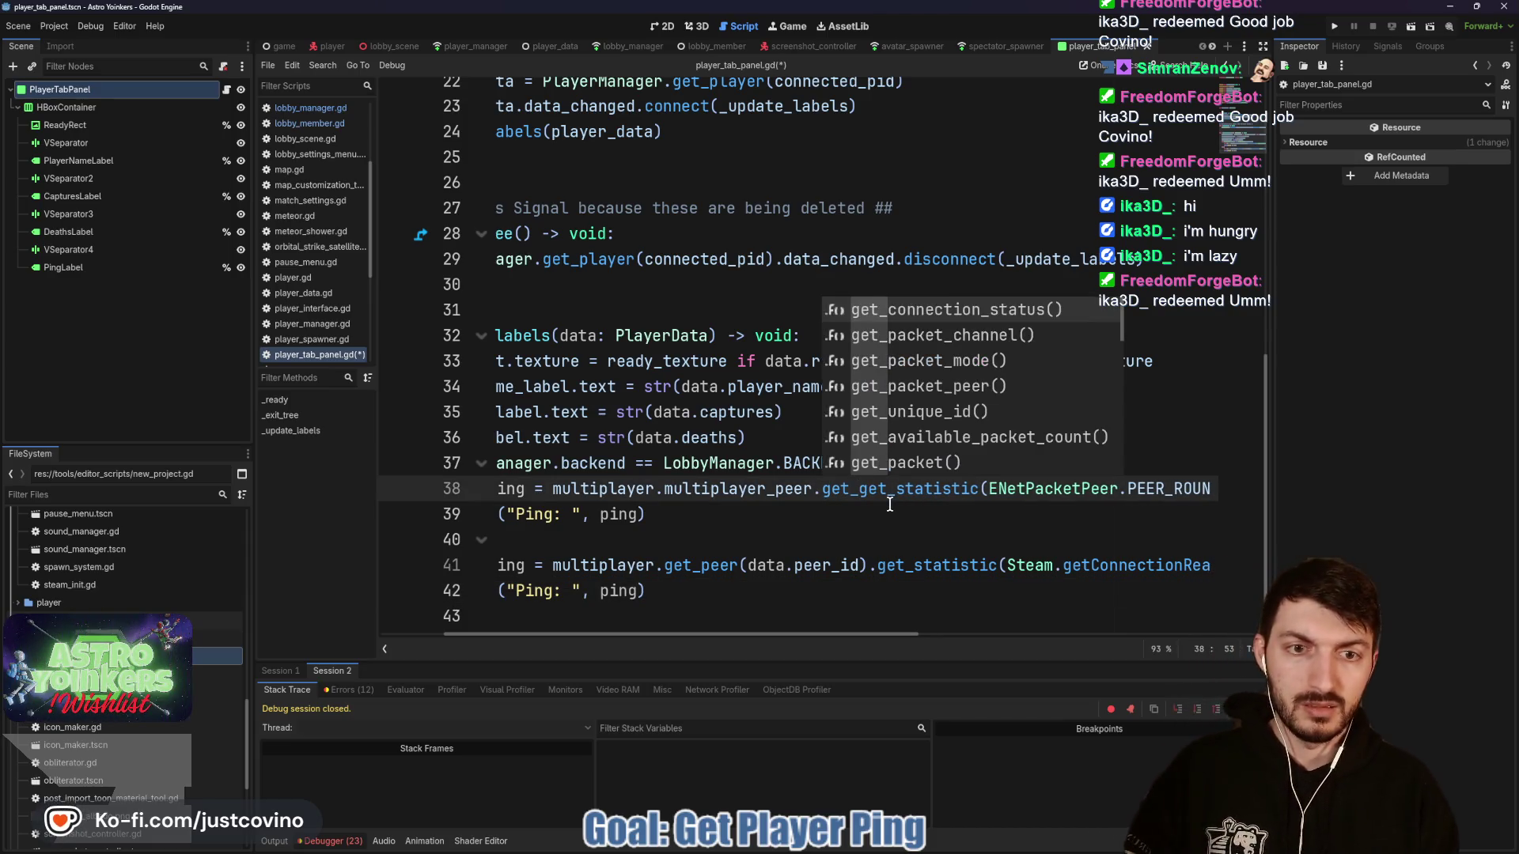
key(Down)
key(Down)
key(Down)
key(Return)
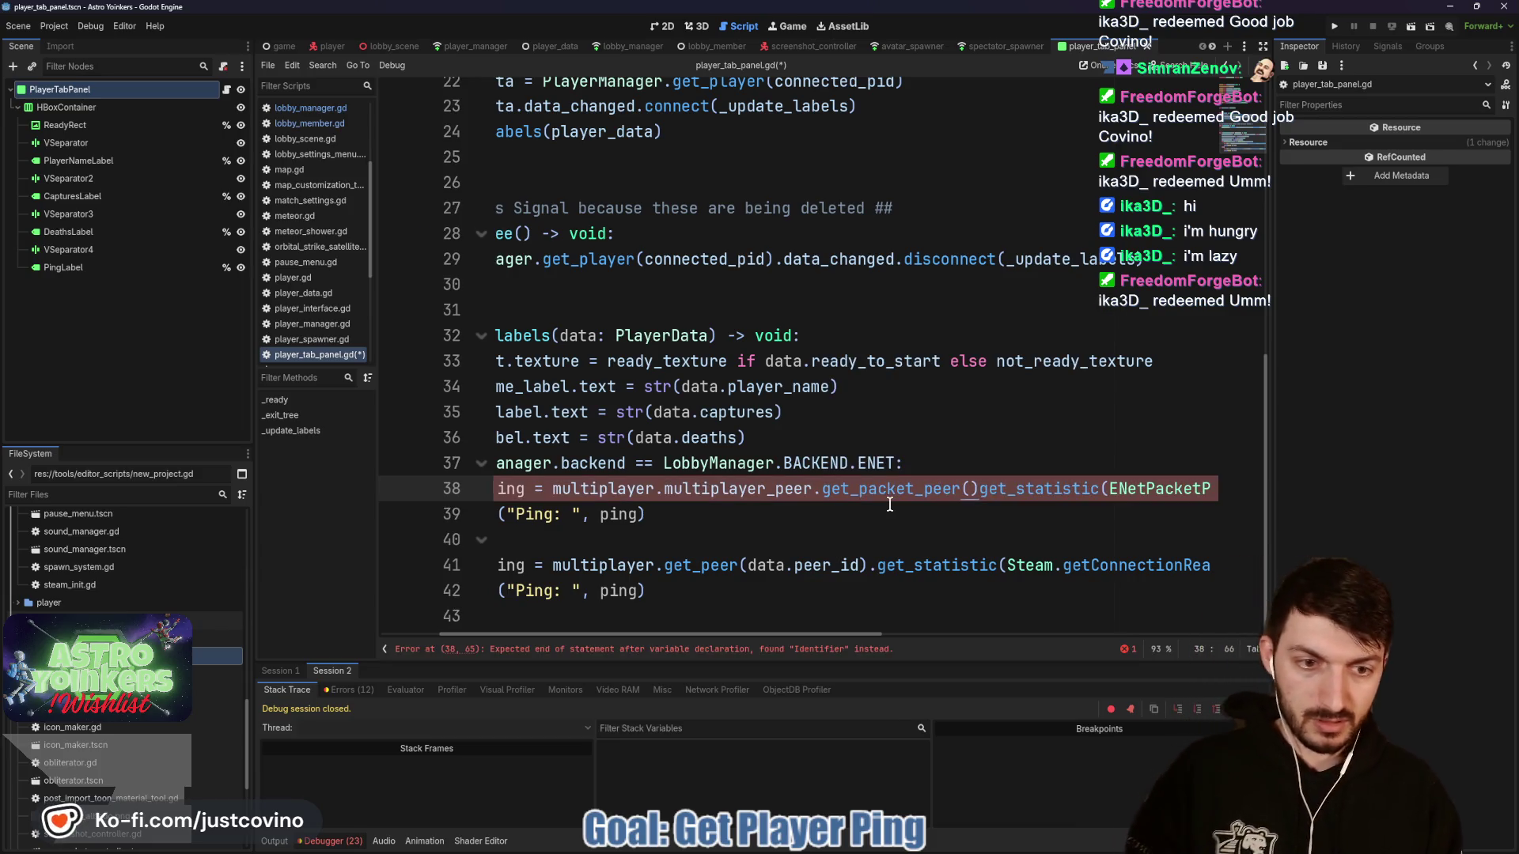
text(.)
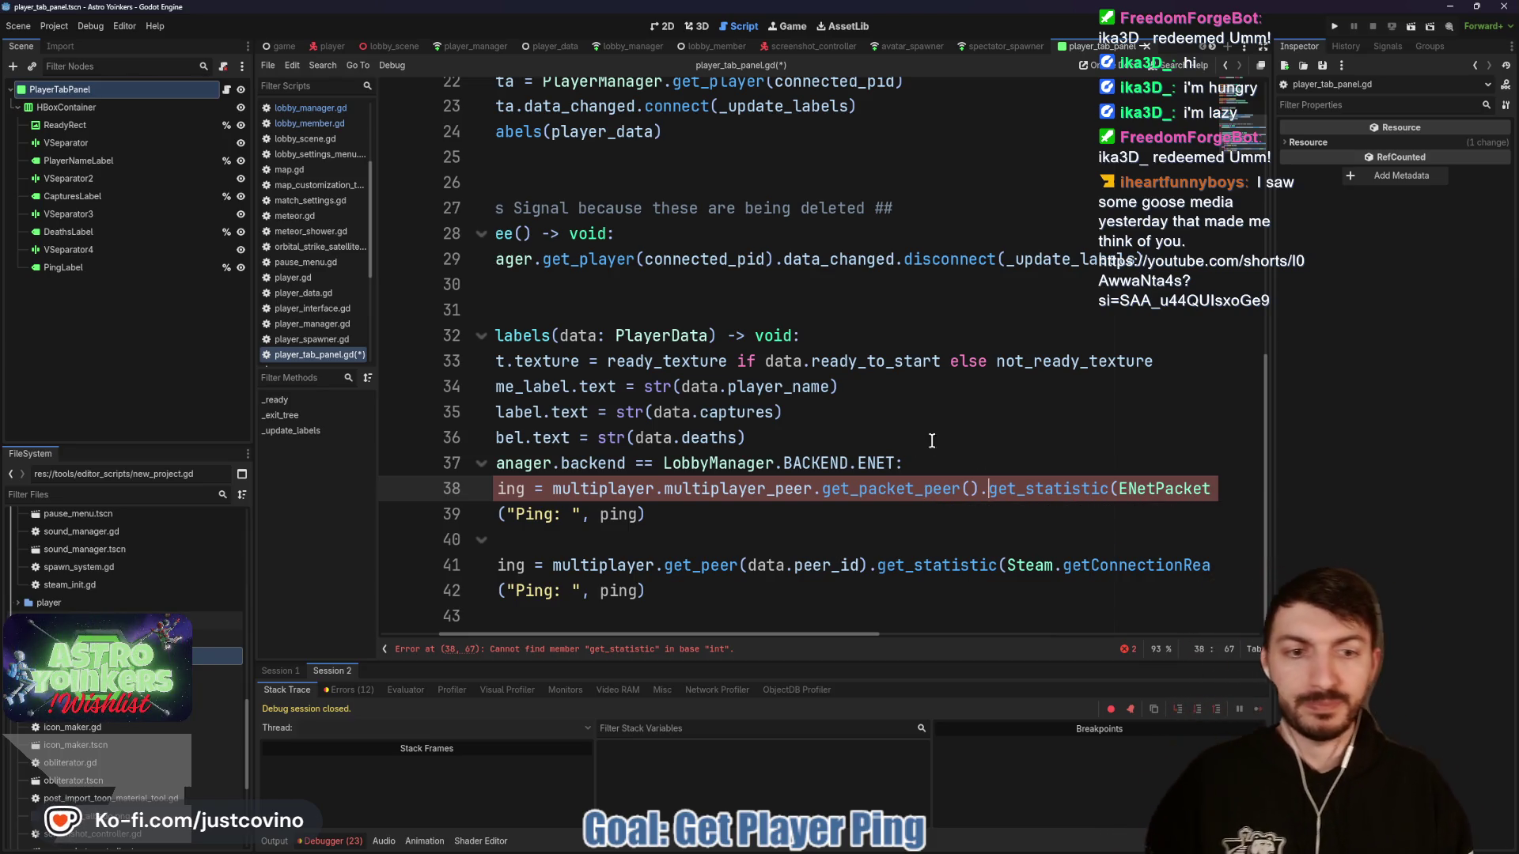
click(837, 851)
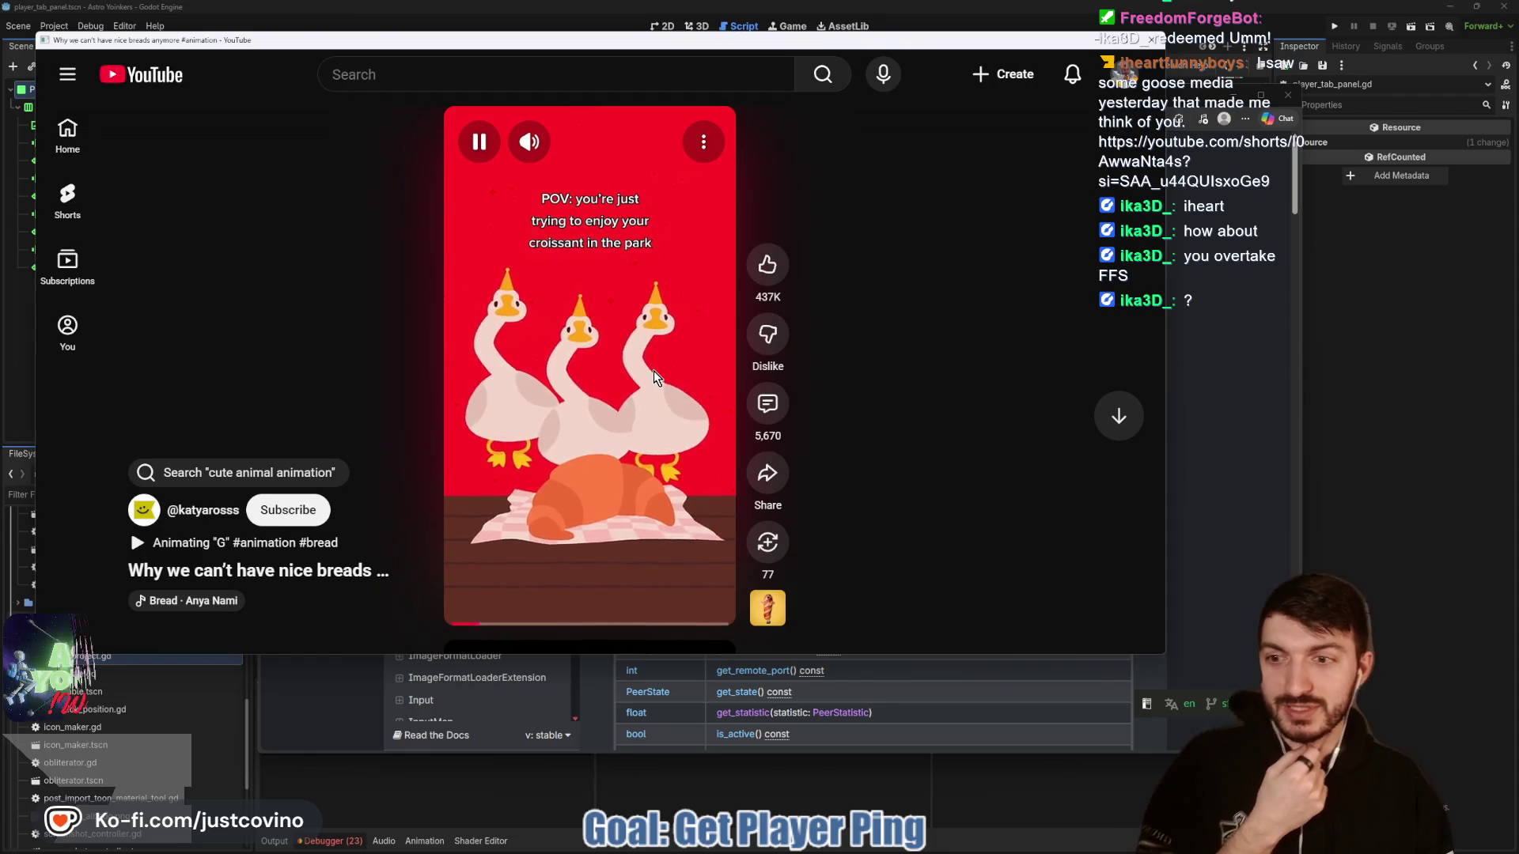
Step: Close the YouTube short, browse ENetPacketPeer's methods list, and return to the Godot script
click(1151, 39)
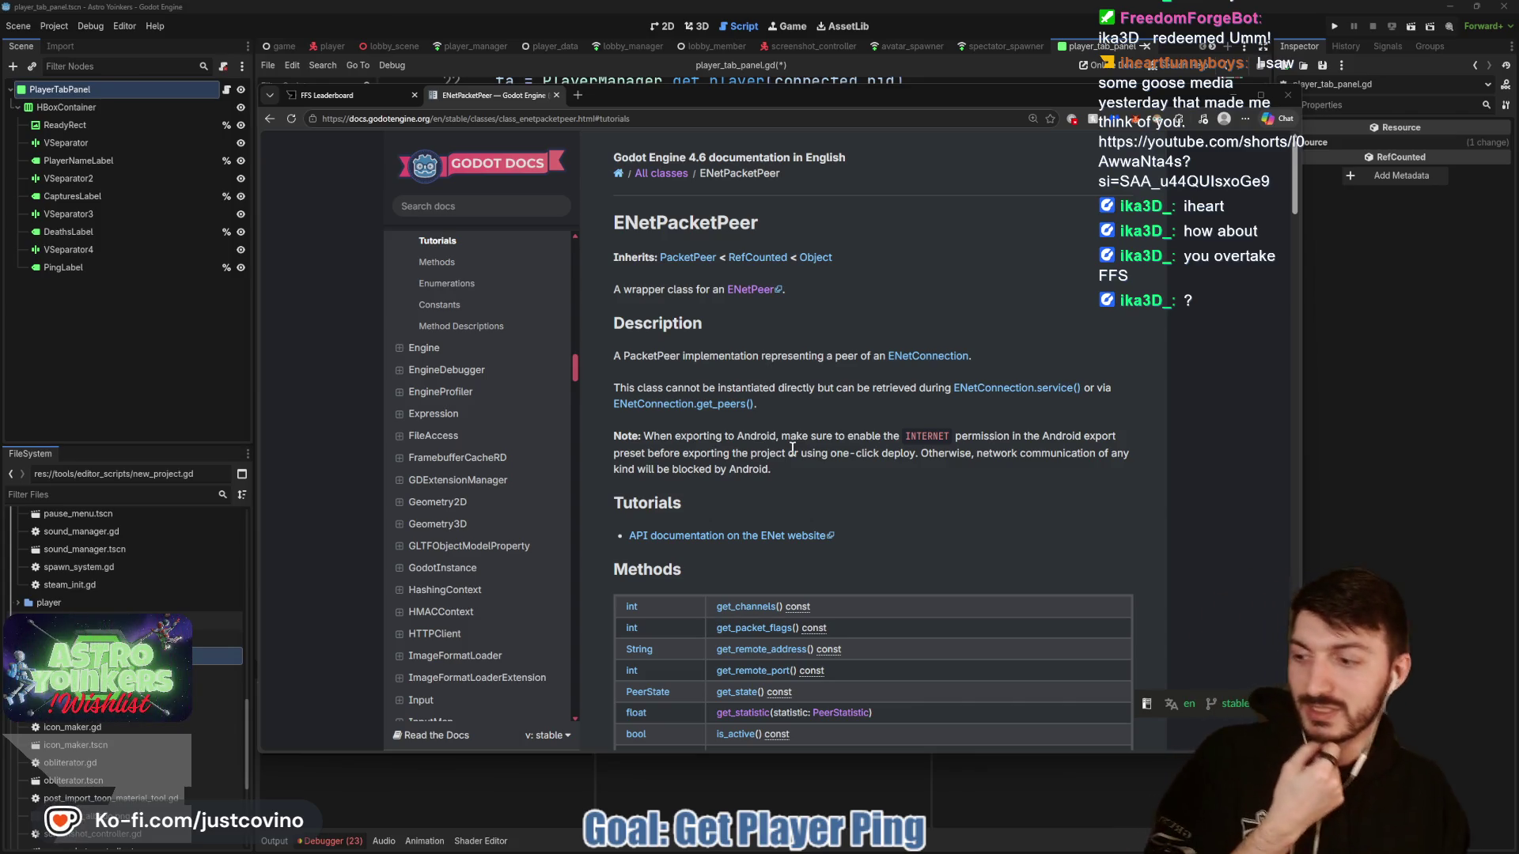
scroll(794, 466, down, 2)
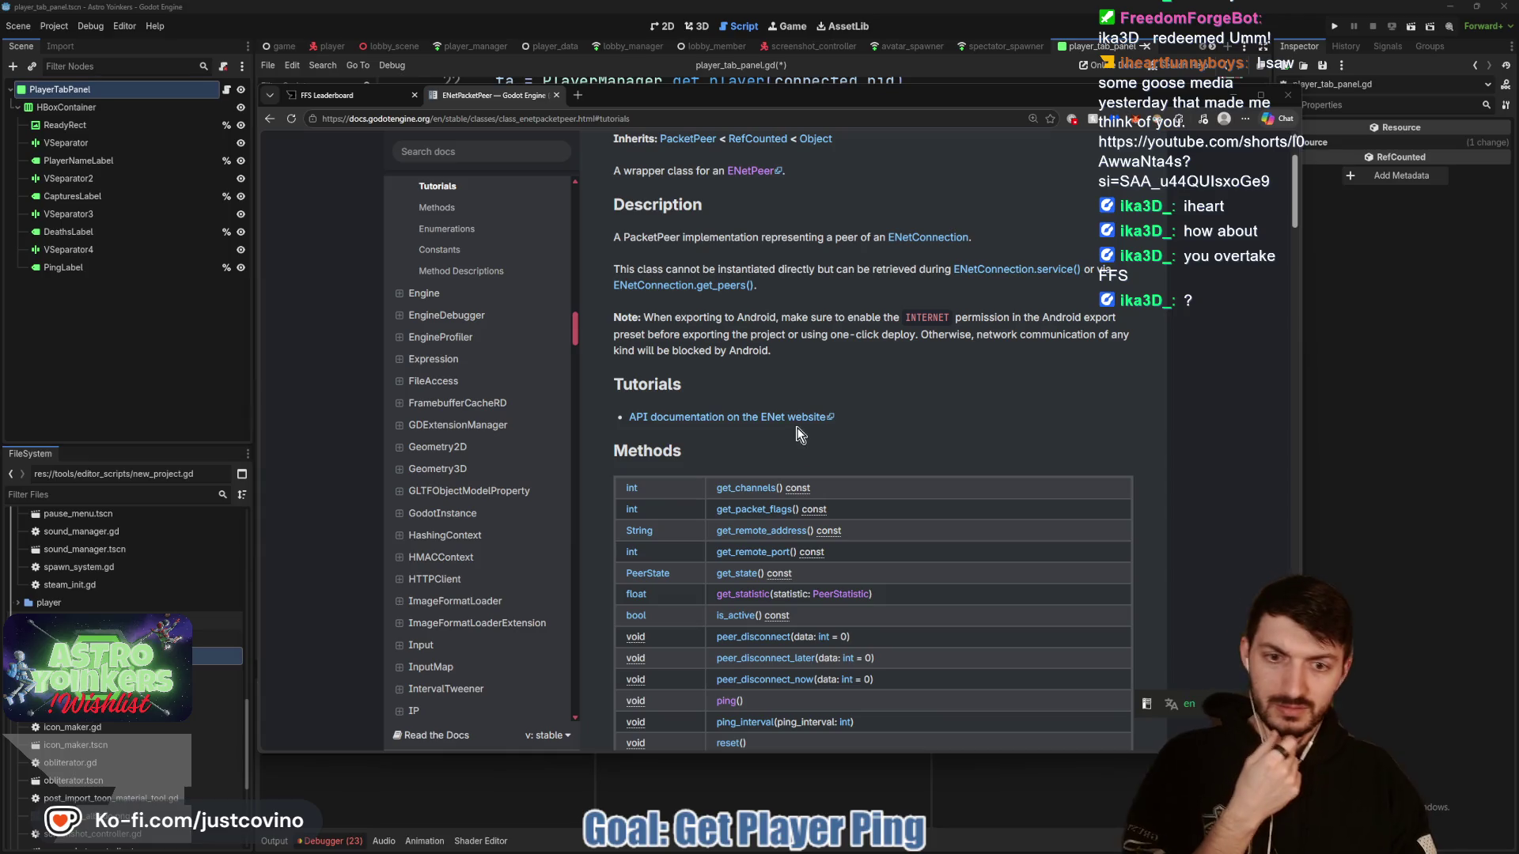
scroll(823, 432, down, 2)
scroll(817, 432, down, 1)
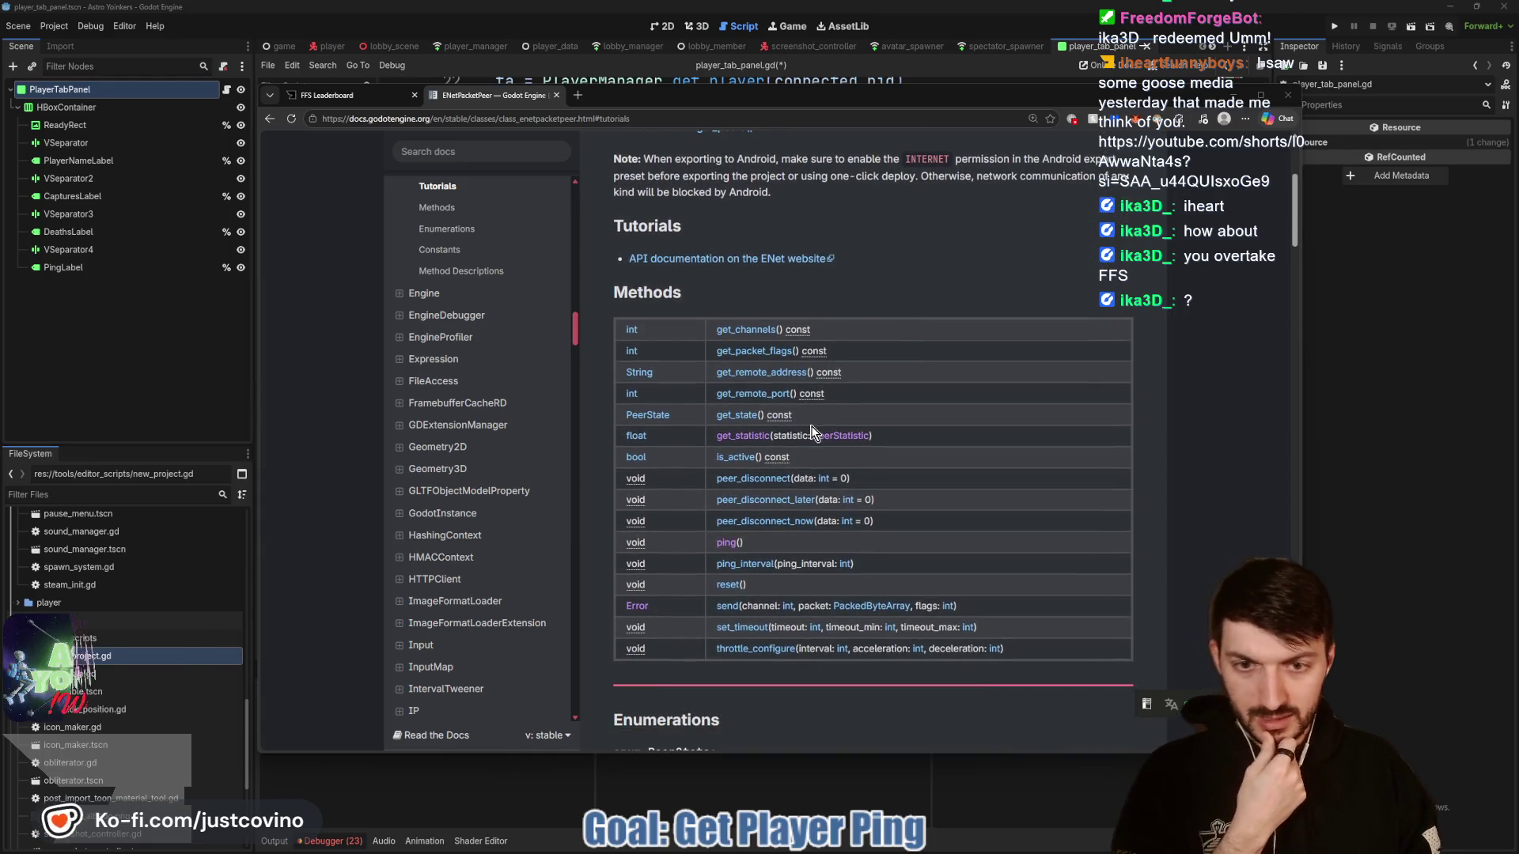
scroll(856, 446, down, 2)
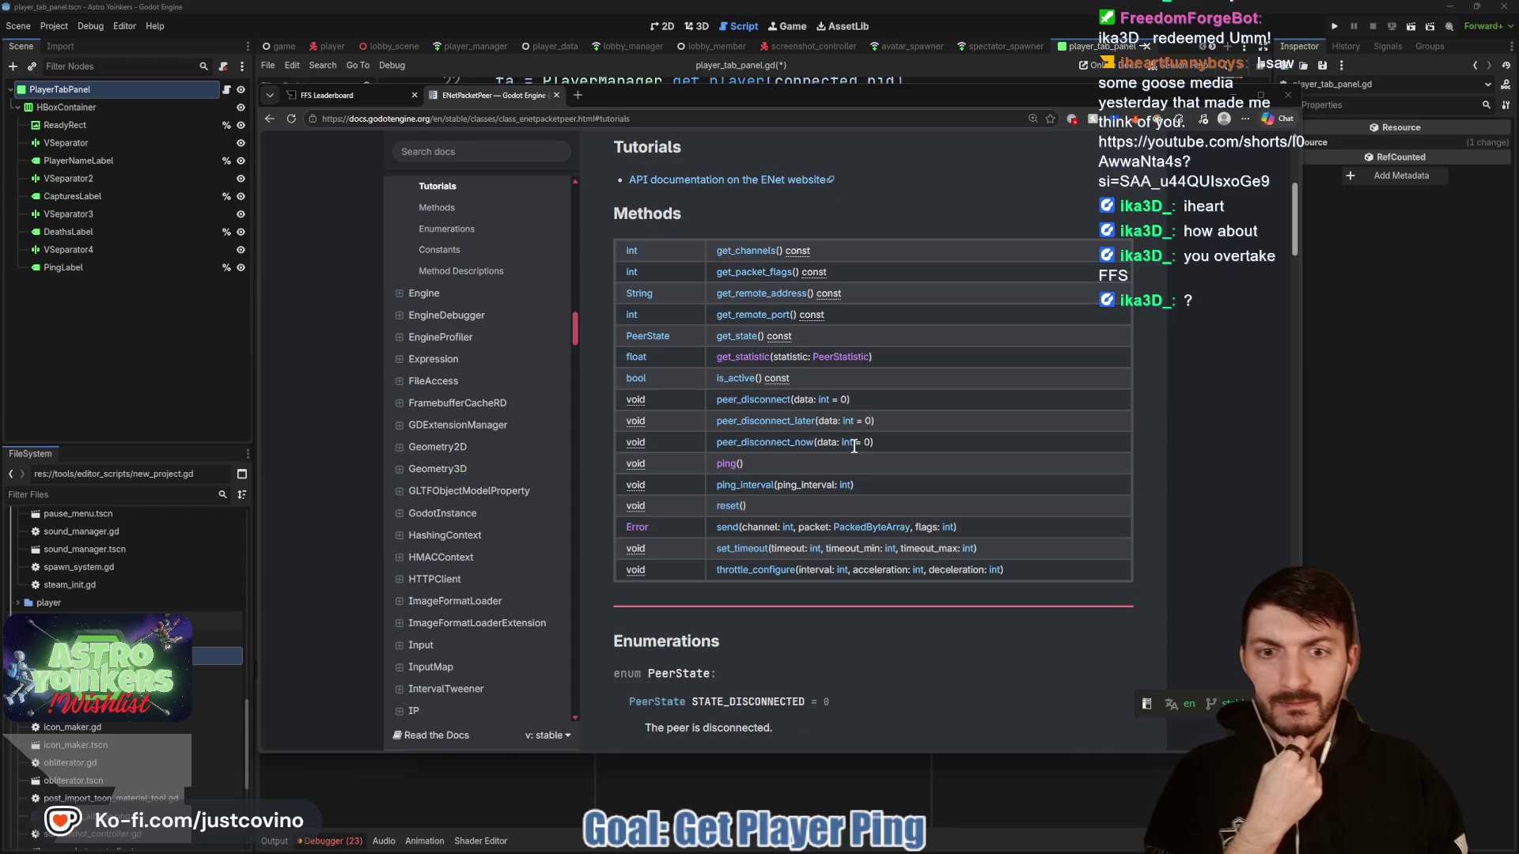
scroll(965, 427, up, 5)
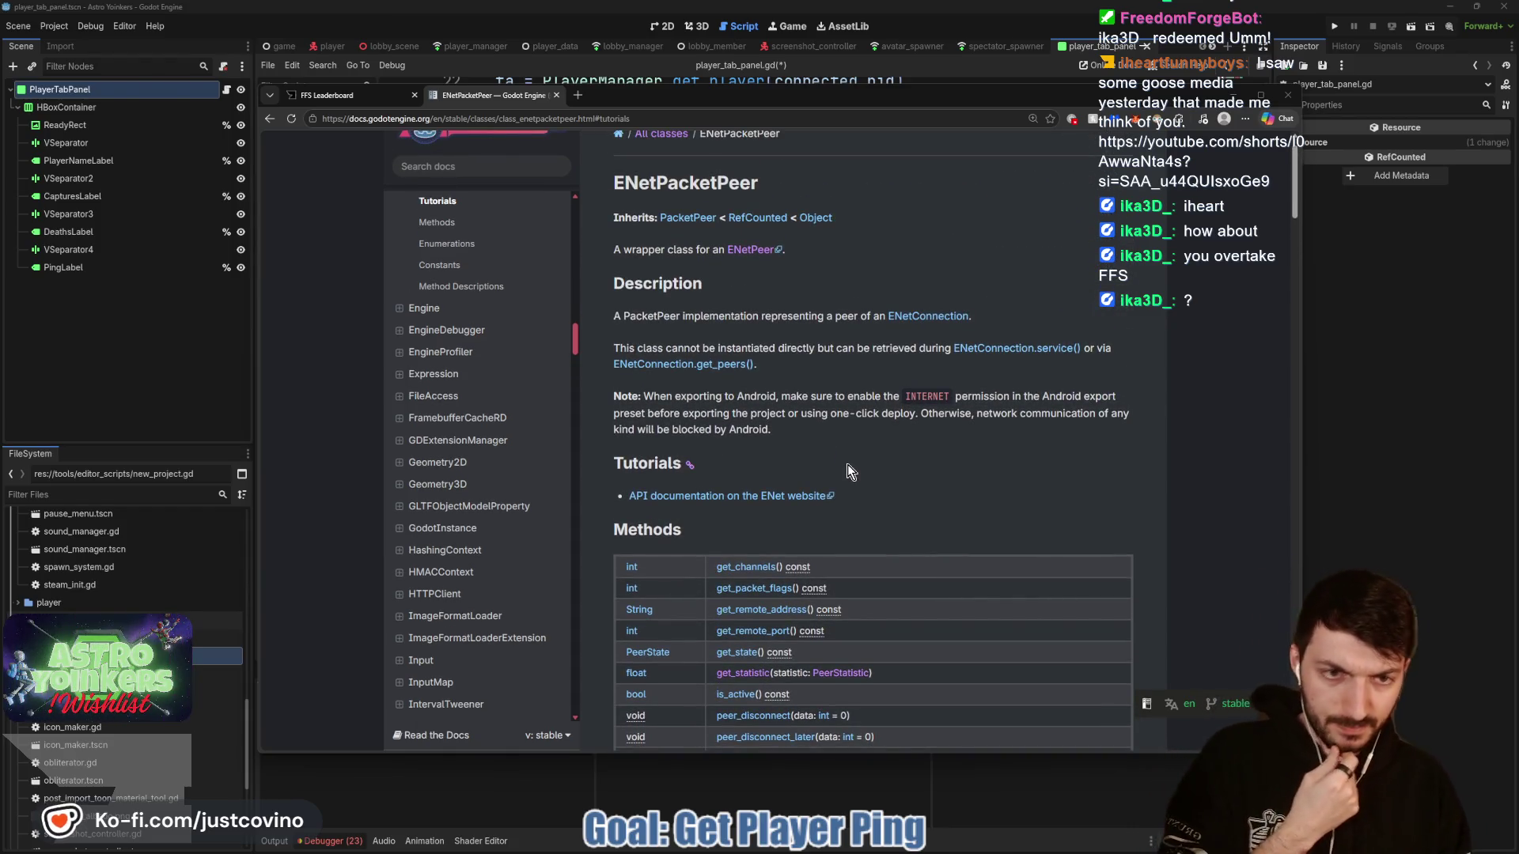
scroll(842, 462, up, 1)
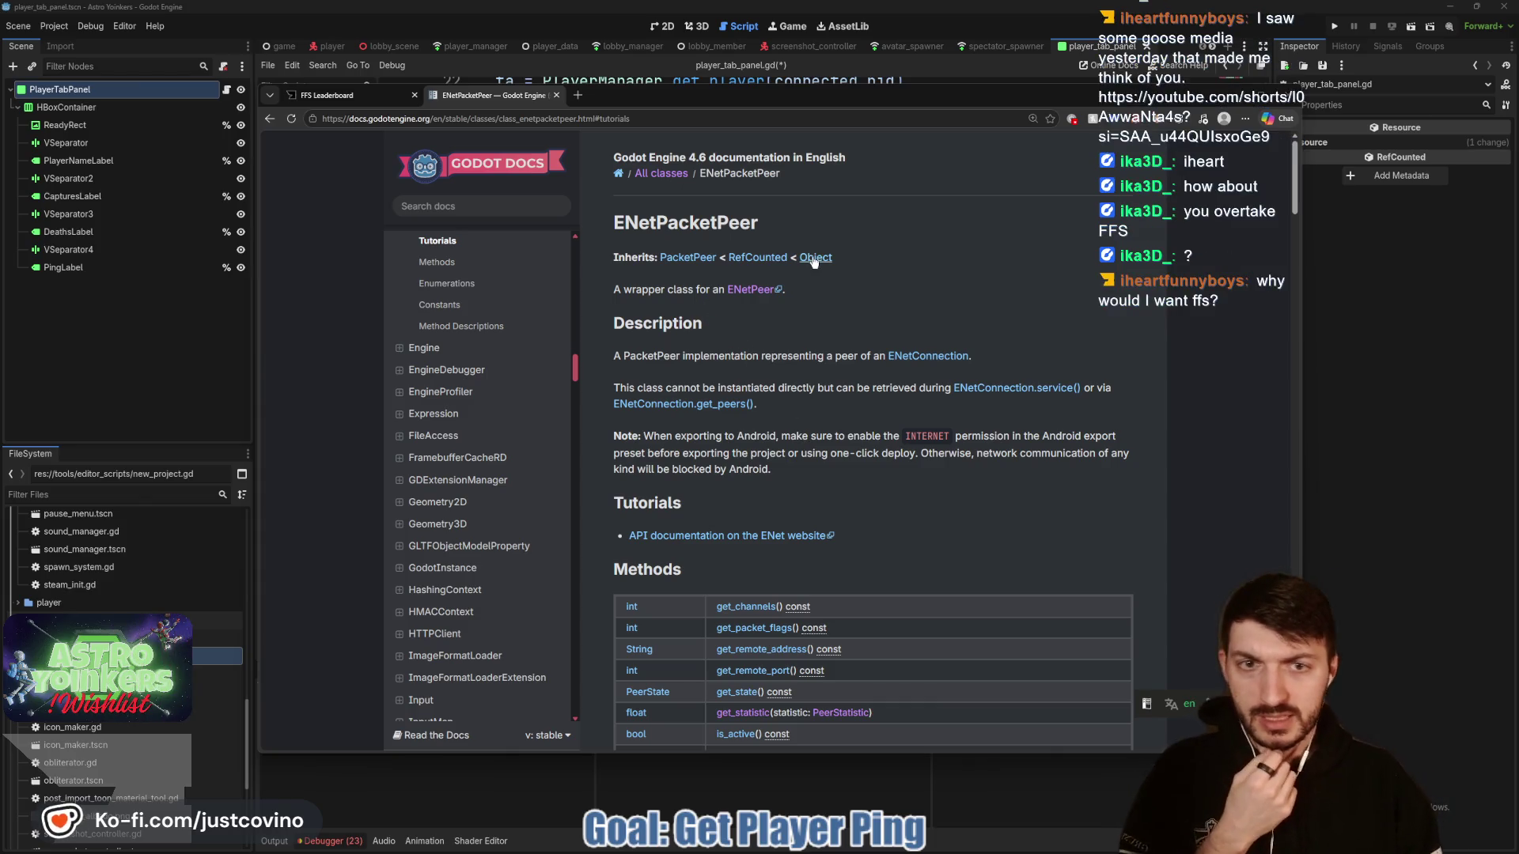
scroll(755, 544, down, 4)
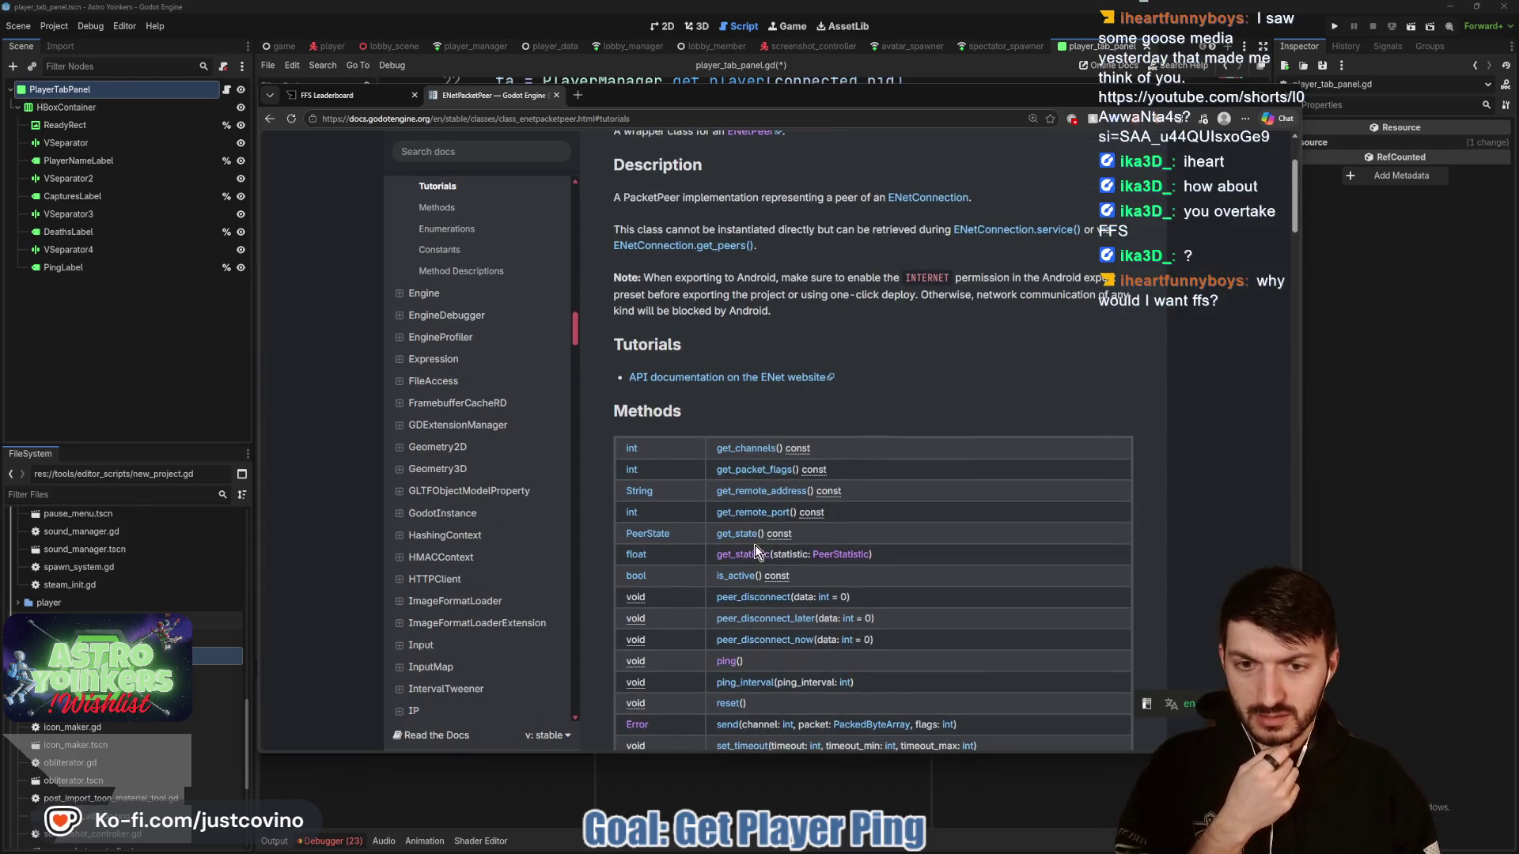
scroll(899, 379, up, 4)
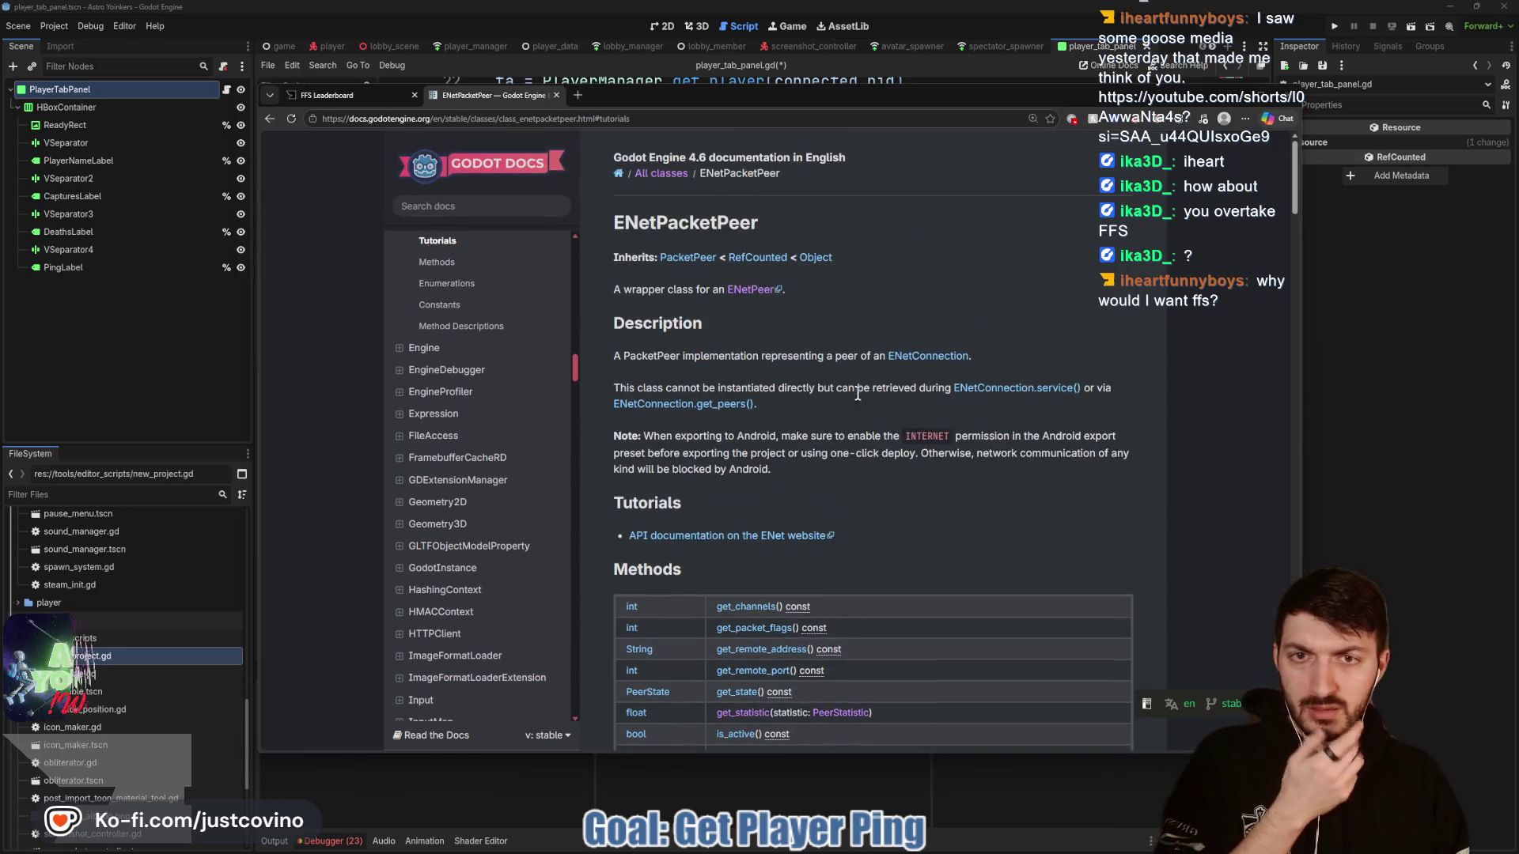
click(1316, 367)
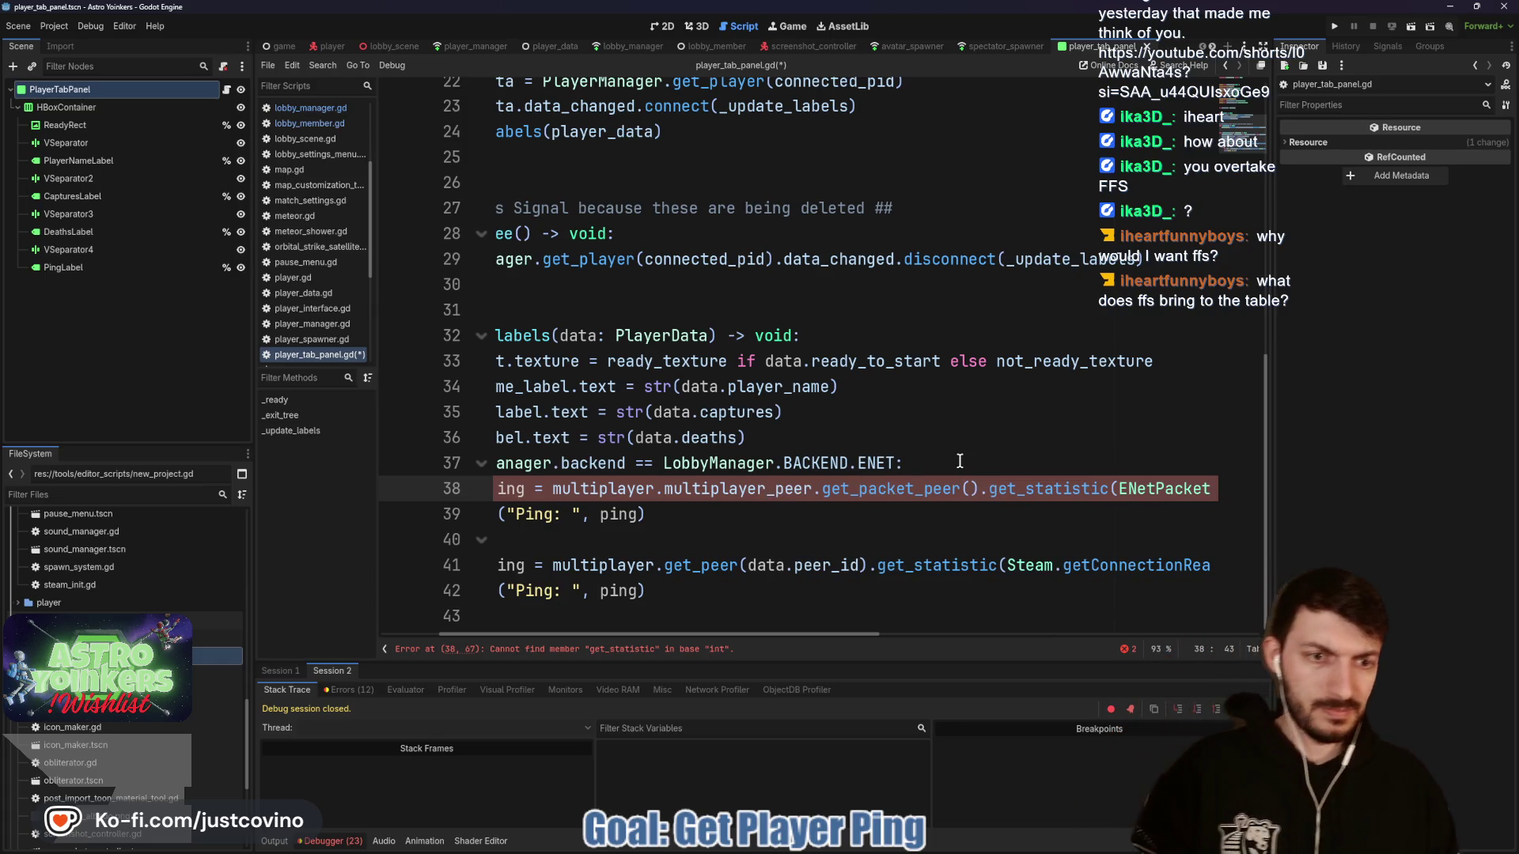
Step: Delete .get_packet_peer() from line 38 so multiplayer_peer calls get_statistic directly
scroll(822, 482, left, 3)
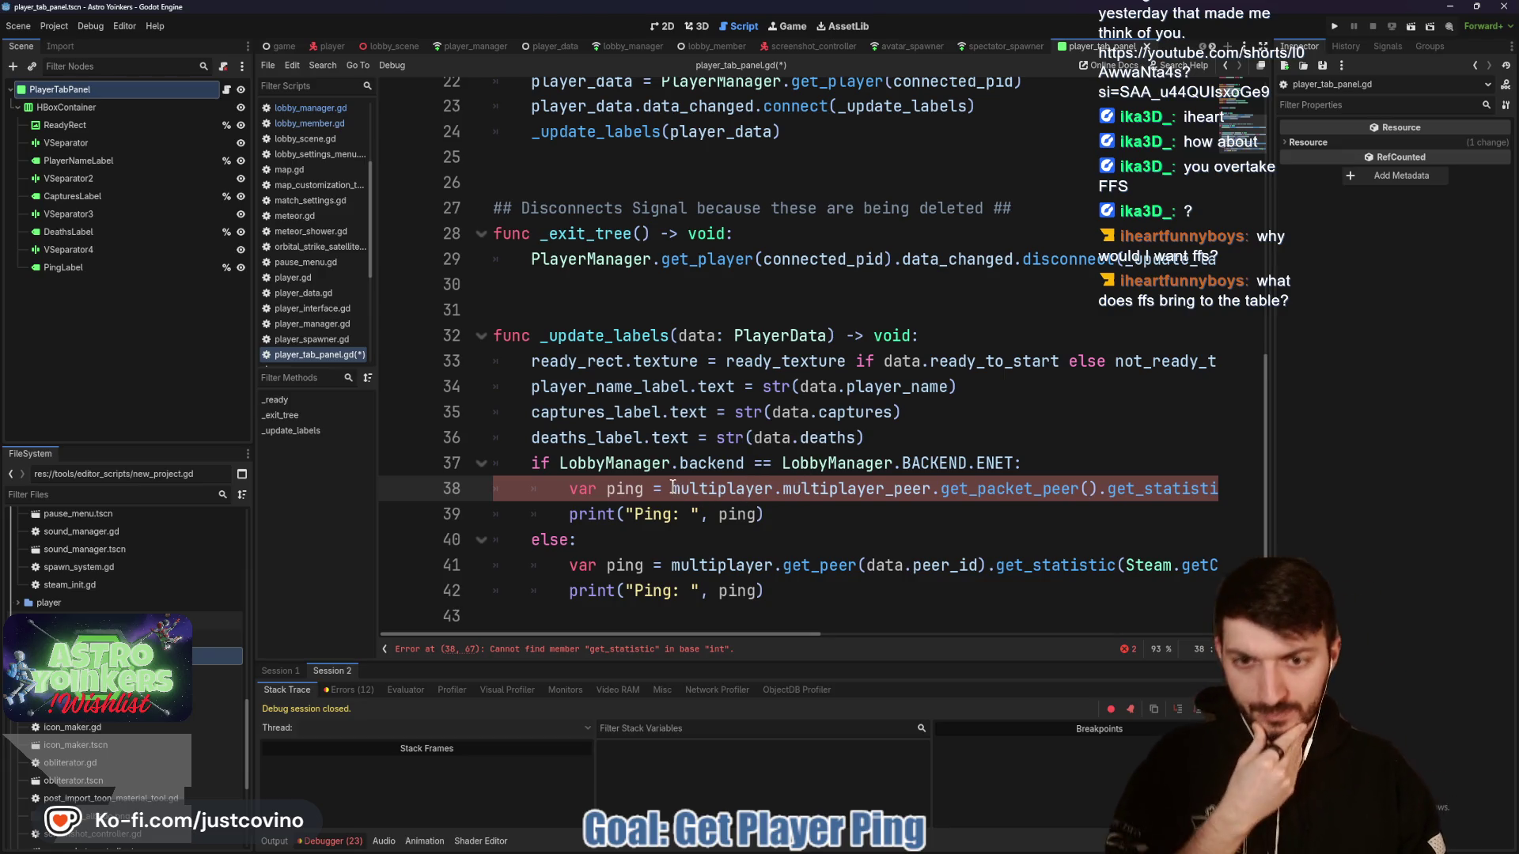
mouse_move(671, 486)
mouse_down()
mouse_move(891, 489)
mouse_move(949, 514)
mouse_move(996, 489)
mouse_up()
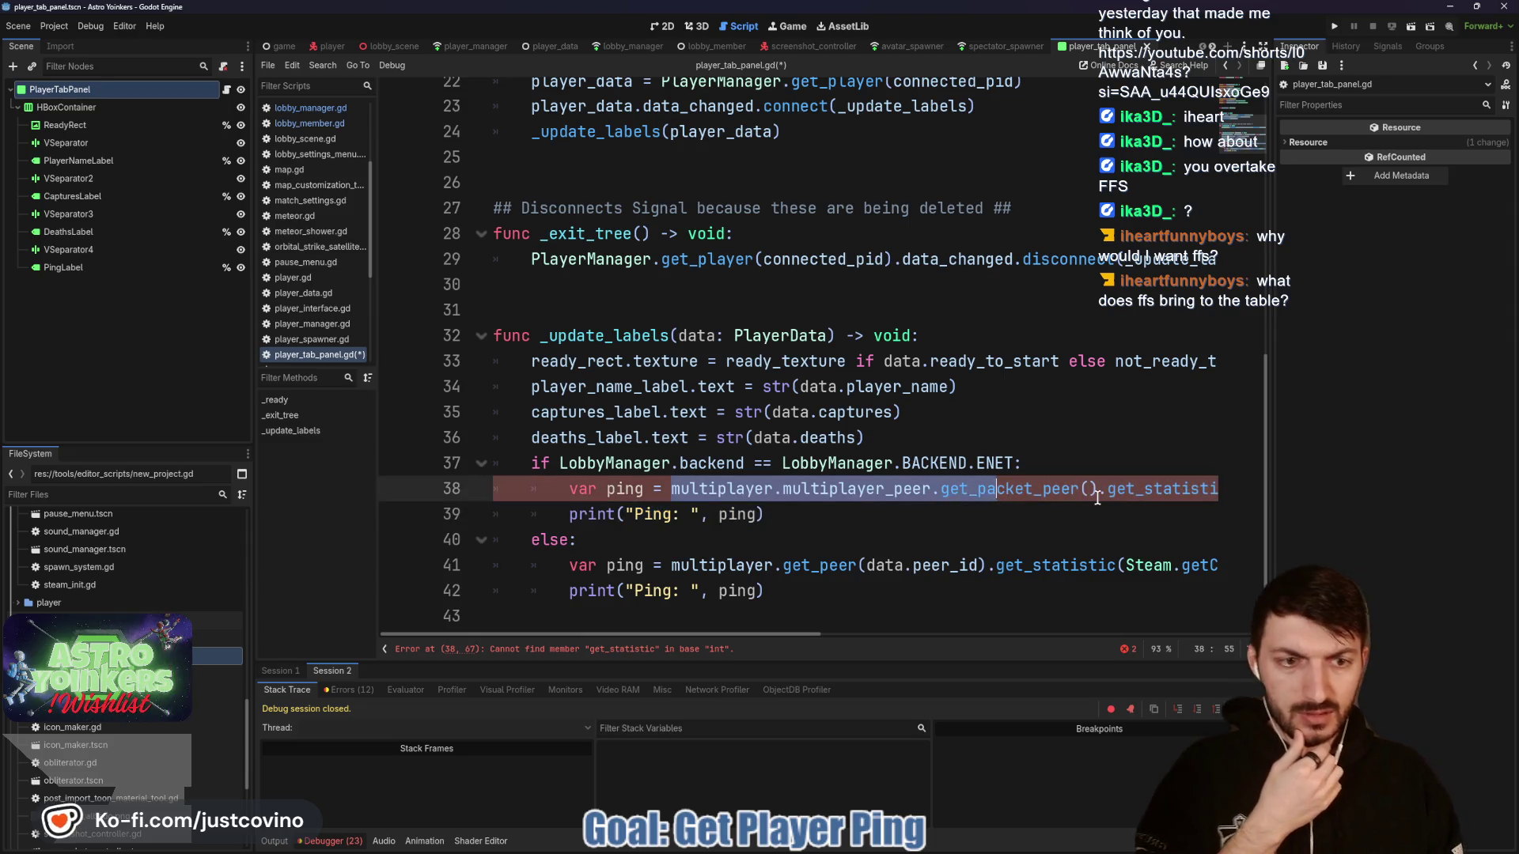
drag(1097, 490, 924, 490)
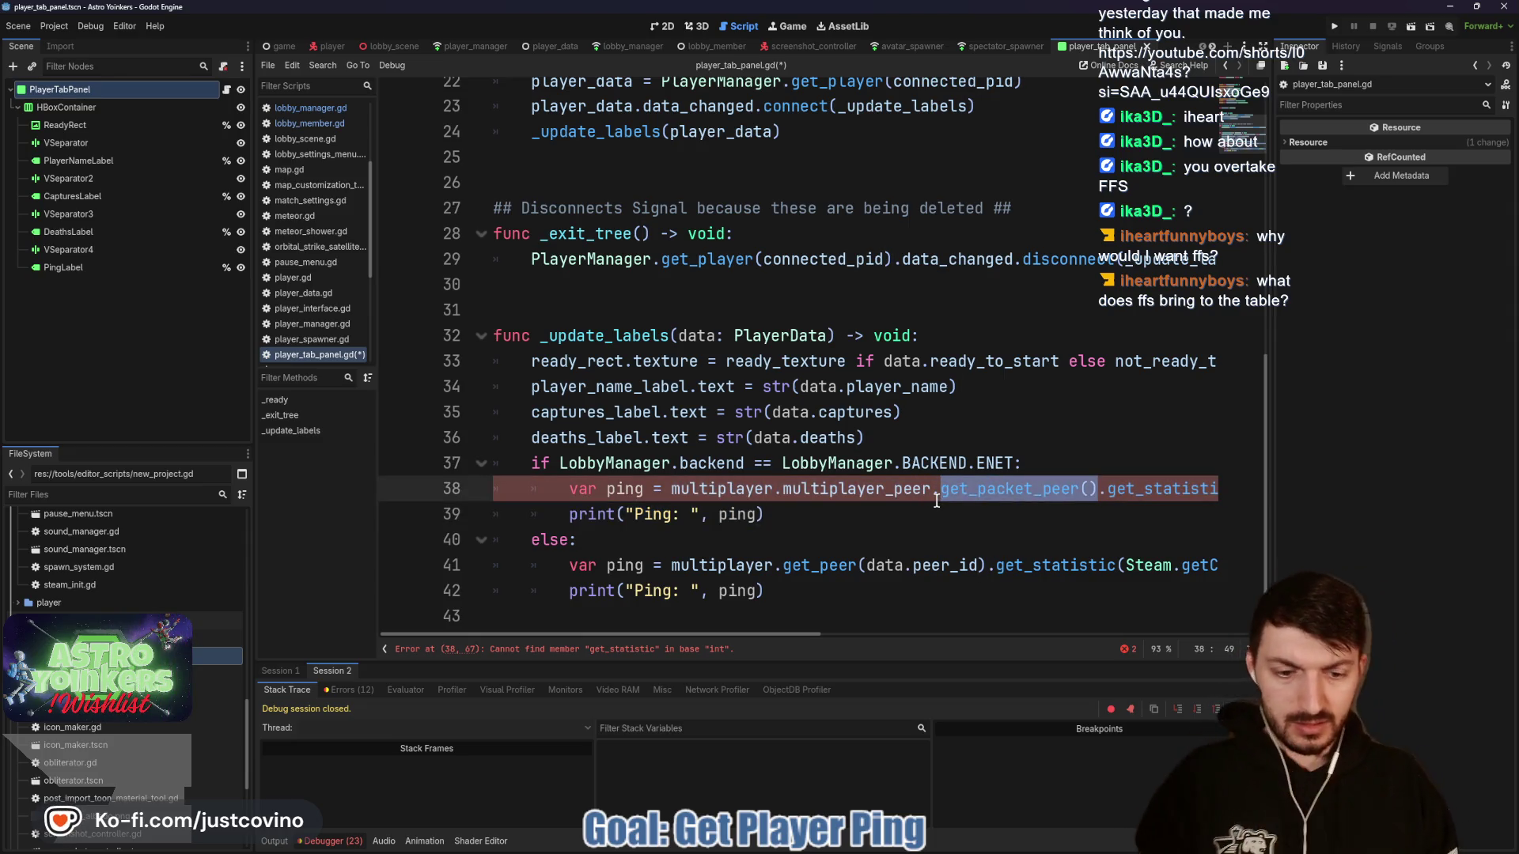
key(BackSpace)
key(BackSpace)
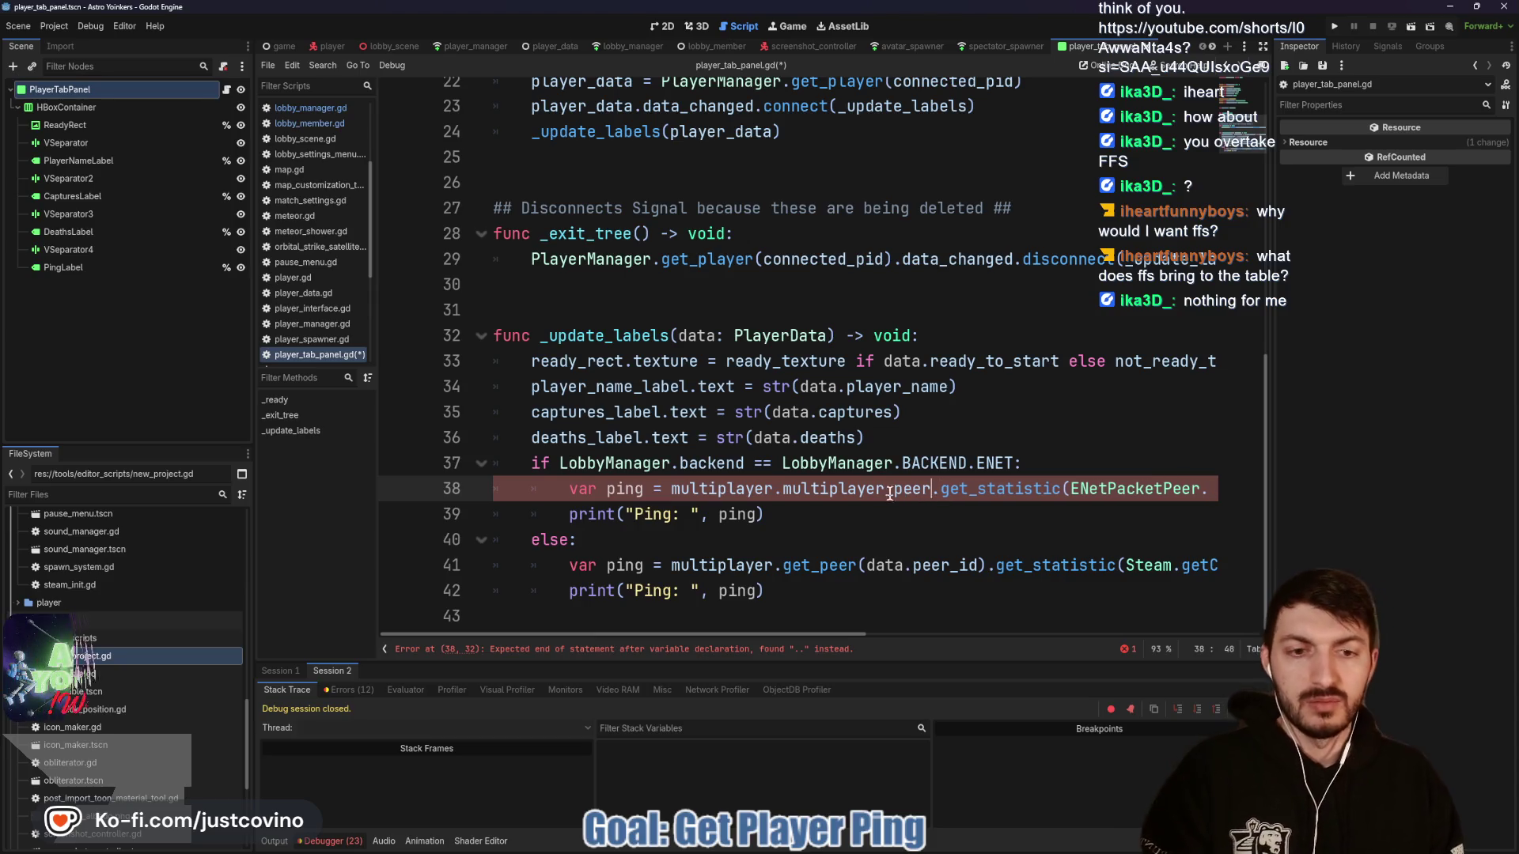
mouse_move(860, 492)
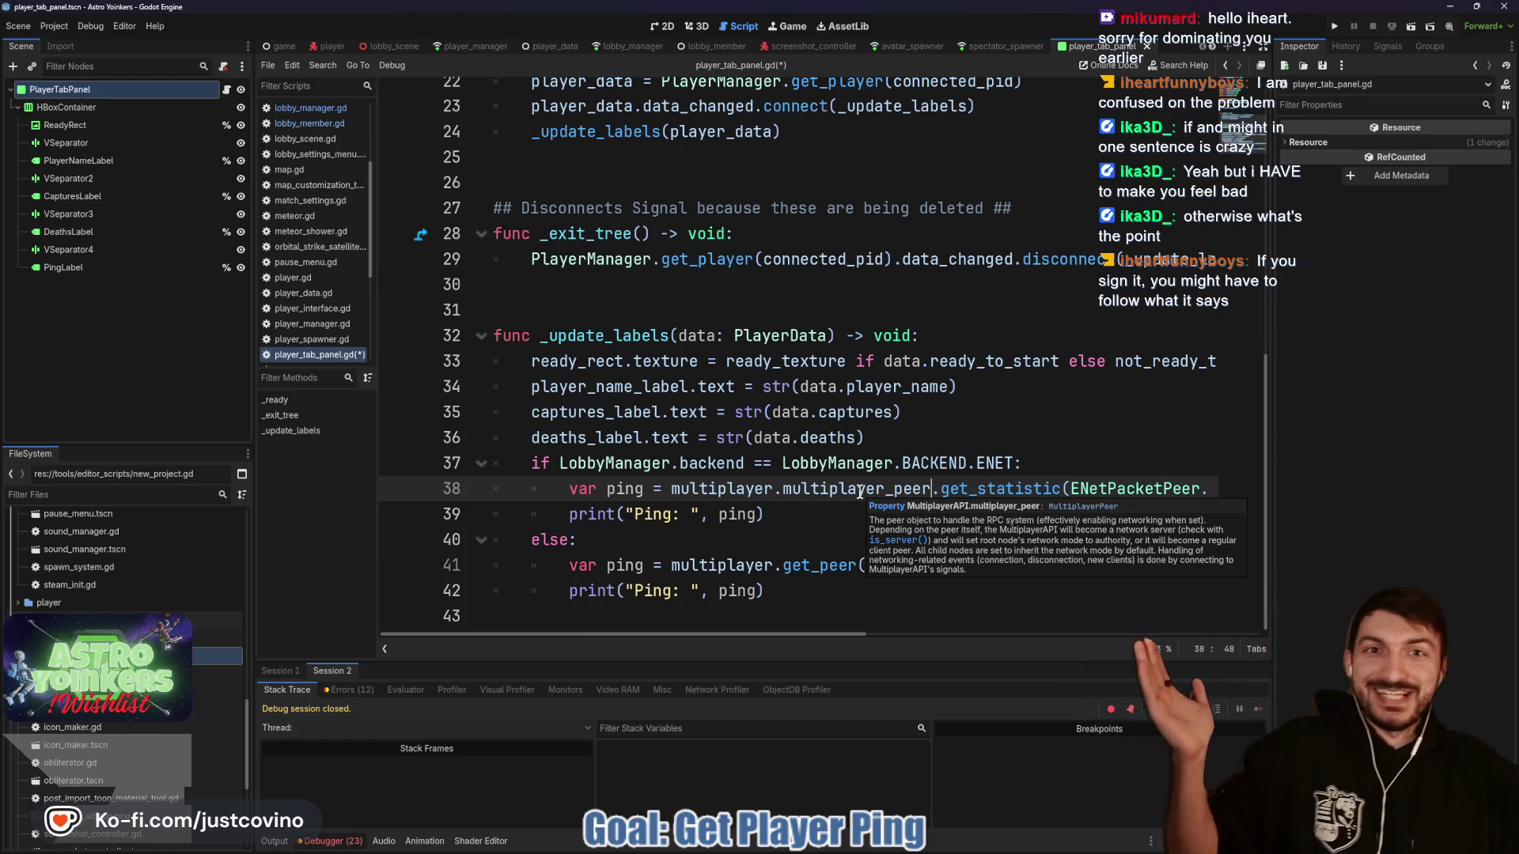
Step: Make the ENet branch assign ping from multiplayer.multiplayer_peer.get_statistic and print it, then save
click(792, 488)
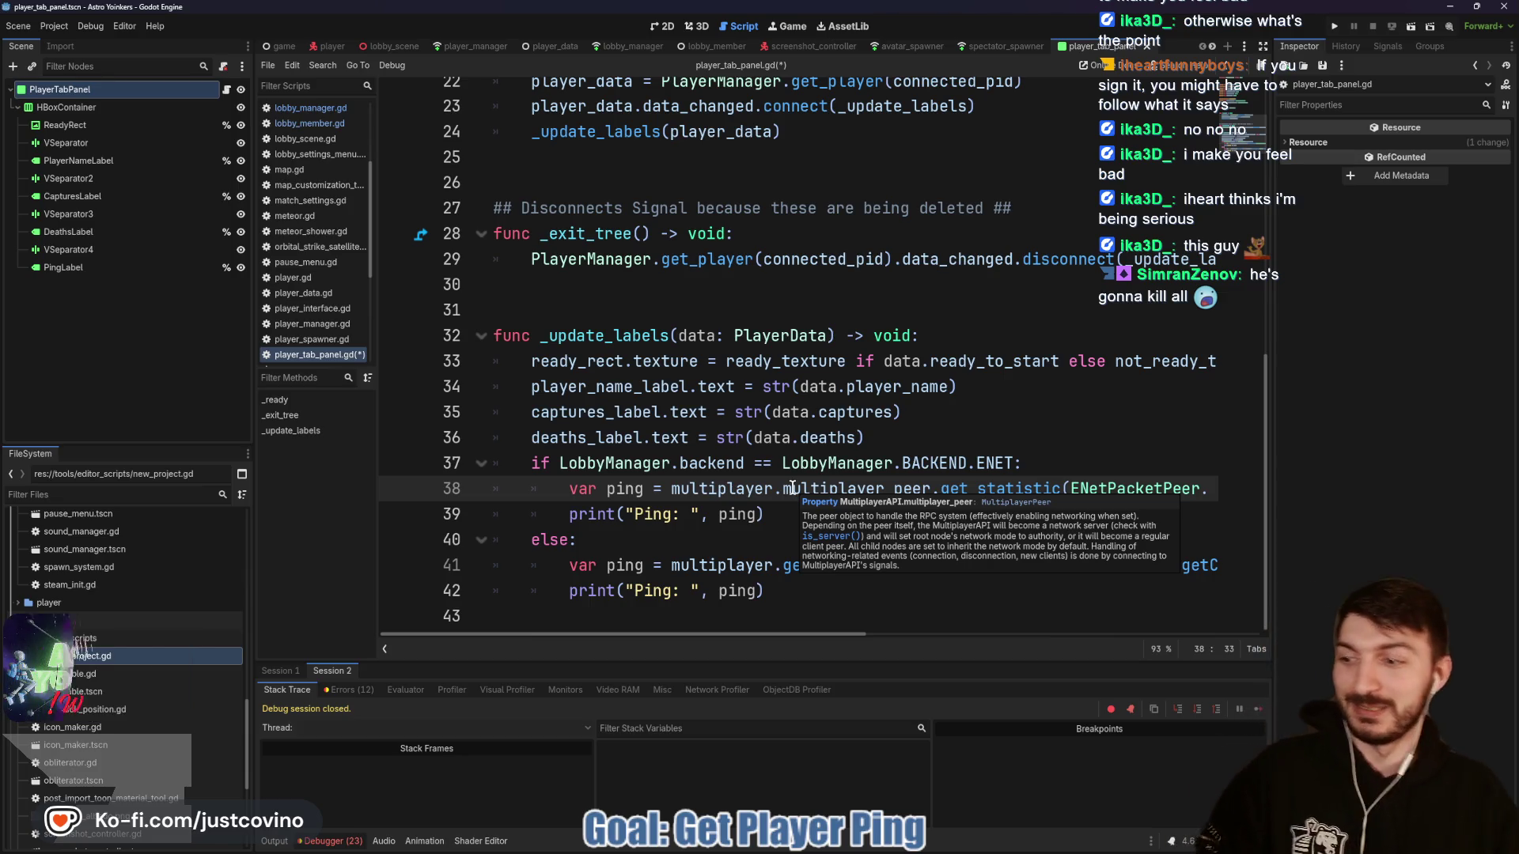
click(812, 482)
key(ctrl+s)
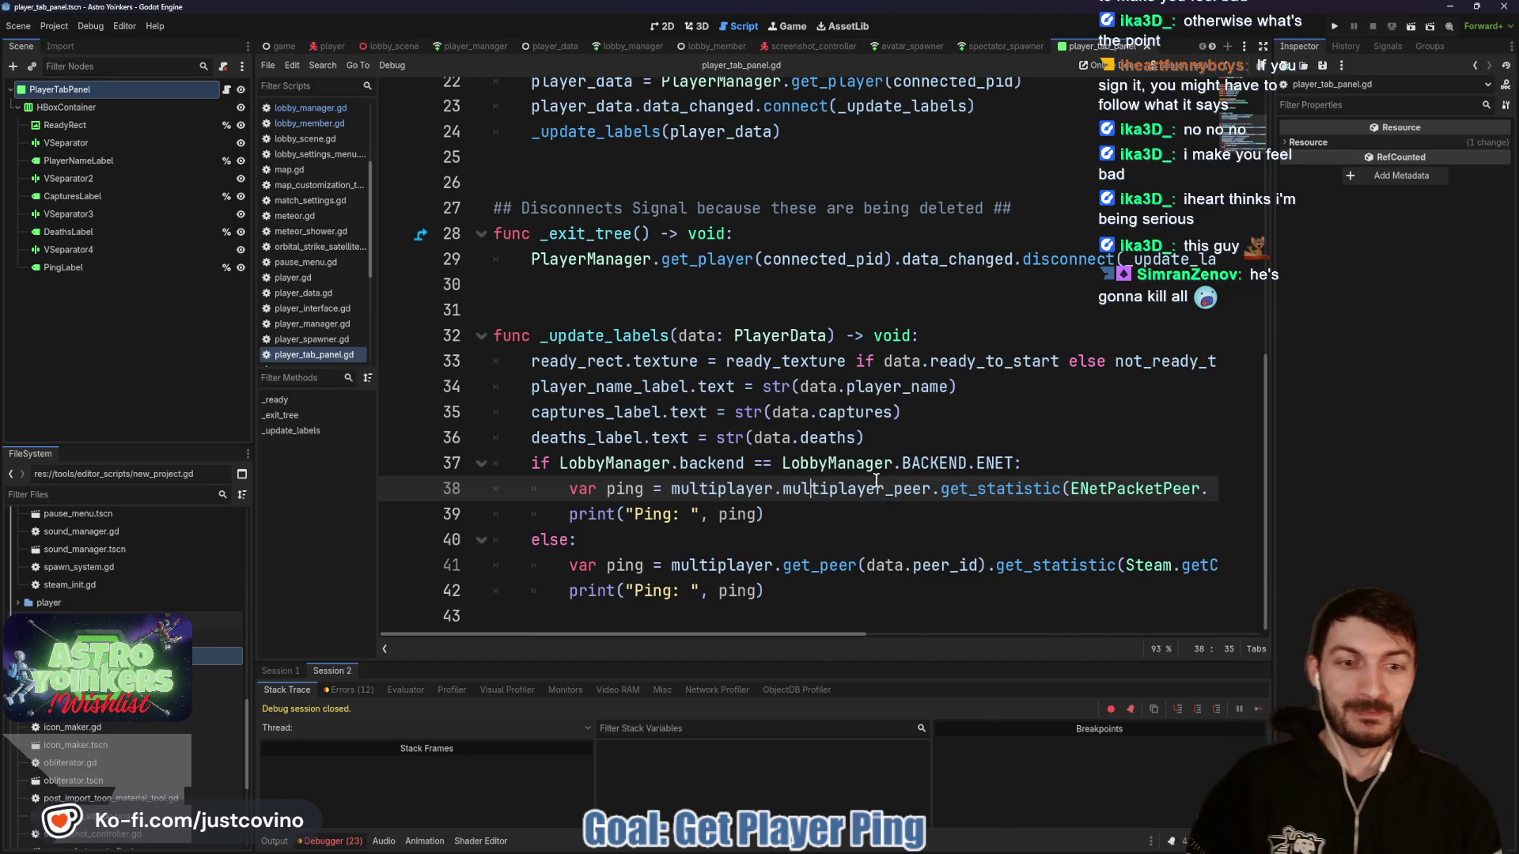
click(842, 520)
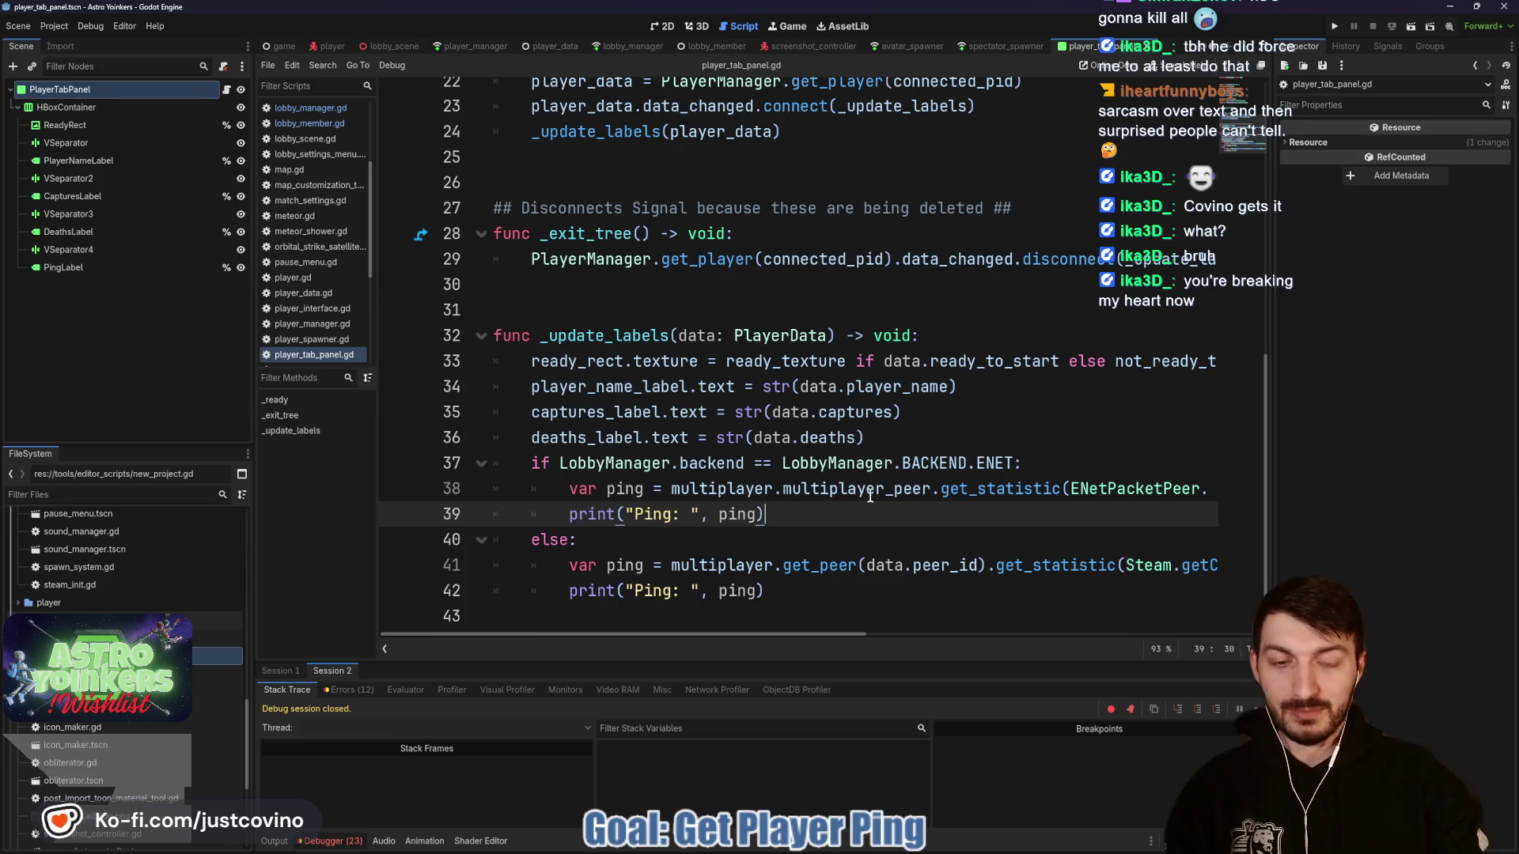
mouse_move(867, 494)
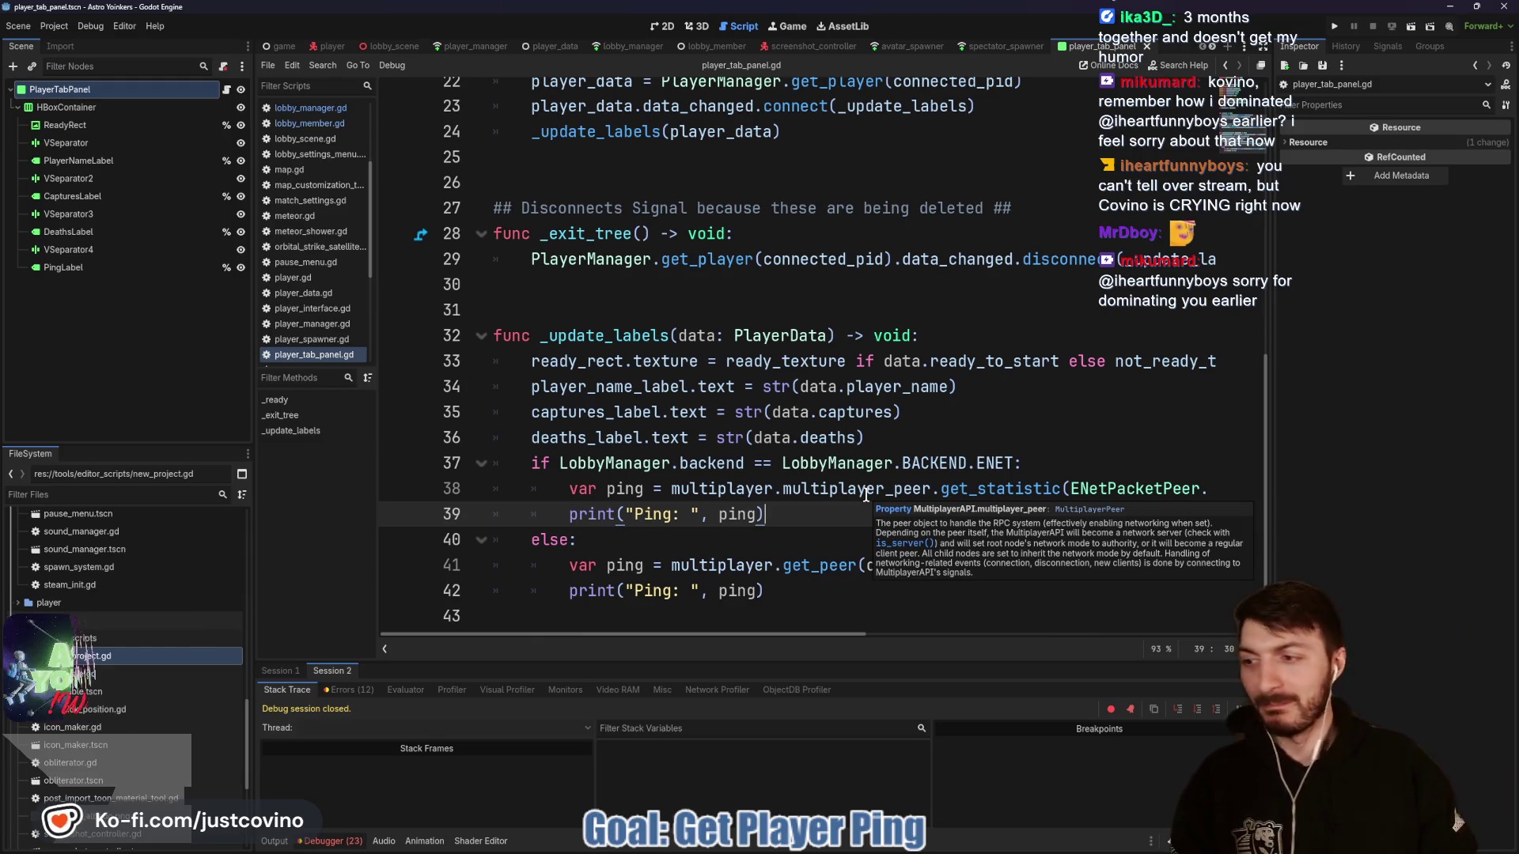
Step: Add the Steam branch, which reads ping via multiplayer.get_peer(data.peer_id).get_statistic and prints it
scroll(851, 483, up, 1)
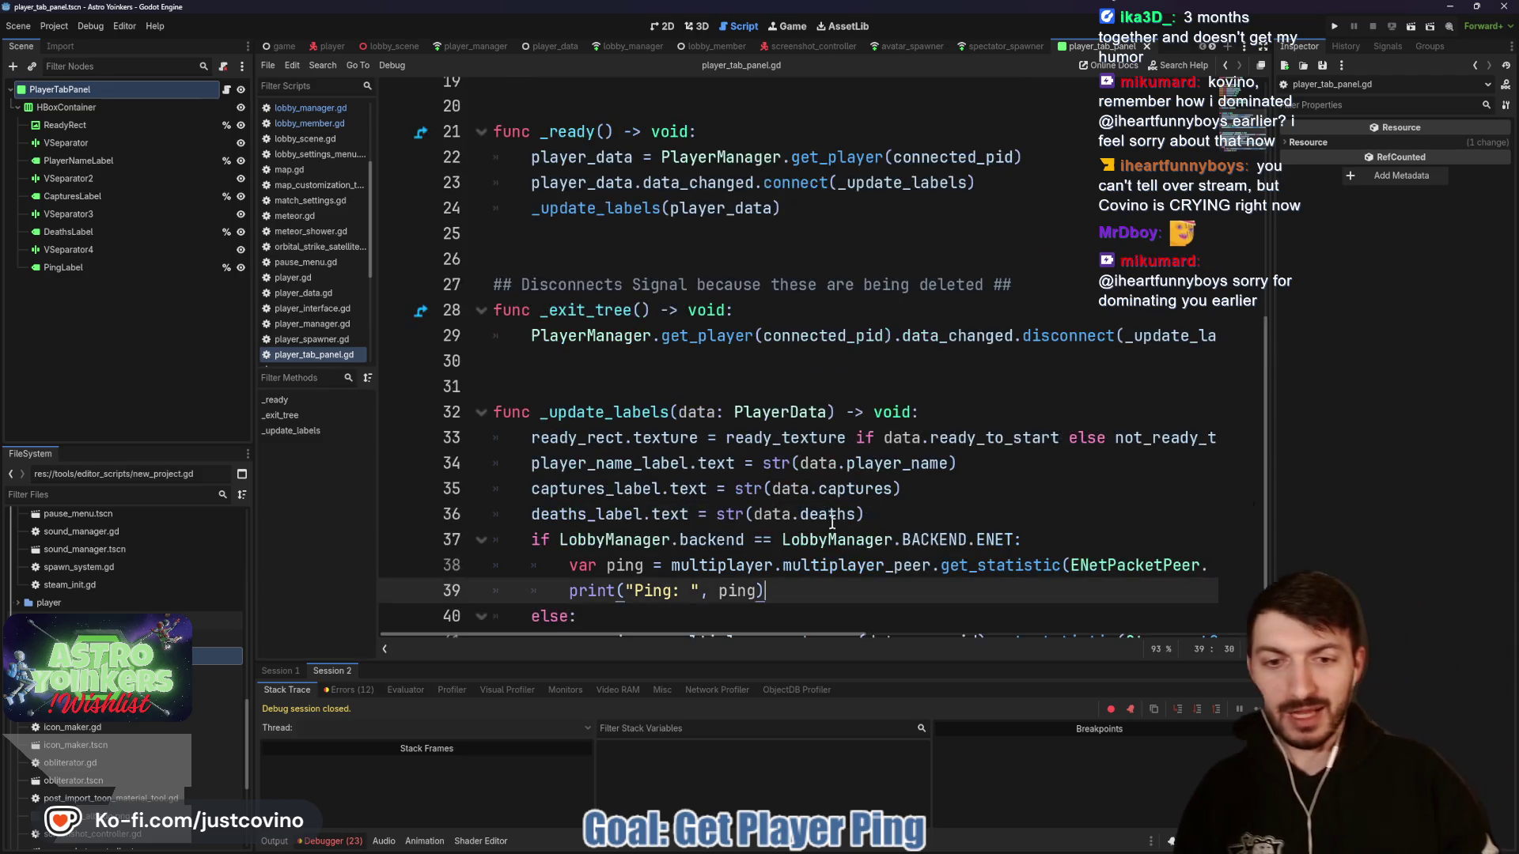
scroll(840, 473, down, 1)
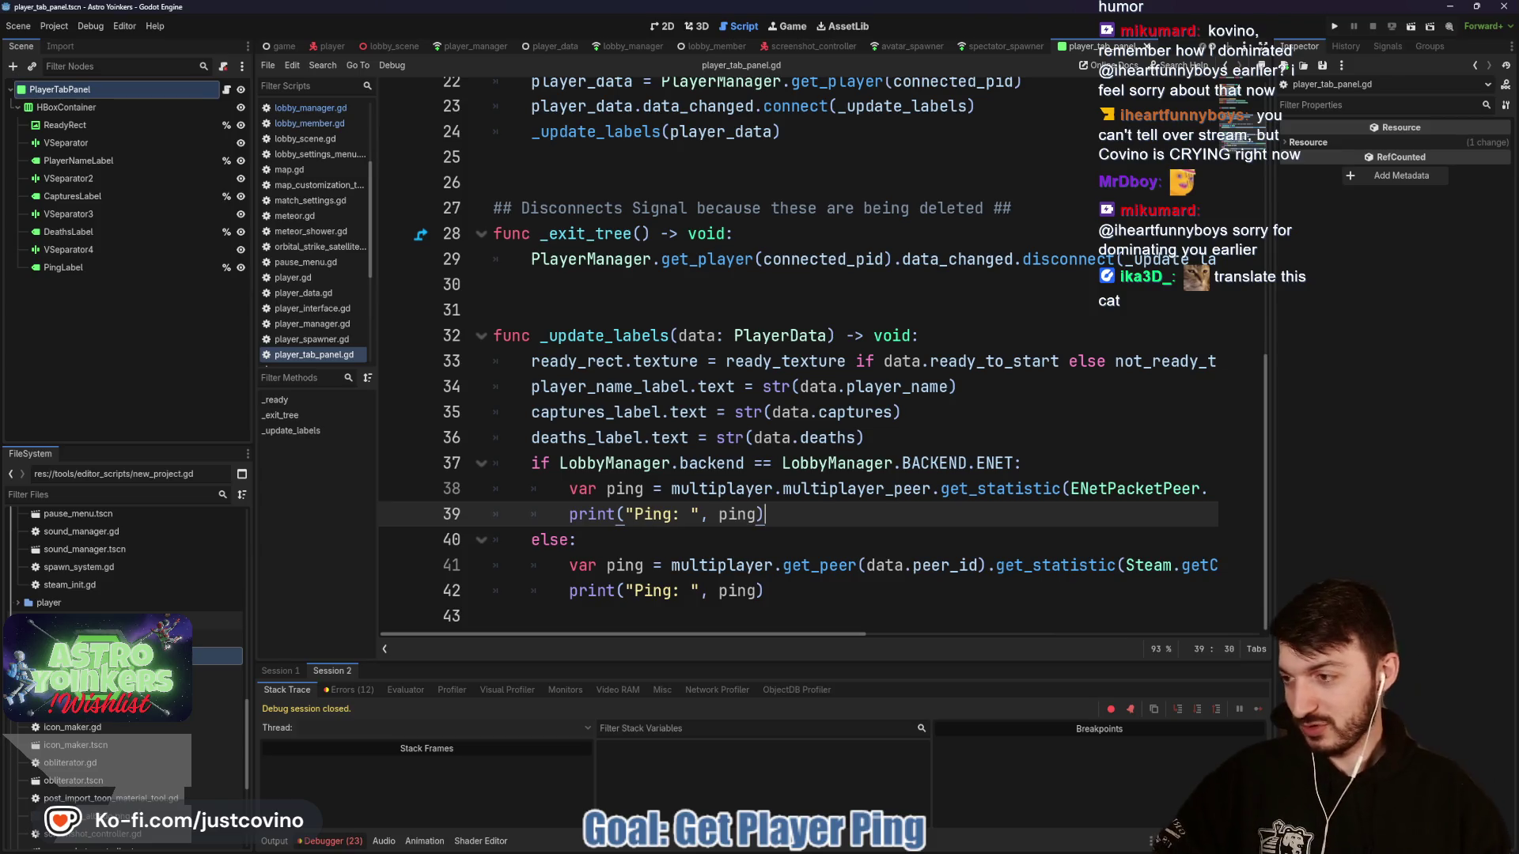
key(alt+Tab)
drag(236, 174, 540, 148)
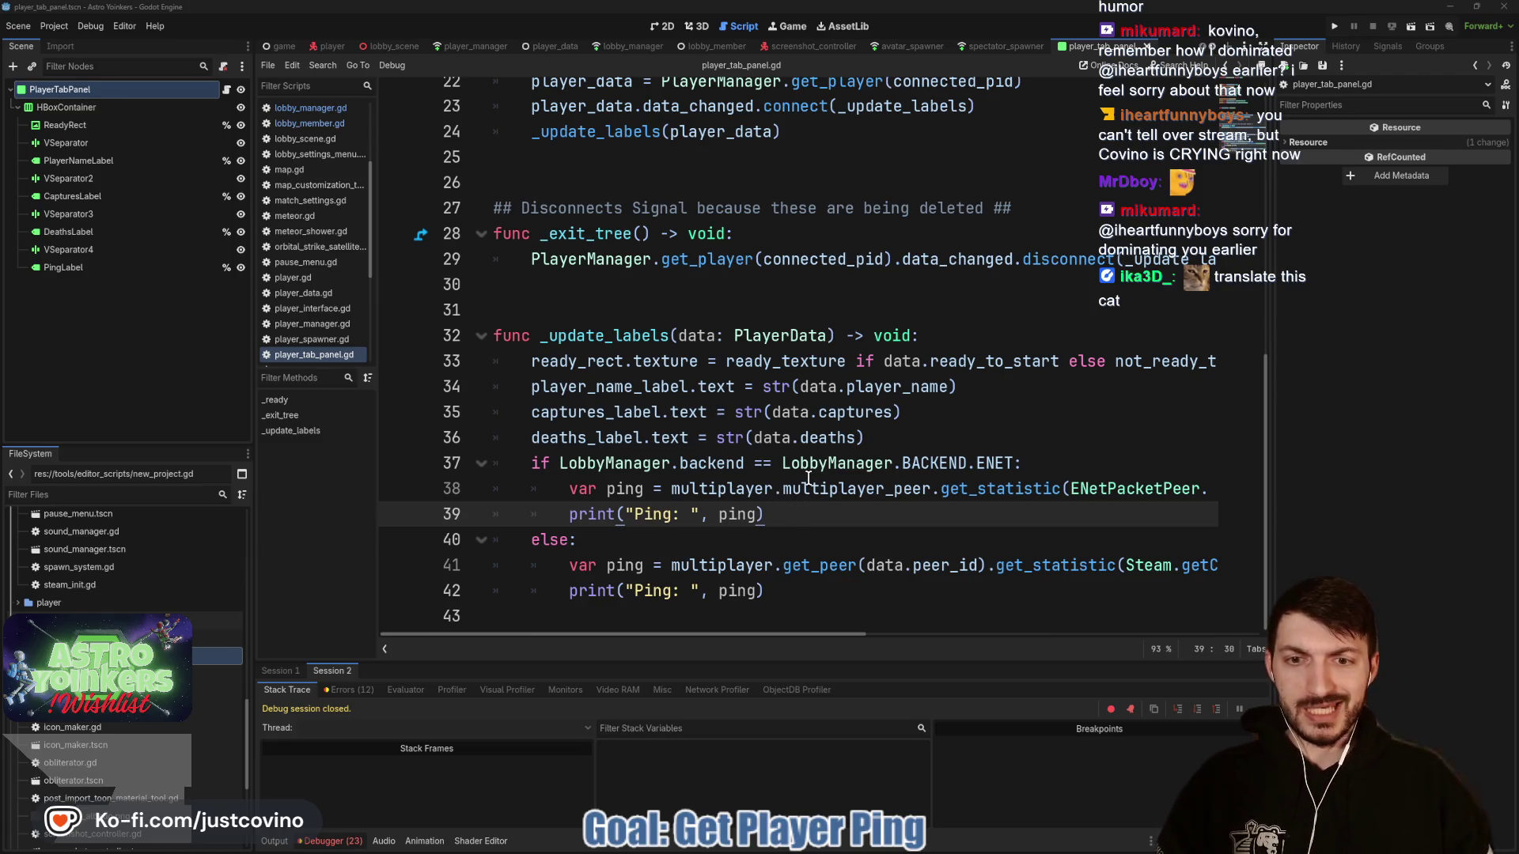
mouse_move(808, 479)
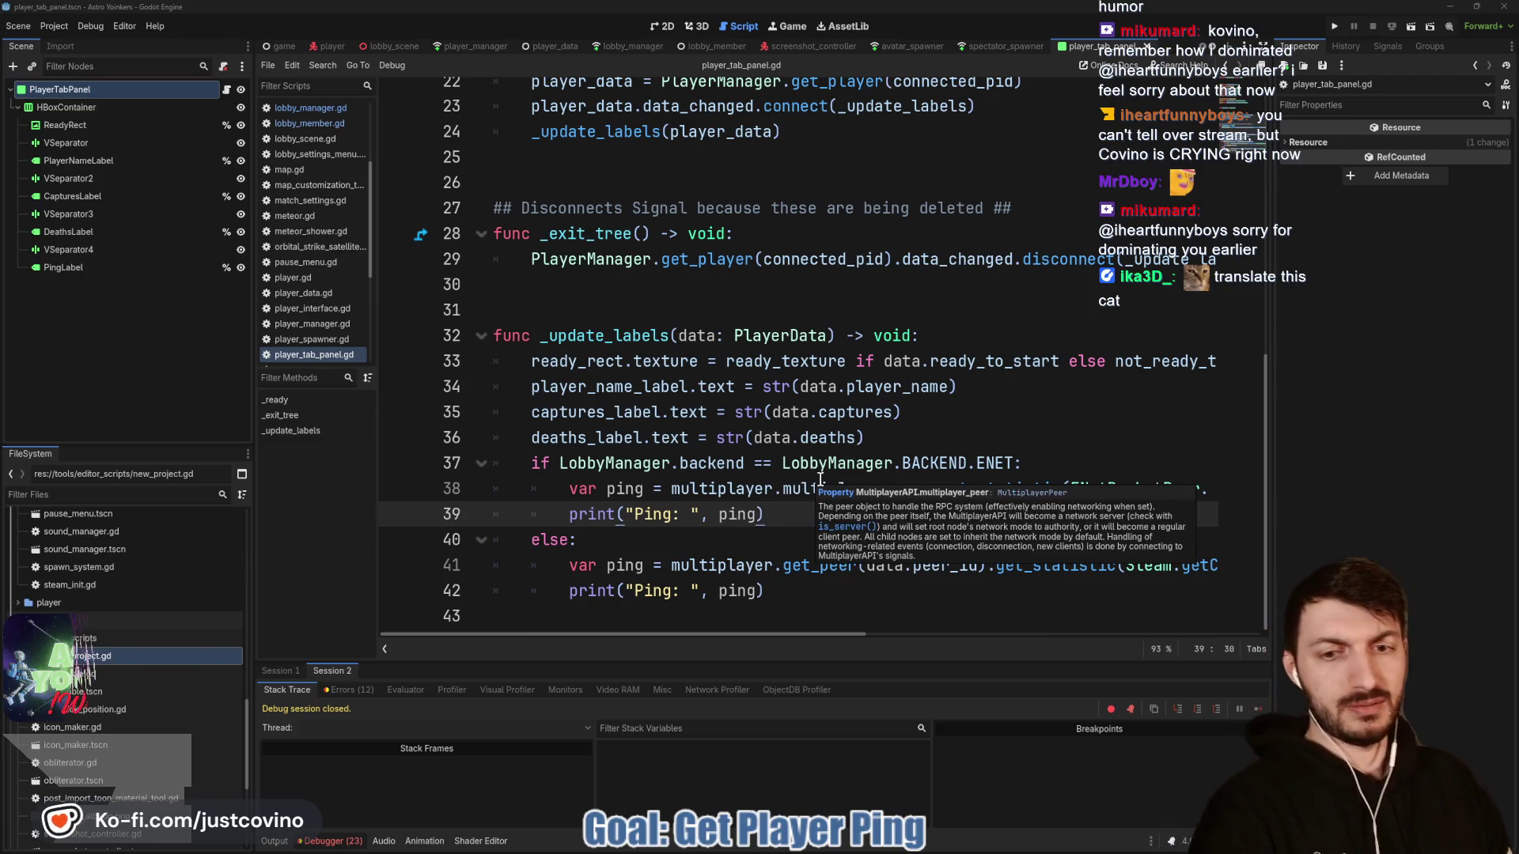
click(757, 492)
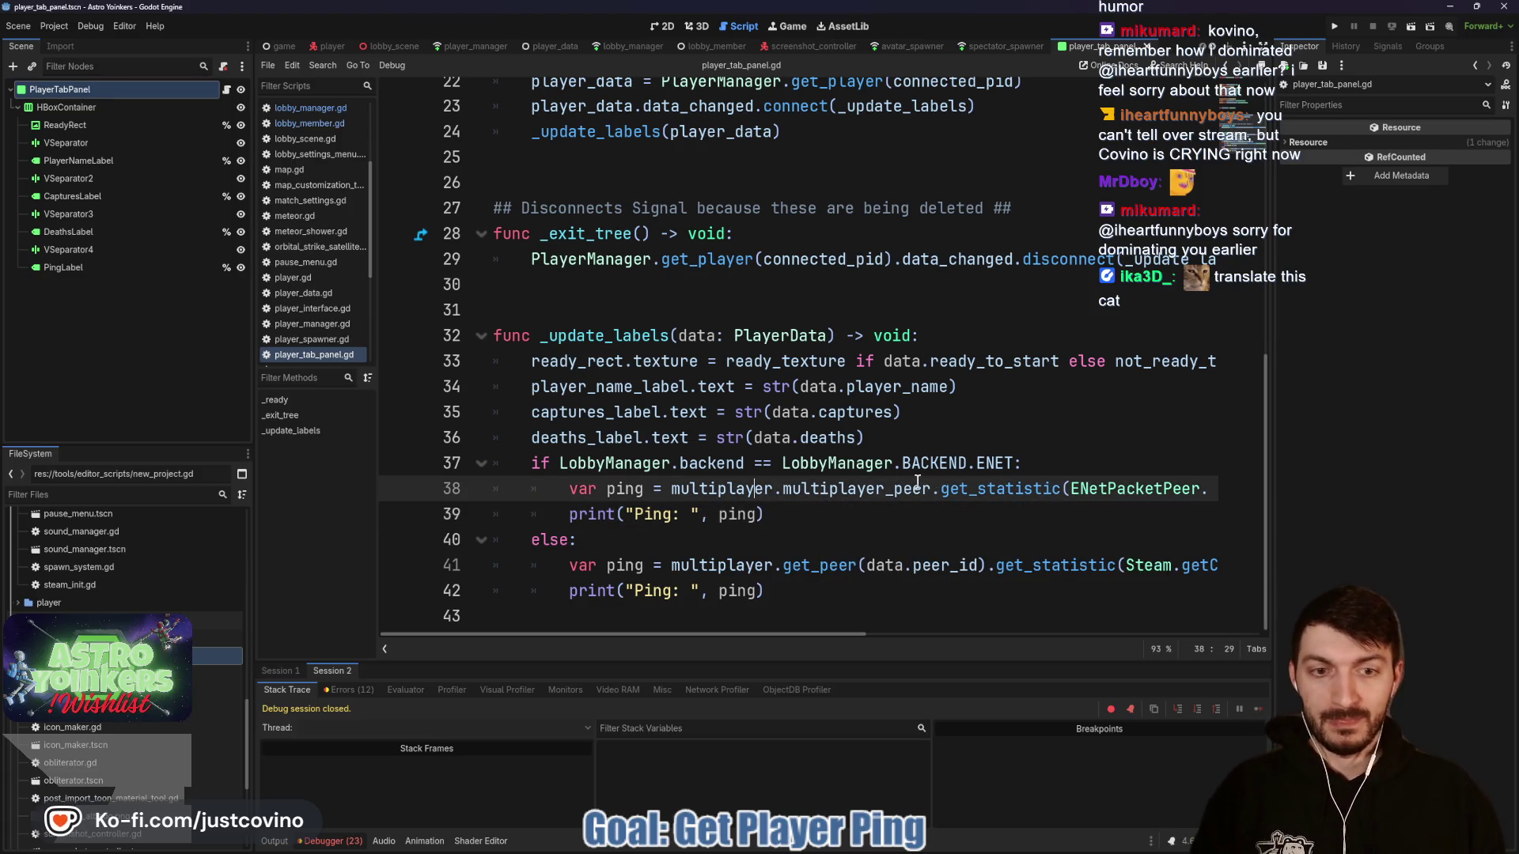
mouse_move(929, 488)
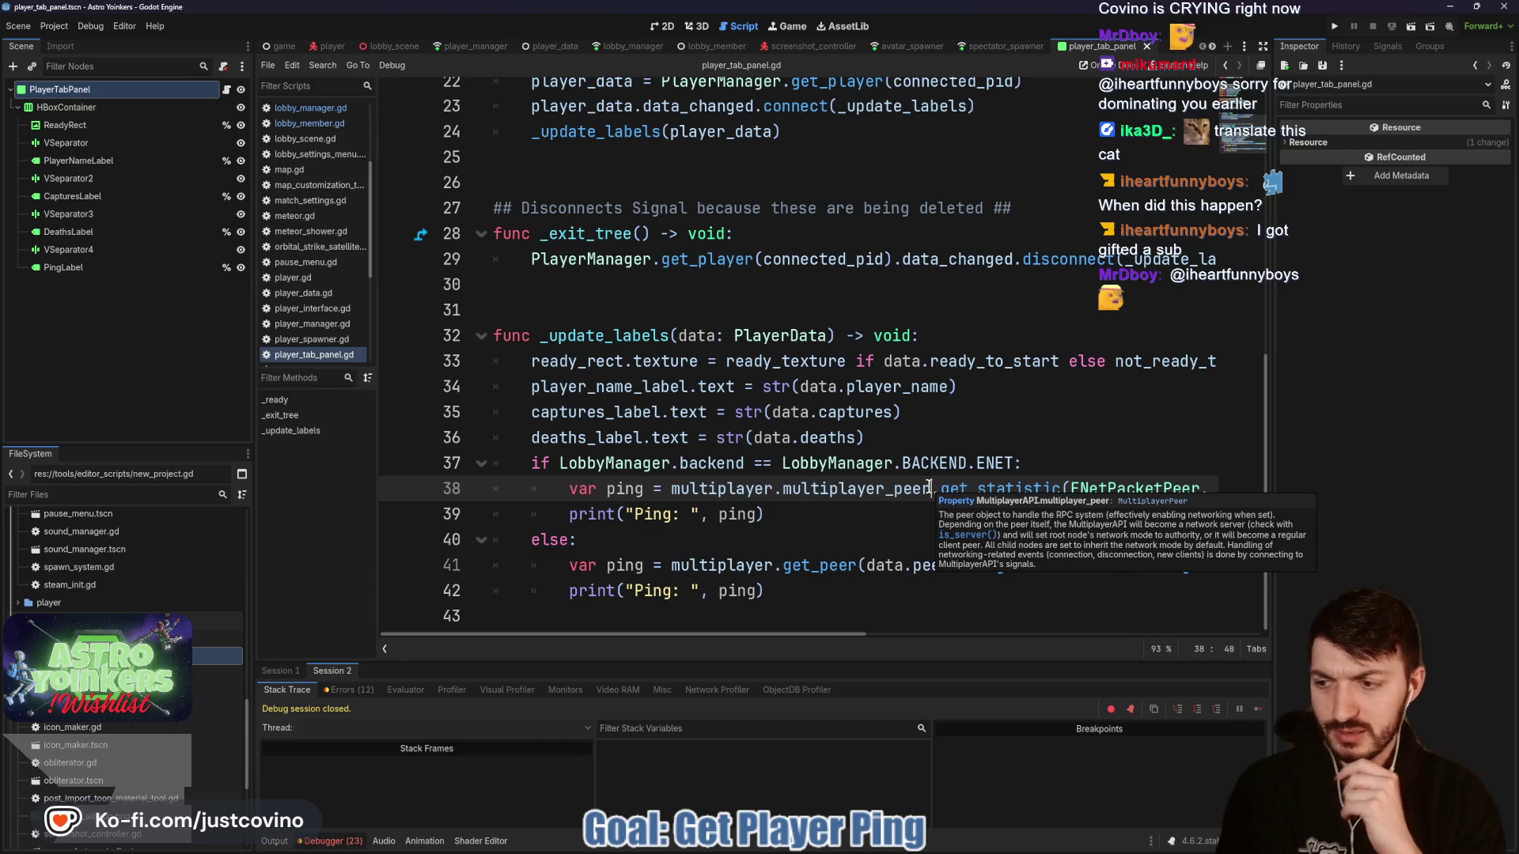
click(875, 516)
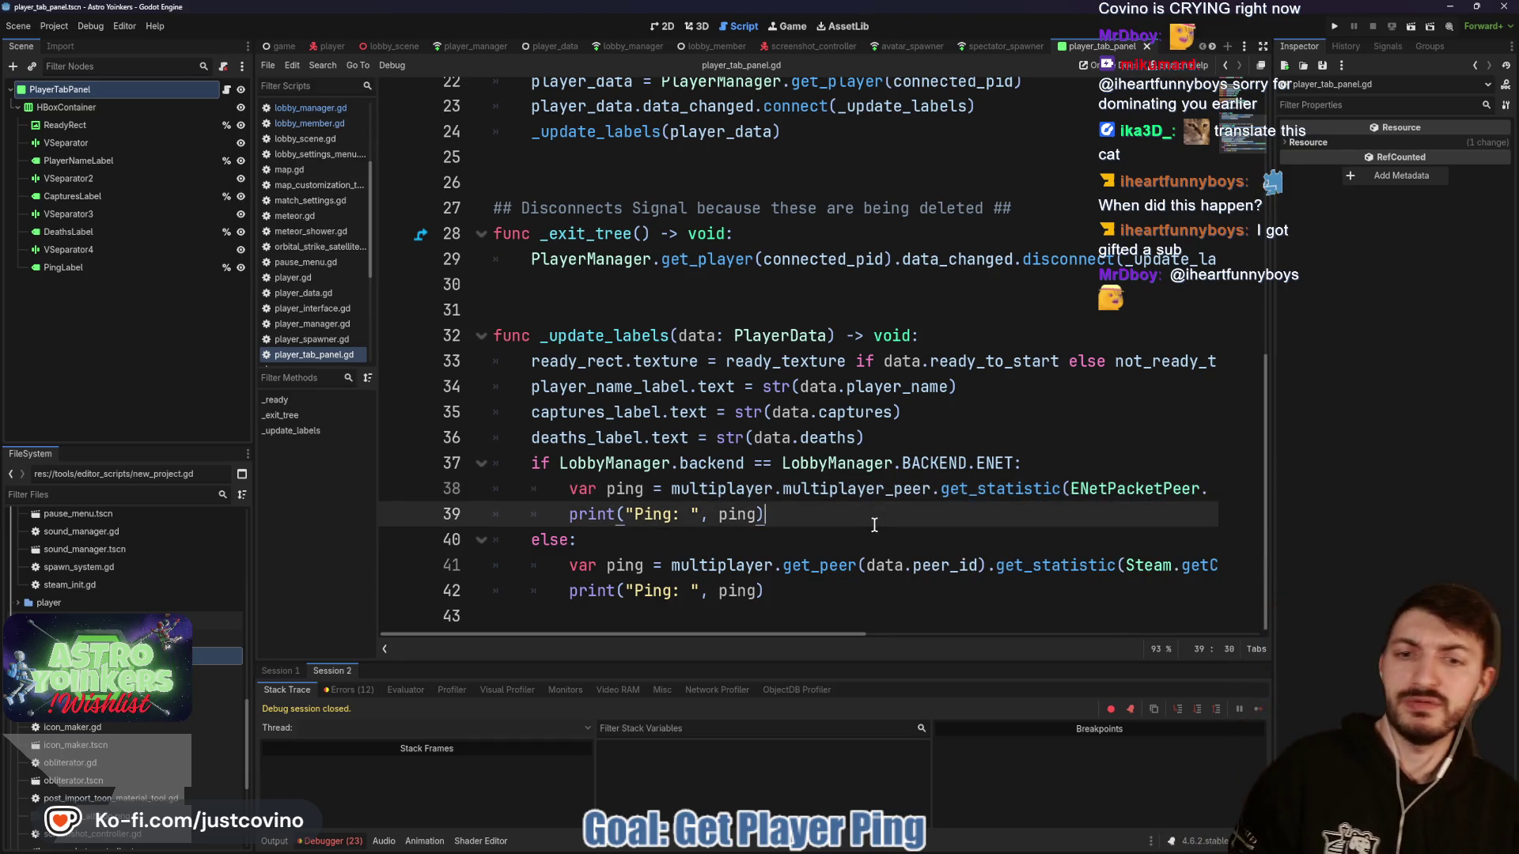
Step: Scroll through the bounties on the FFS Leaderboard quests page, then return to player_tab_panel.gd
click(856, 845)
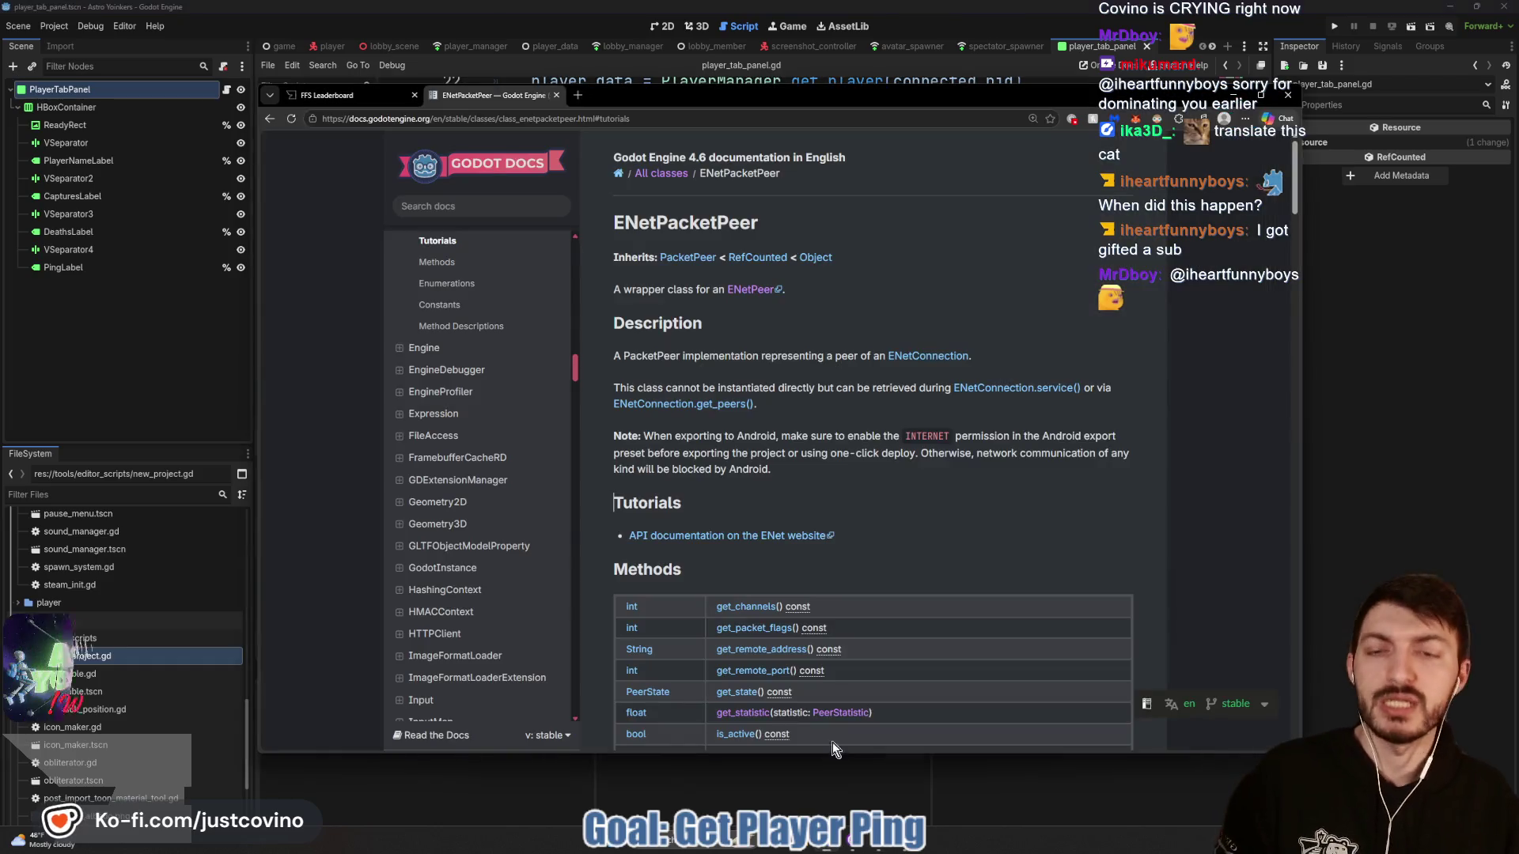
click(363, 102)
scroll(743, 447, down, 5)
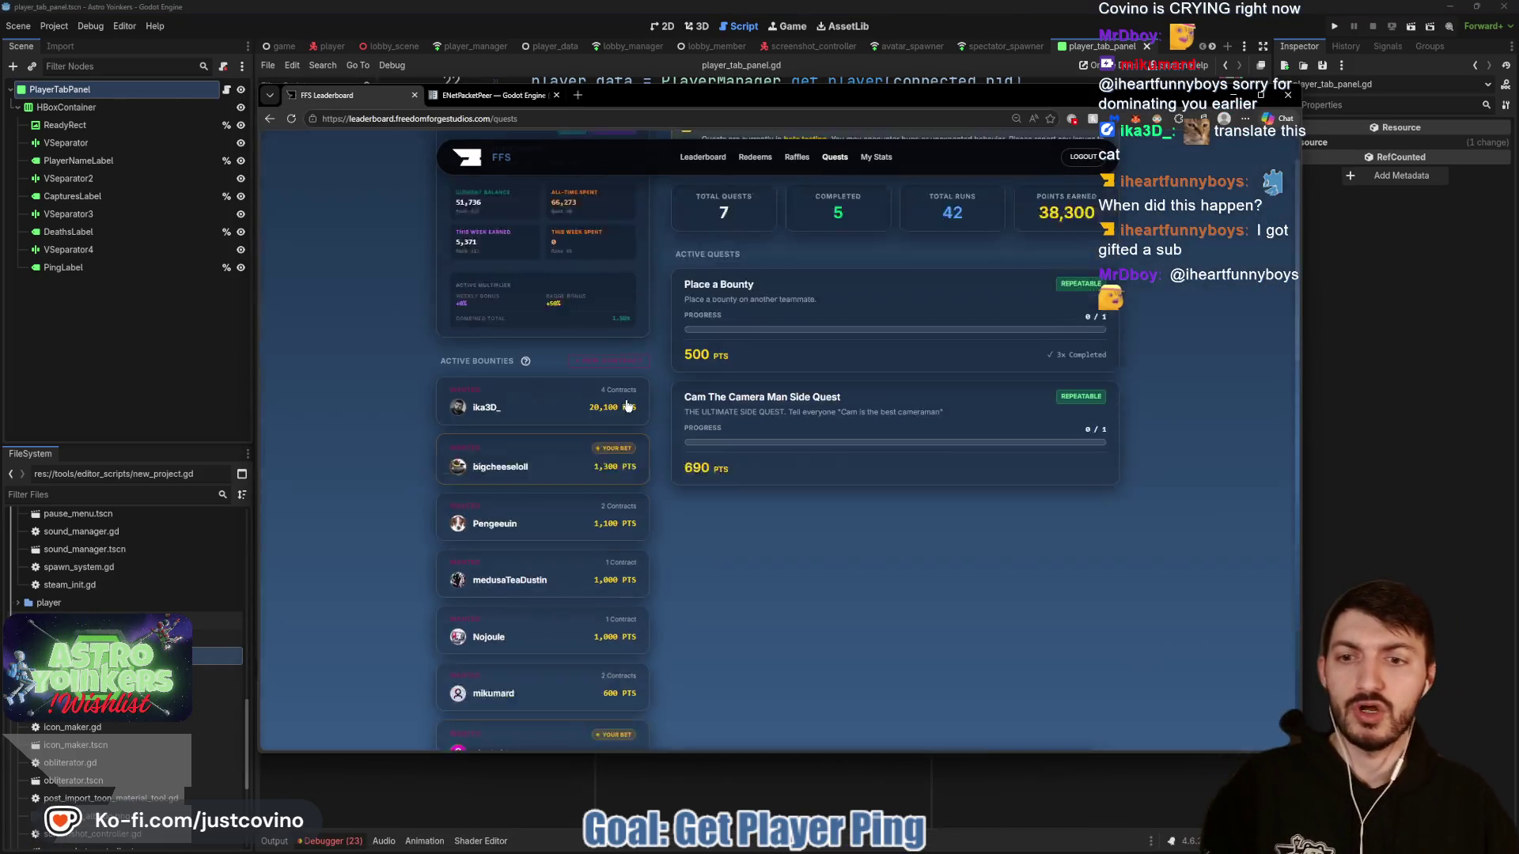
scroll(756, 441, down, 1)
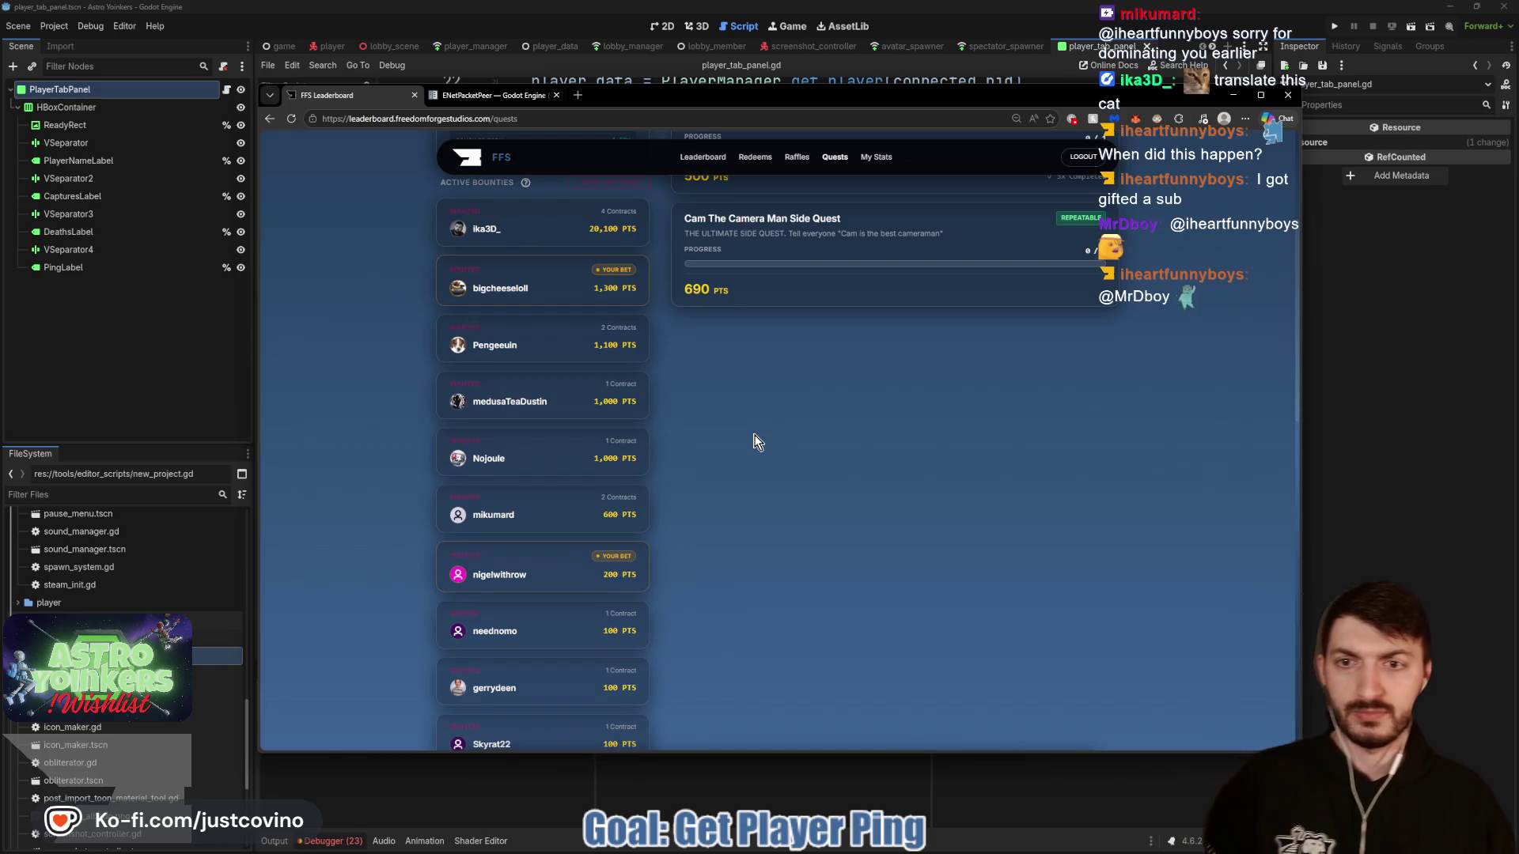
scroll(756, 442, down, 3)
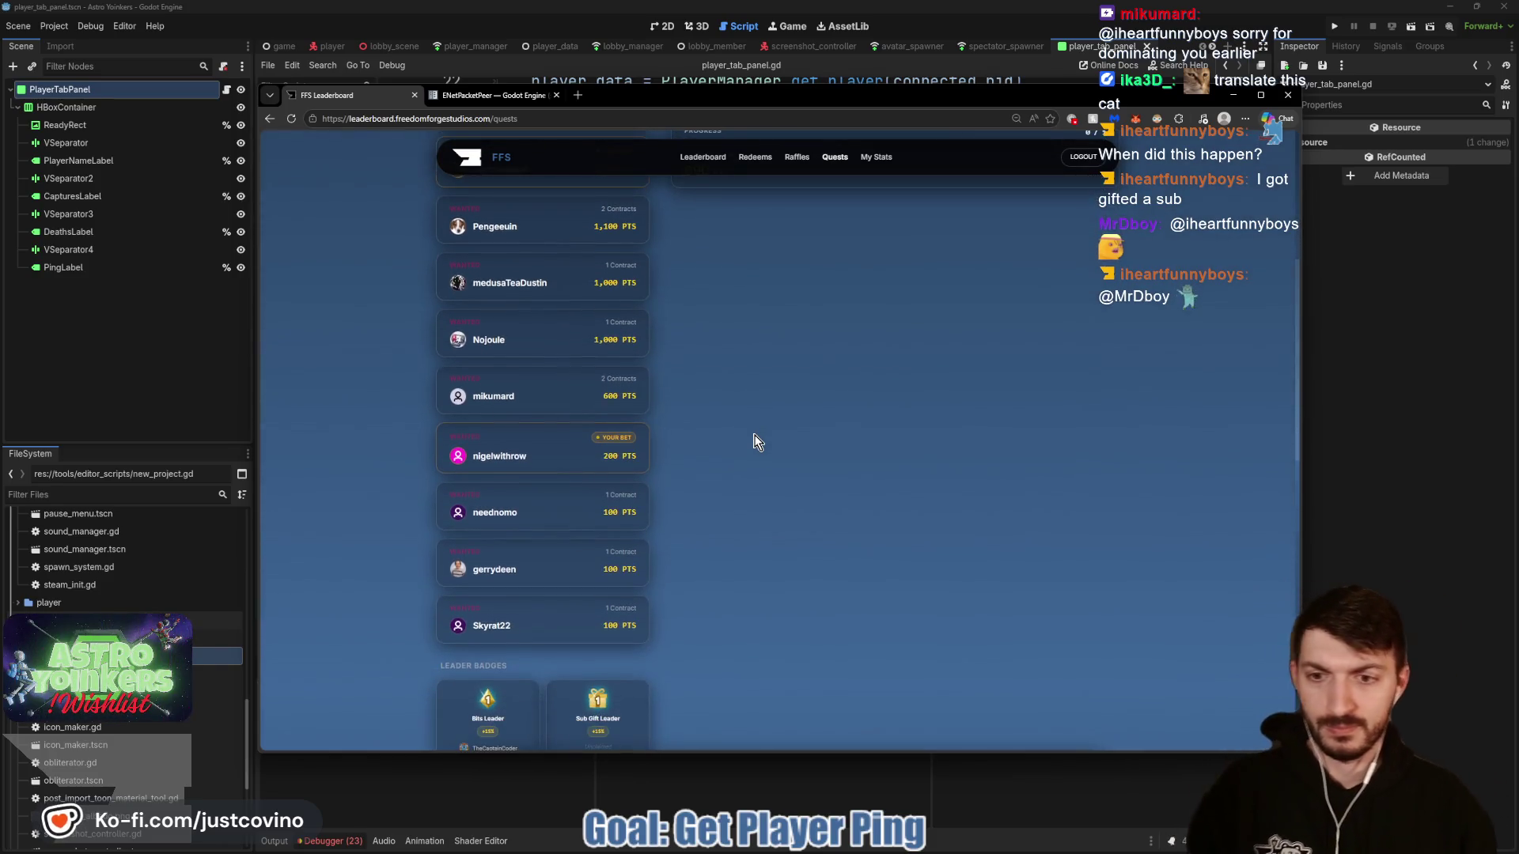
scroll(756, 441, up, 10)
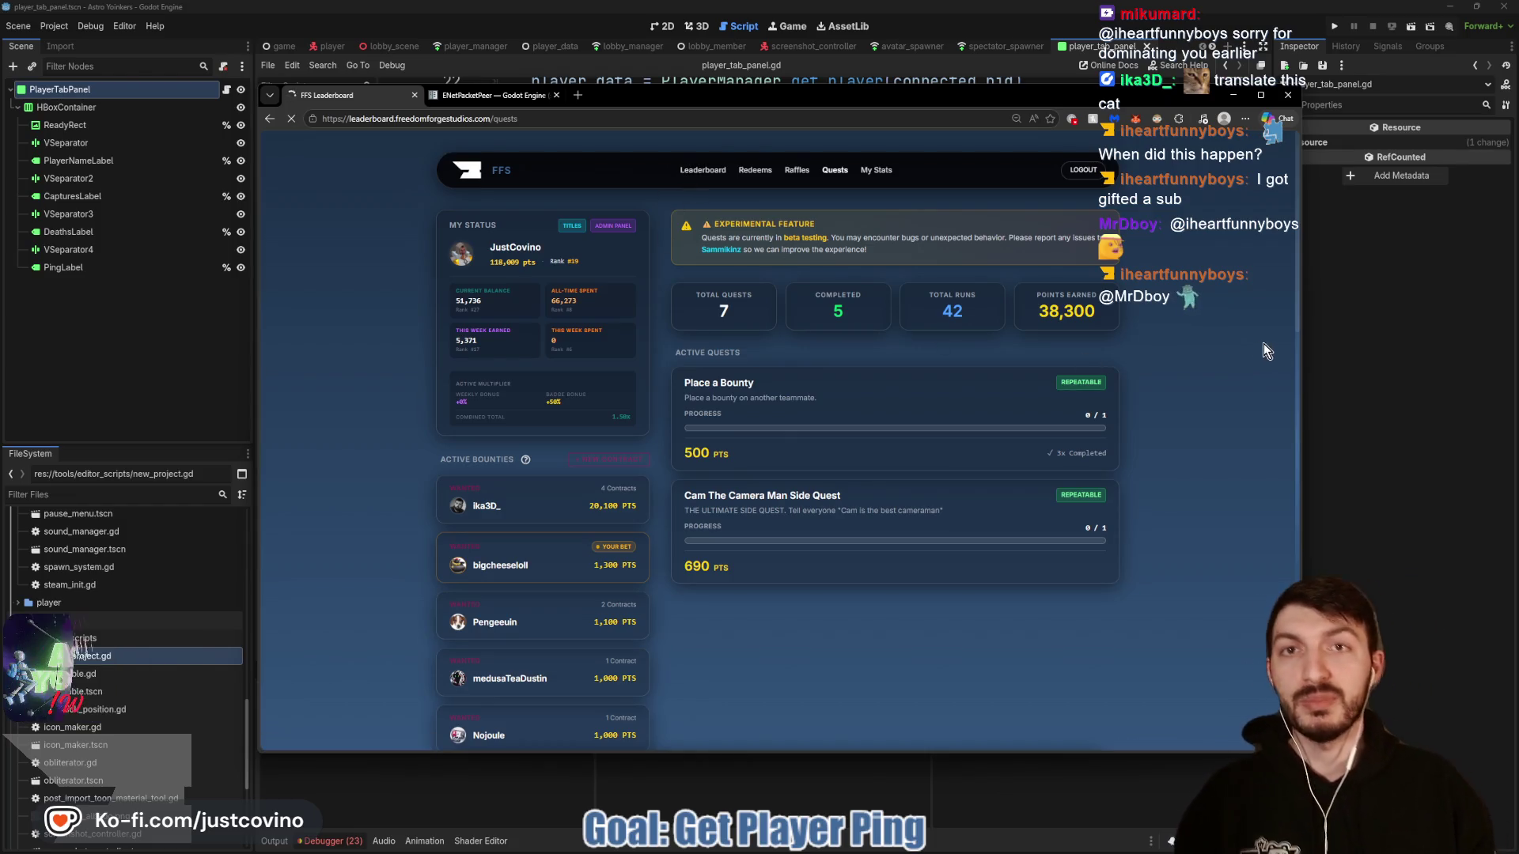
click(1402, 379)
click(887, 438)
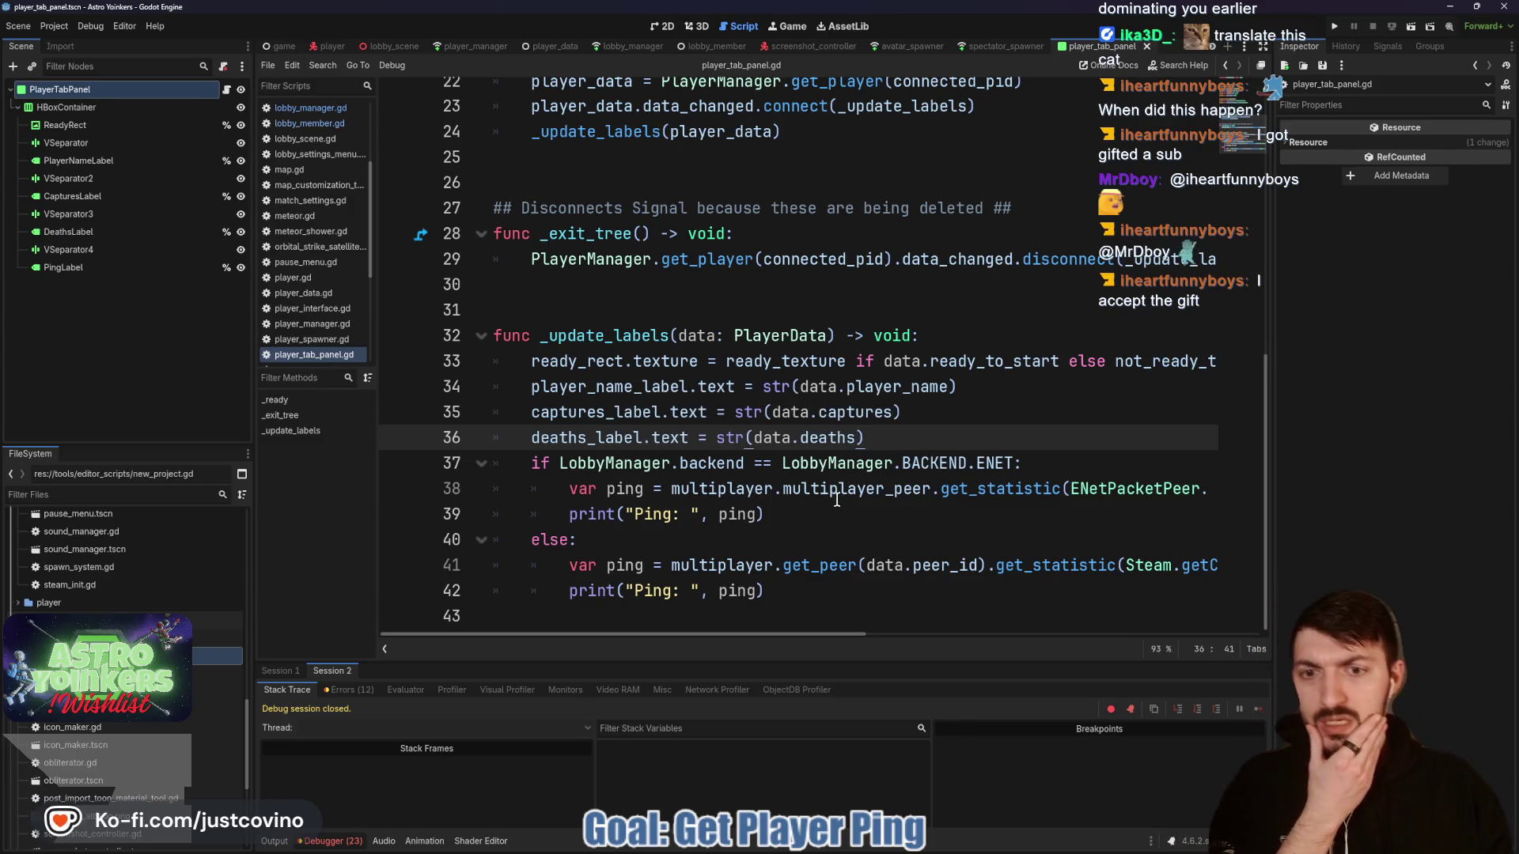
Step: Type 'we want to get the ping of a specific peer.' into a new Claude chat
click(930, 488)
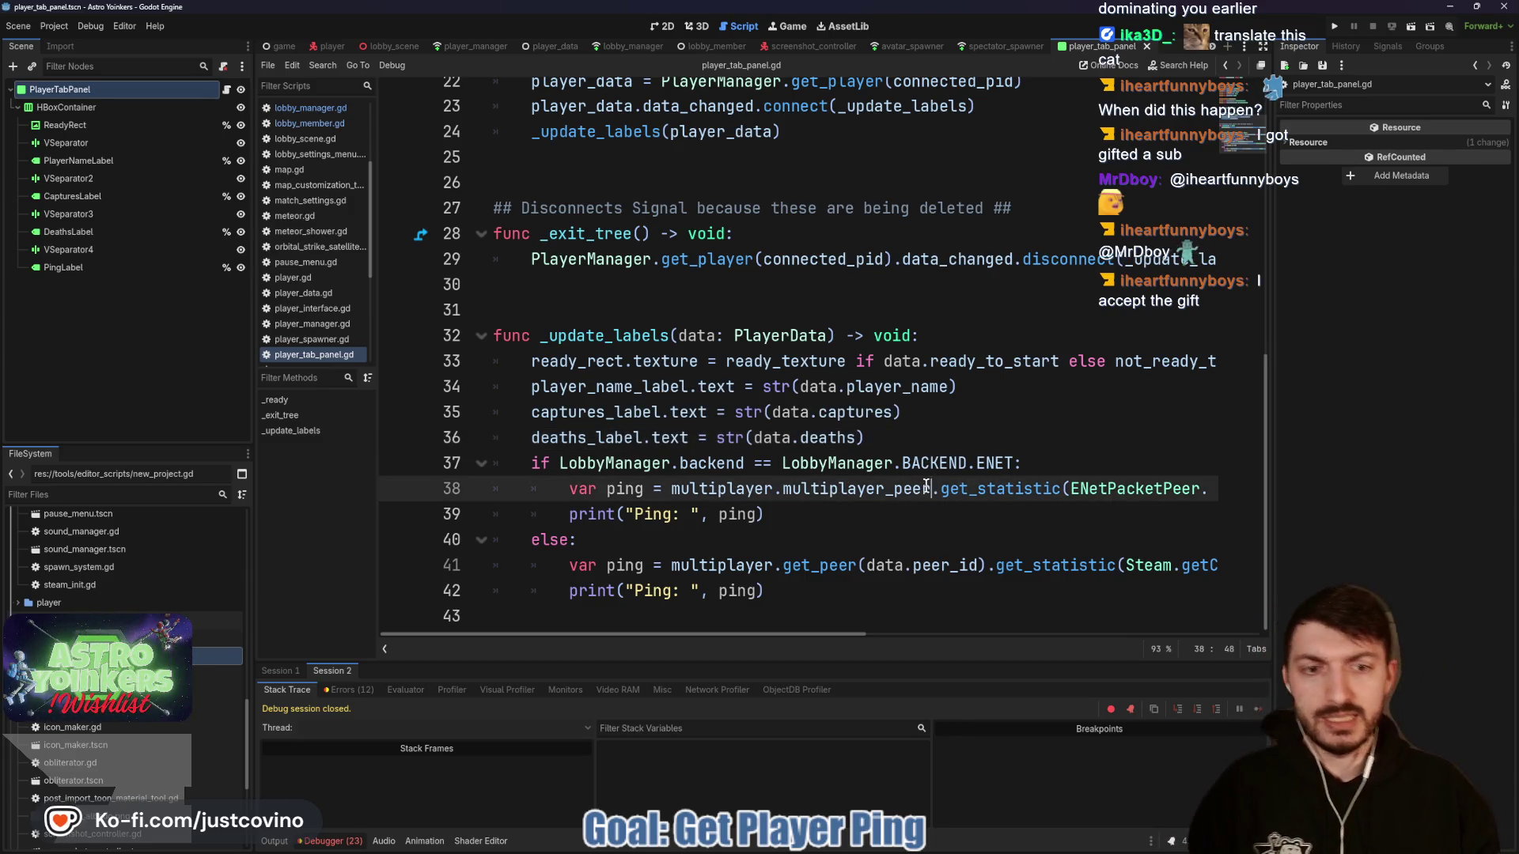
key(alt+Tab)
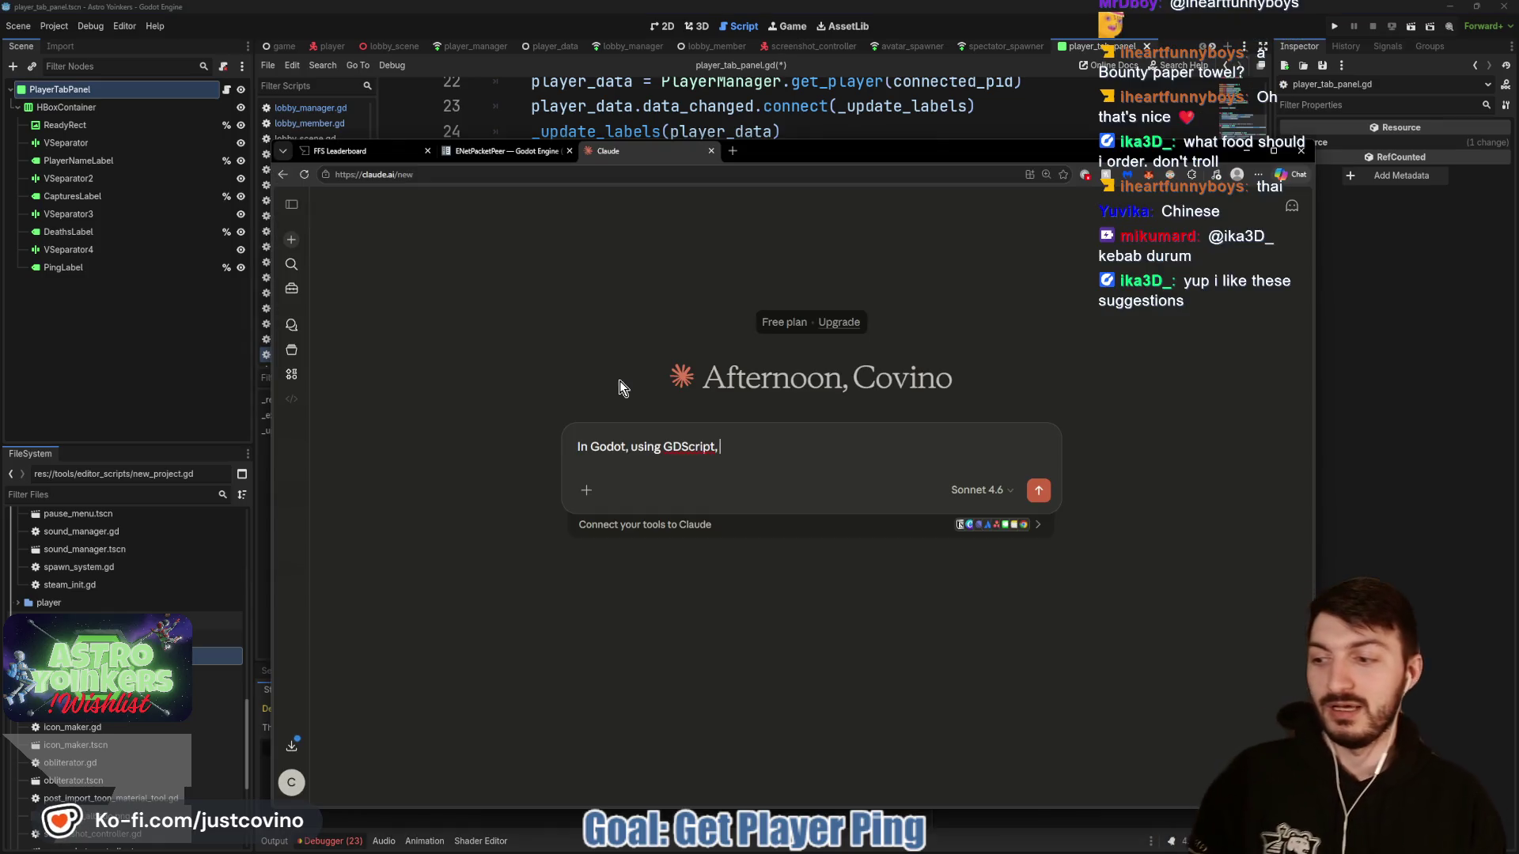
text(we want to )
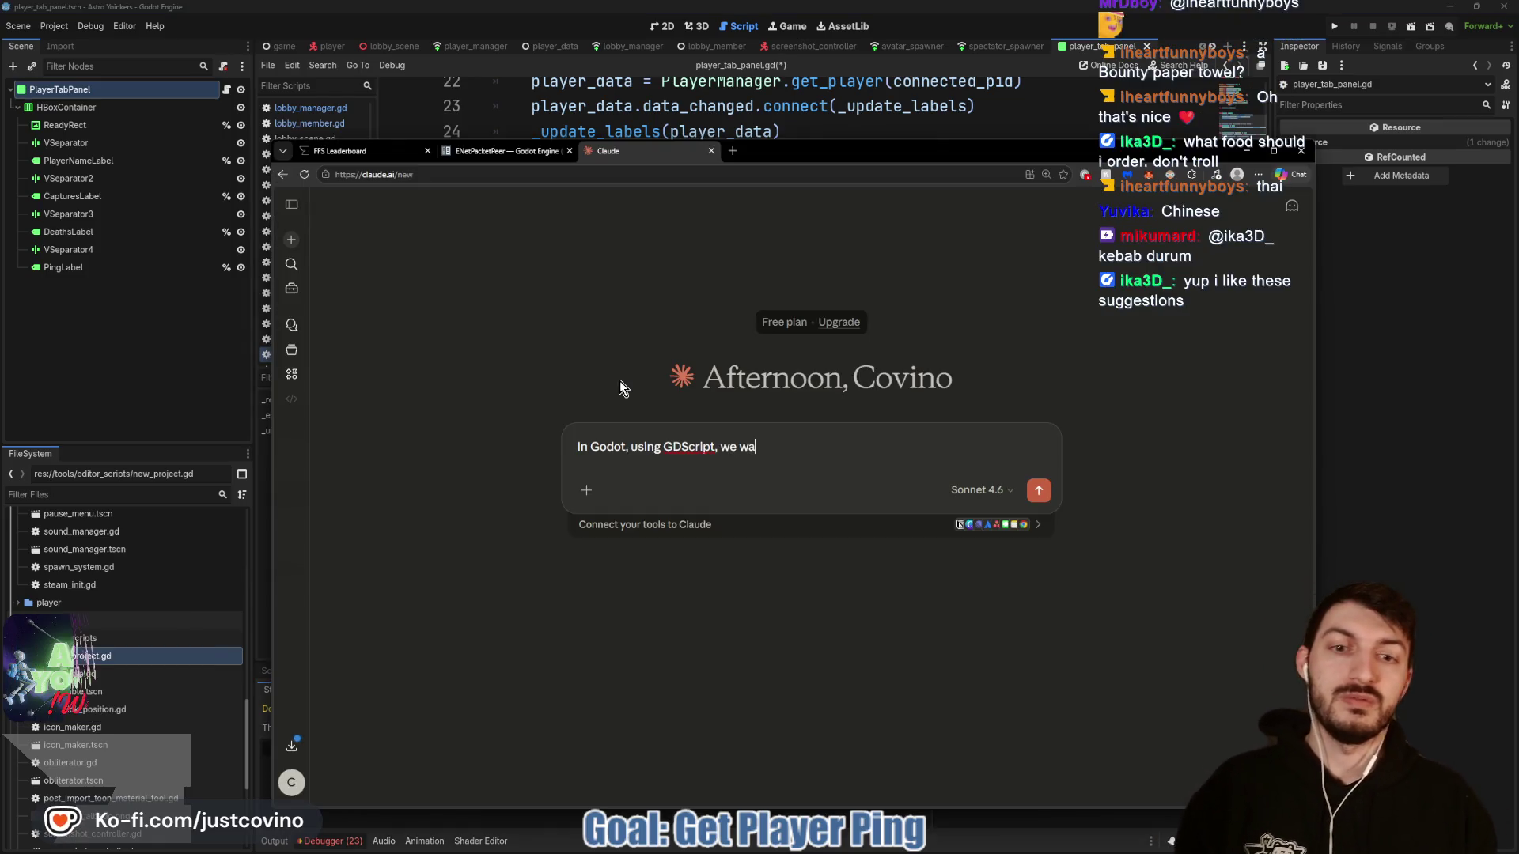
text(get the ping o)
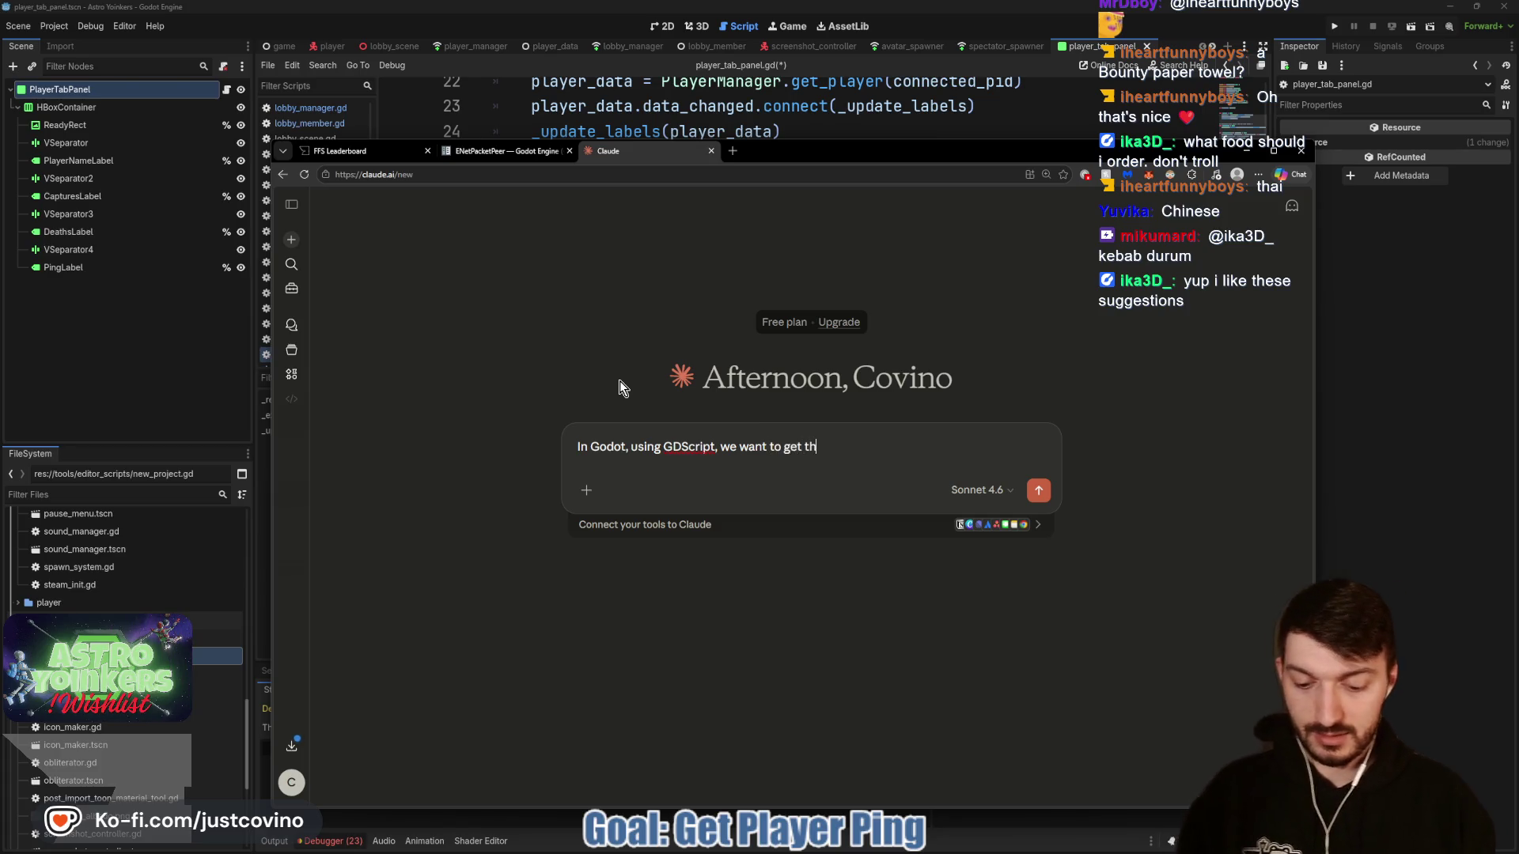
text(f a specific)
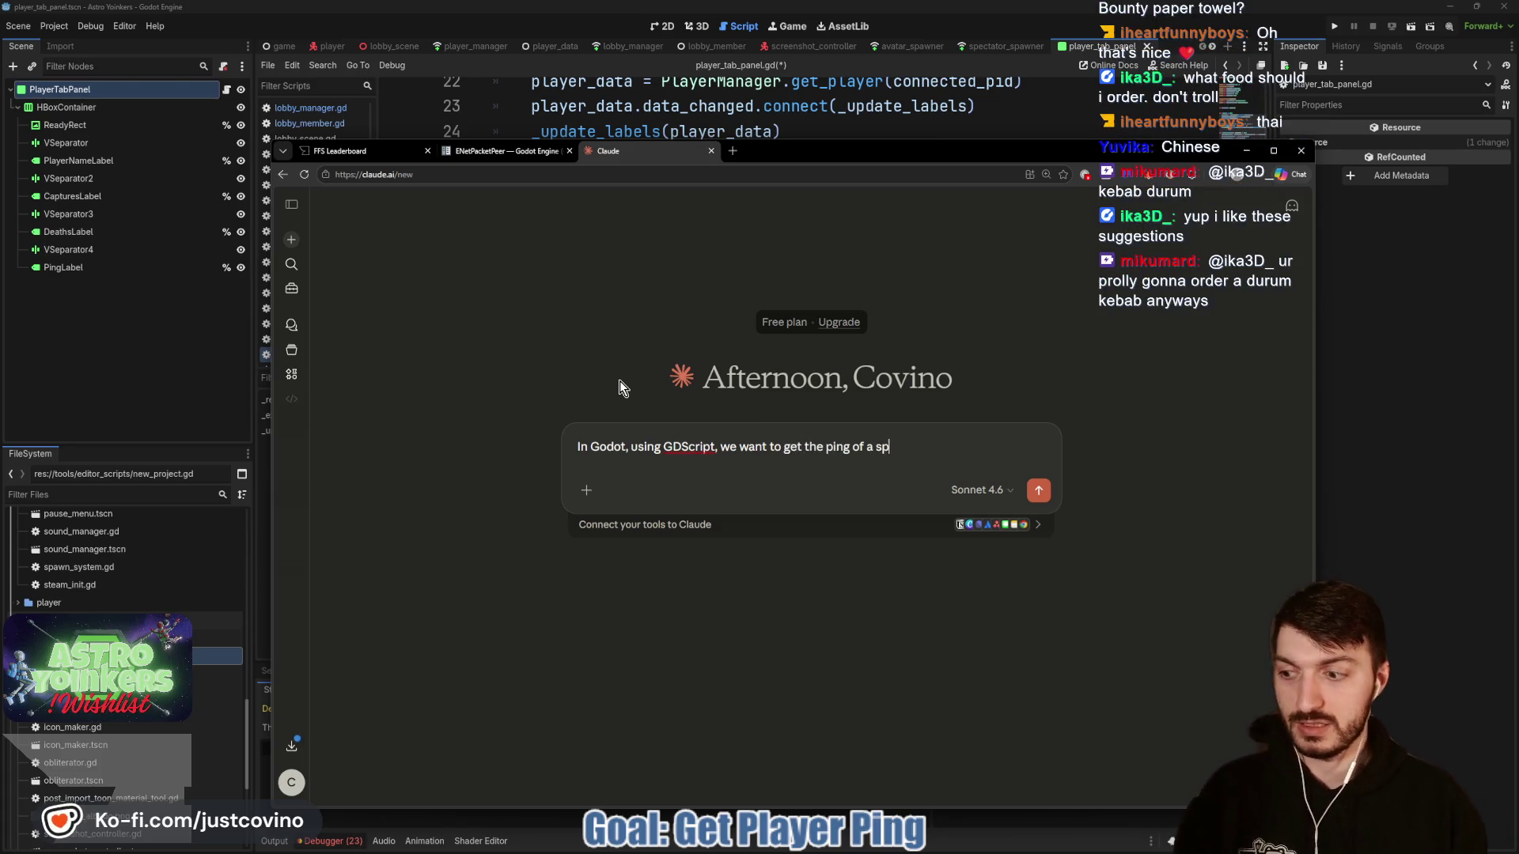
text( peer.)
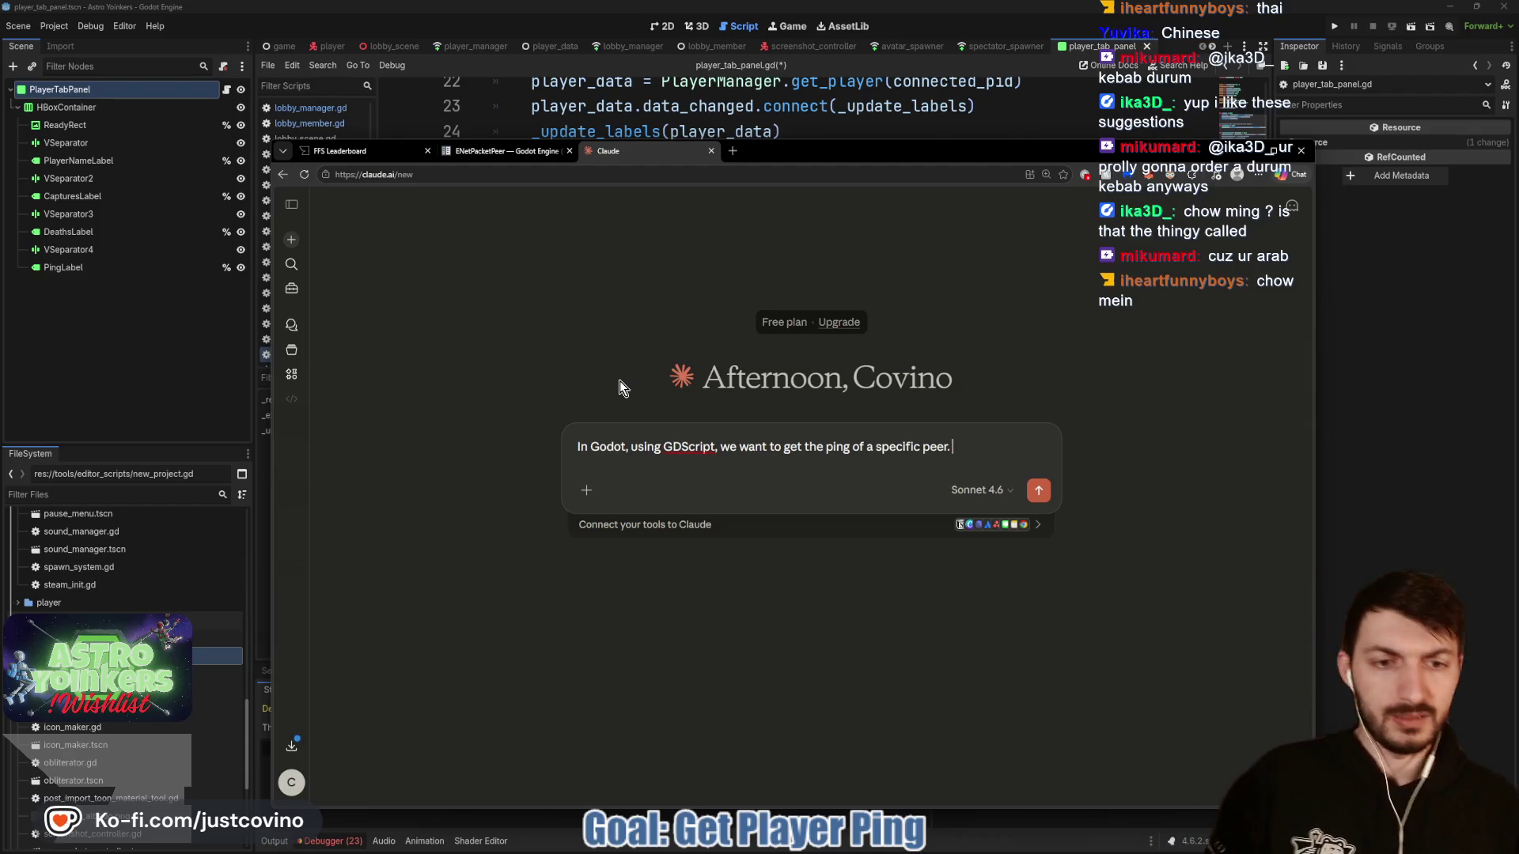
key(alt+Tab)
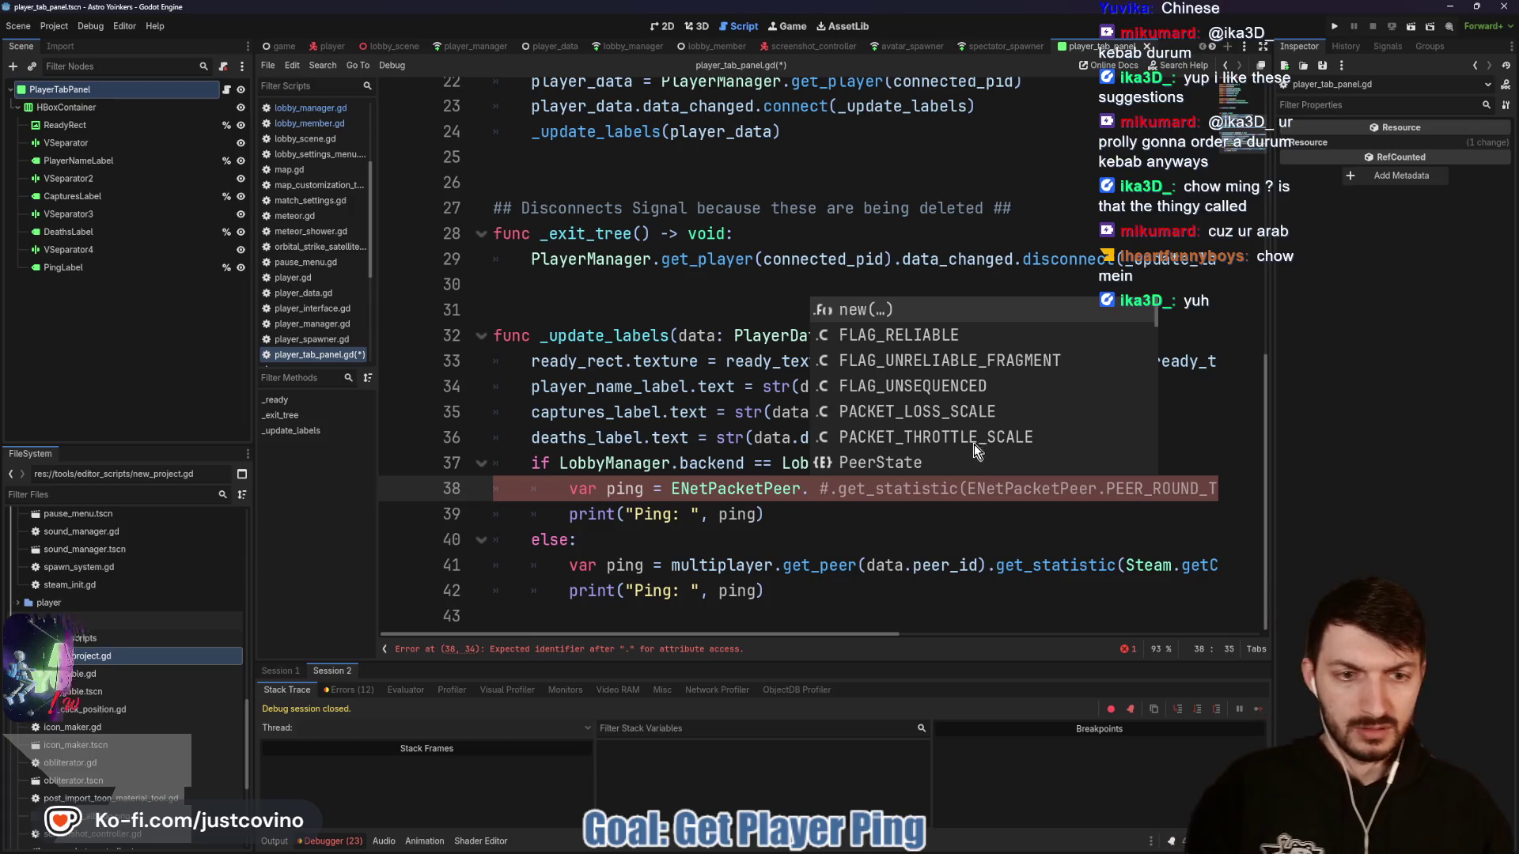
Step: Copy the commented get_statistic(ENetPacketPeer.PEER_ROUND_TRIP_TIME) call on line 38
click(834, 489)
mouse_move(835, 489)
mouse_down()
mouse_move(1254, 488)
mouse_move(682, 489)
mouse_up()
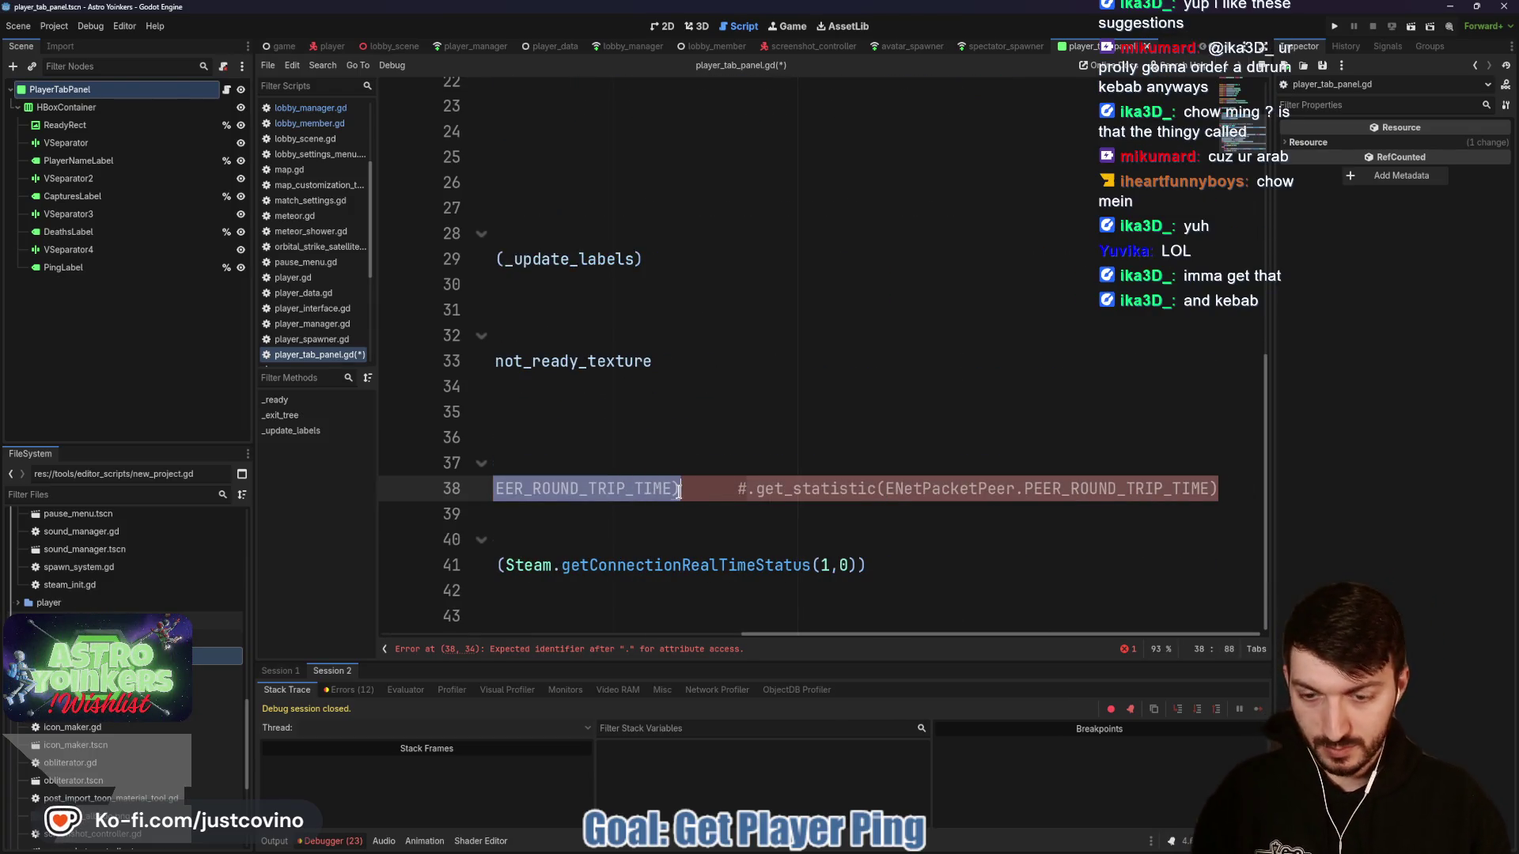
scroll(758, 480, left, 3)
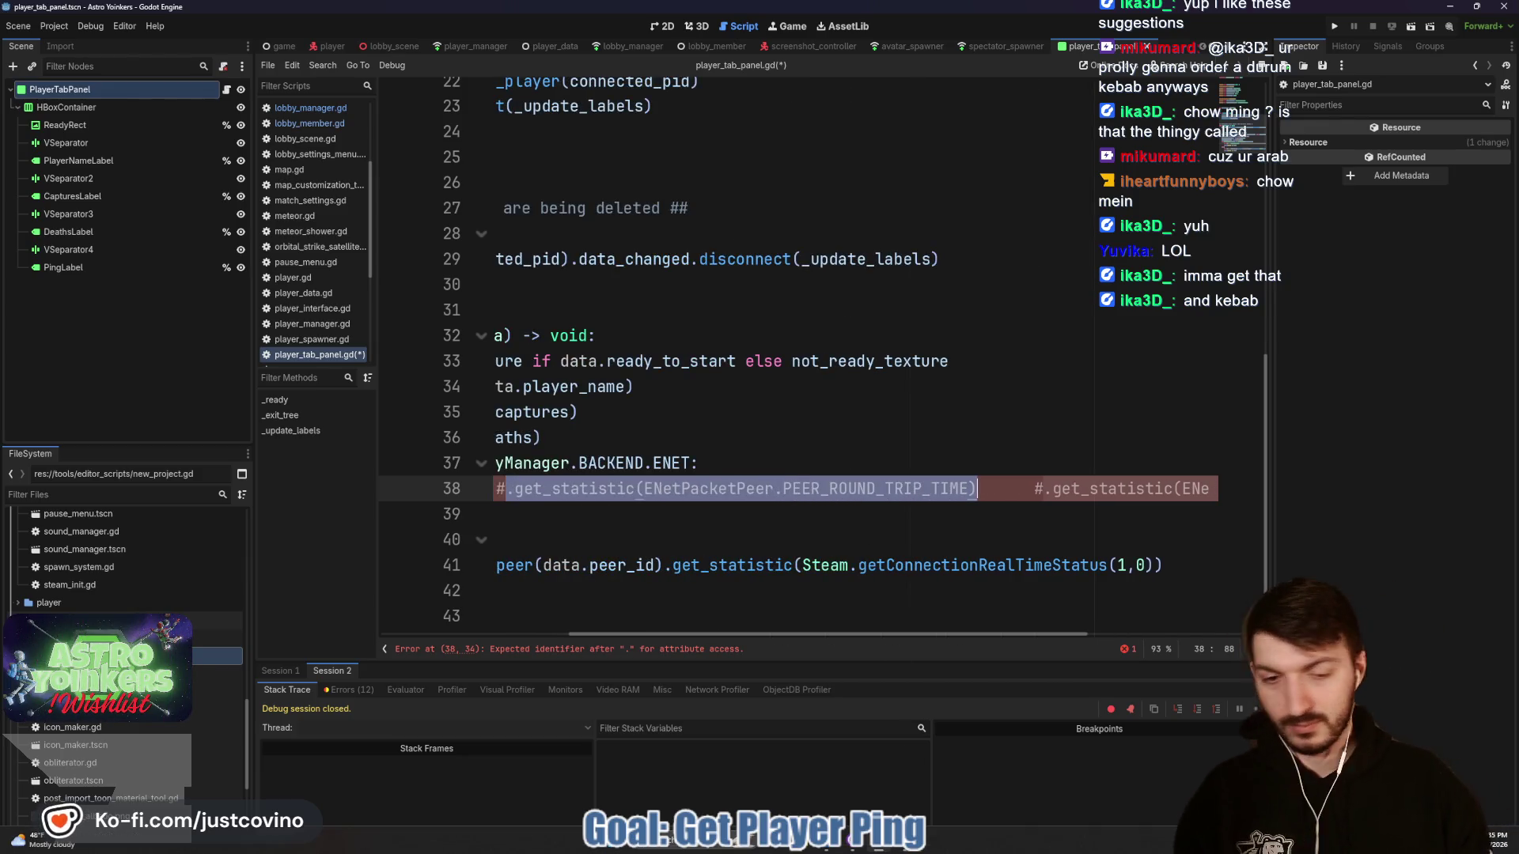
click(870, 843)
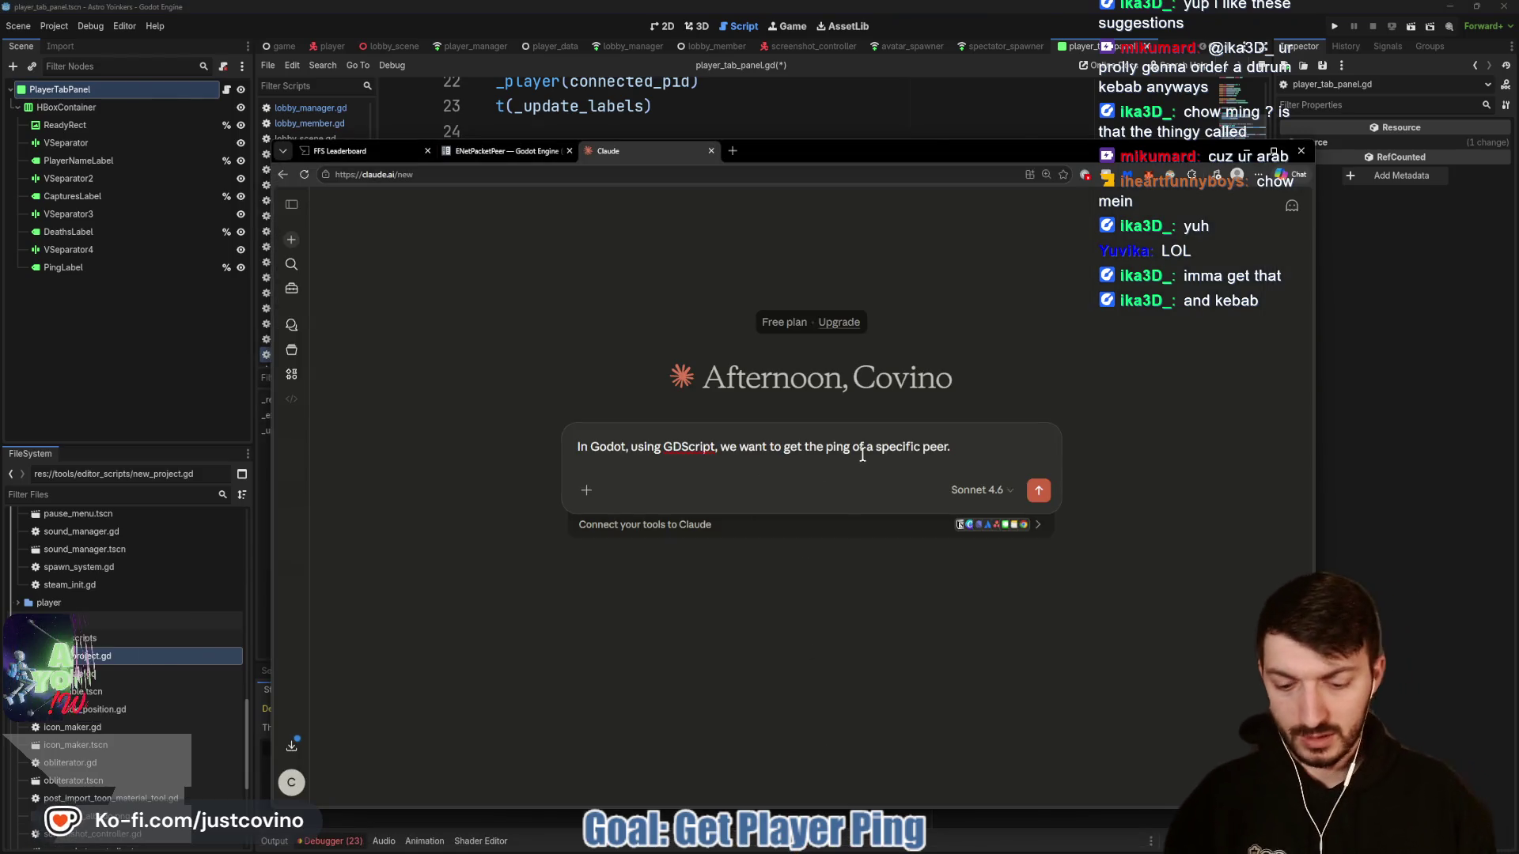
Step: Finish the prompt with the pasted get_statistic line and a note on the known peer_ids, then send it
text(I know)
text( E)
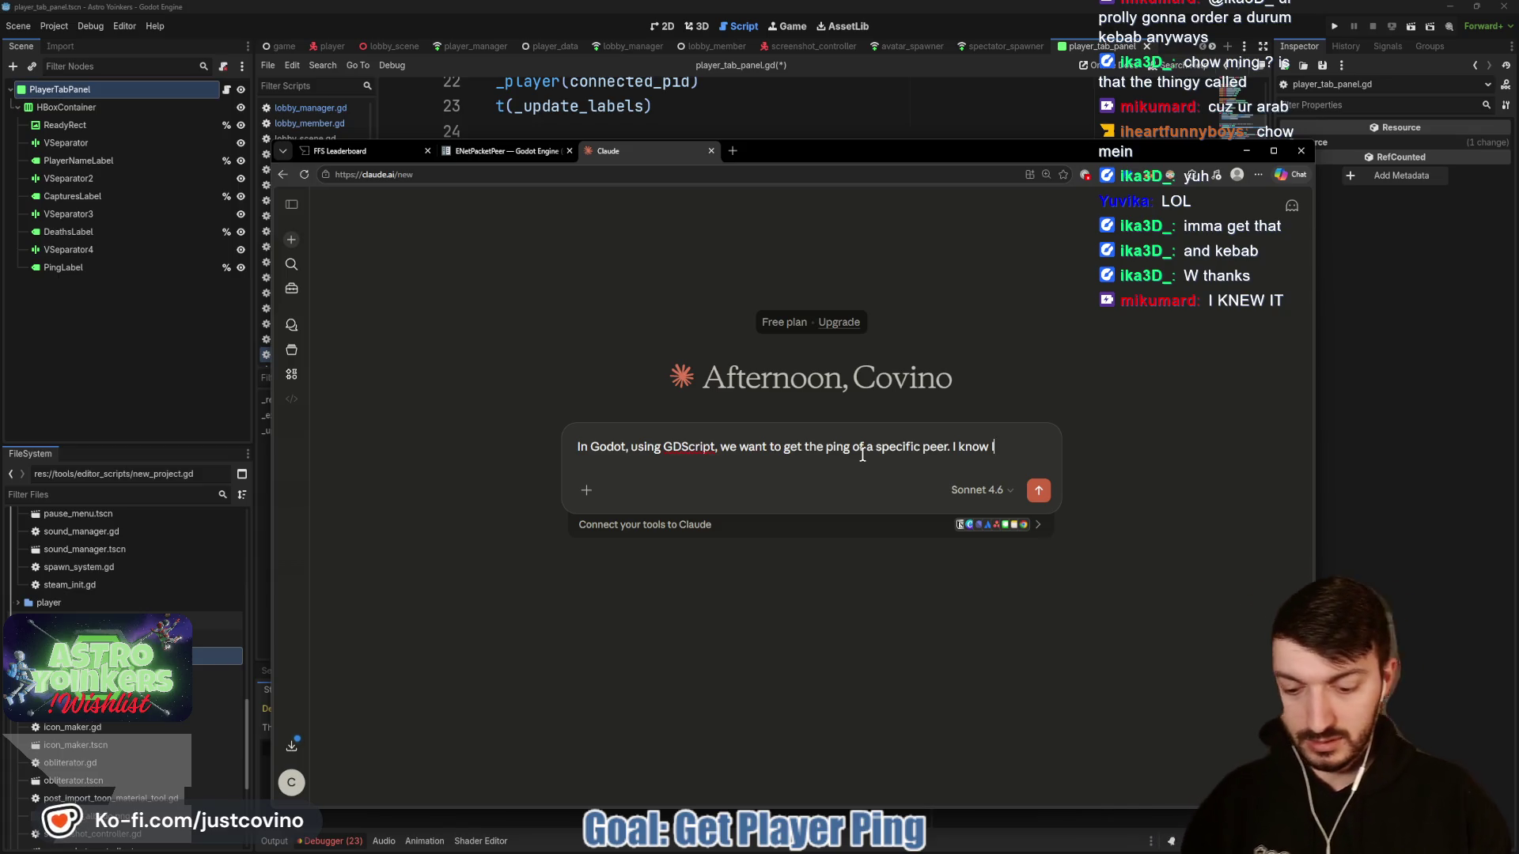
text( have to use)
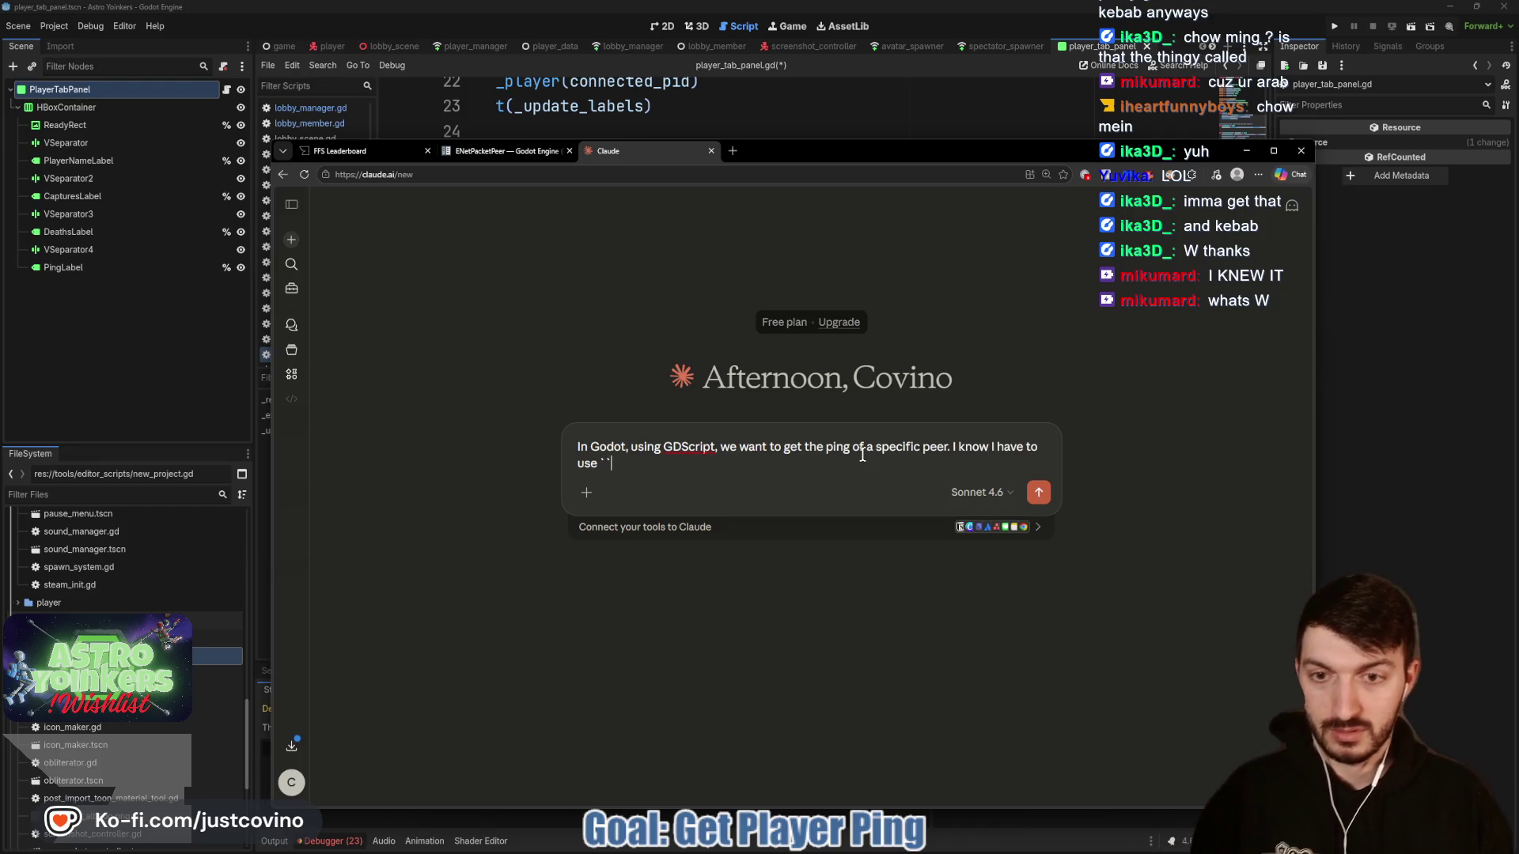
text(.get_statistic(ENetPacketPeer.PEER_ROUND_TRIP_TIME))
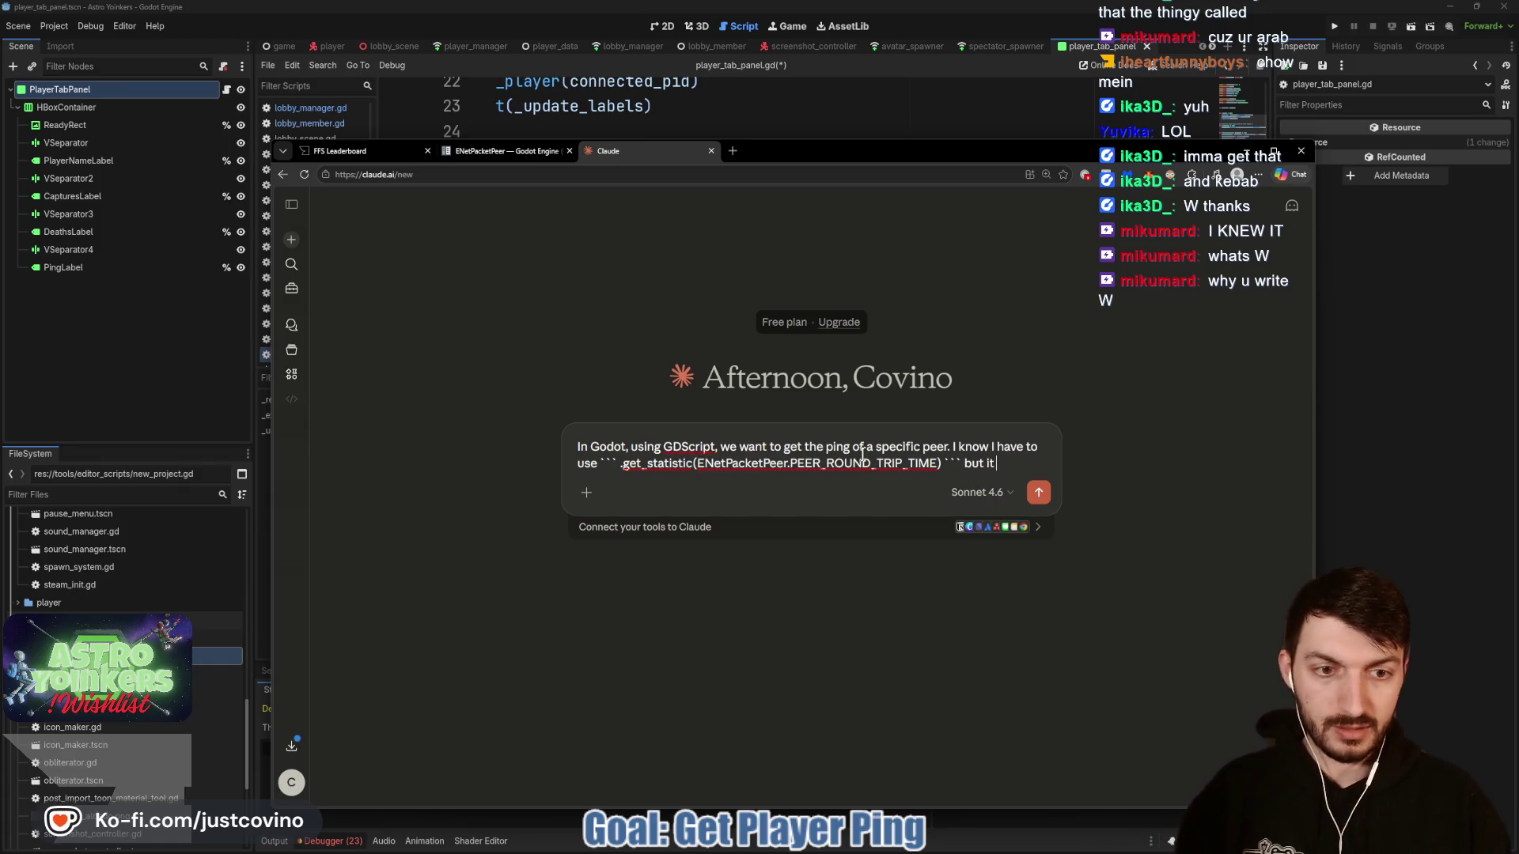
text(ires an E)
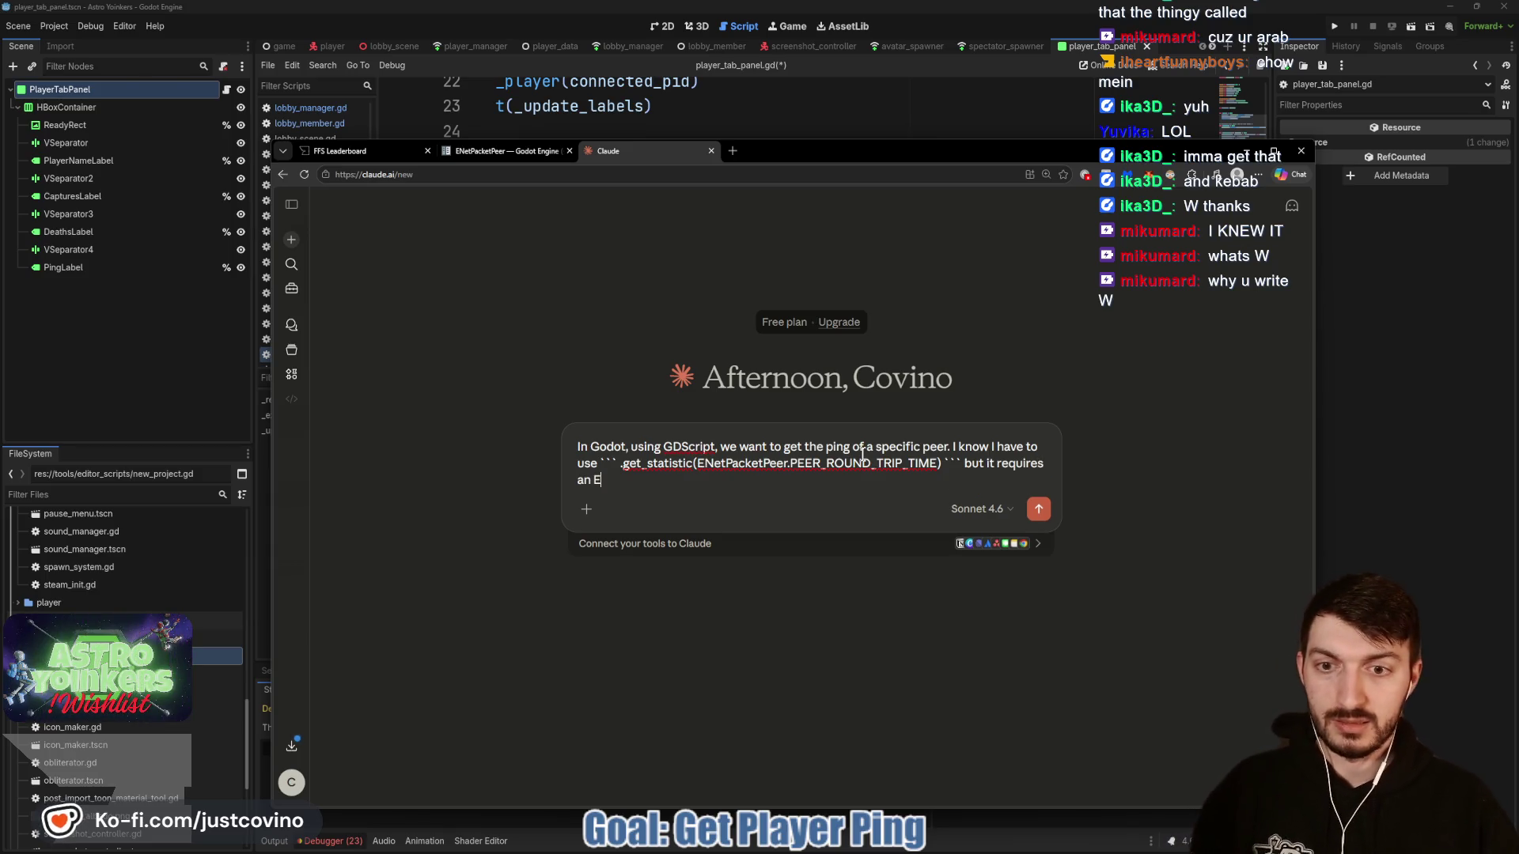
text(netPacketPeer)
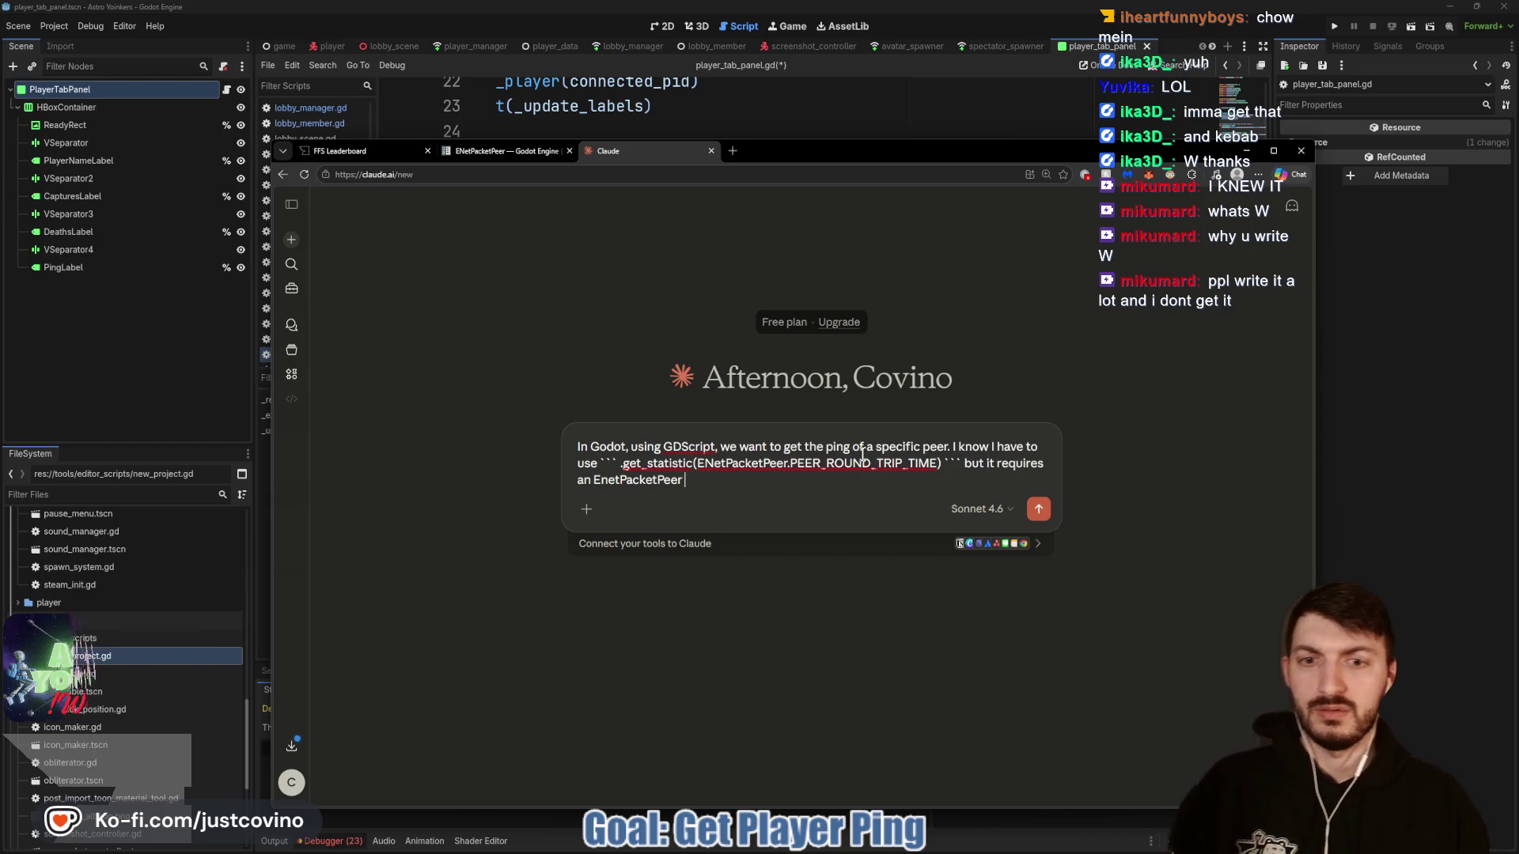
text( which I don't know hot)
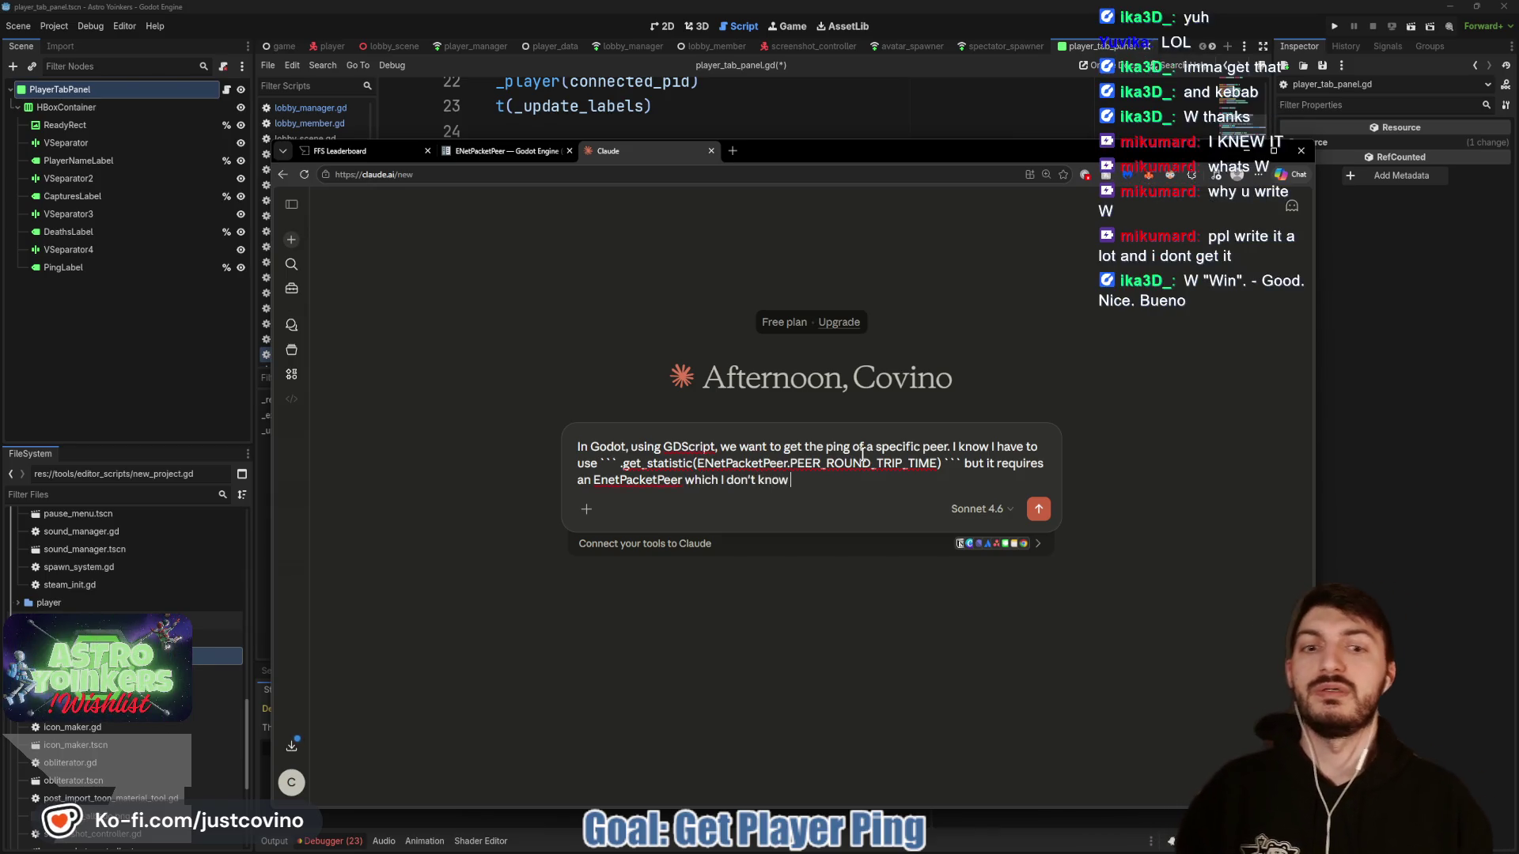
text( to g)
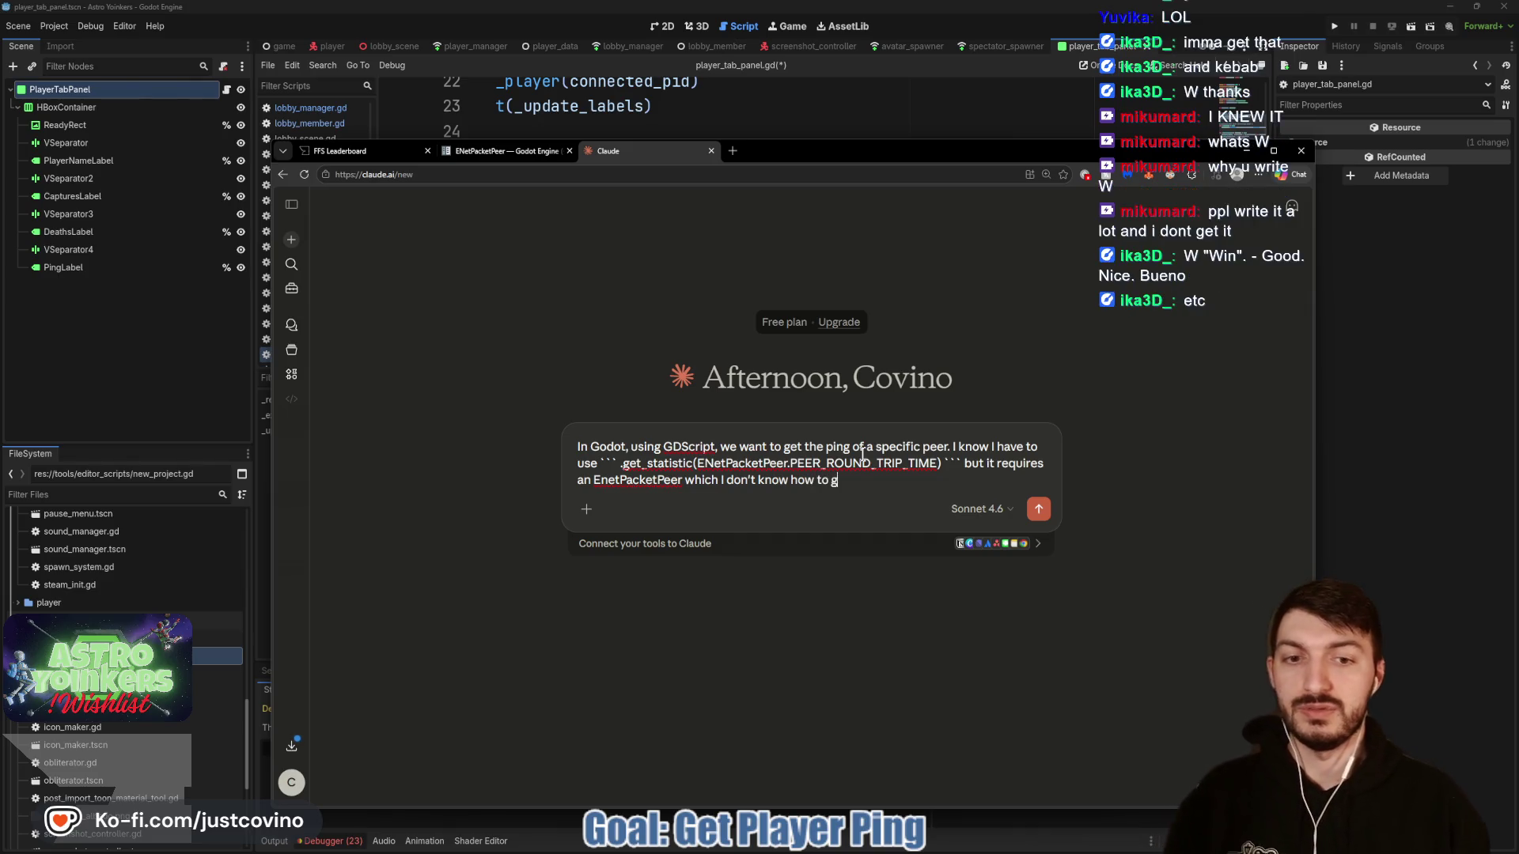
text( I have the)
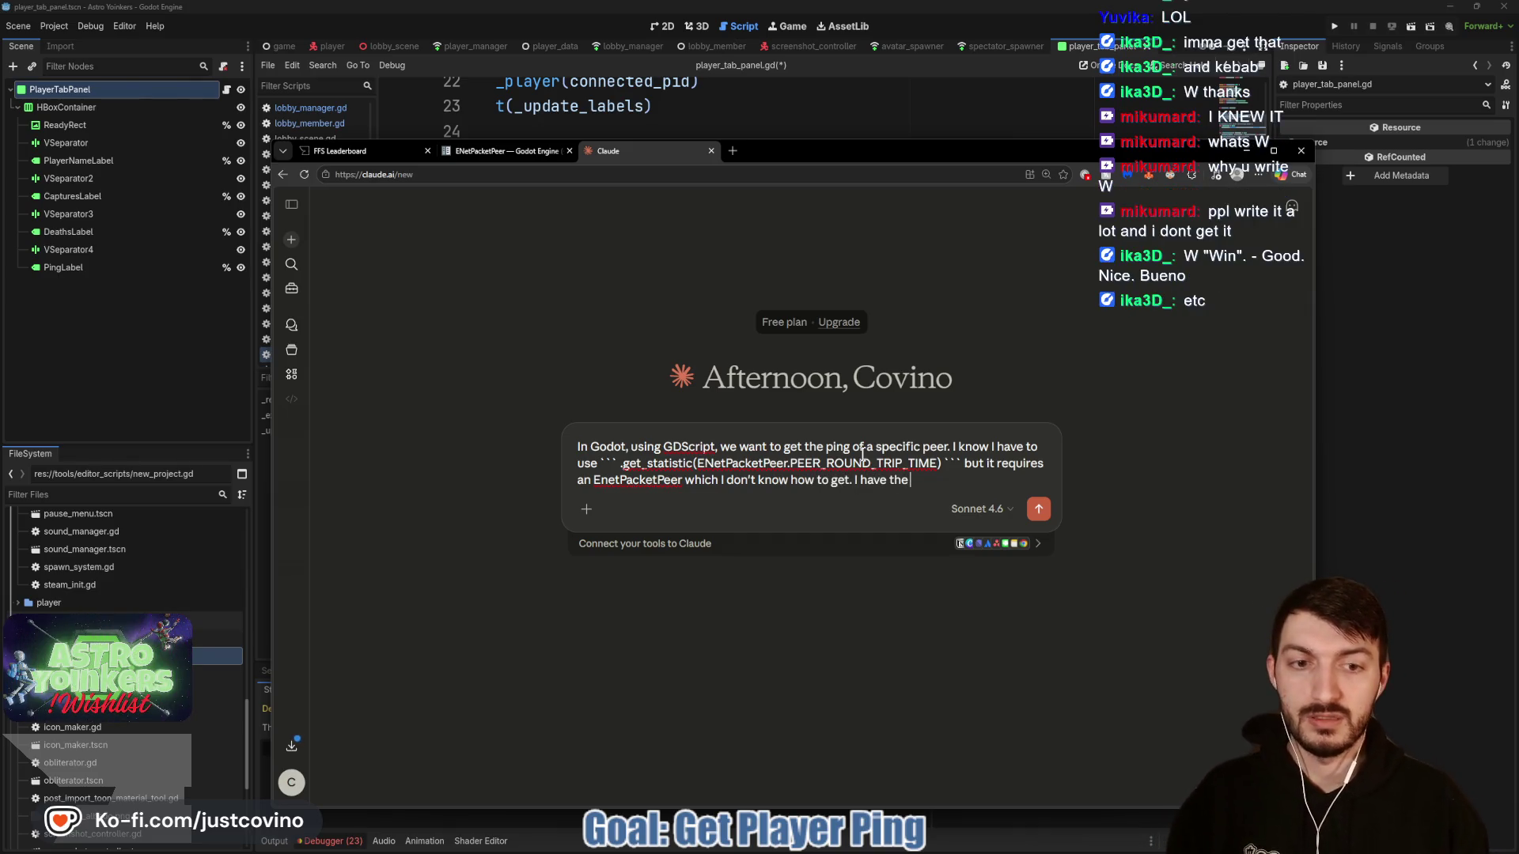
text(ds of every)
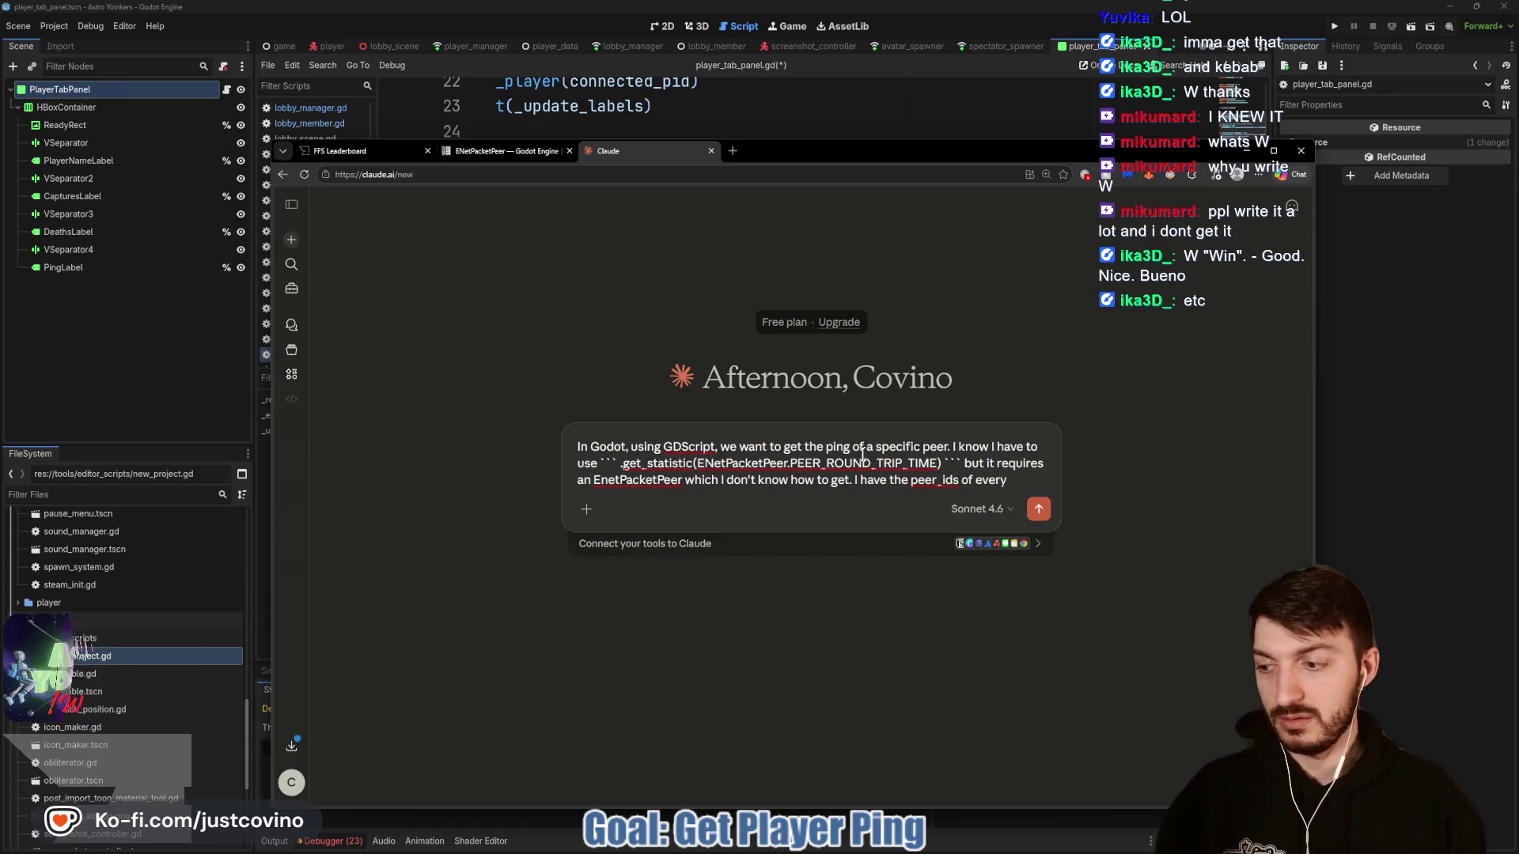
text(one connected)
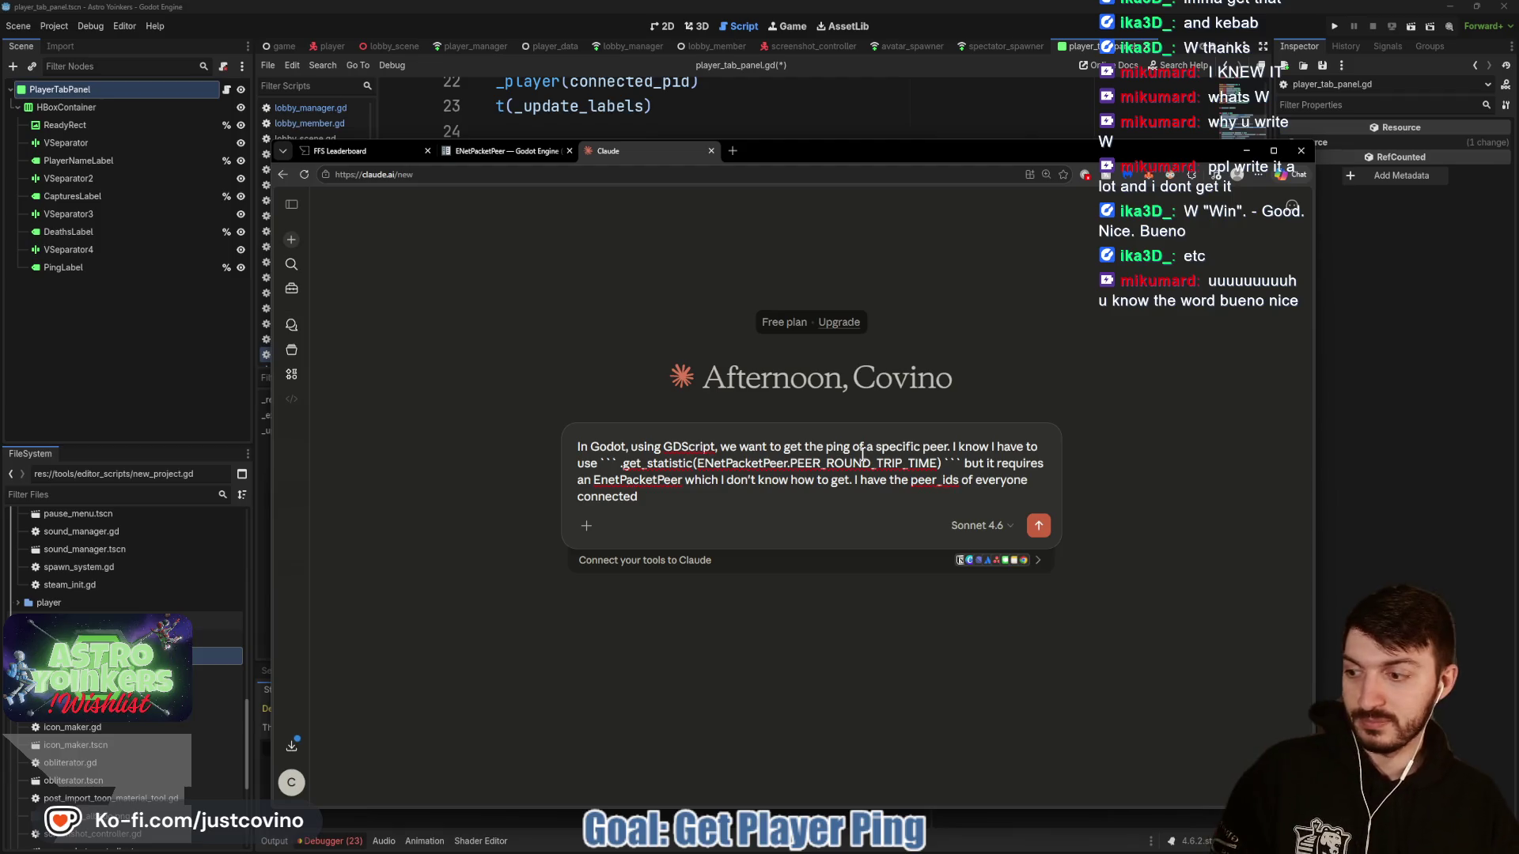
key(Return)
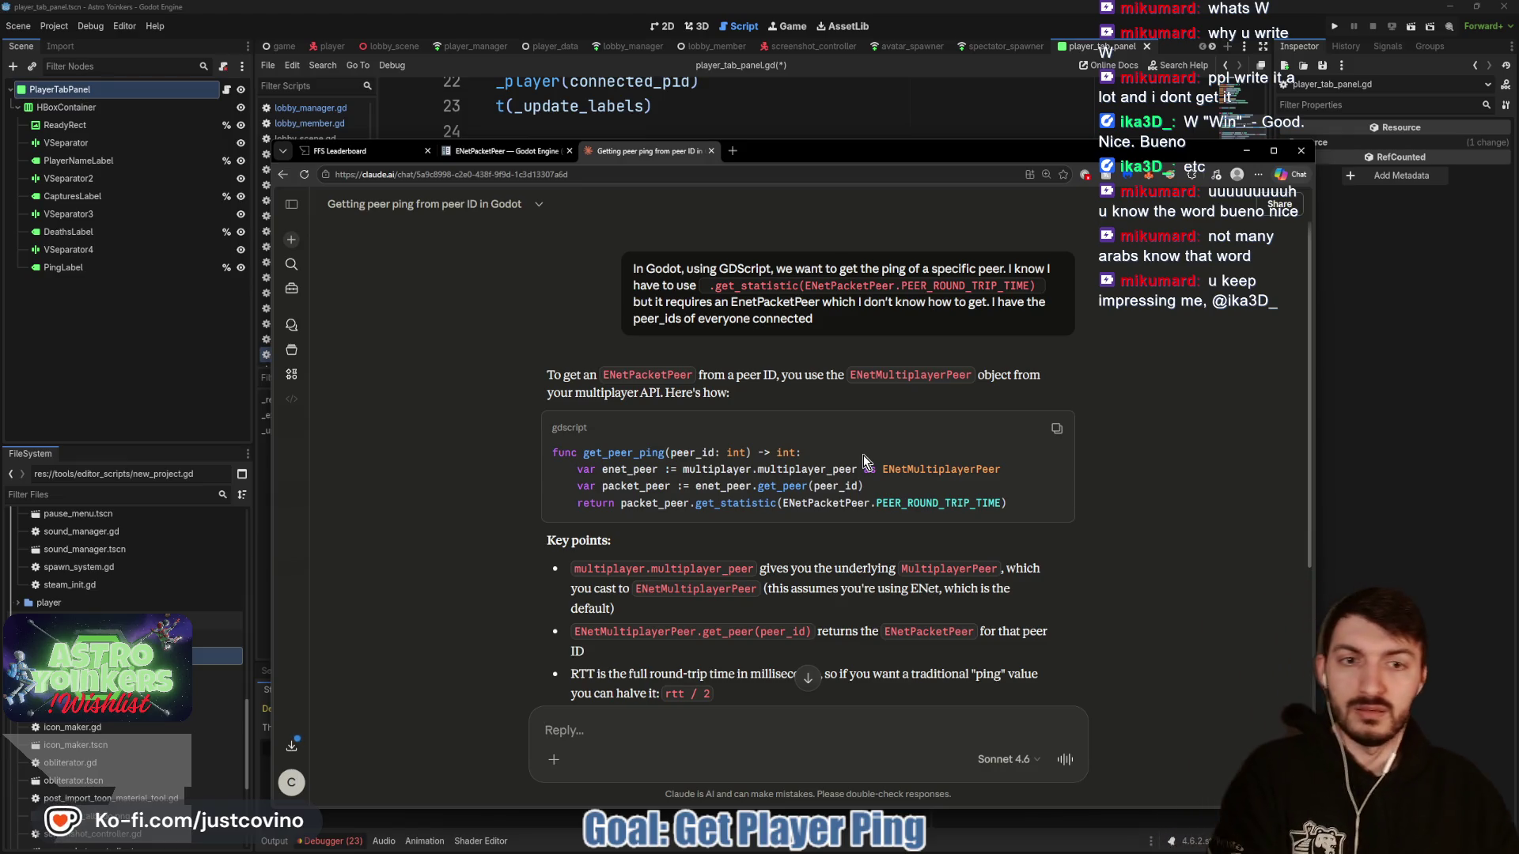
scroll(1034, 439, down, 1)
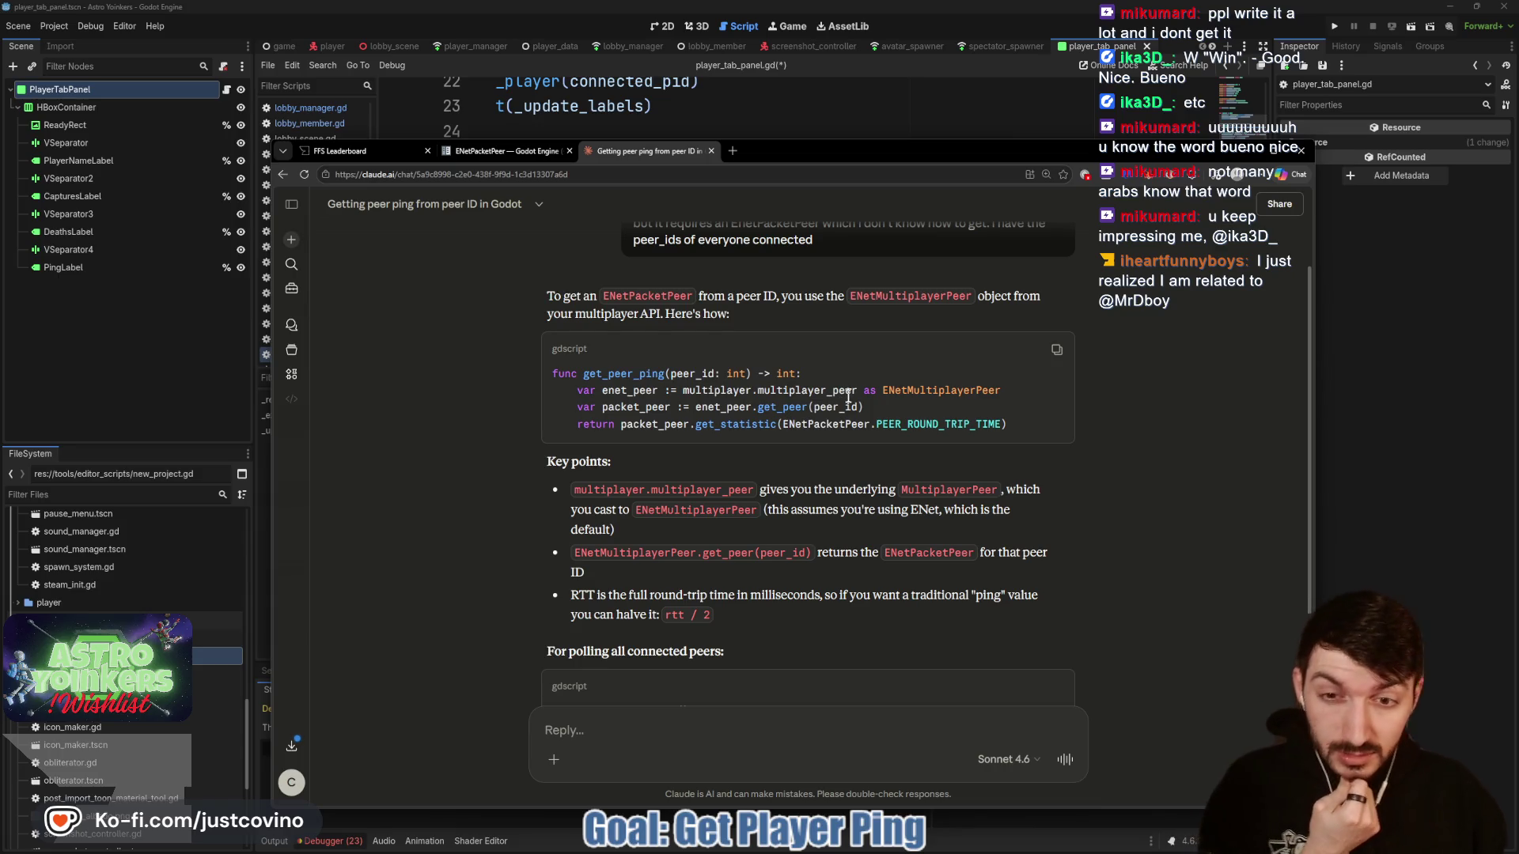
key(alt+Tab)
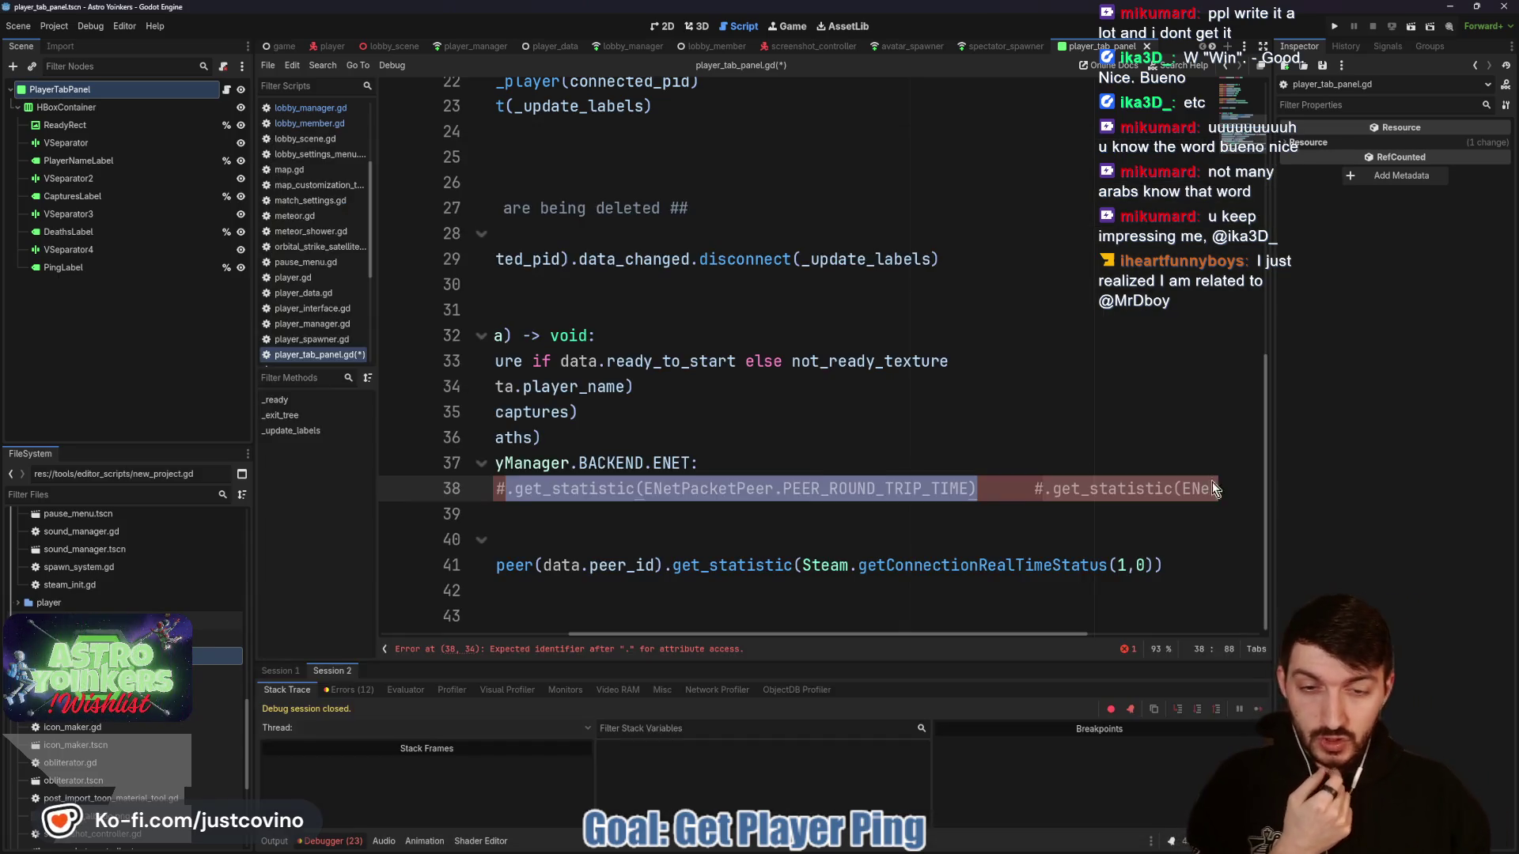
Step: Change line 38 to multiplayer.multiplayer_peer.get_peer(data.peer_id).get_statistic(…) and save the script
scroll(921, 488, left, 5)
drag(775, 488, 641, 488)
text(multiplayer.multiplayer #.get_statistic(ENetPacketPeer.PEER_R)
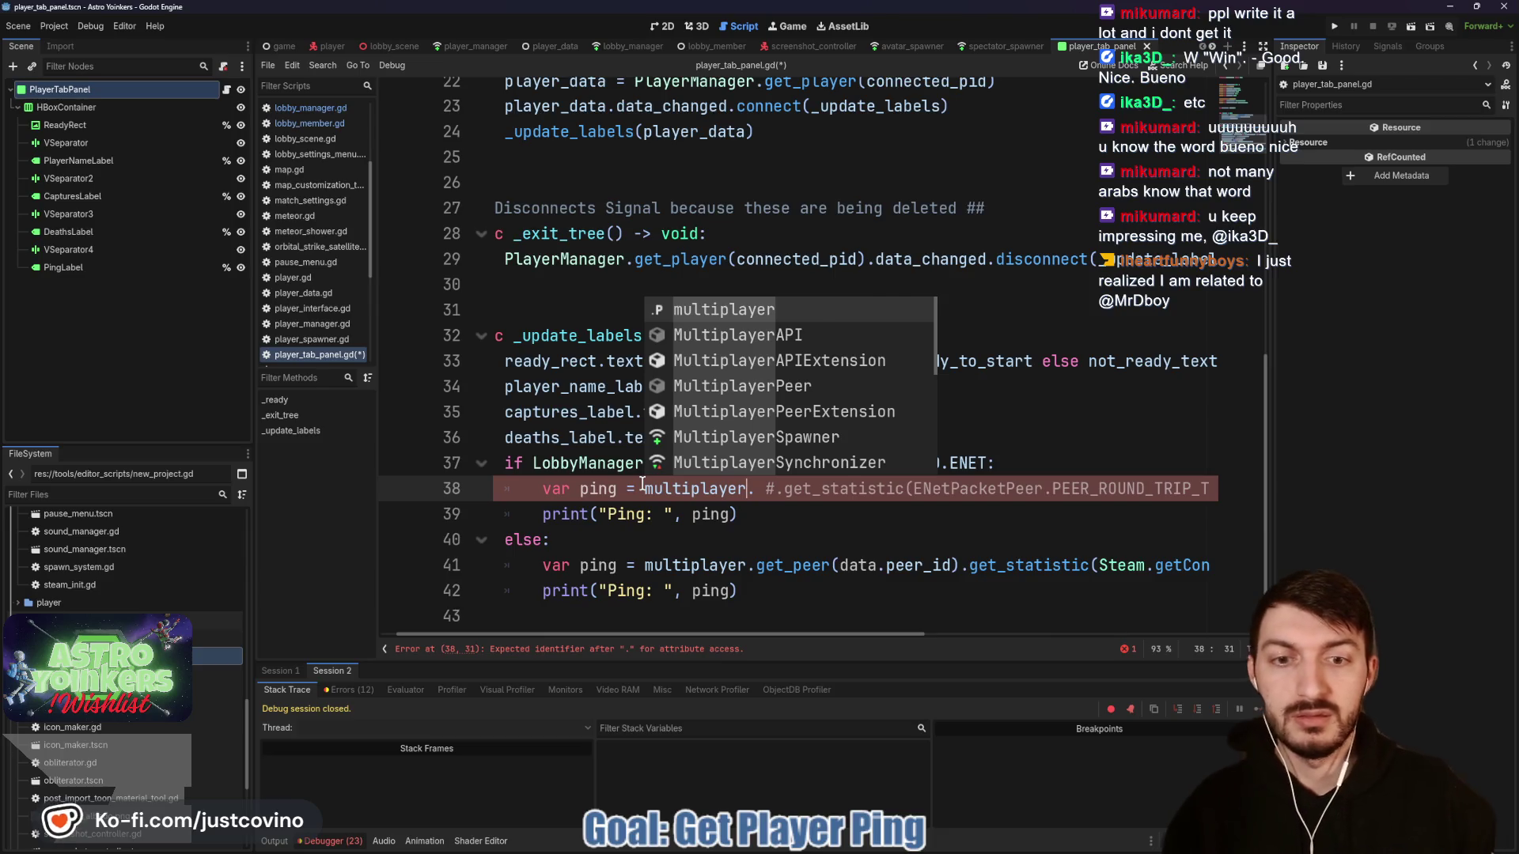
key(Right)
text(multiplayer)
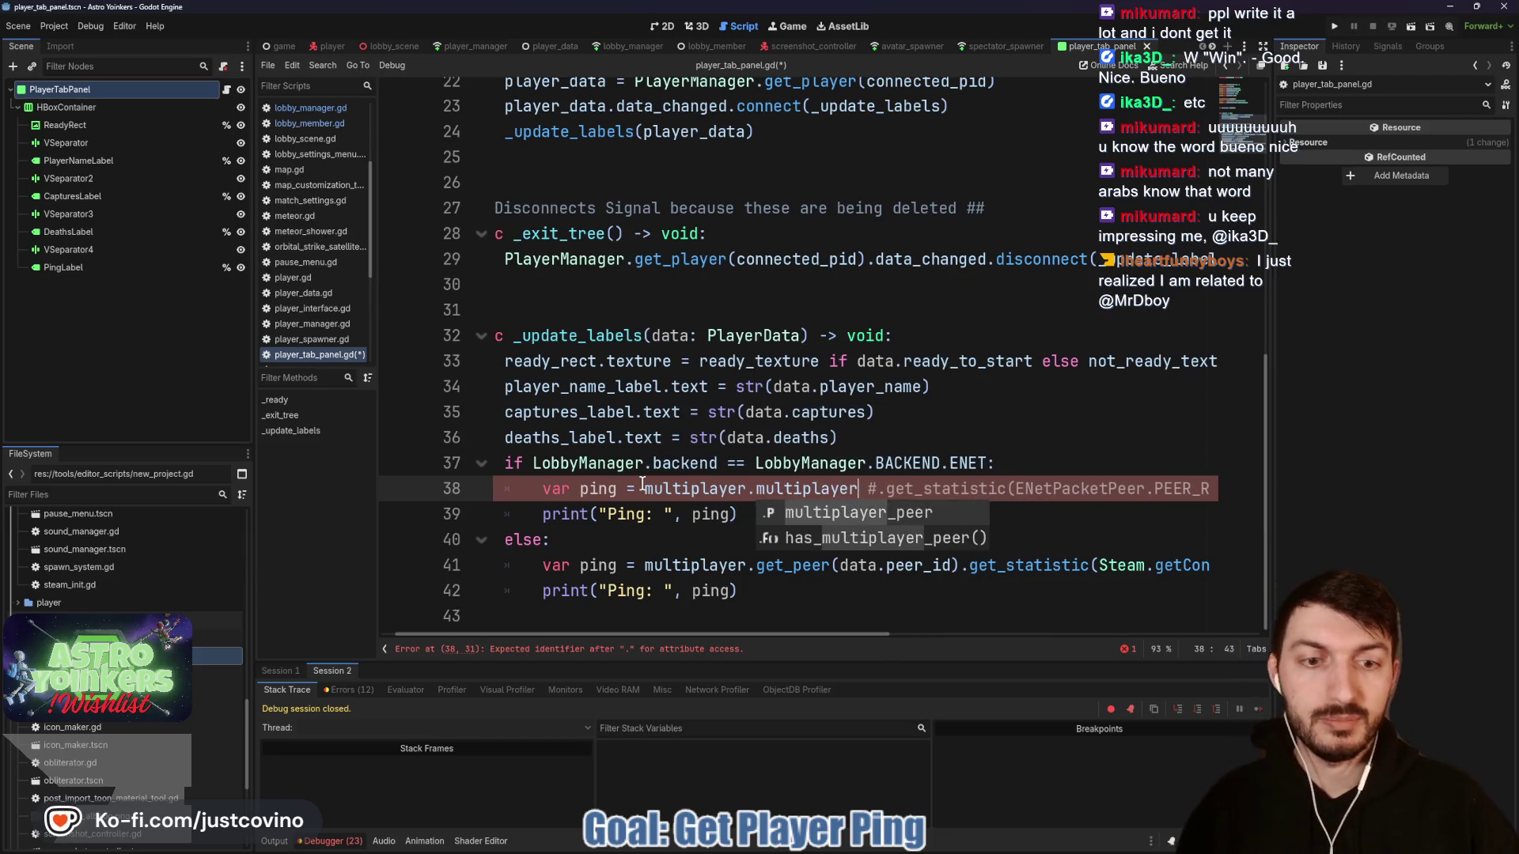
key(Return)
text(.get_)
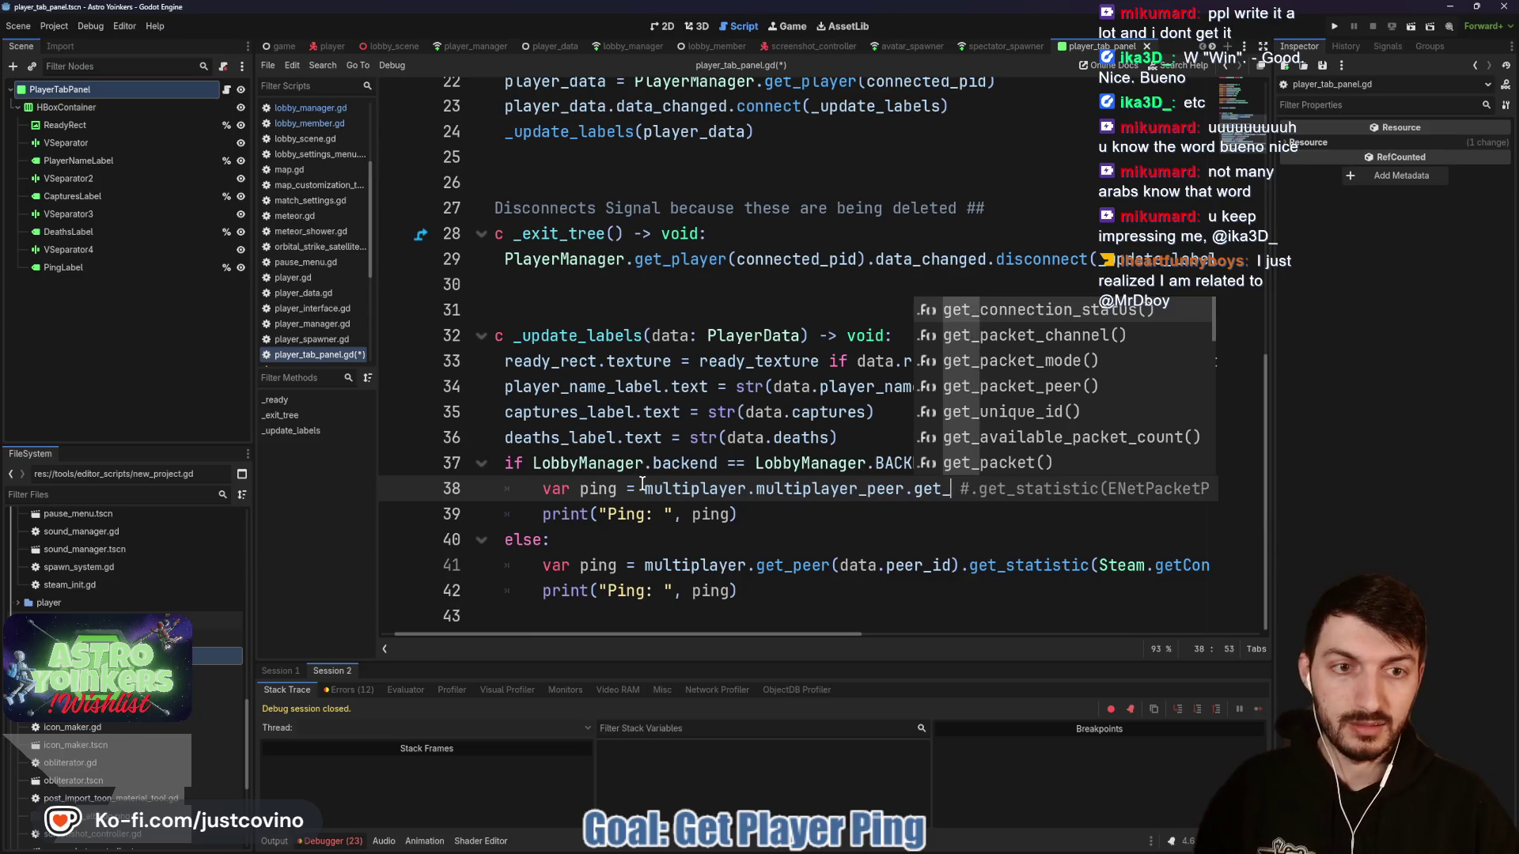
text(peer)
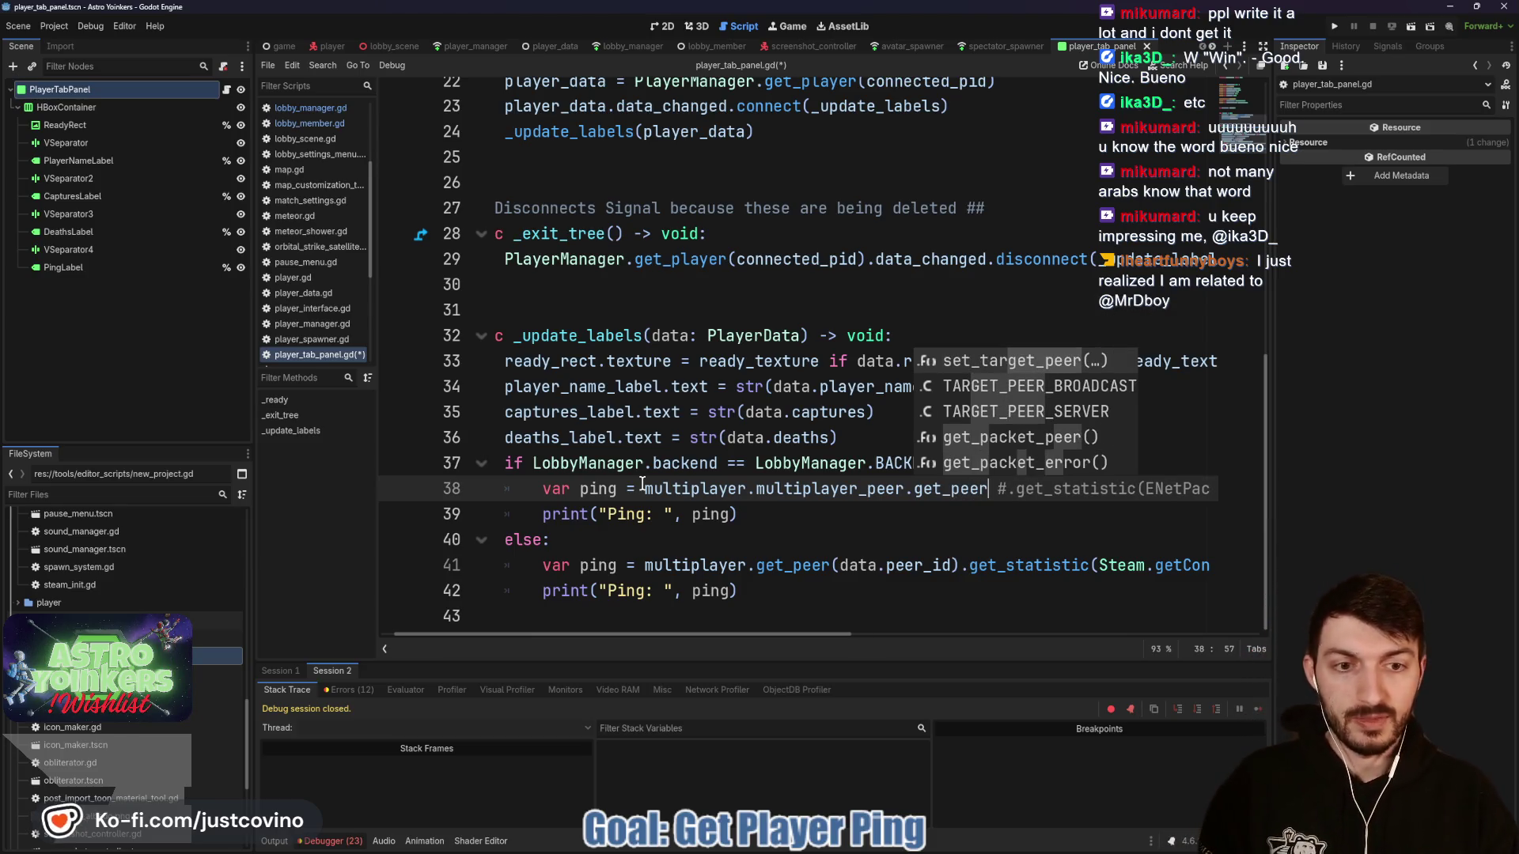
text(()
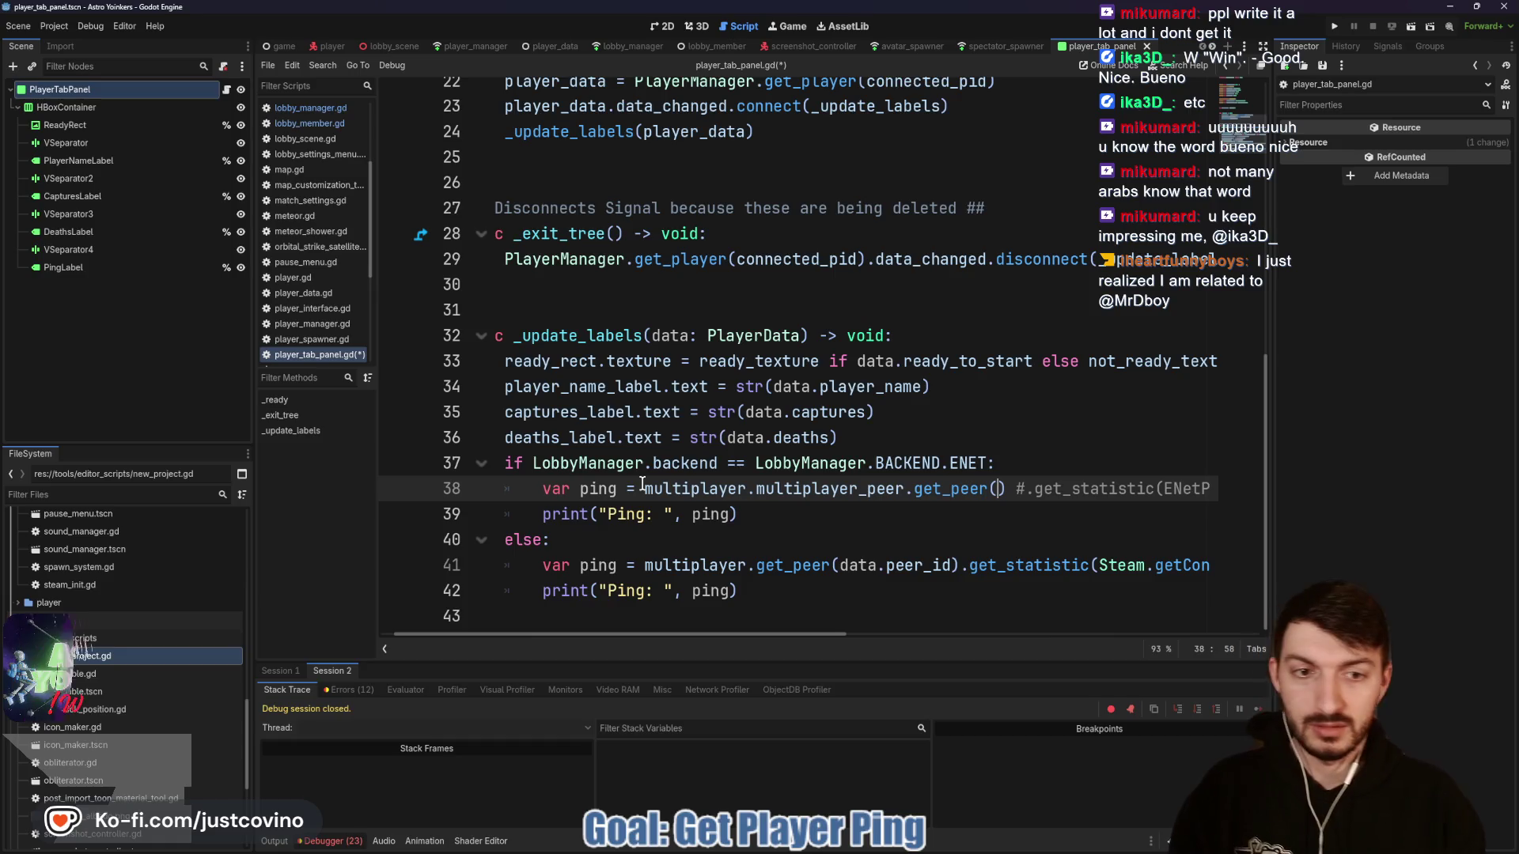
text(data.pee)
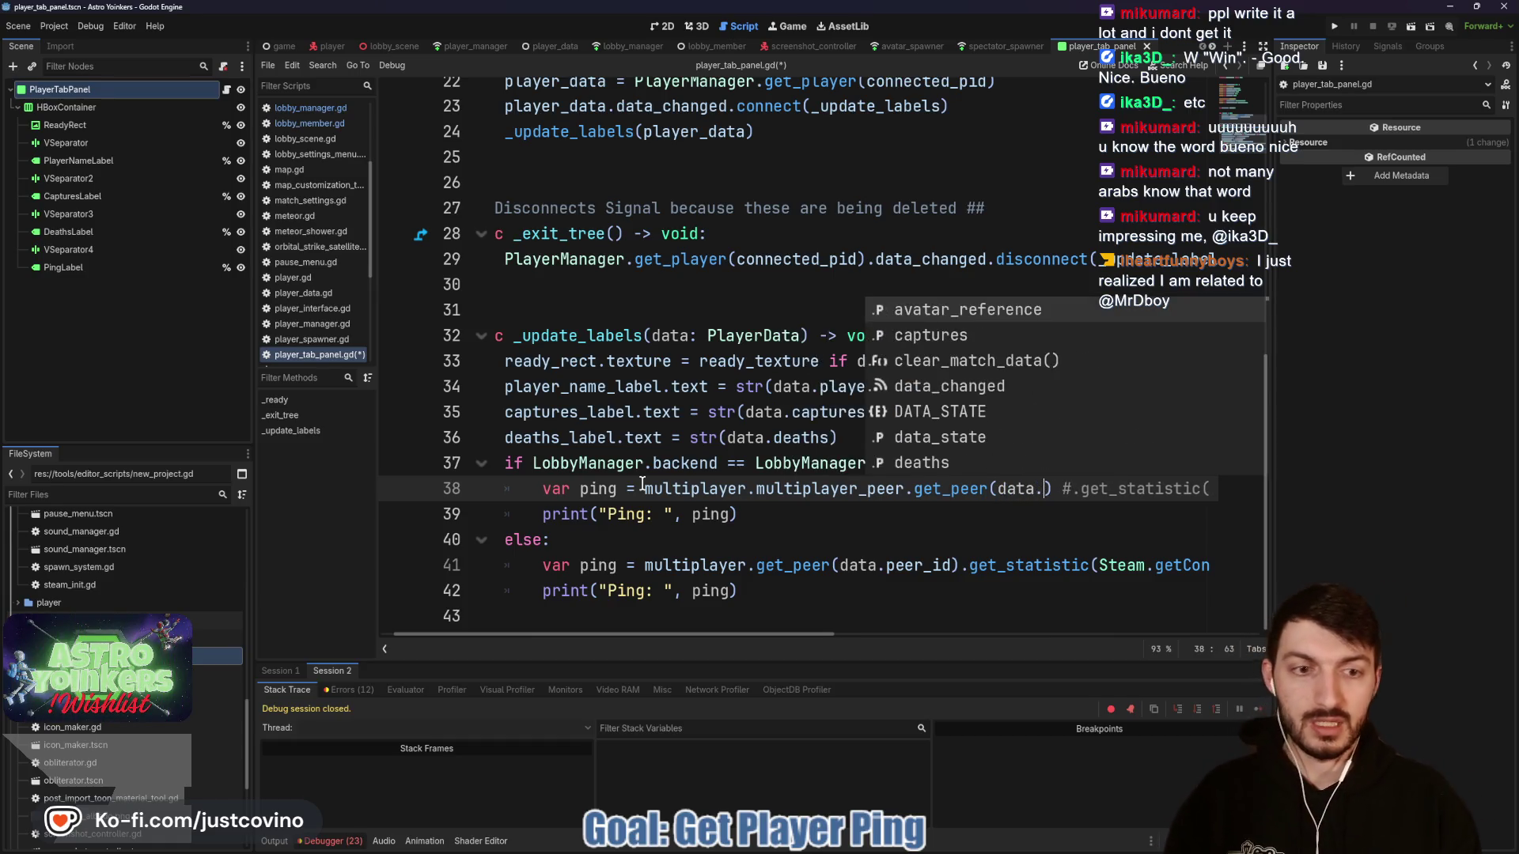
key(Return)
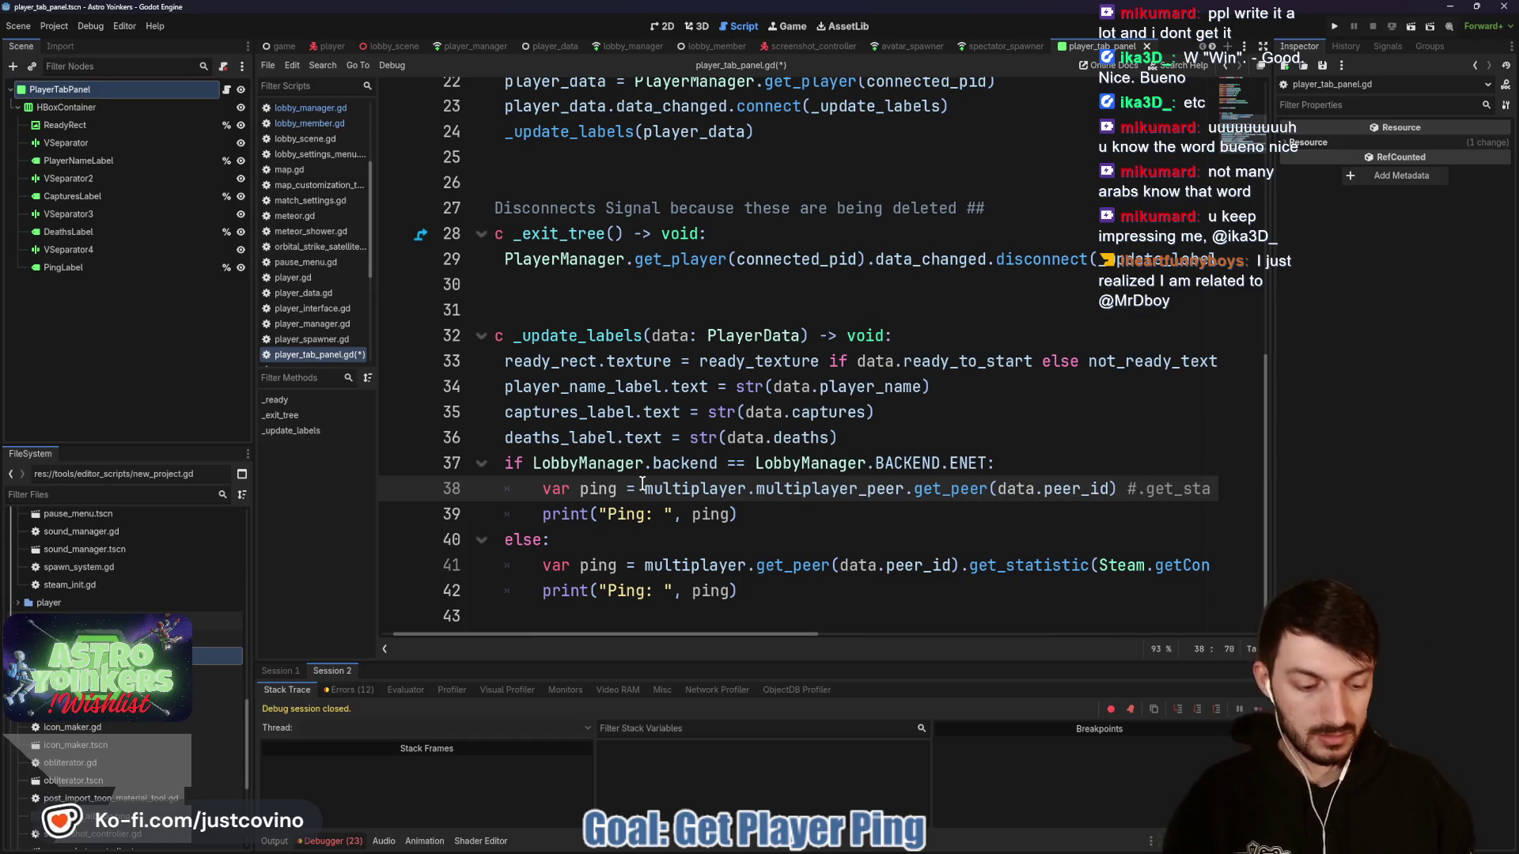
key(Delete)
key(BackSpace)
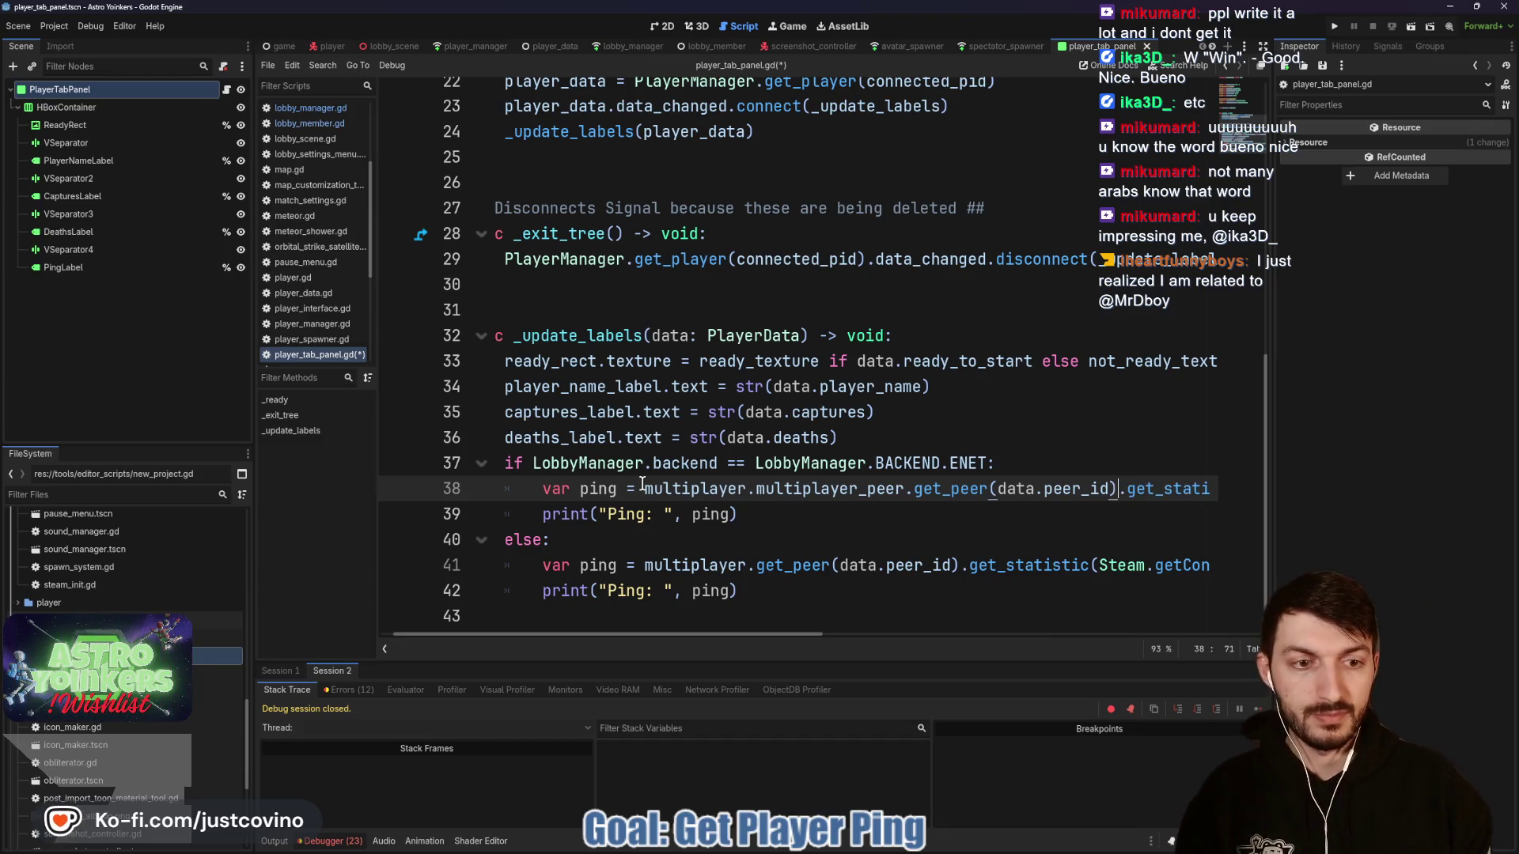
click(1037, 463)
key(ctrl+s)
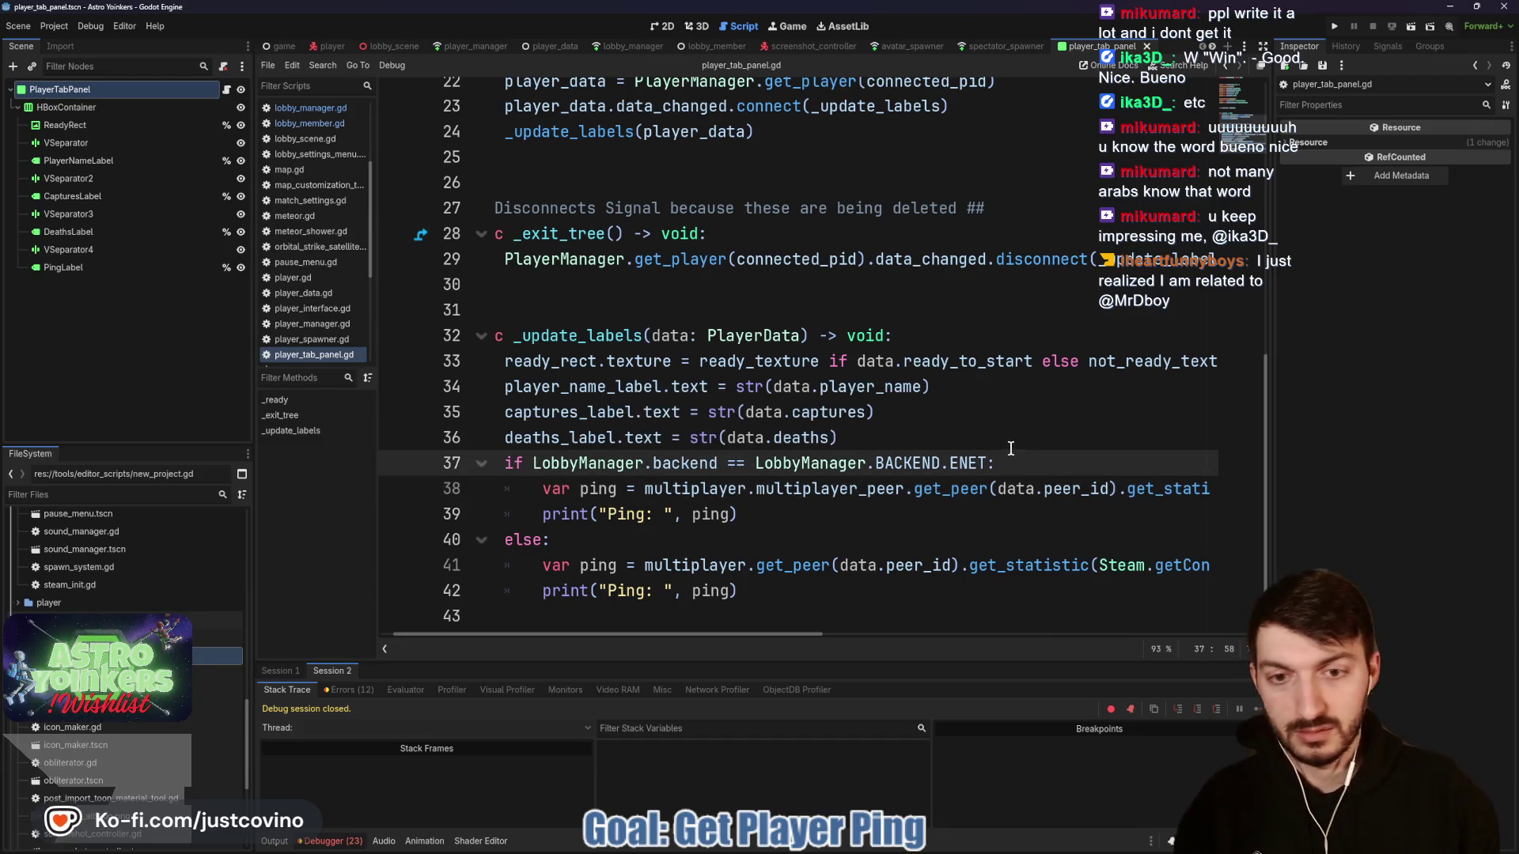
Step: Run the game, host a lobby, and inspect the null-instance get_statistic error at line 38
click(1333, 30)
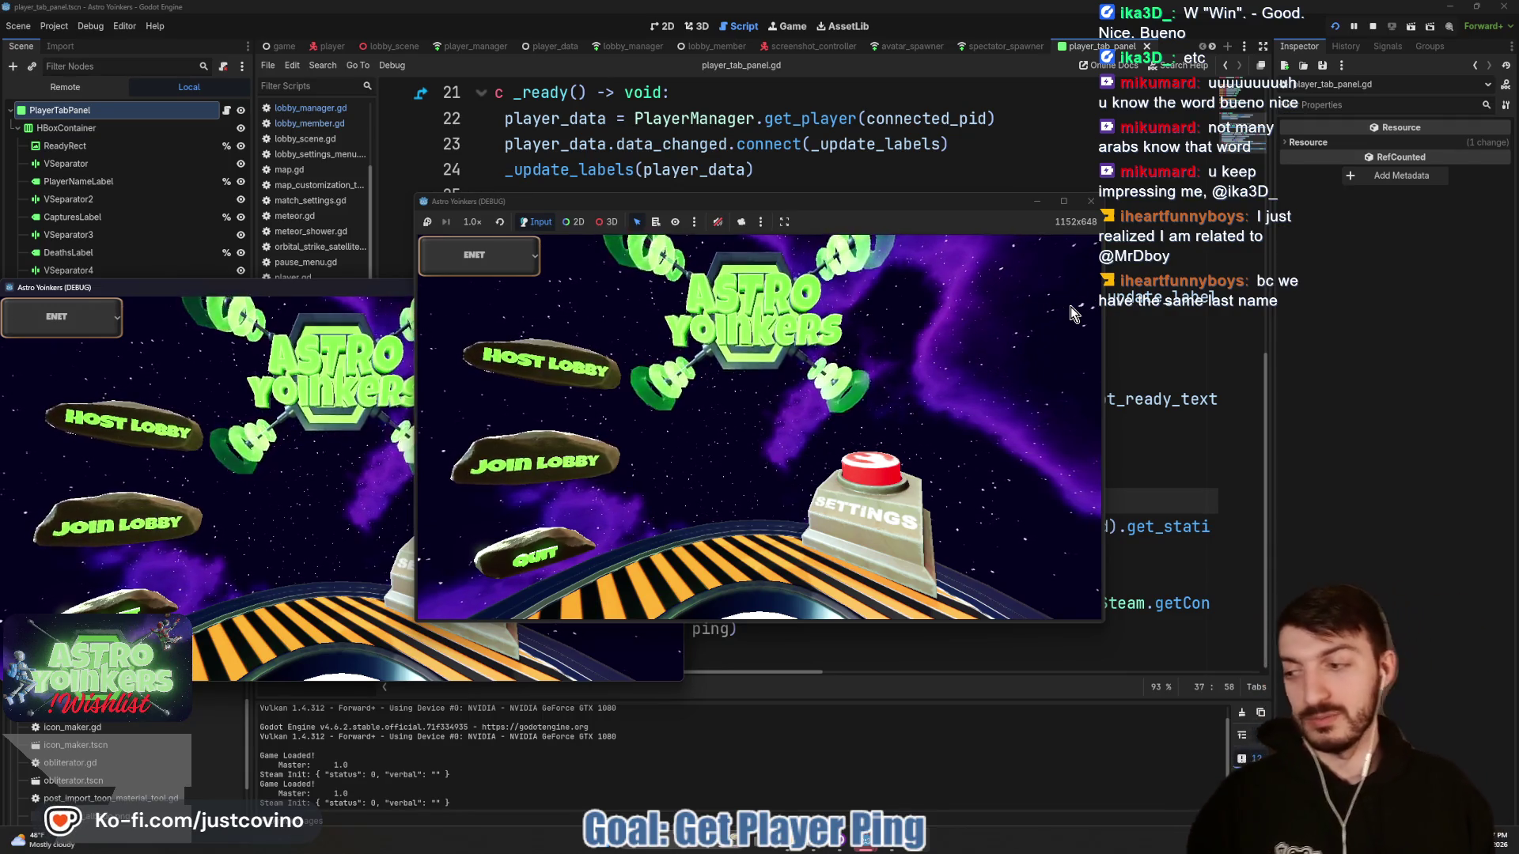
mouse_move(320, 285)
mouse_down()
mouse_move(396, 308)
mouse_move(971, 239)
mouse_up()
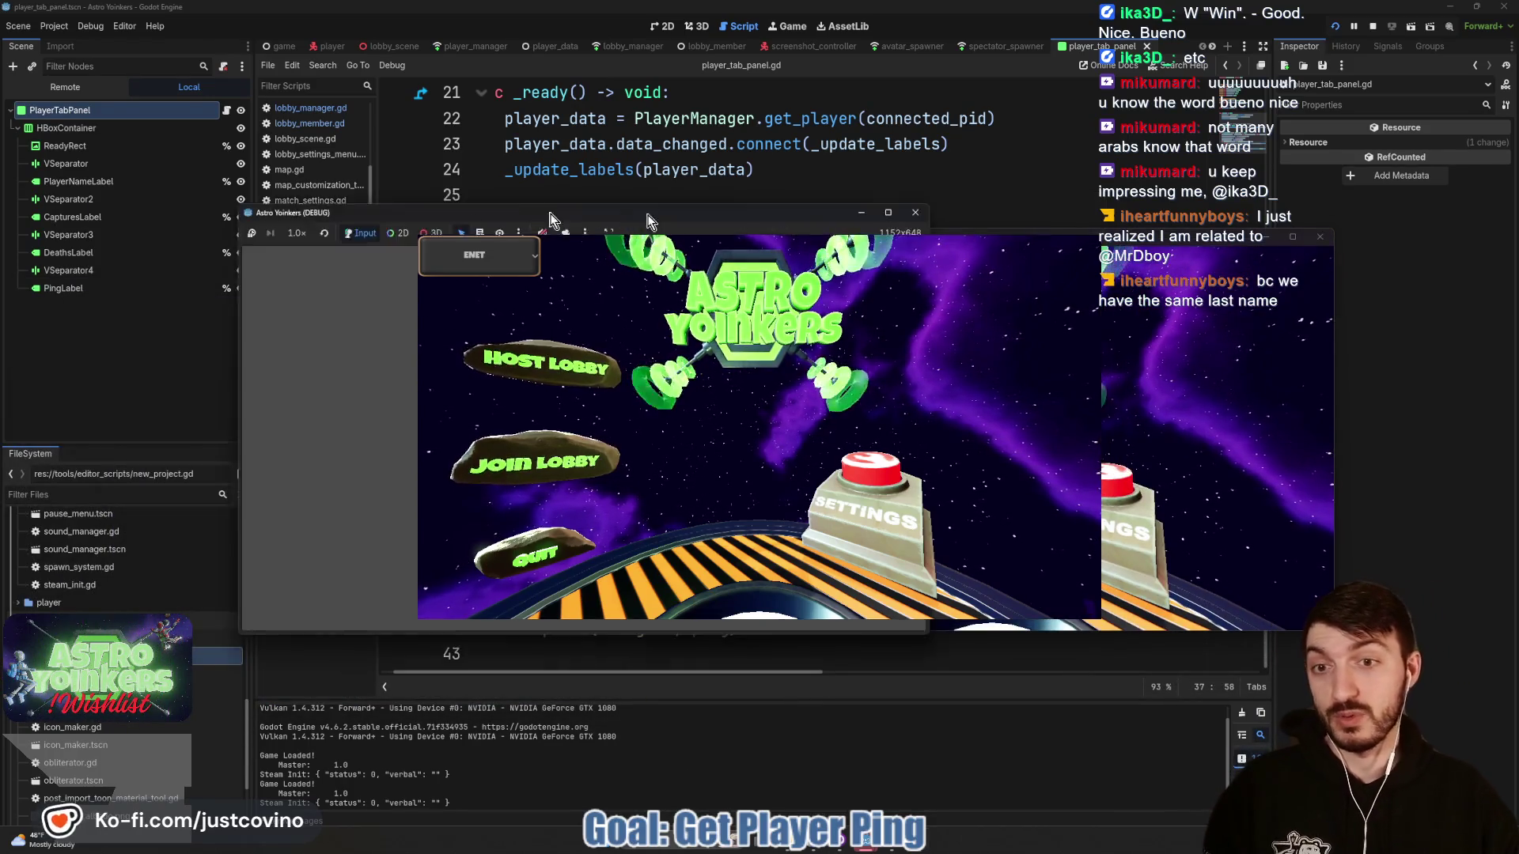
drag(791, 202, 429, 205)
click(228, 388)
click(375, 387)
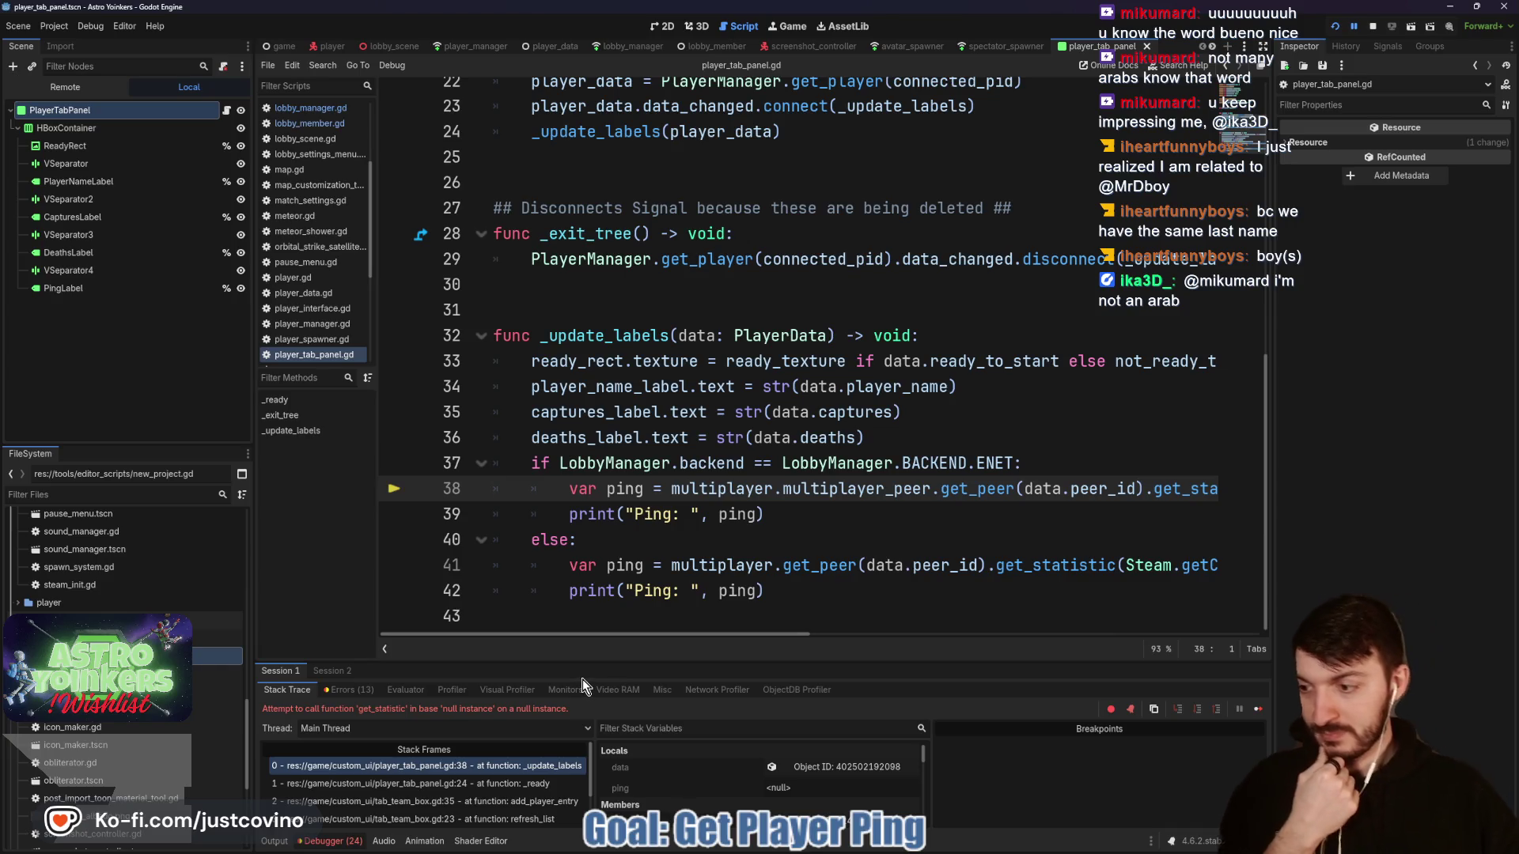
drag(570, 709, 296, 710)
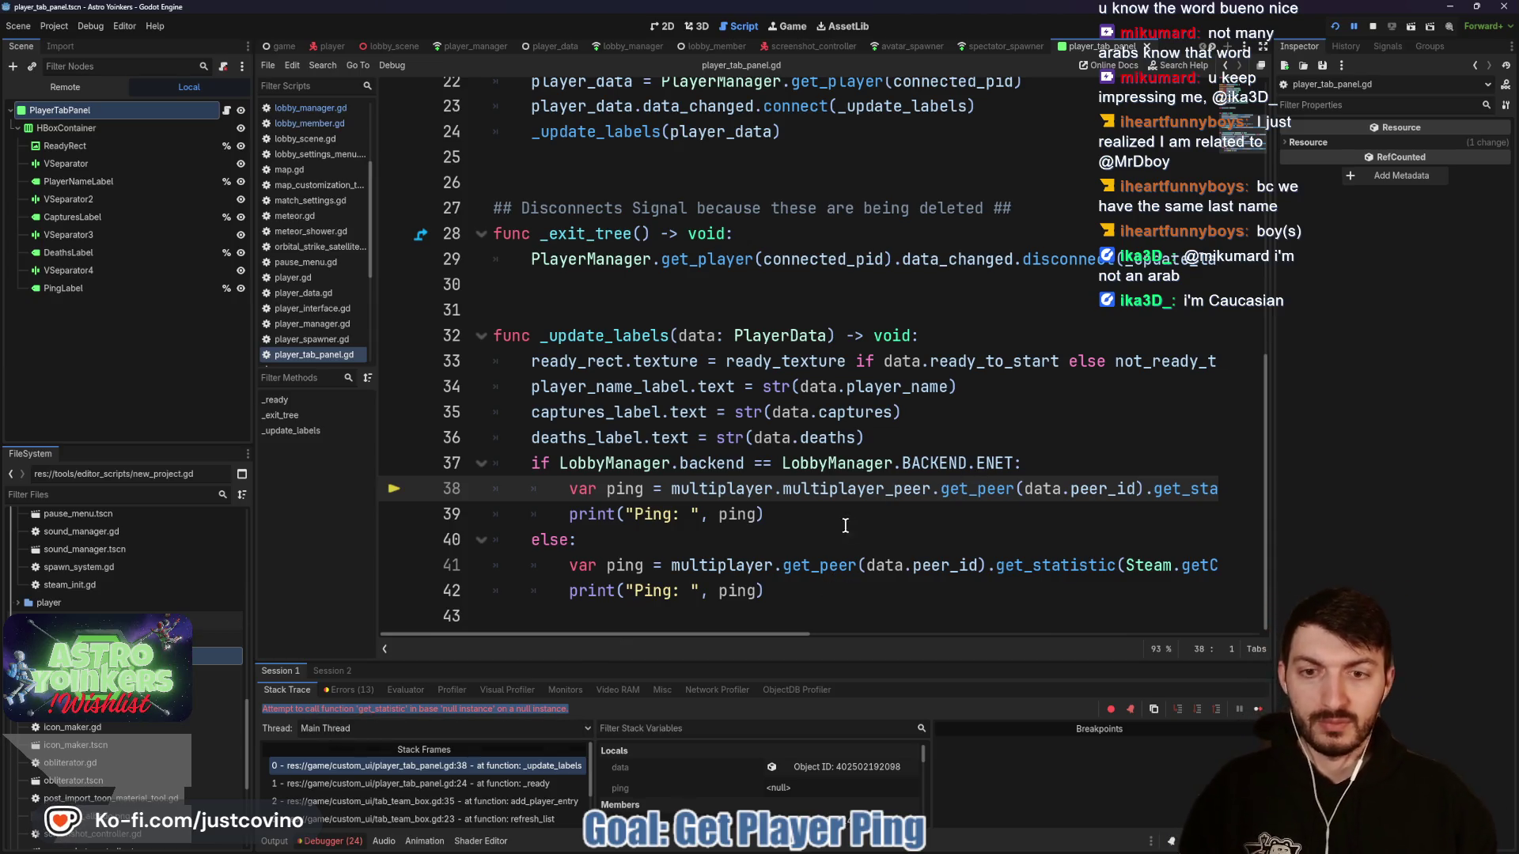
Step: Store get_peer(data.peer_id) in a peer variable, read ping via peer.get_statistic, save, and rerun
click(1041, 463)
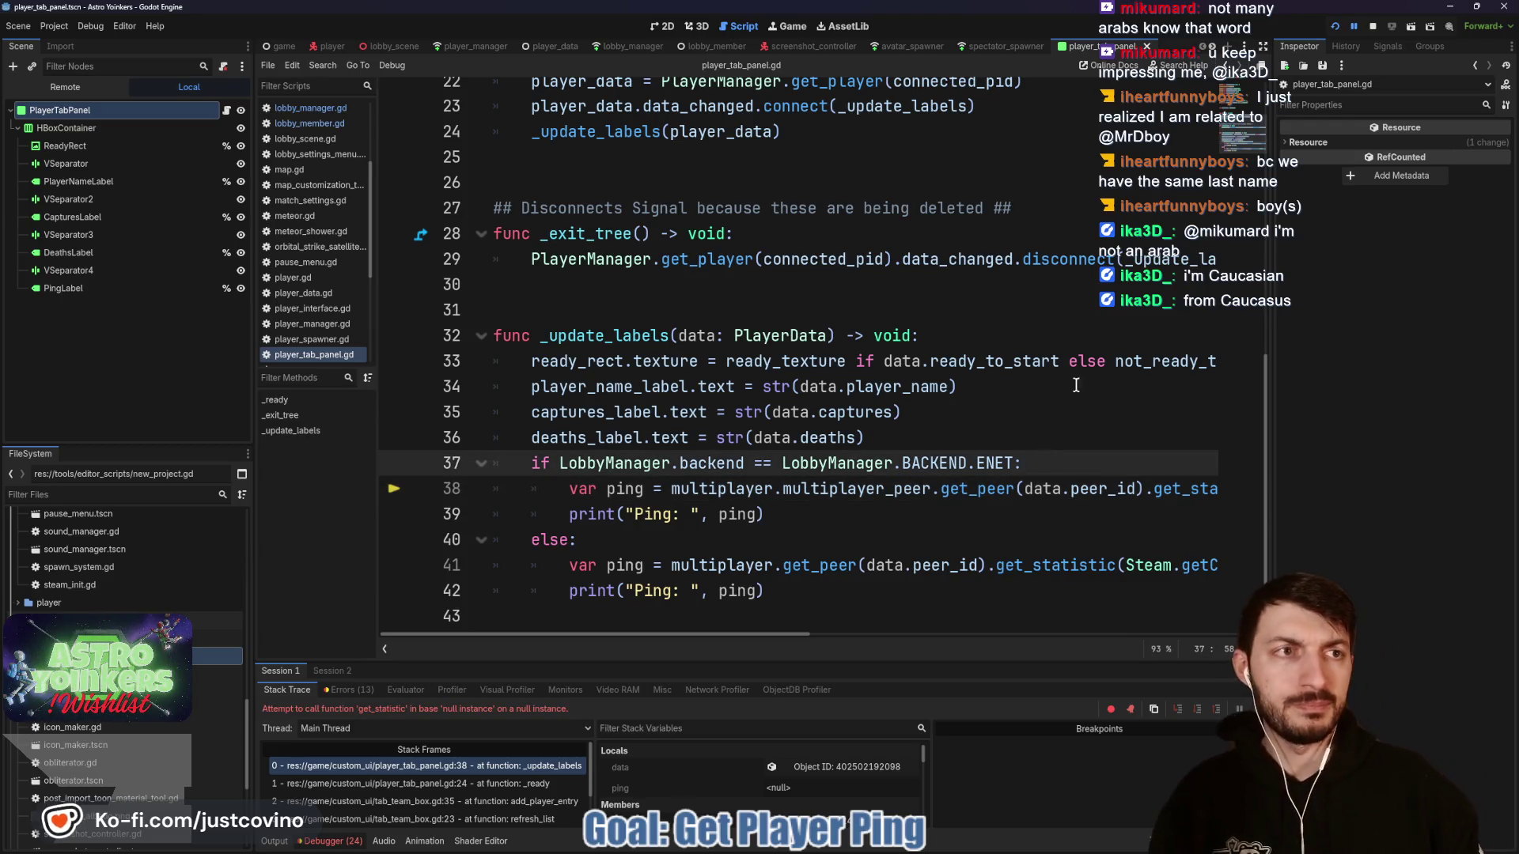
click(1375, 26)
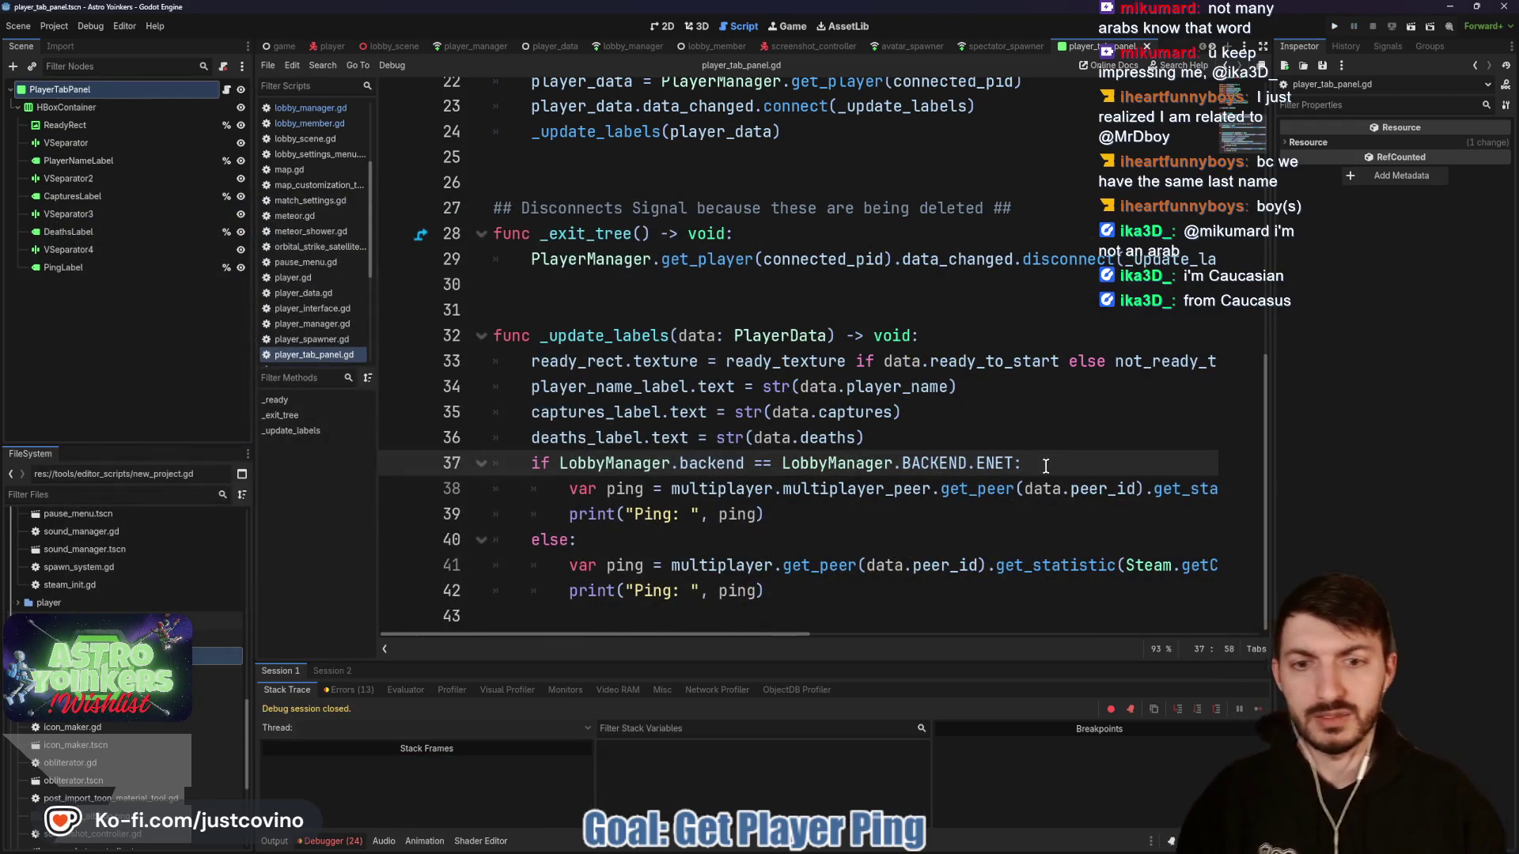
key(Return)
text(var)
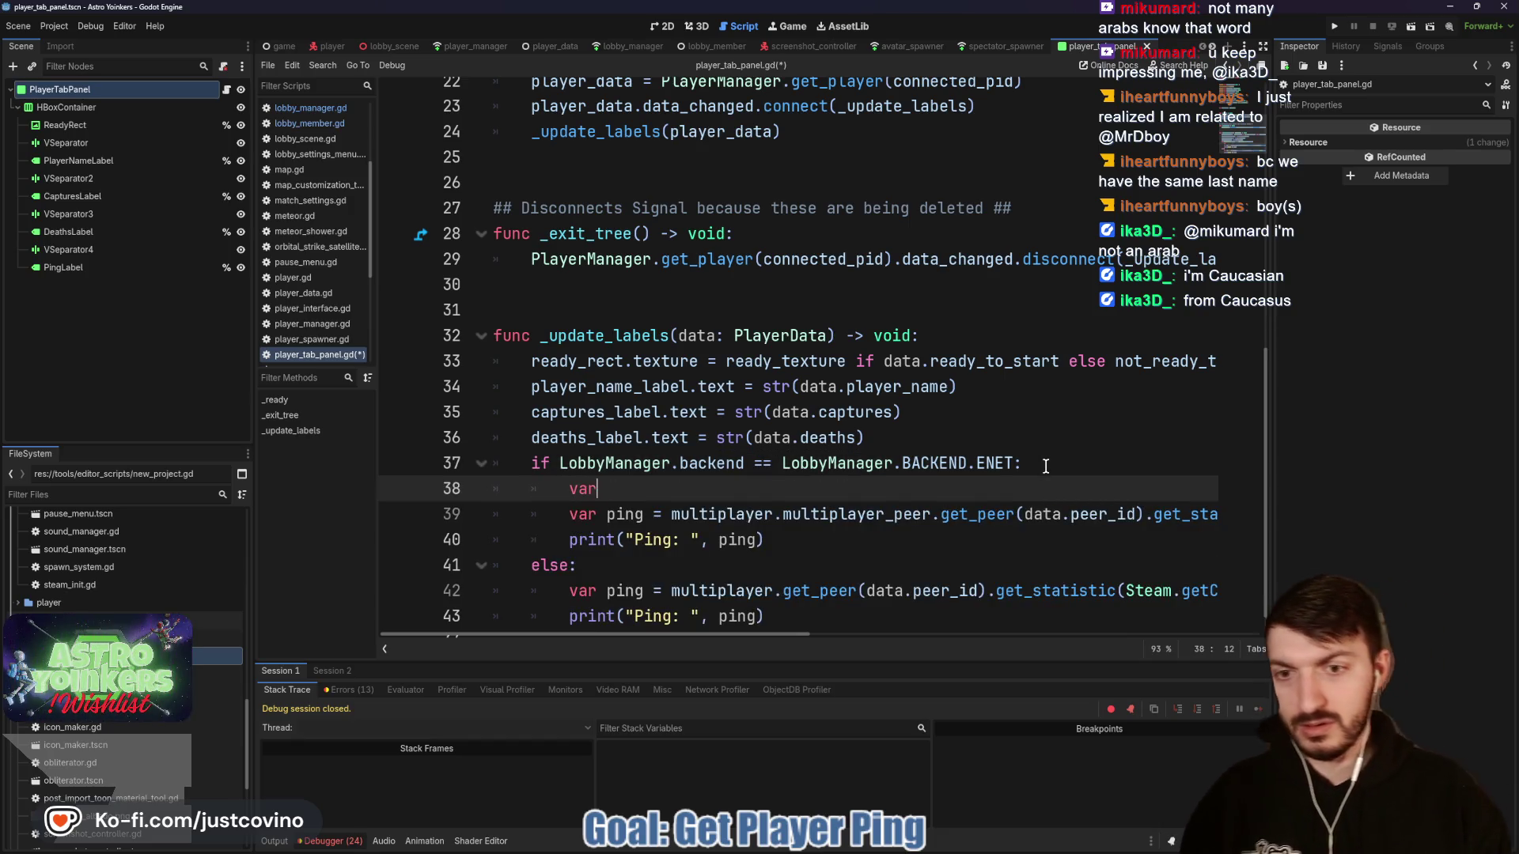
text( peer =)
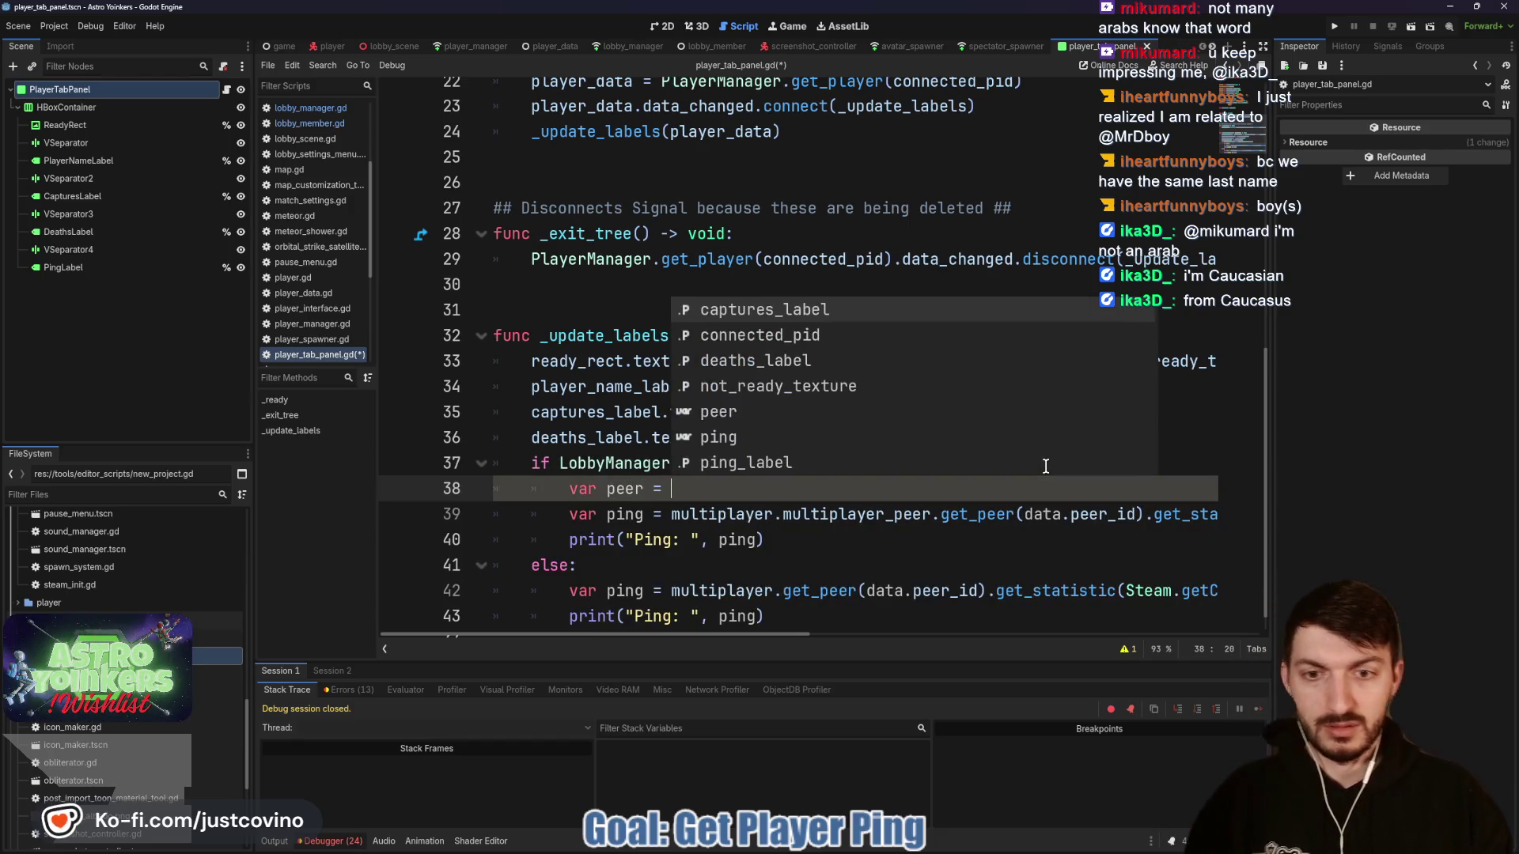
mouse_move(1144, 514)
mouse_down()
mouse_move(764, 539)
mouse_move(649, 514)
mouse_move(670, 514)
mouse_up()
key(ctrl+c)
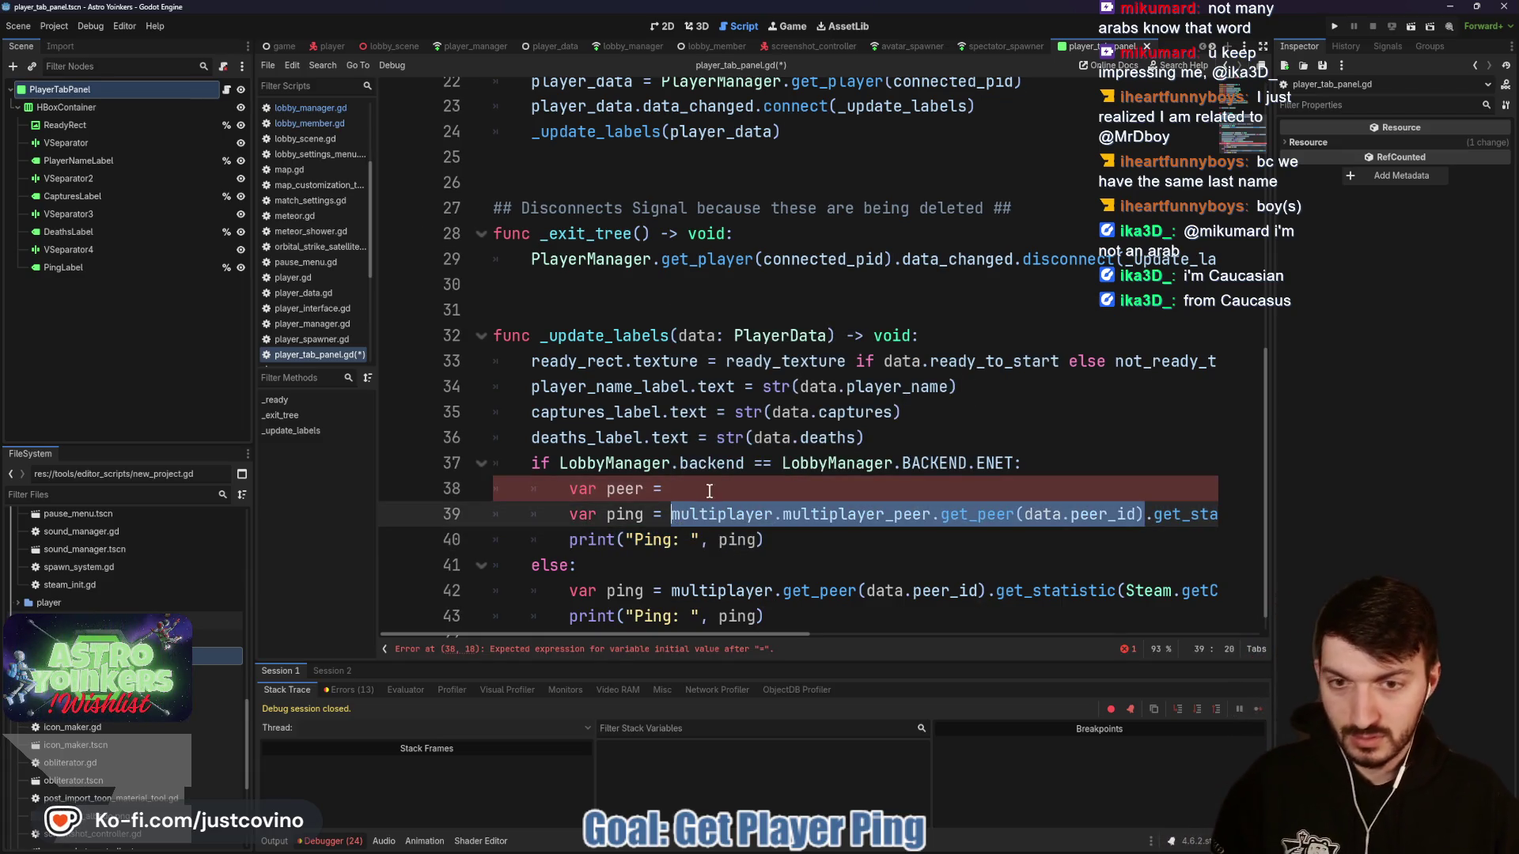
click(697, 487)
key(ctrl+v)
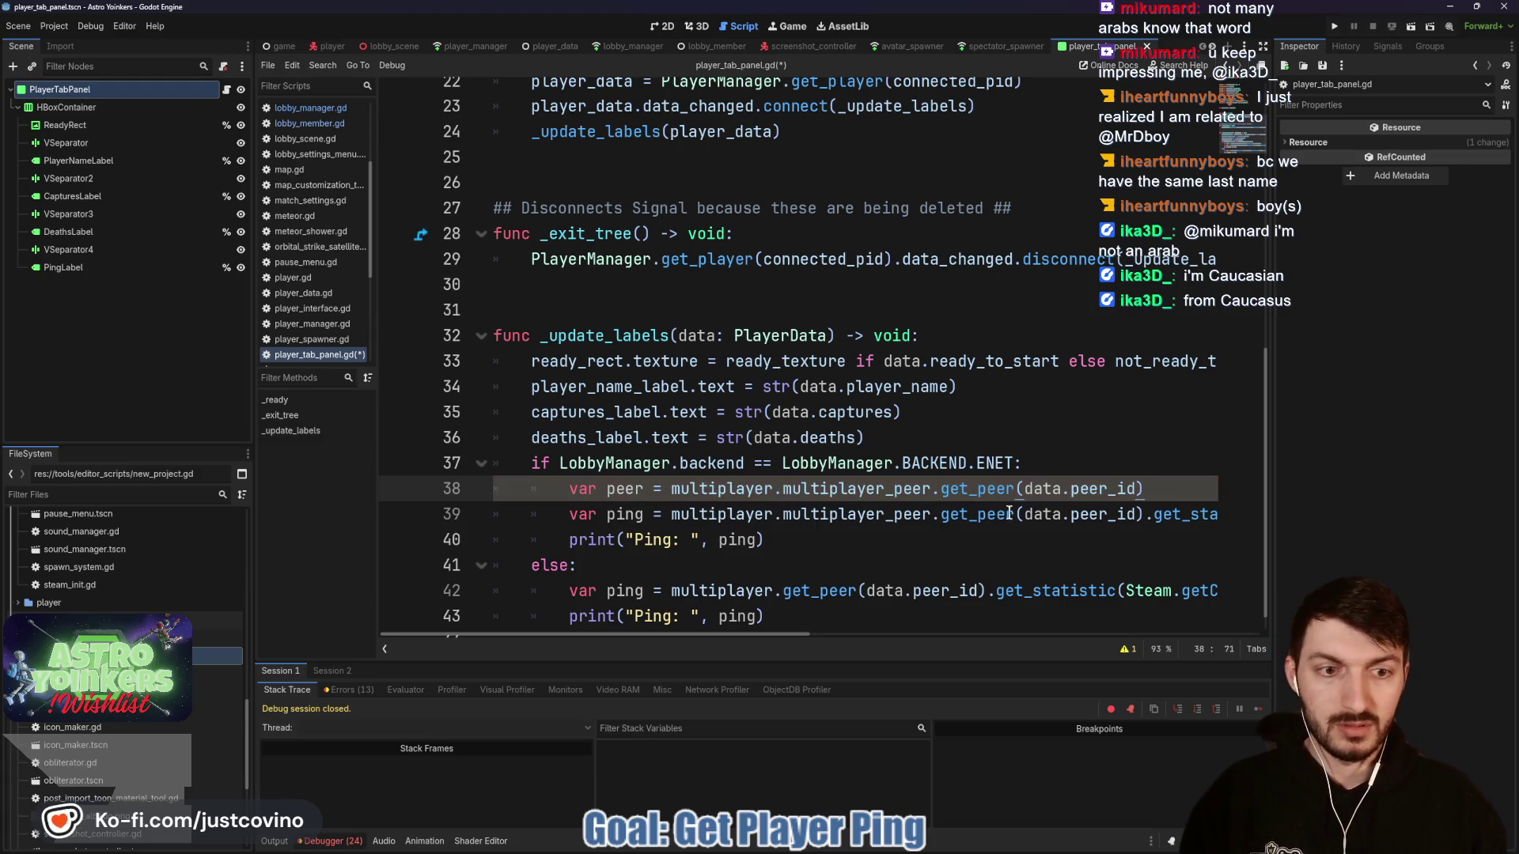
drag(1144, 515, 665, 516)
text(peer.get_statistic(ENetPacketPeer.PEER_ROUND_TRIP_TIME)
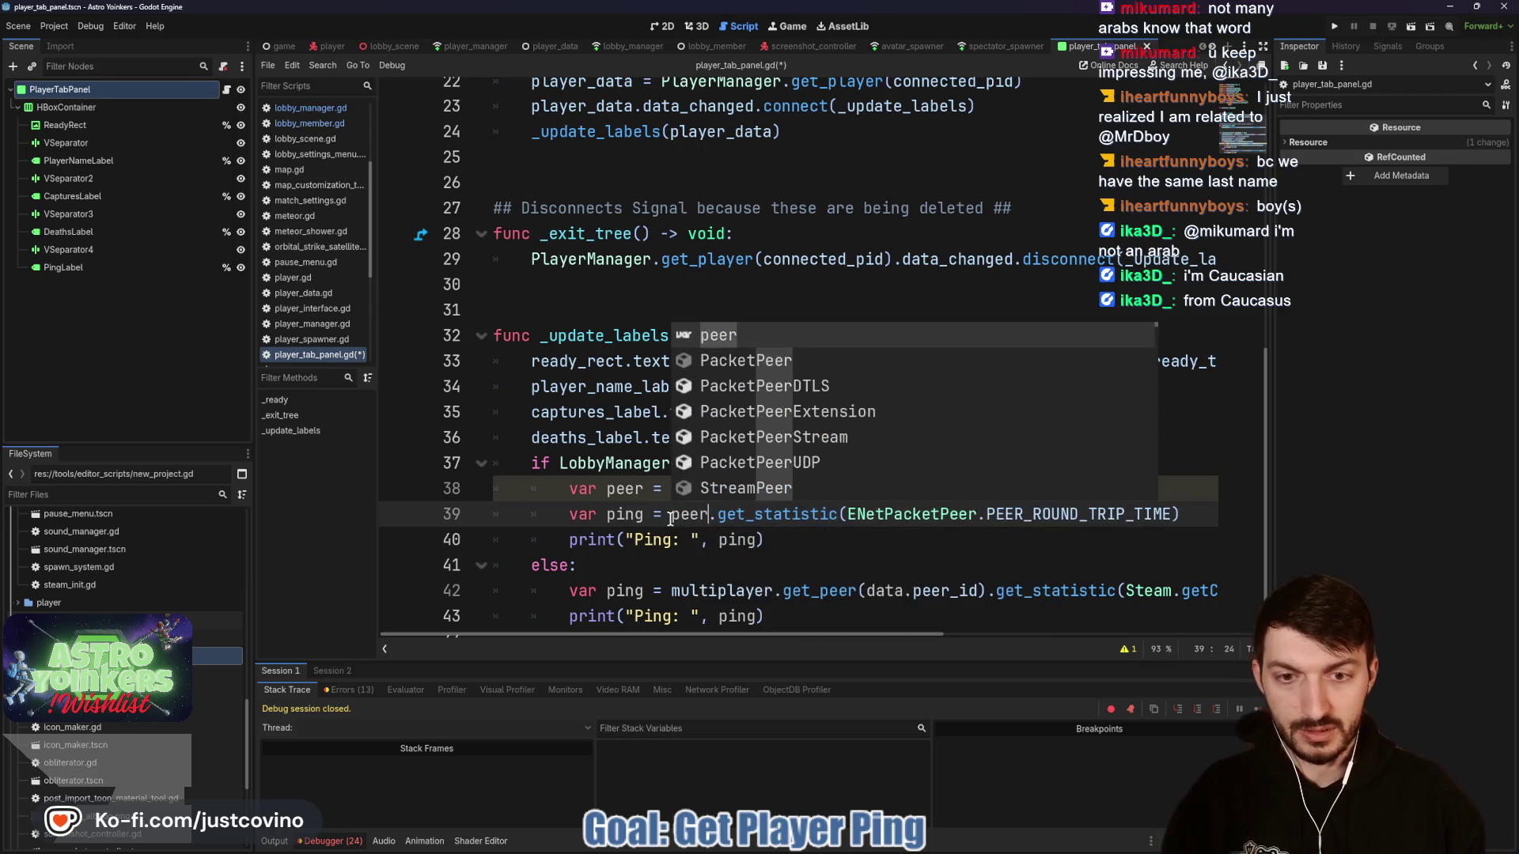
click(849, 538)
key(ctrl+s)
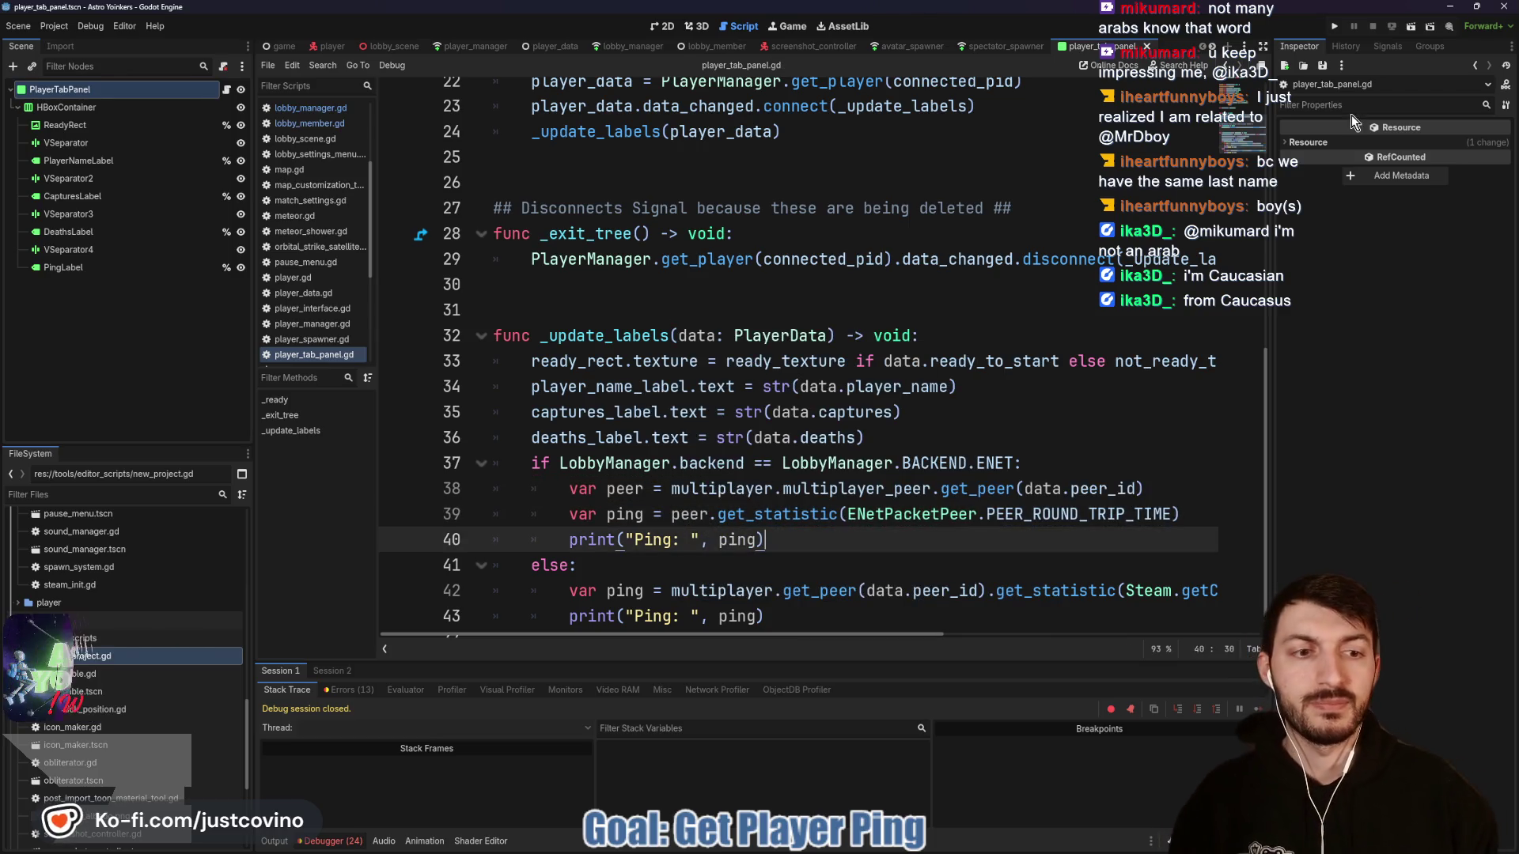
click(1336, 29)
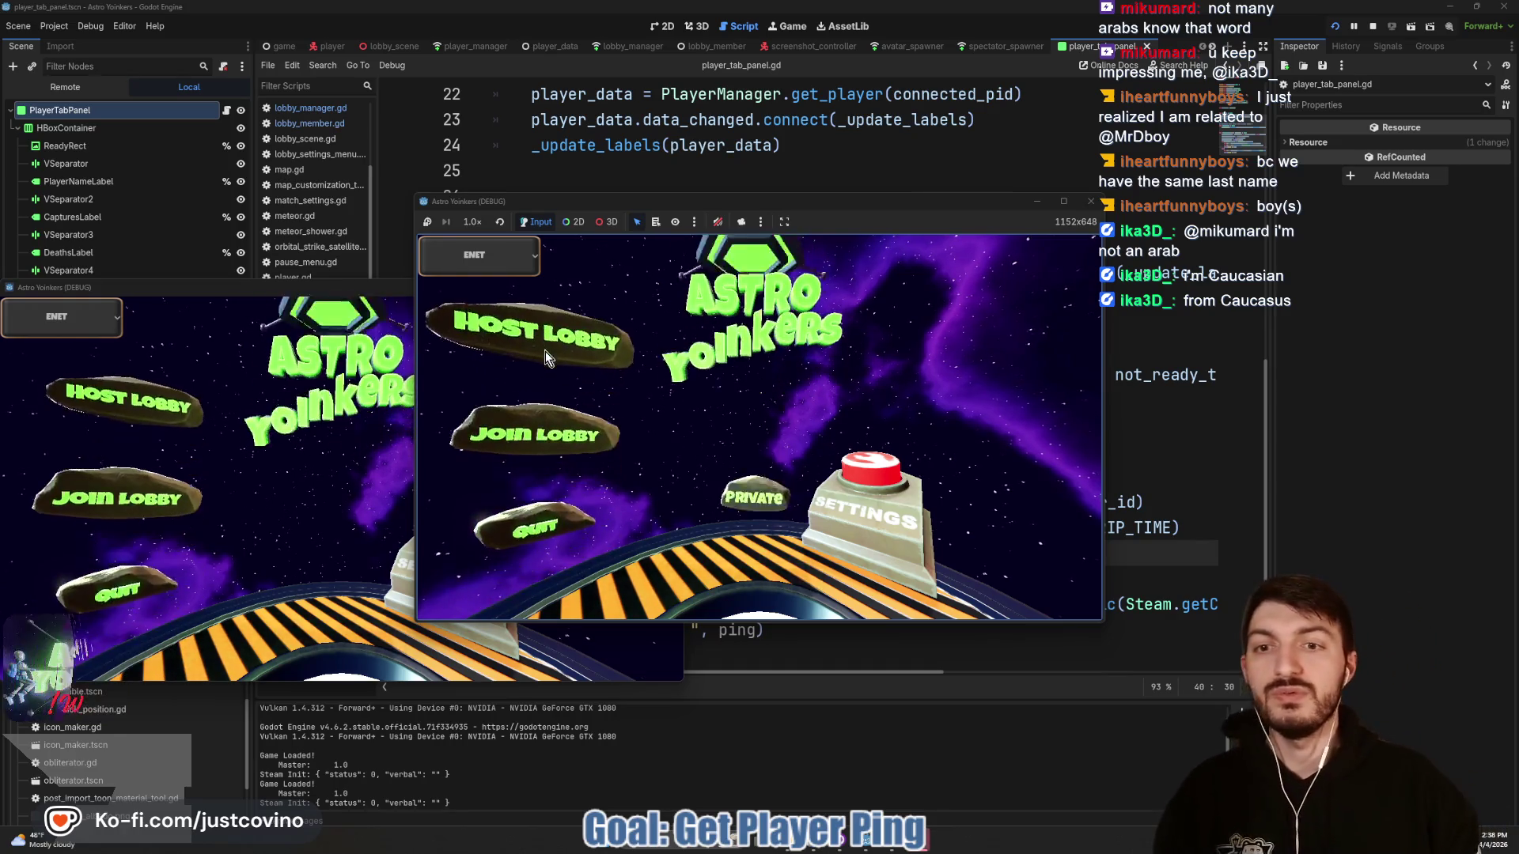
Step: Host a lobby again and hit the null peer error at line 39
click(544, 351)
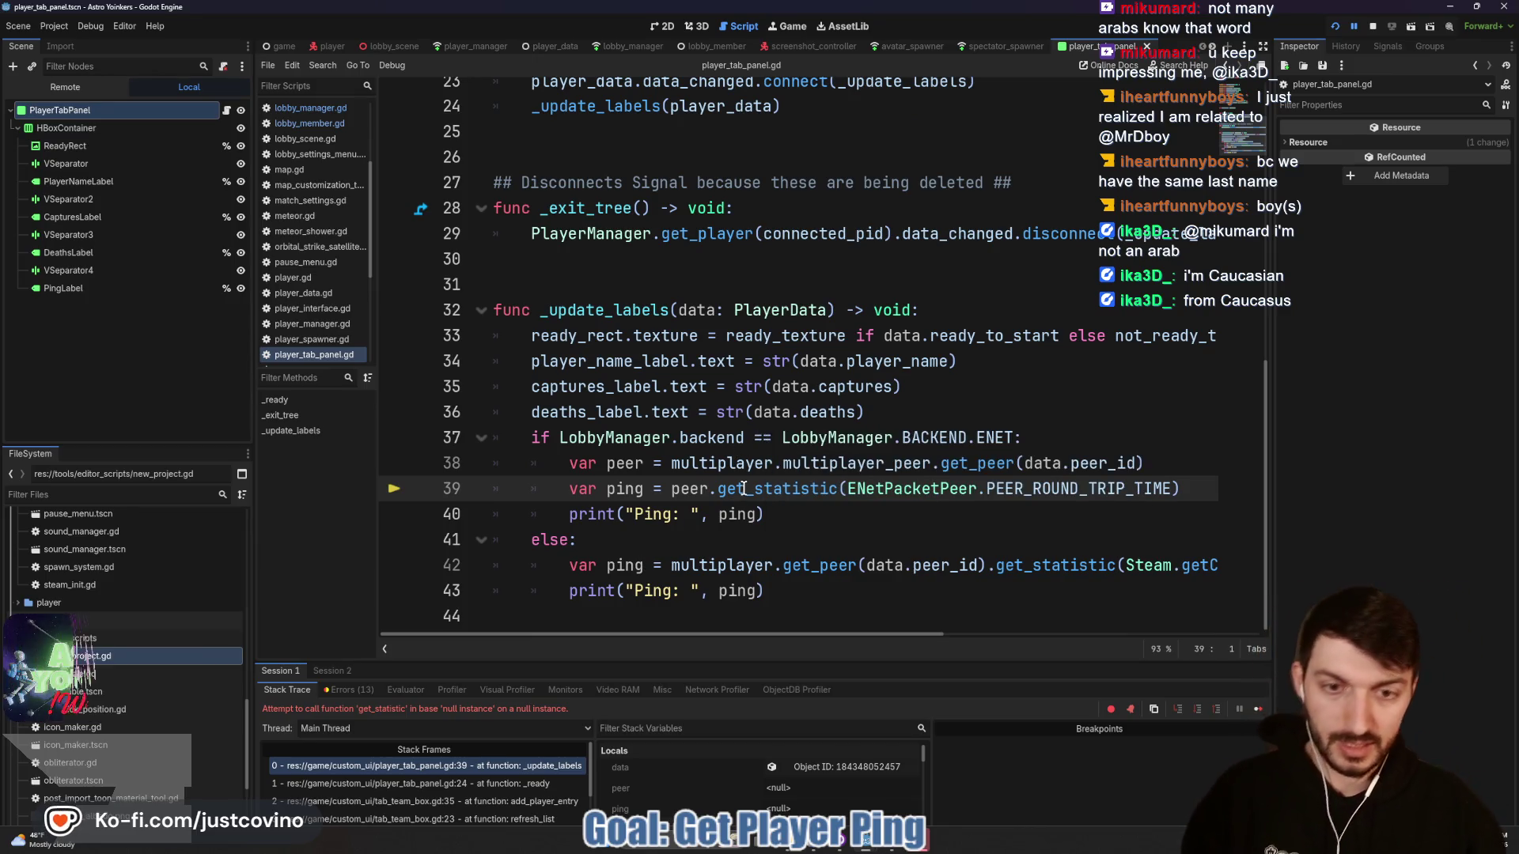
click(816, 848)
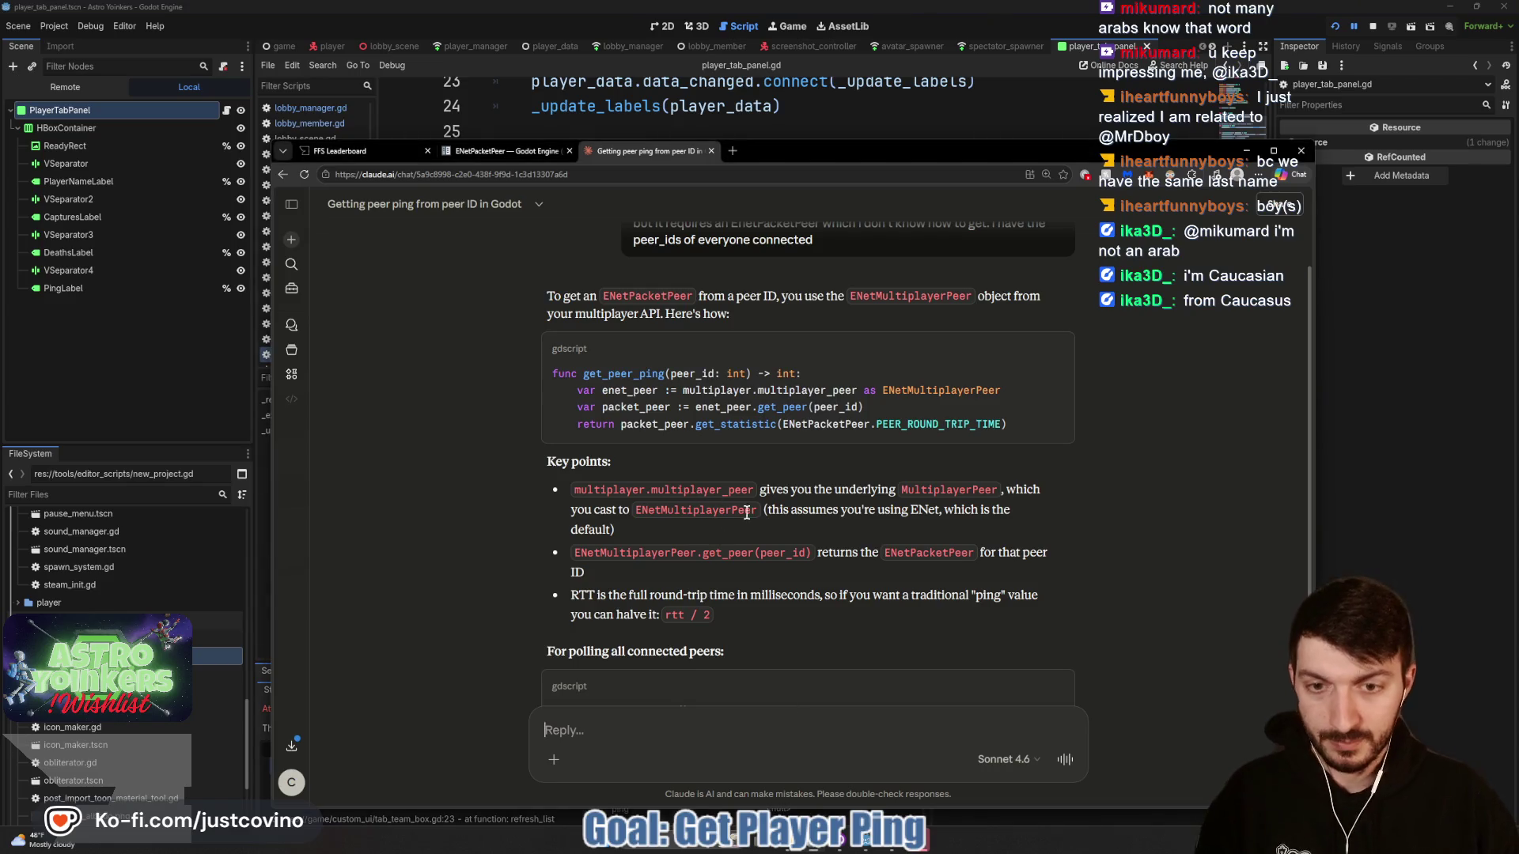
Step: Scroll the Claude answer down to the 'For polling all connected peers' example and its note
scroll(851, 576, down, 5)
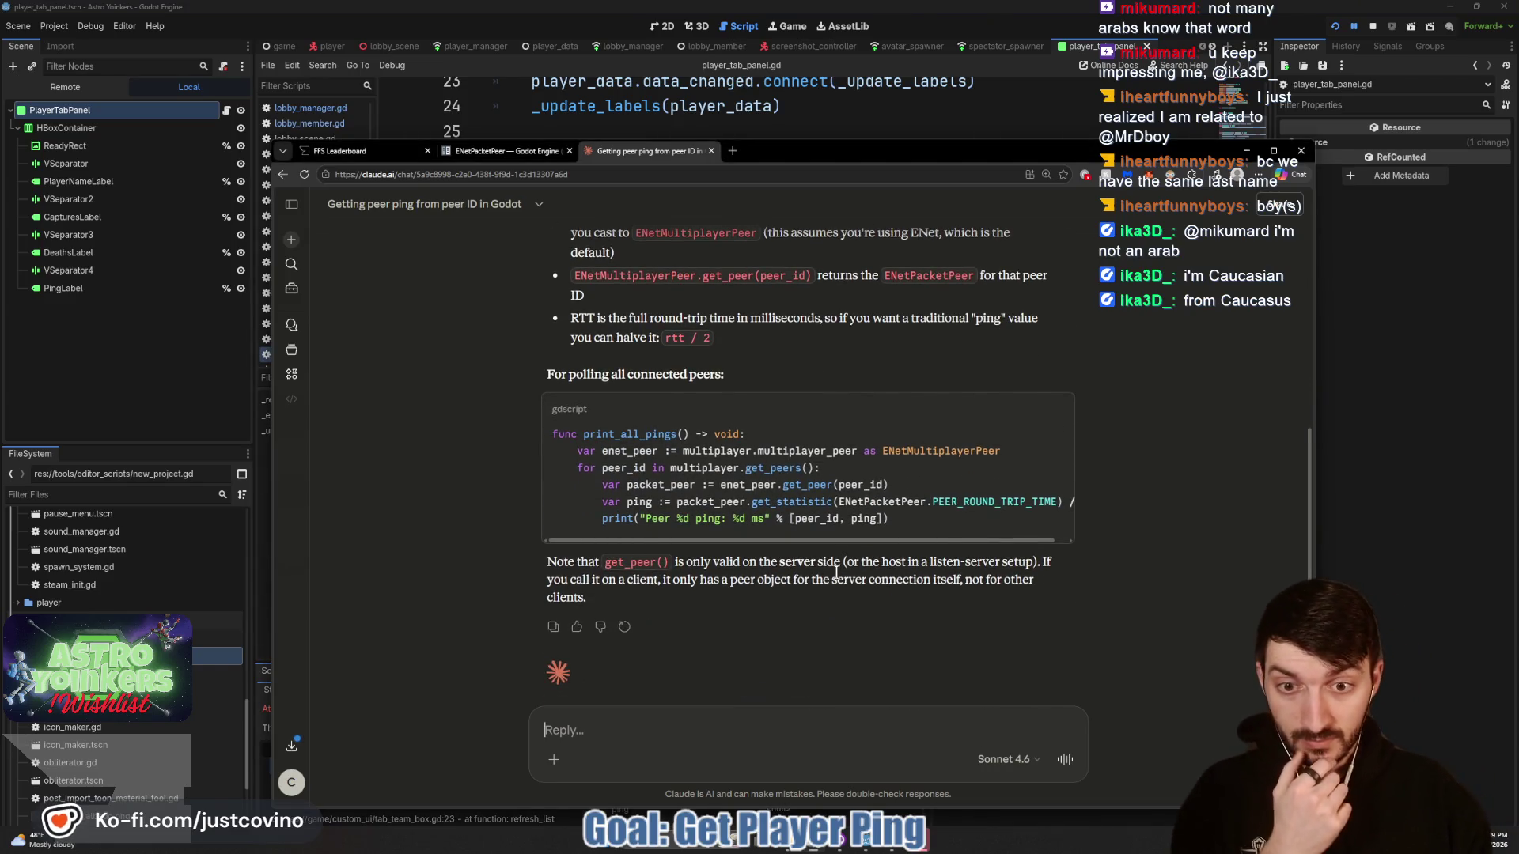
scroll(786, 588, down, 1)
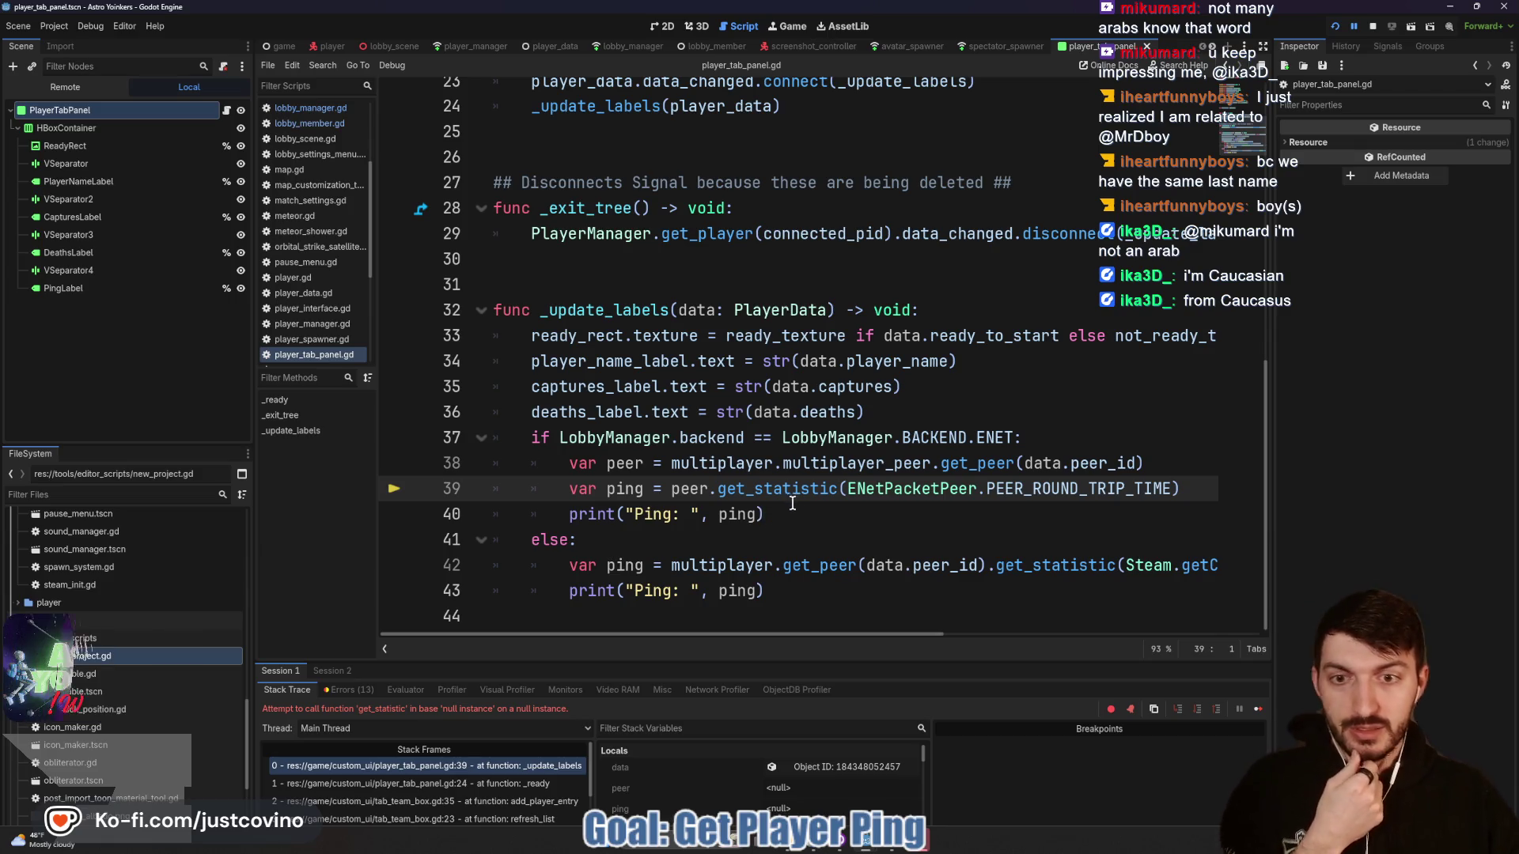
Step: Stop the running game and jump to the LobbyManager script's definition from line 37
click(1373, 27)
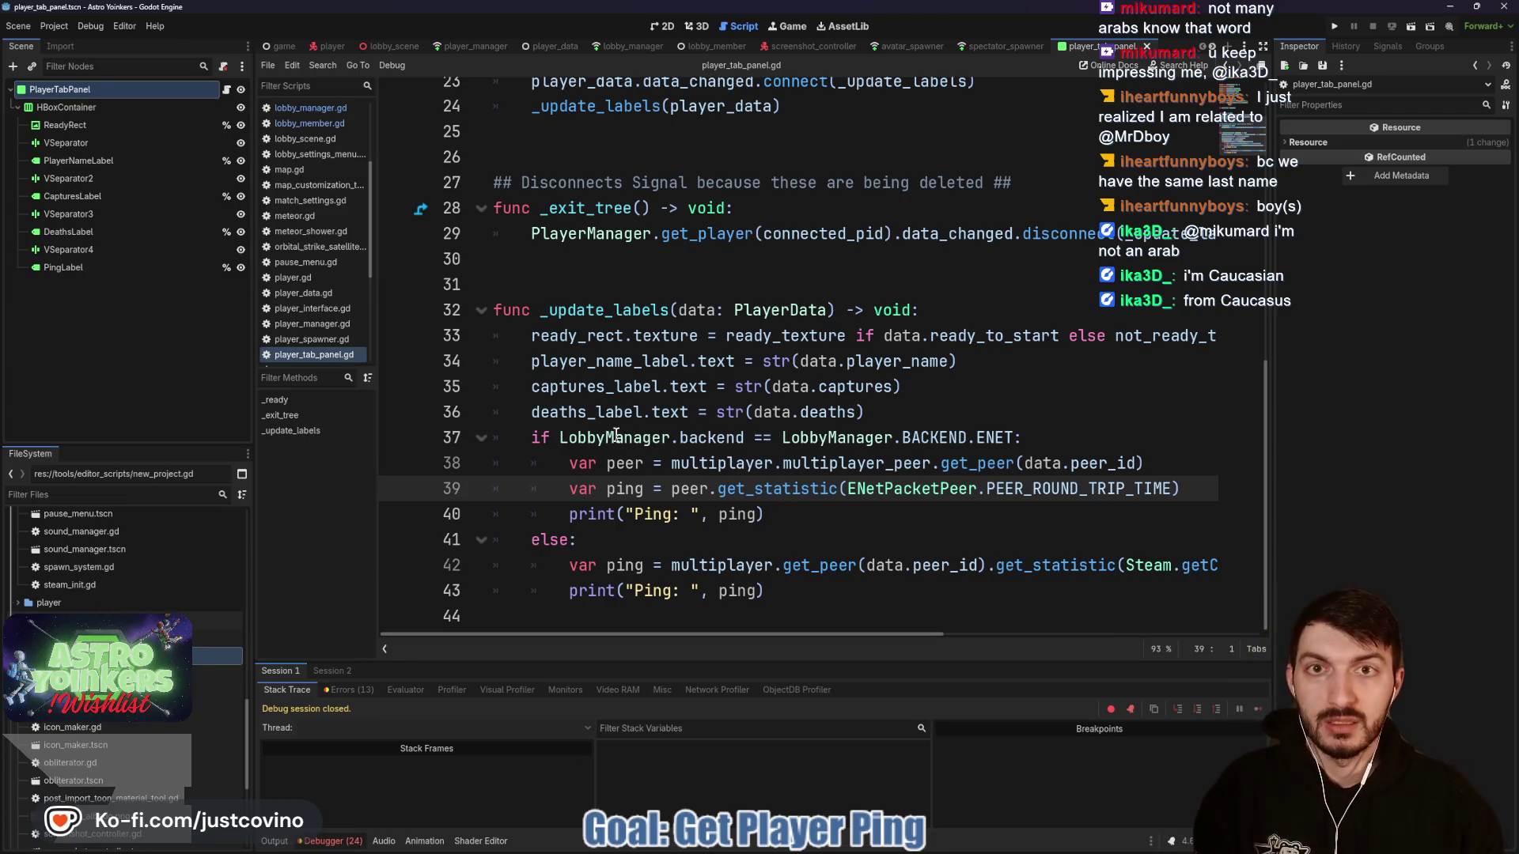
mouse_move(615, 434)
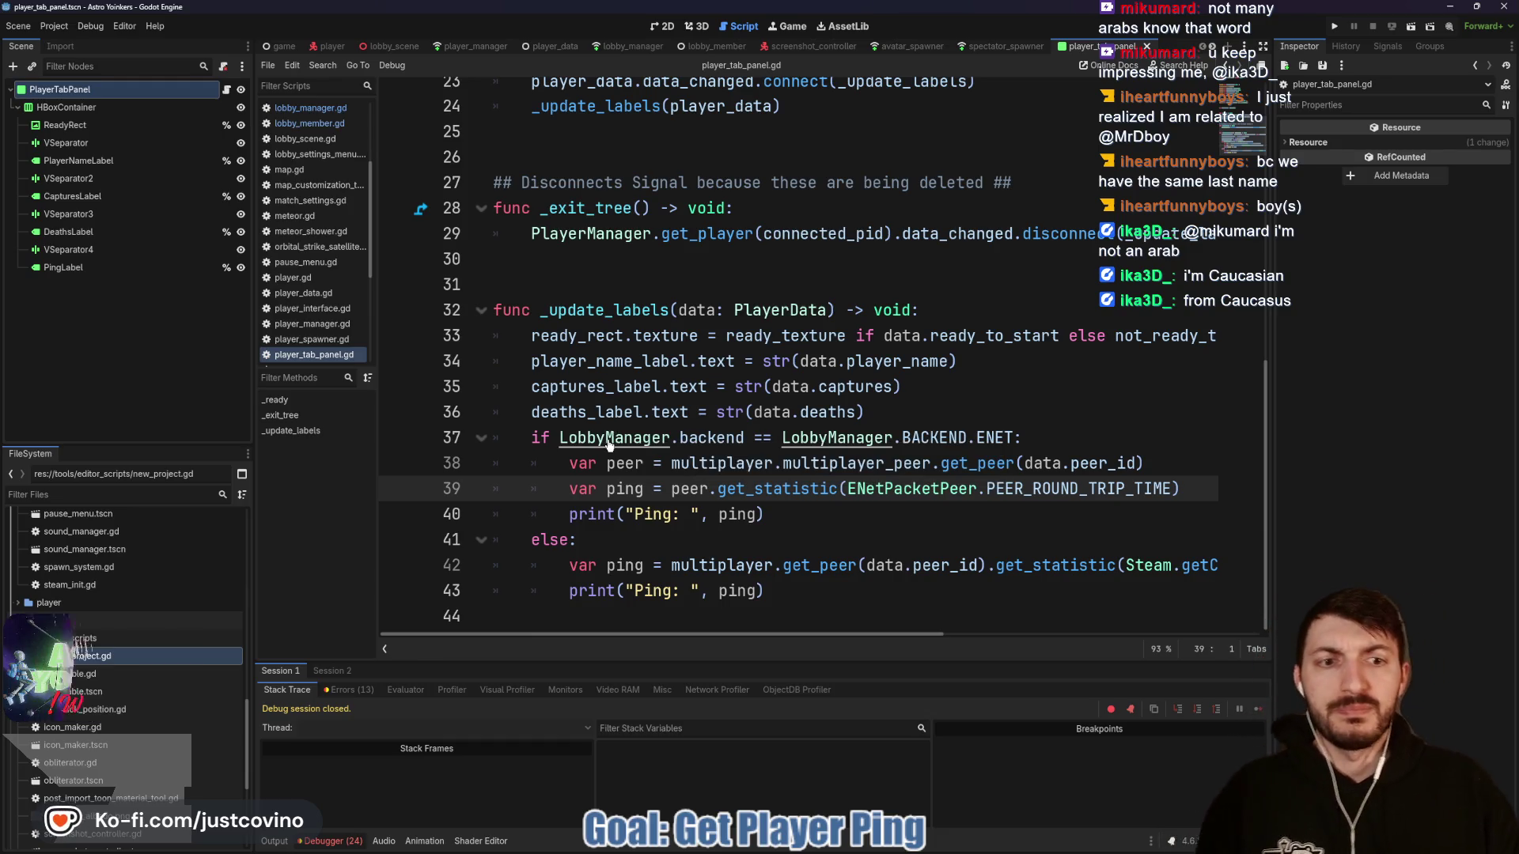
ctrl+click(610, 440)
scroll(649, 447, down, 10)
scroll(652, 452, down, 8)
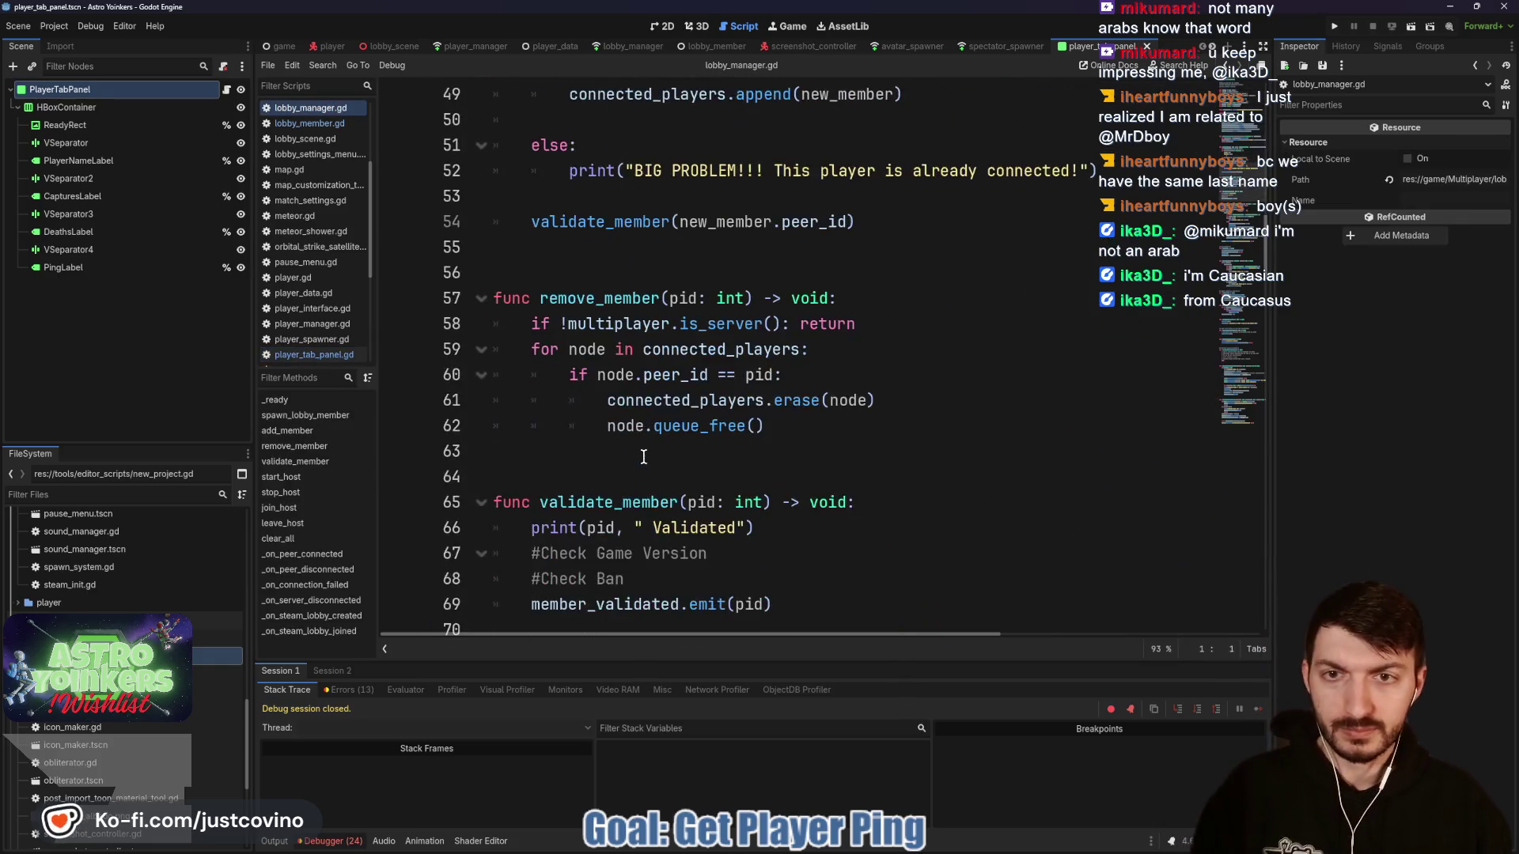
scroll(639, 458, down, 5)
scroll(638, 457, down, 7)
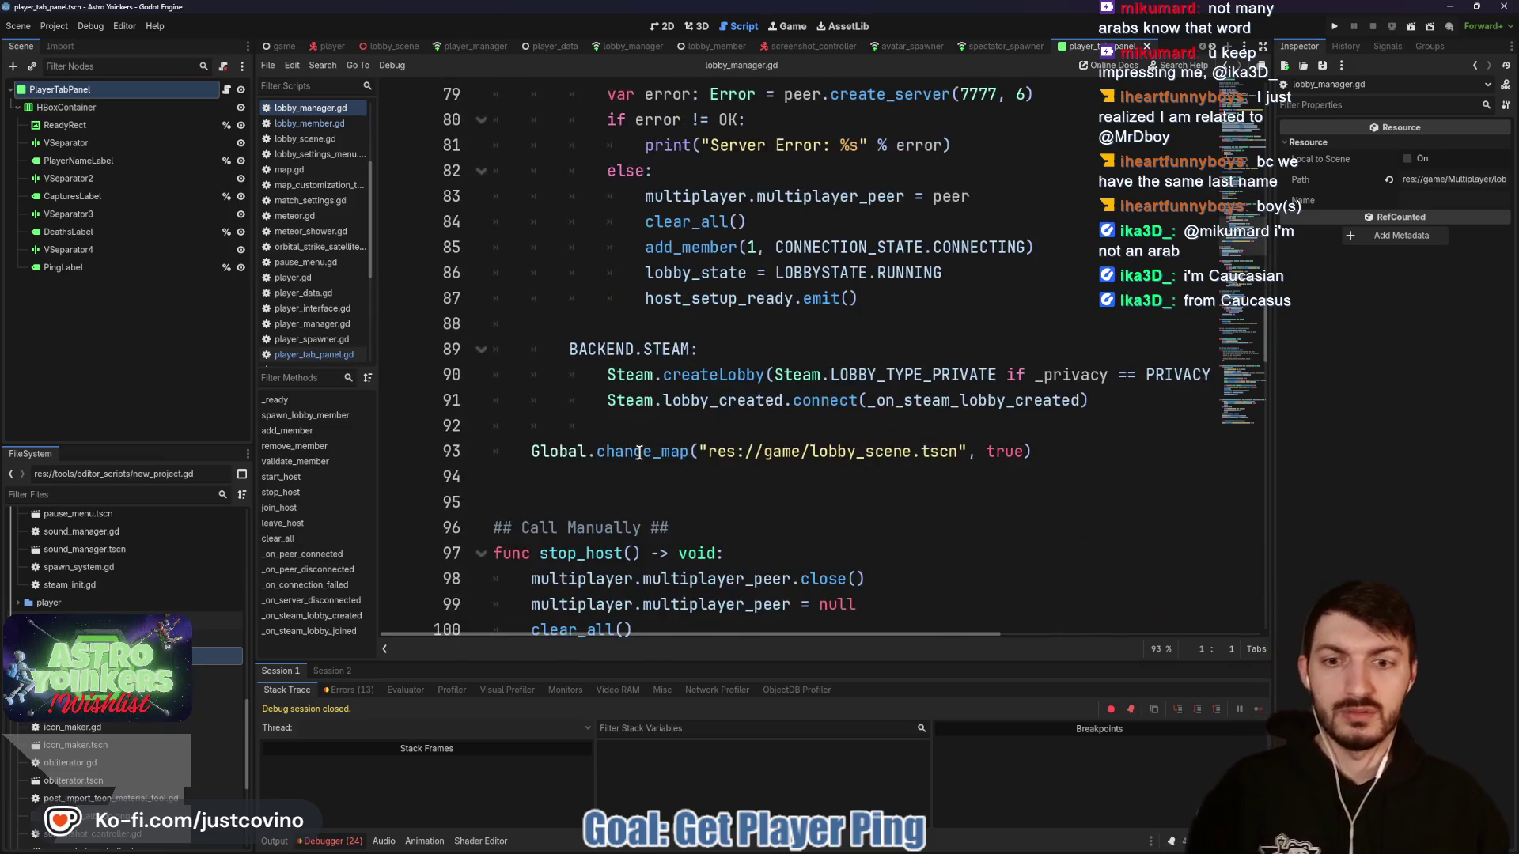
scroll(634, 458, down, 15)
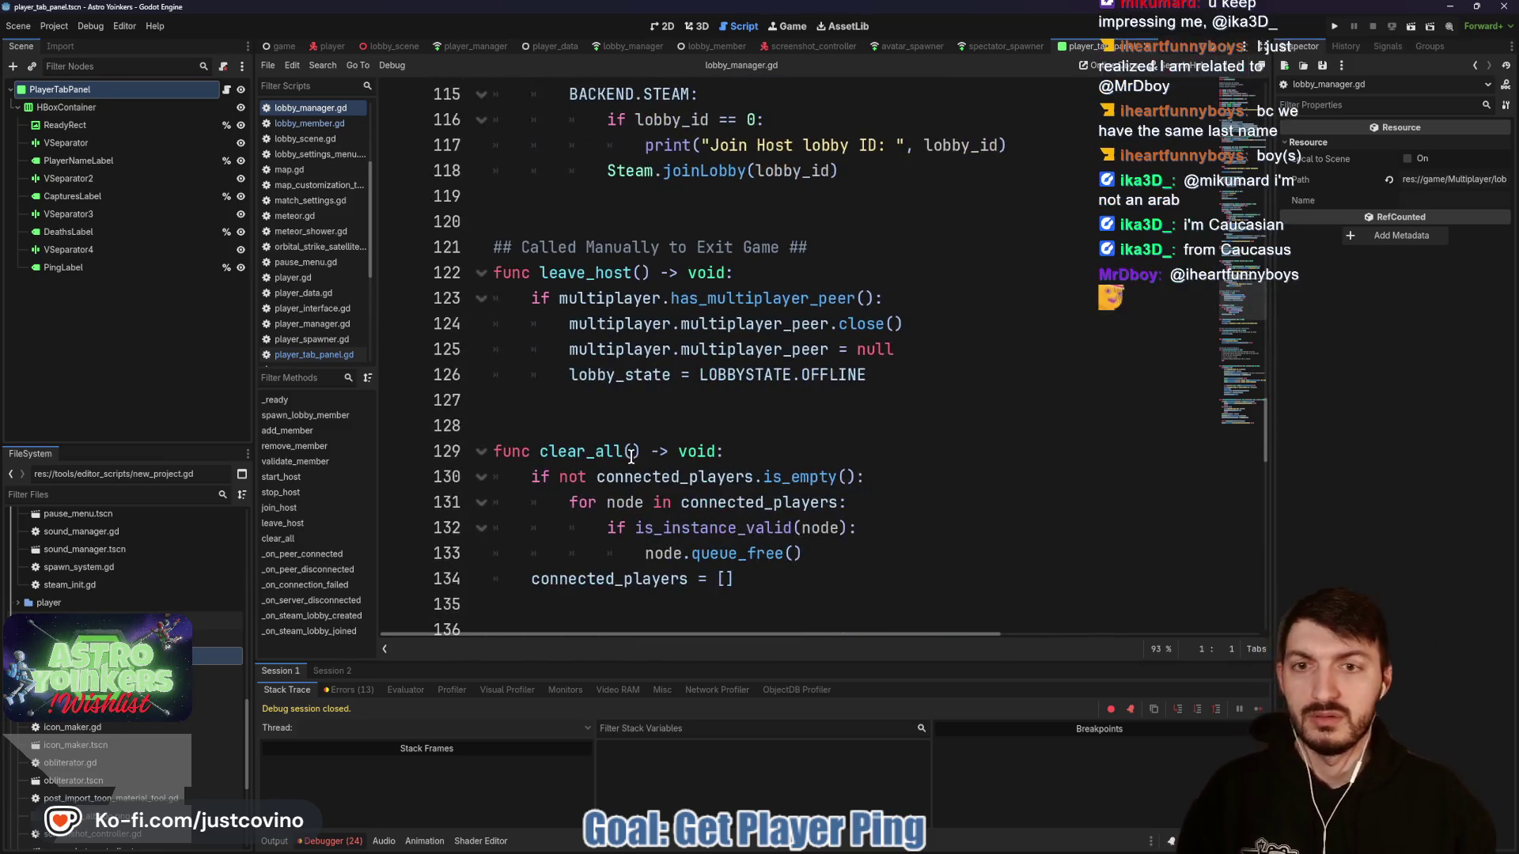
scroll(628, 456, down, 4)
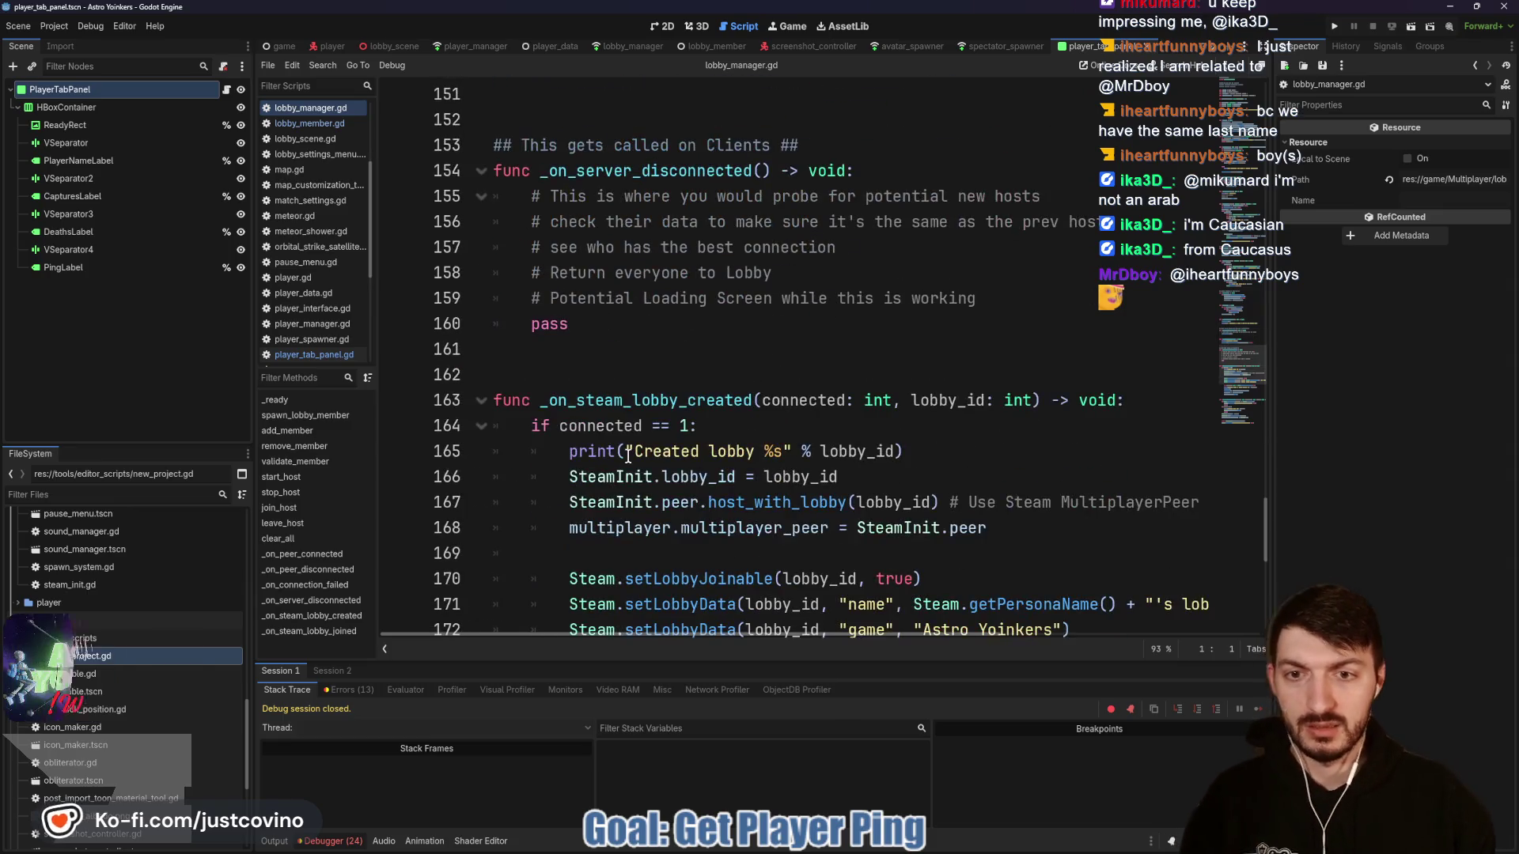
scroll(626, 455, down, 2)
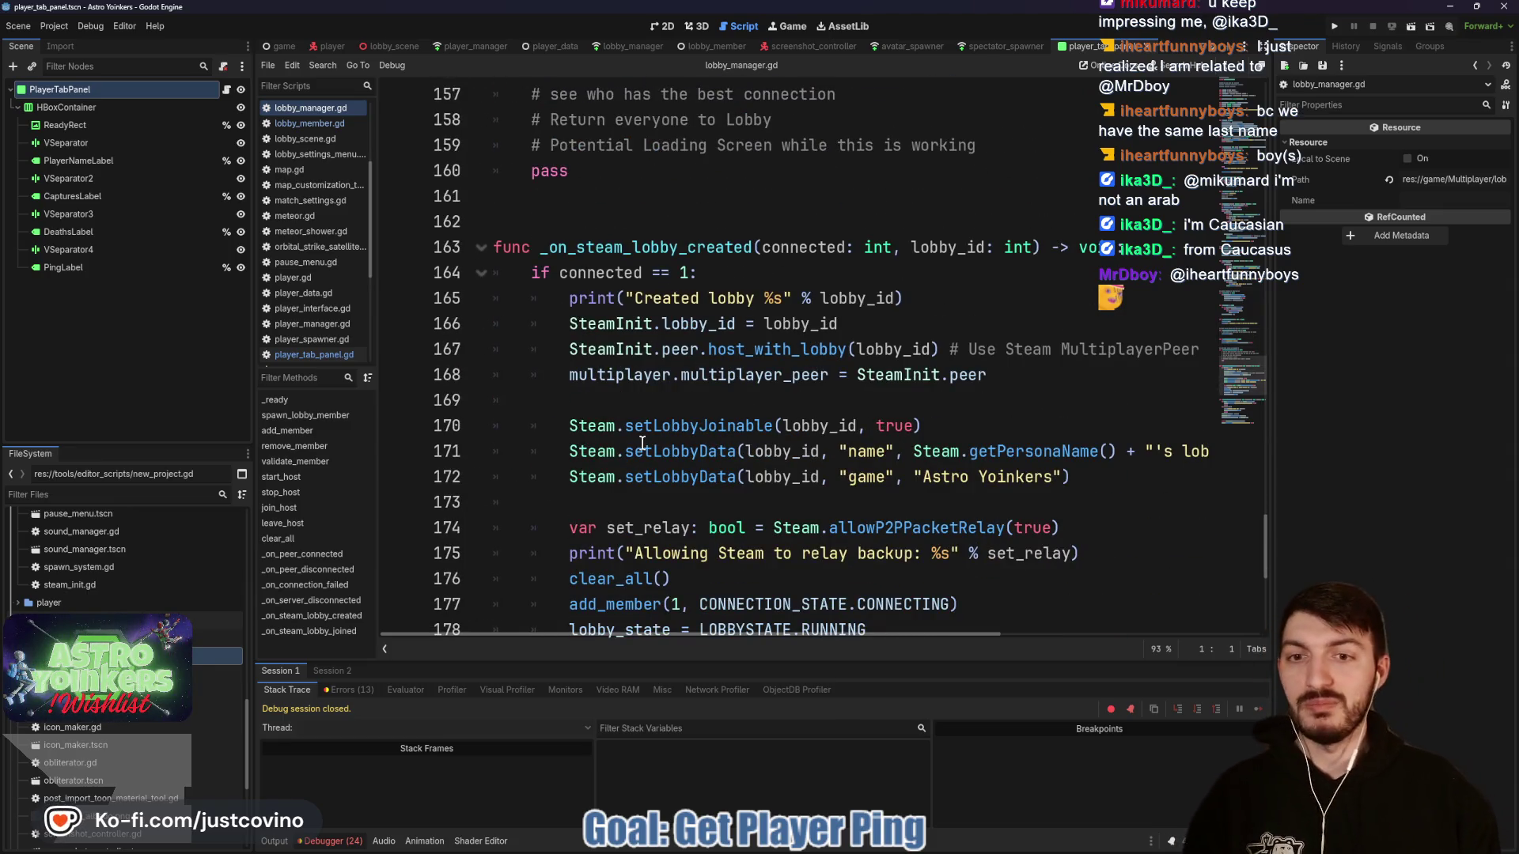
scroll(642, 443, down, 6)
scroll(609, 473, up, 14)
scroll(608, 472, up, 20)
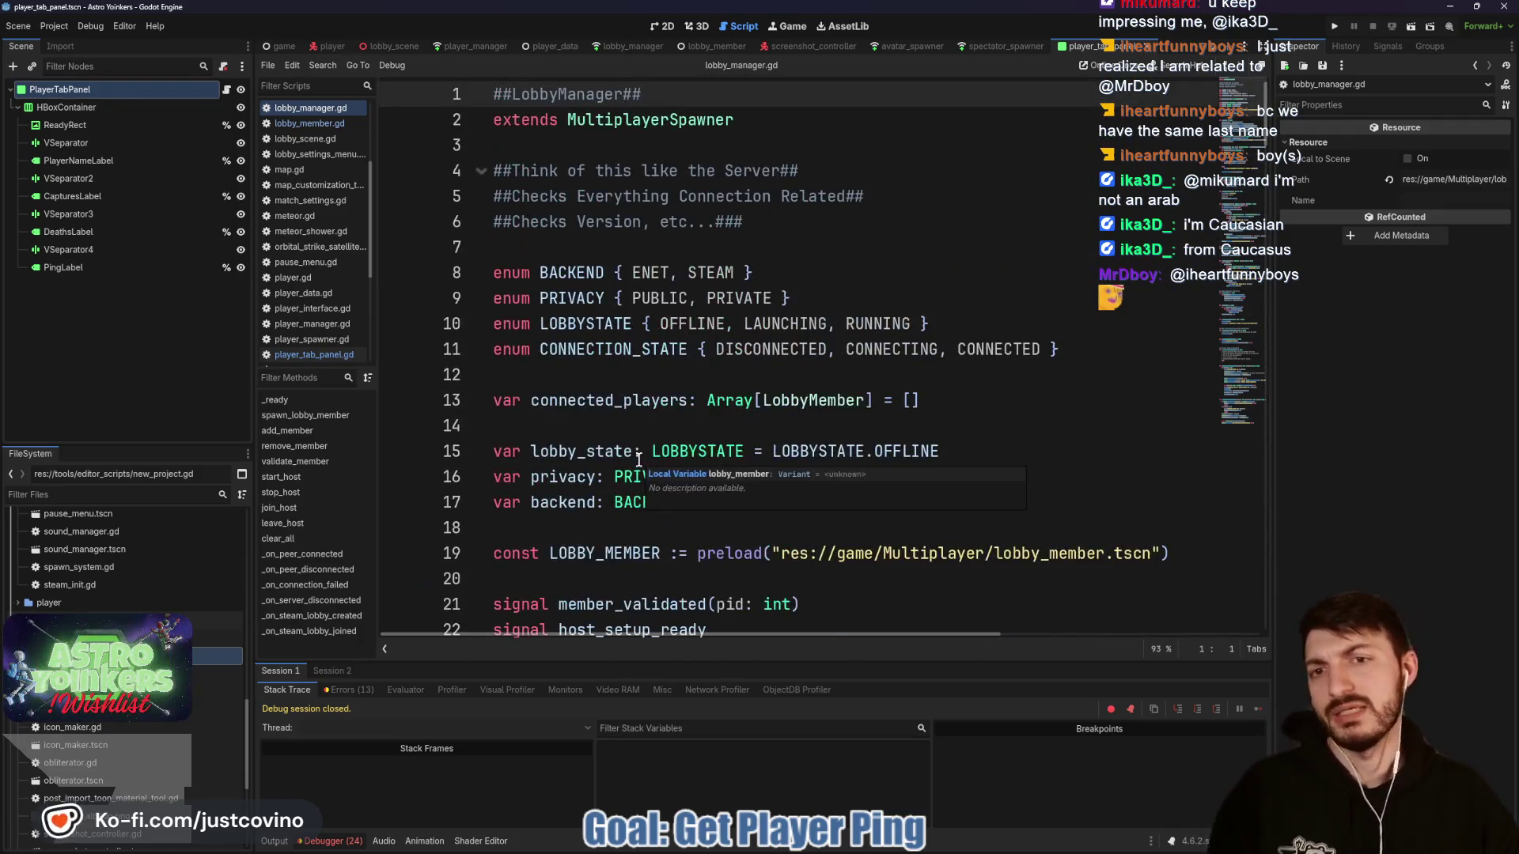
scroll(617, 362, down, 4)
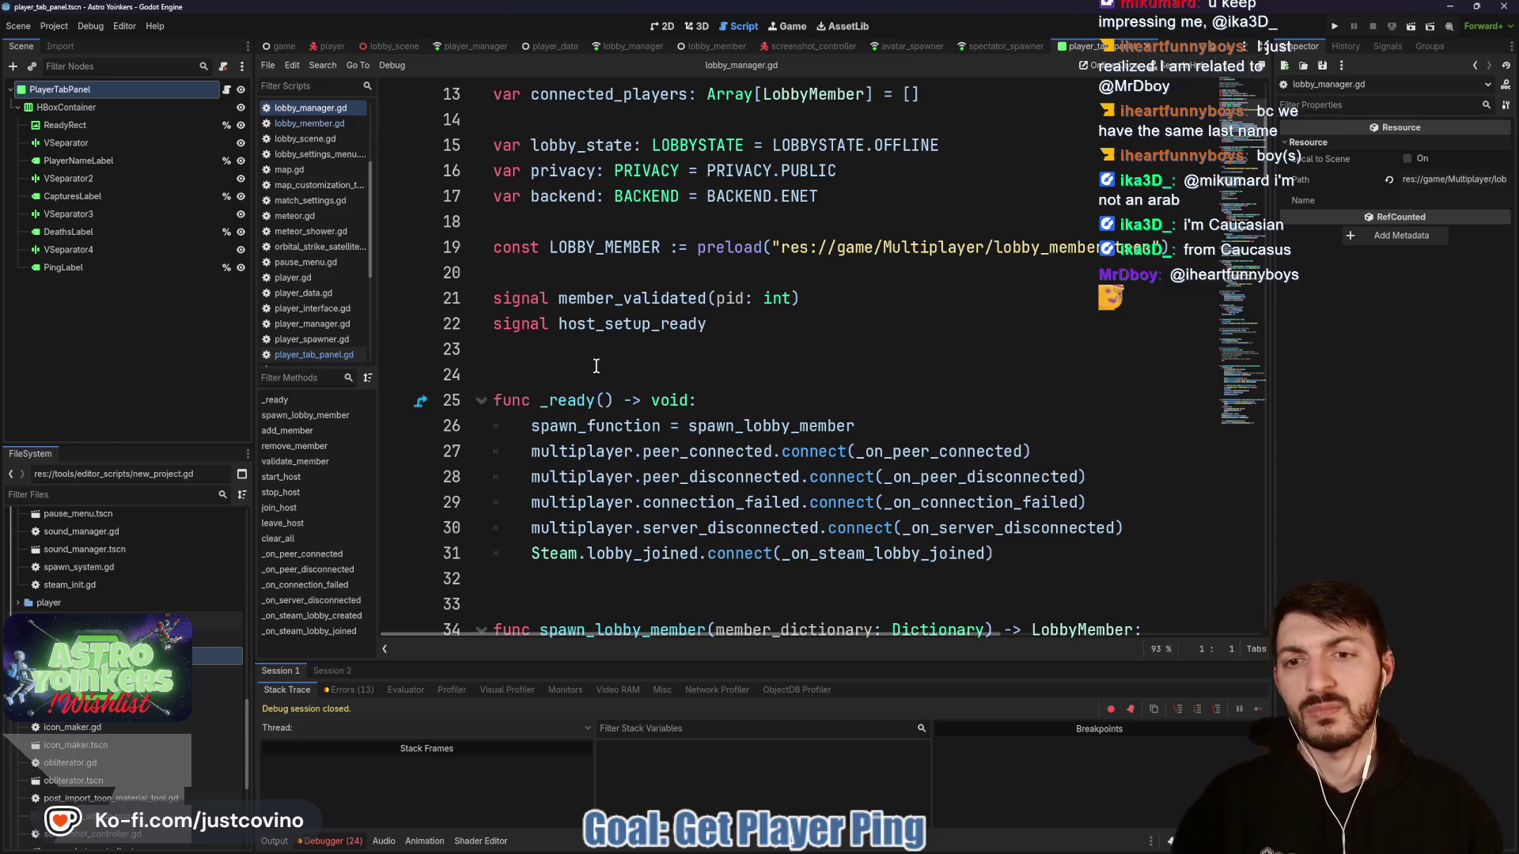
scroll(595, 368, down, 4)
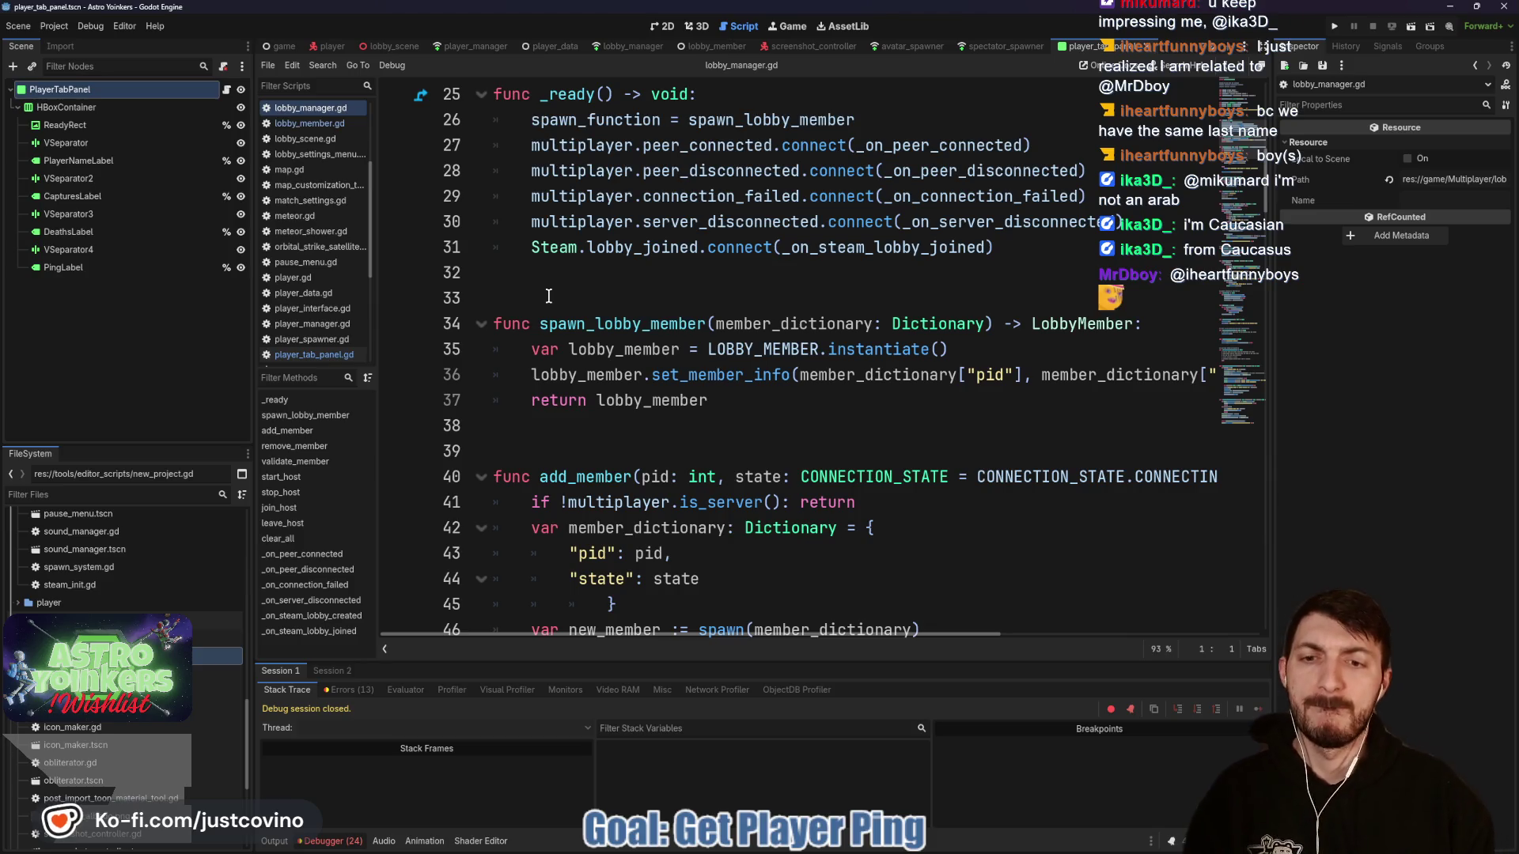
scroll(538, 332, down, 9)
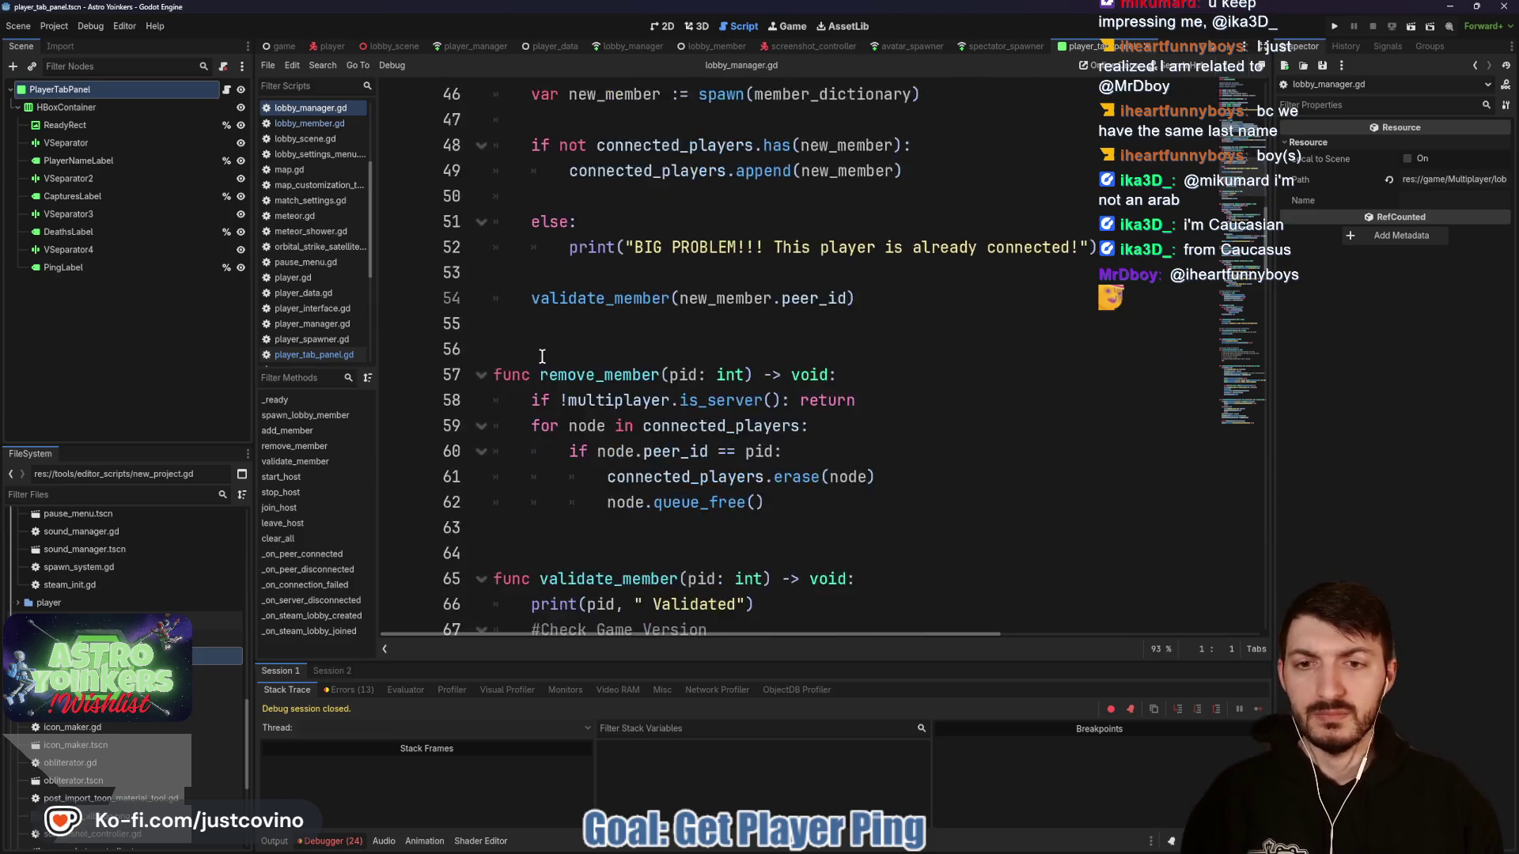
scroll(530, 363, down, 3)
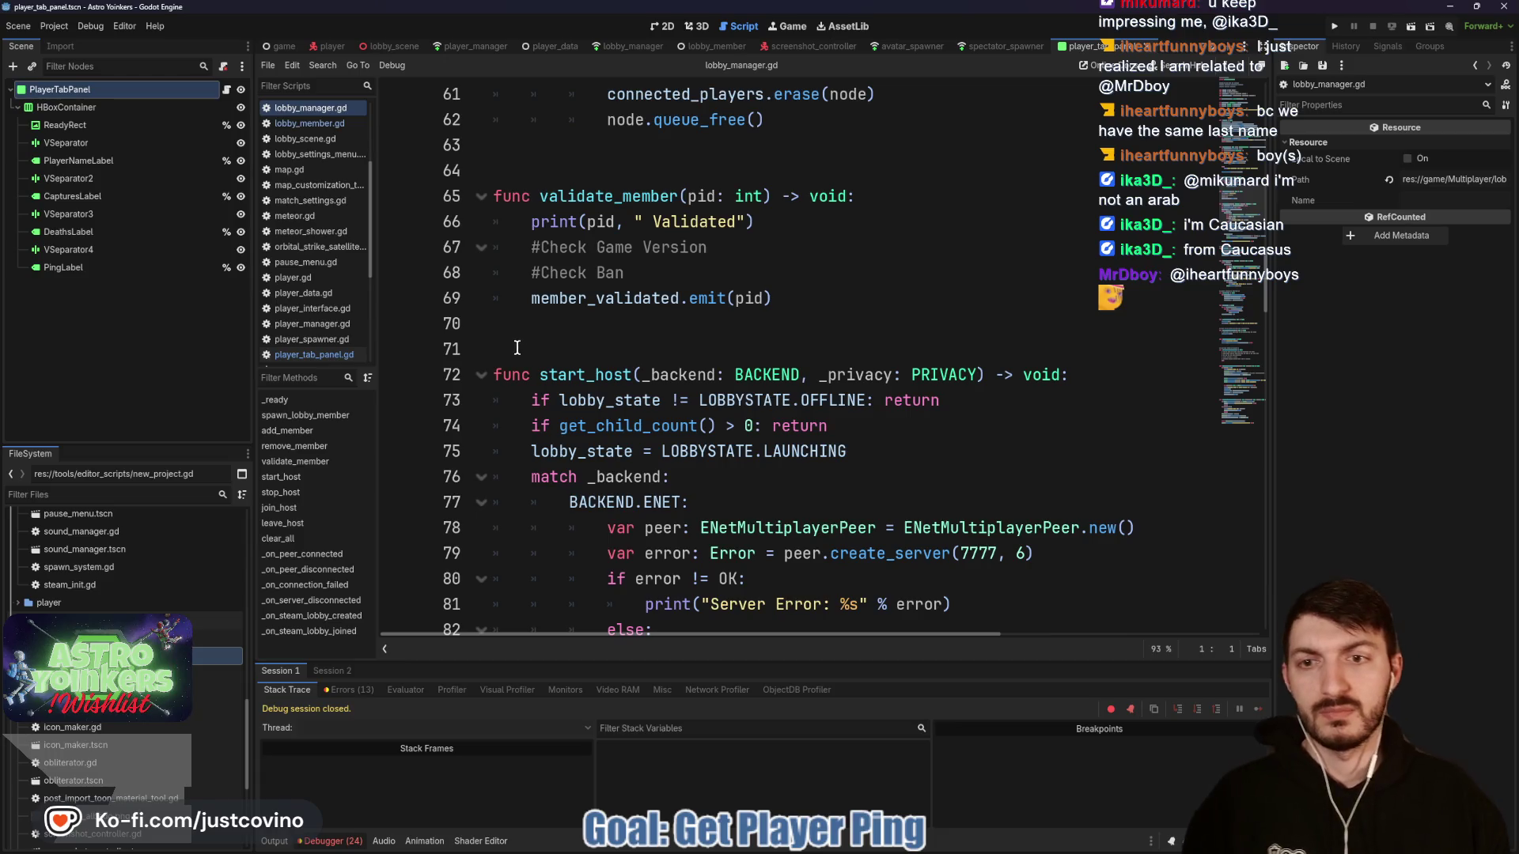
scroll(517, 337, down, 8)
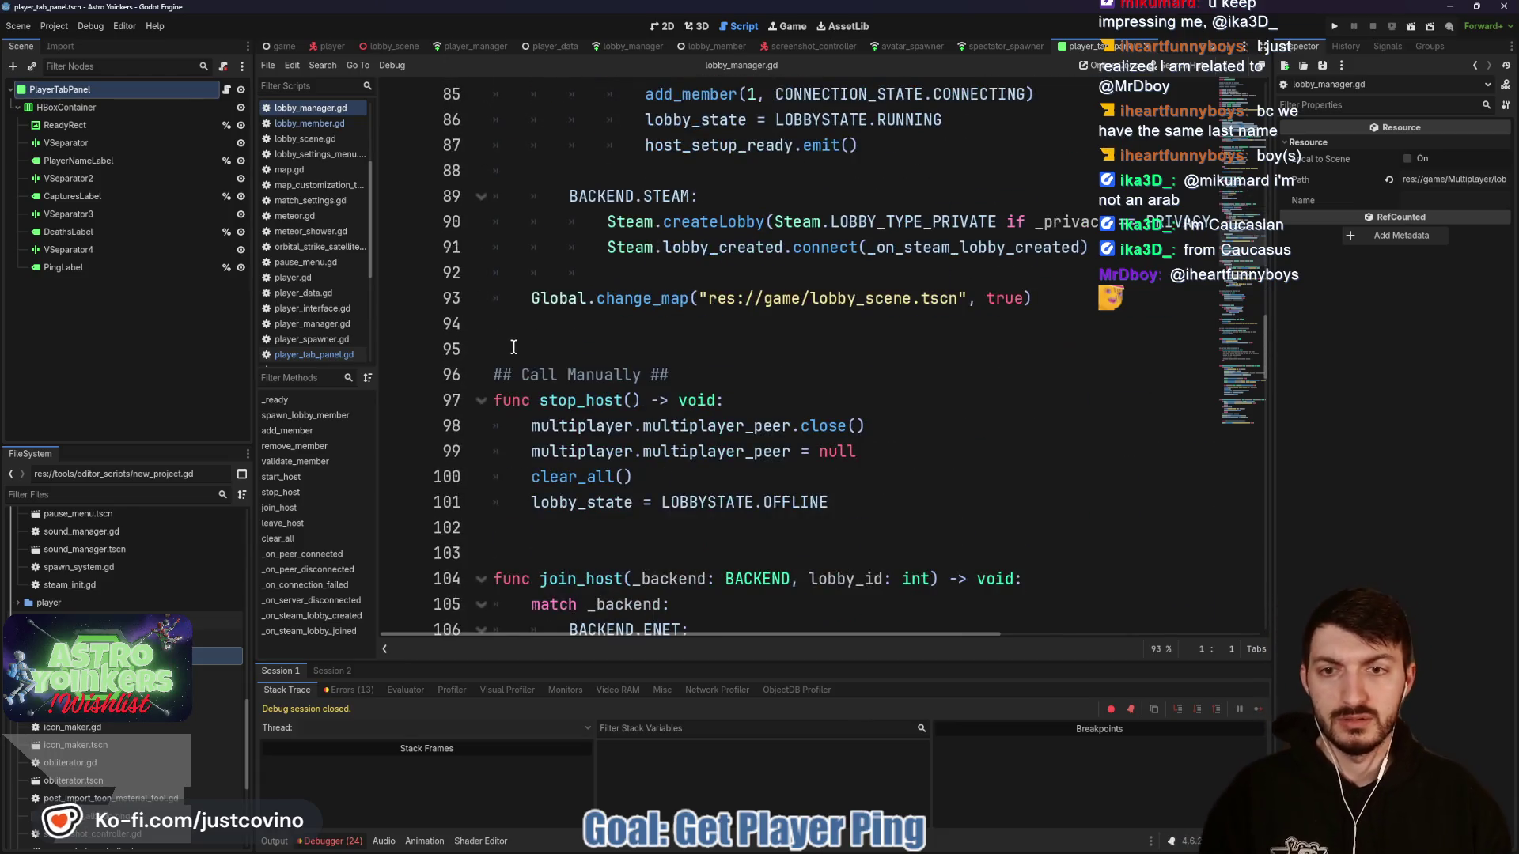
scroll(515, 348, down, 10)
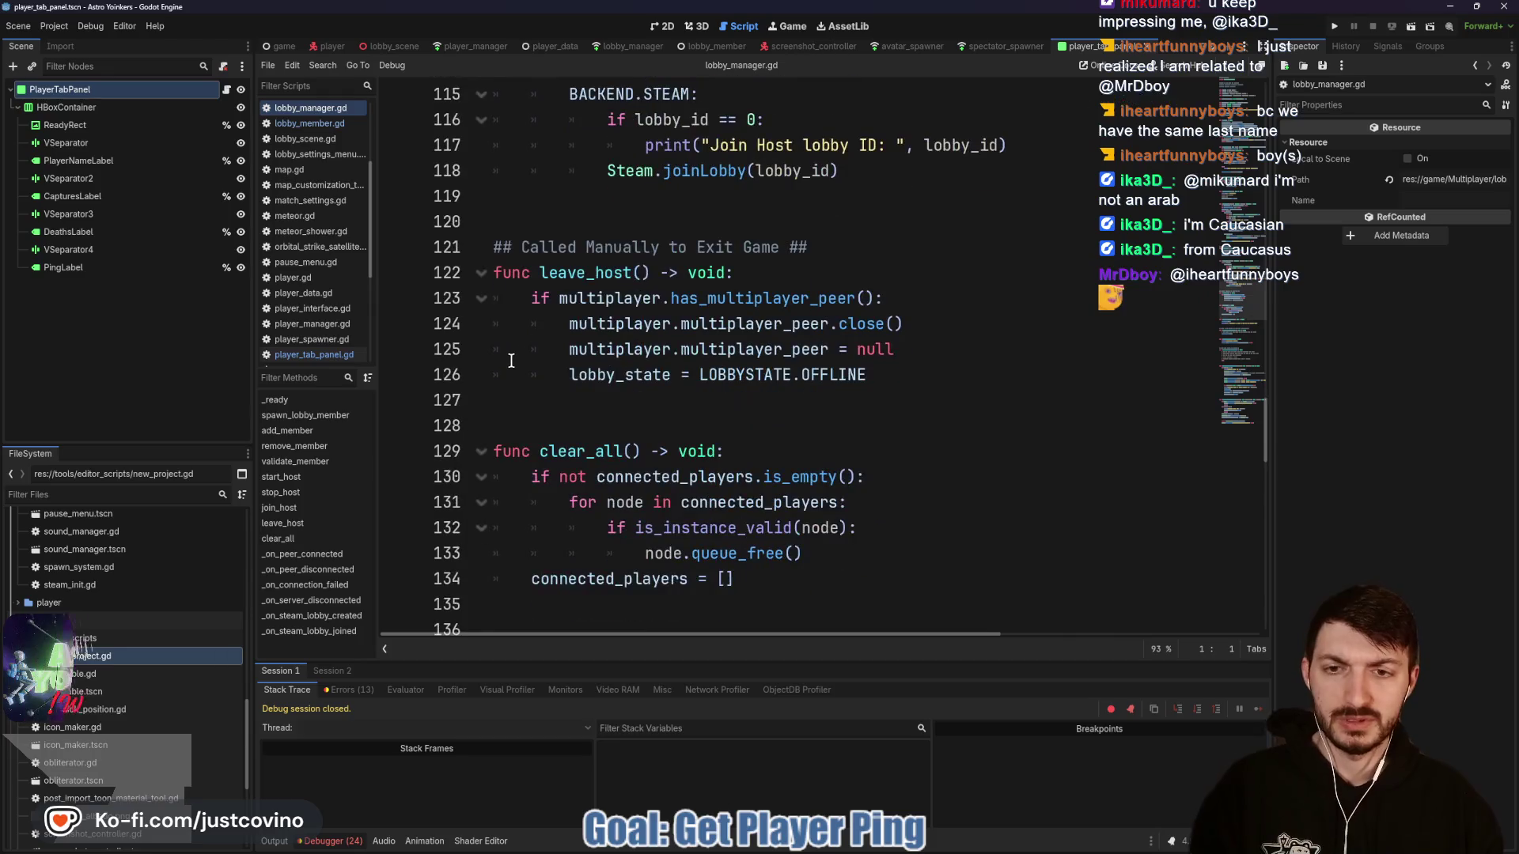
click(550, 208)
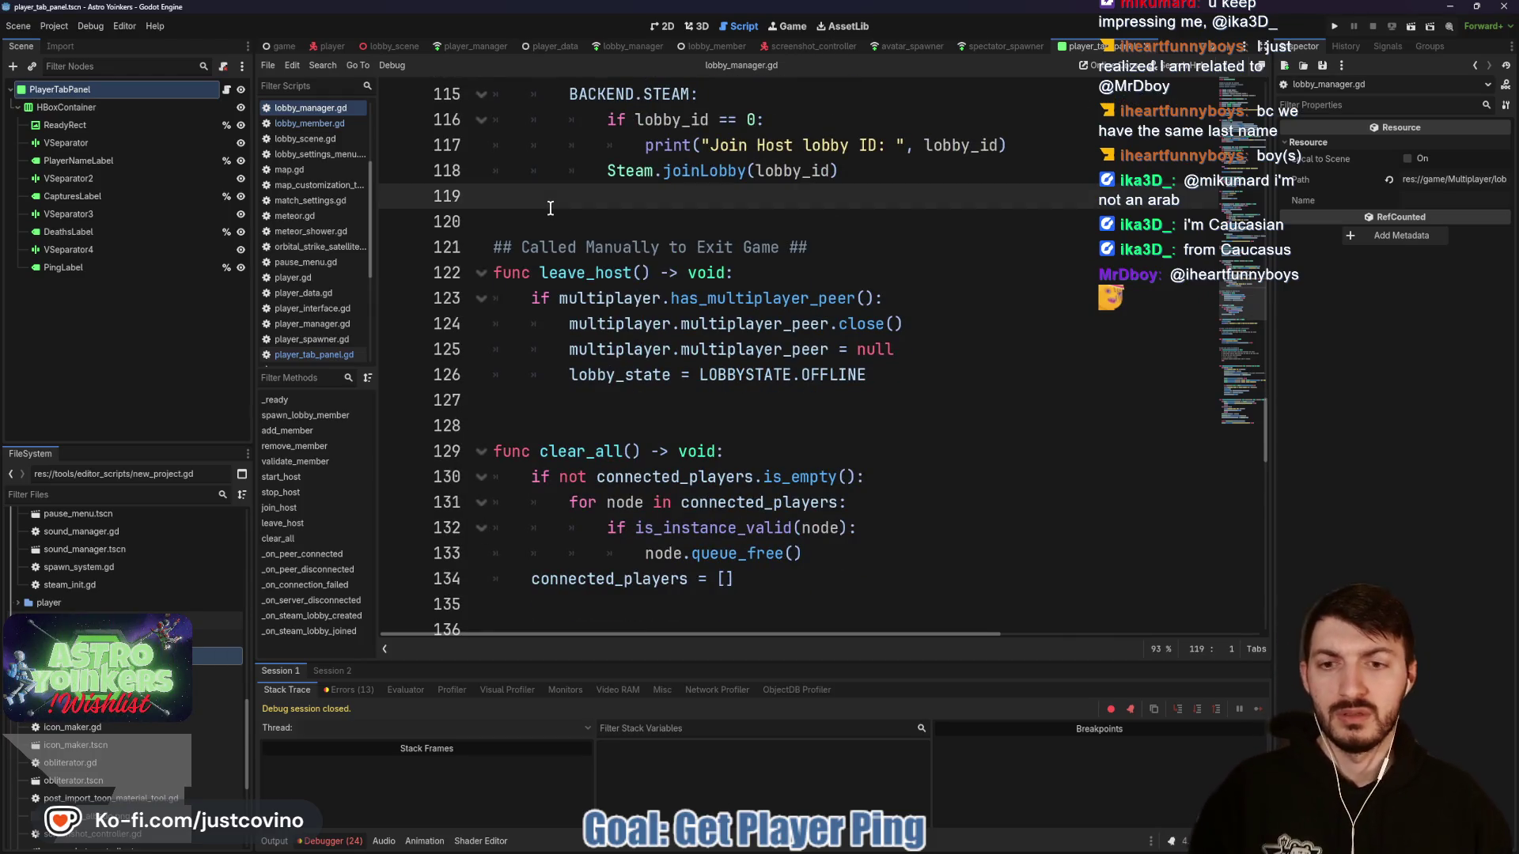
key(Return)
key(Return)
key(Return)
Step: Draft a request_ping(pid: int) -> void function calling rpc_id(1, "handle_ping_request") below line 119
key(BackSpace)
key(BackSpace)
key(Up)
key(Up)
key(Up)
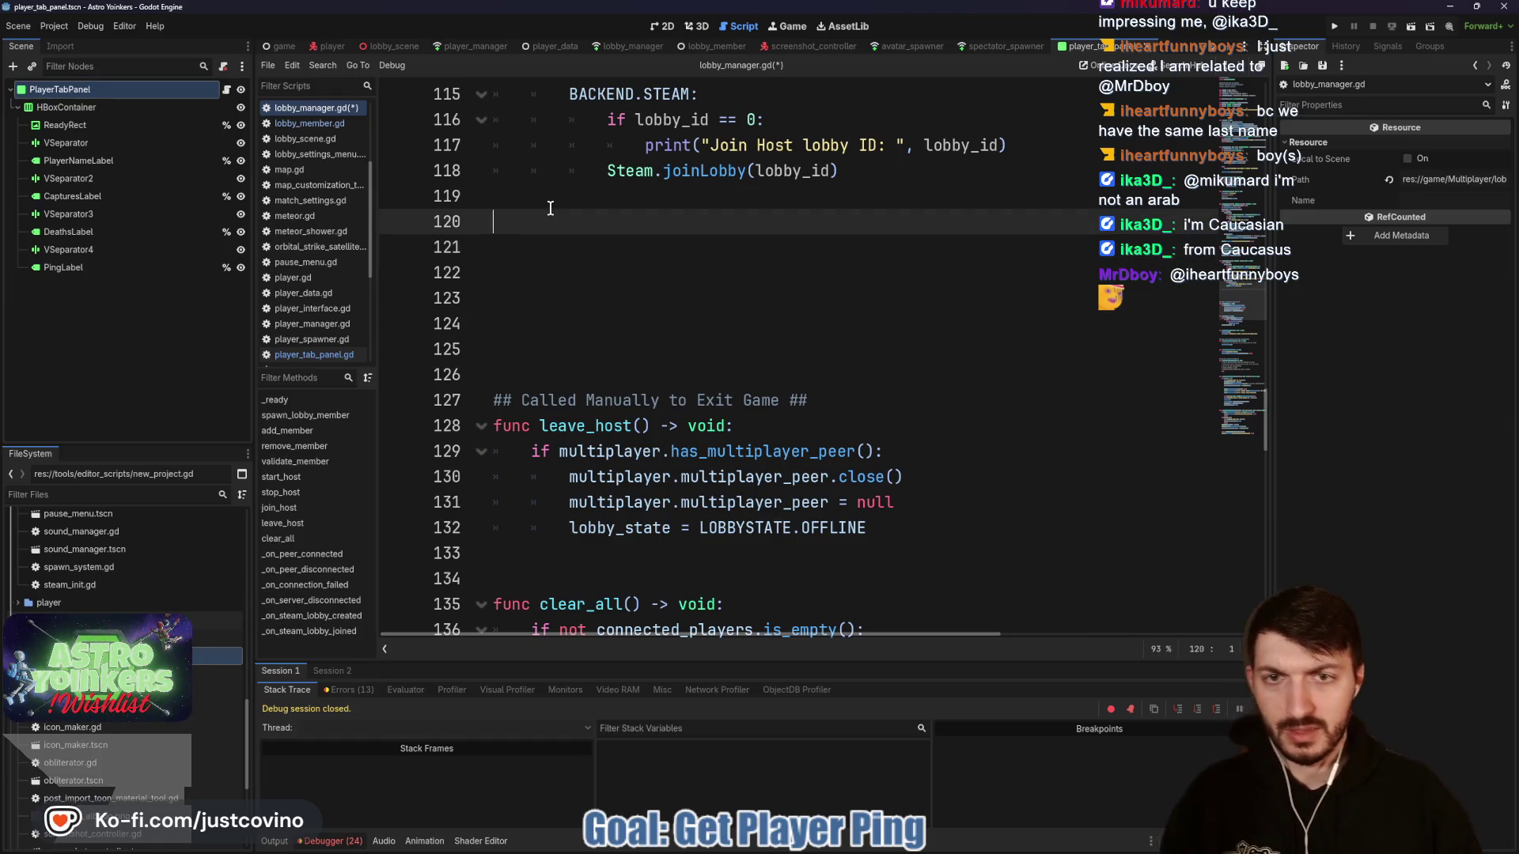
key(Down)
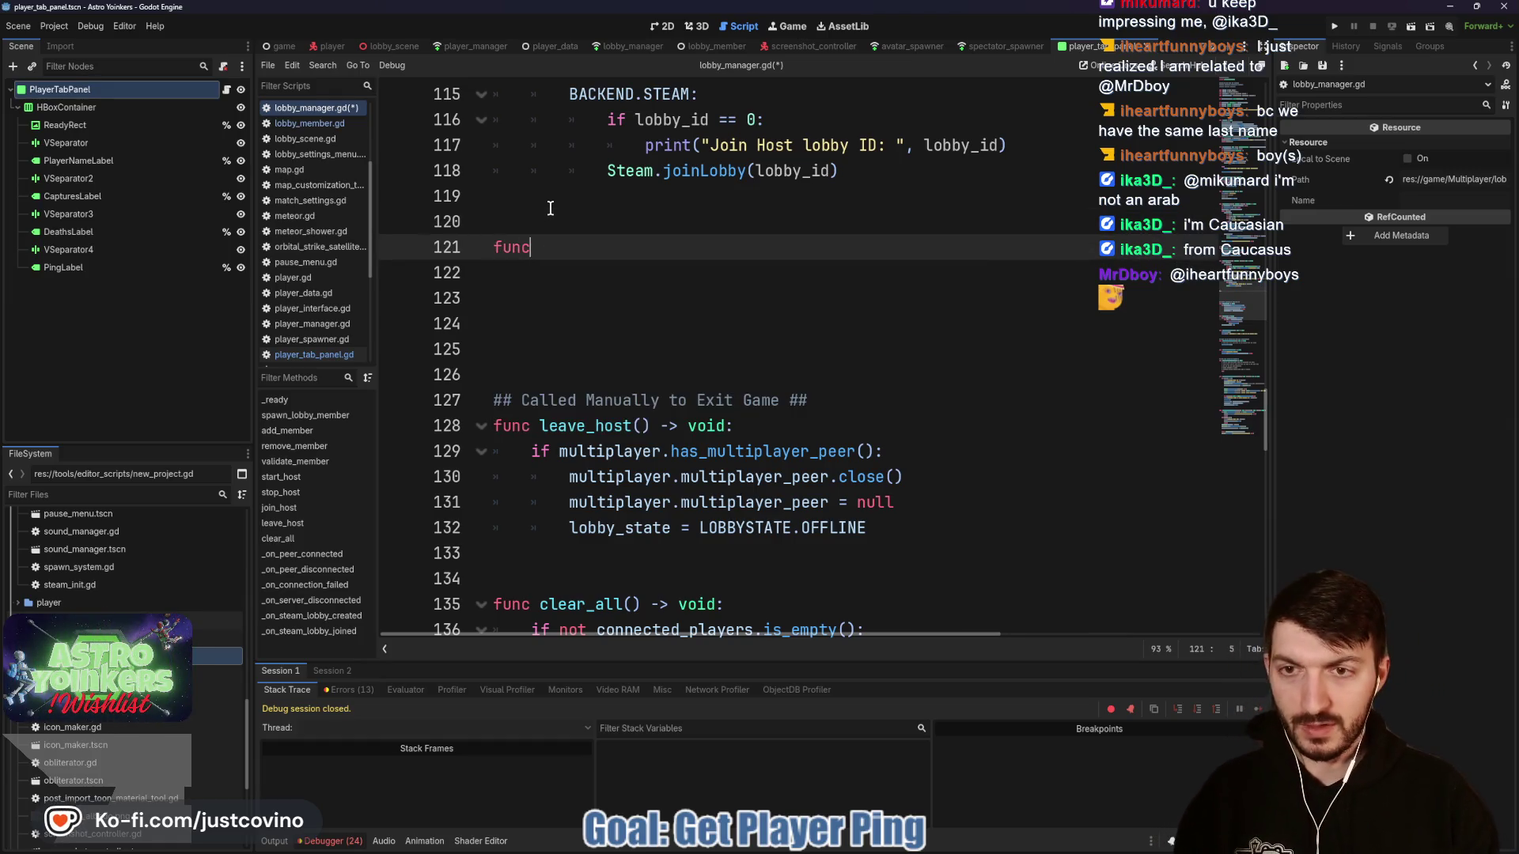
text(request_pi)
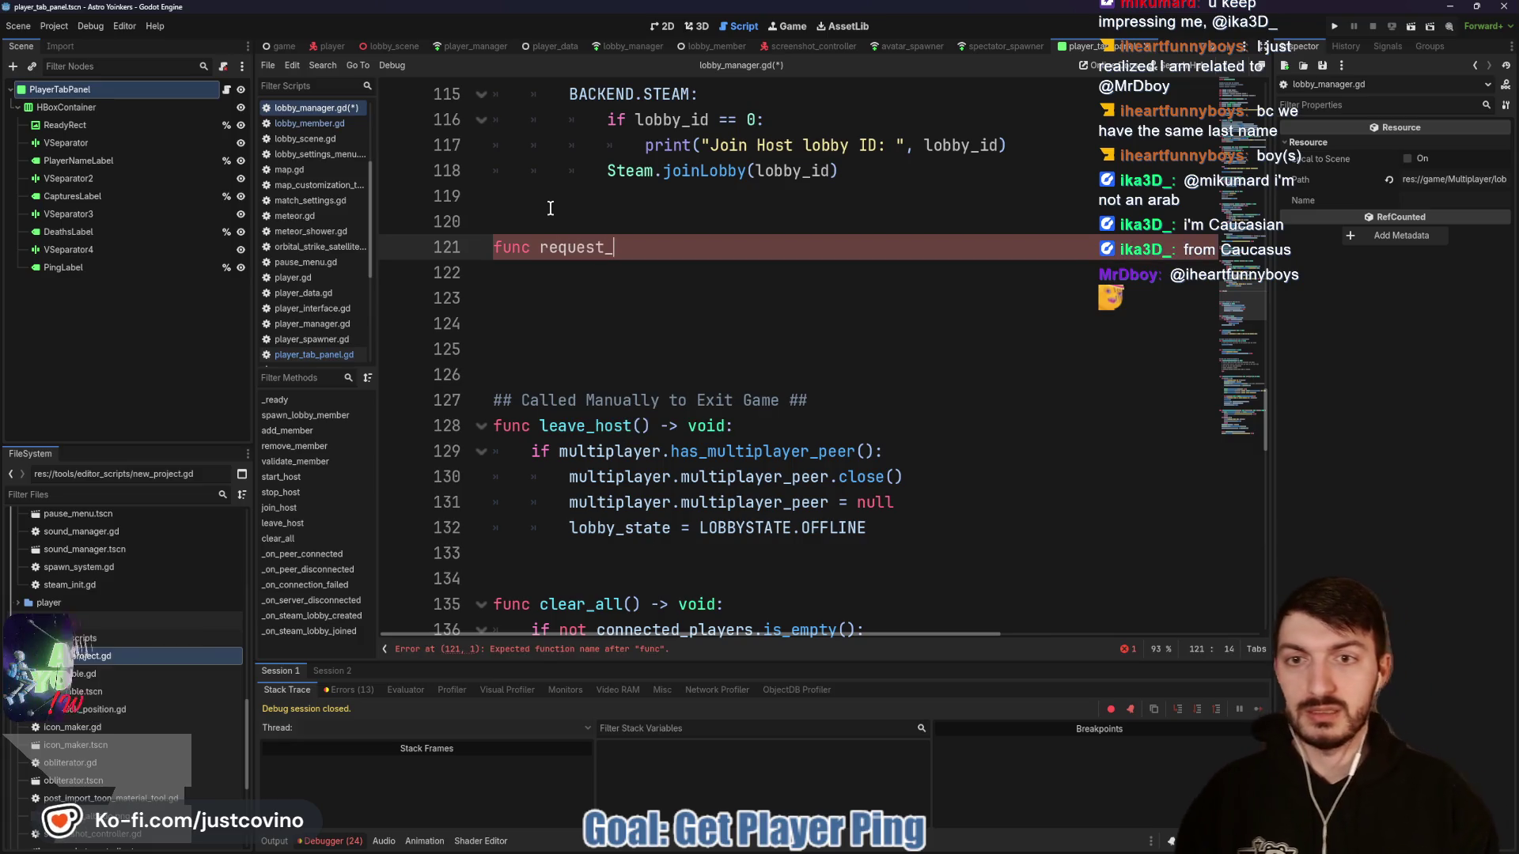
text(ng()
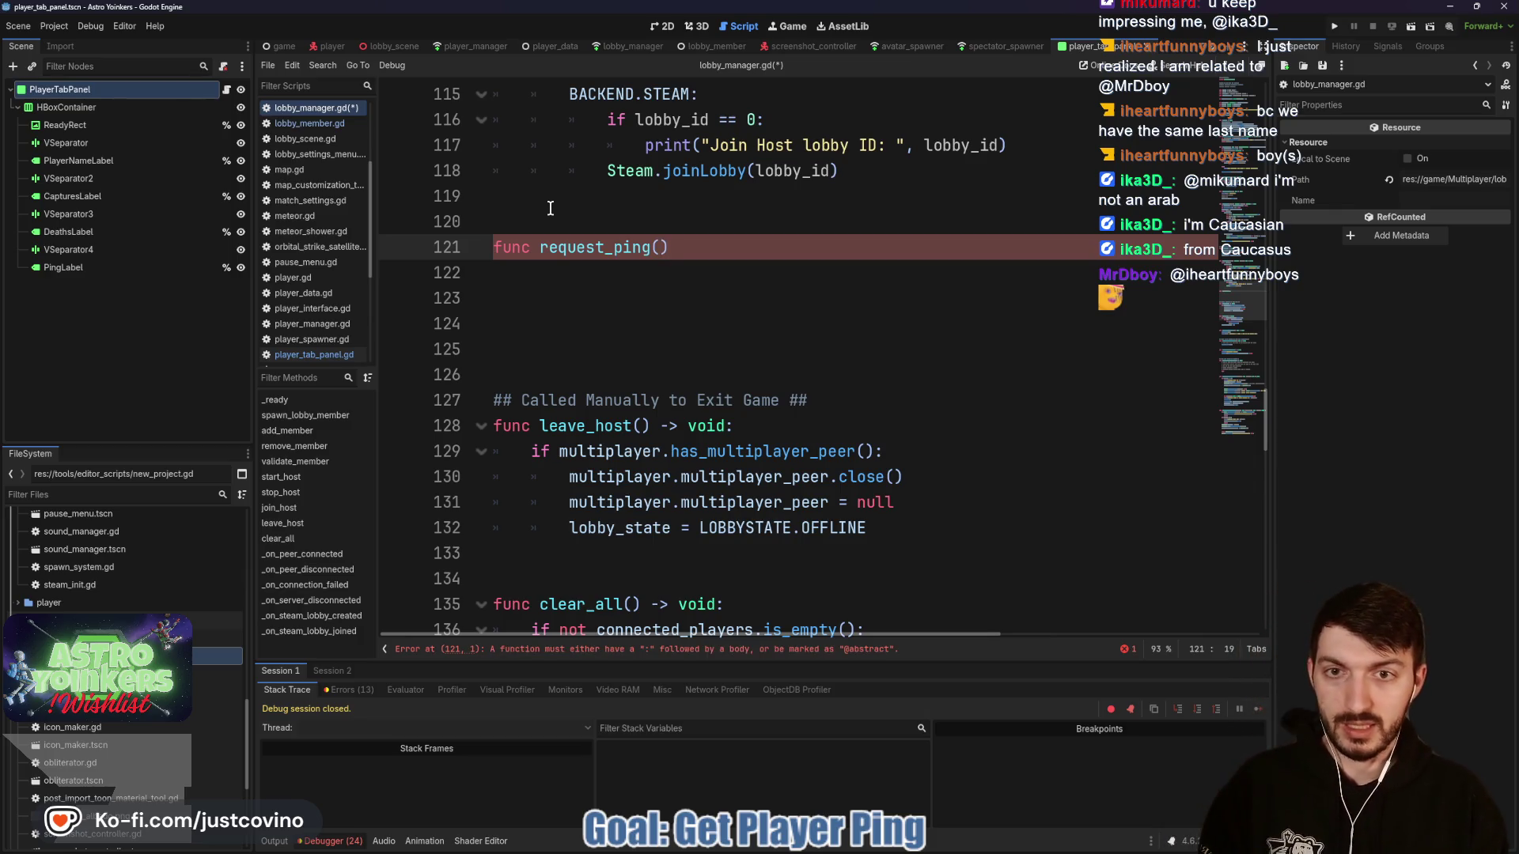
text(pid:)
text(int))
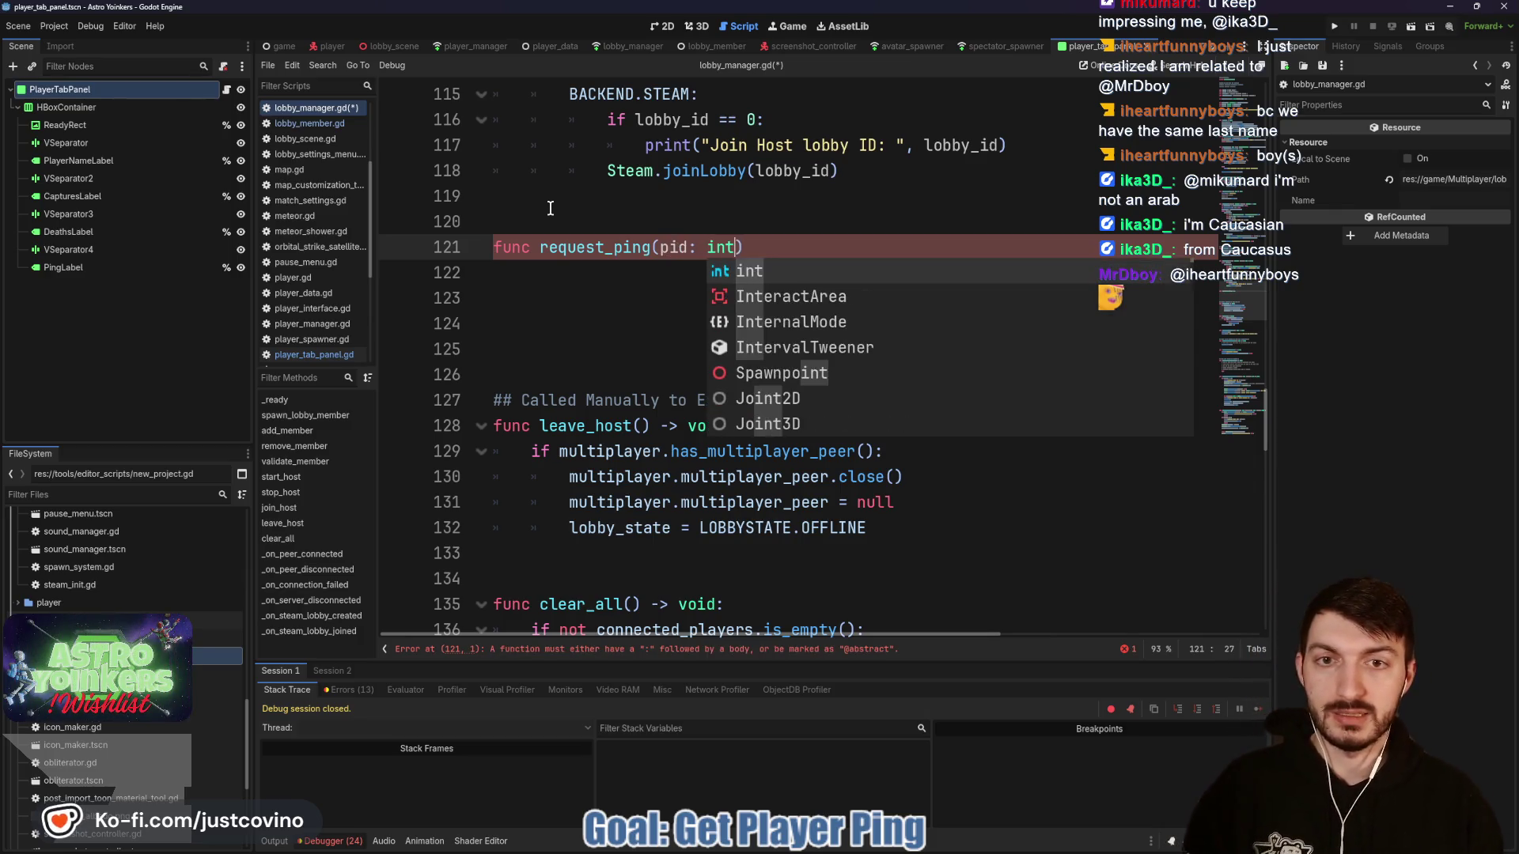
text( -> void:)
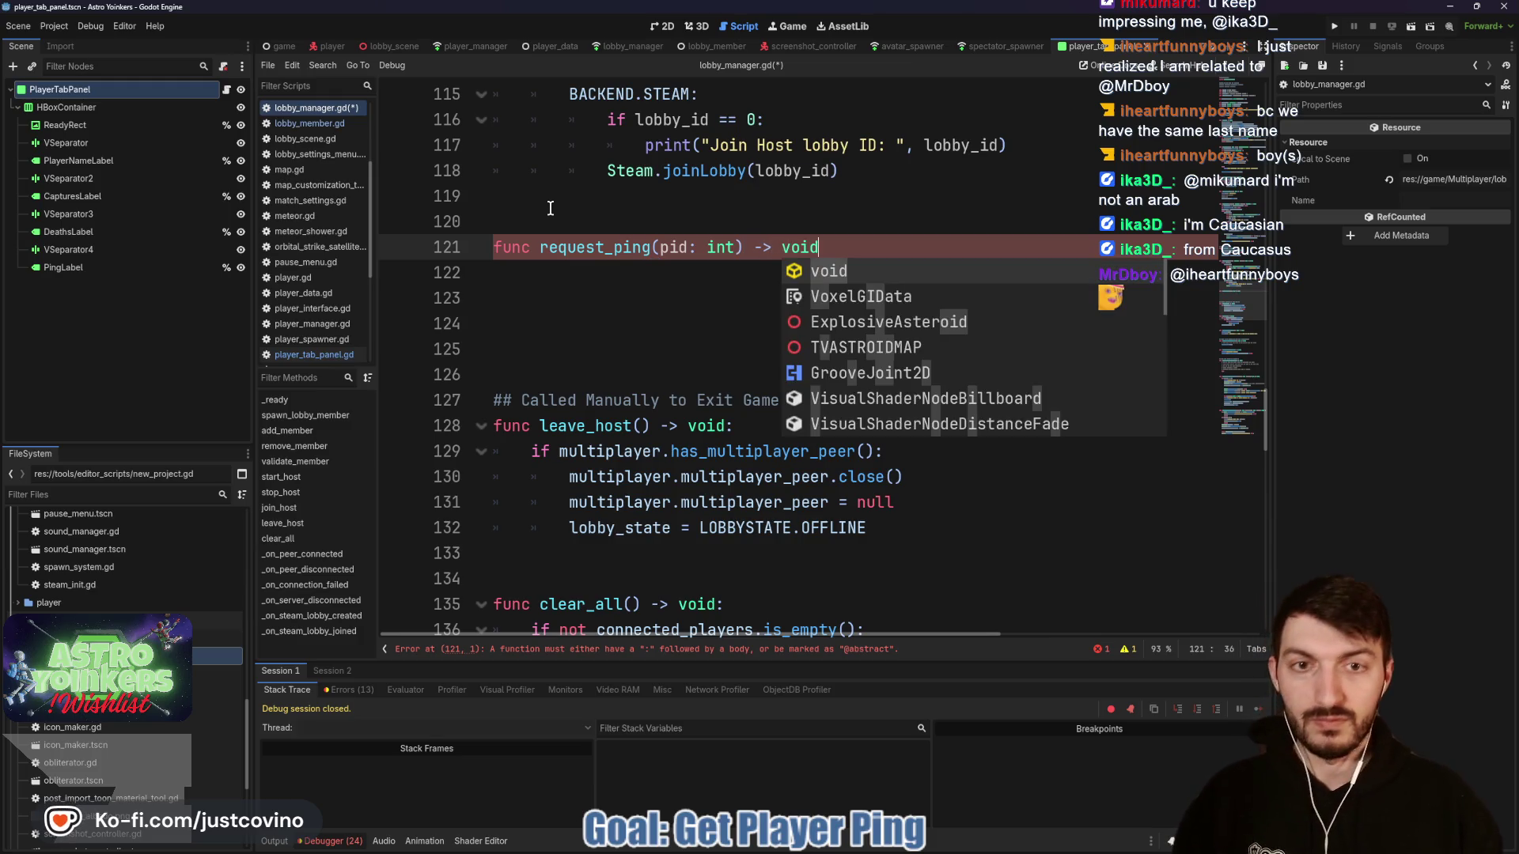
key(Return)
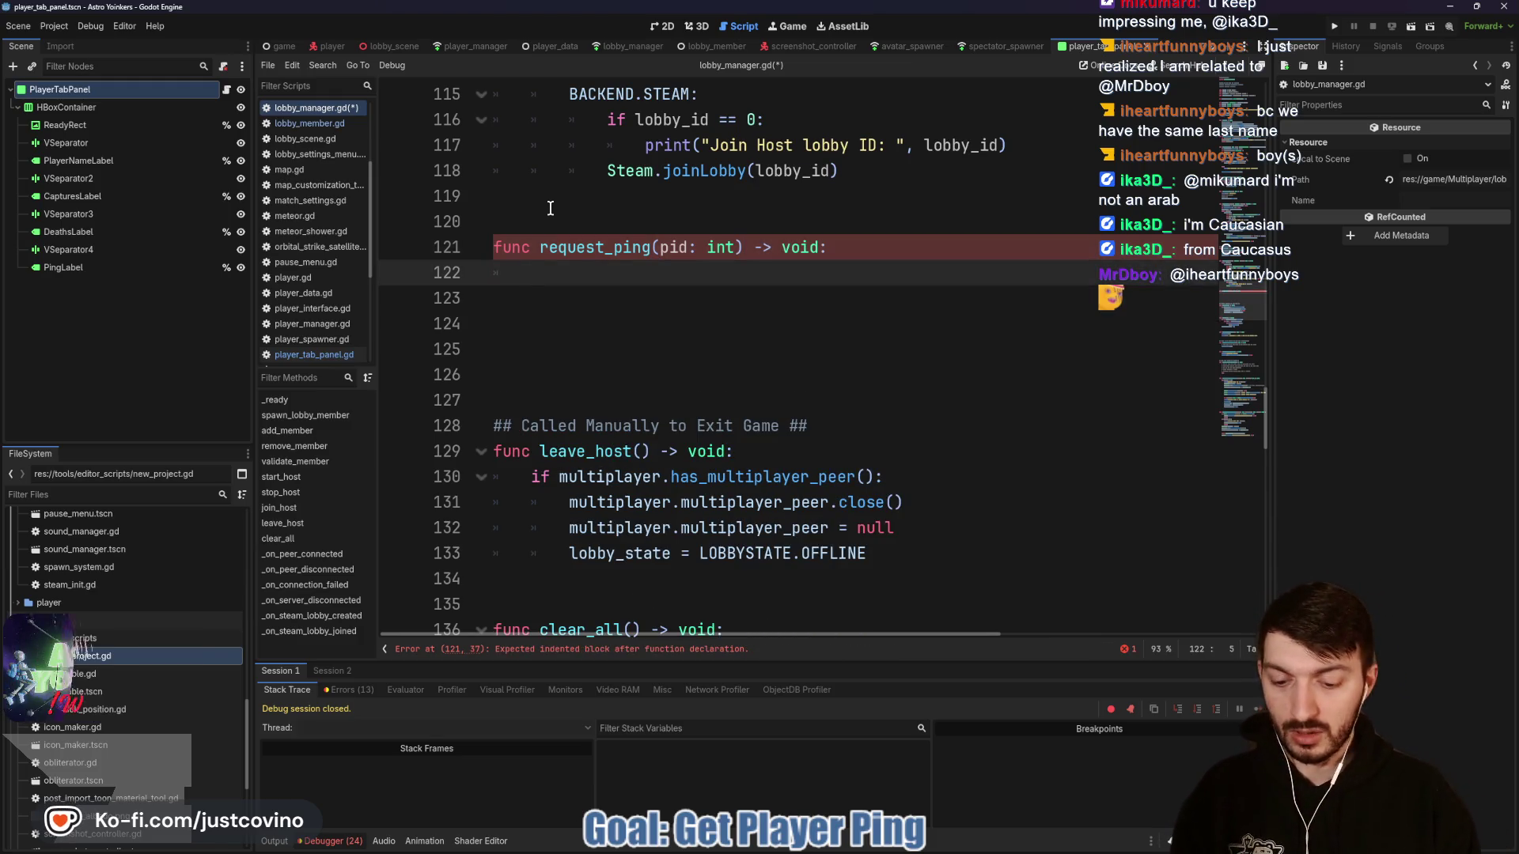
text(rpc_id)
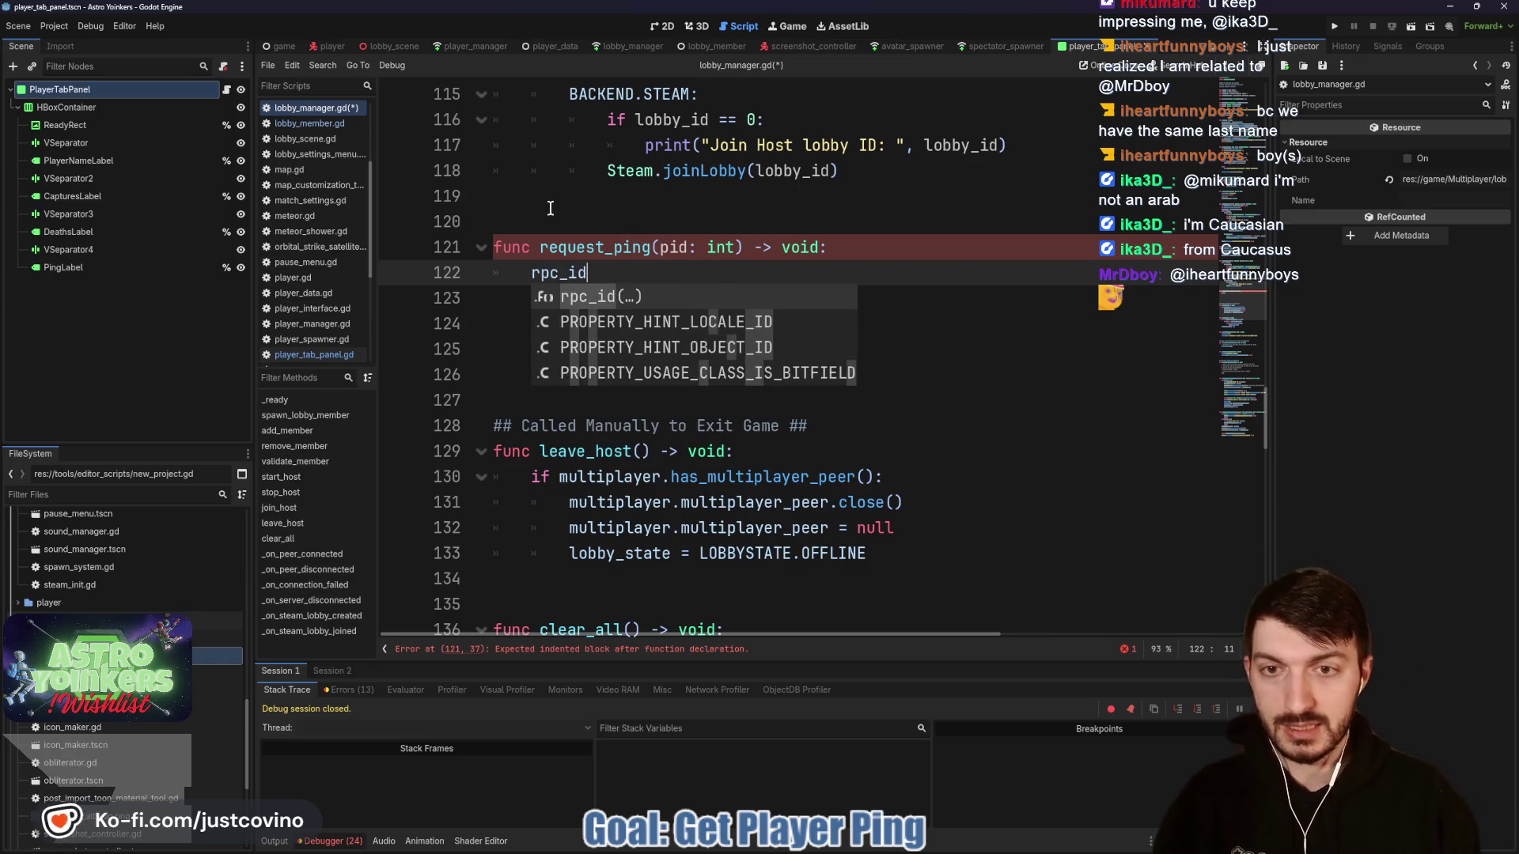
key(Return)
text(1, ")
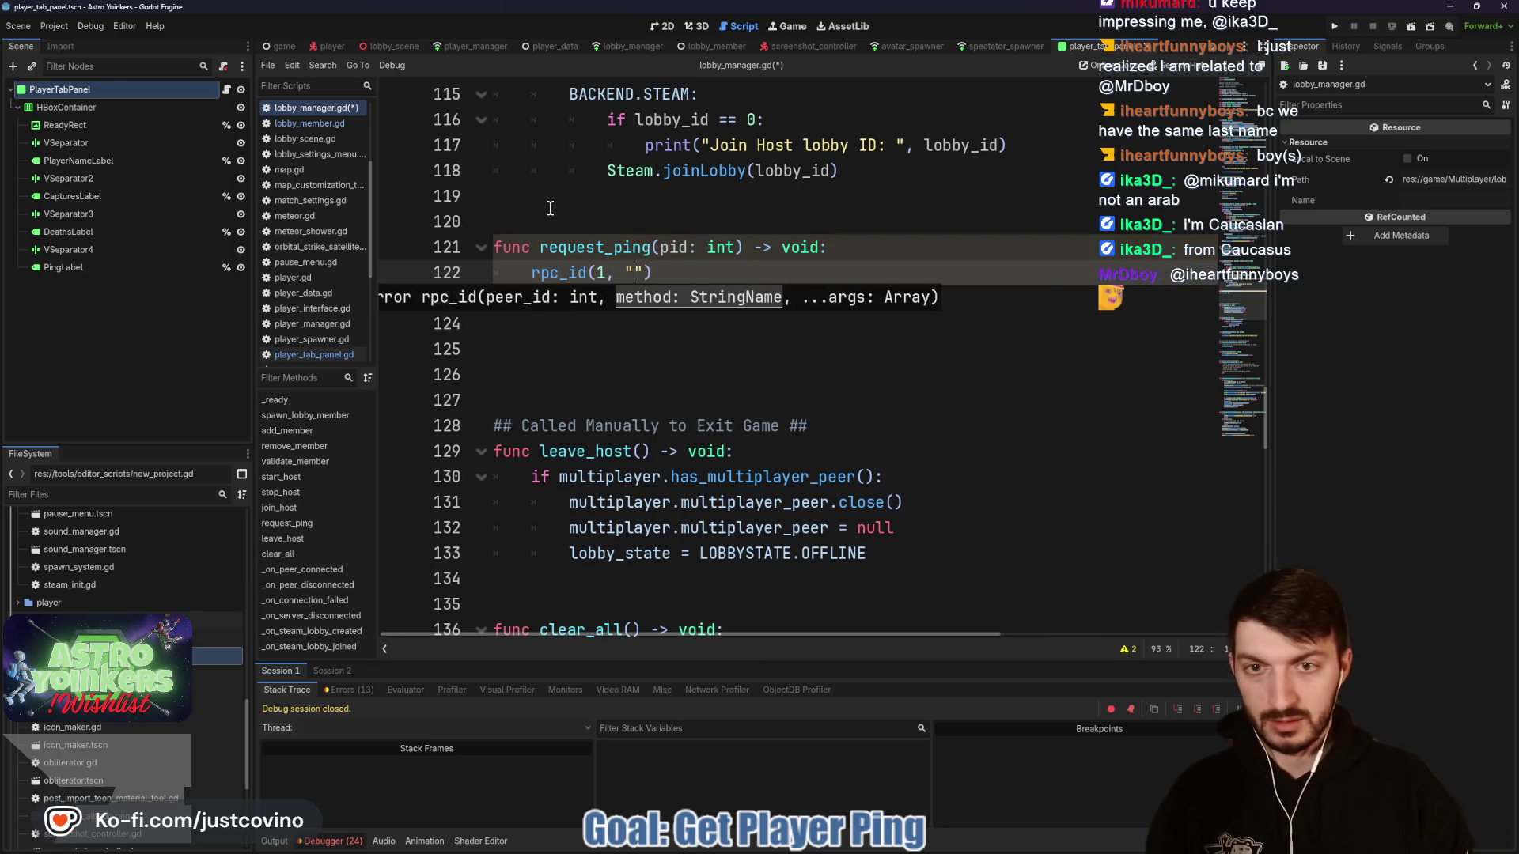
text(handle_pi)
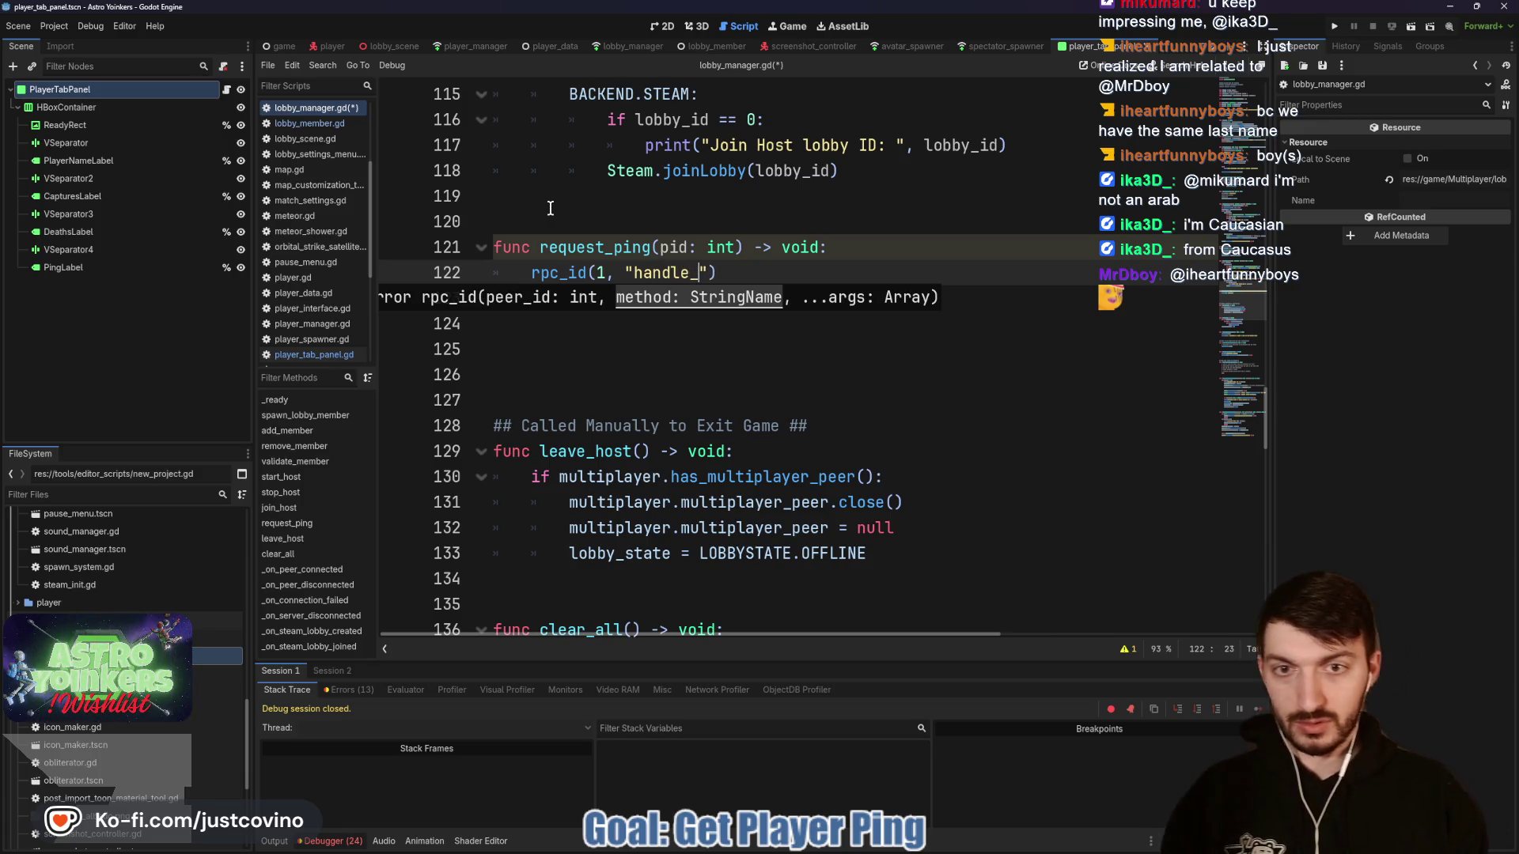
text(ng_)
text(request)
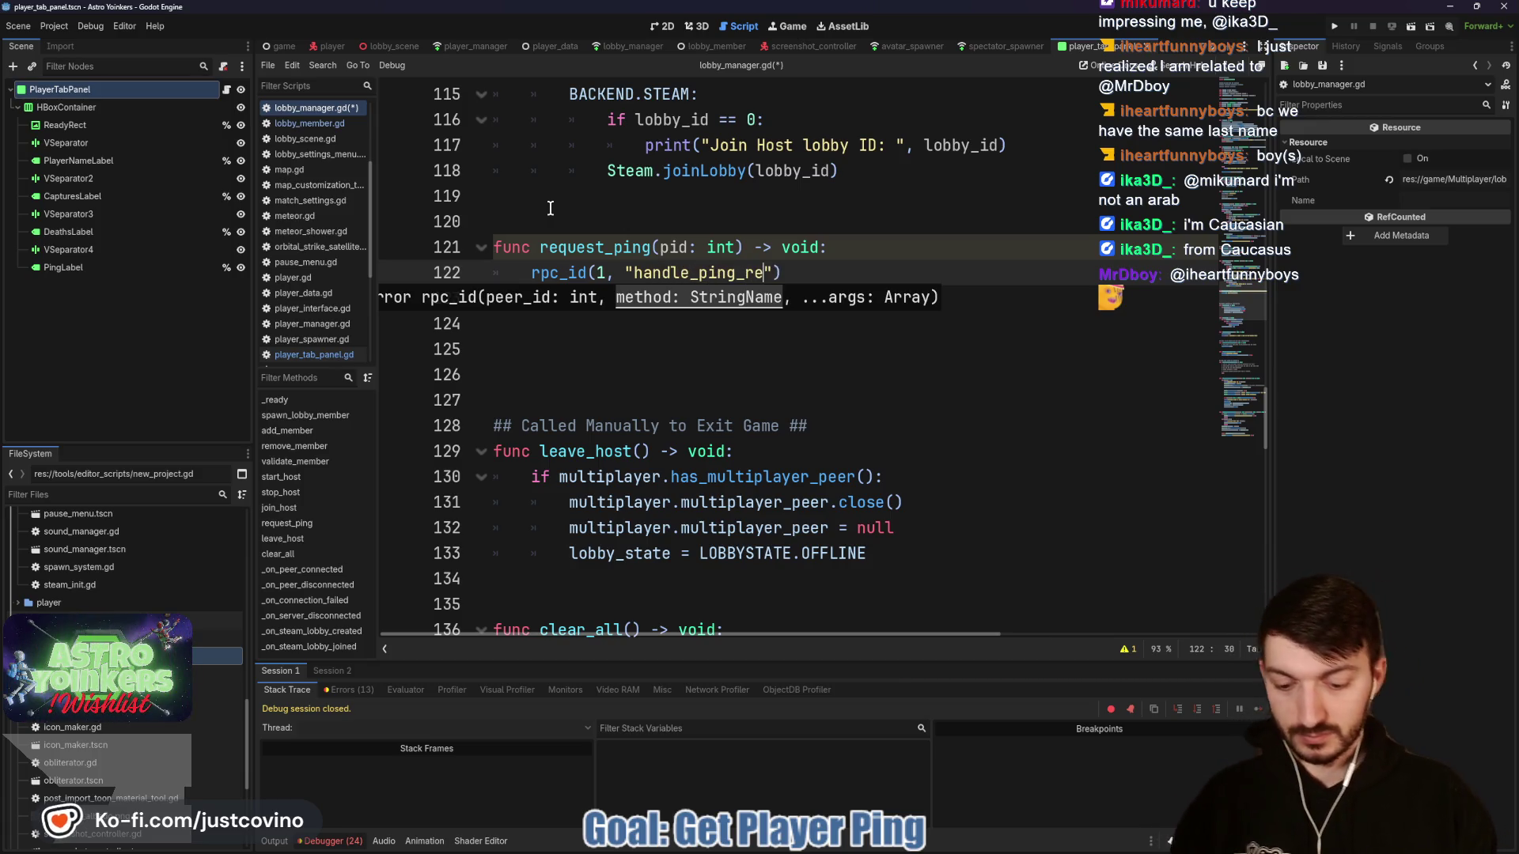
click(565, 369)
click(545, 340)
key(Return)
key(Up)
text(@rpc()
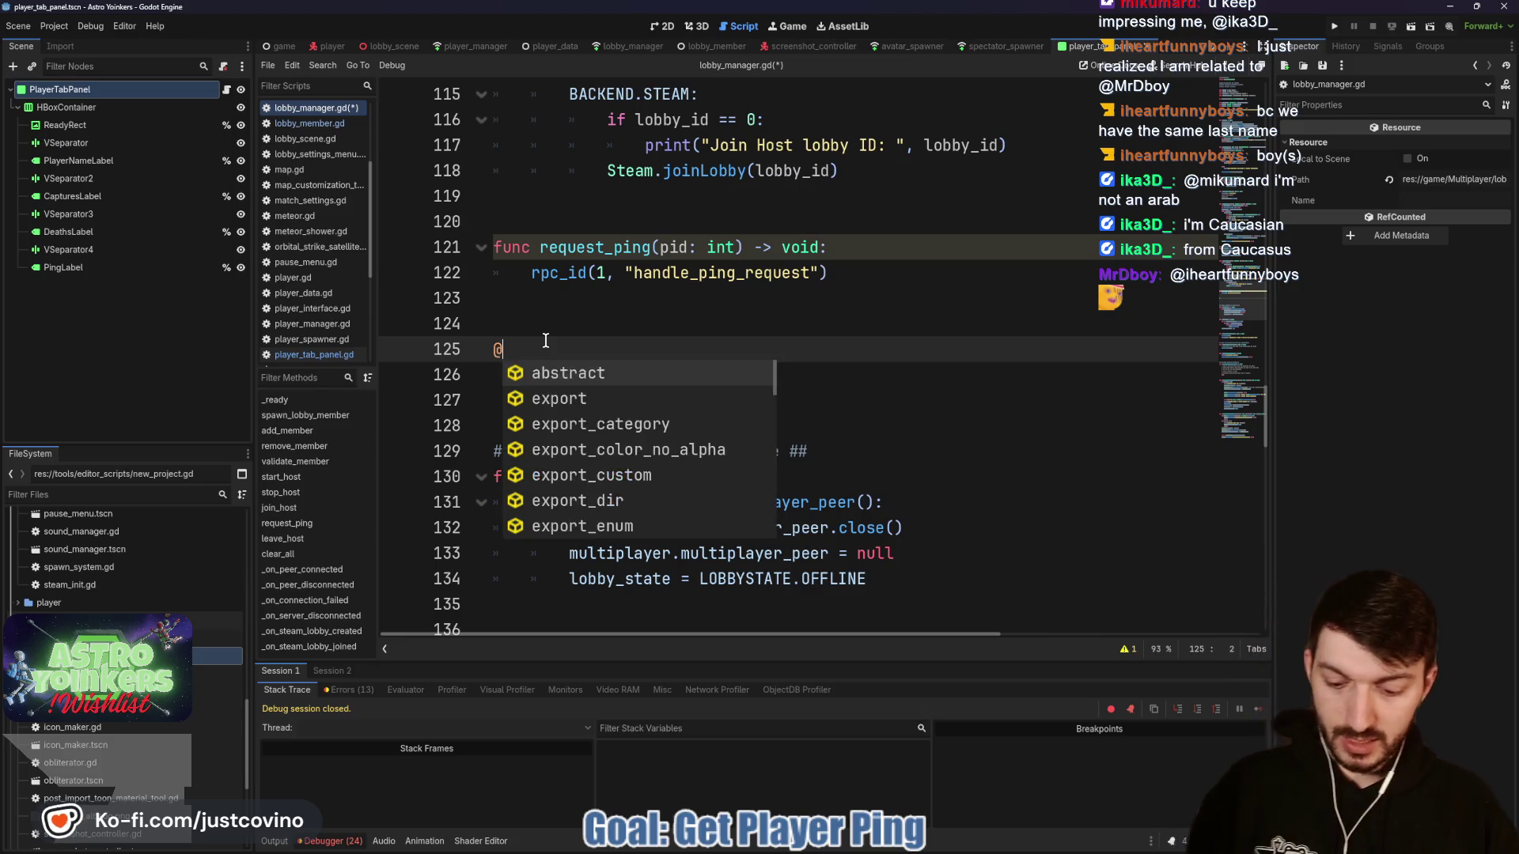
key(Return)
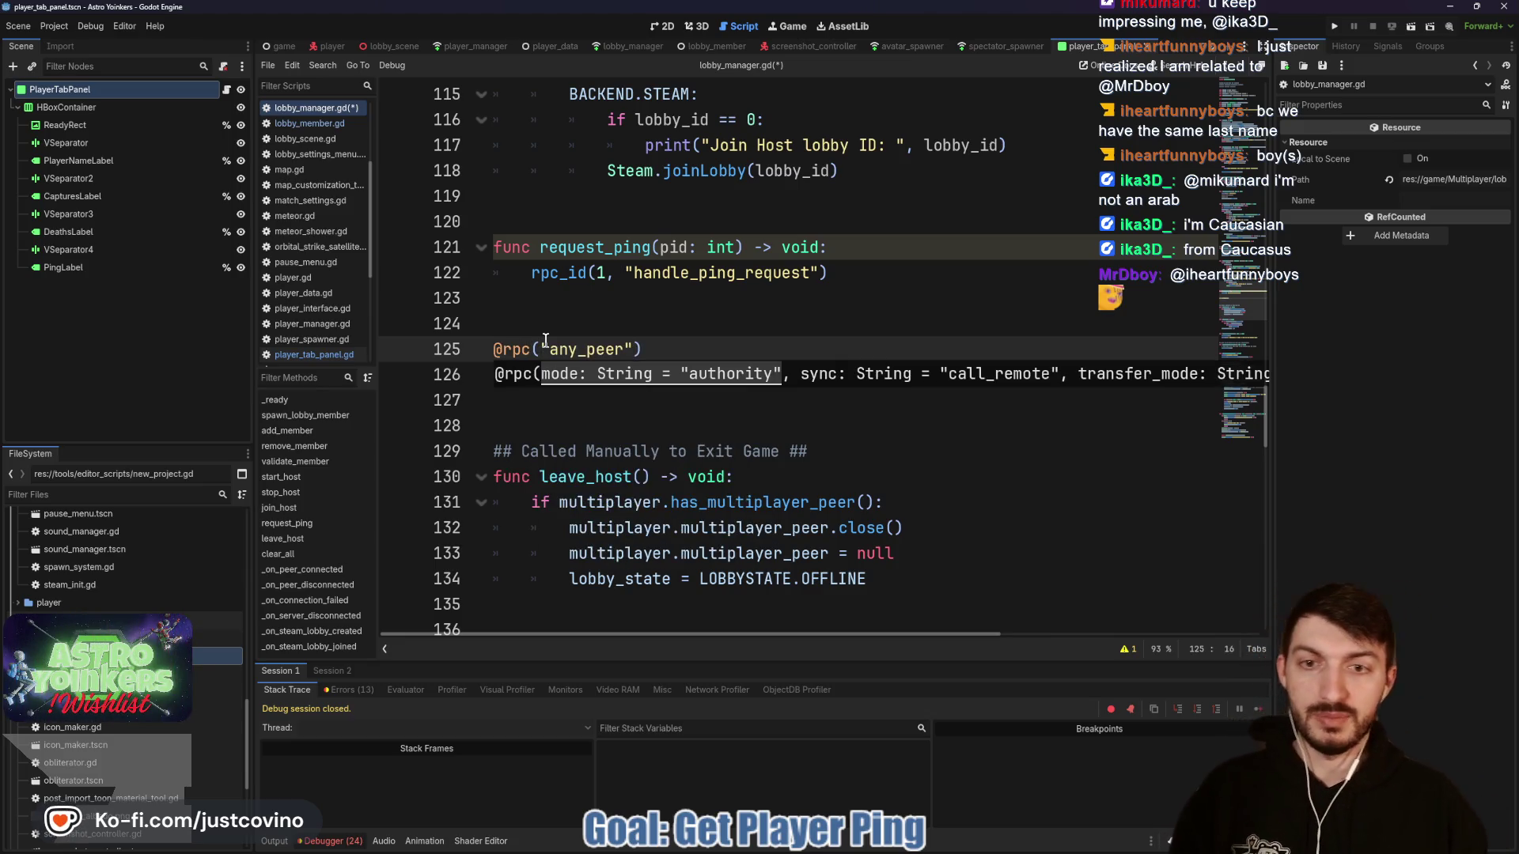
text(,)
key(Down)
key(Down)
key(Return)
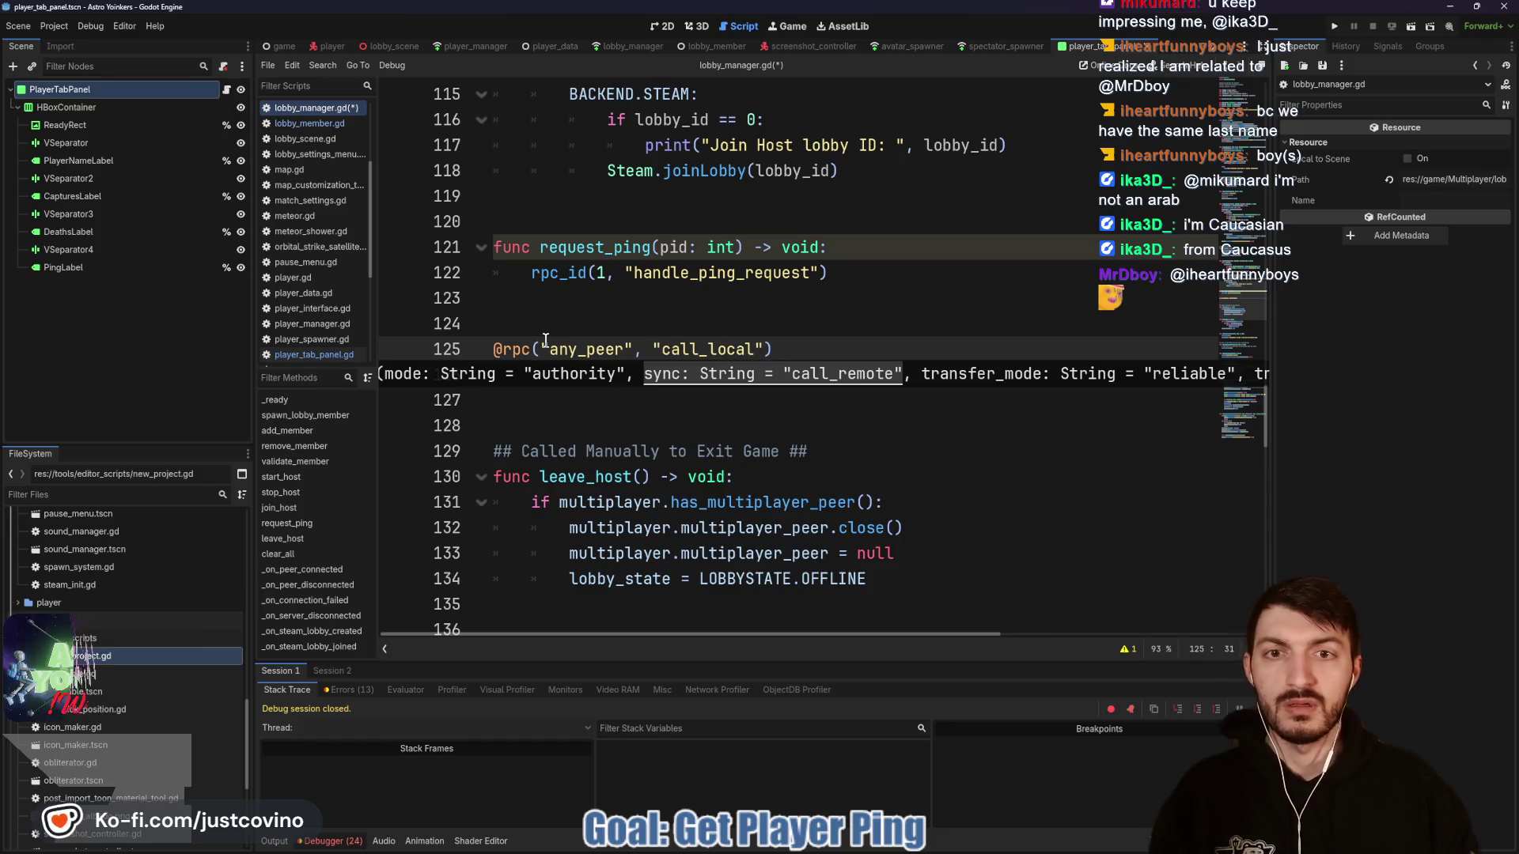
drag(734, 245, 663, 246)
key(BackSpace)
click(801, 336)
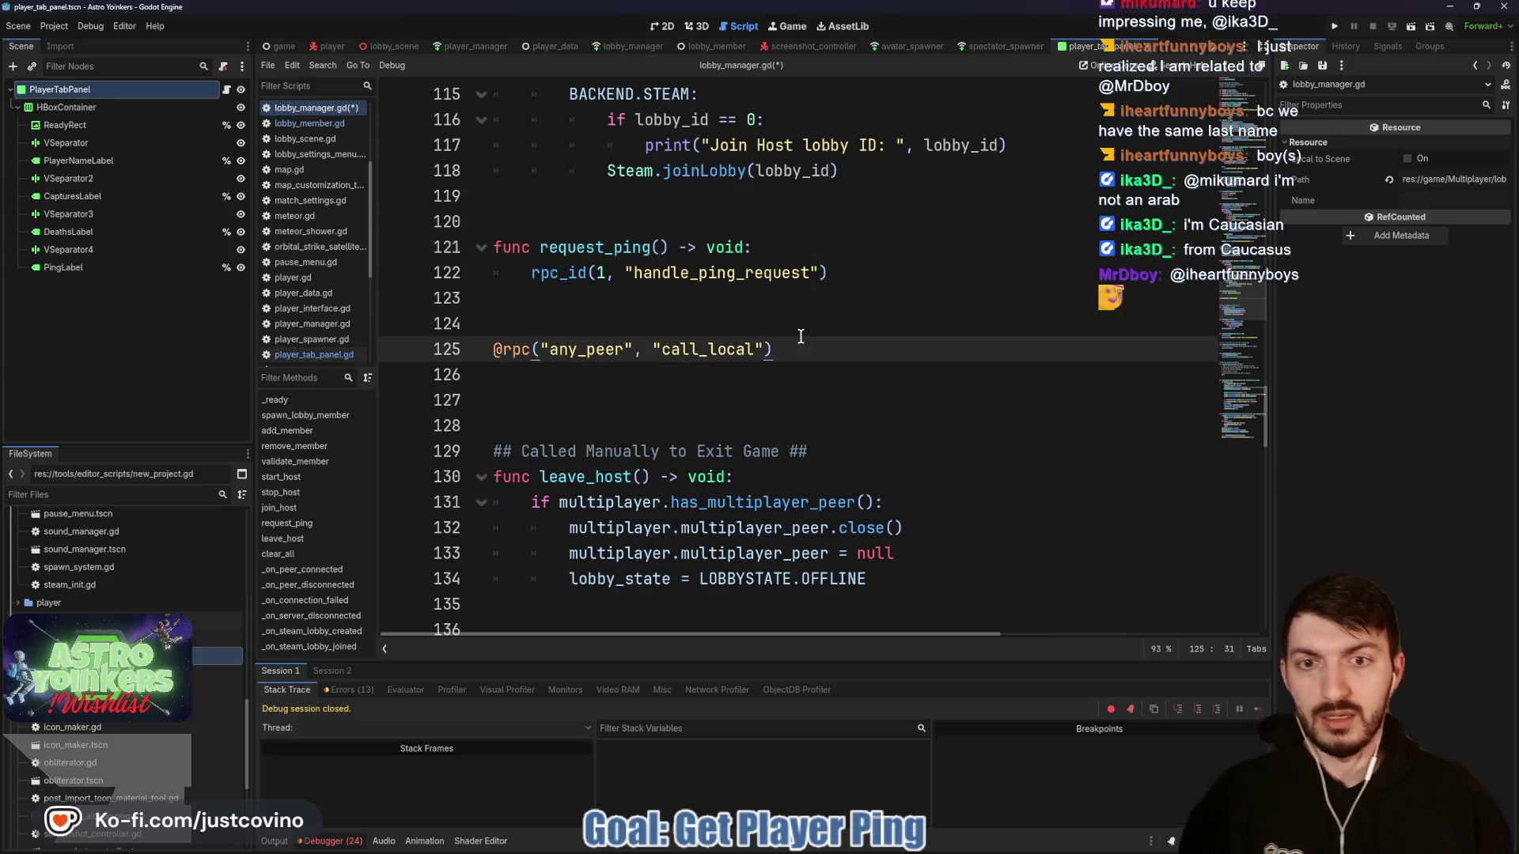
Step: Declare func handle_ping_request() under the annotation, changing its return type from int to void
key(Return)
text(func handle)
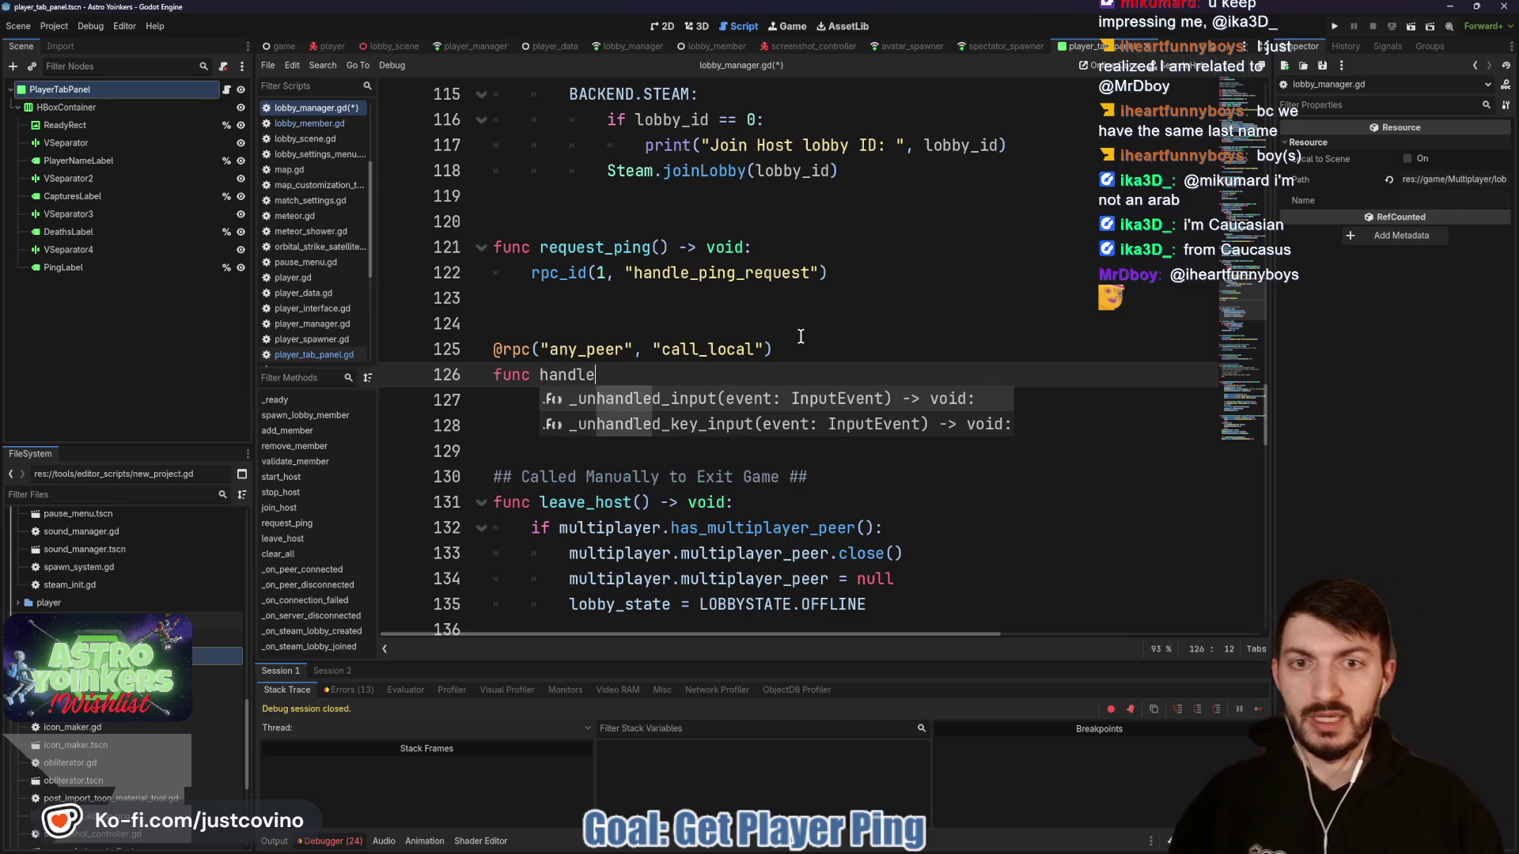
text(_ping_request)
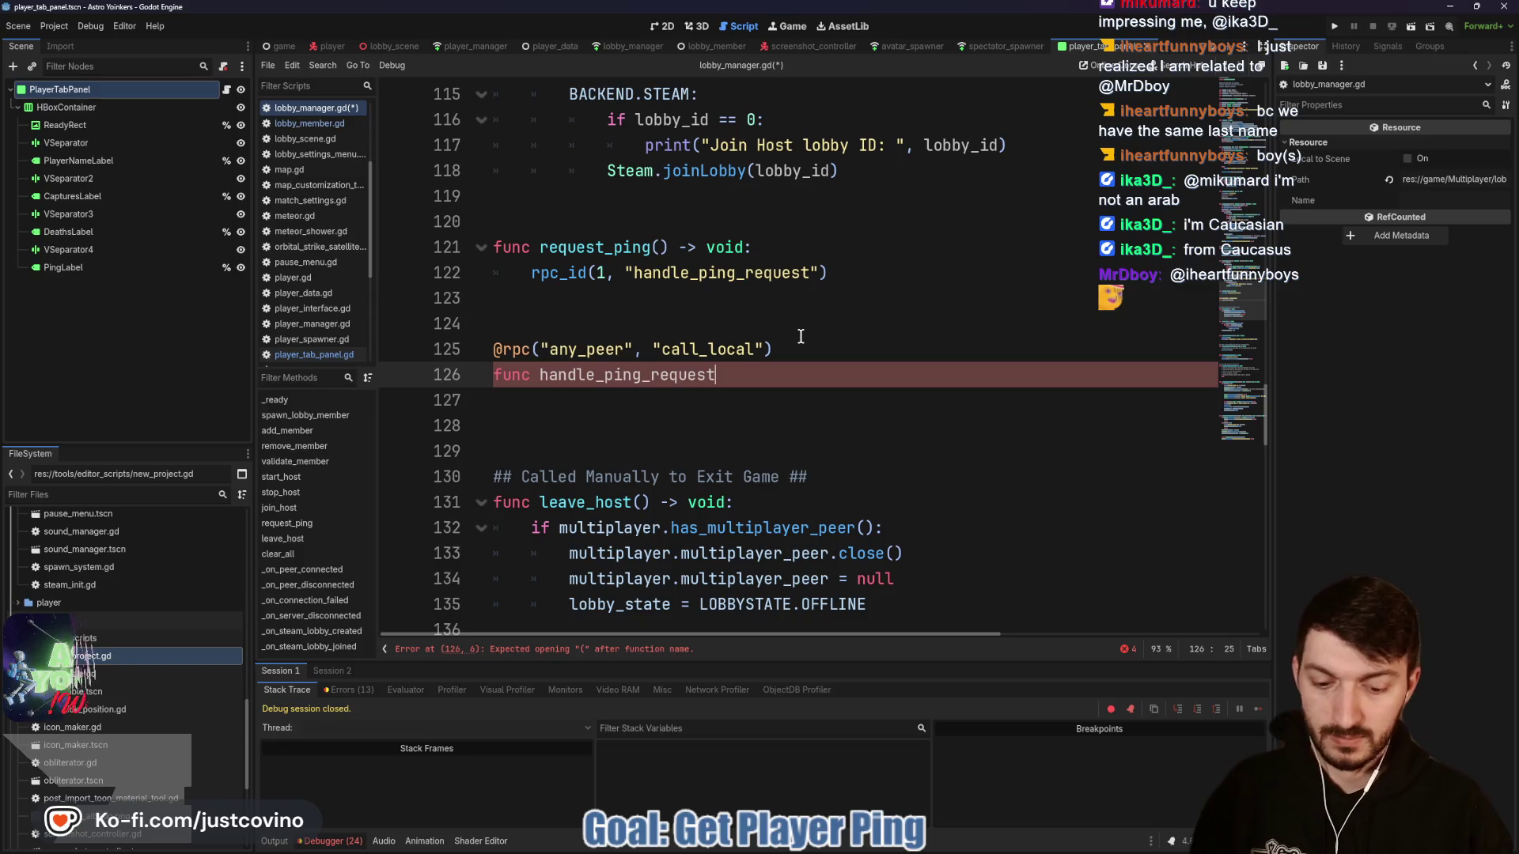
text(() -> int)
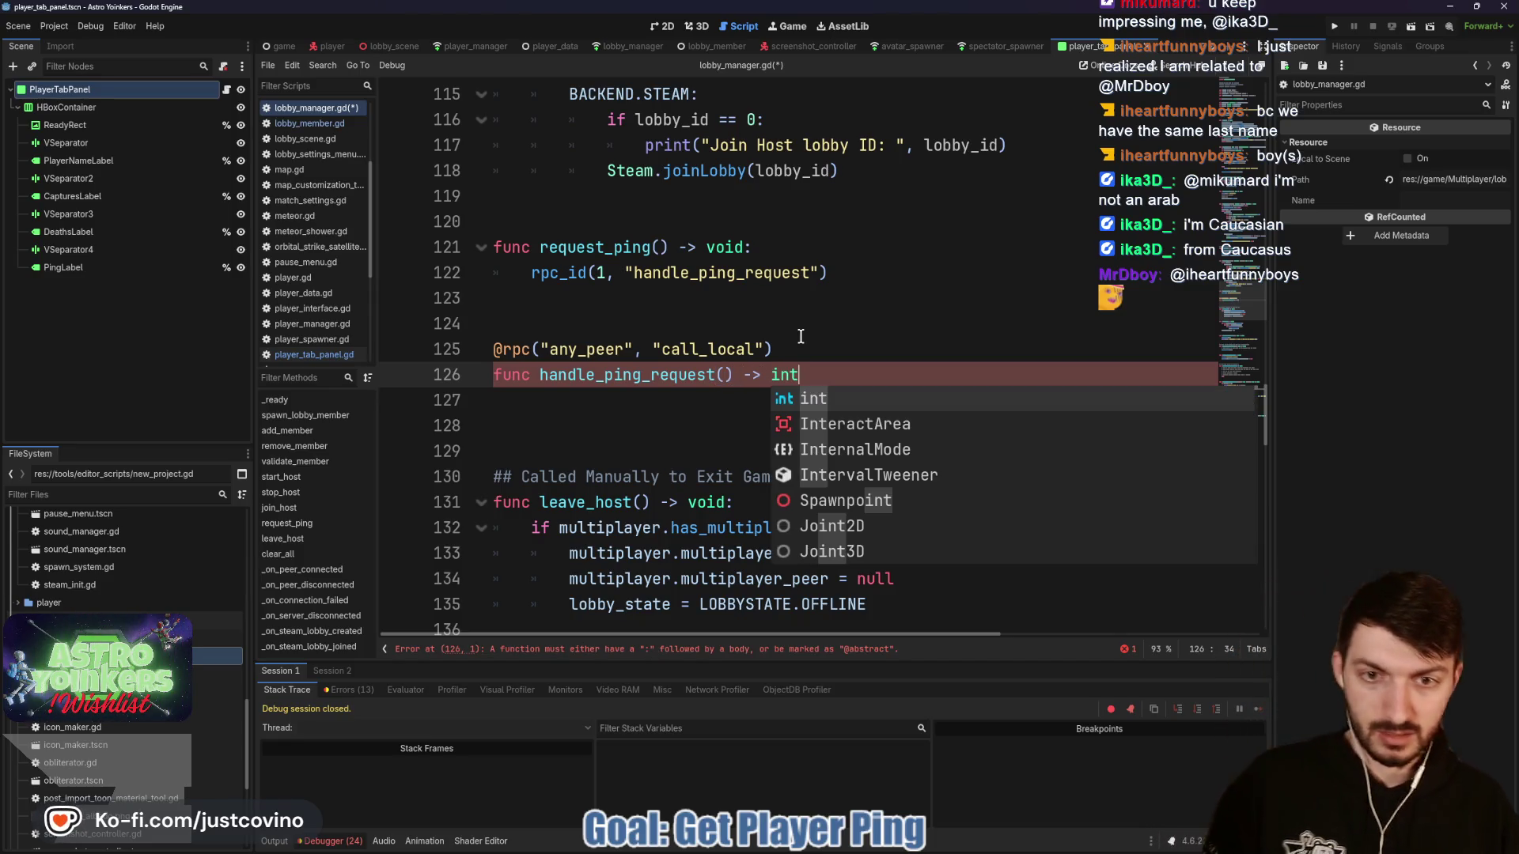
text(:)
key(Return)
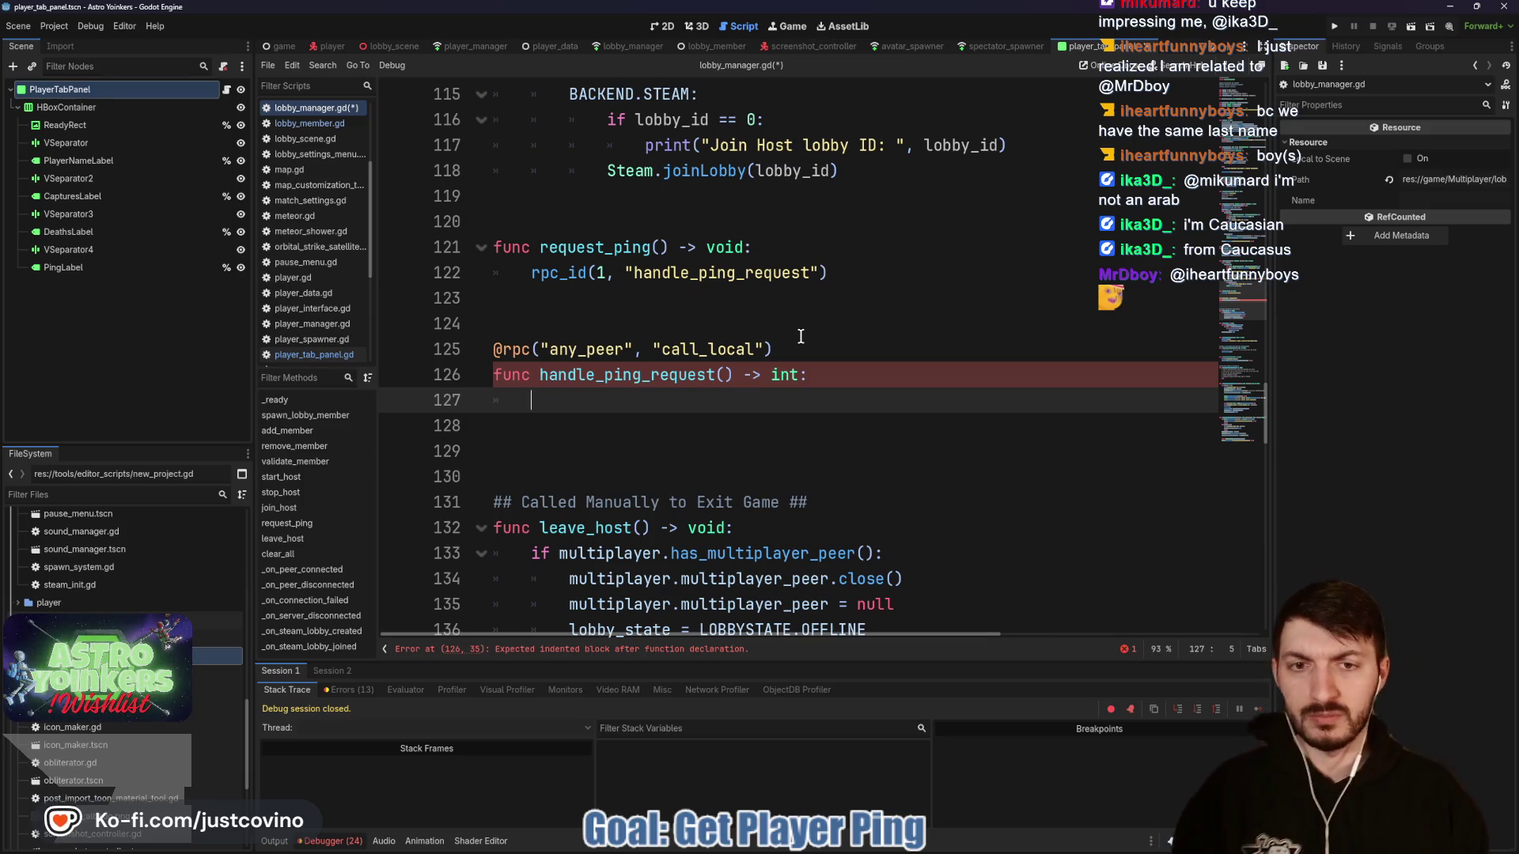
click(801, 376)
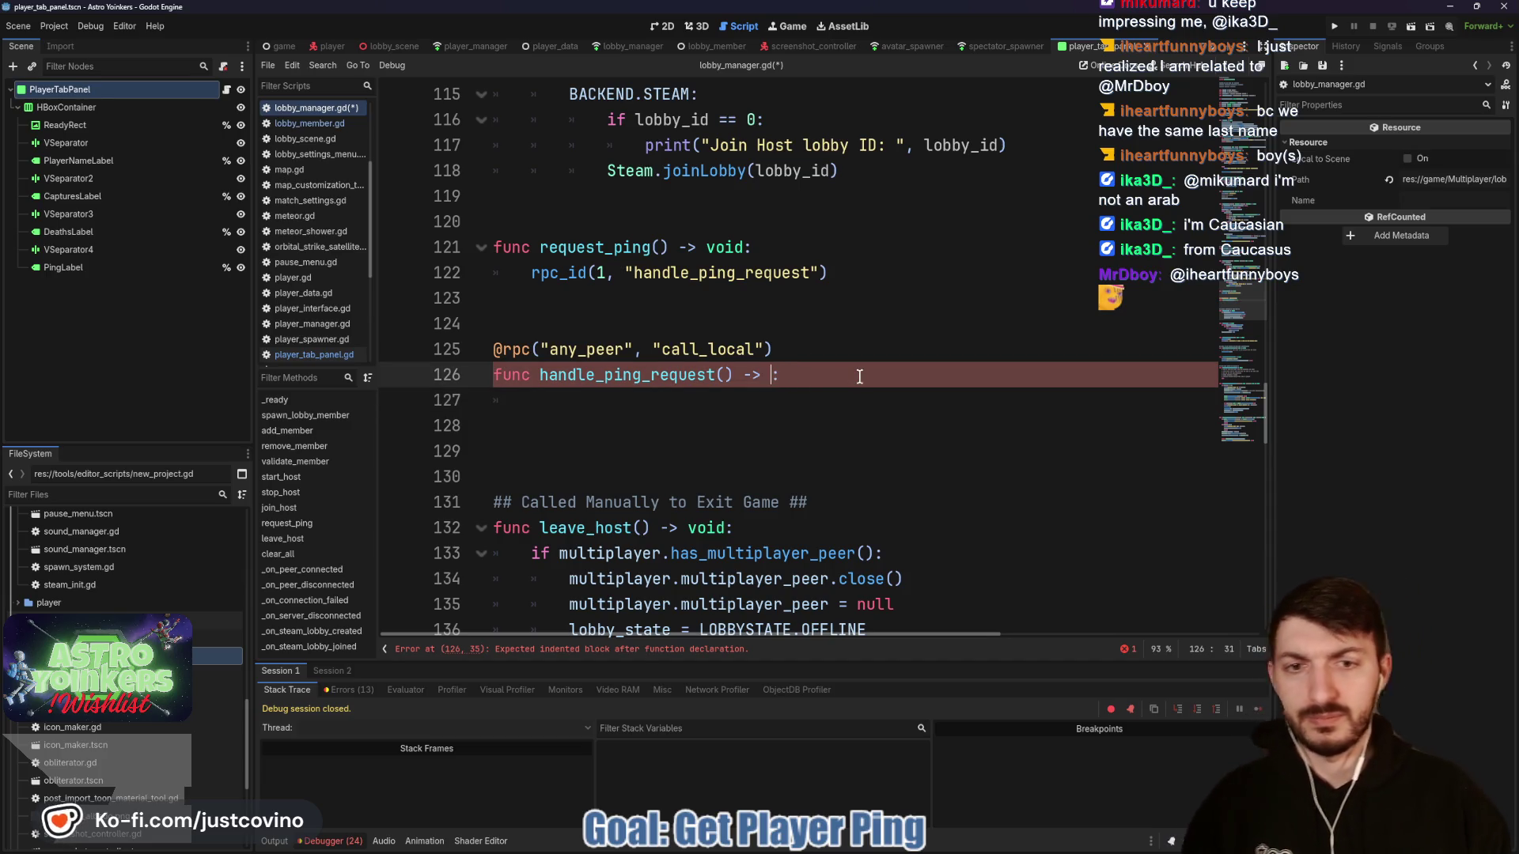
text(void)
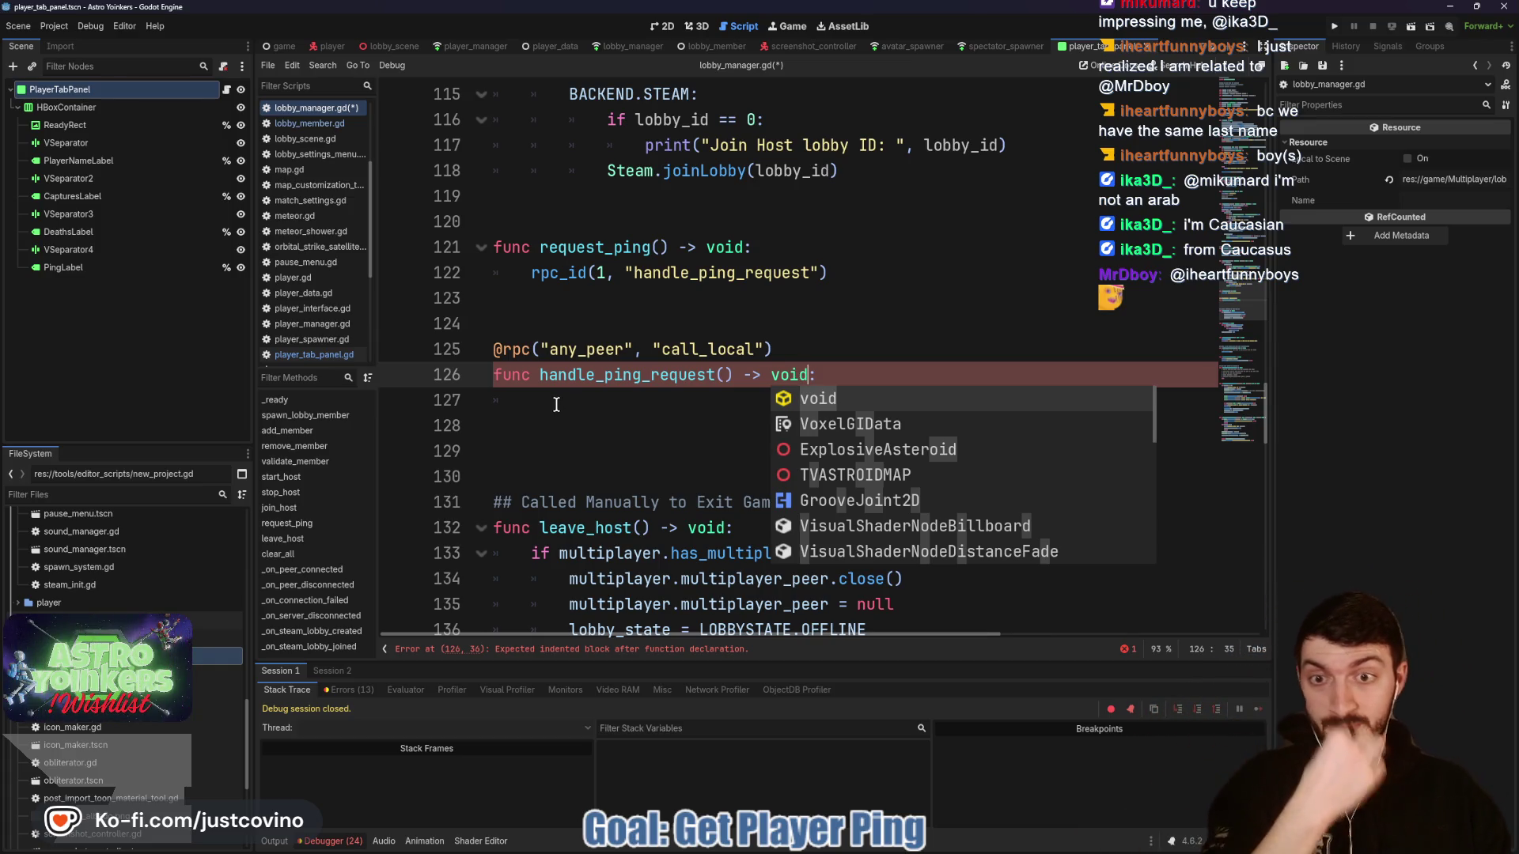
Step: Delete both drafted ping functions from lobby_manager.gd and switch to player_data.gd
drag(556, 403, 479, 248)
key(BackSpace)
key(BackSpace)
key(BackSpace)
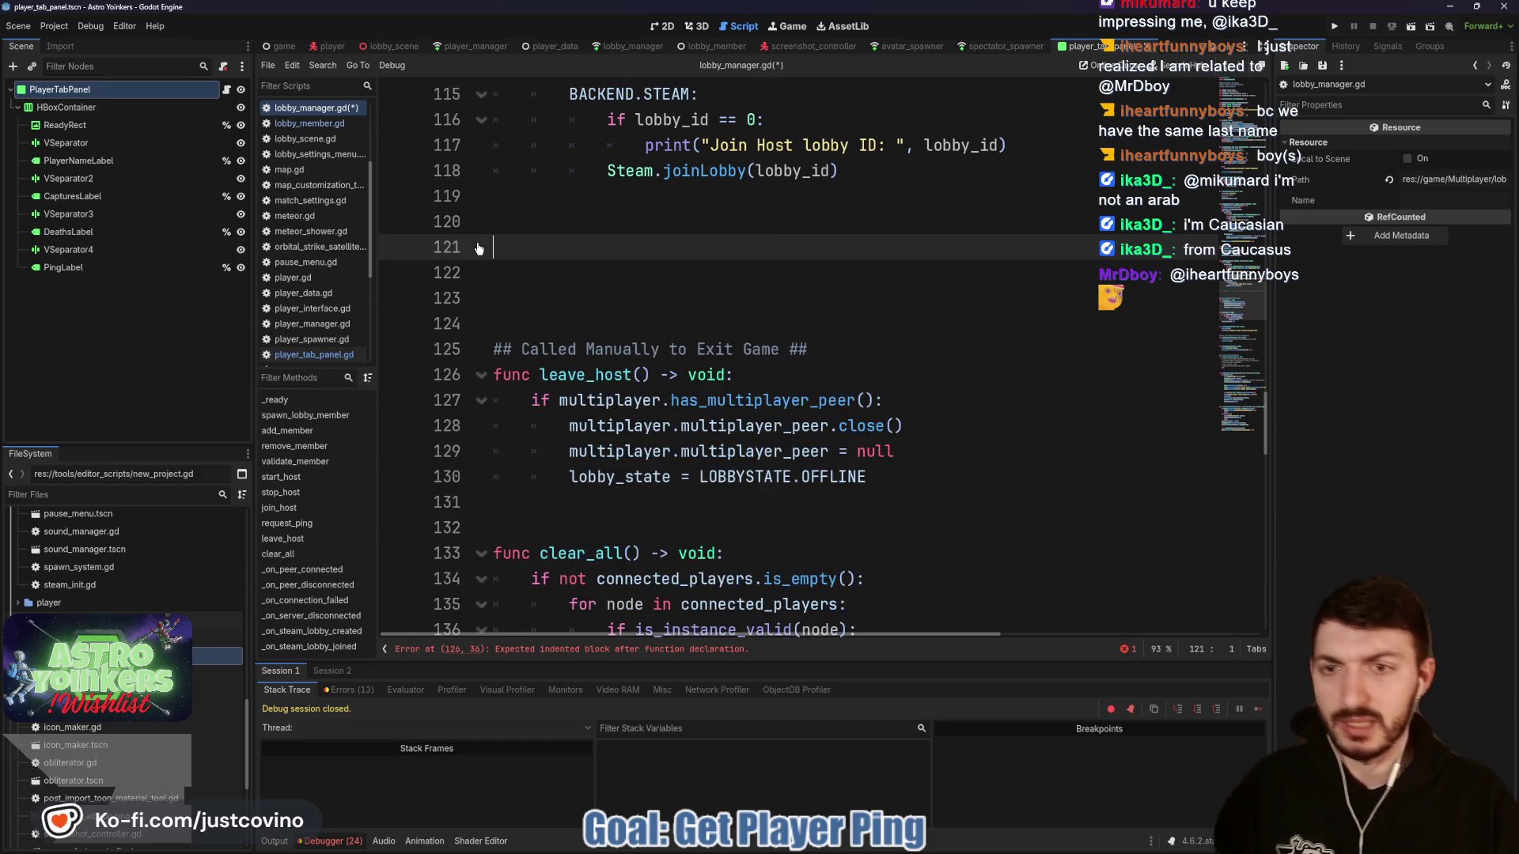
click(478, 248)
key(BackSpace)
key(BackSpace)
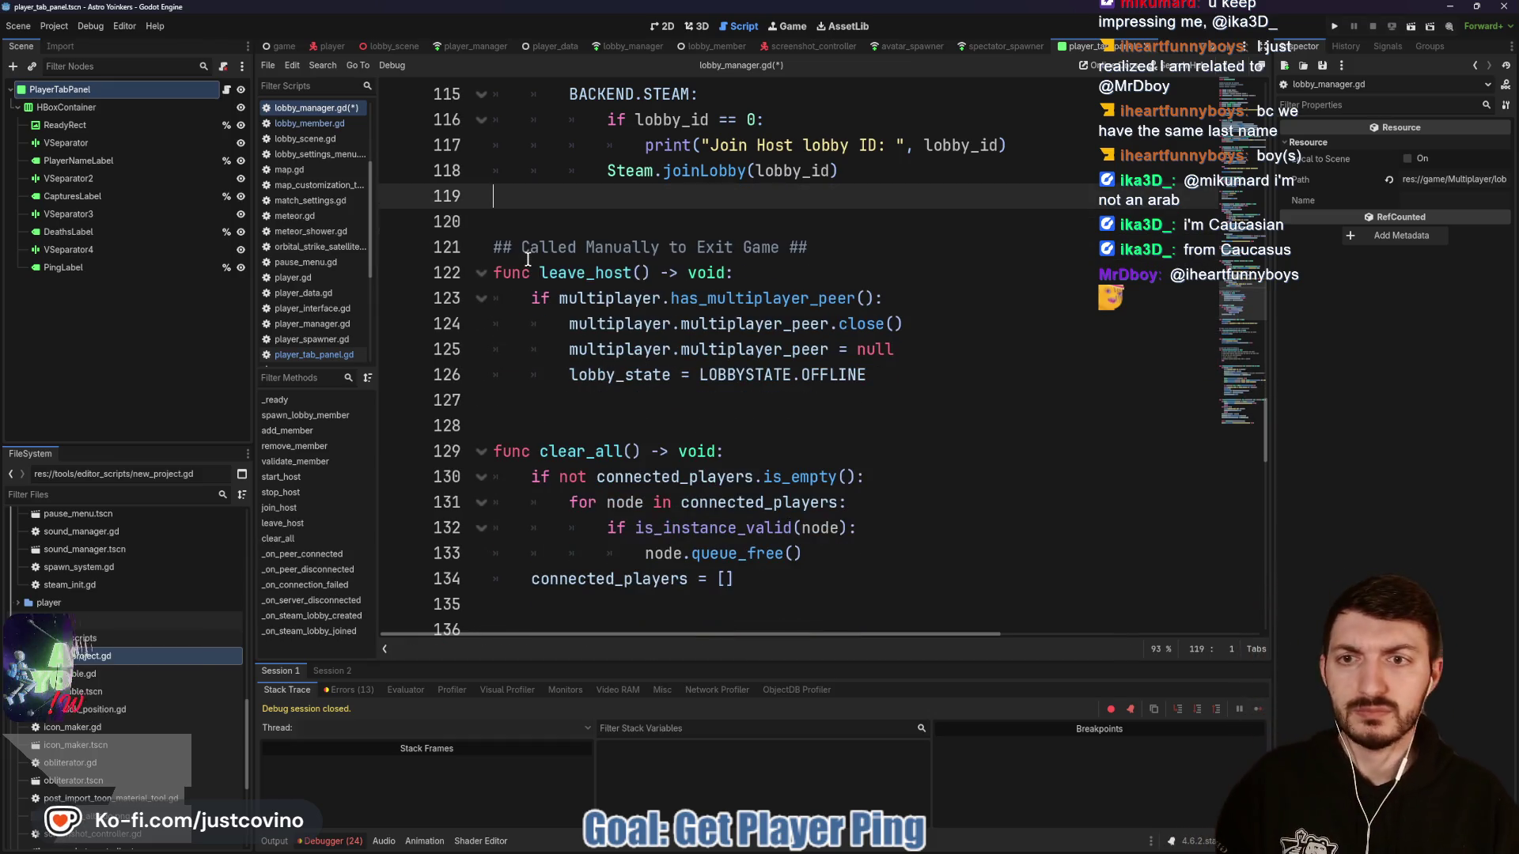
click(554, 46)
click(1019, 372)
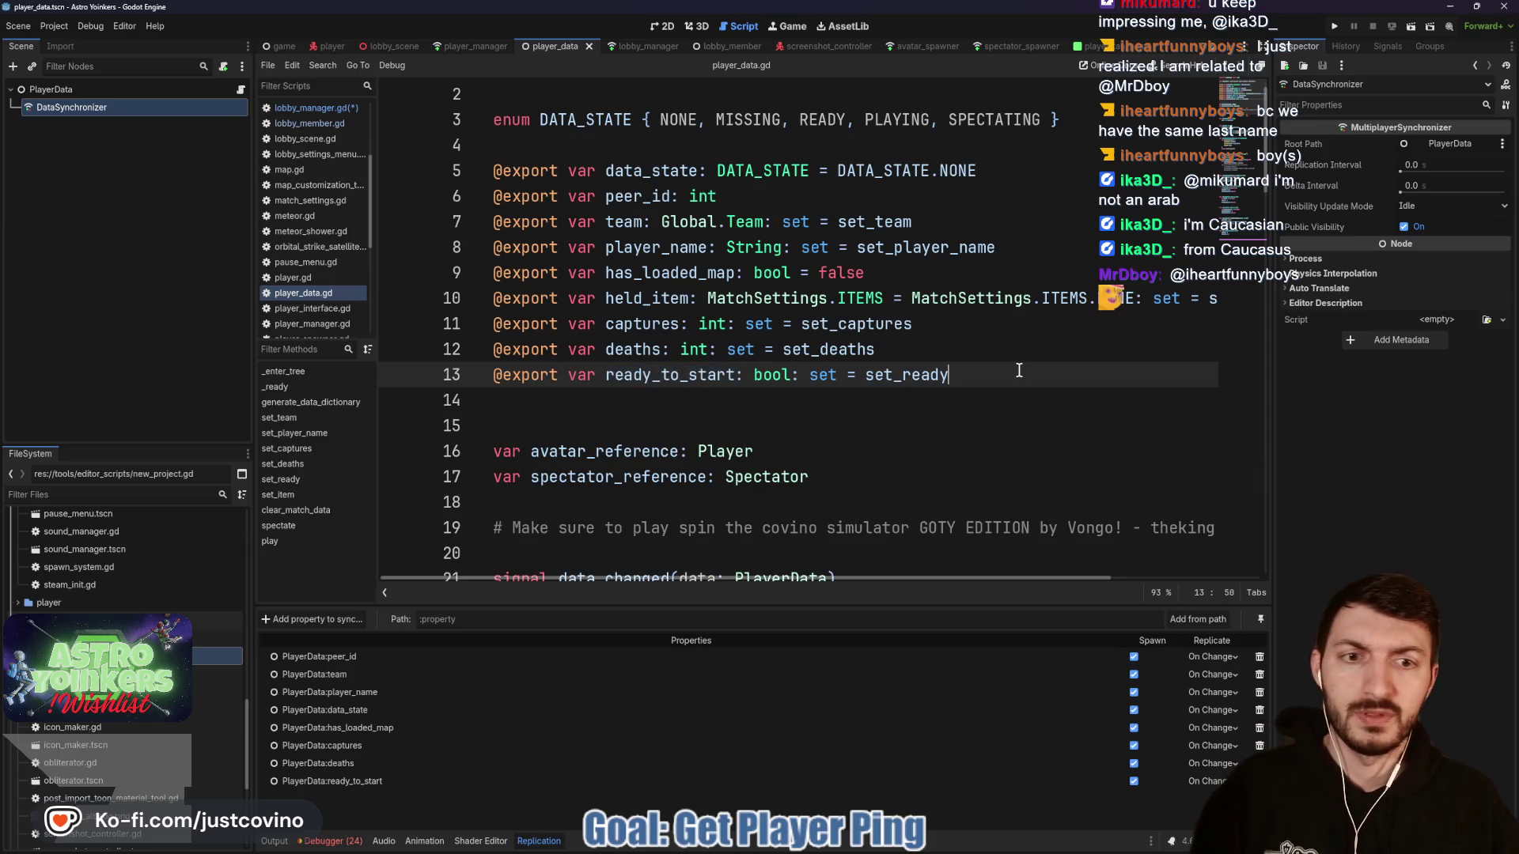
key(Return)
text(@export var ping)
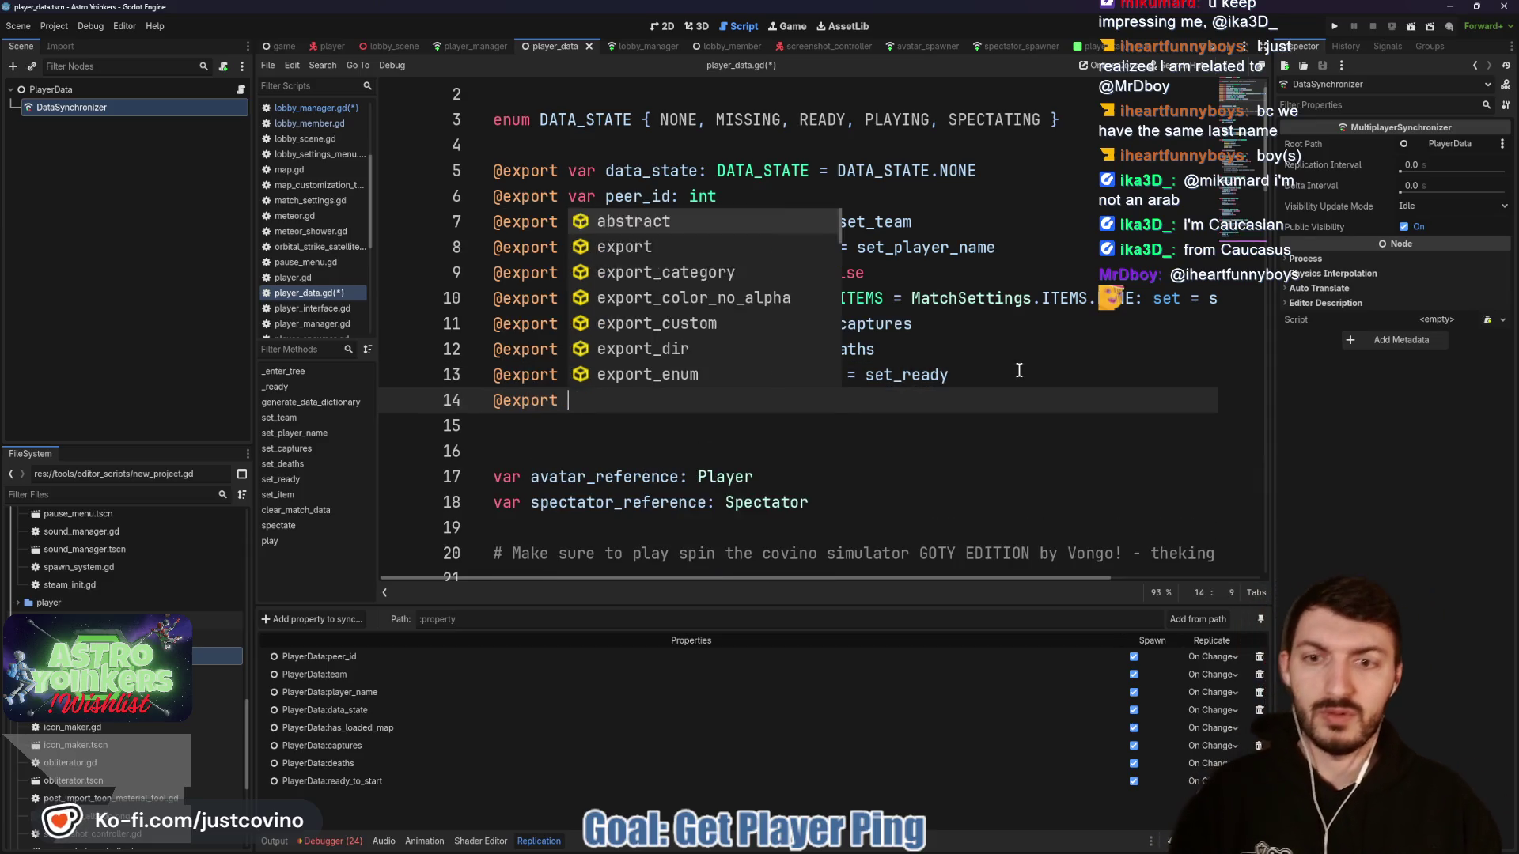
text(: int)
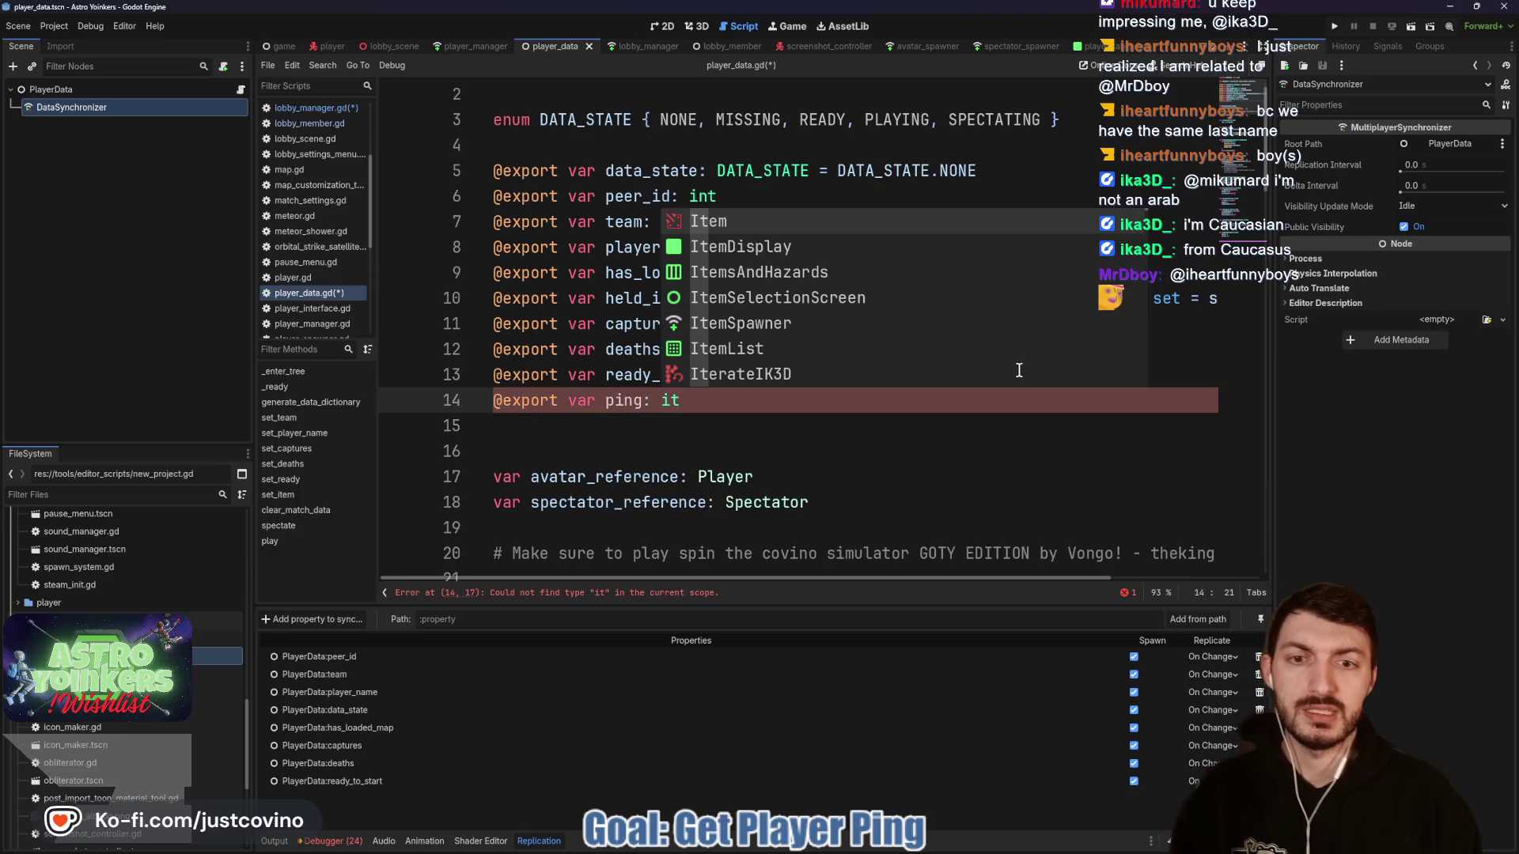
key(BackSpace)
text(nt)
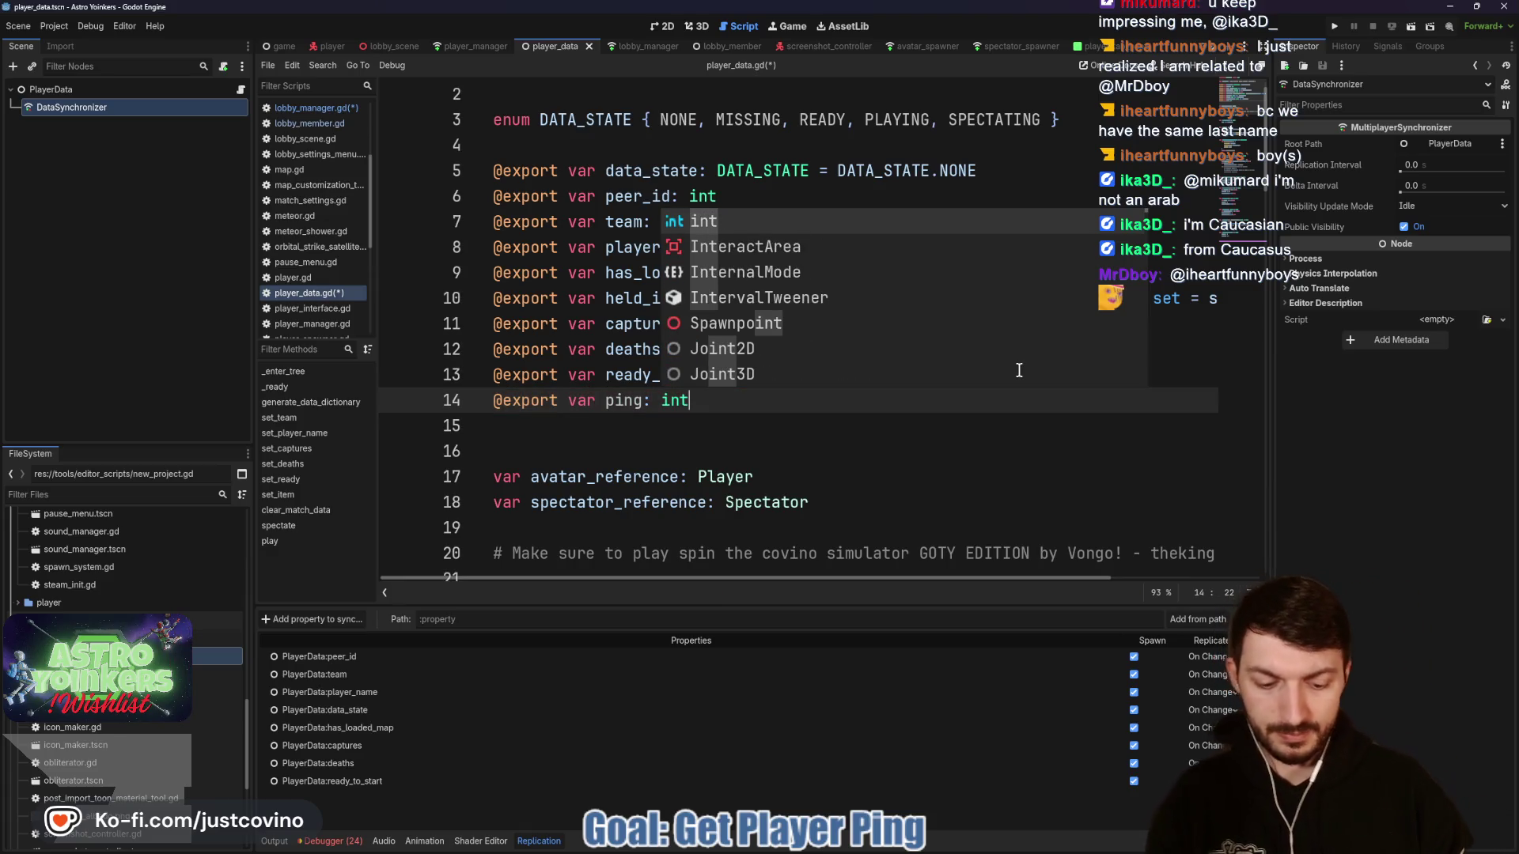
text(: set = set_ping)
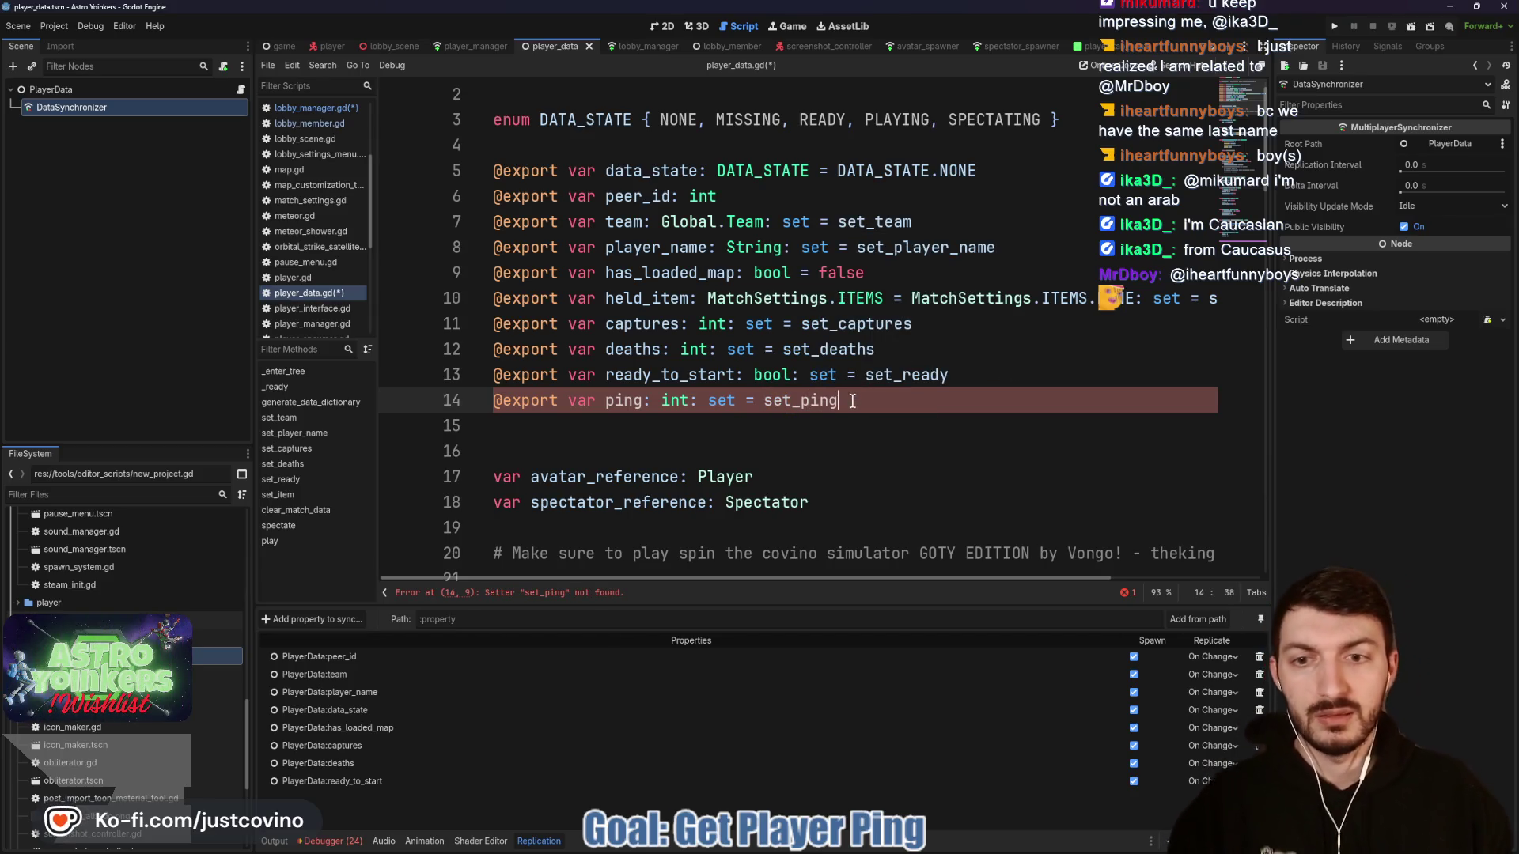
scroll(850, 405, down, 15)
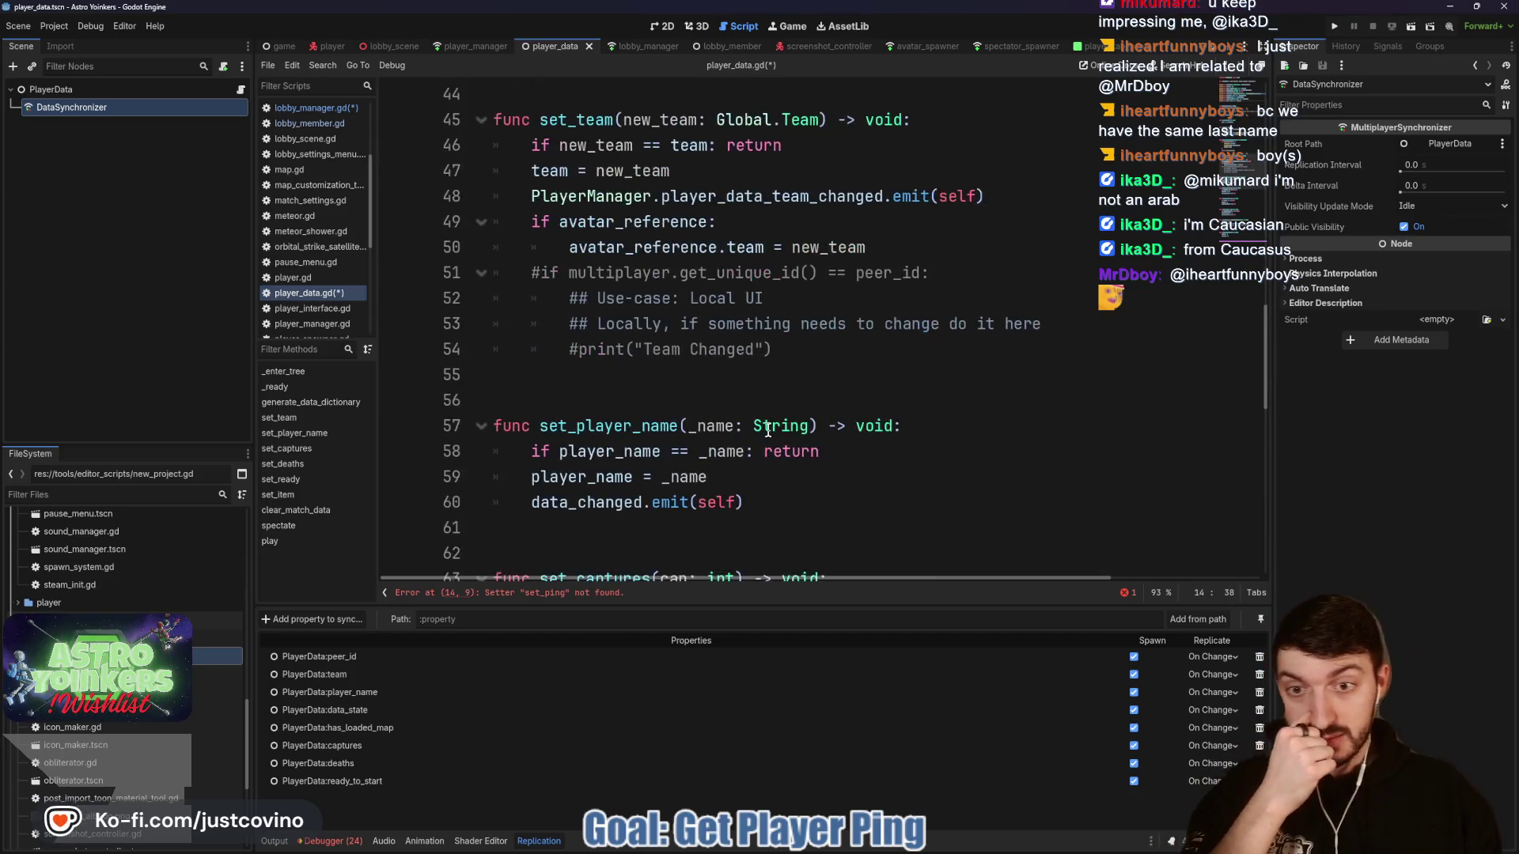
scroll(653, 421, down, 8)
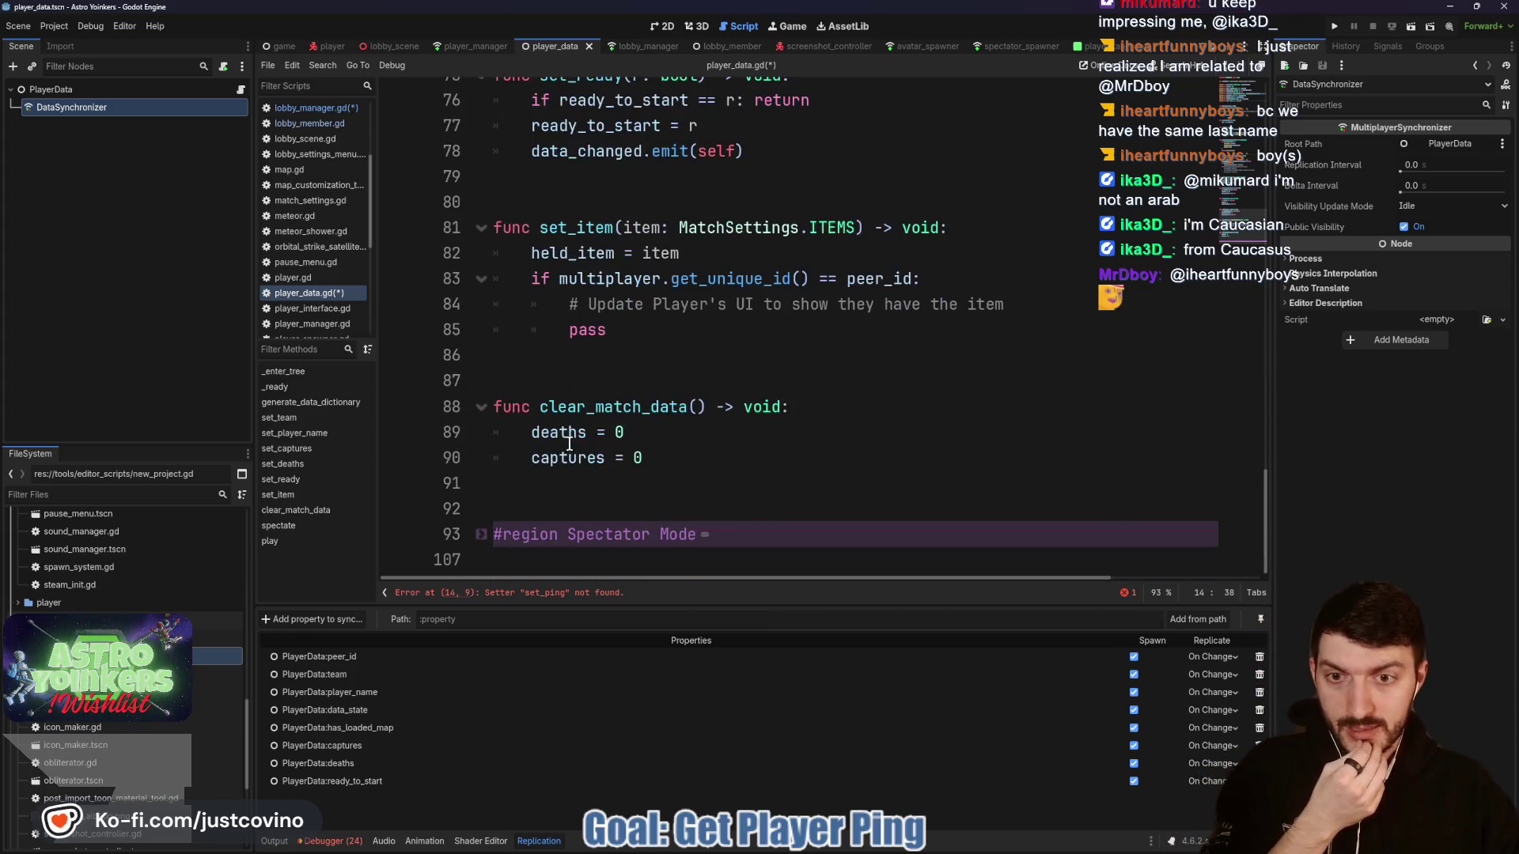
Step: Create func set_ping(p: int) -> void after set_item, starting with 'if ping == p: return'
click(528, 363)
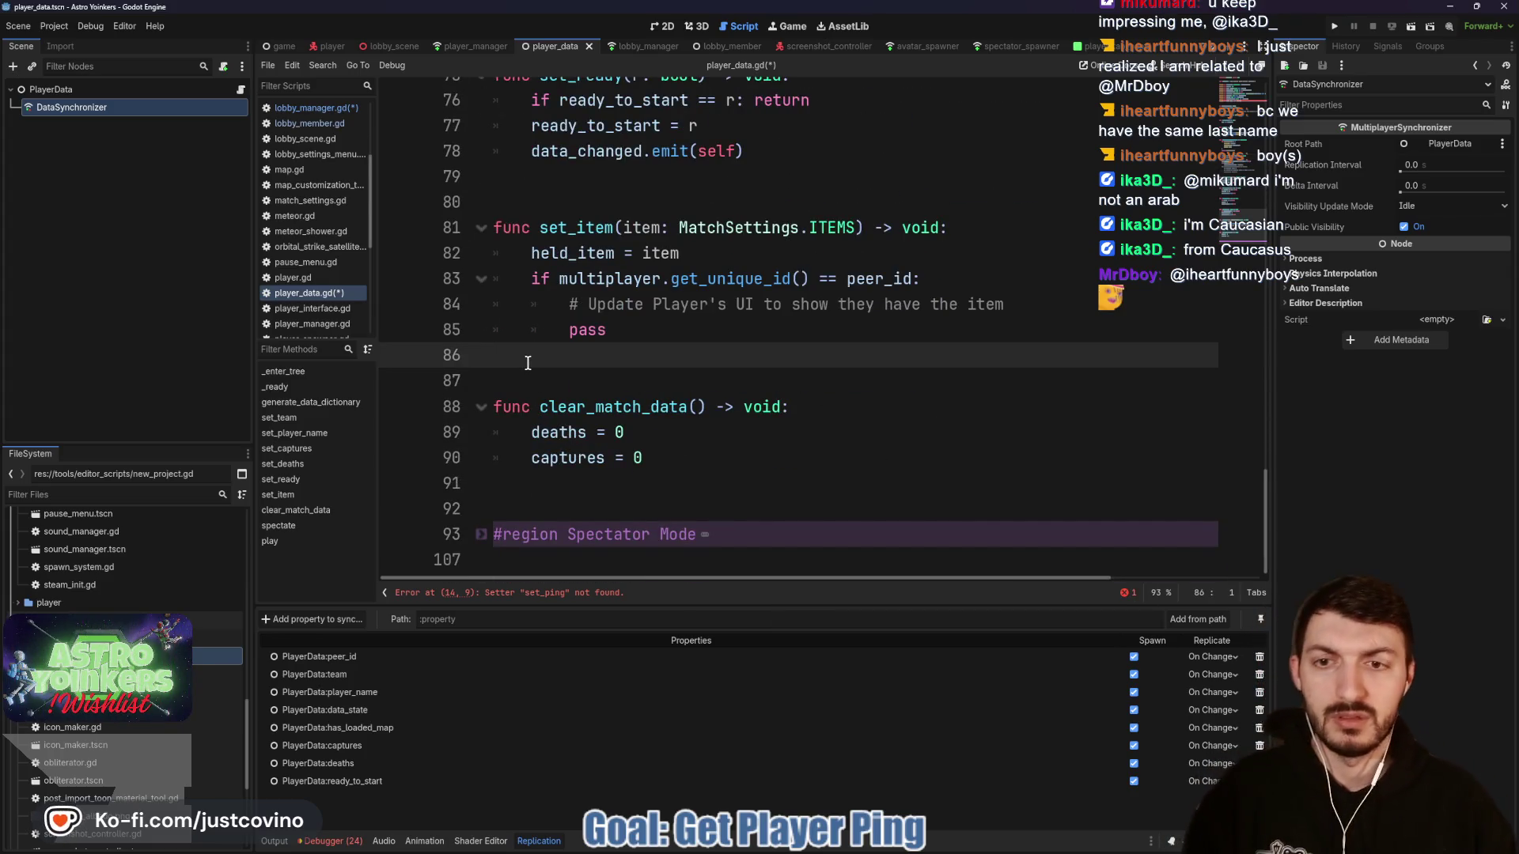
key(Return)
key(Return)
key(Up)
text(func set)
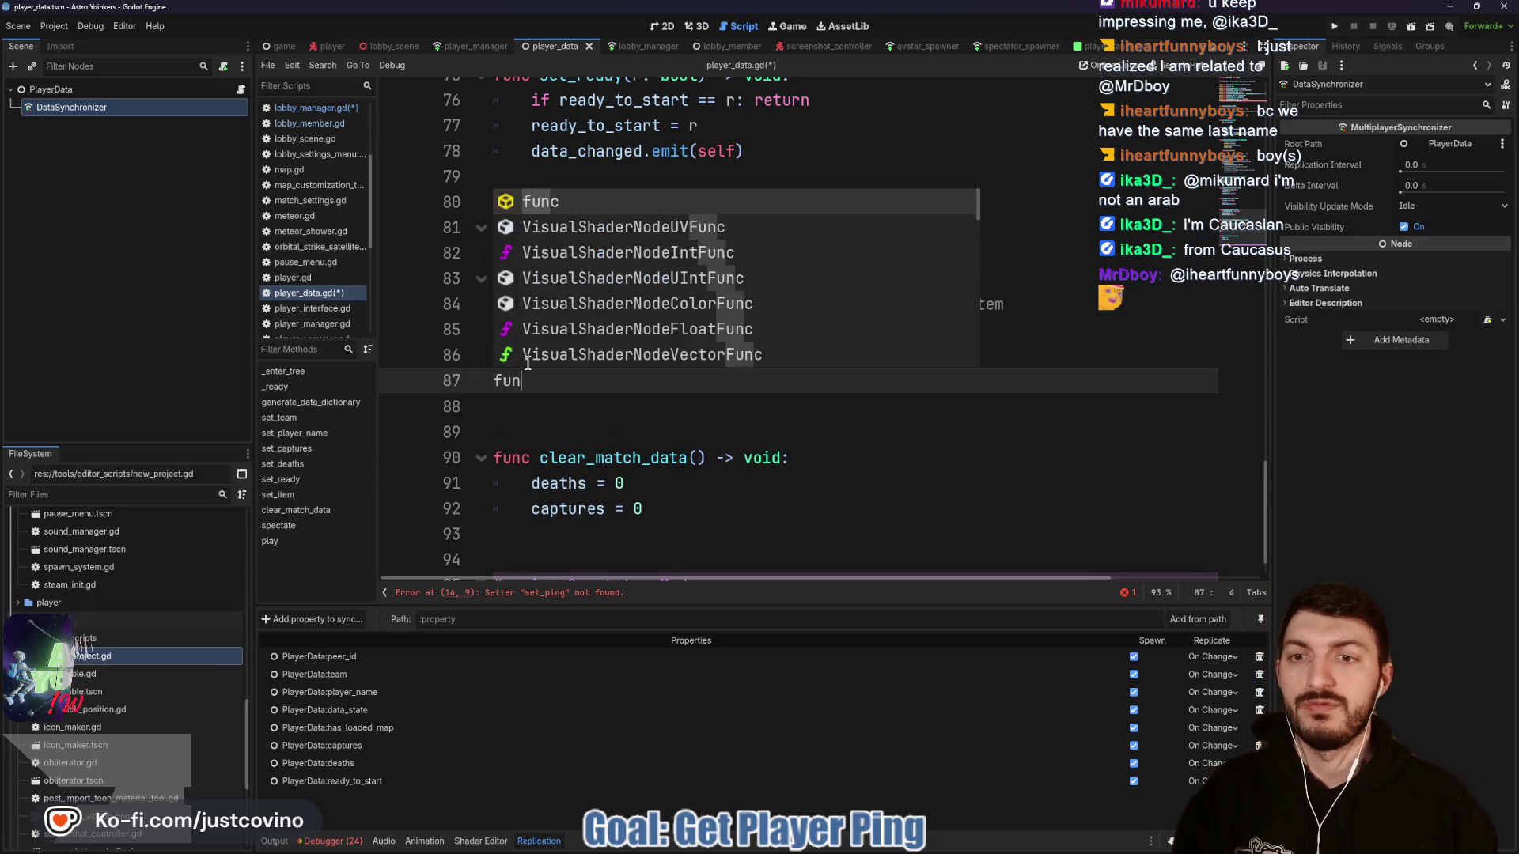
text(_ping()
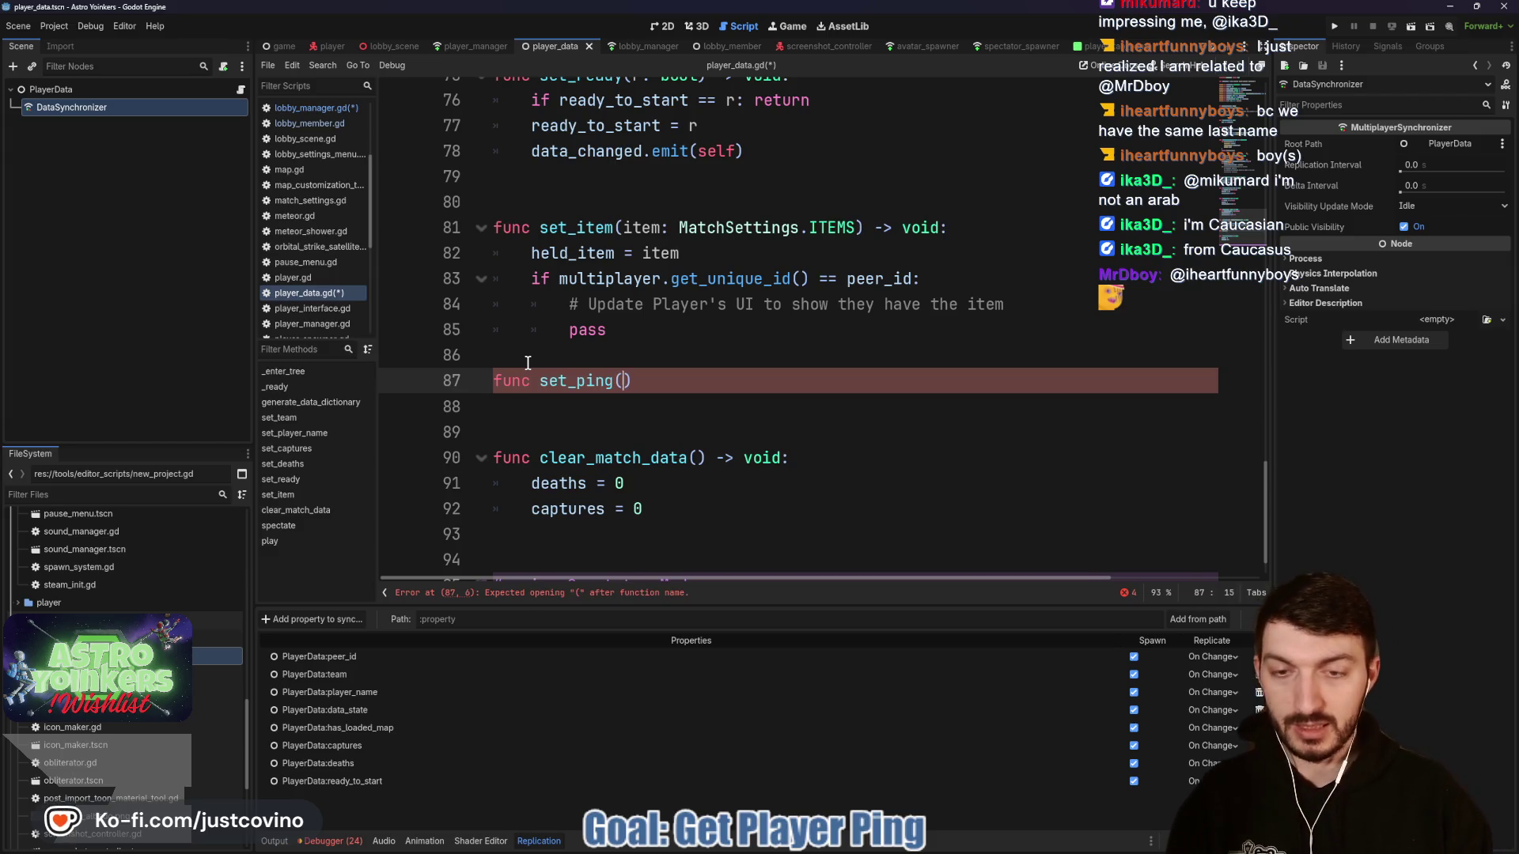
text() -> vo)
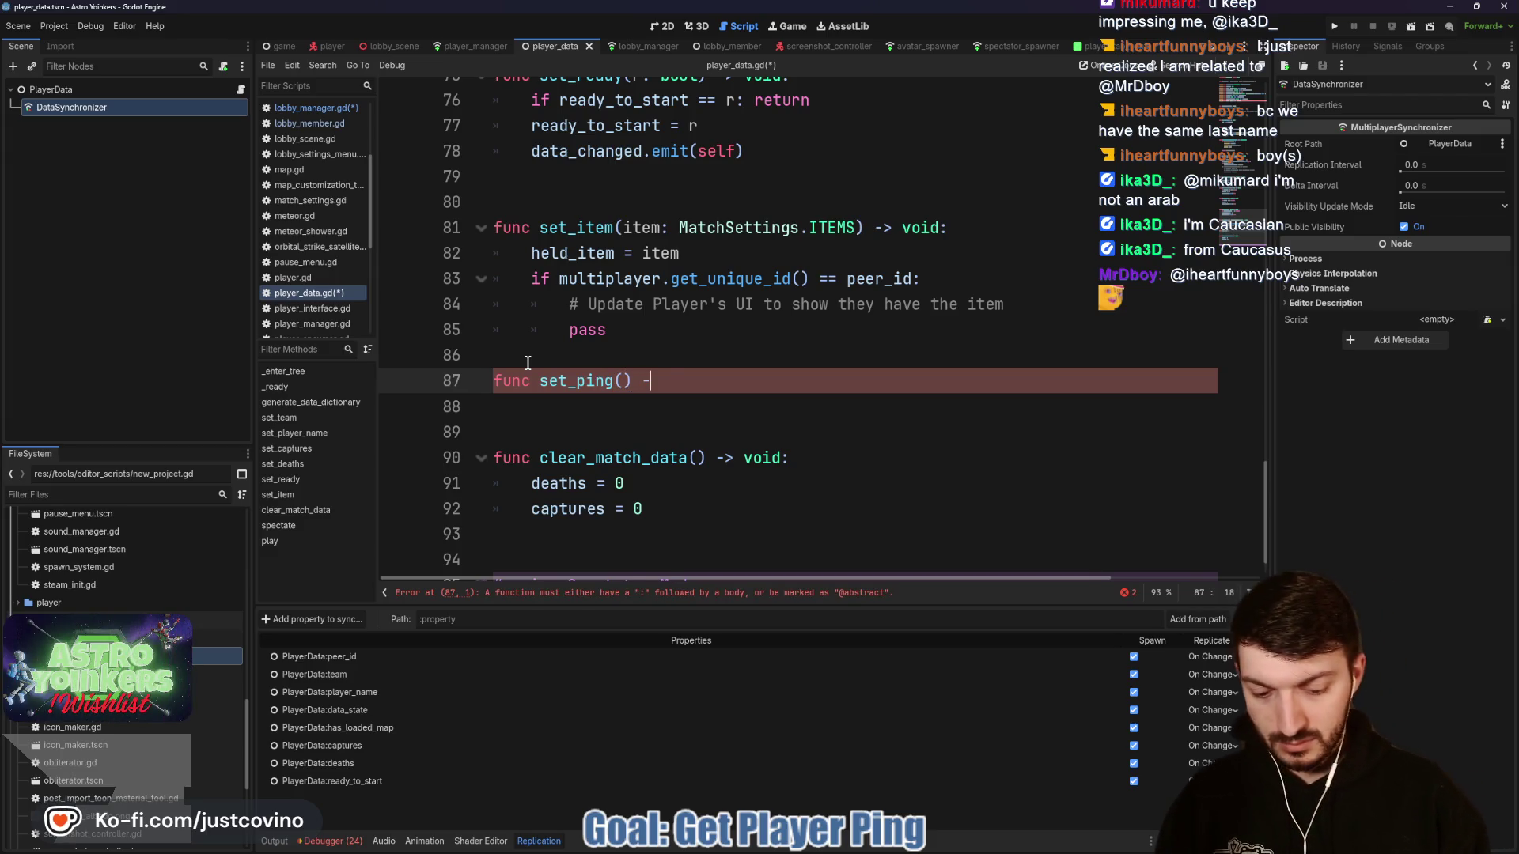
text(id:)
key(Return)
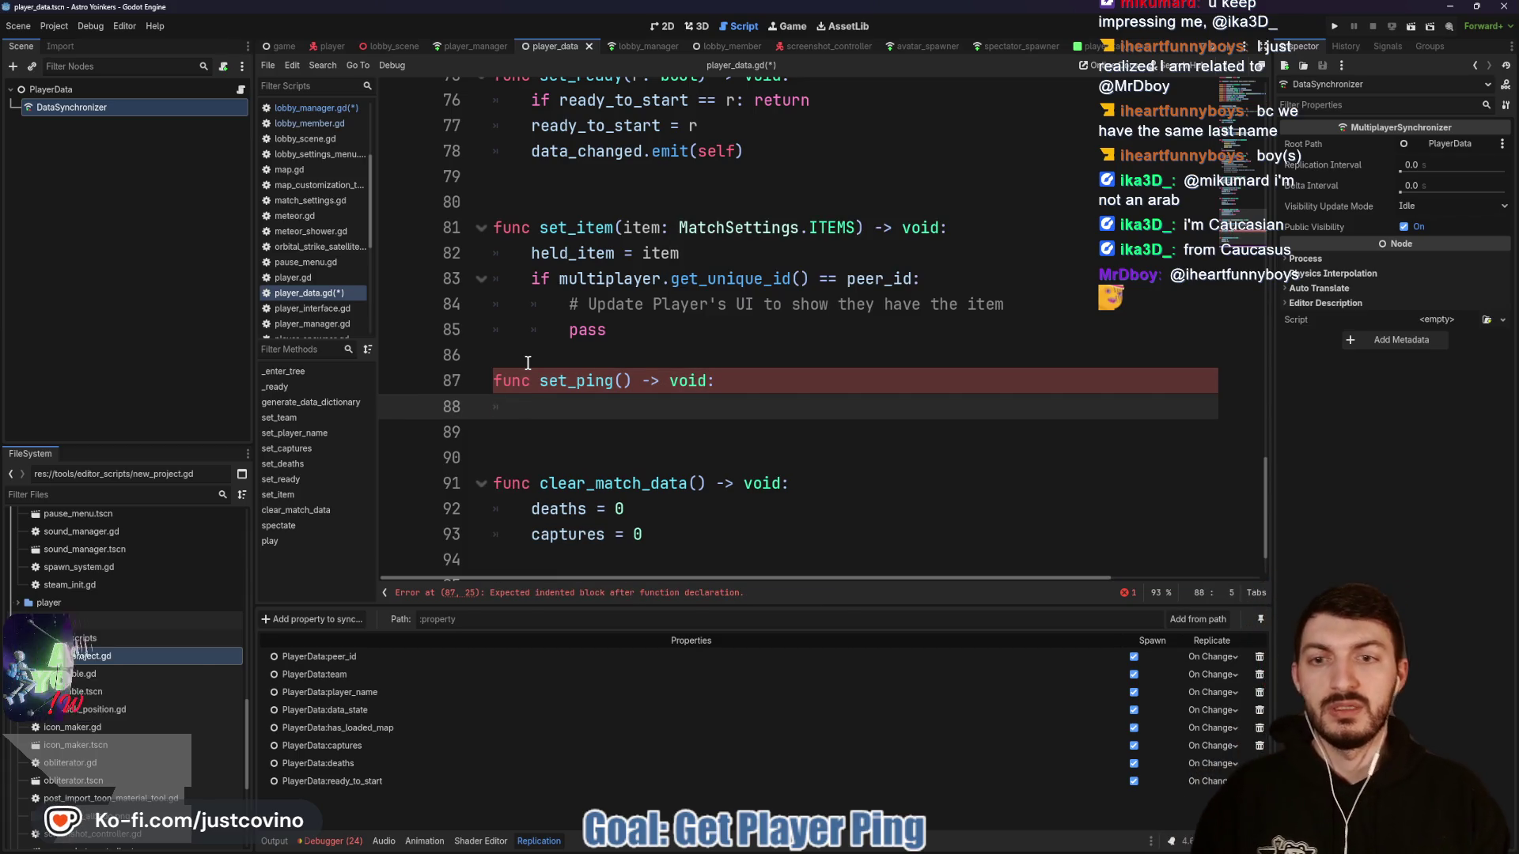
text(if)
click(568, 415)
click(625, 381)
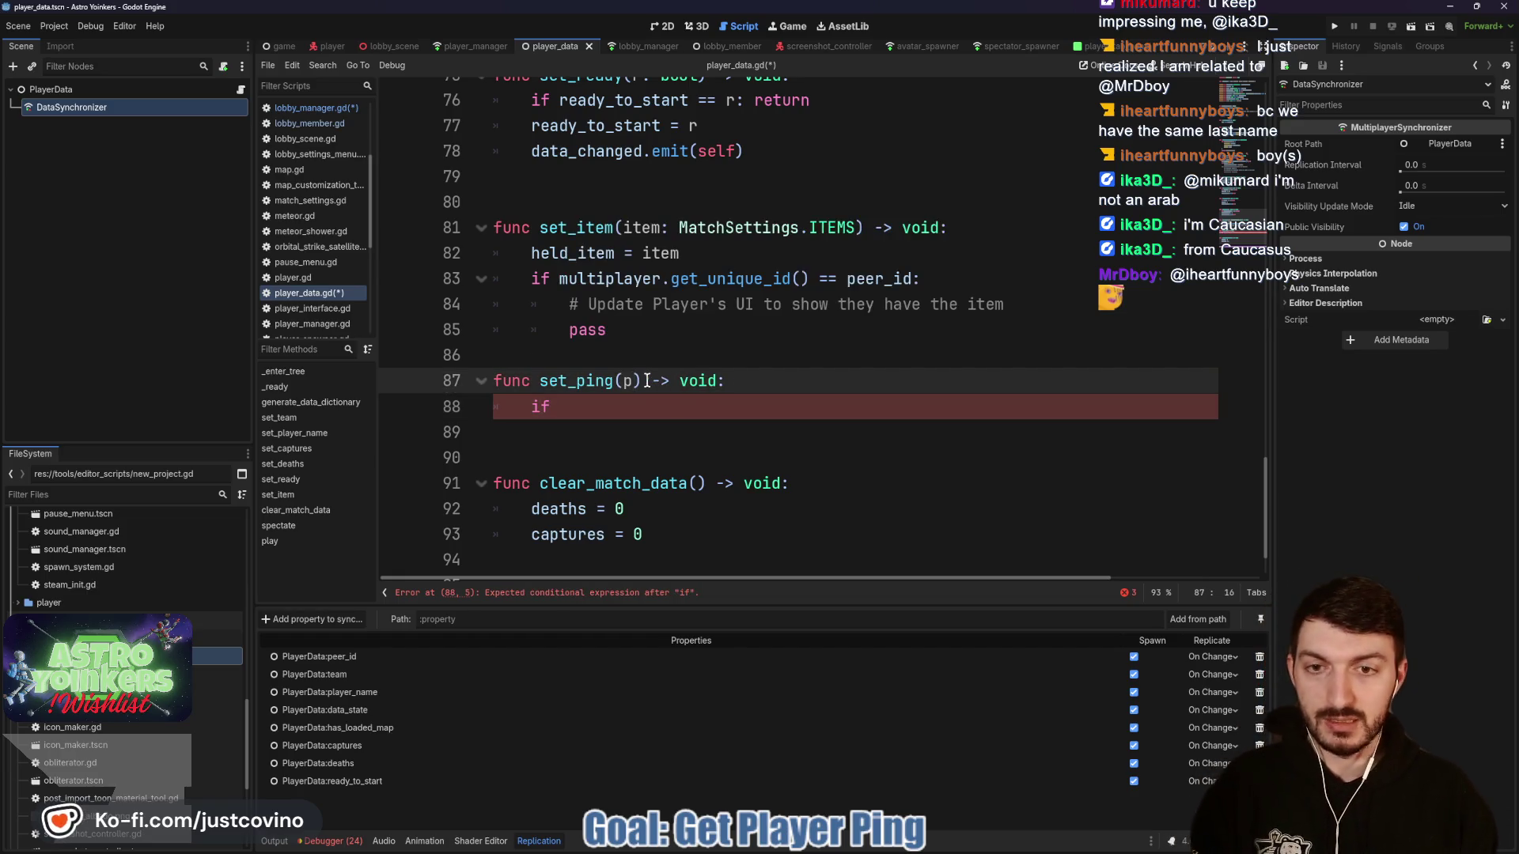
text(: int)
click(580, 407)
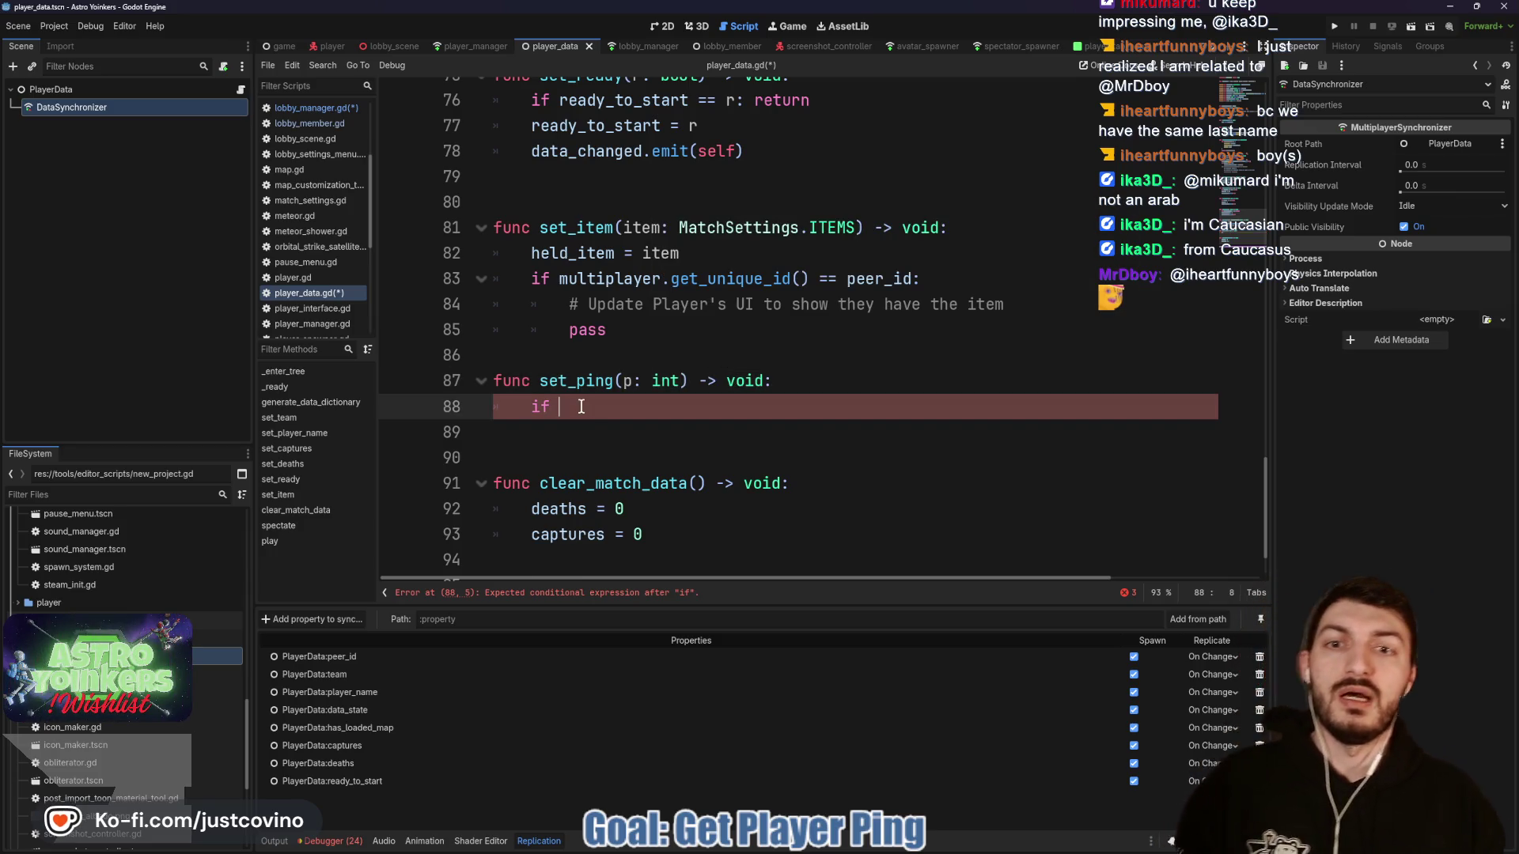
text(ping == p:)
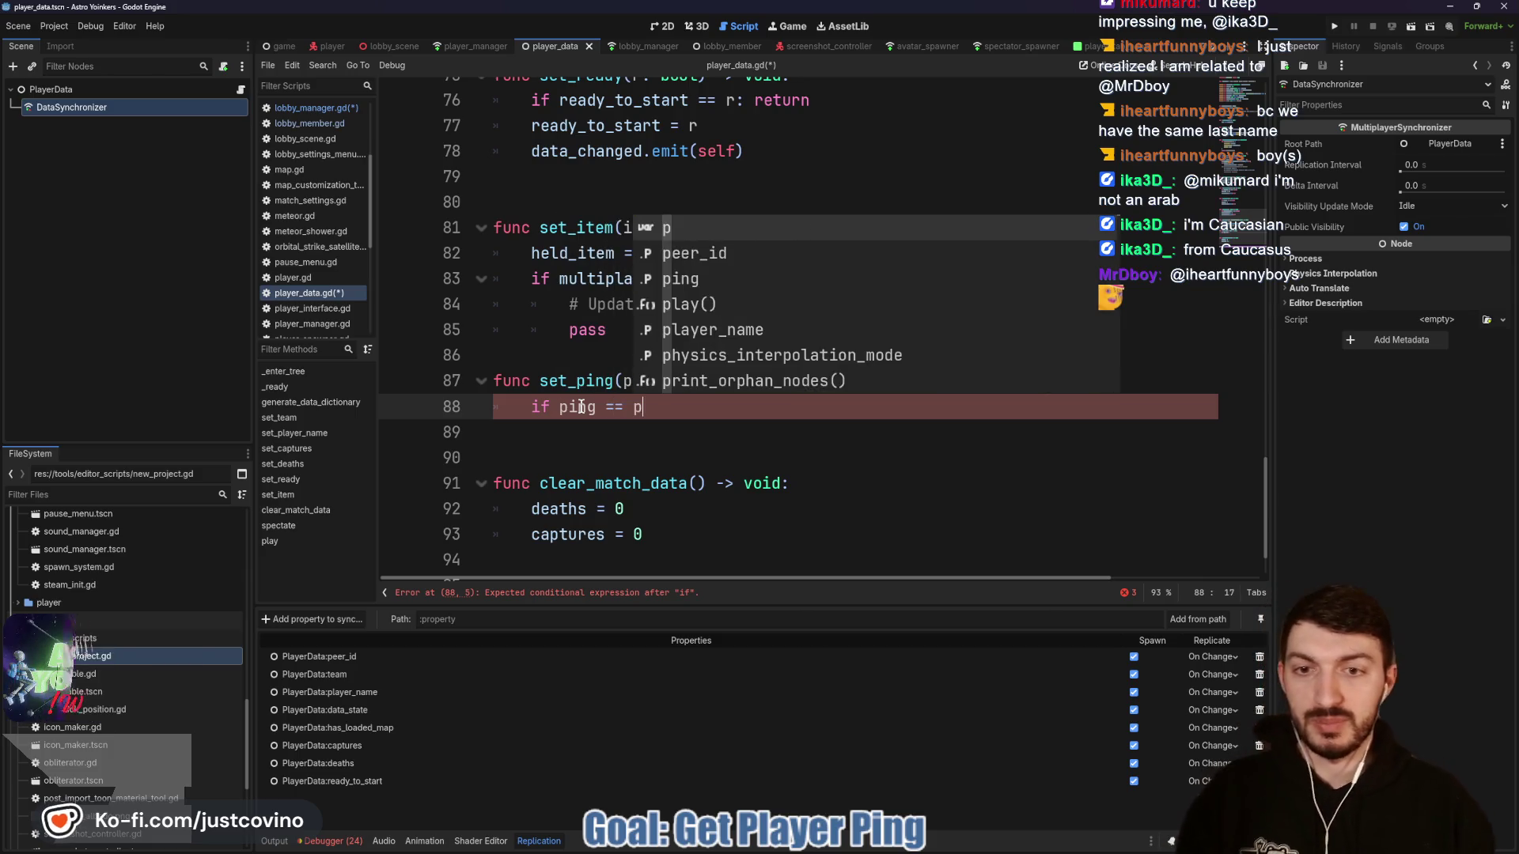
text( return)
Step: Finish set_ping with 'ping = p' and data_changed.emit(self), adding a blank line above it
key(Return)
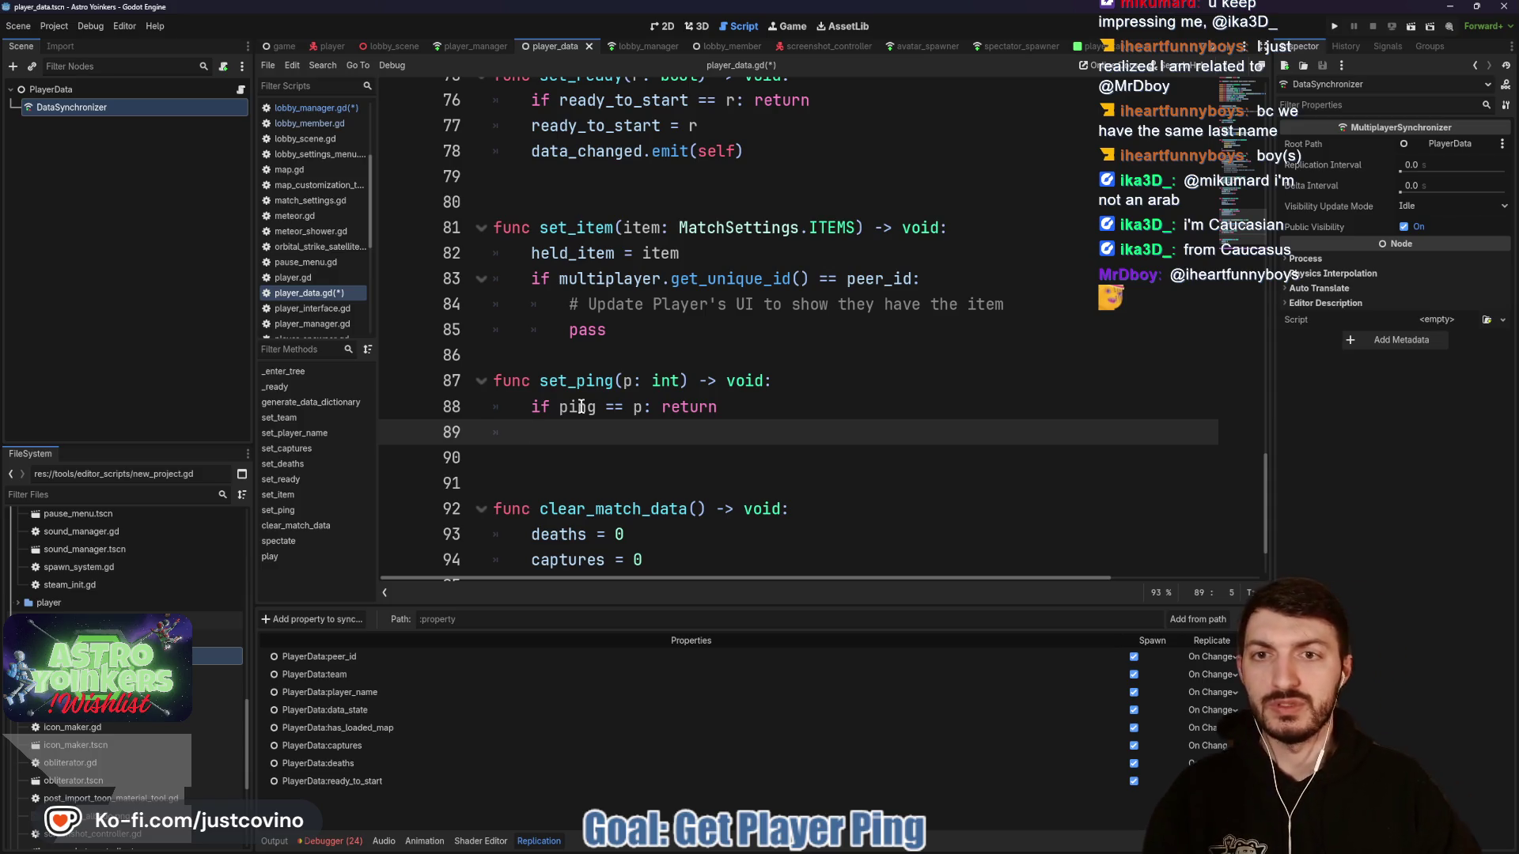
text(ing )
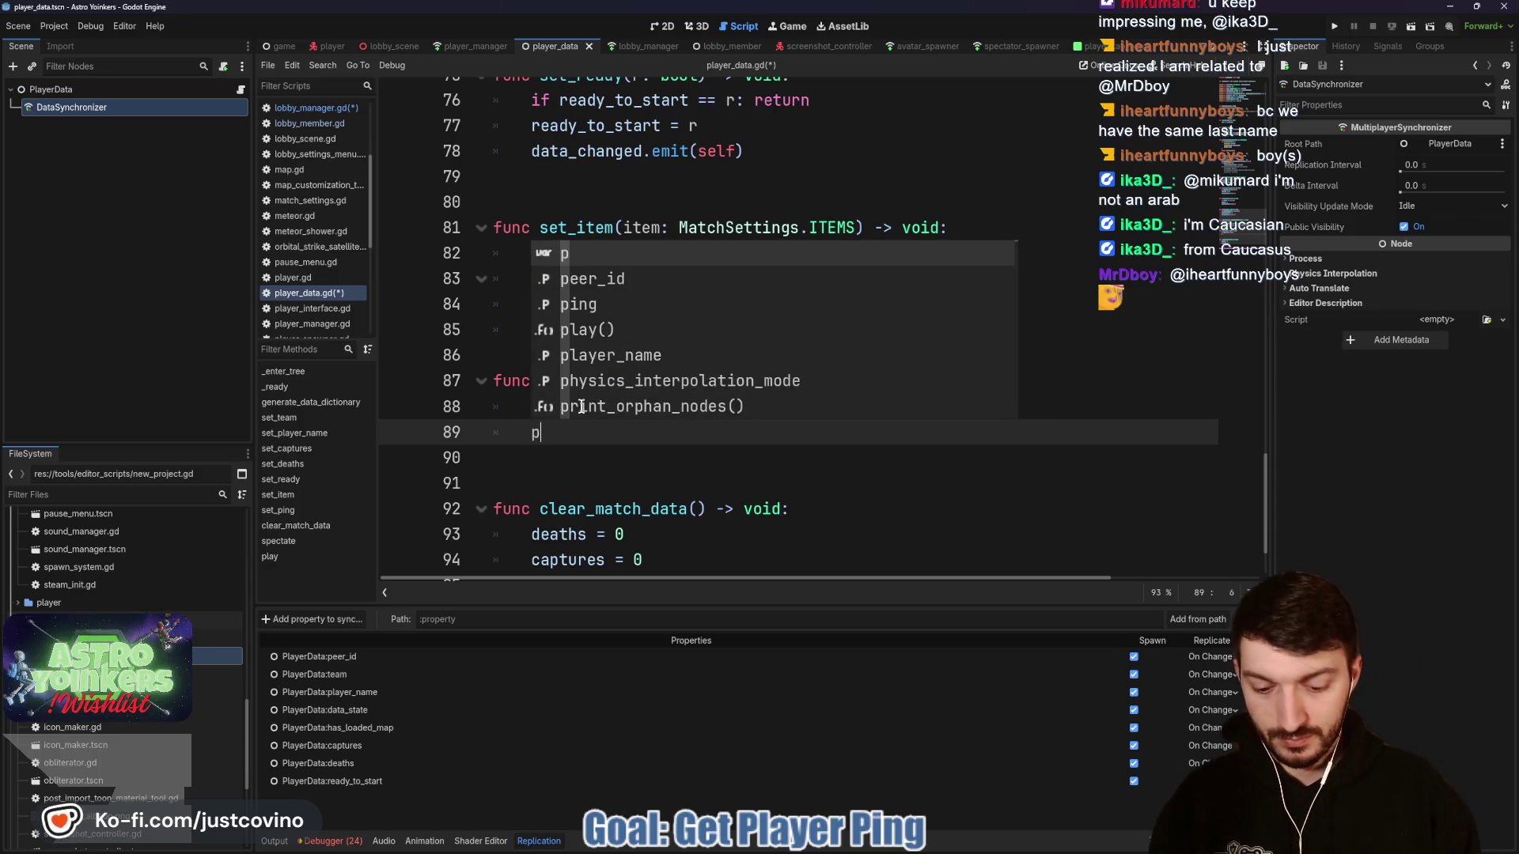
text(= p)
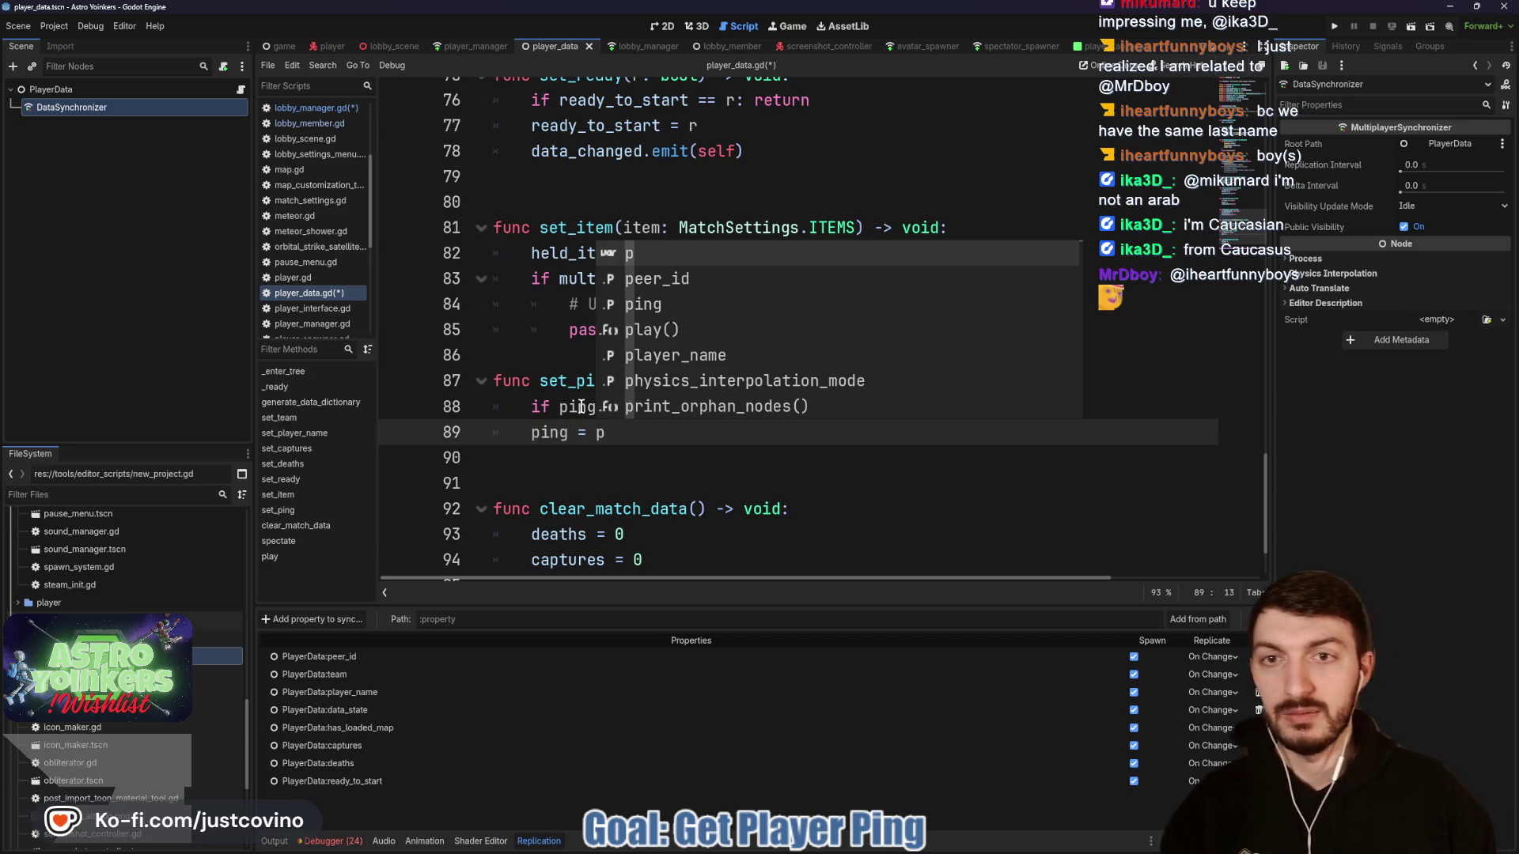
key(Return)
key(Return)
text(data)
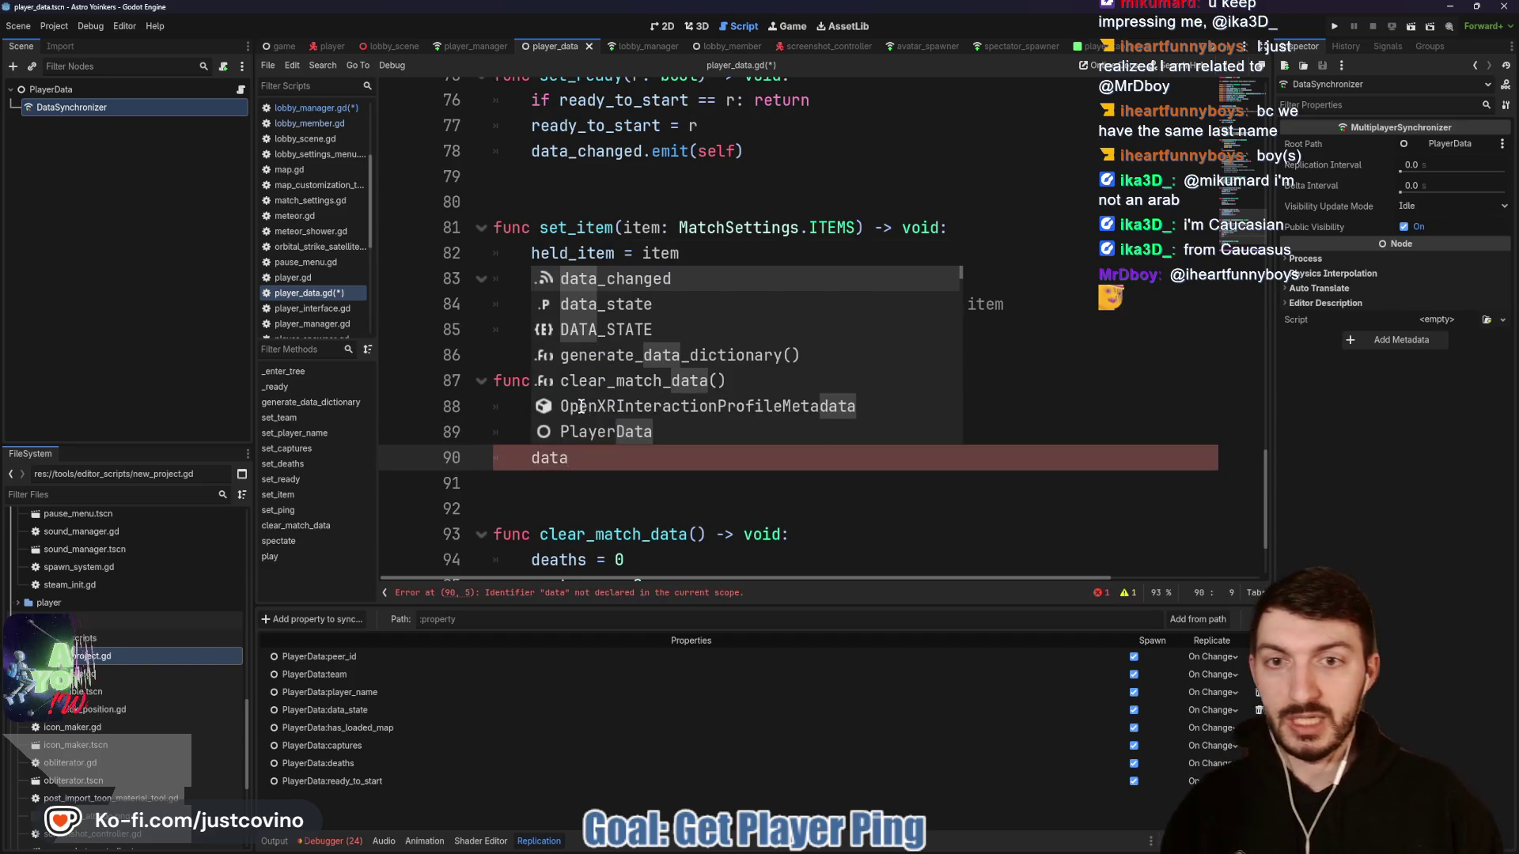
key(Return)
text(.emit(self)
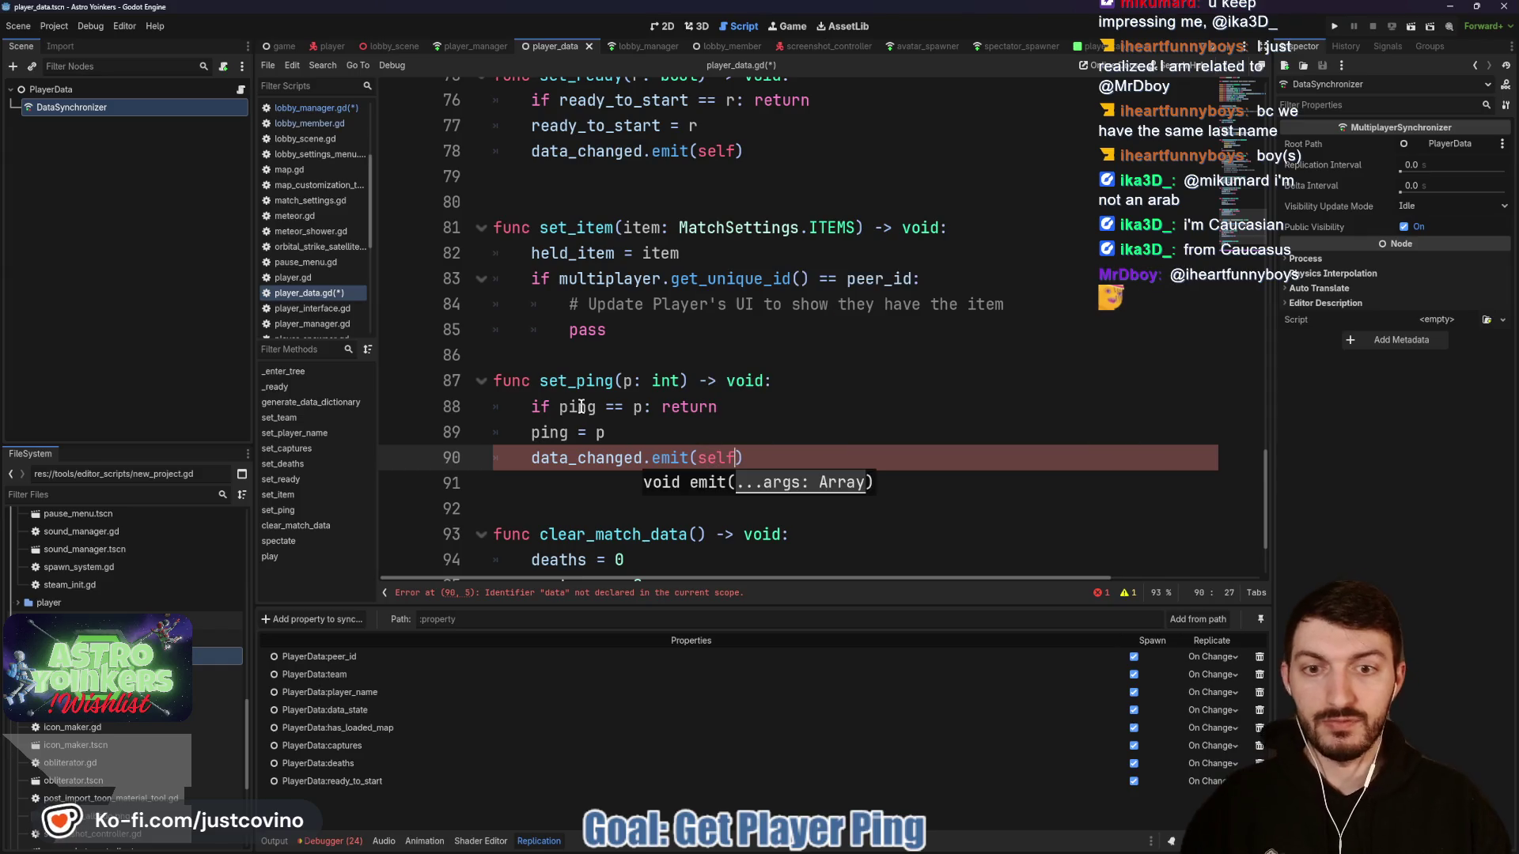
click(578, 359)
key(Return)
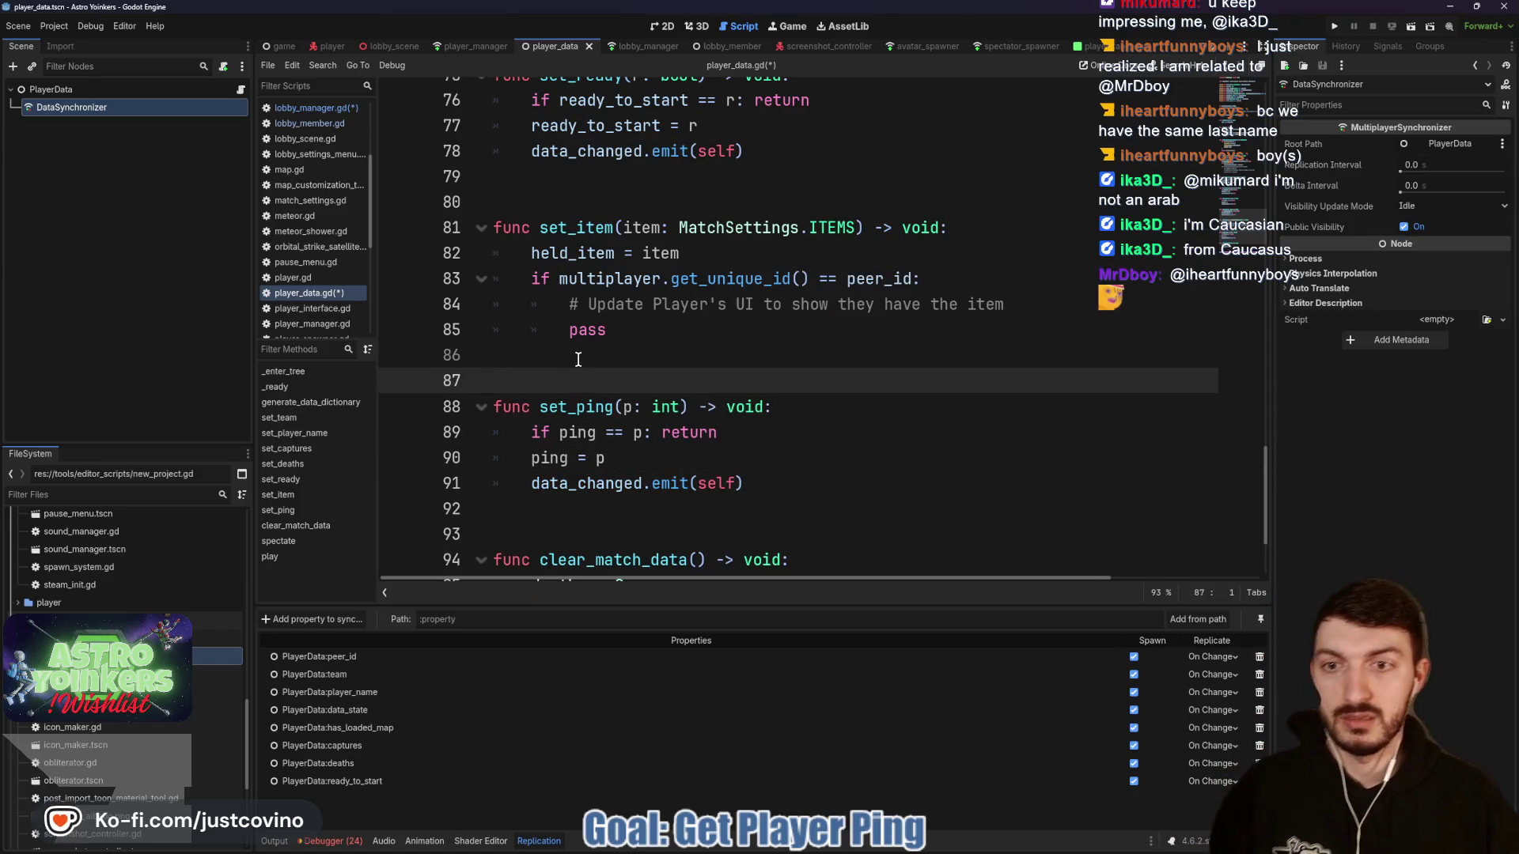
click(315, 621)
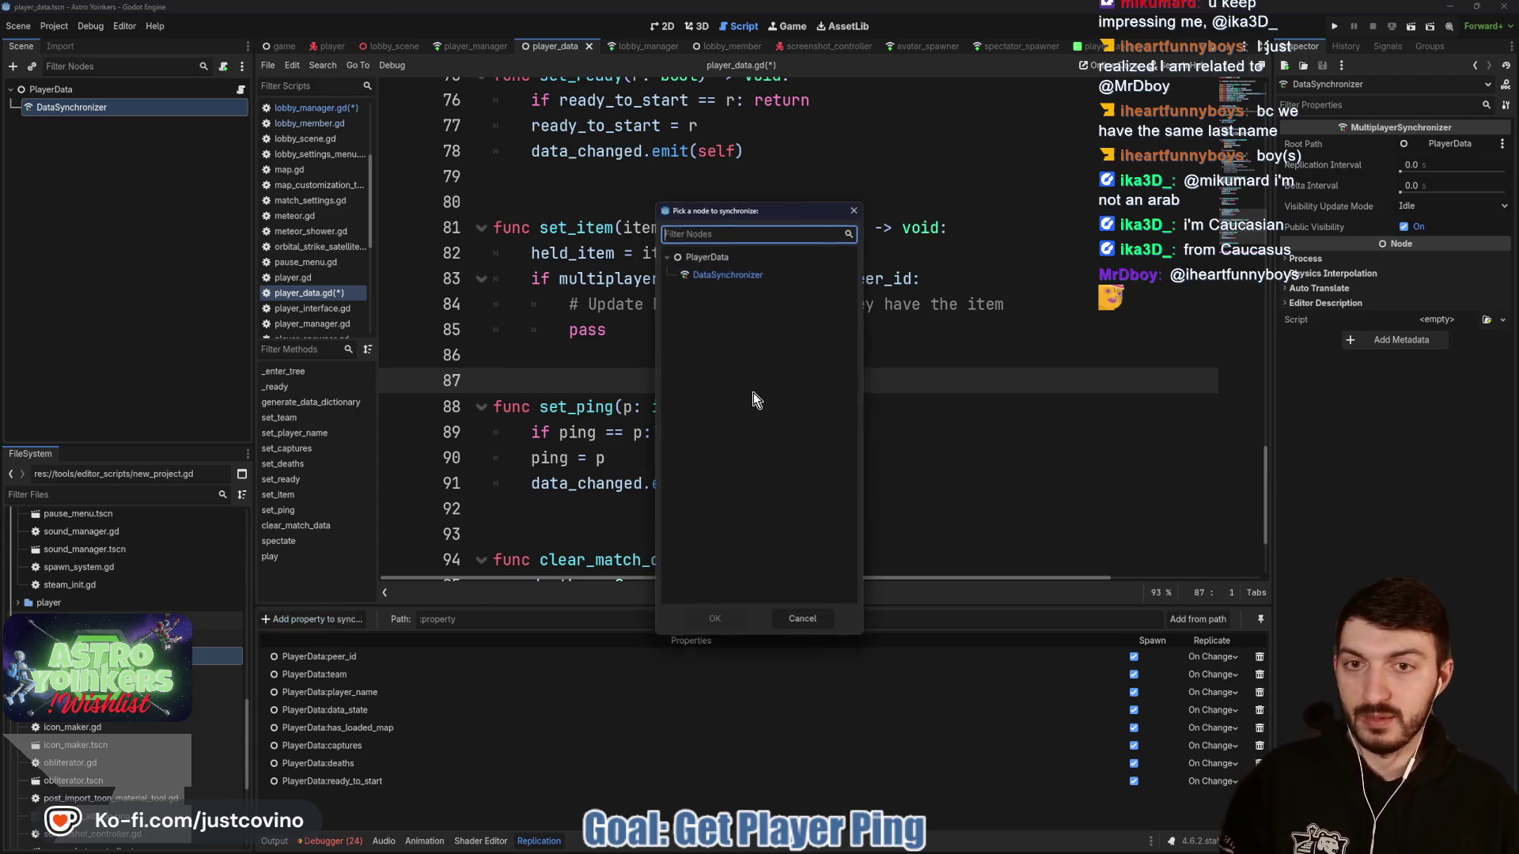
Step: Add PlayerData's ping to the DataSynchronizer's replicated properties
click(706, 257)
click(712, 622)
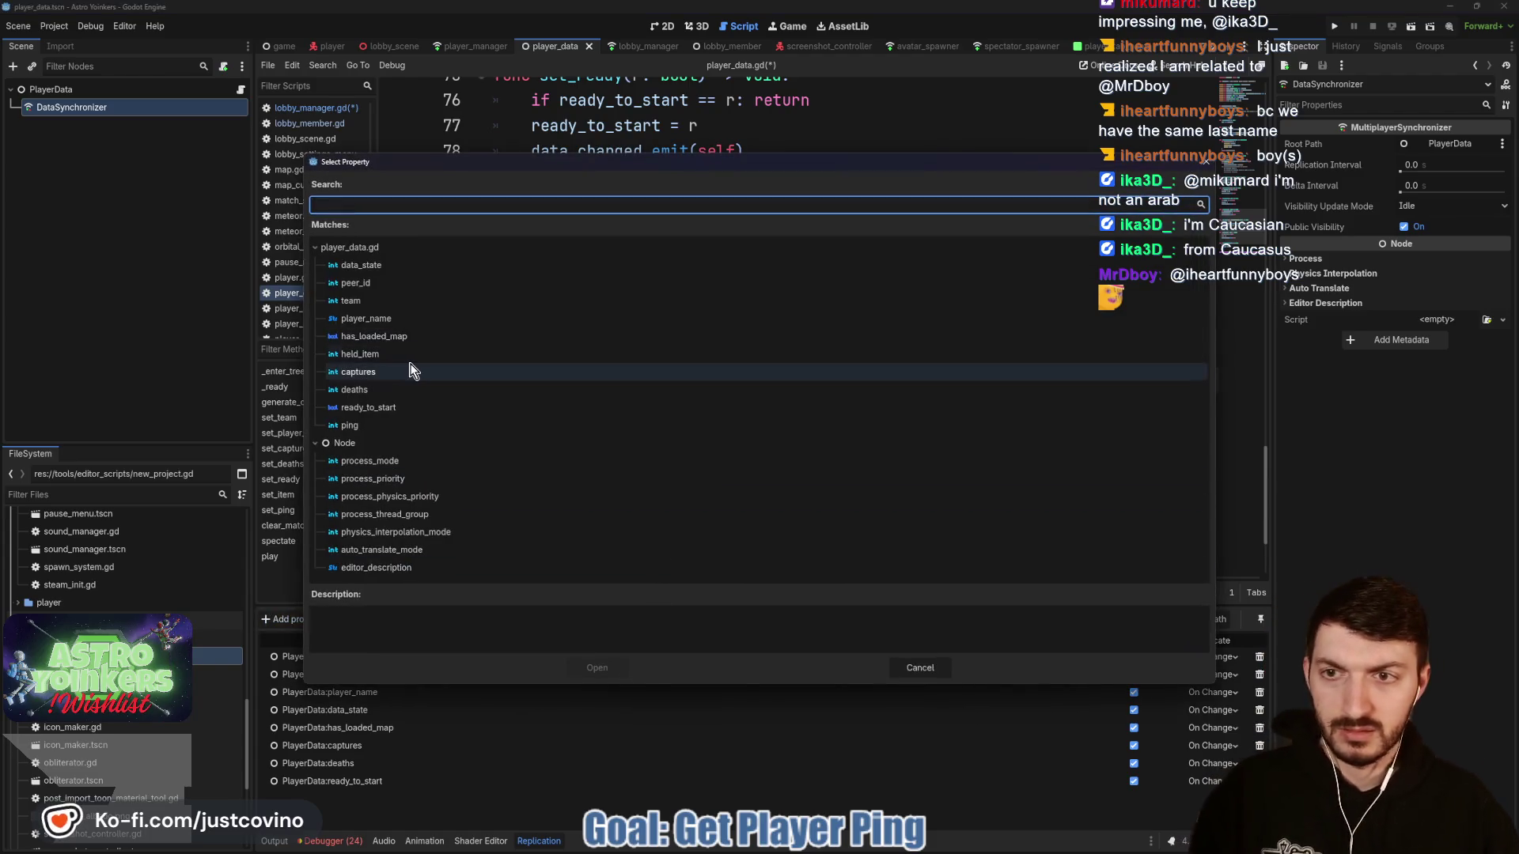
click(382, 427)
click(610, 668)
click(1213, 799)
Step: Save player_data.gd and switch to player_manager.gd
click(822, 479)
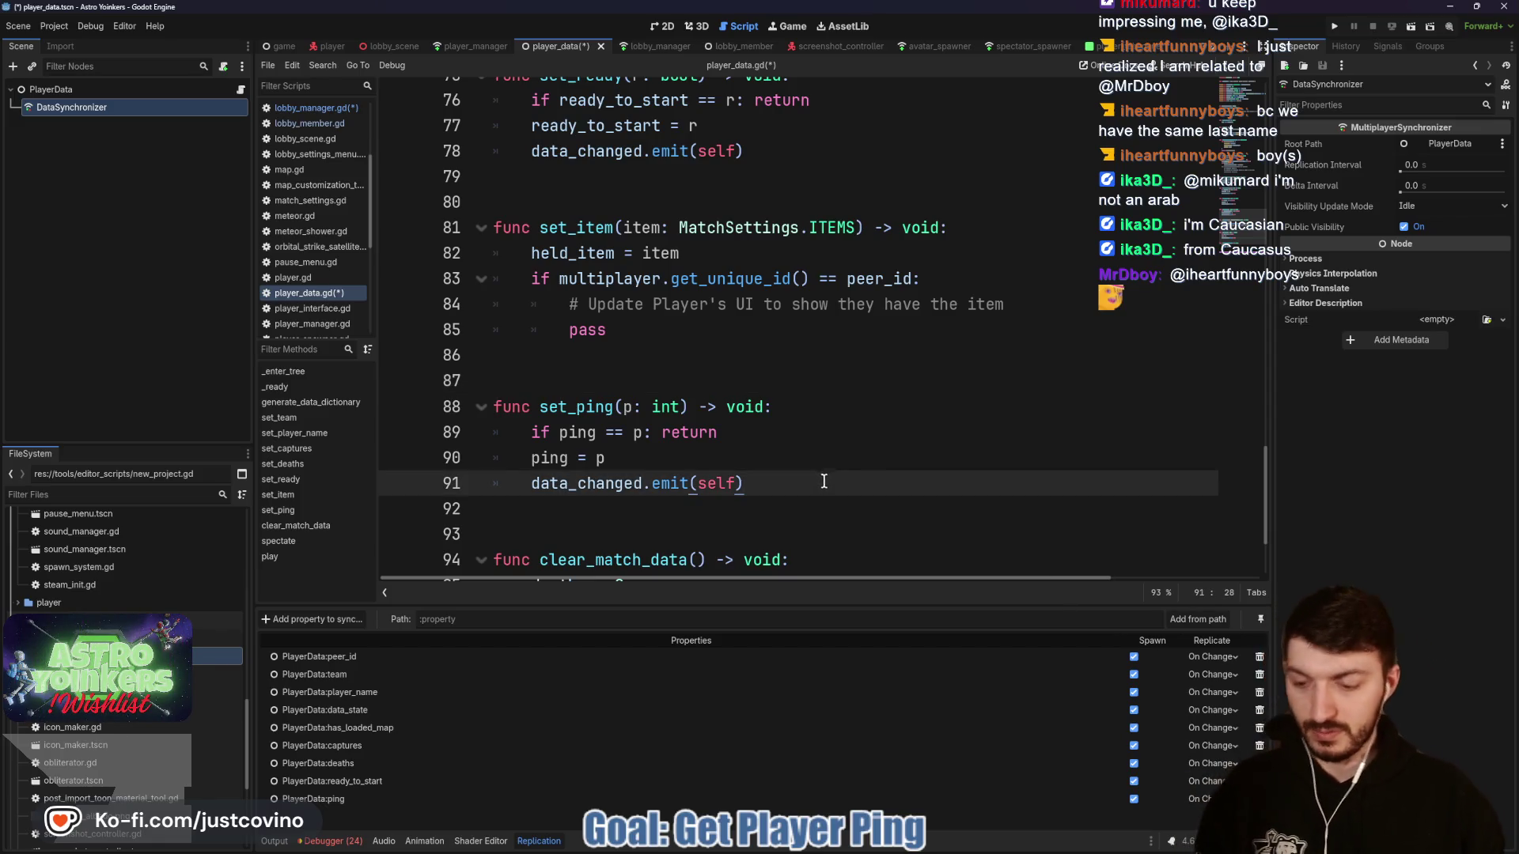
key(ctrl+s)
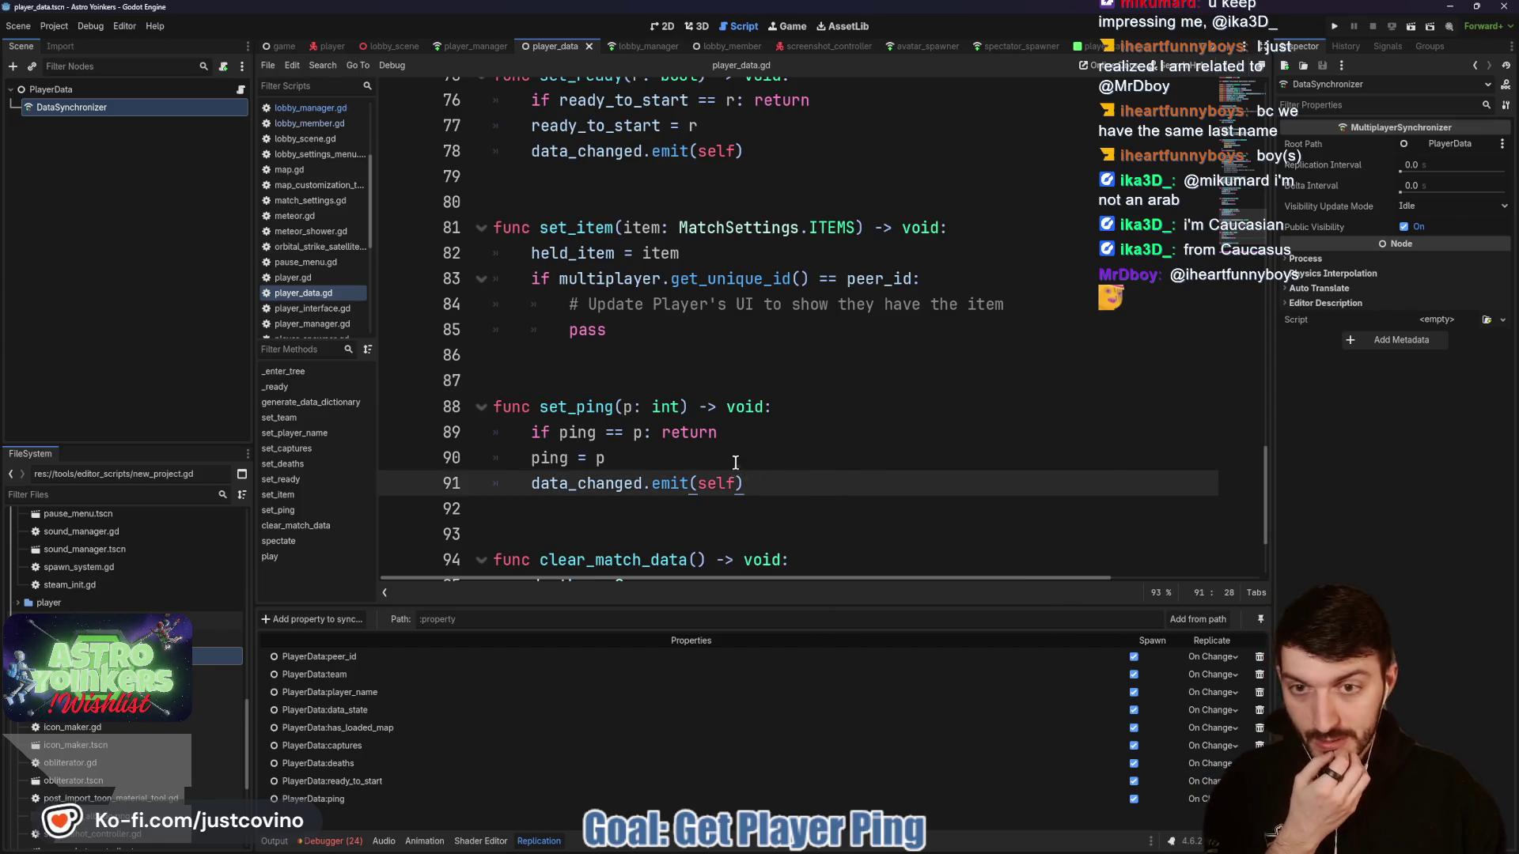
click(471, 46)
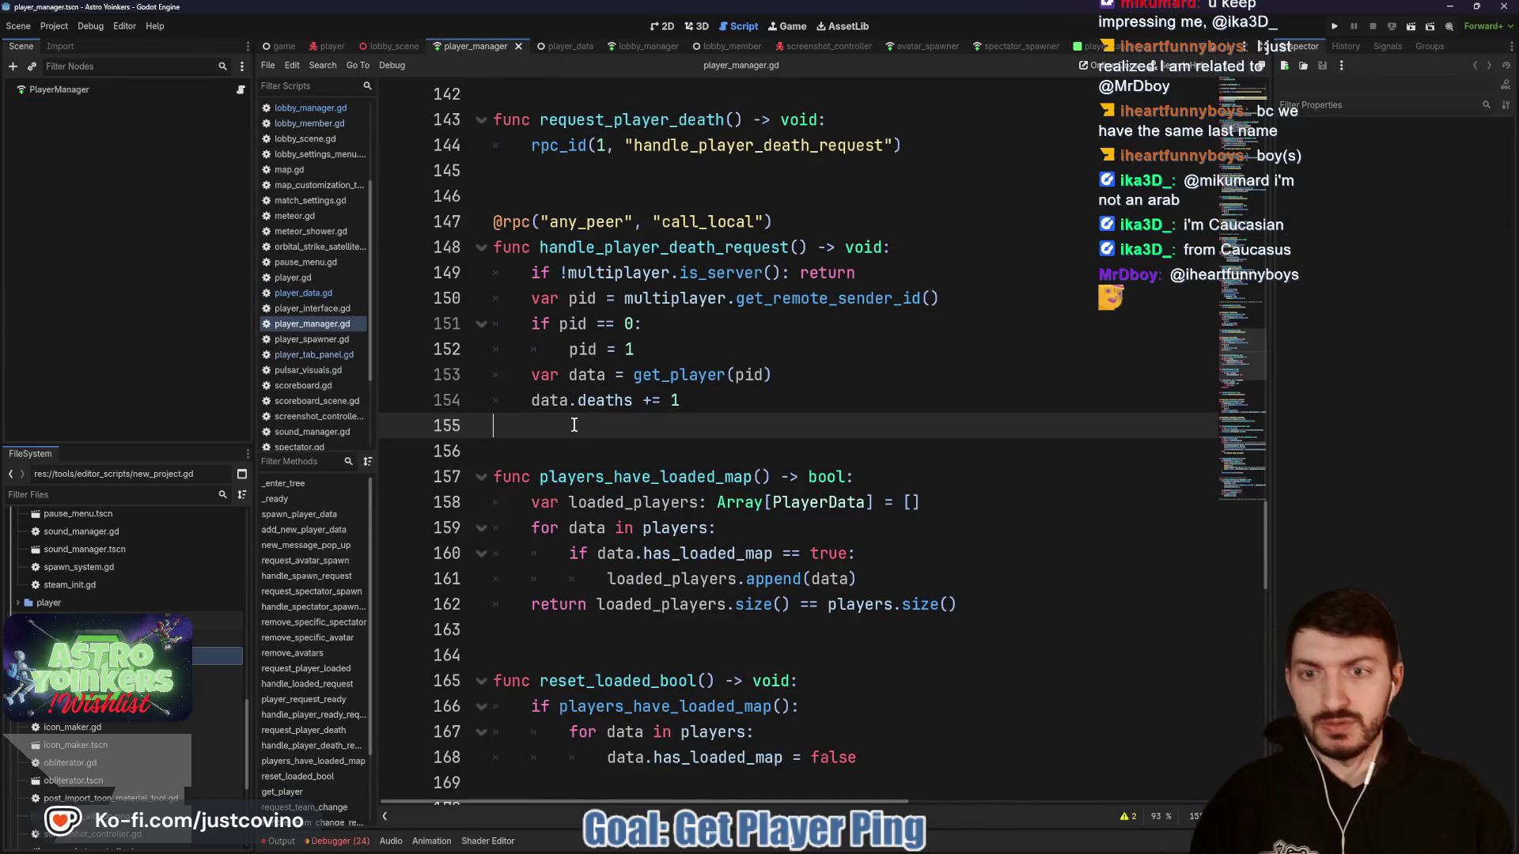
Step: Write func request_ping() -> void calling rpc_id(1, "handle_ping_request") below handle_player_death_request
key(Return)
key(Return)
key(Return)
key(Up)
key(Up)
key(Up)
key(Down)
text(func request)
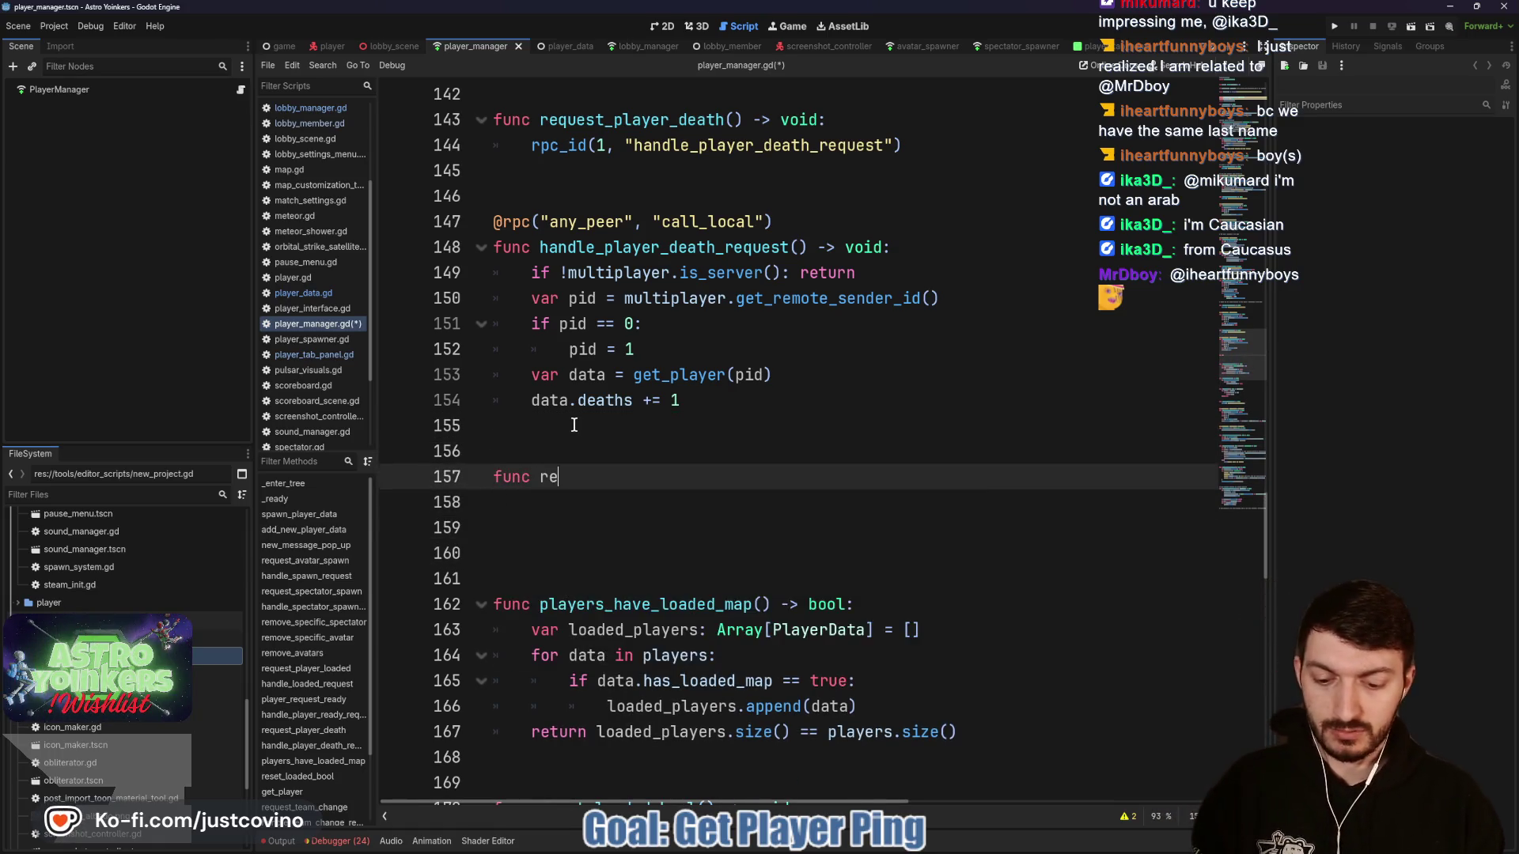
text(_)
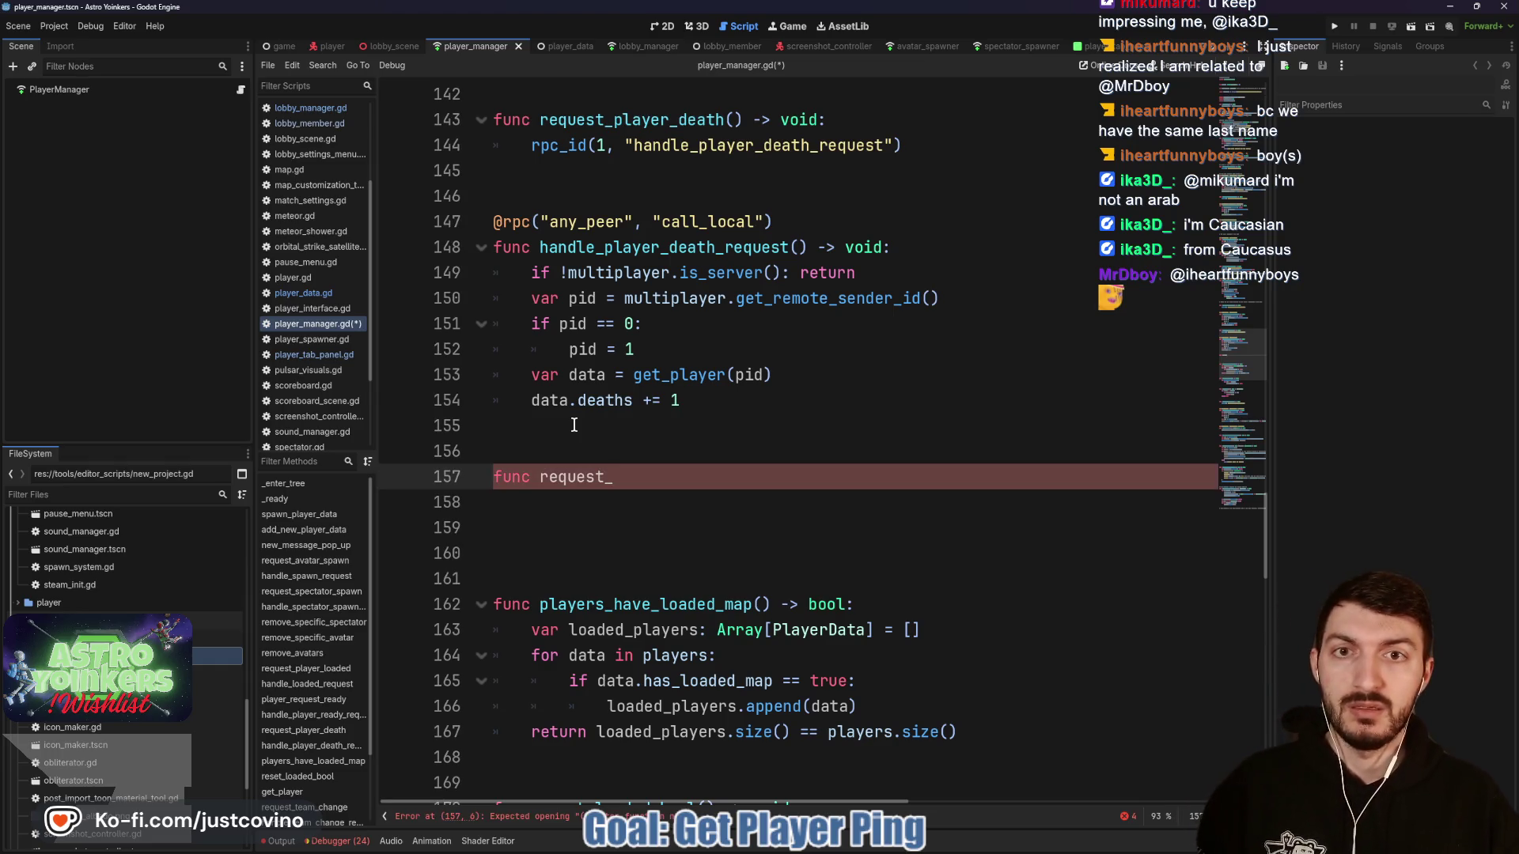
text(player)
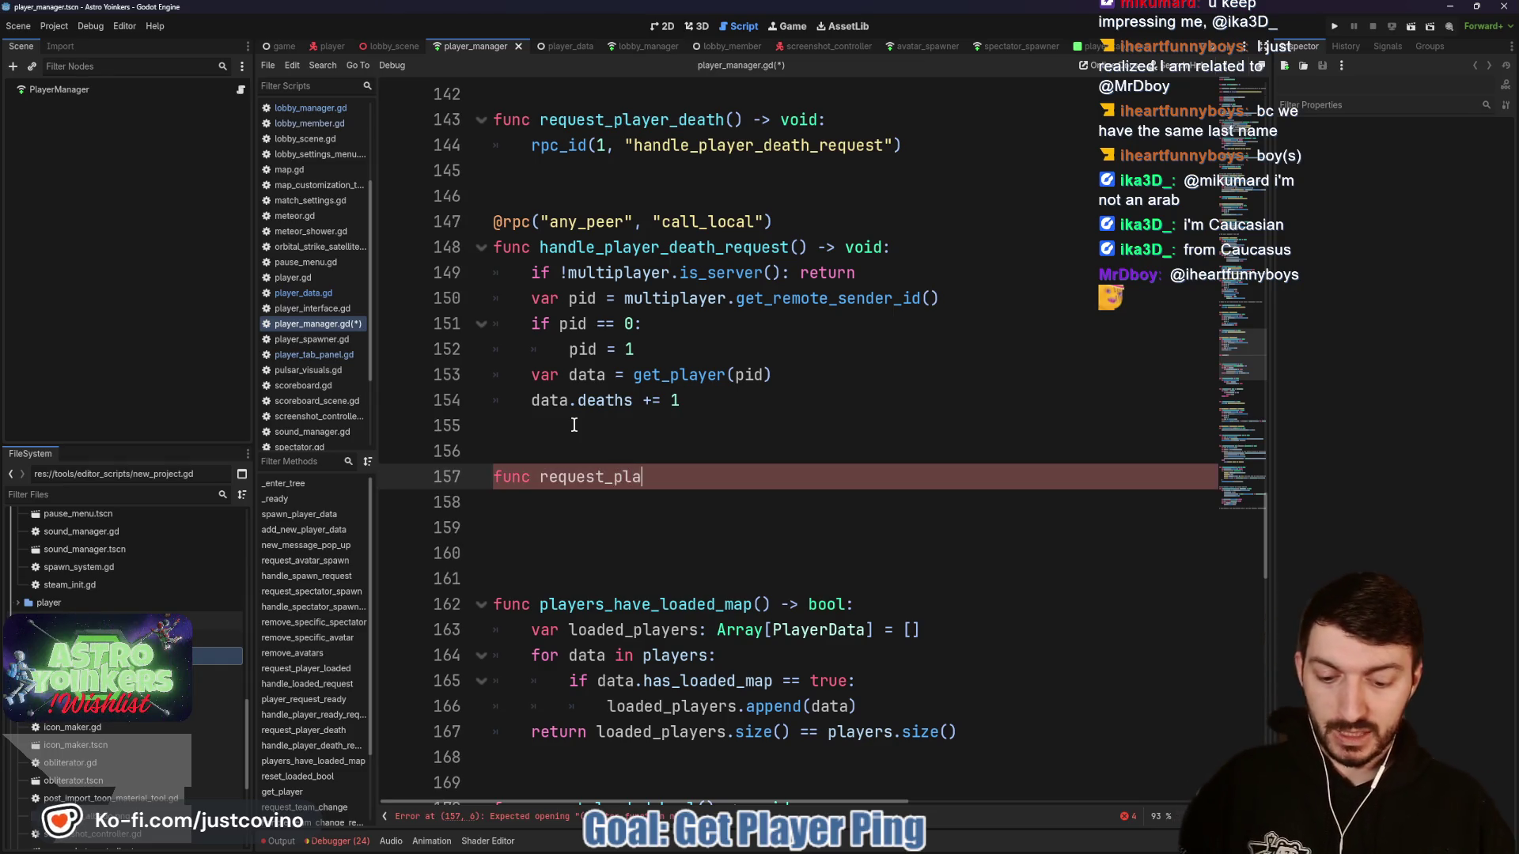
text(_ping())
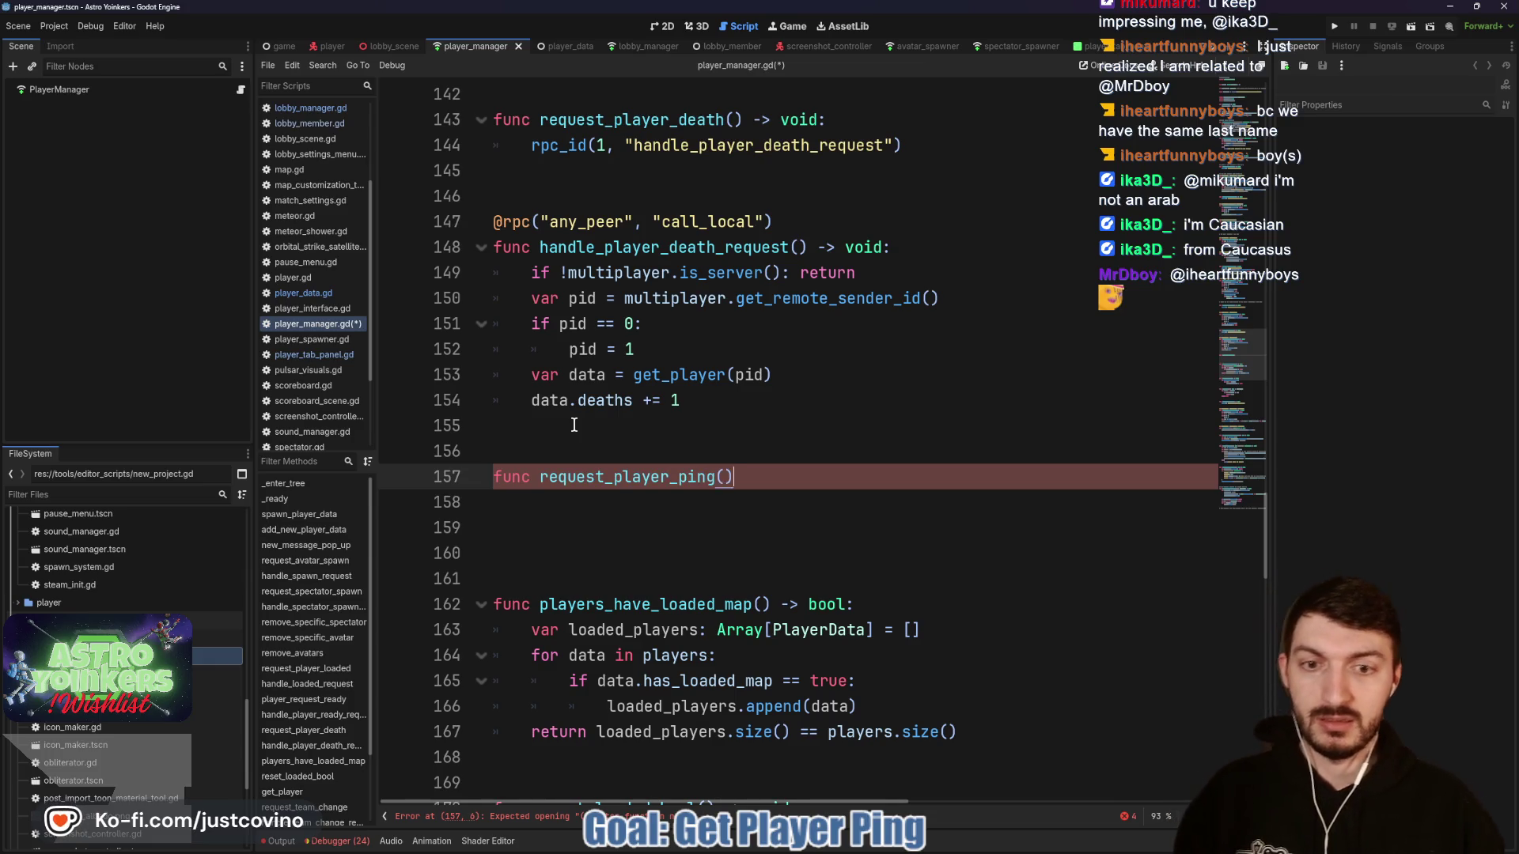
text( -> void:)
key(Return)
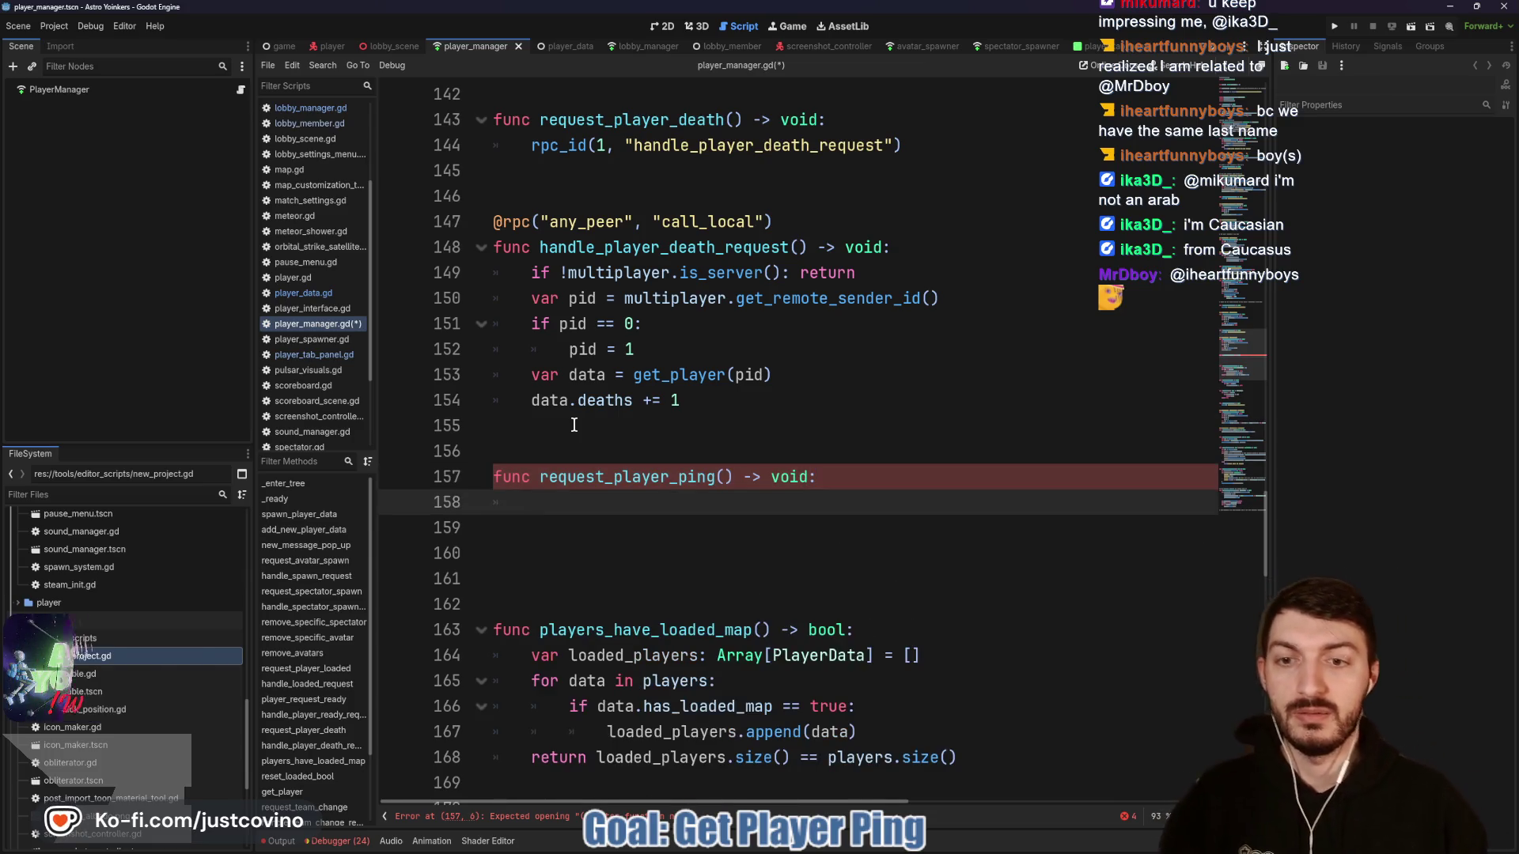
text(rpc_i)
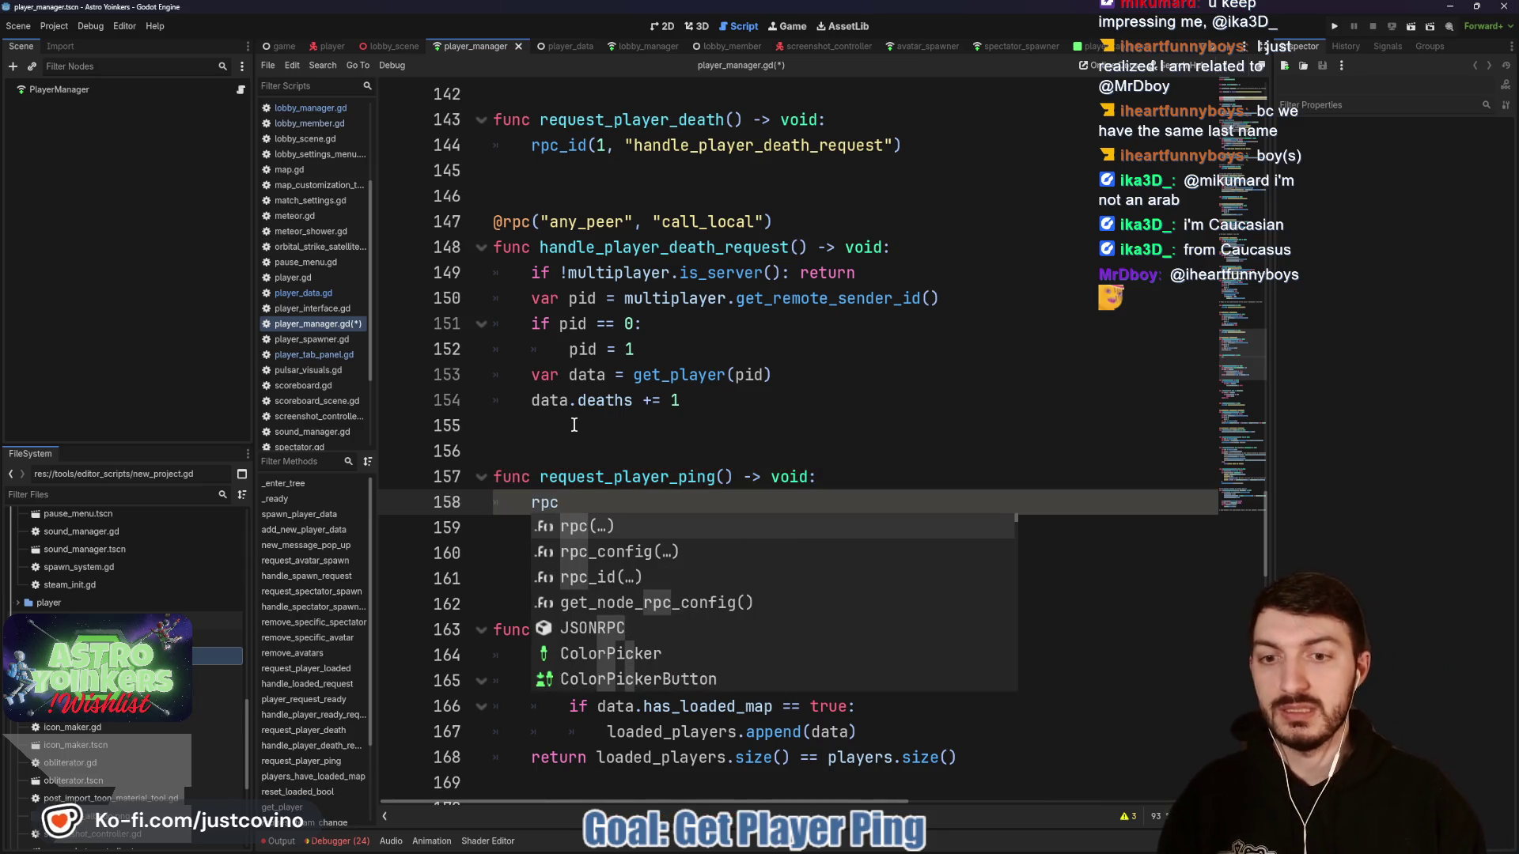
key(Return)
text(1, "h)
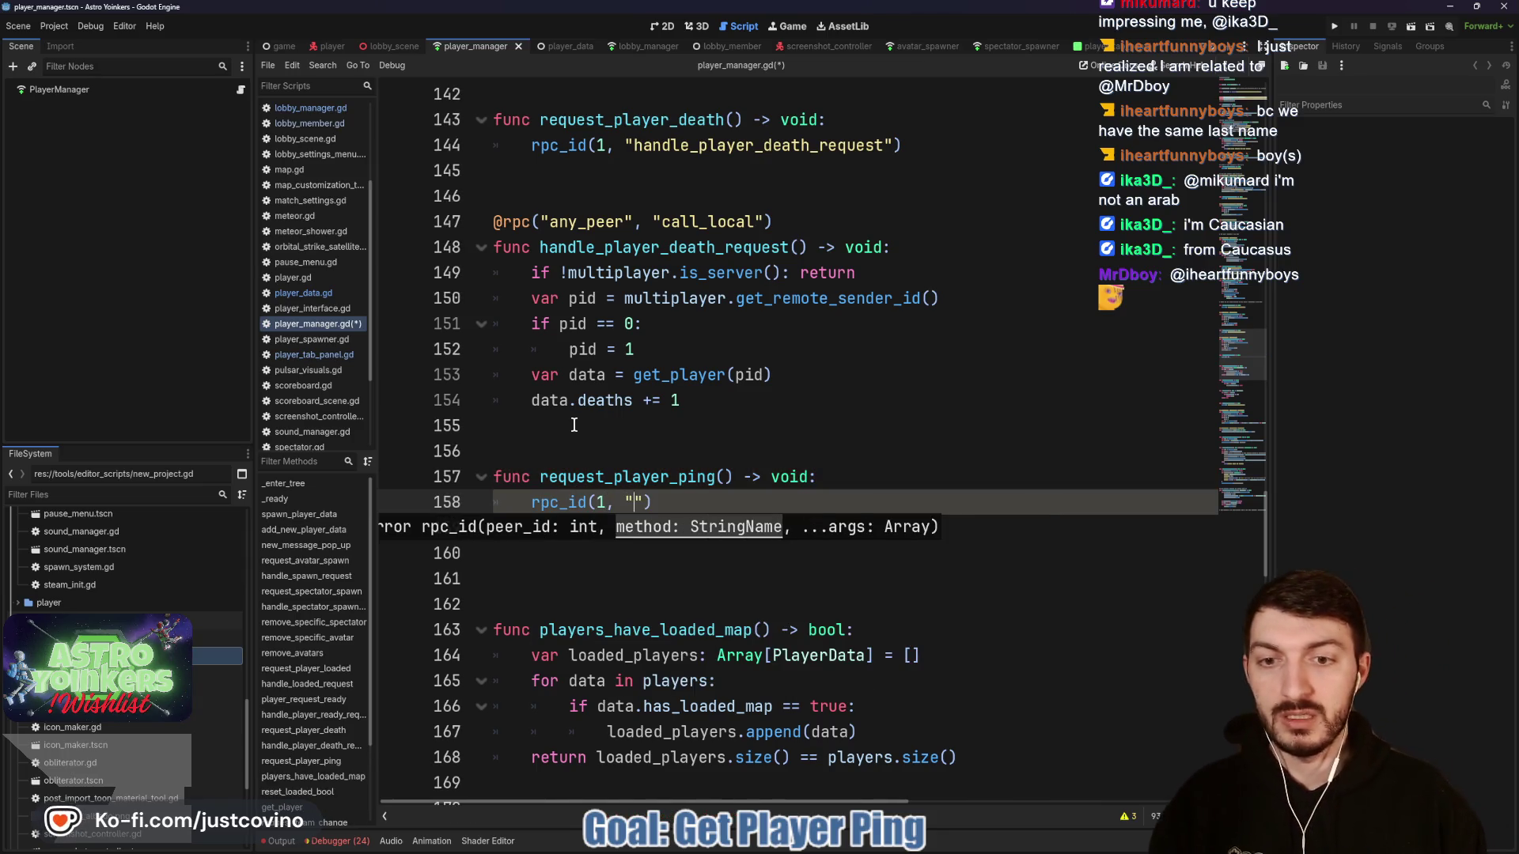
text(andle_p)
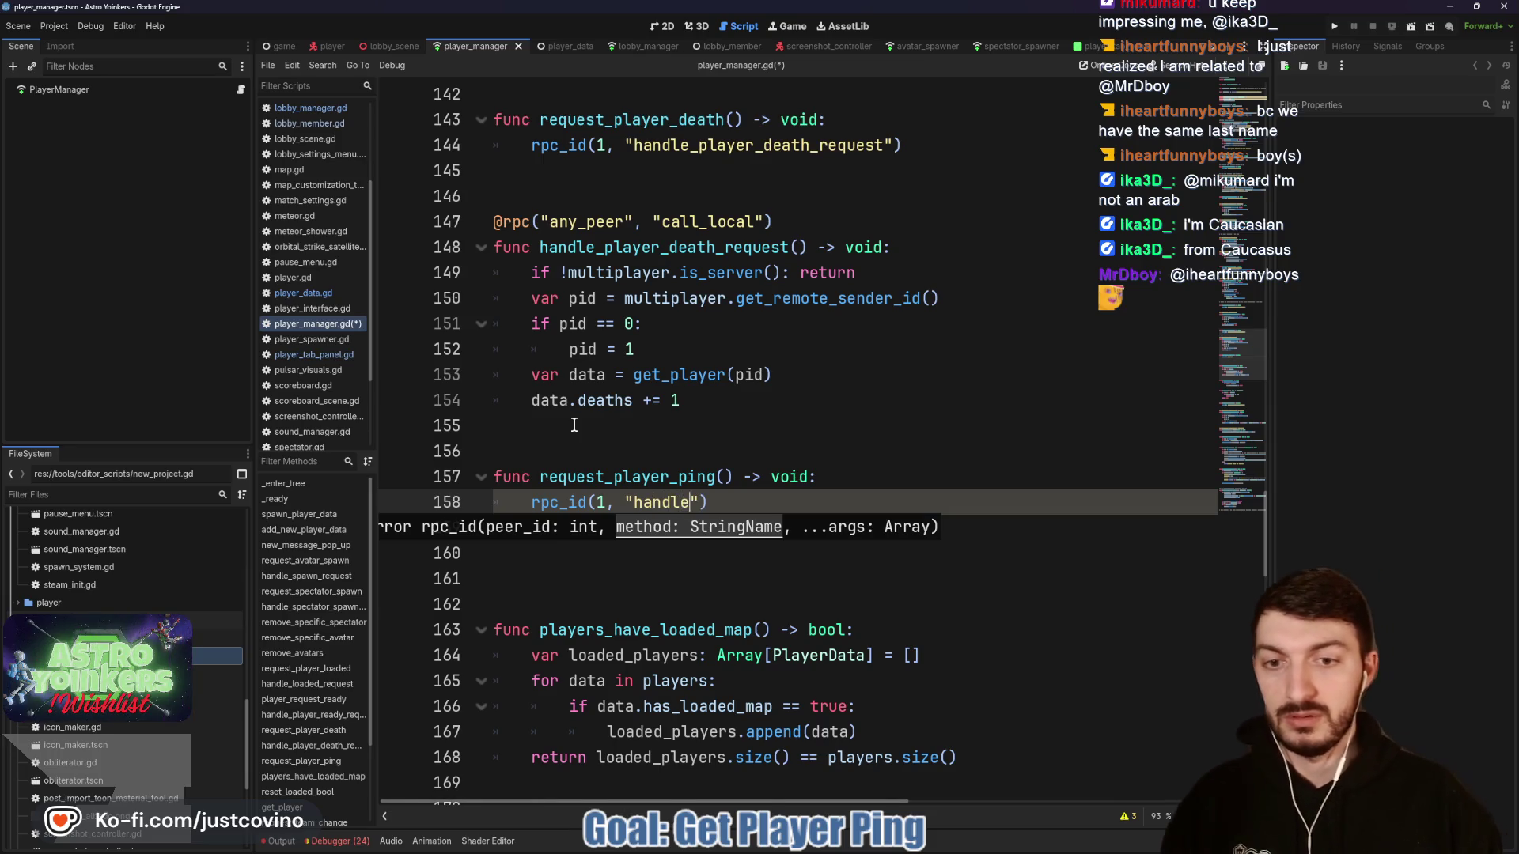
text(ing_request)
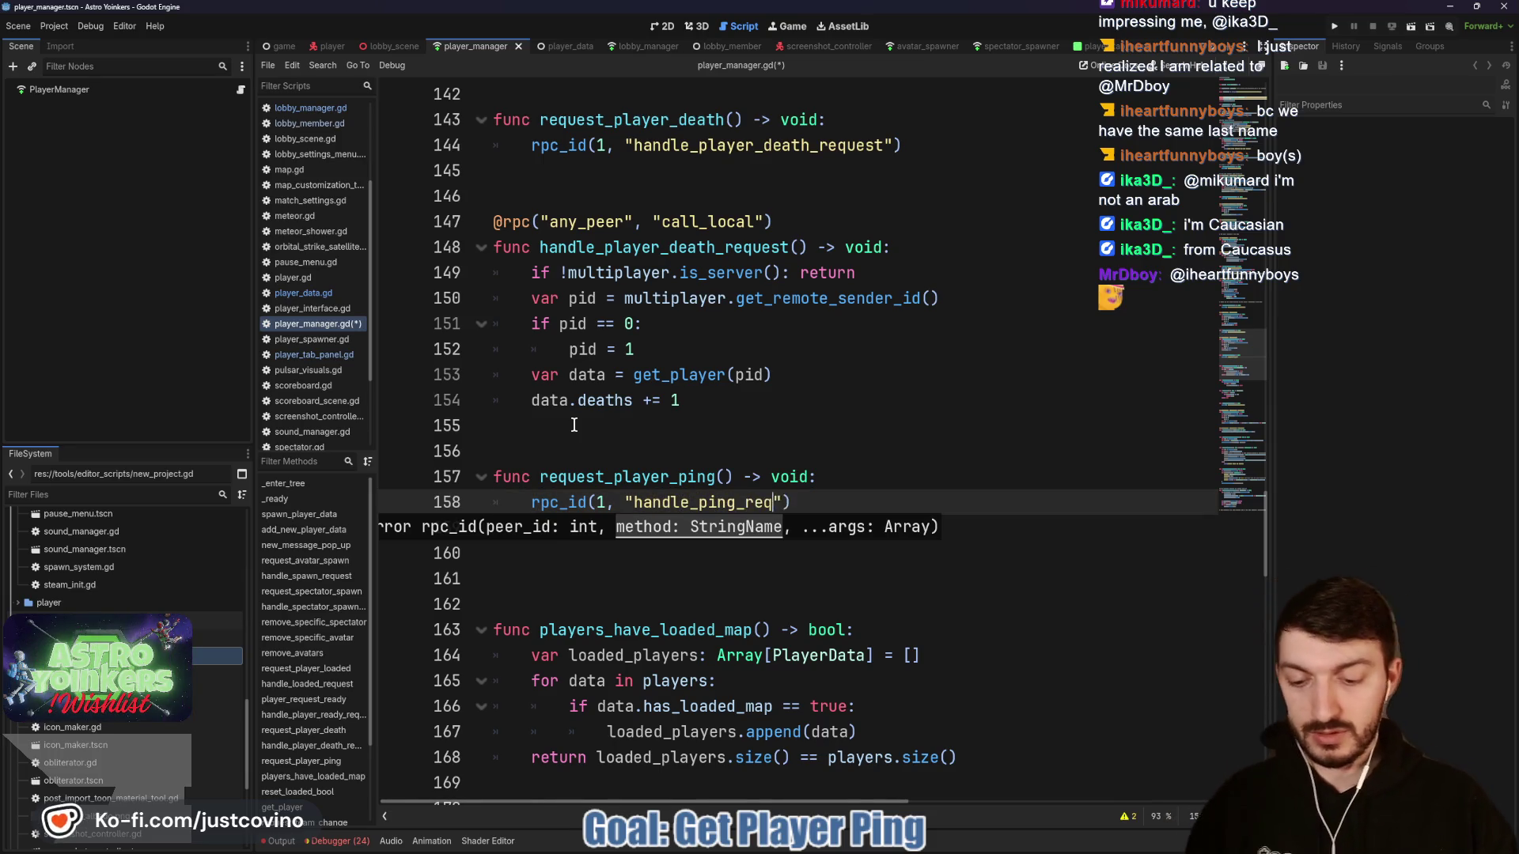
drag(665, 476, 606, 475)
key(BackSpace)
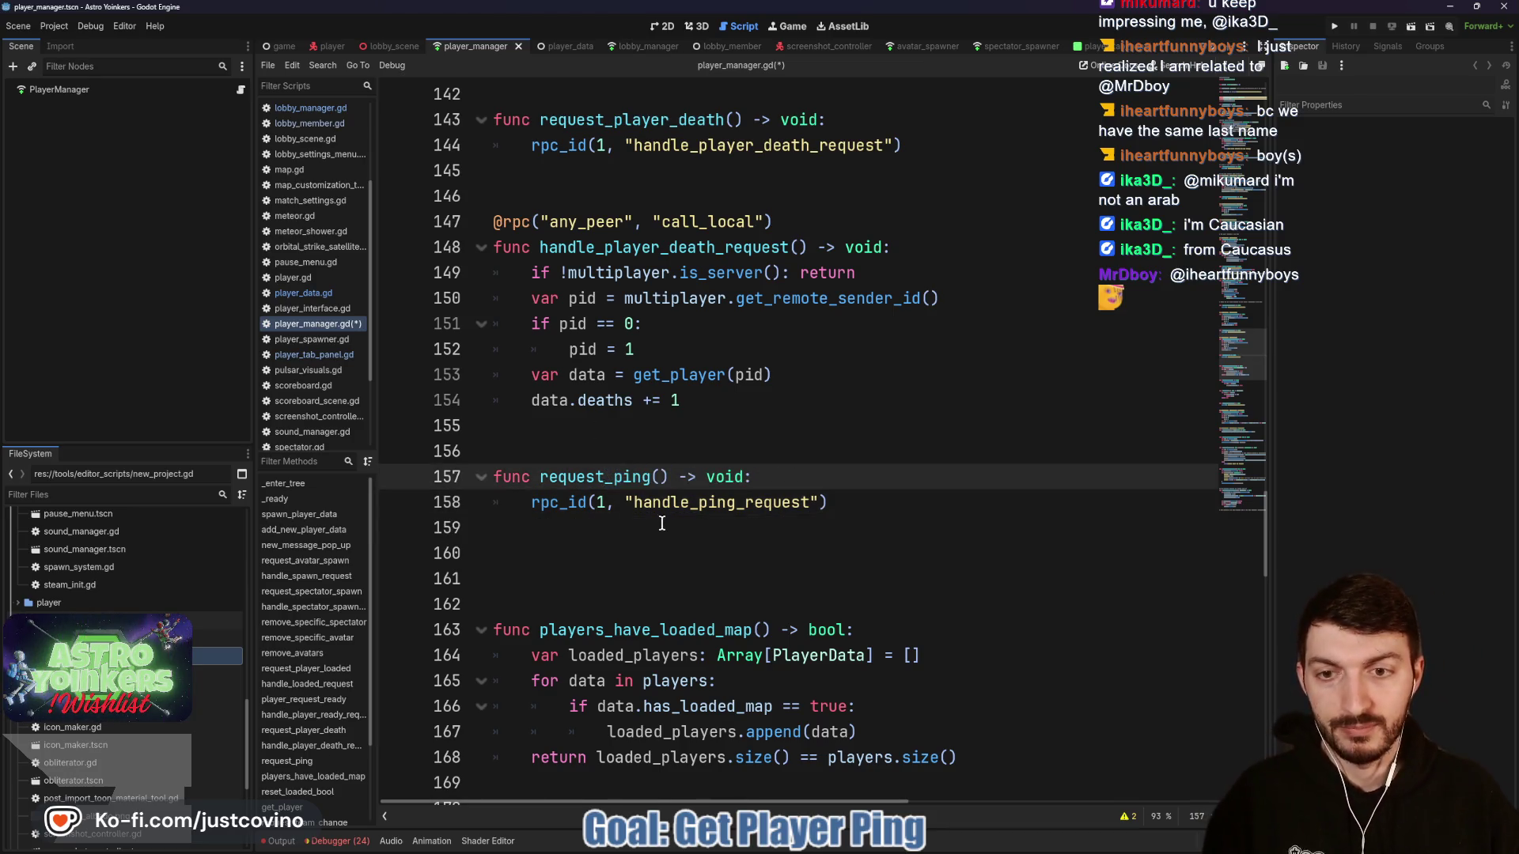
click(666, 526)
click(577, 557)
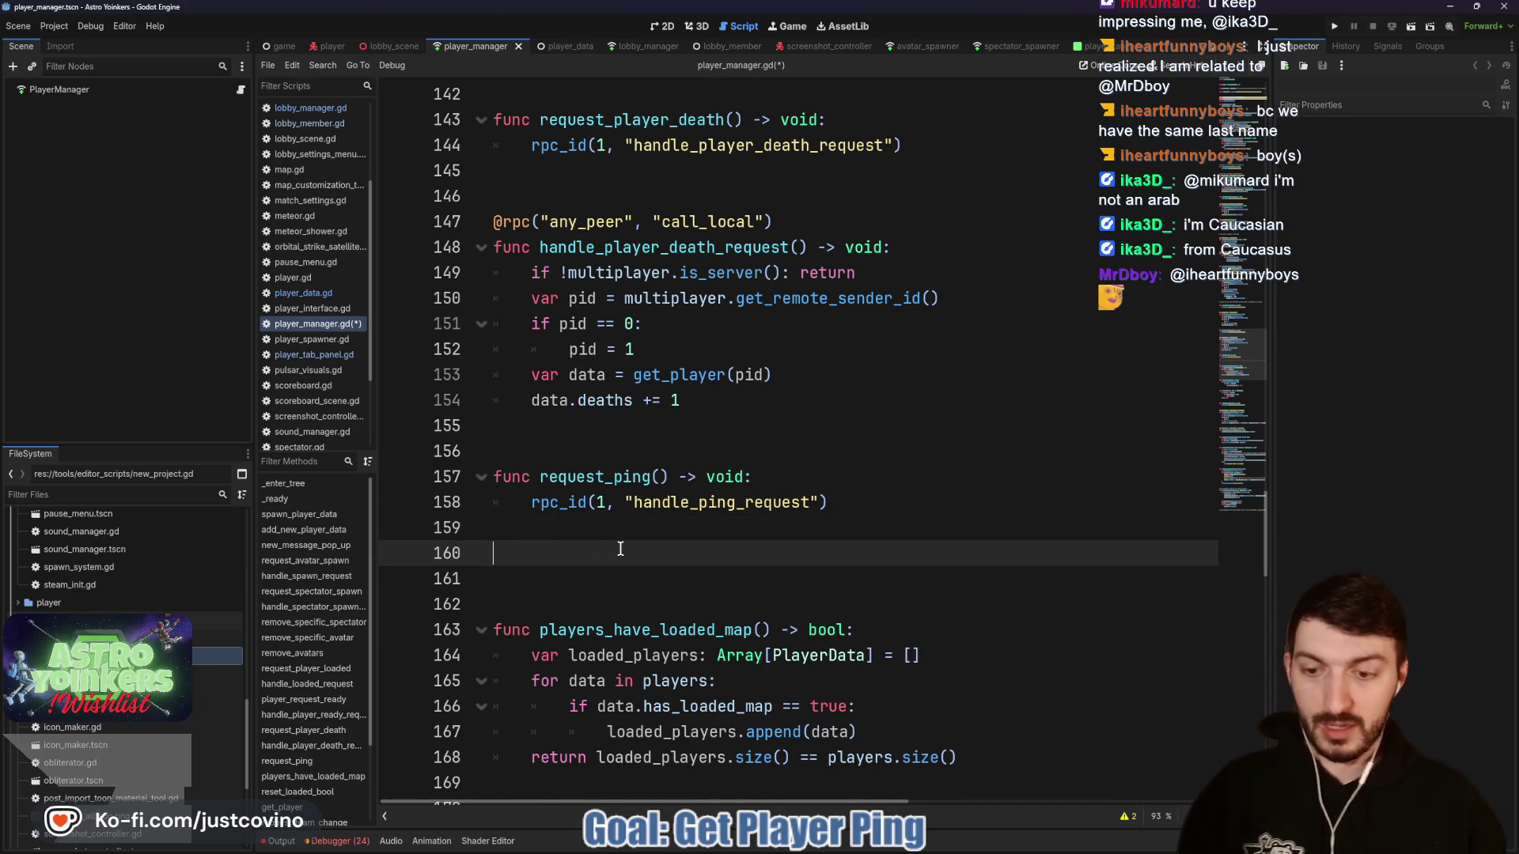
key(Return)
key(Return)
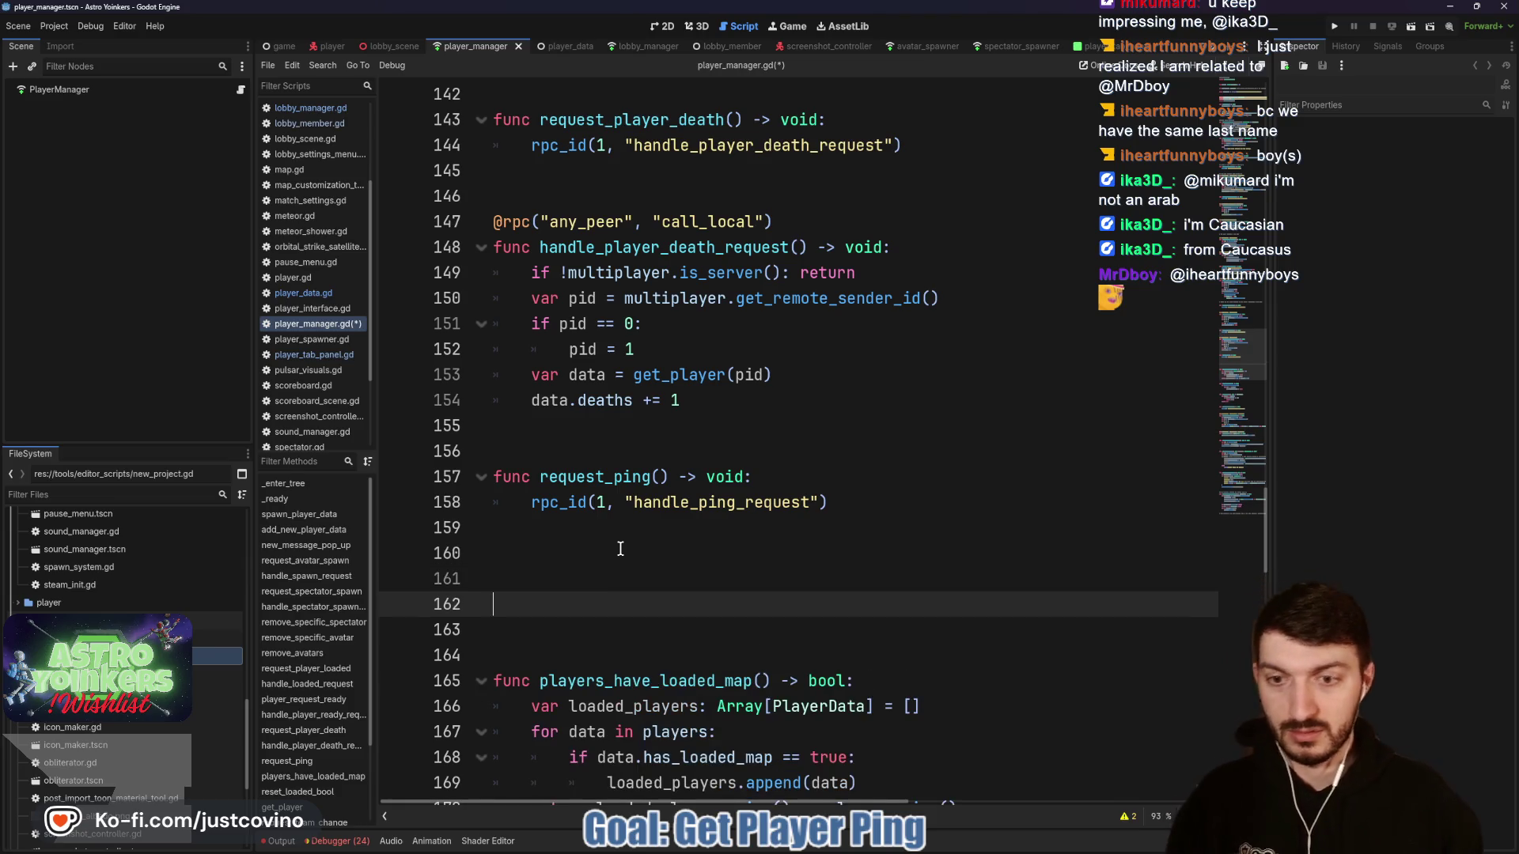
key(Up)
key(Up)
key(Down)
text(@rpc()
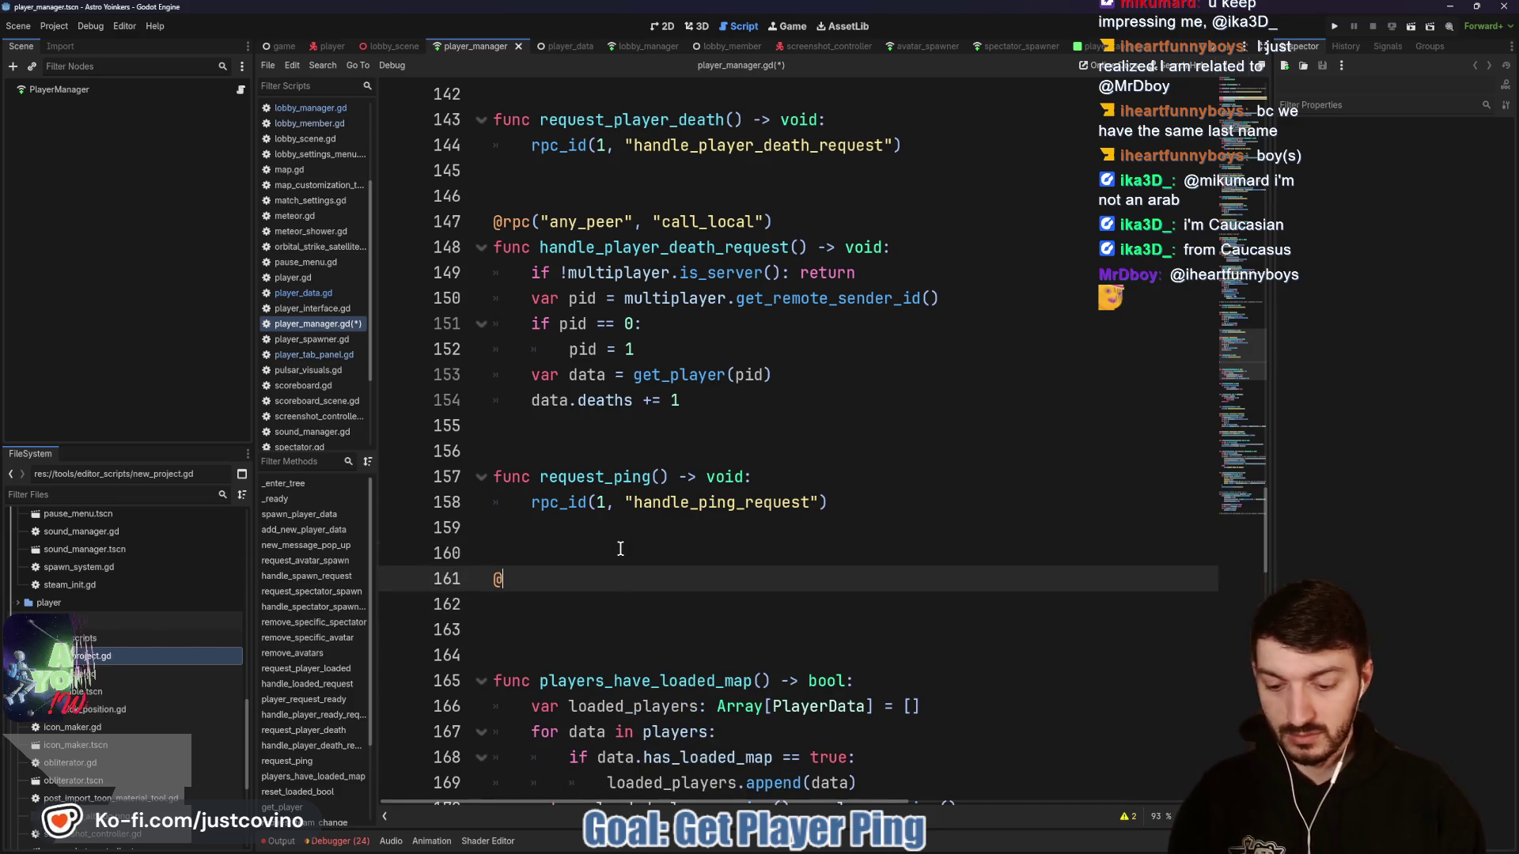
key(Return)
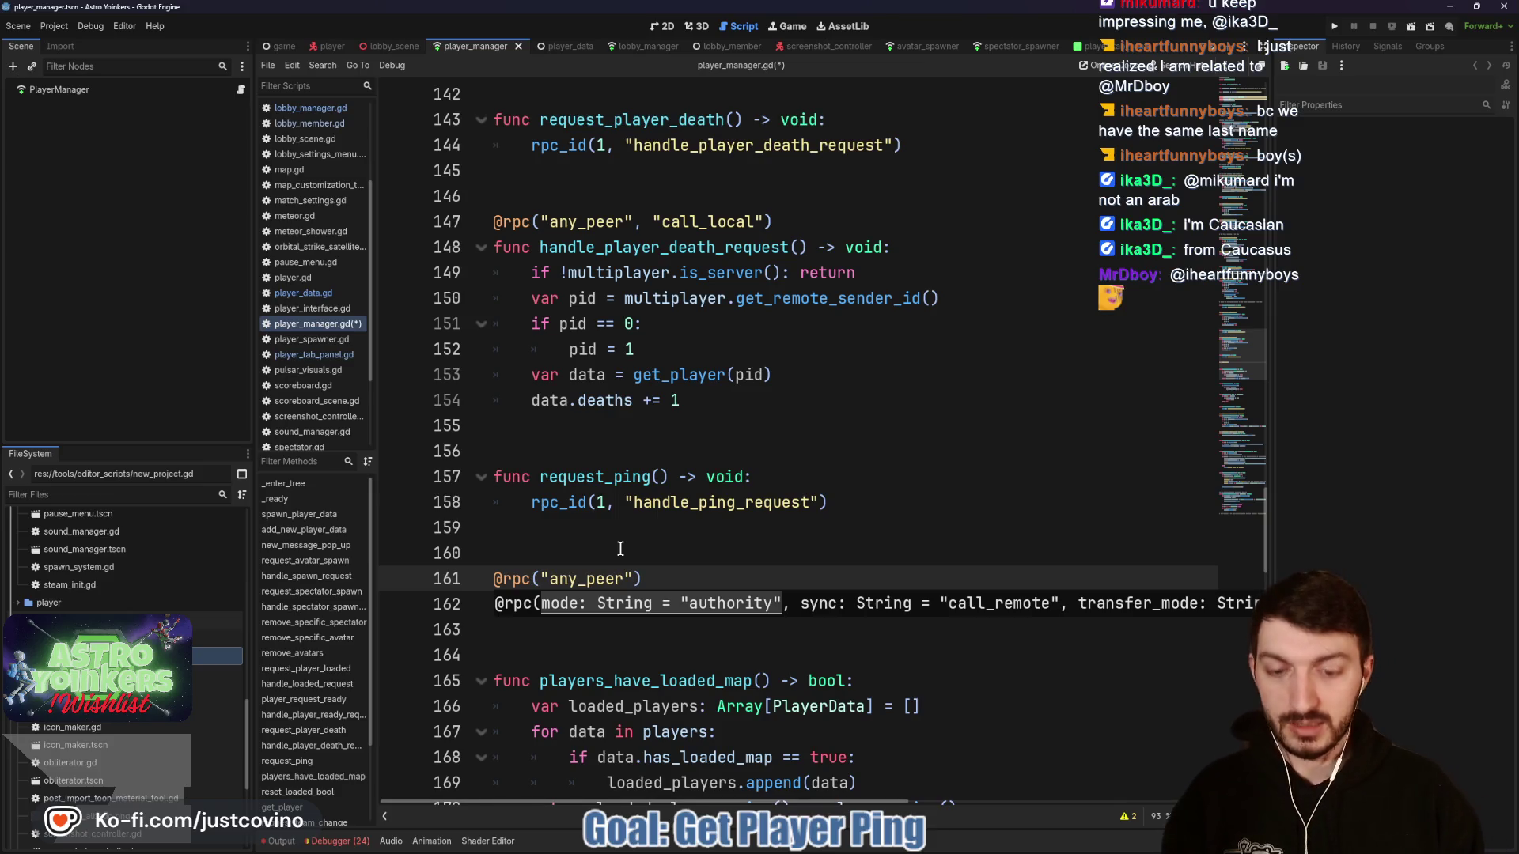
text(,)
key(Down)
key(Down)
key(Return)
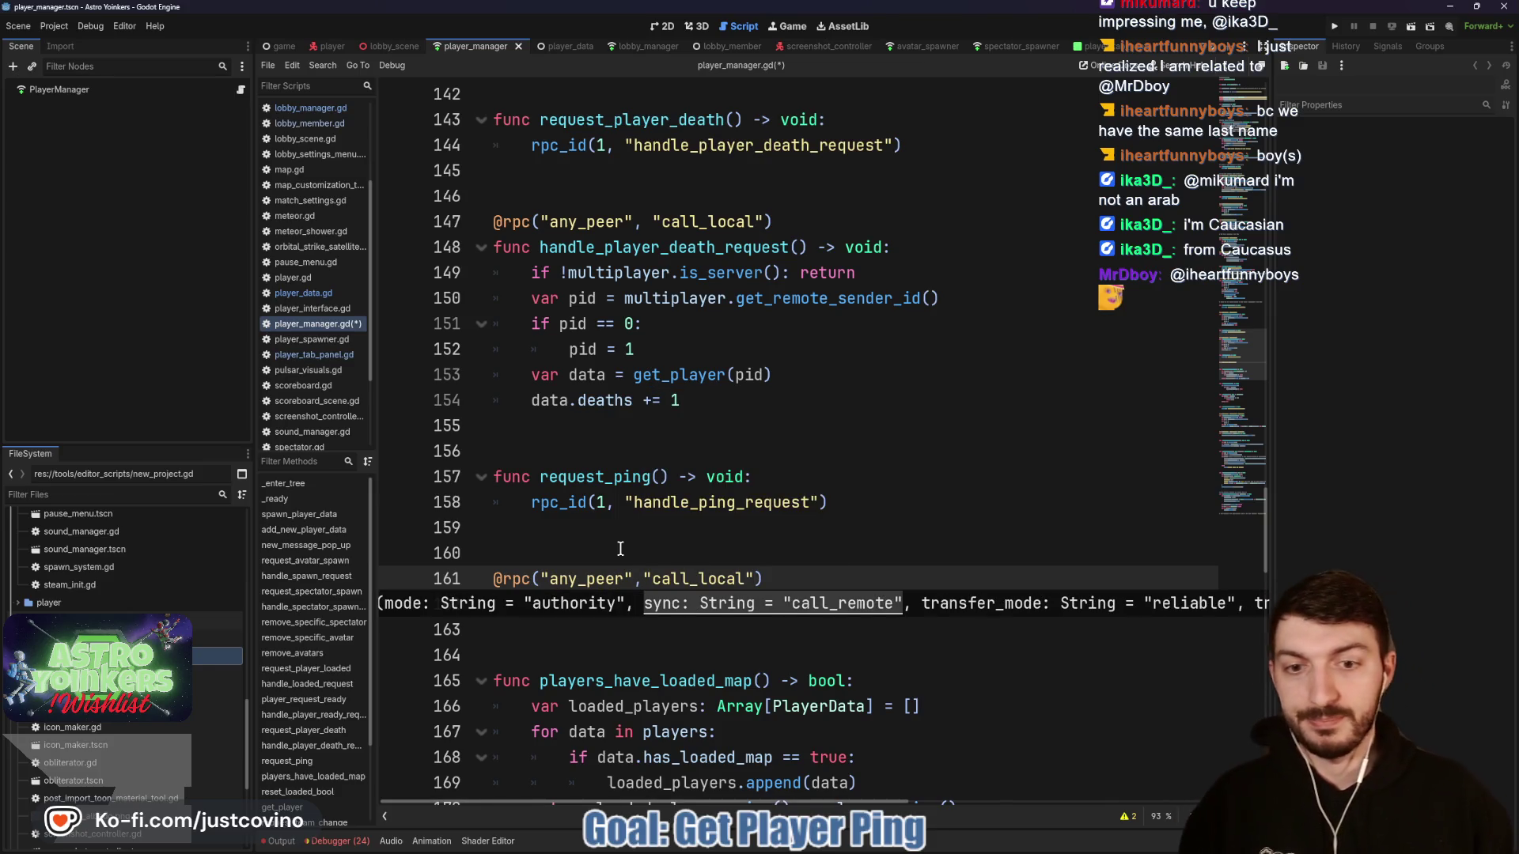
key(Return)
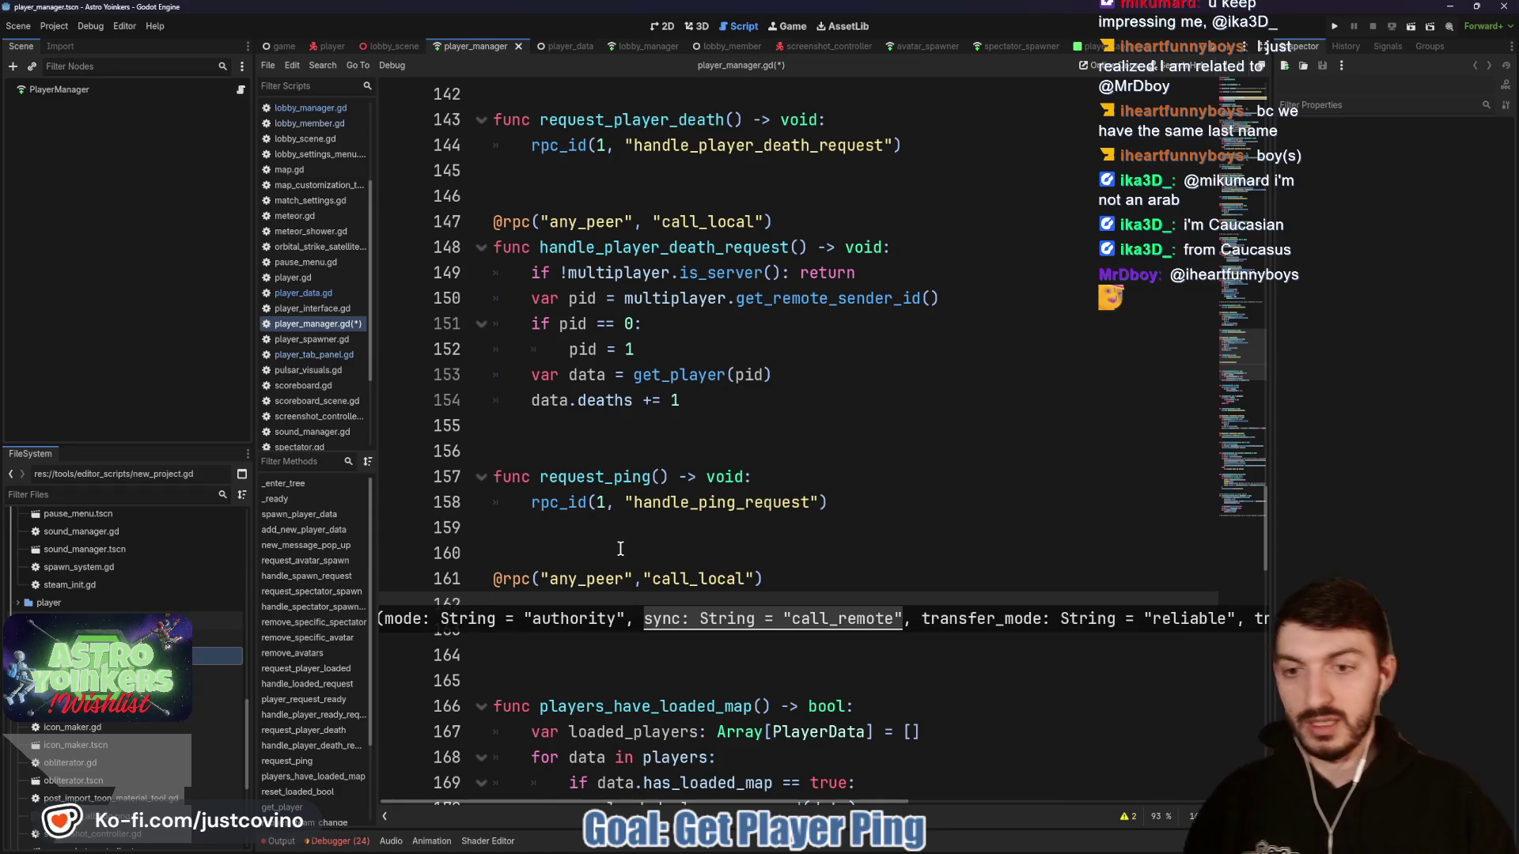
text(func handle_)
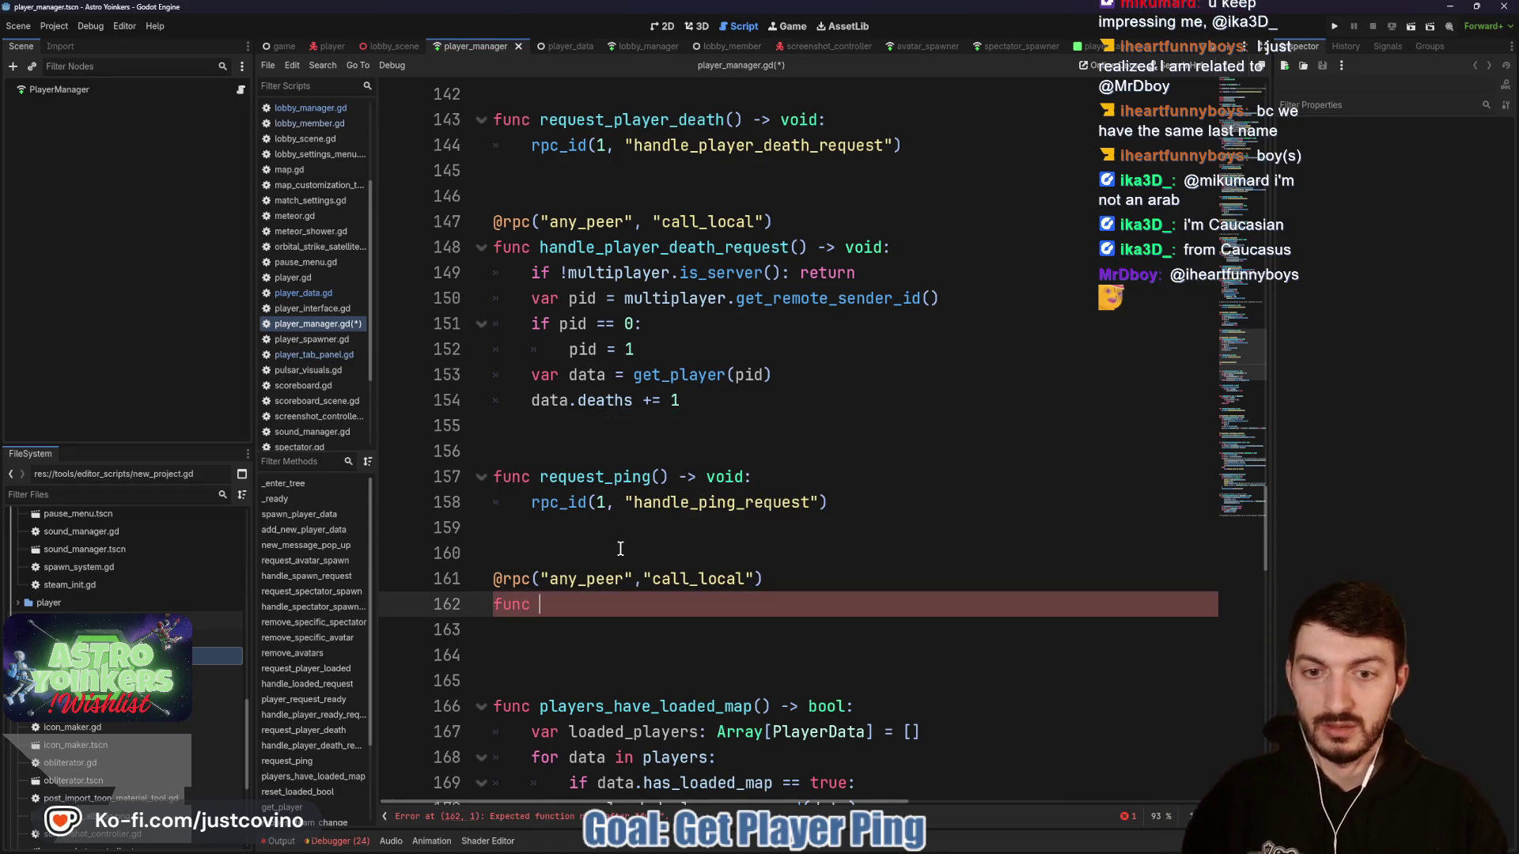
text(ping_request() -)
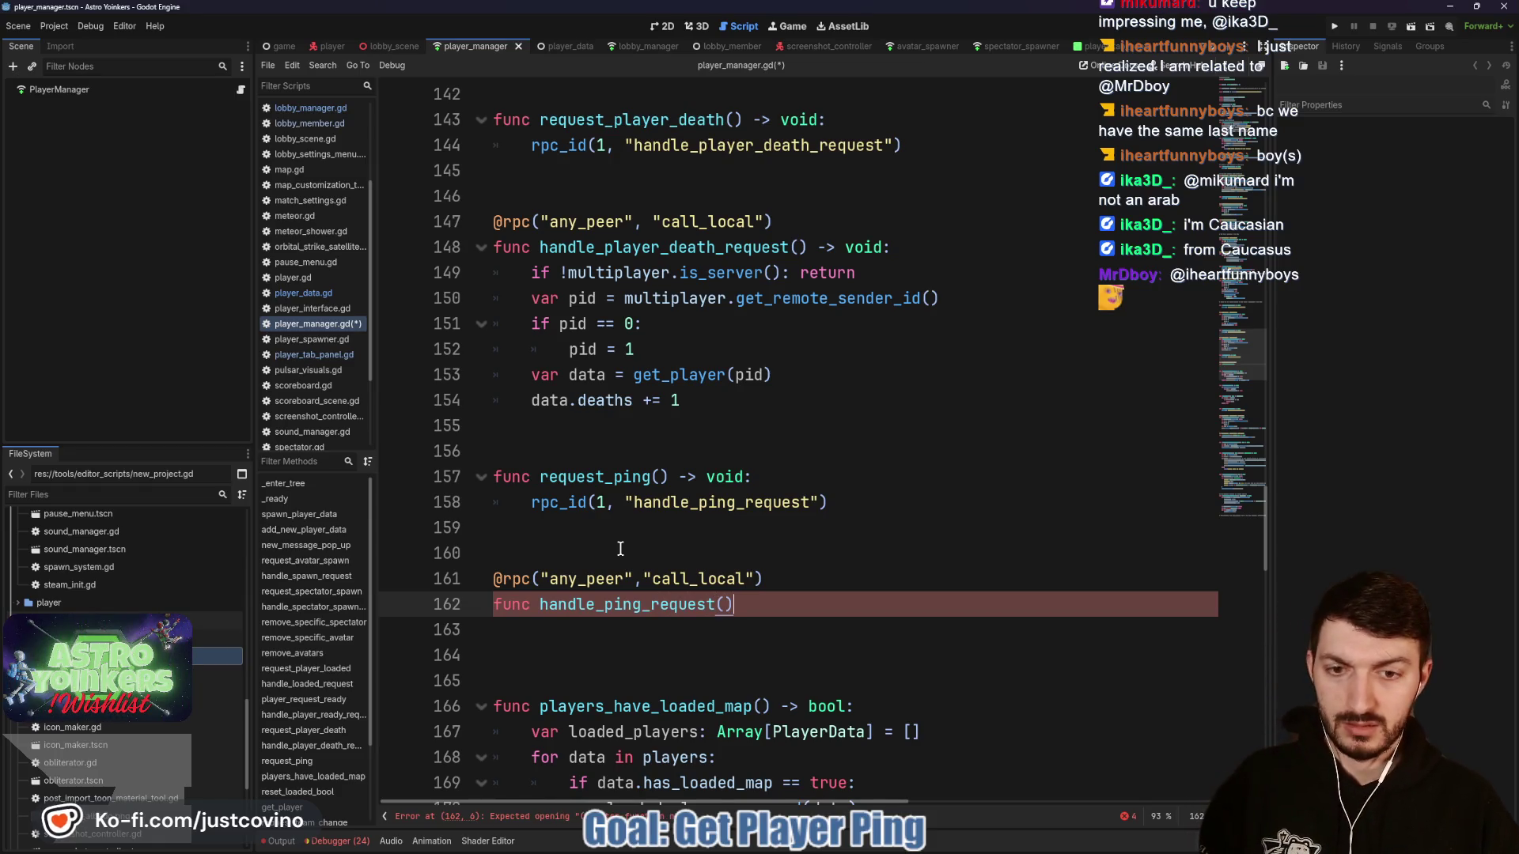
text(> void:)
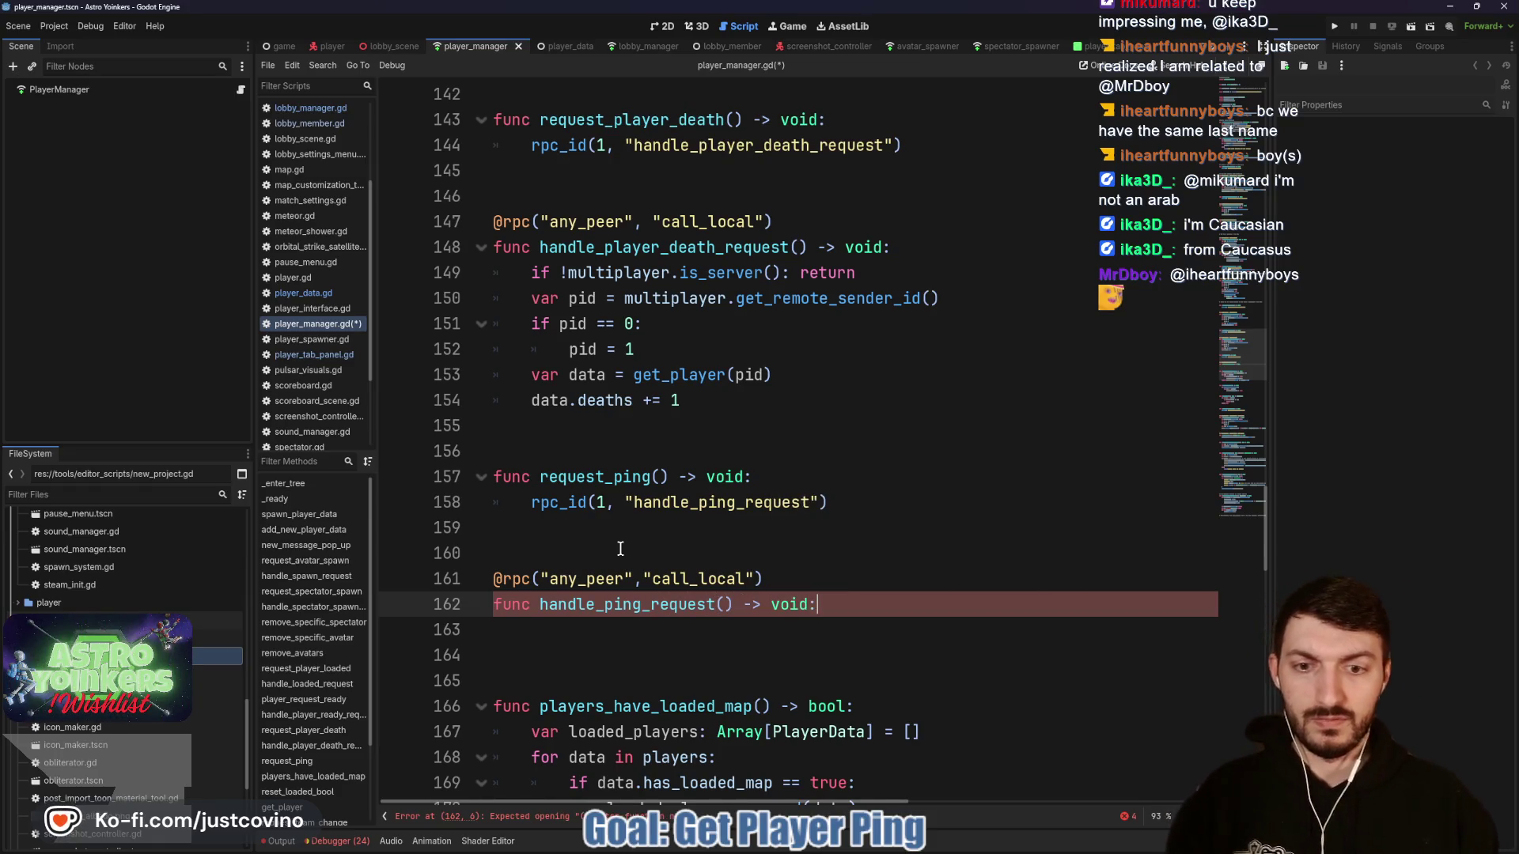
key(Return)
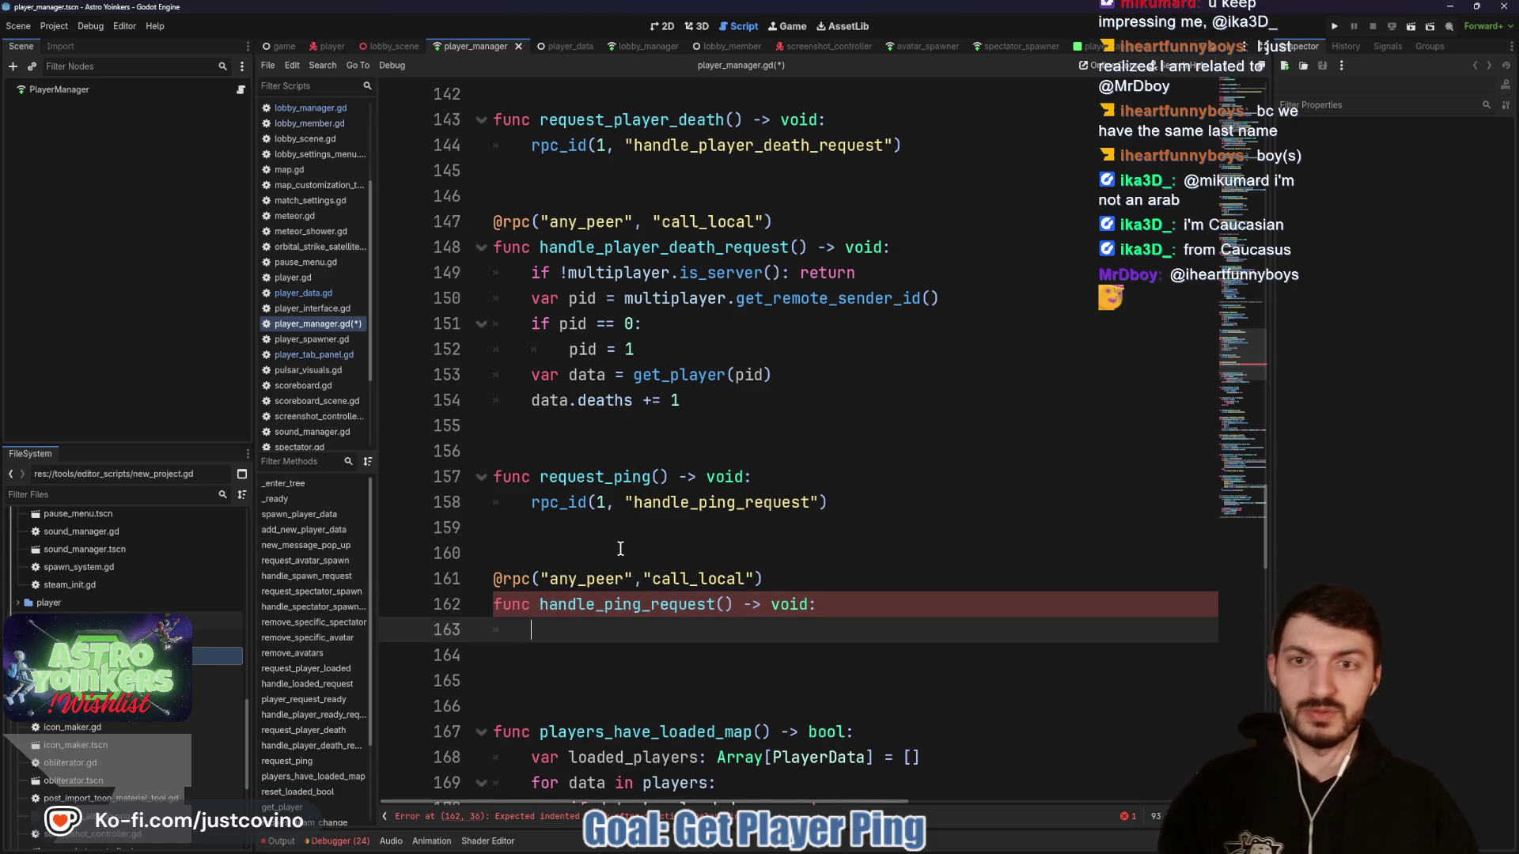
Step: Give it a !multiplayer.is_server() return guard and var pid = multiplayer.get_remote_sender_id()
text(!mu)
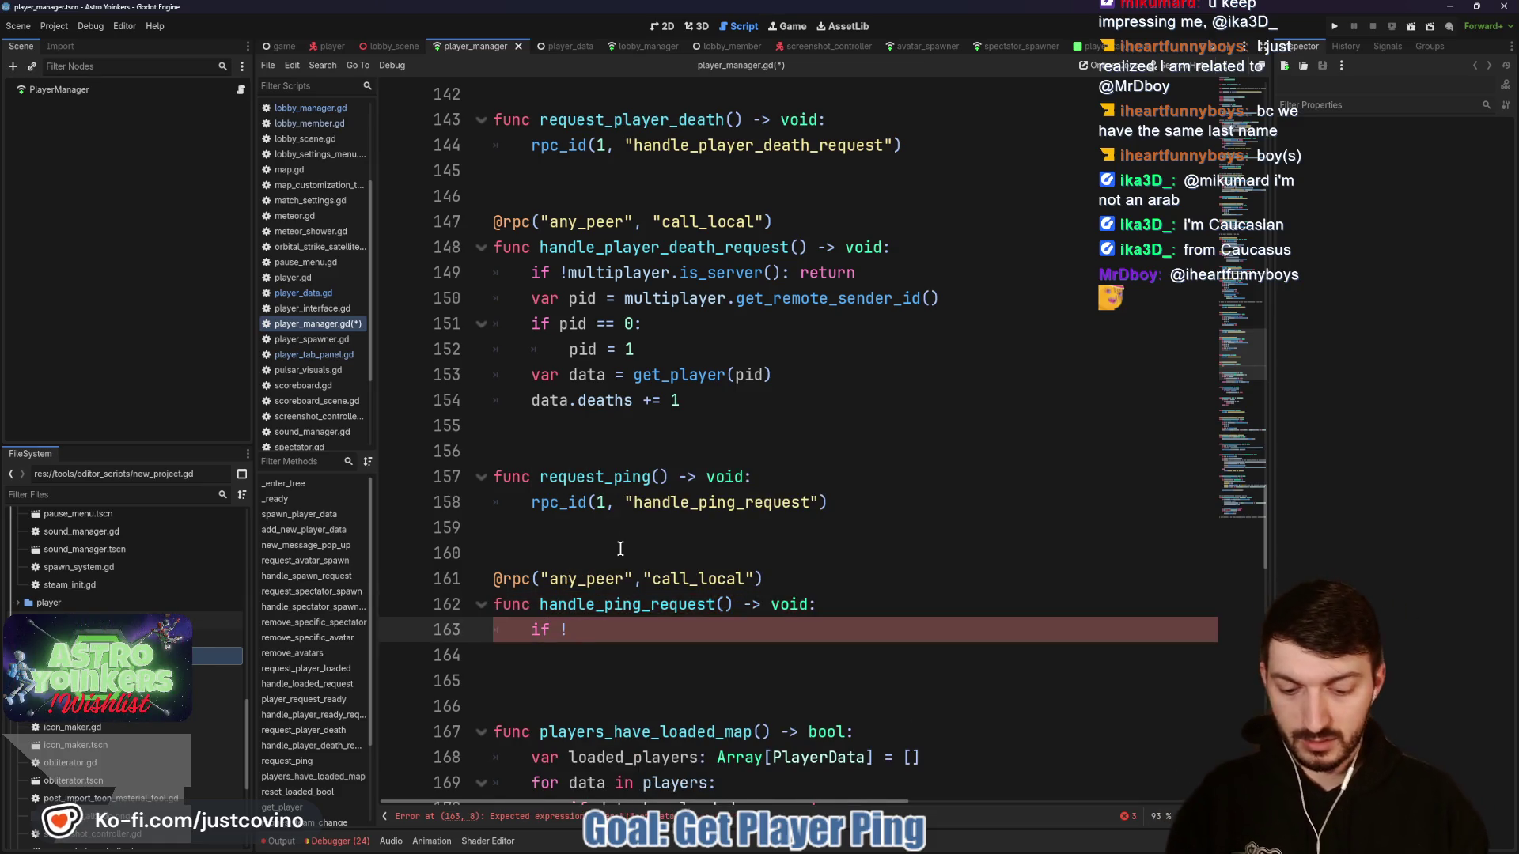
key(Return)
text(.is)
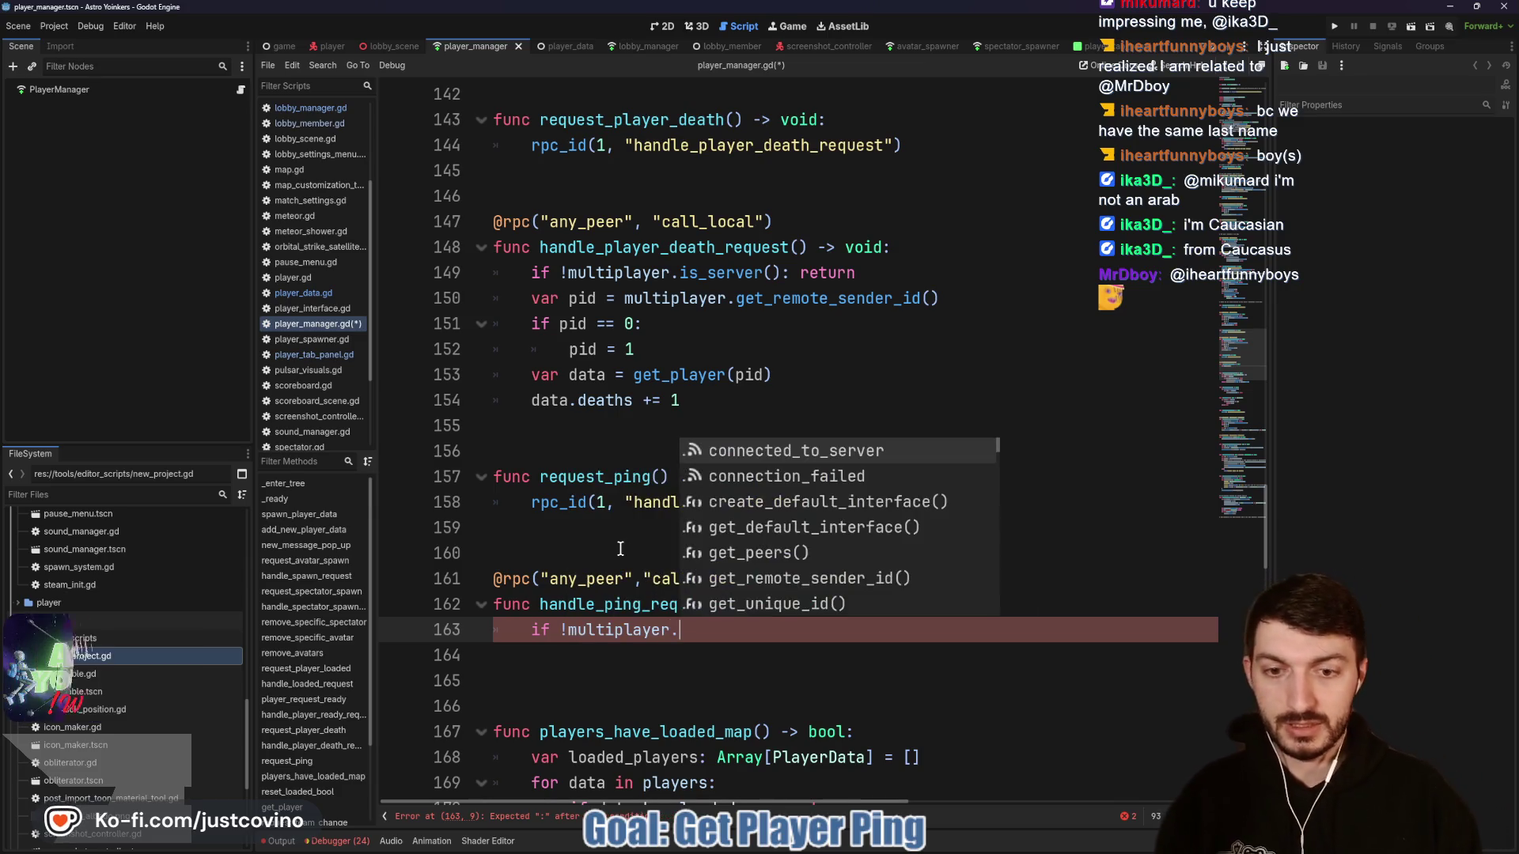
key(Return)
text(return)
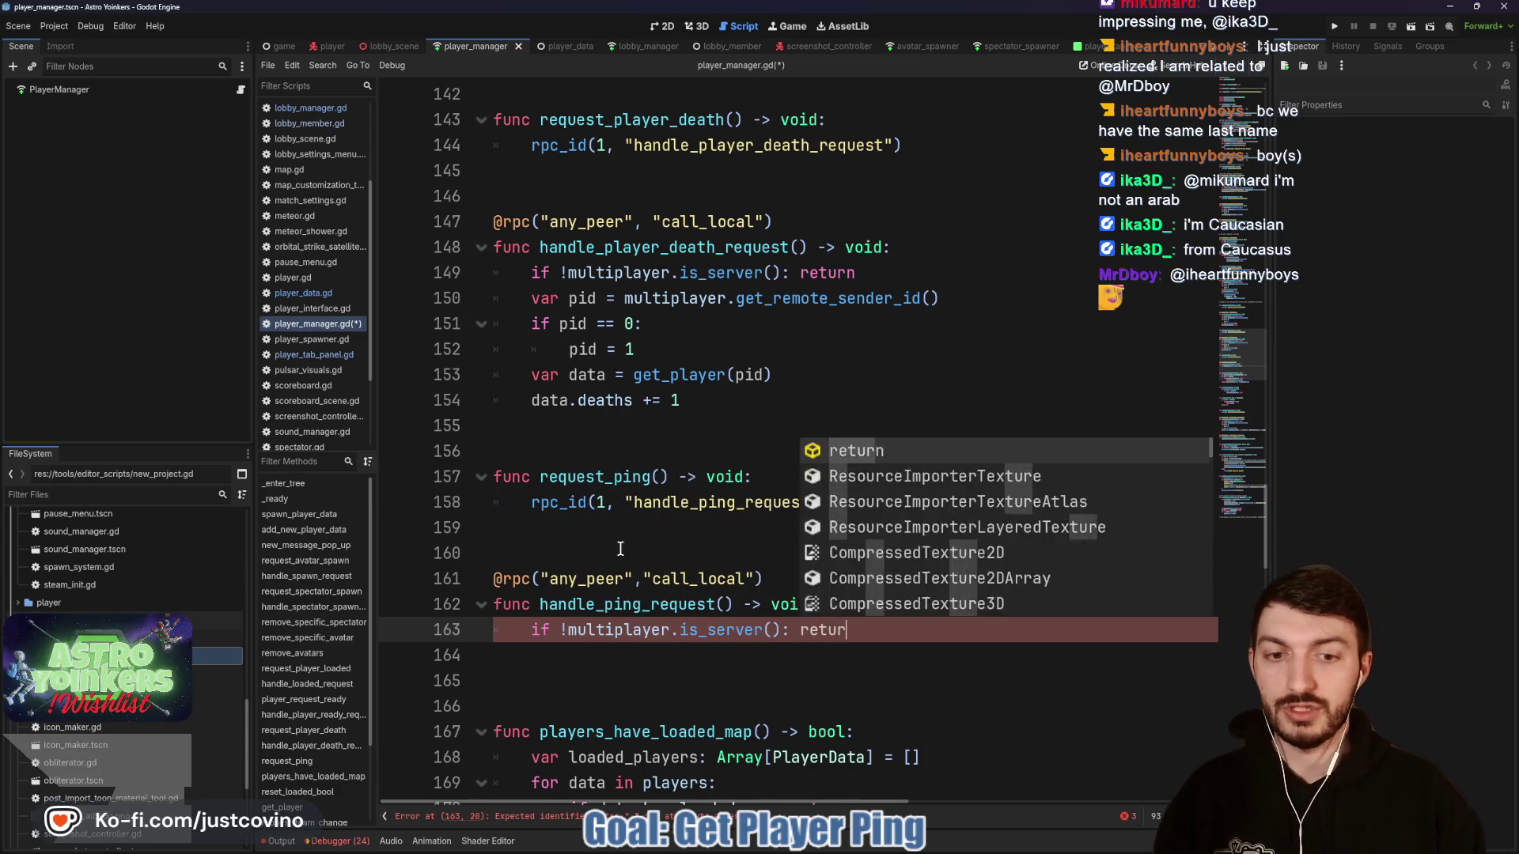
key(Return)
text(var pid)
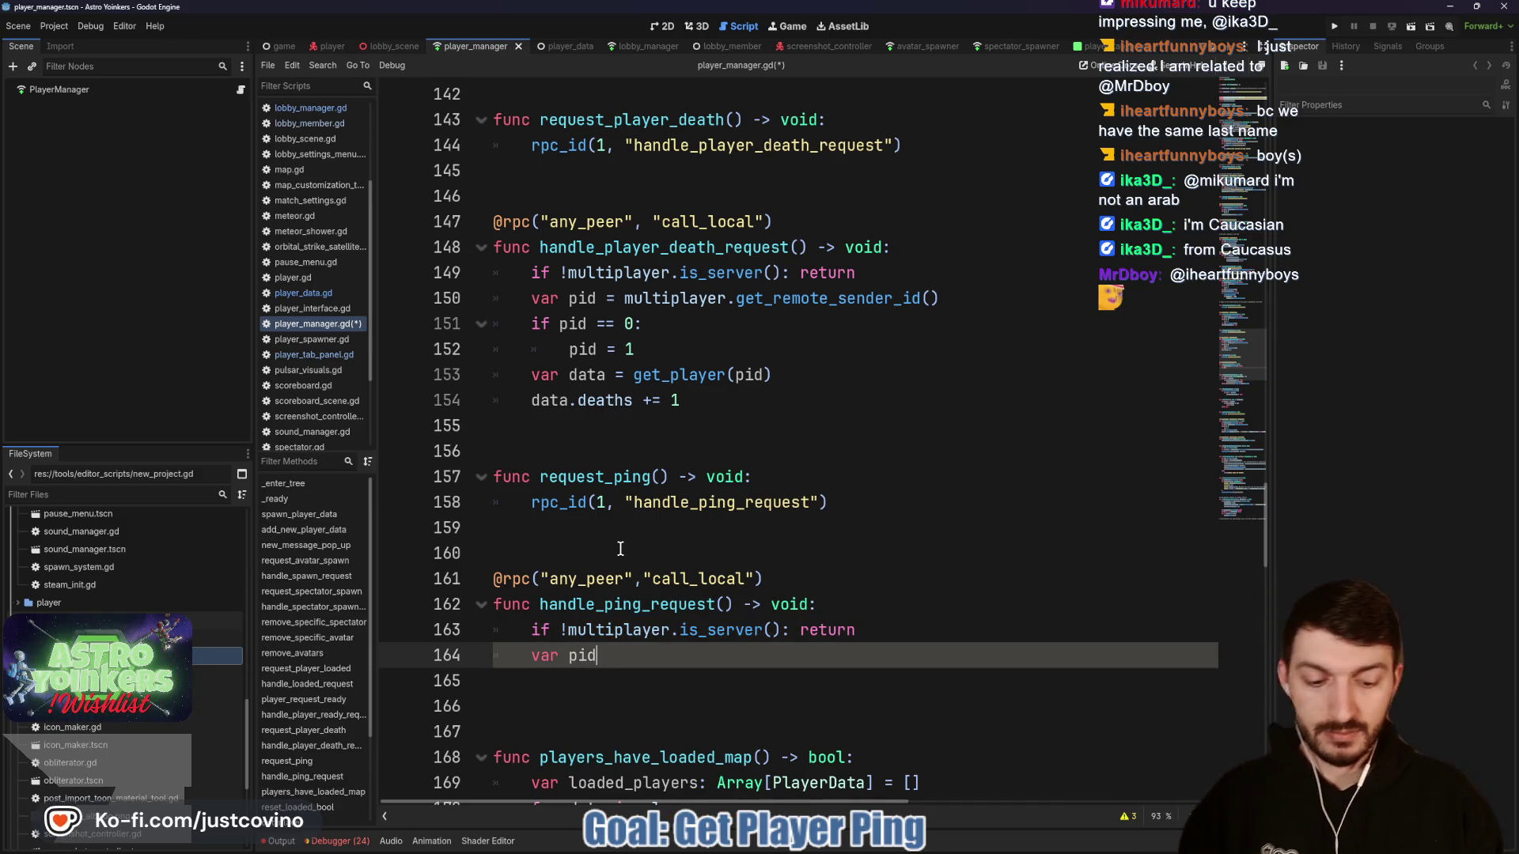
text(= multiplayer.get)
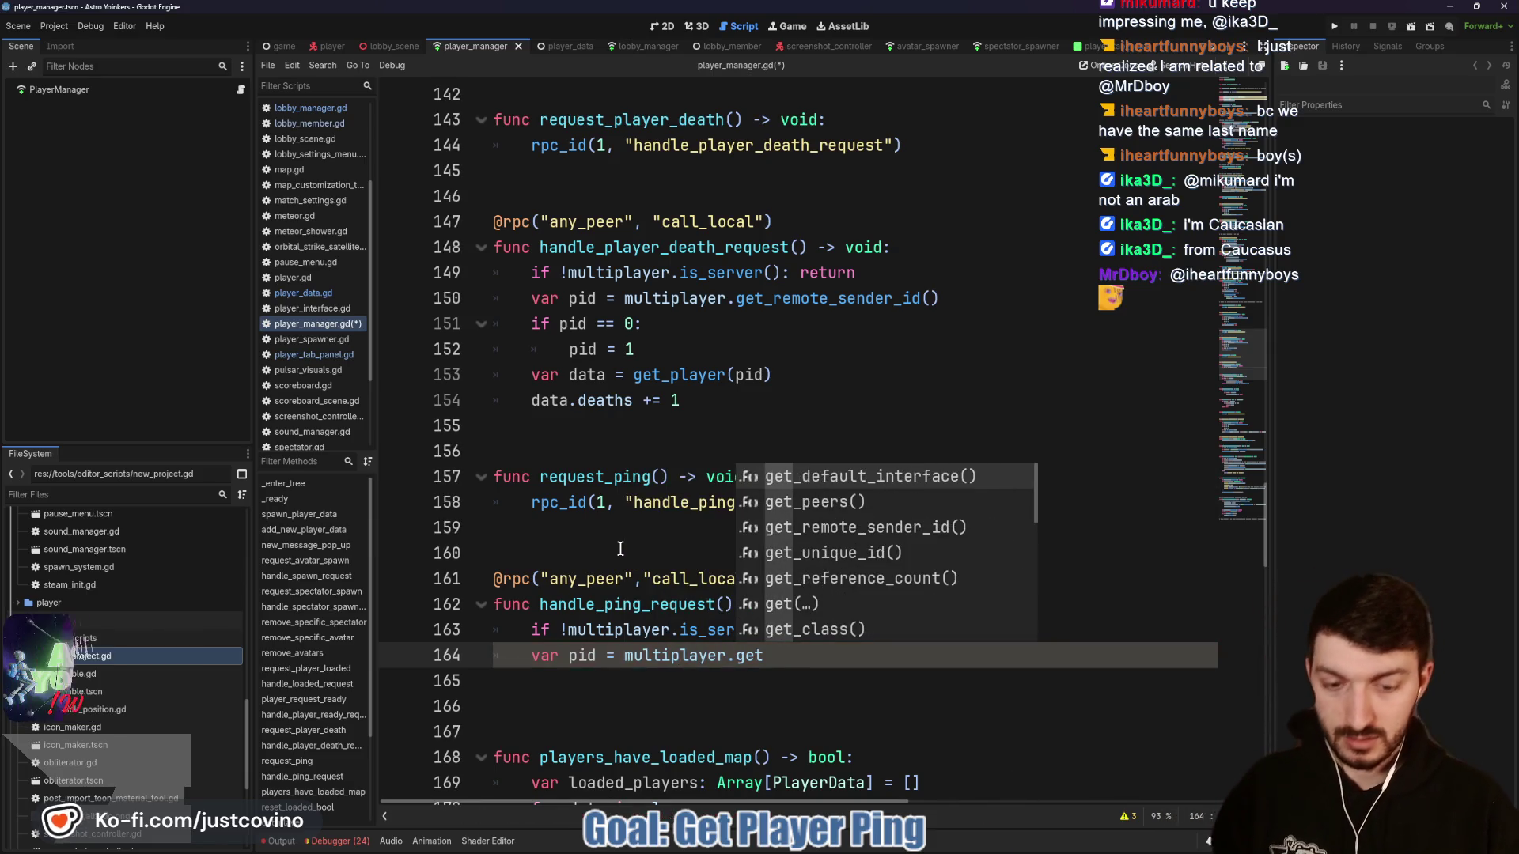
text(_remot)
key(Return)
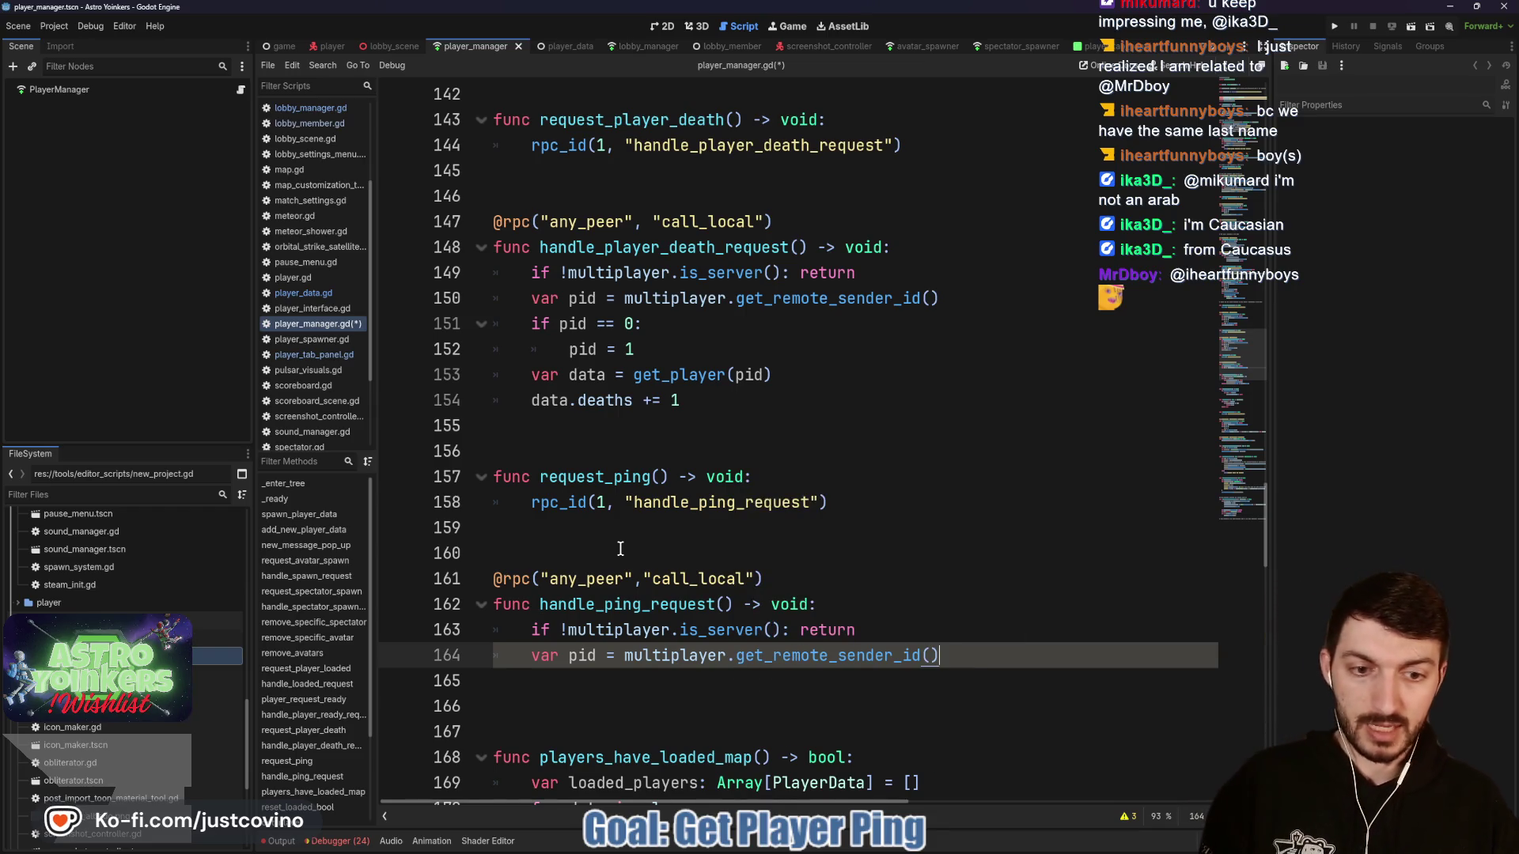
key(Return)
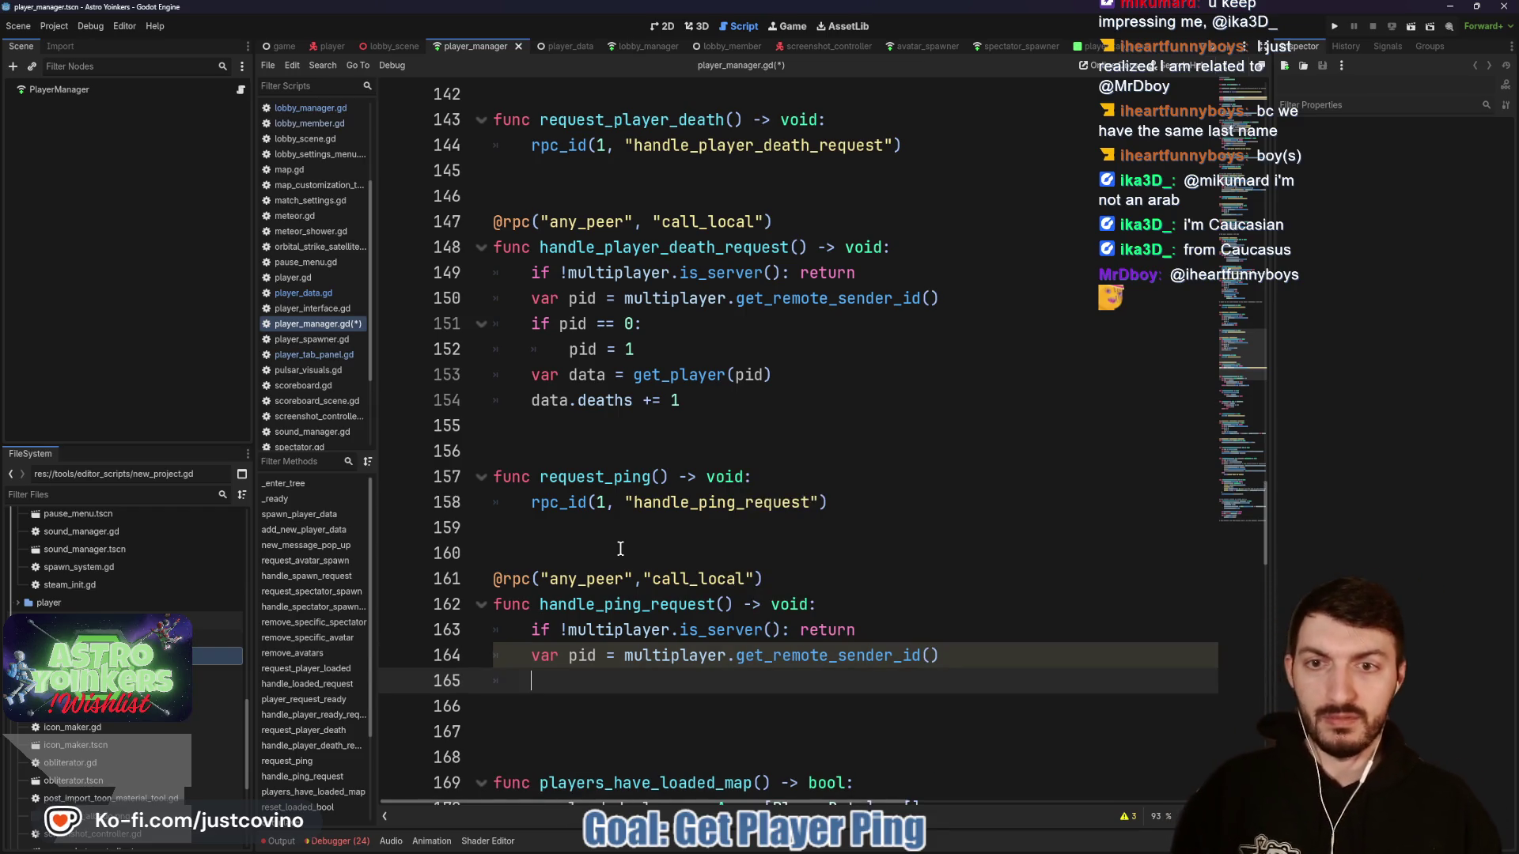
Step: Add 'if pid == 0: pid = 1' to handle_ping_request
text(if pid == 0:)
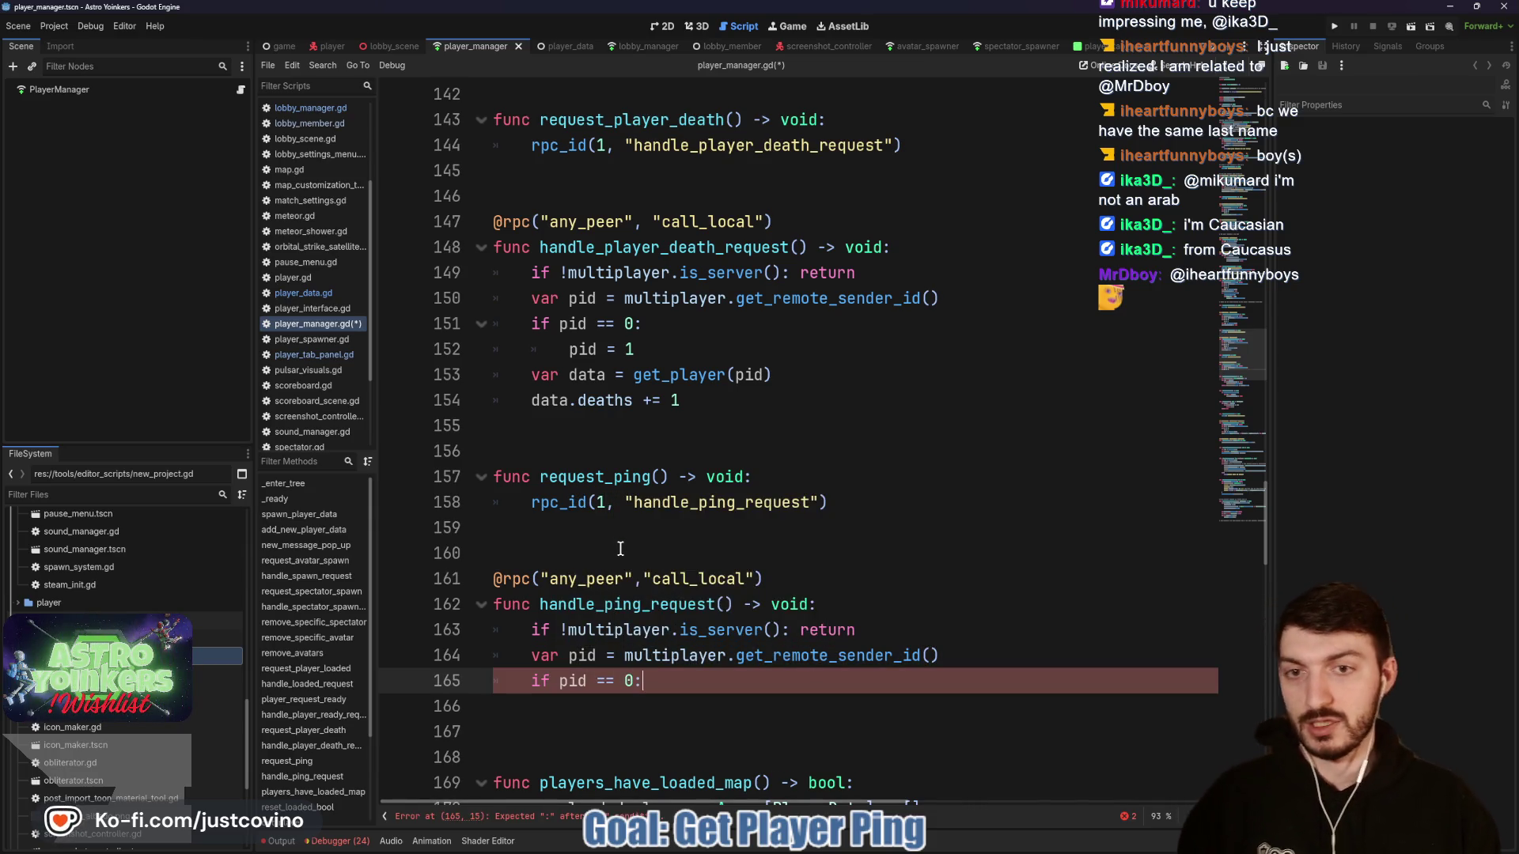
key(Return)
text(pid =1)
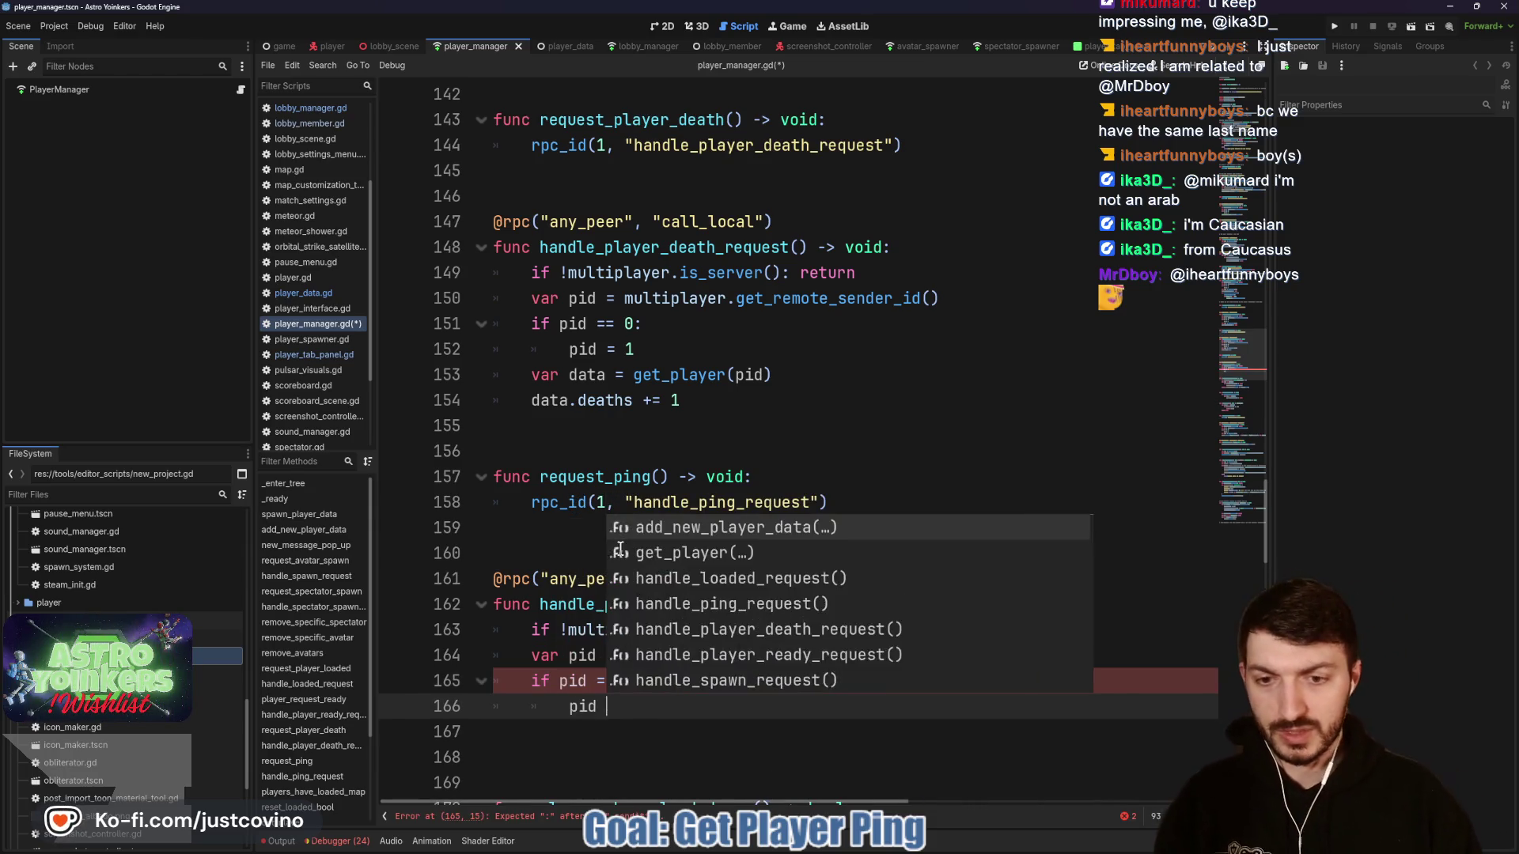
key(BackSpace)
text(1)
key(Return)
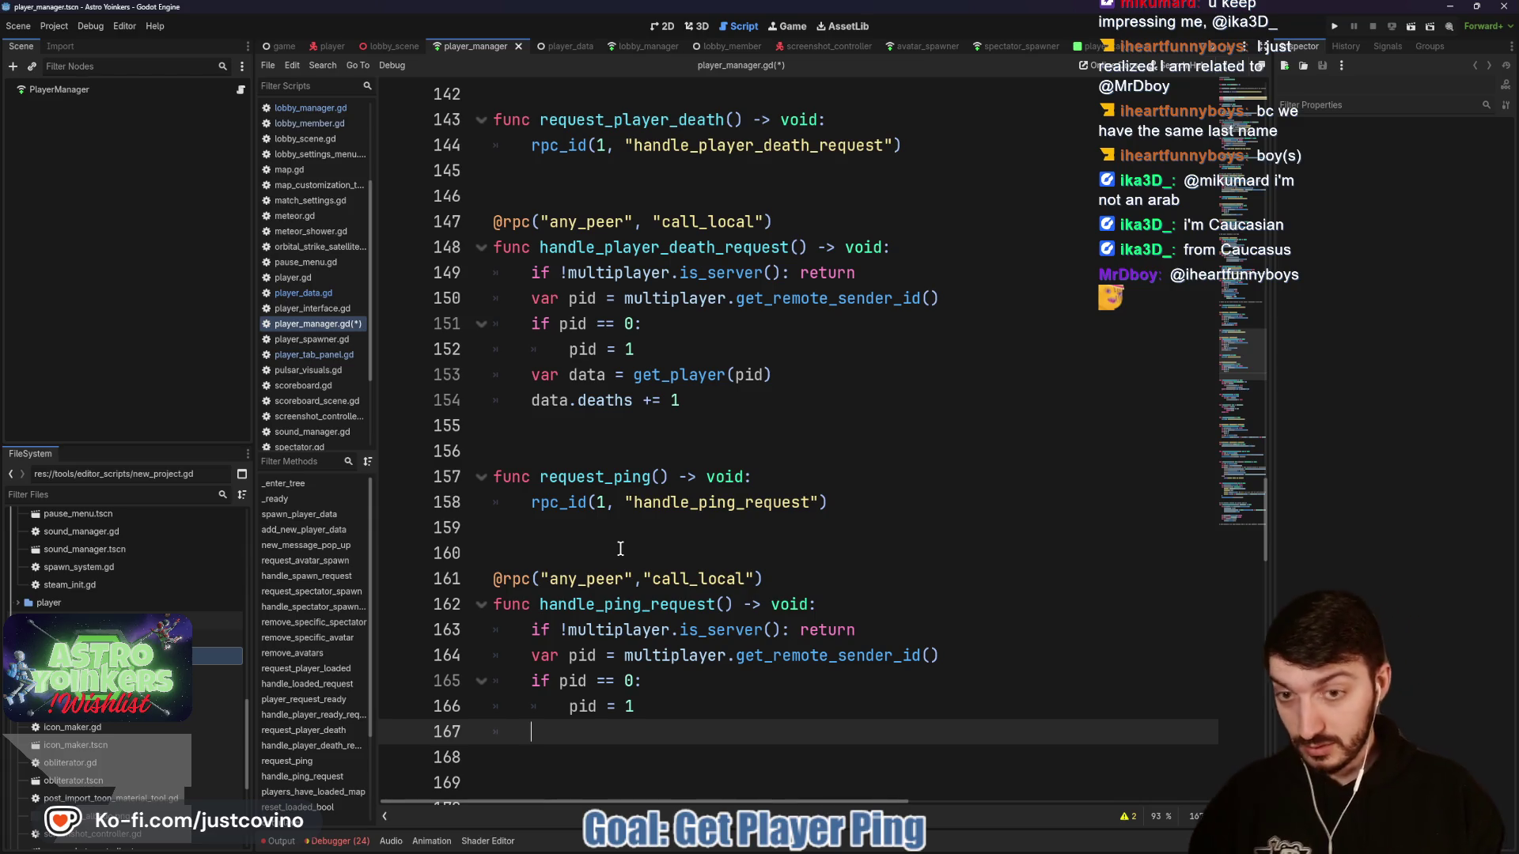
Step: Look up the player with 'var data = get_player(pid)', then switch to player_tab_panel.gd
text(var da)
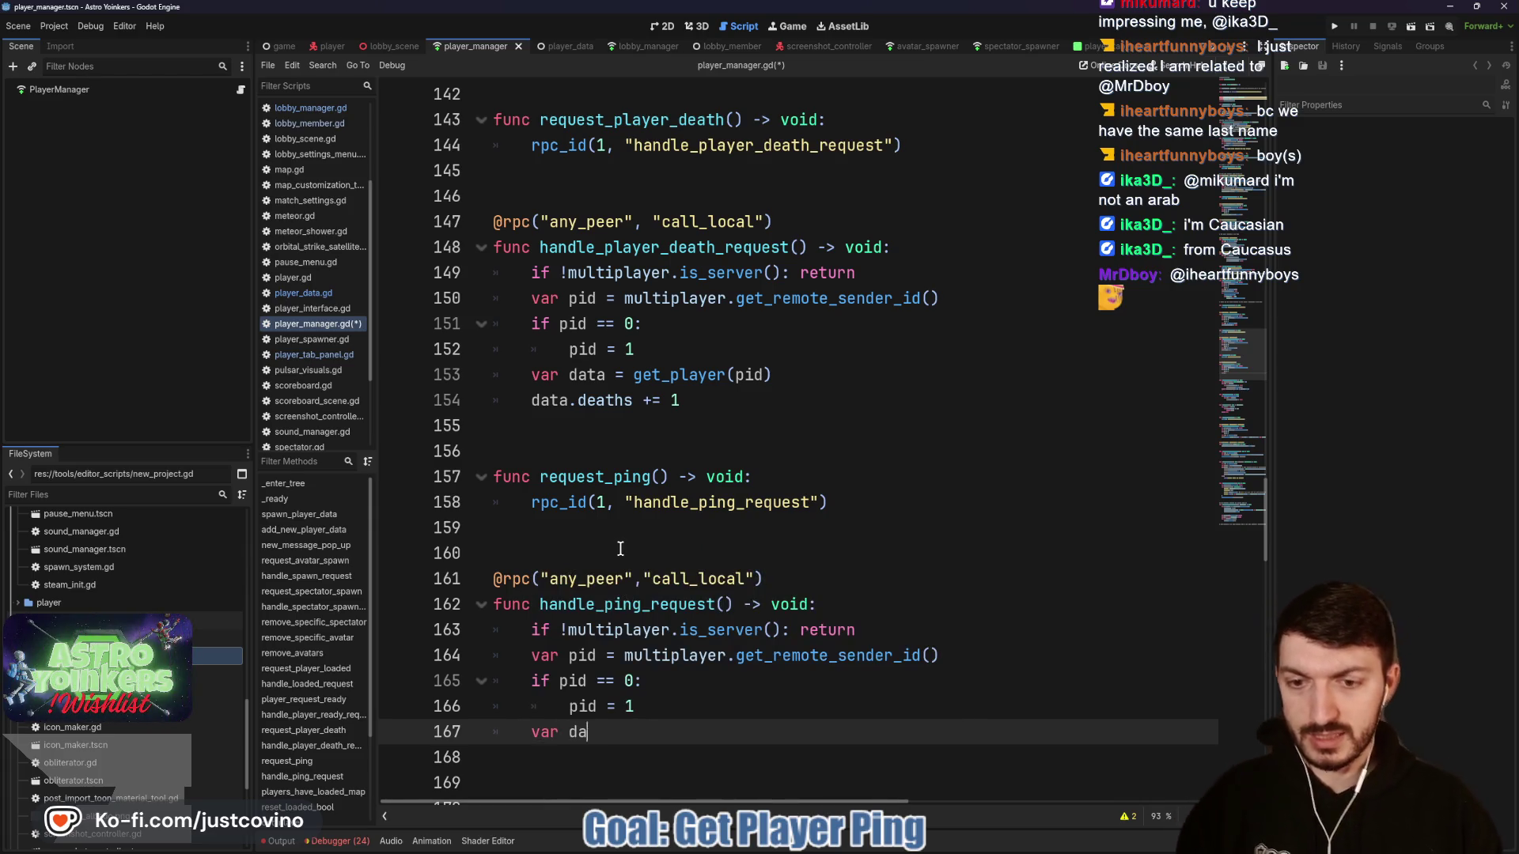
text(ta = get)
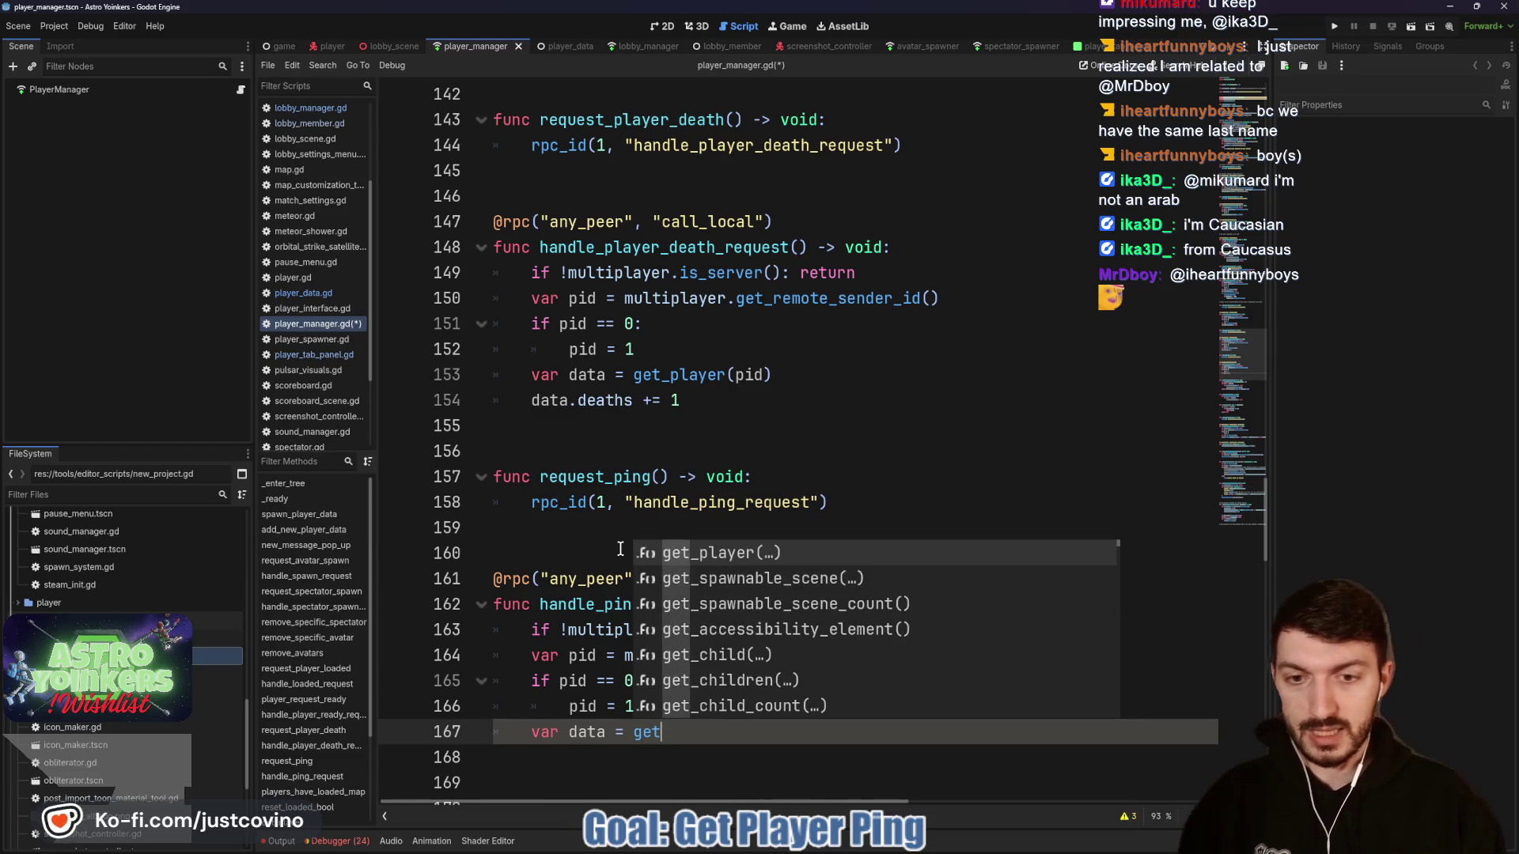
key(Return)
text(pid)
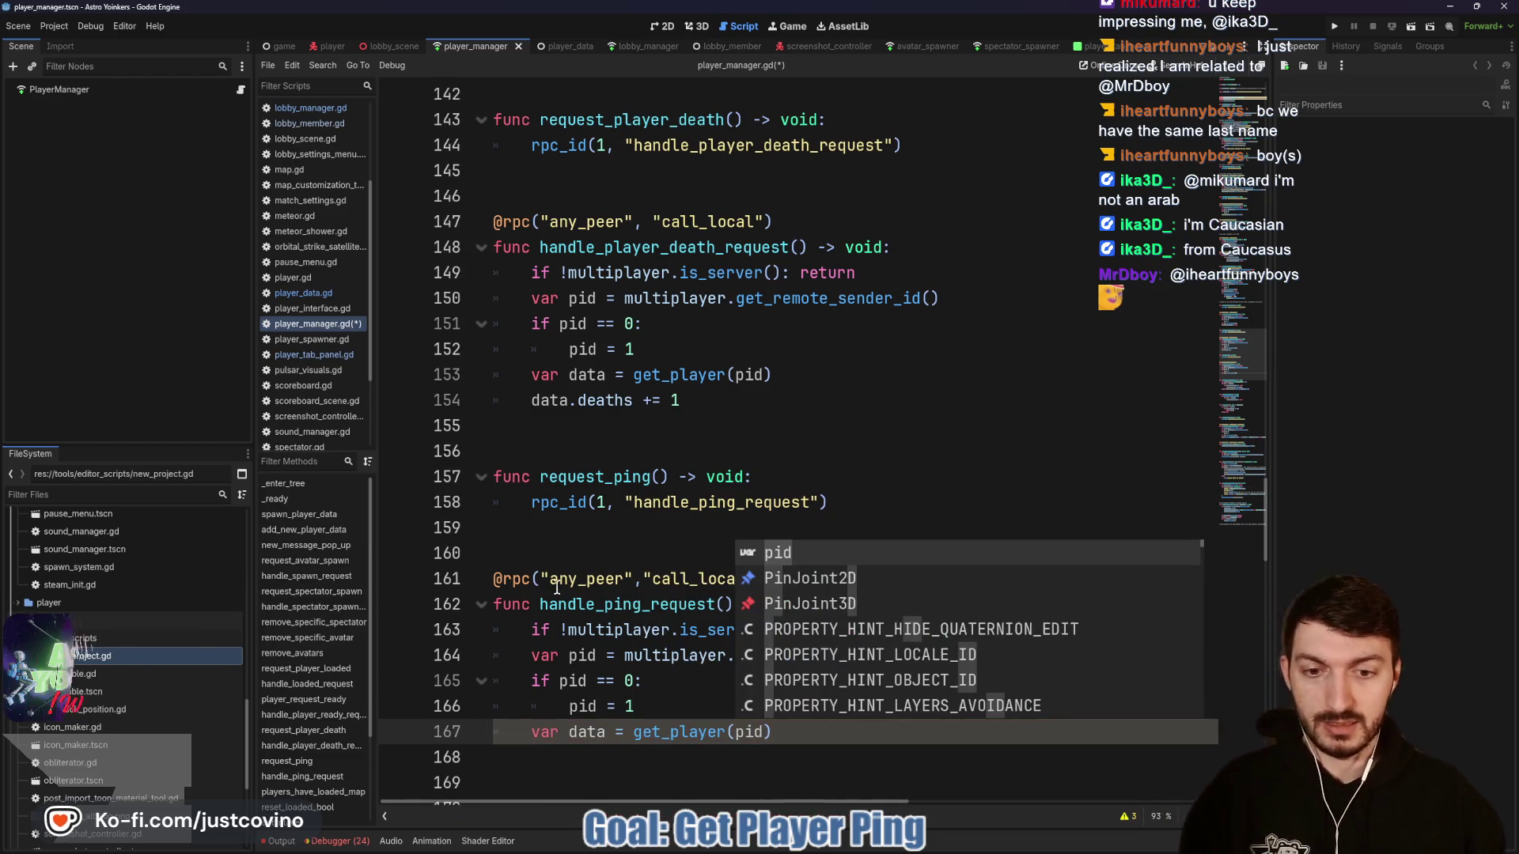
click(694, 758)
scroll(747, 575, down, 3)
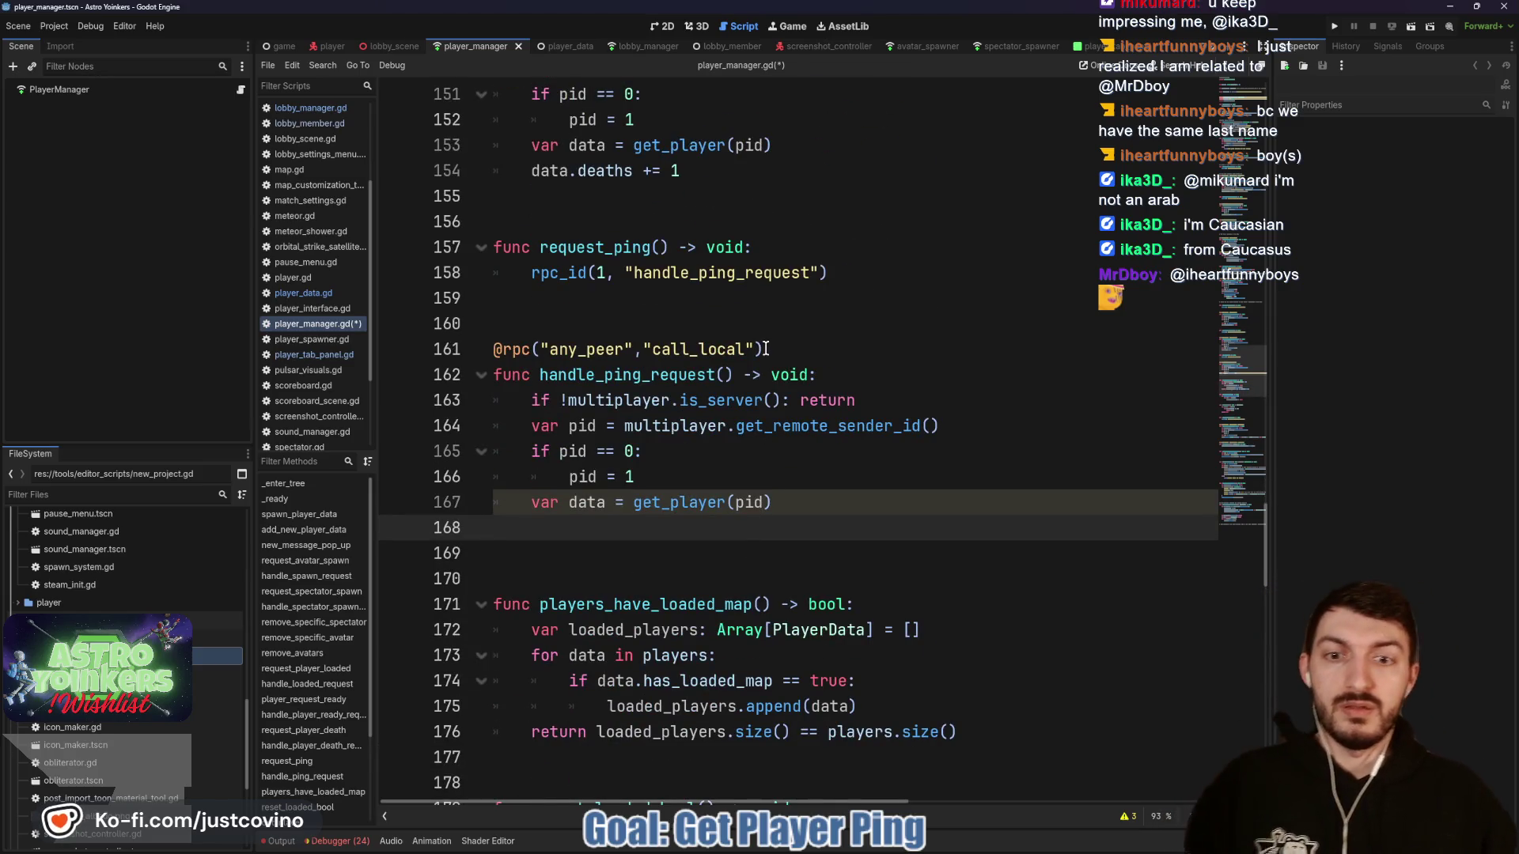
click(1093, 46)
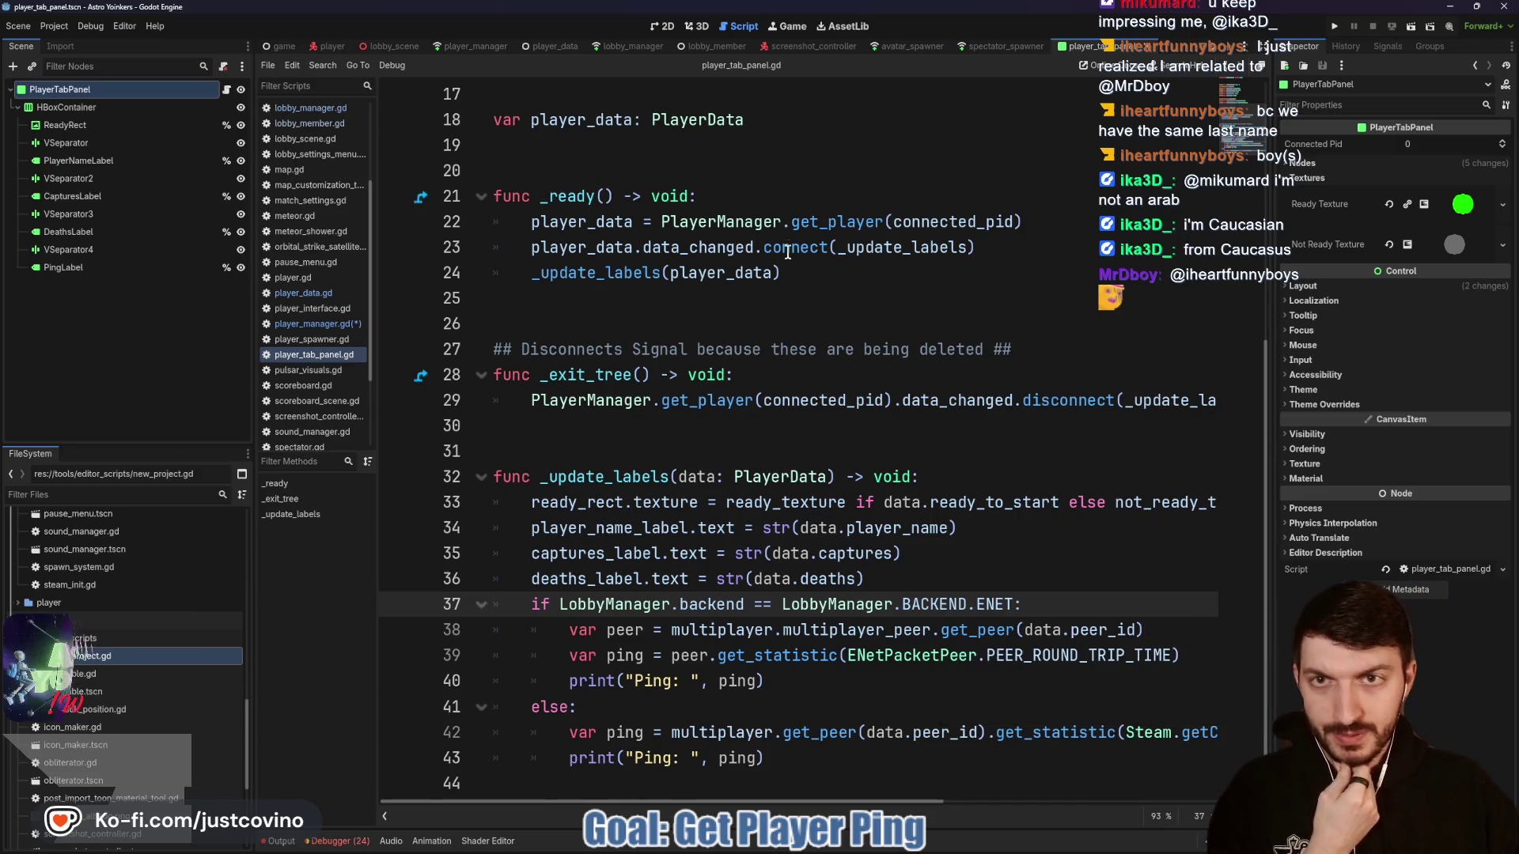
Step: Cut the ENet branch's var peer and var ping lines from _update_labels, then return to player_manager.gd
drag(1203, 657, 510, 637)
key(ctrl+c)
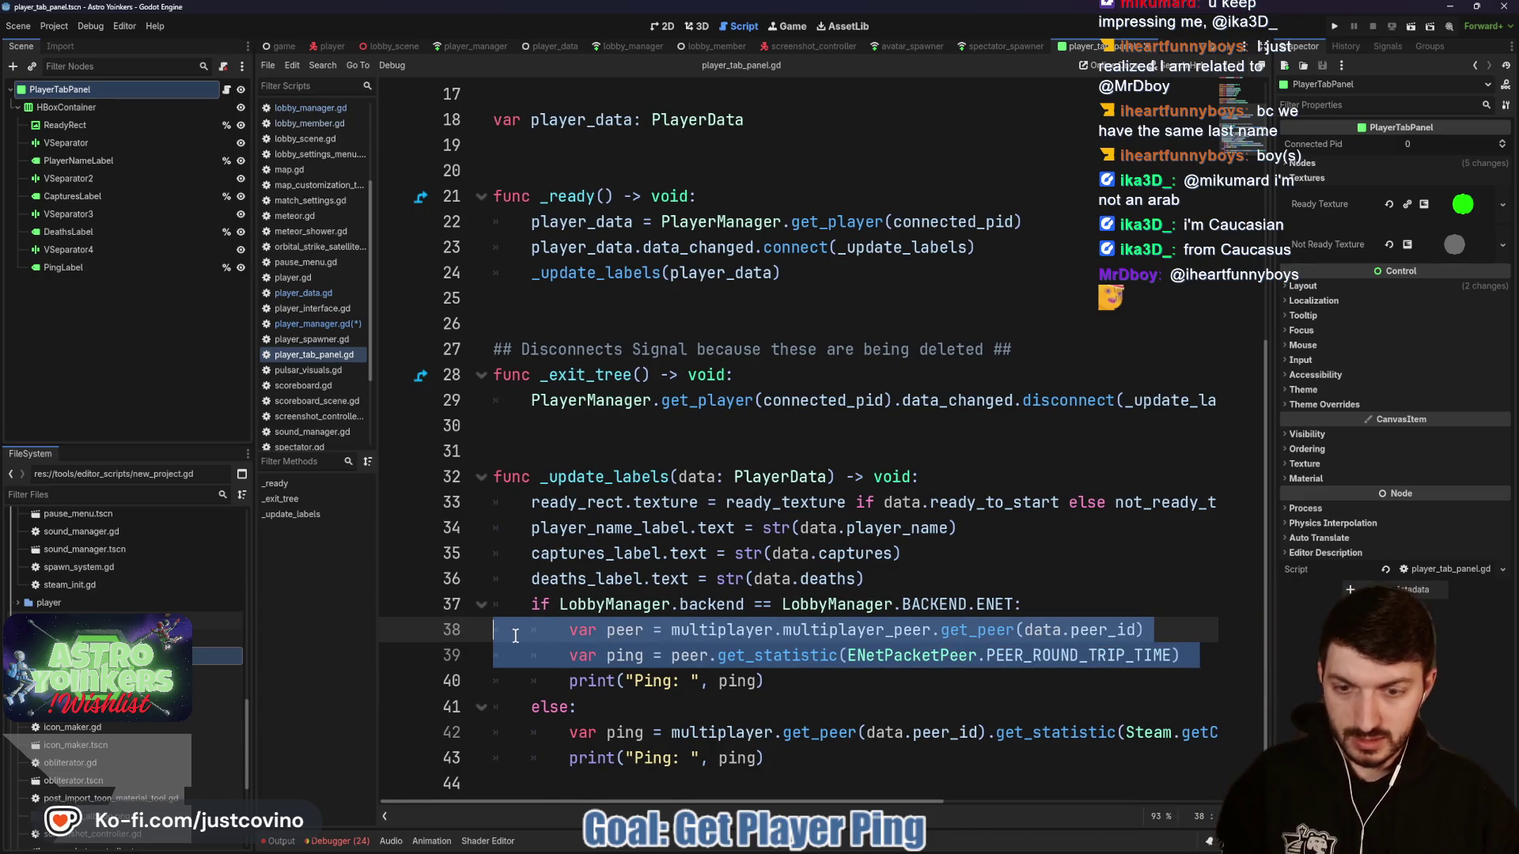
text(#)
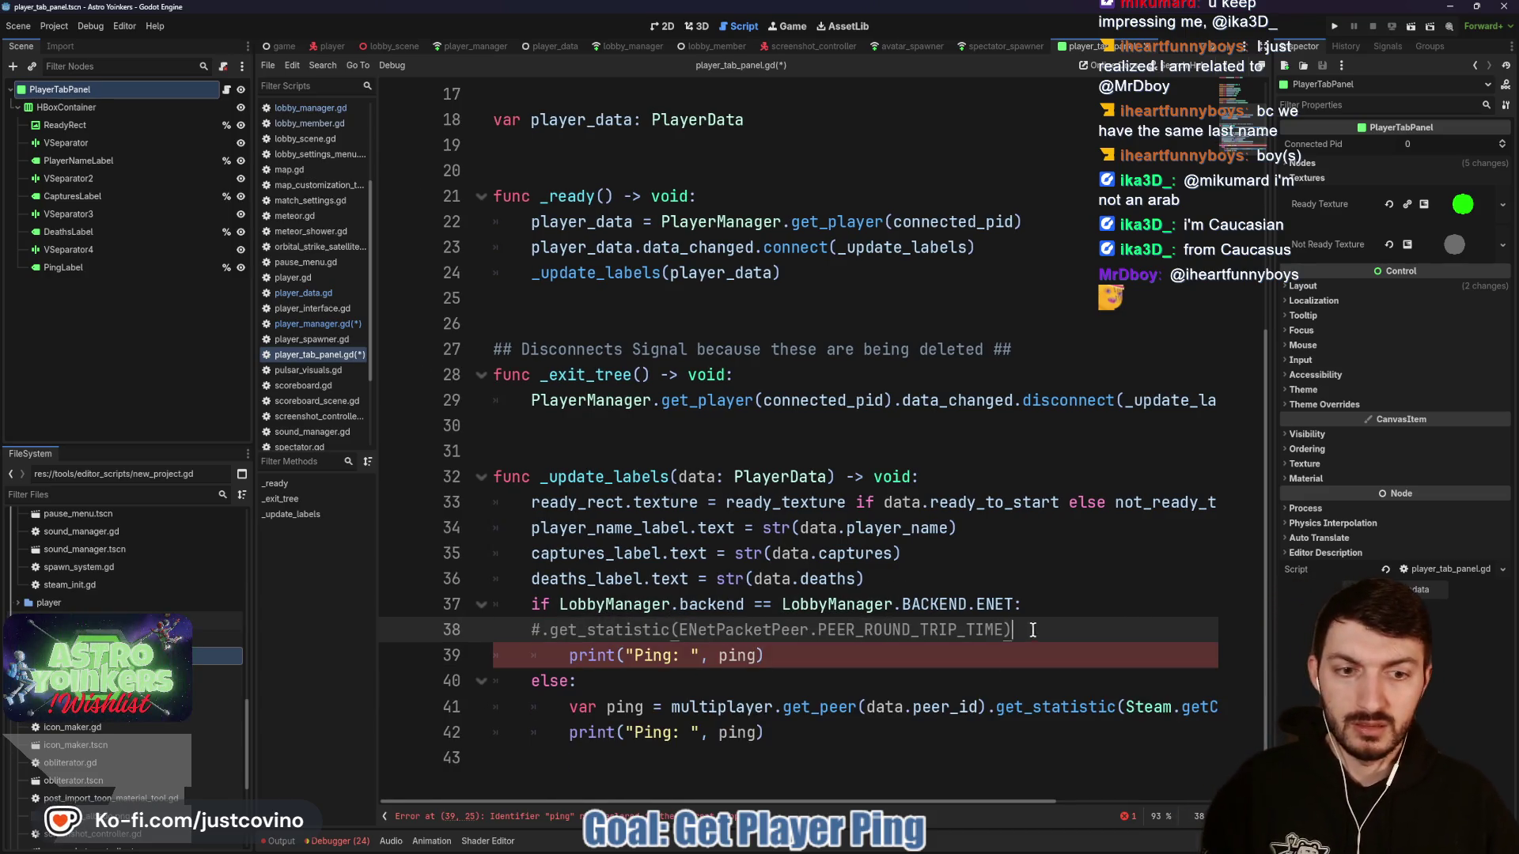
drag(1015, 631, 523, 637)
key(BackSpace)
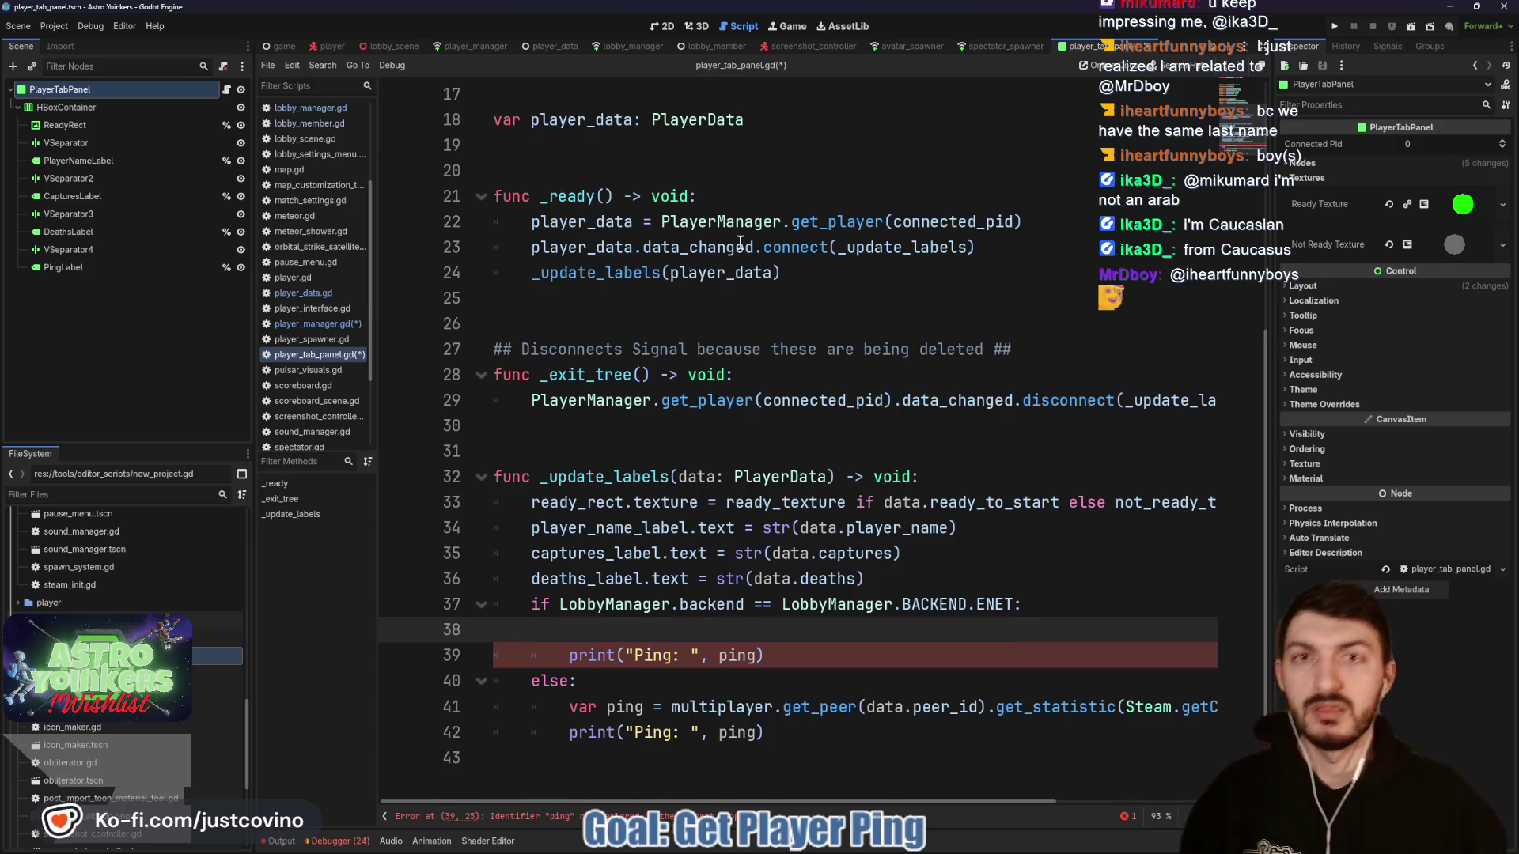
click(473, 46)
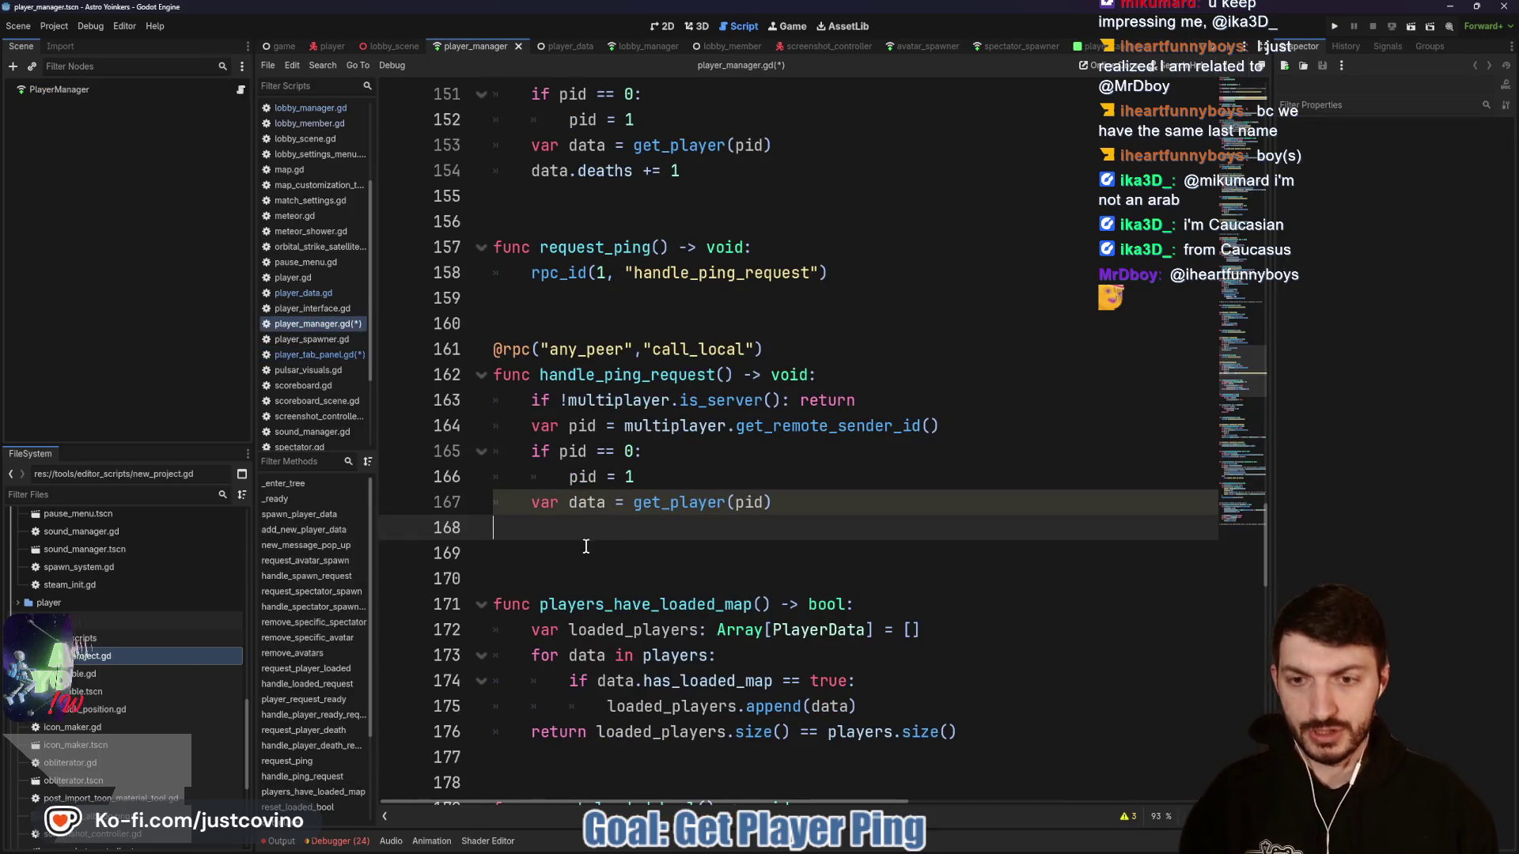
Step: Paste the peer and ping lines into handle_ping_request, fix their indentation, and use get_peer(pid)
key(ctrl+v)
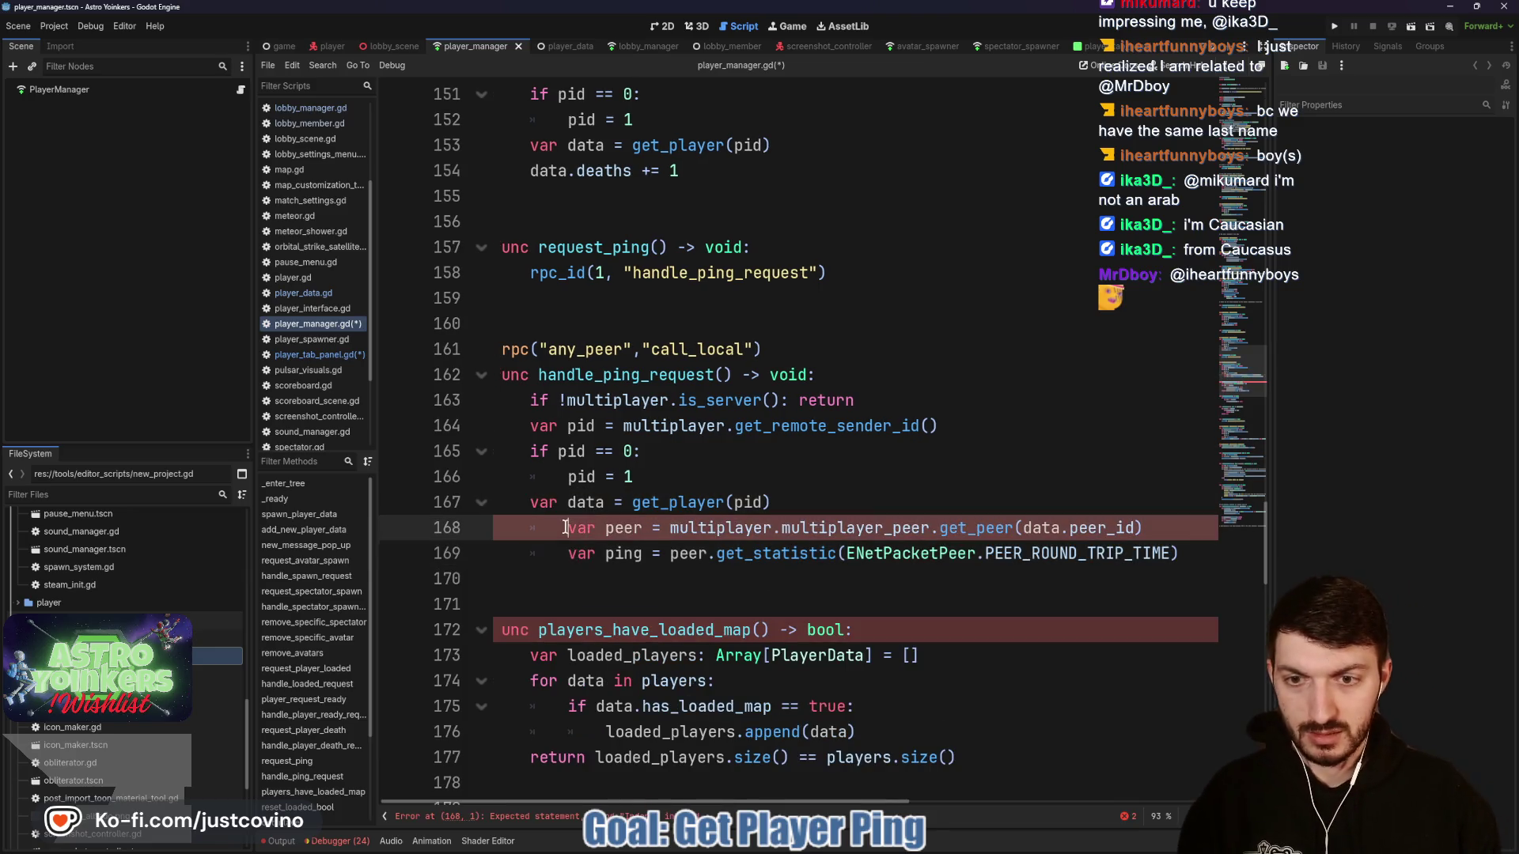
click(568, 551)
key(shift+Tab)
key(Up)
key(shift+Tab)
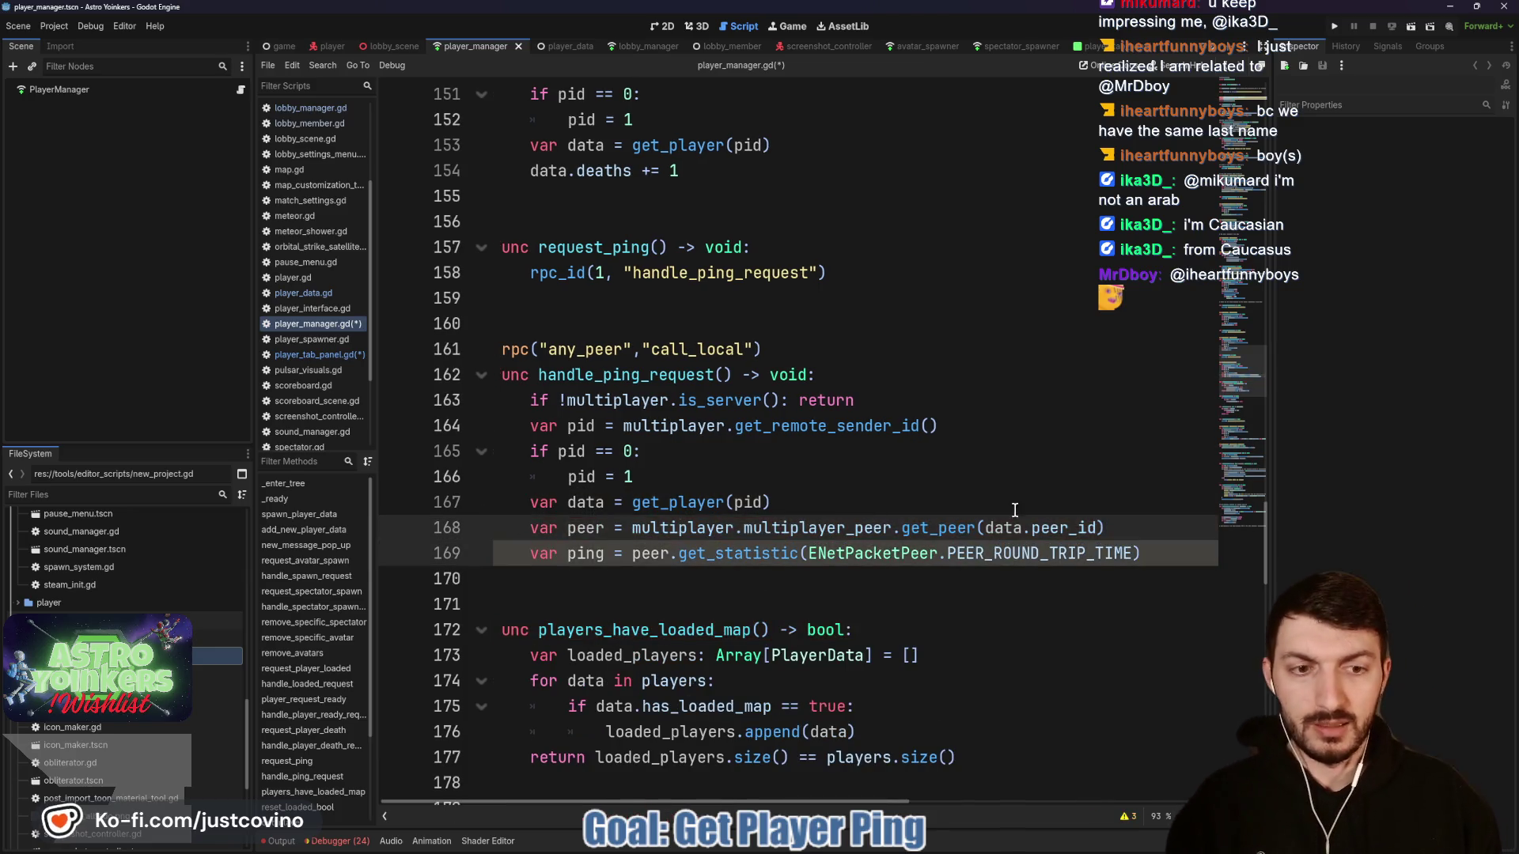
mouse_move(1116, 527)
mouse_down()
mouse_move(864, 527)
mouse_move(677, 553)
mouse_move(714, 528)
mouse_move(1097, 527)
mouse_up()
text(pid)
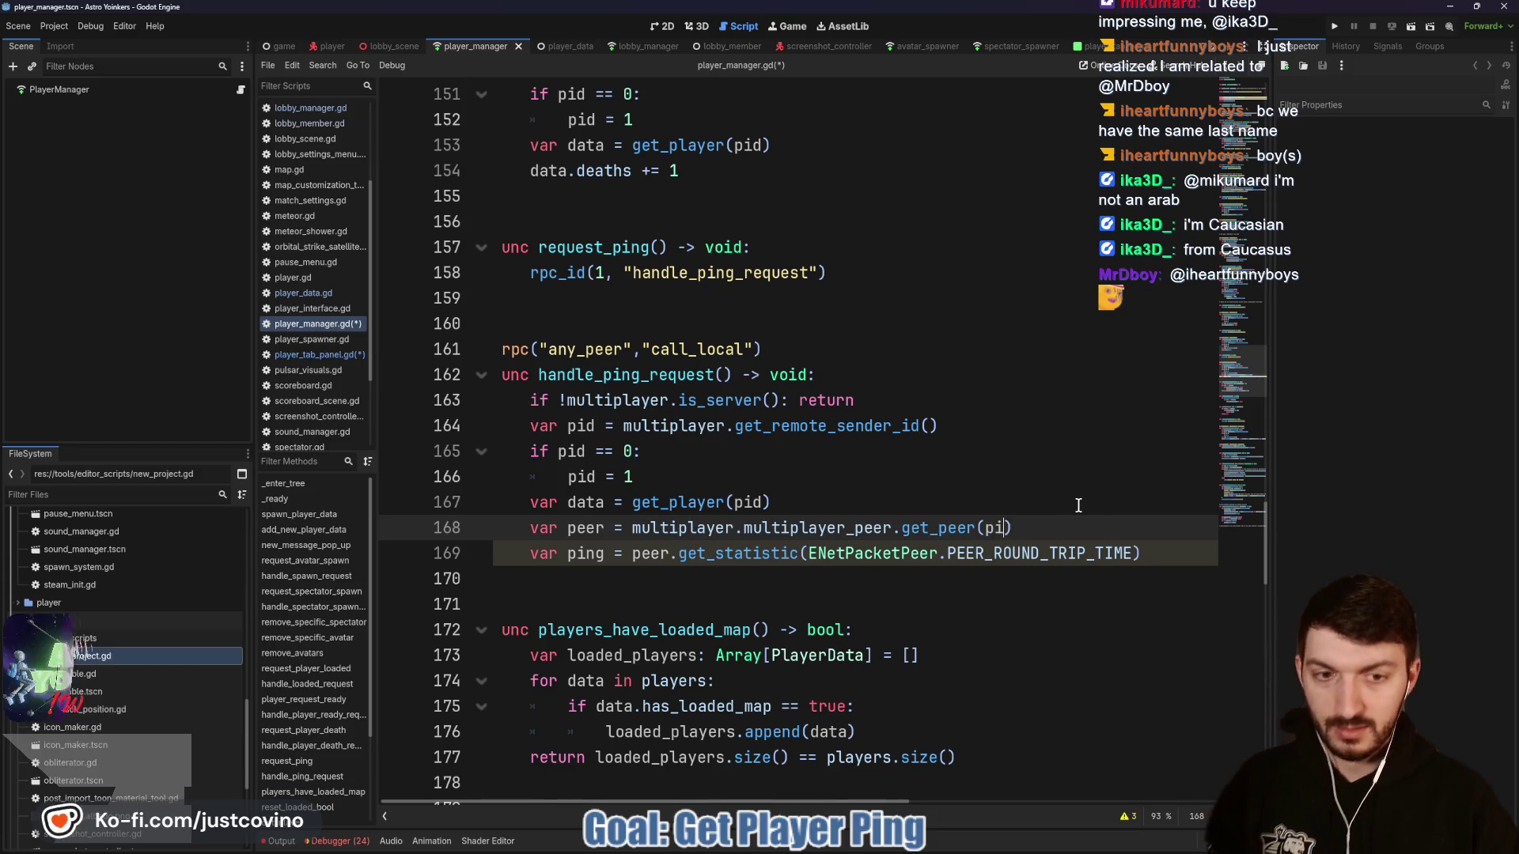
click(1027, 500)
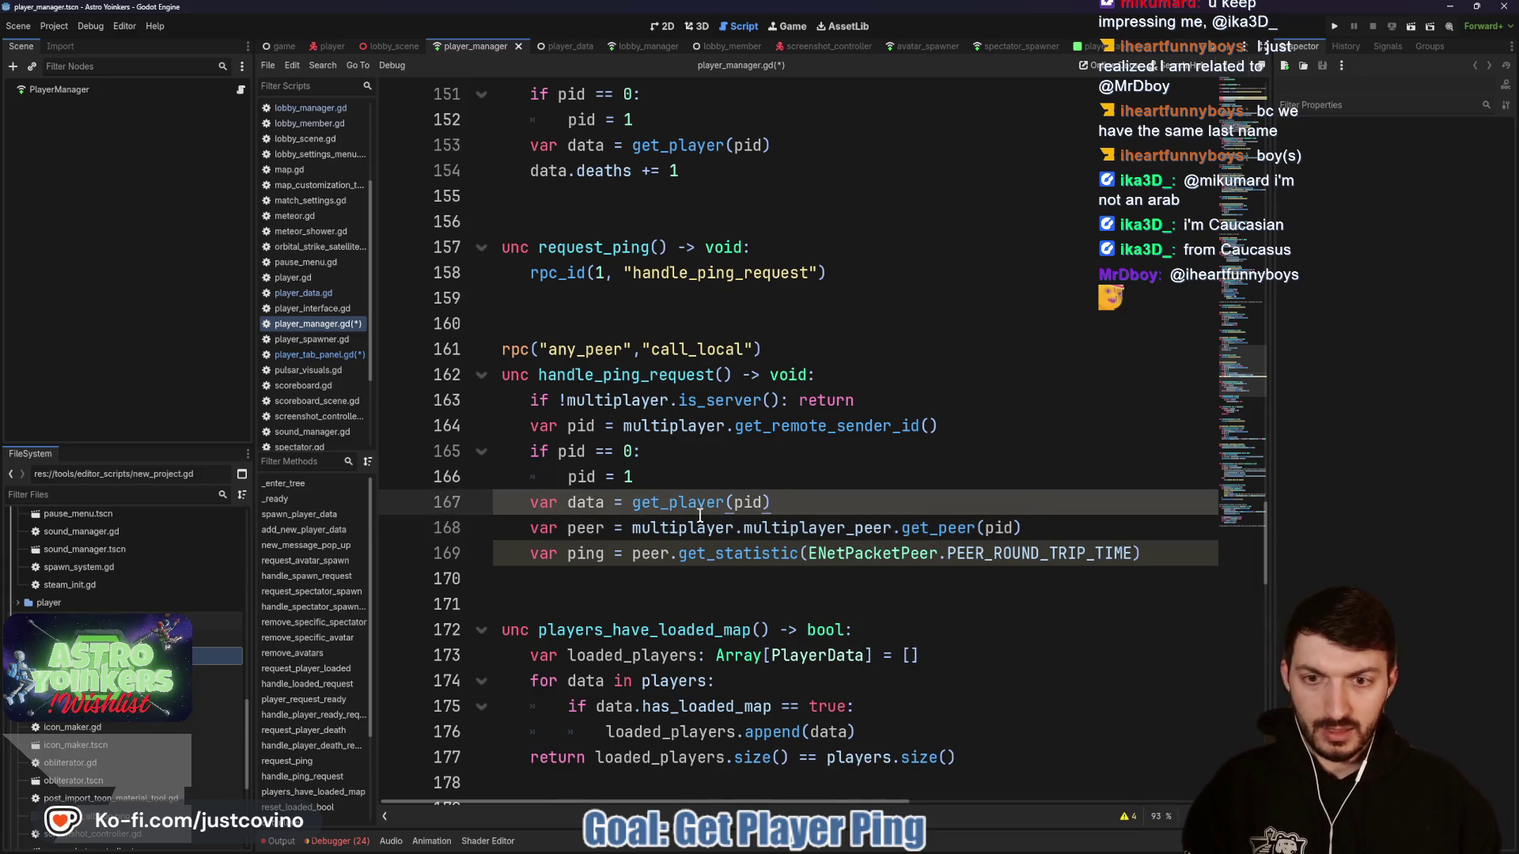
click(636, 580)
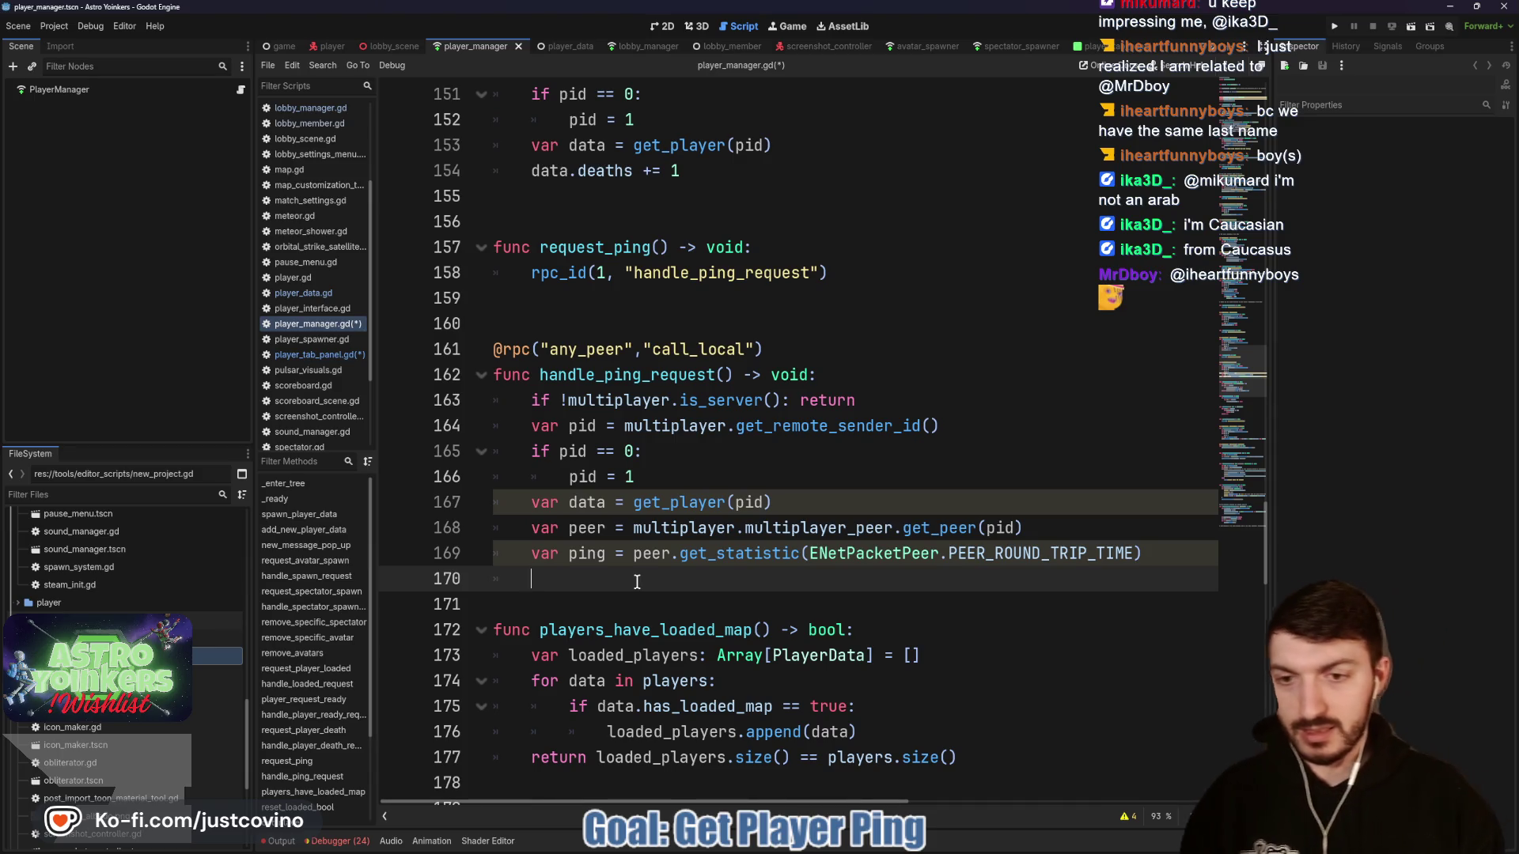
Step: End handle_ping_request with 'data.ping = ping' and save player_manager.gd
text(data.)
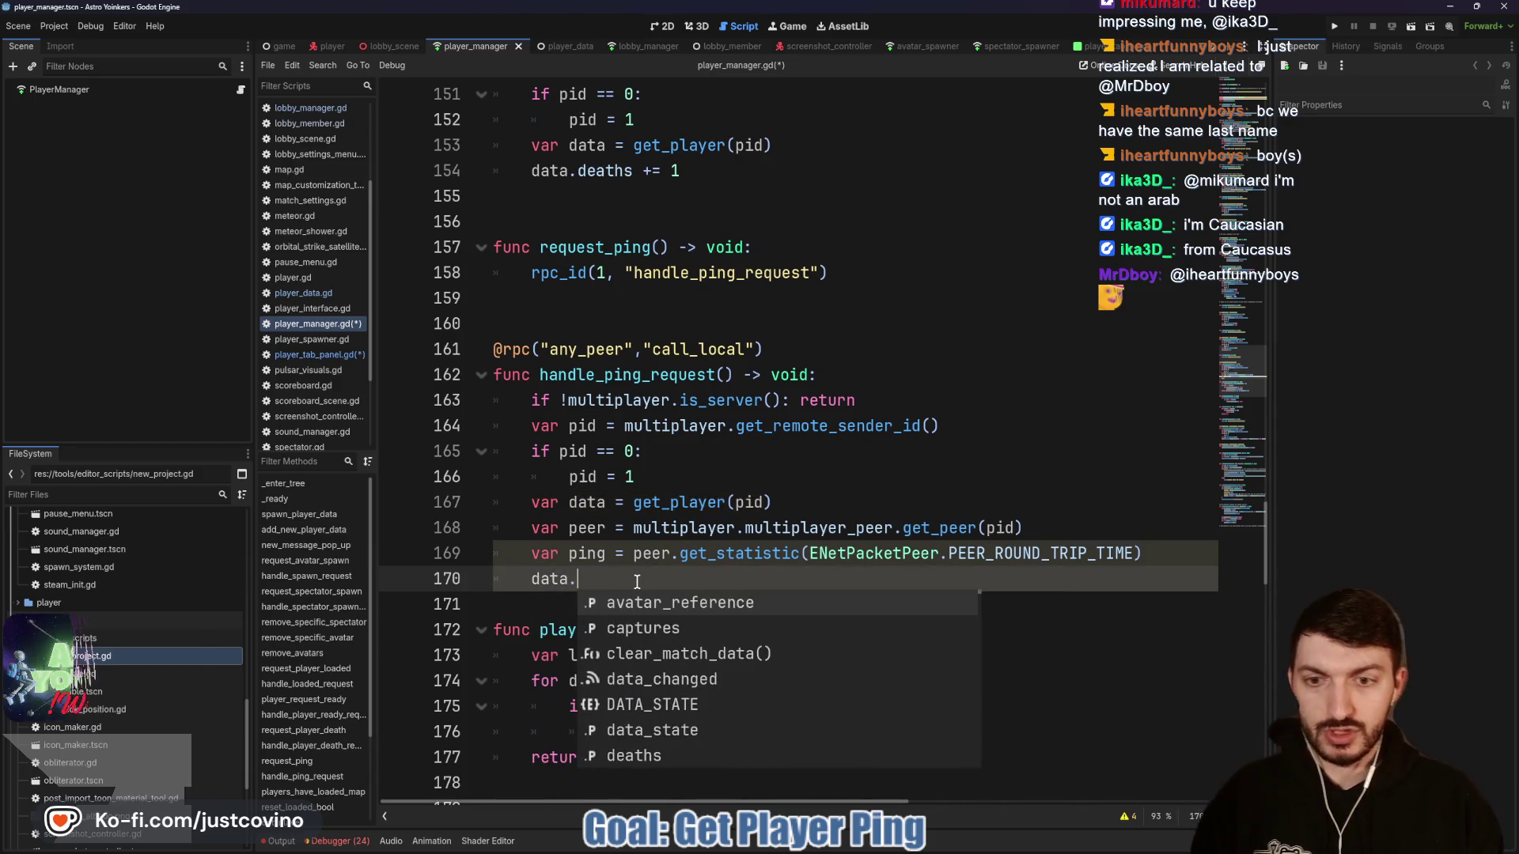
text(ping -)
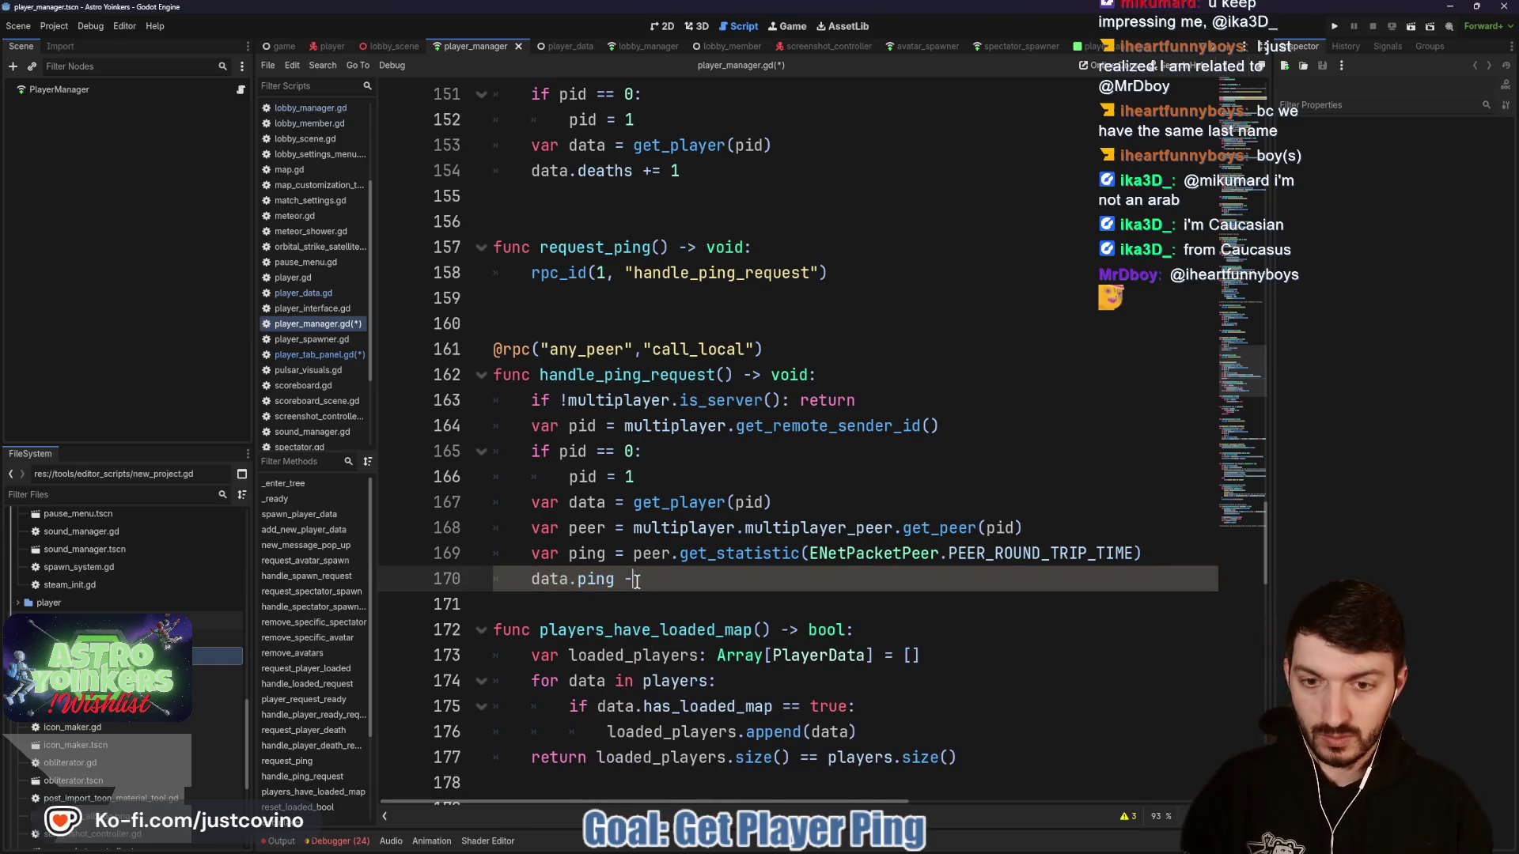
key(BackSpace)
text(= ping)
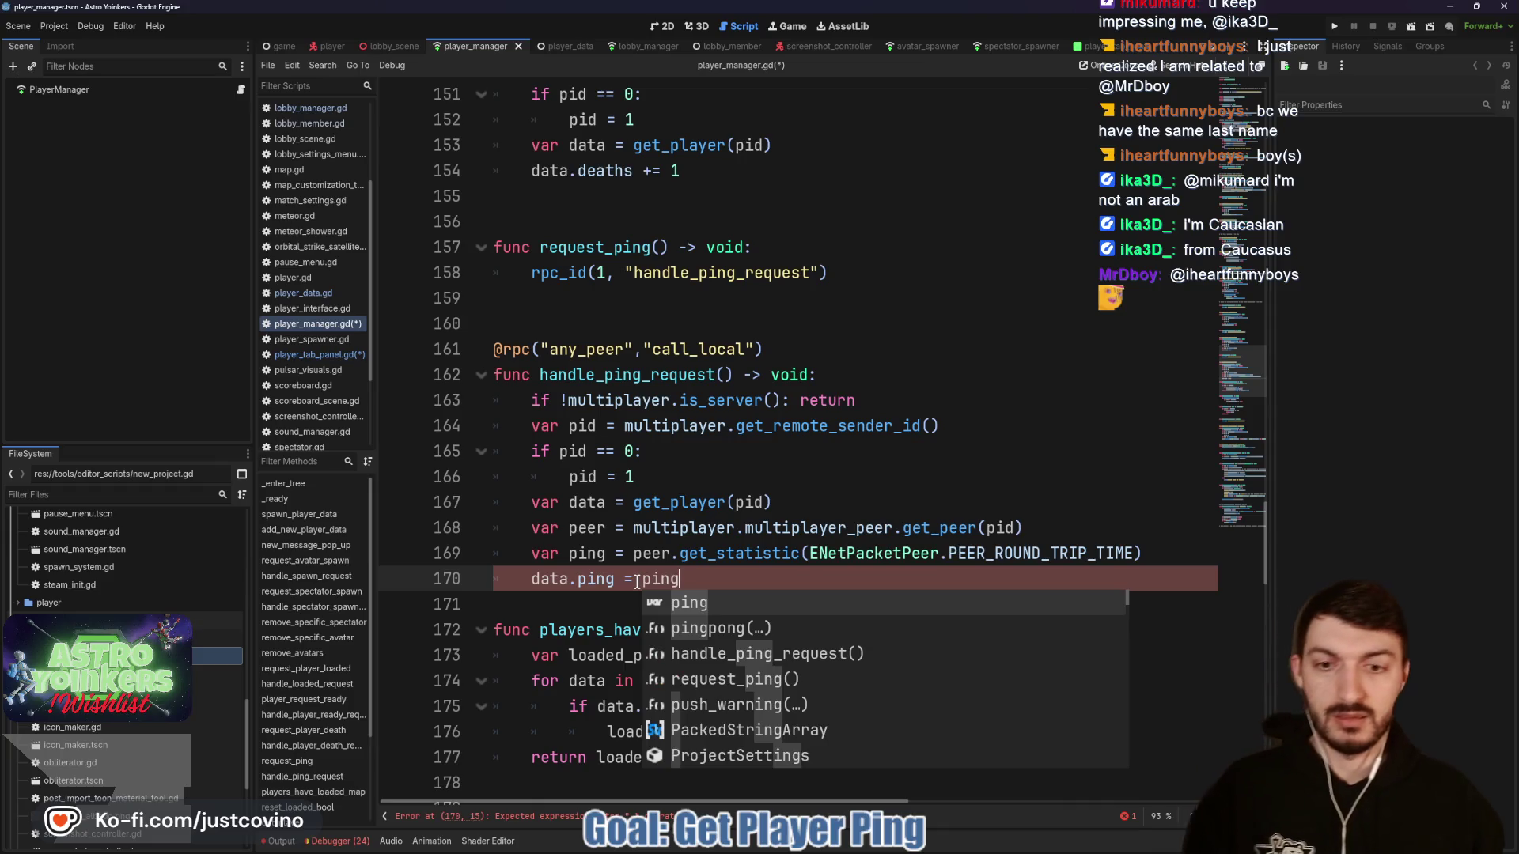
click(603, 600)
key(Return)
key(ctrl+s)
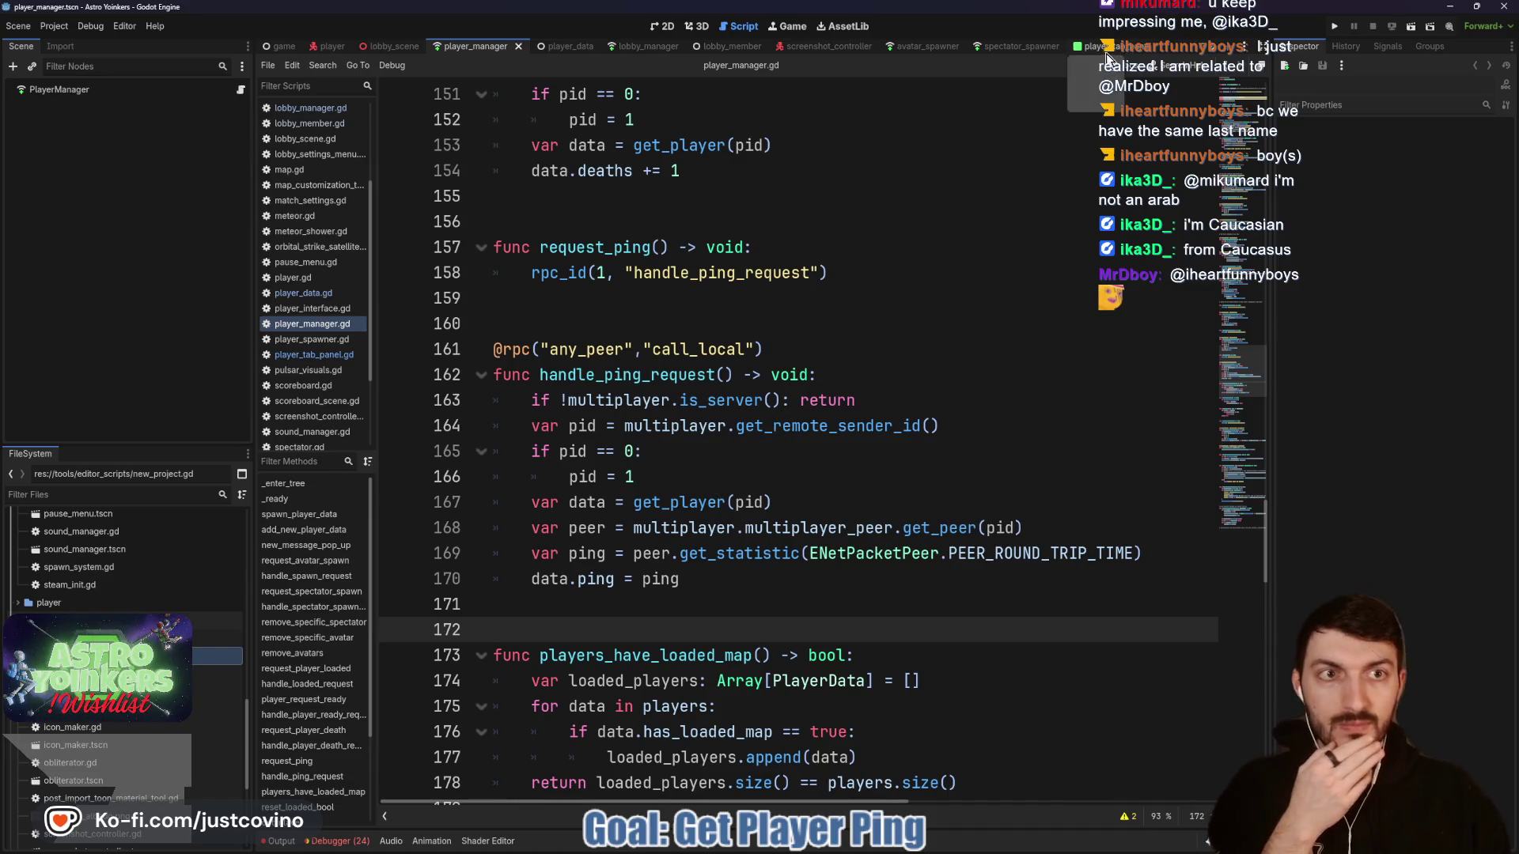
key(ctrl+Tab)
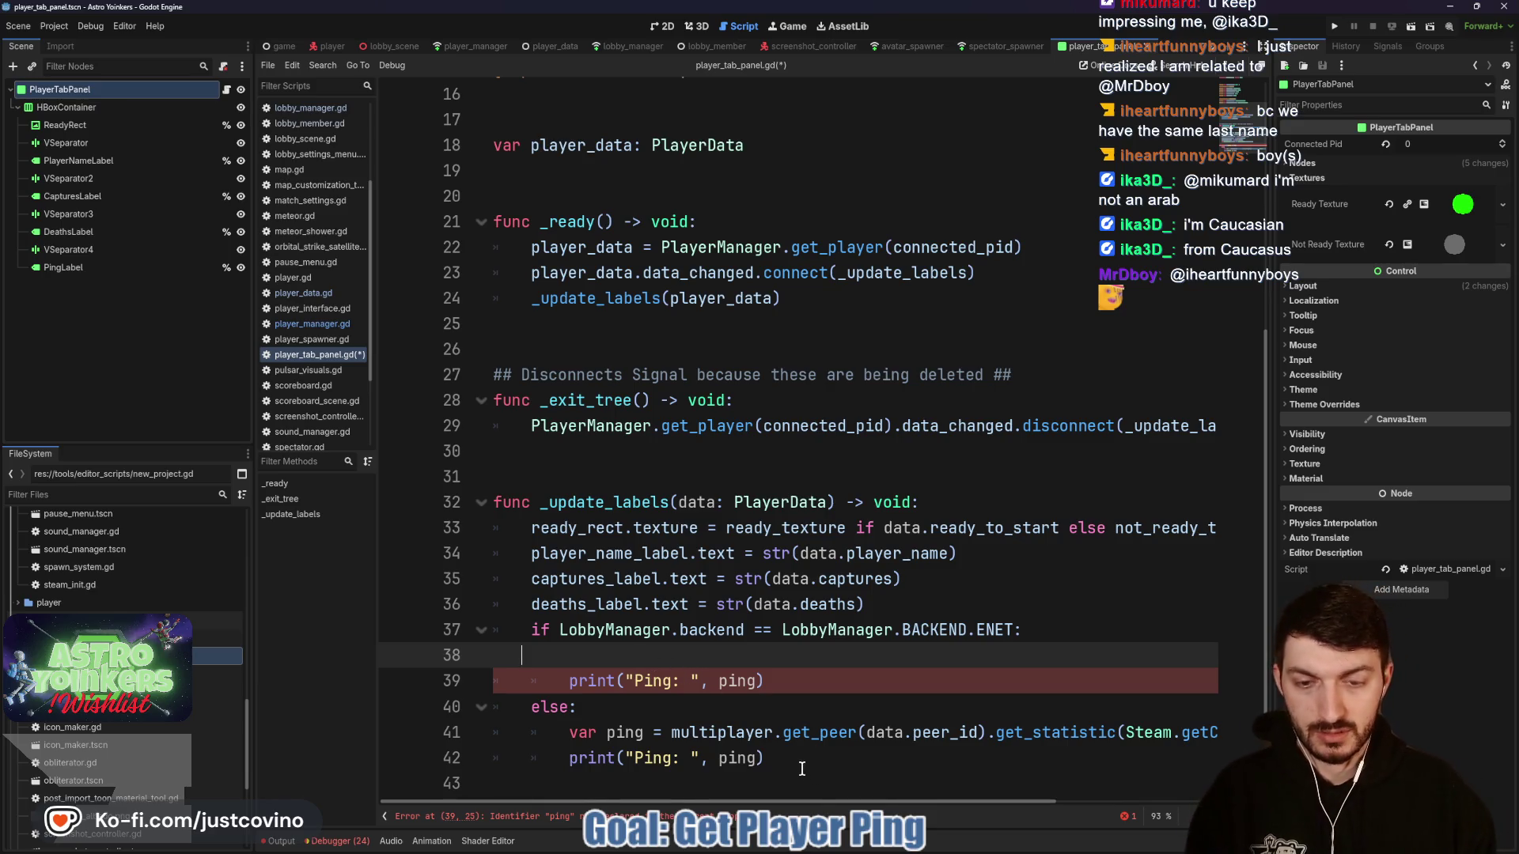
Step: Cut the Steam ping line and delete the whole if/else ping block in player_tab_panel.gd
mouse_move(779, 761)
mouse_down()
mouse_move(515, 706)
mouse_move(570, 733)
mouse_move(1097, 746)
mouse_move(1241, 728)
mouse_up()
key(ctrl+x)
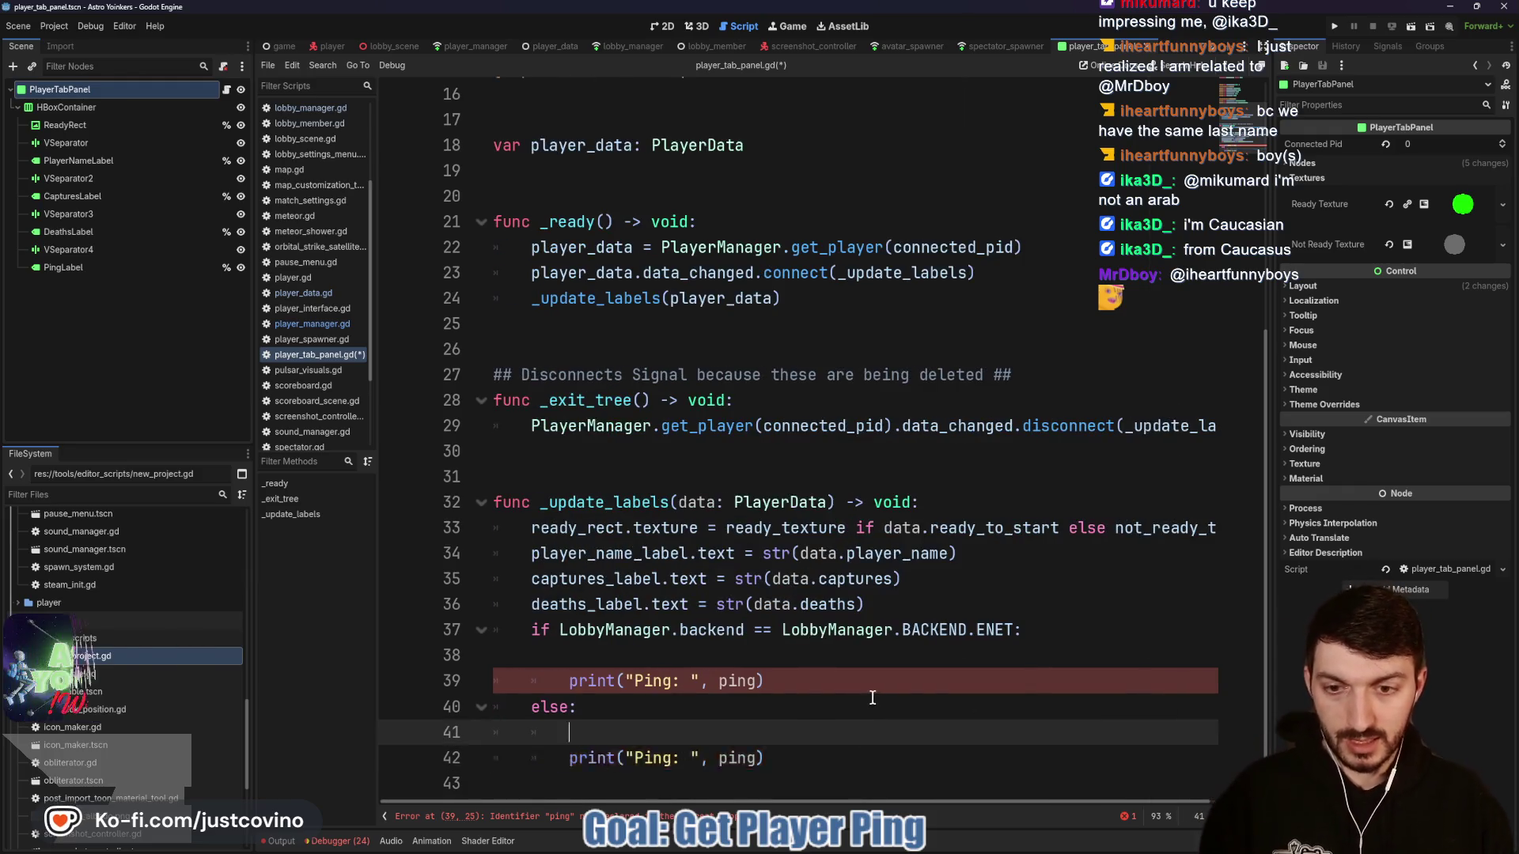
mouse_move(764, 758)
mouse_down()
mouse_move(522, 681)
mouse_move(523, 634)
mouse_up()
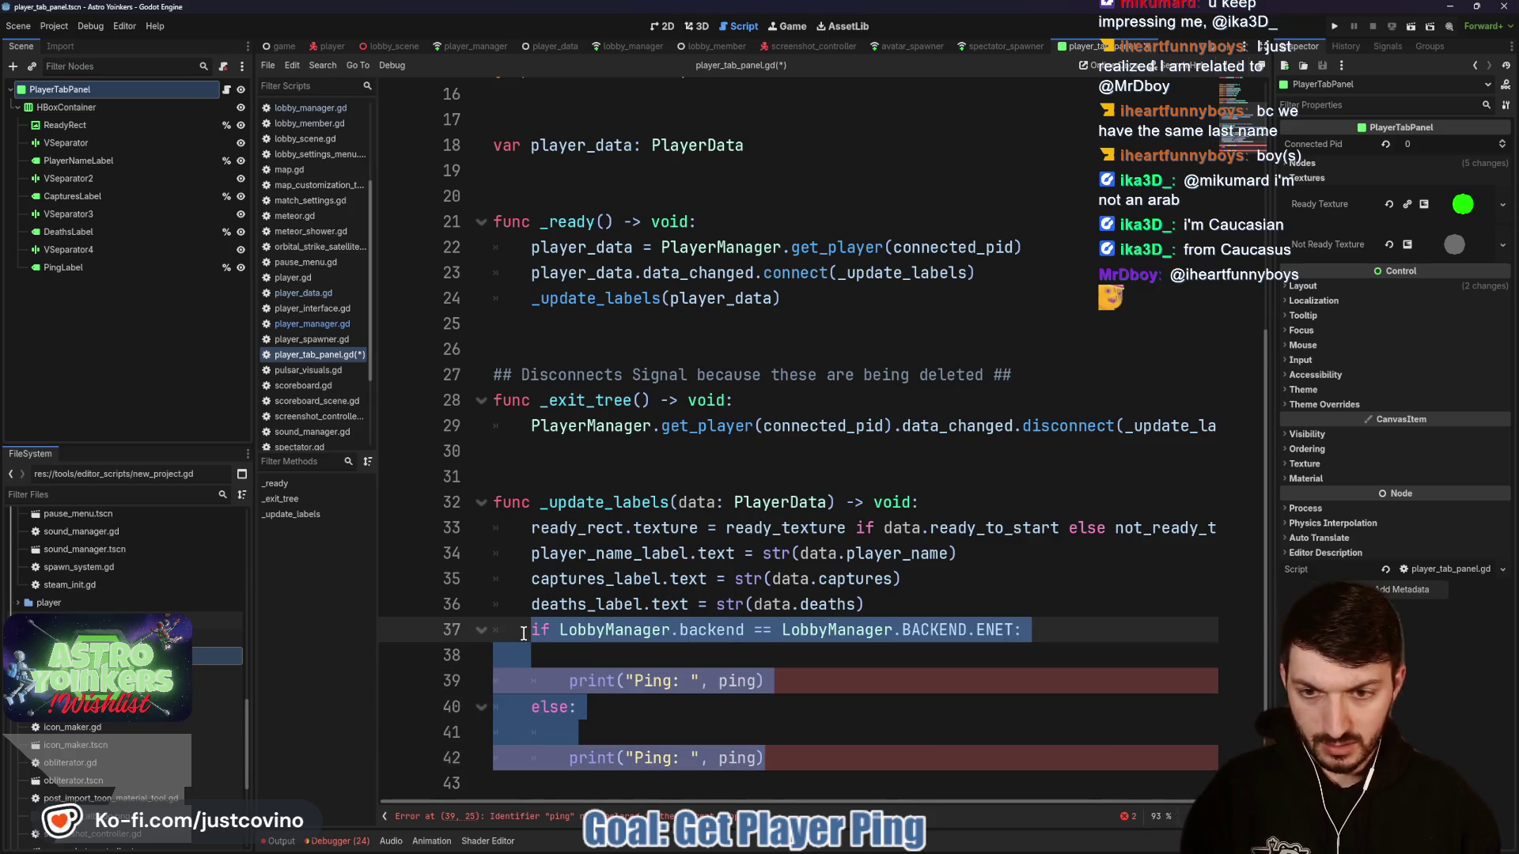
key(BackSpace)
Step: Write 'ping_label.text = str(data.ping)' in _update_labels and save player_tab_panel.gd
text(ping.)
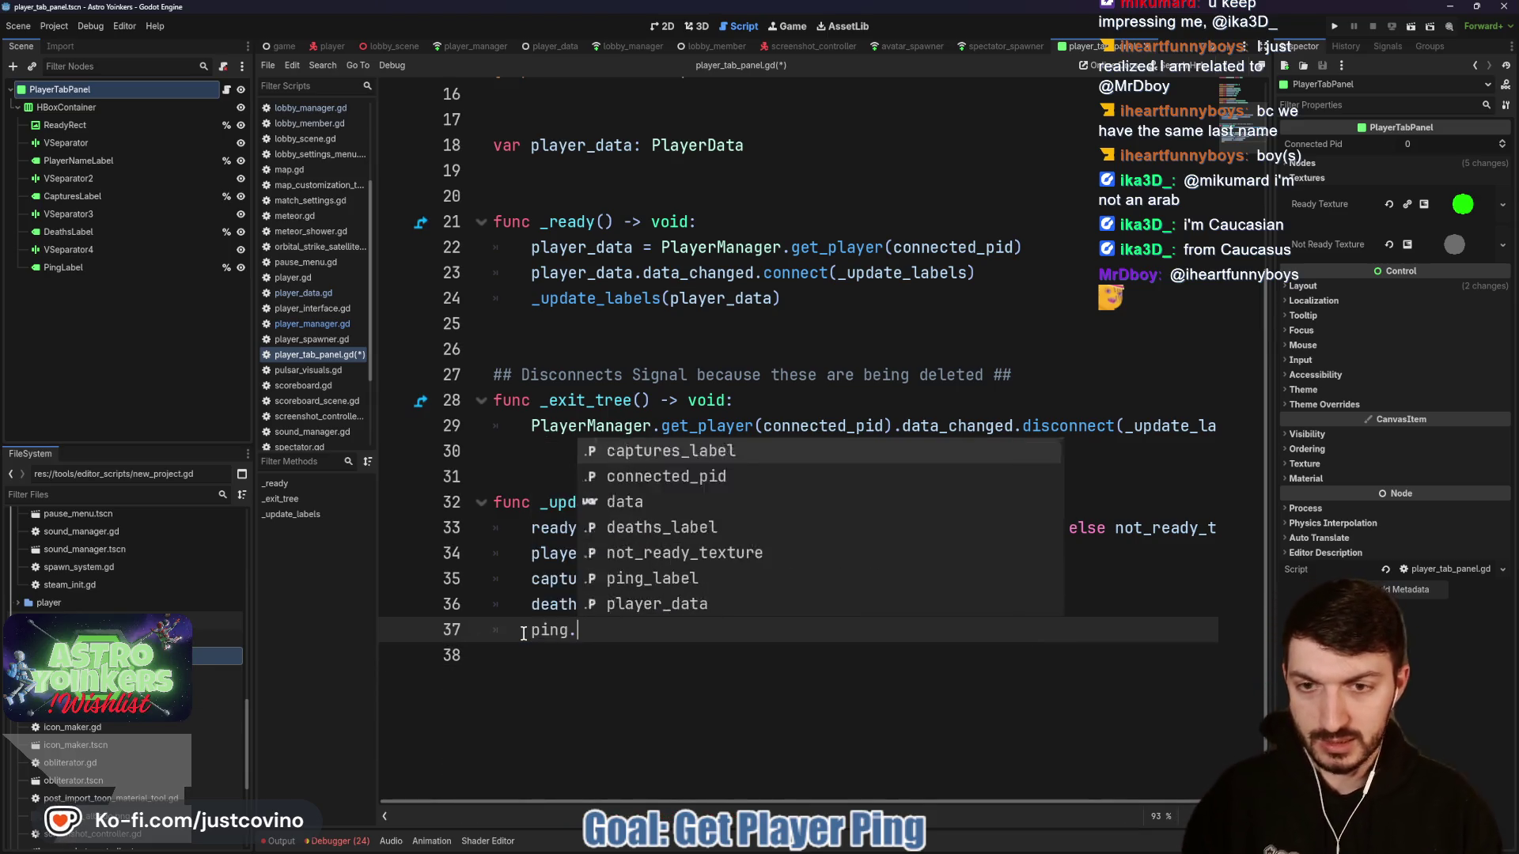
key(Escape)
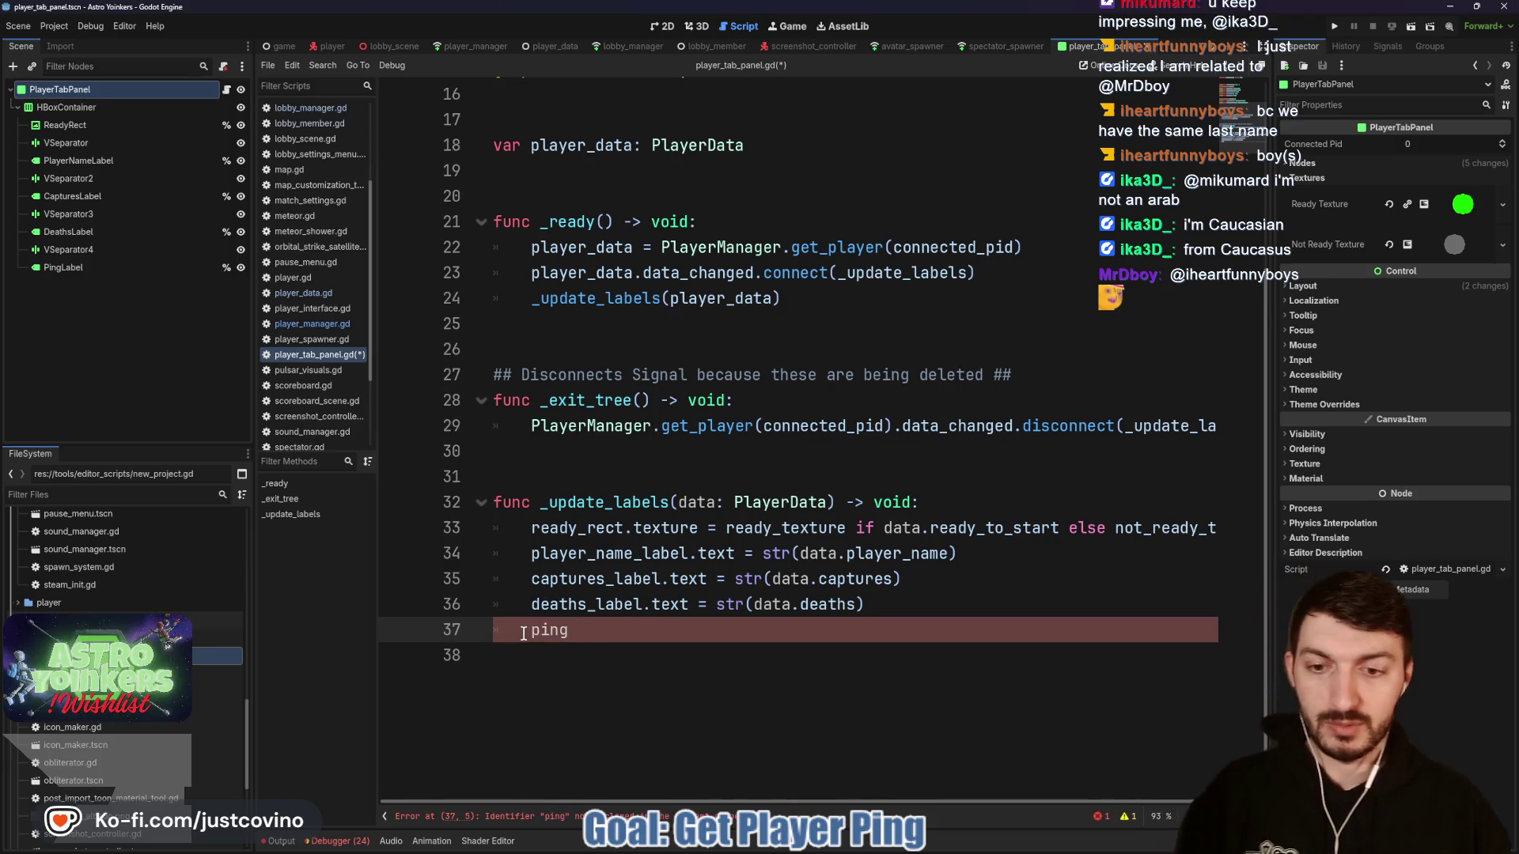
text(label.text )
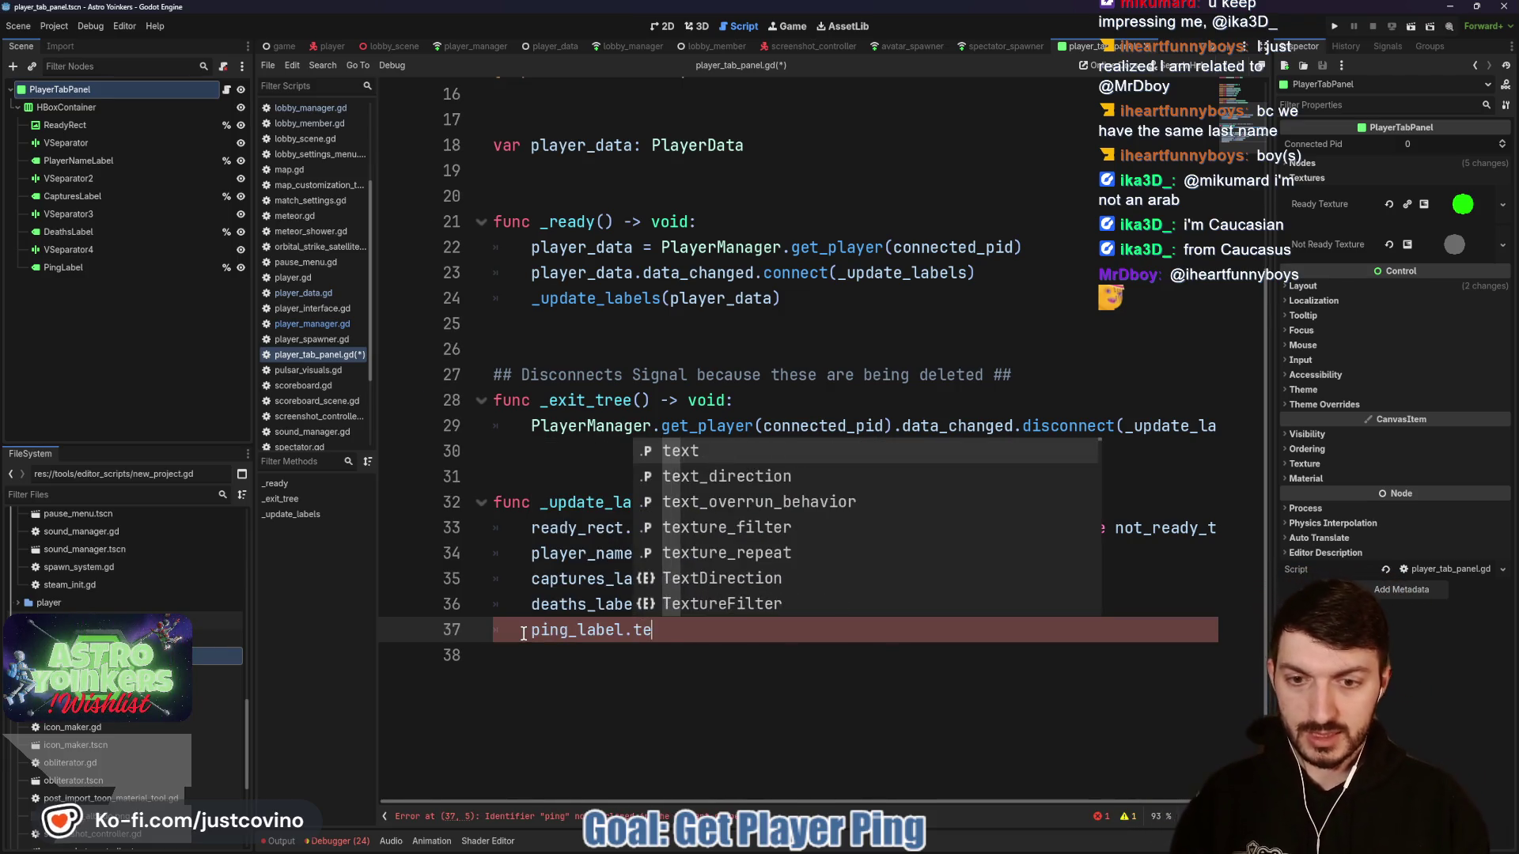
text(= str(p)
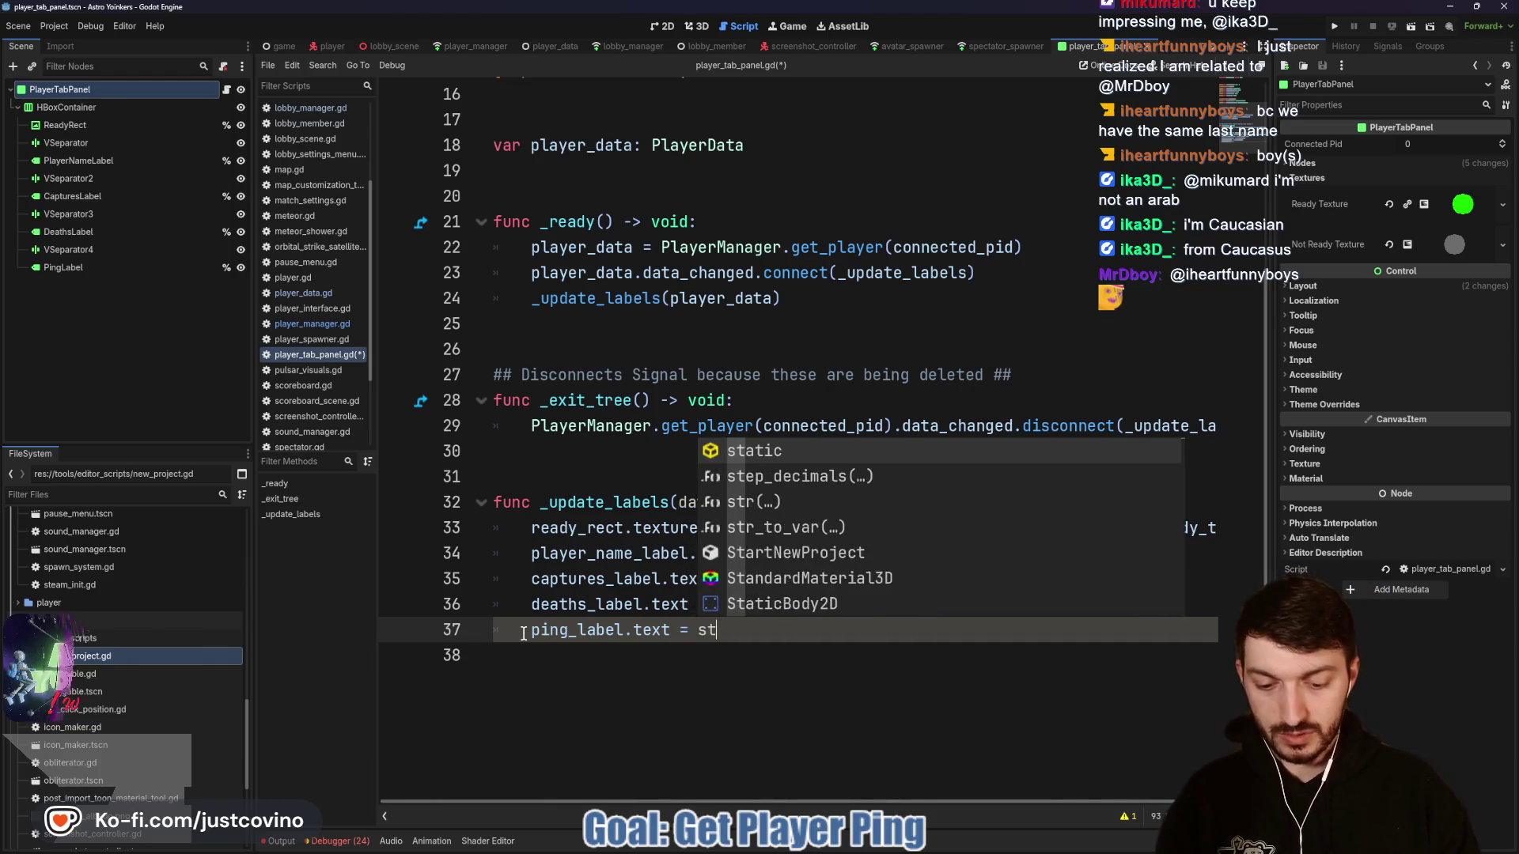
text(ing)
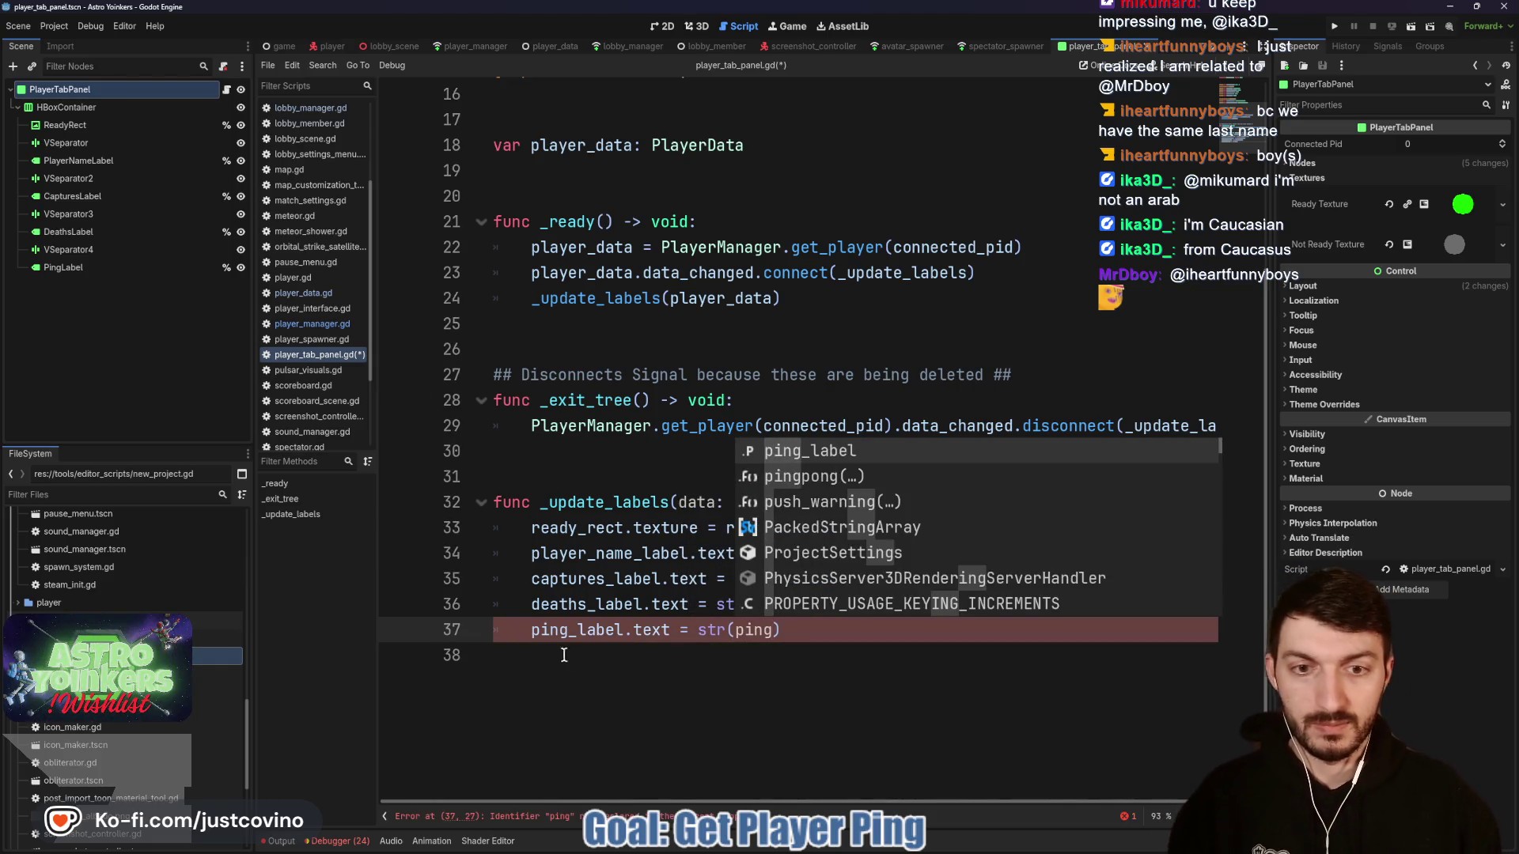
click(807, 635)
scroll(807, 633, up, 5)
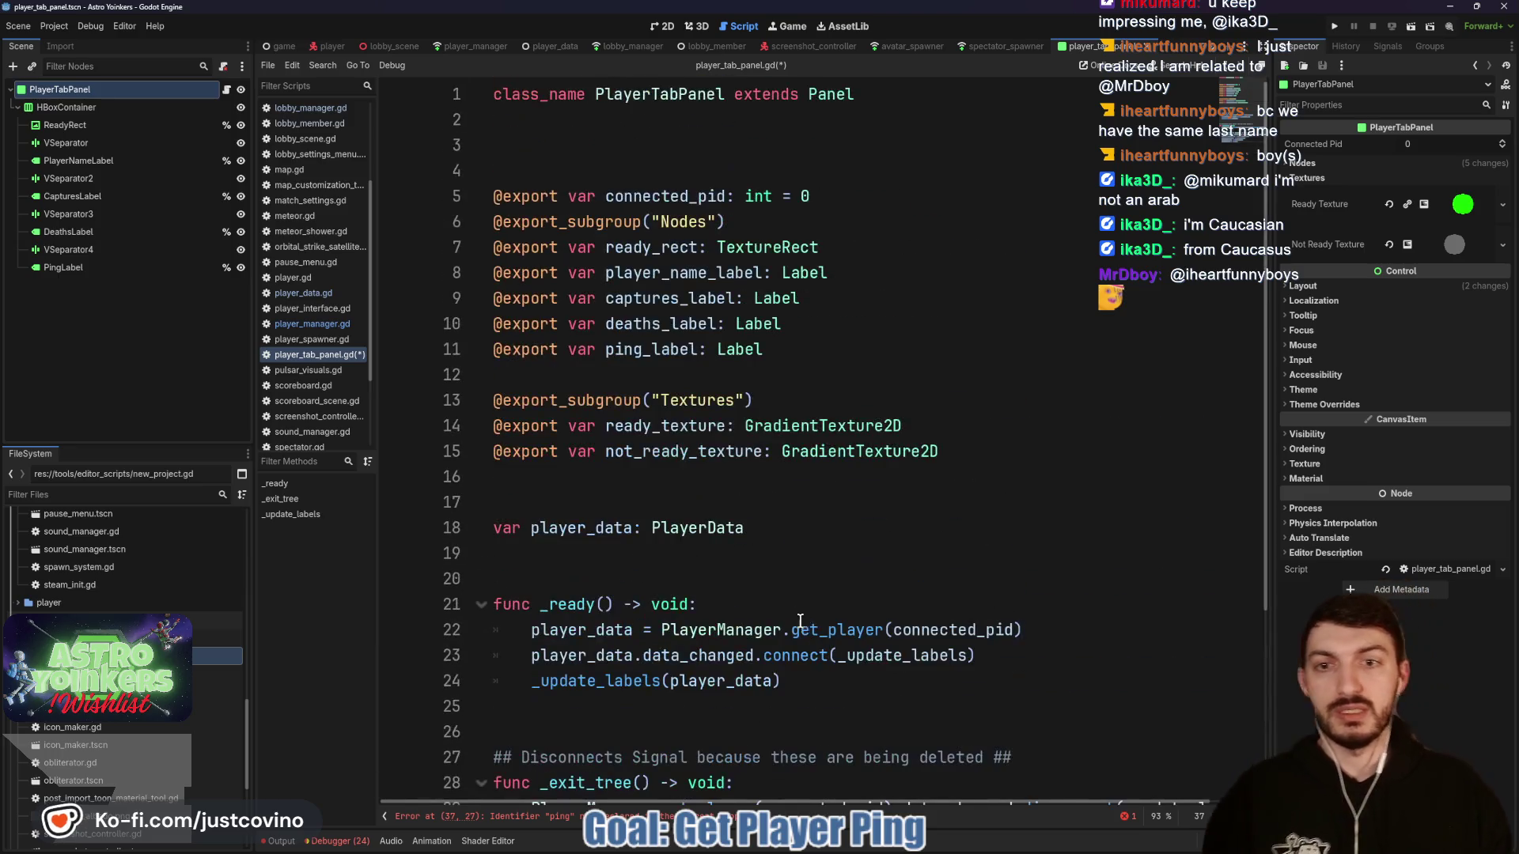
scroll(679, 495, down, 3)
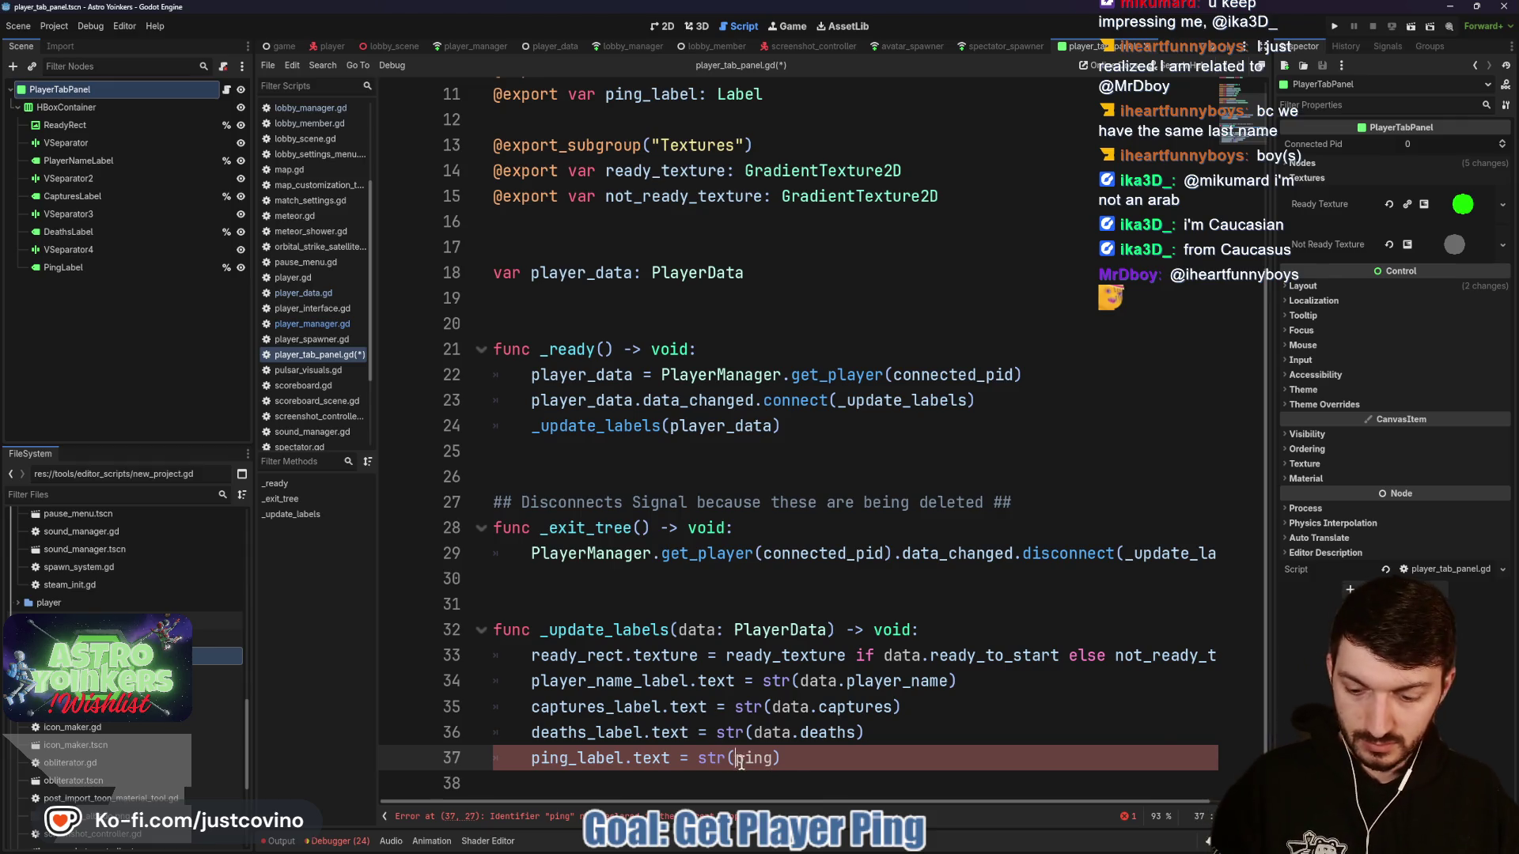
click(740, 760)
text(data.)
click(751, 737)
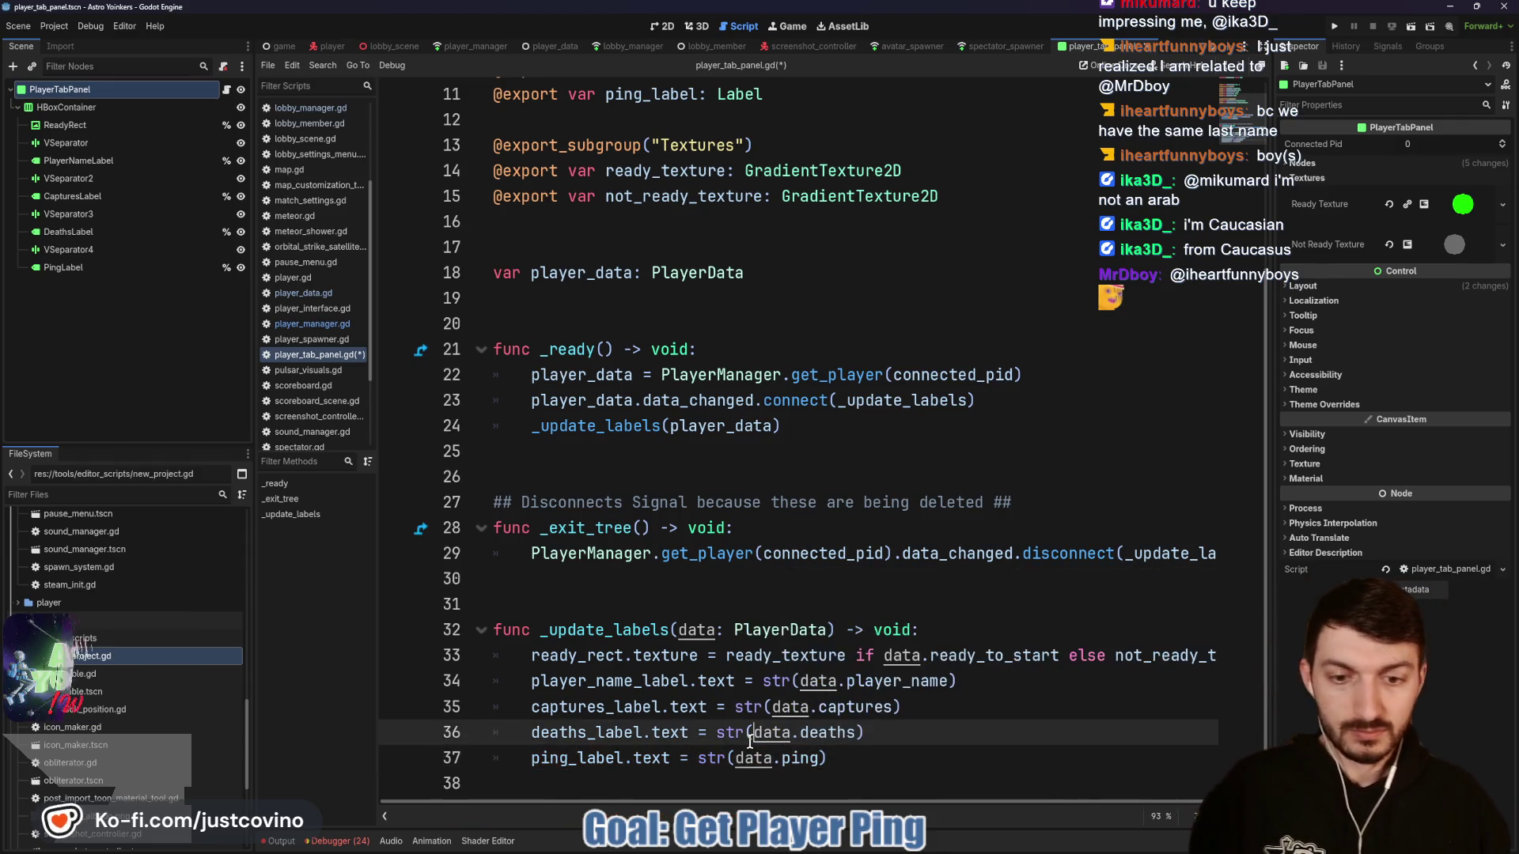
key(ctrl+s)
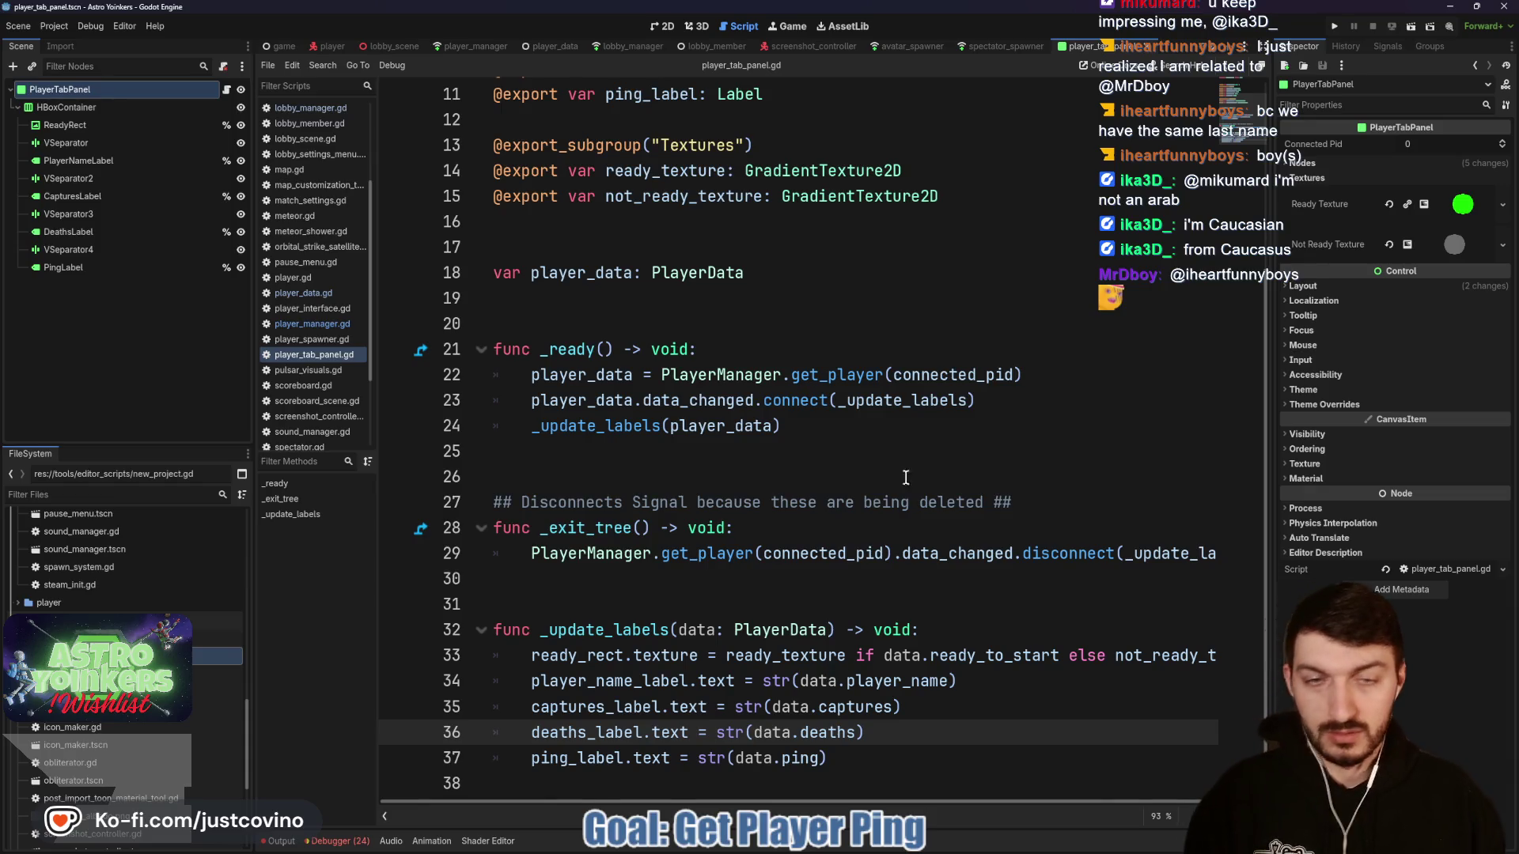
click(477, 46)
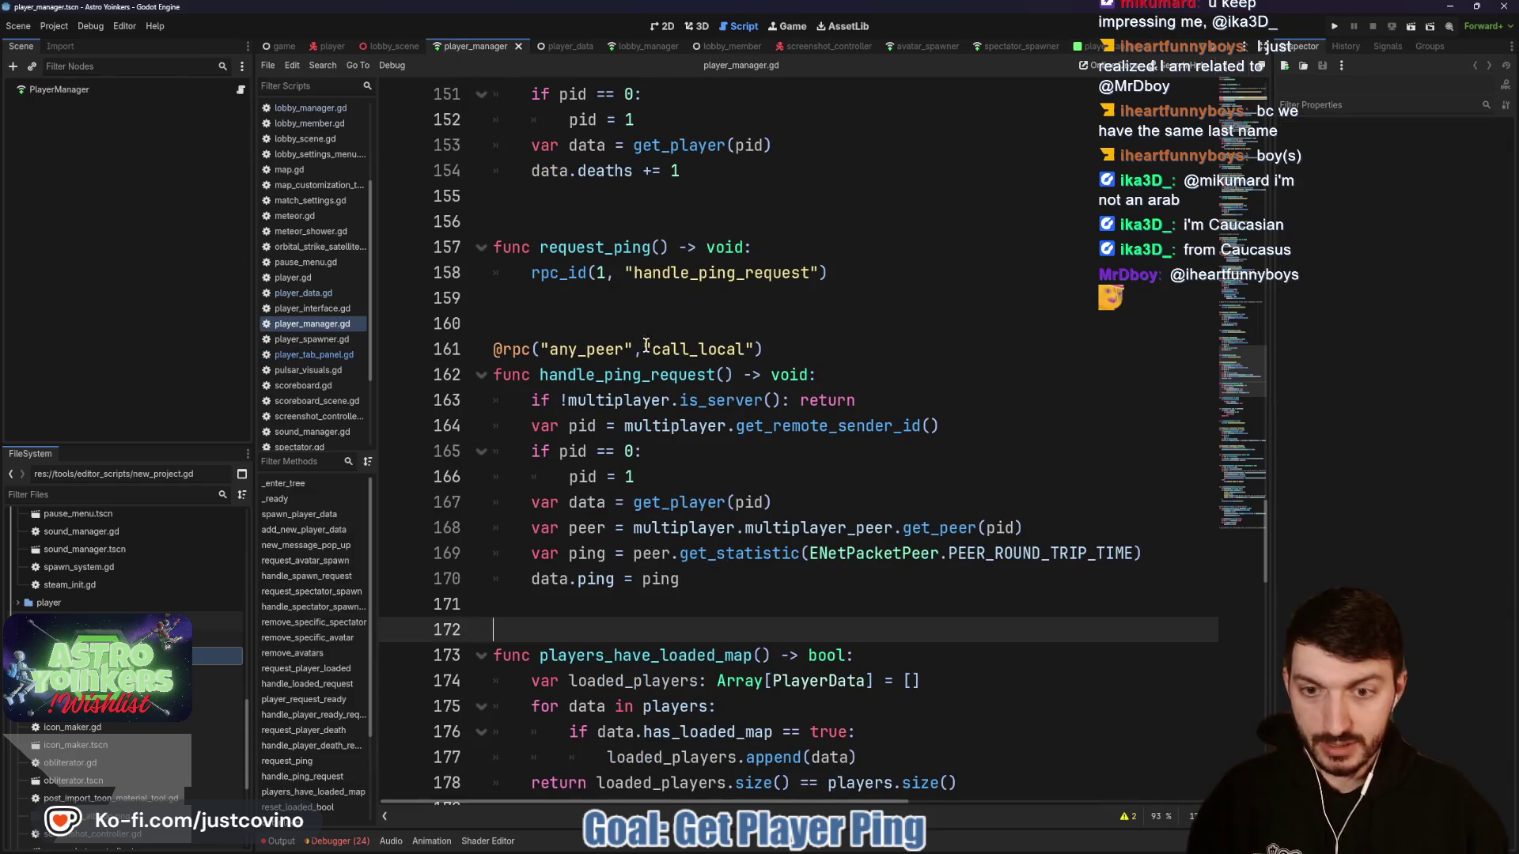
Step: Paste the Steam ping statement below the peer lookup line in handle_ping_request
scroll(709, 522, down, 1)
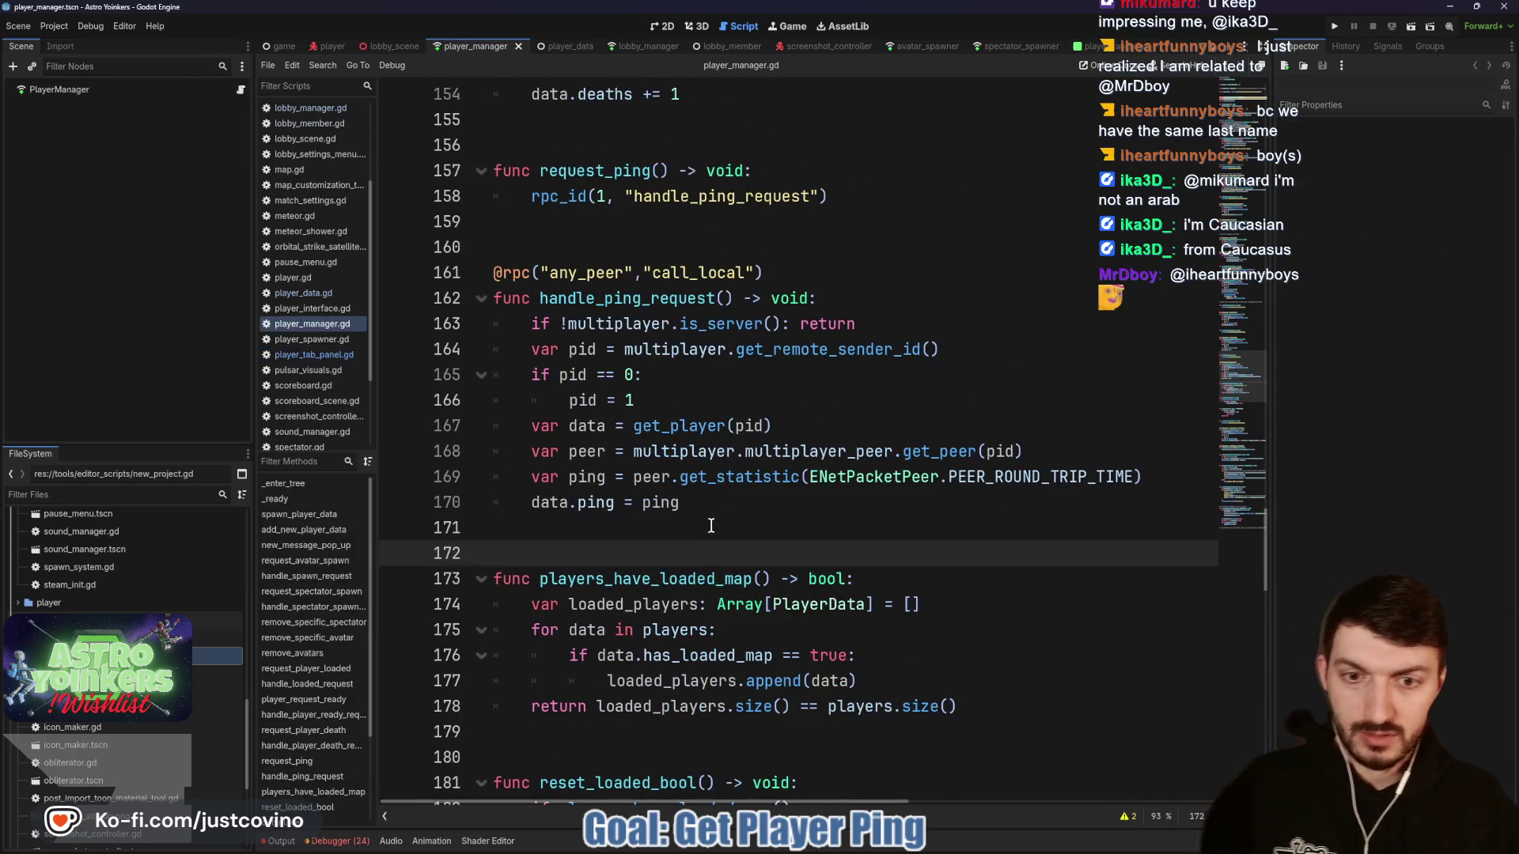
click(1046, 448)
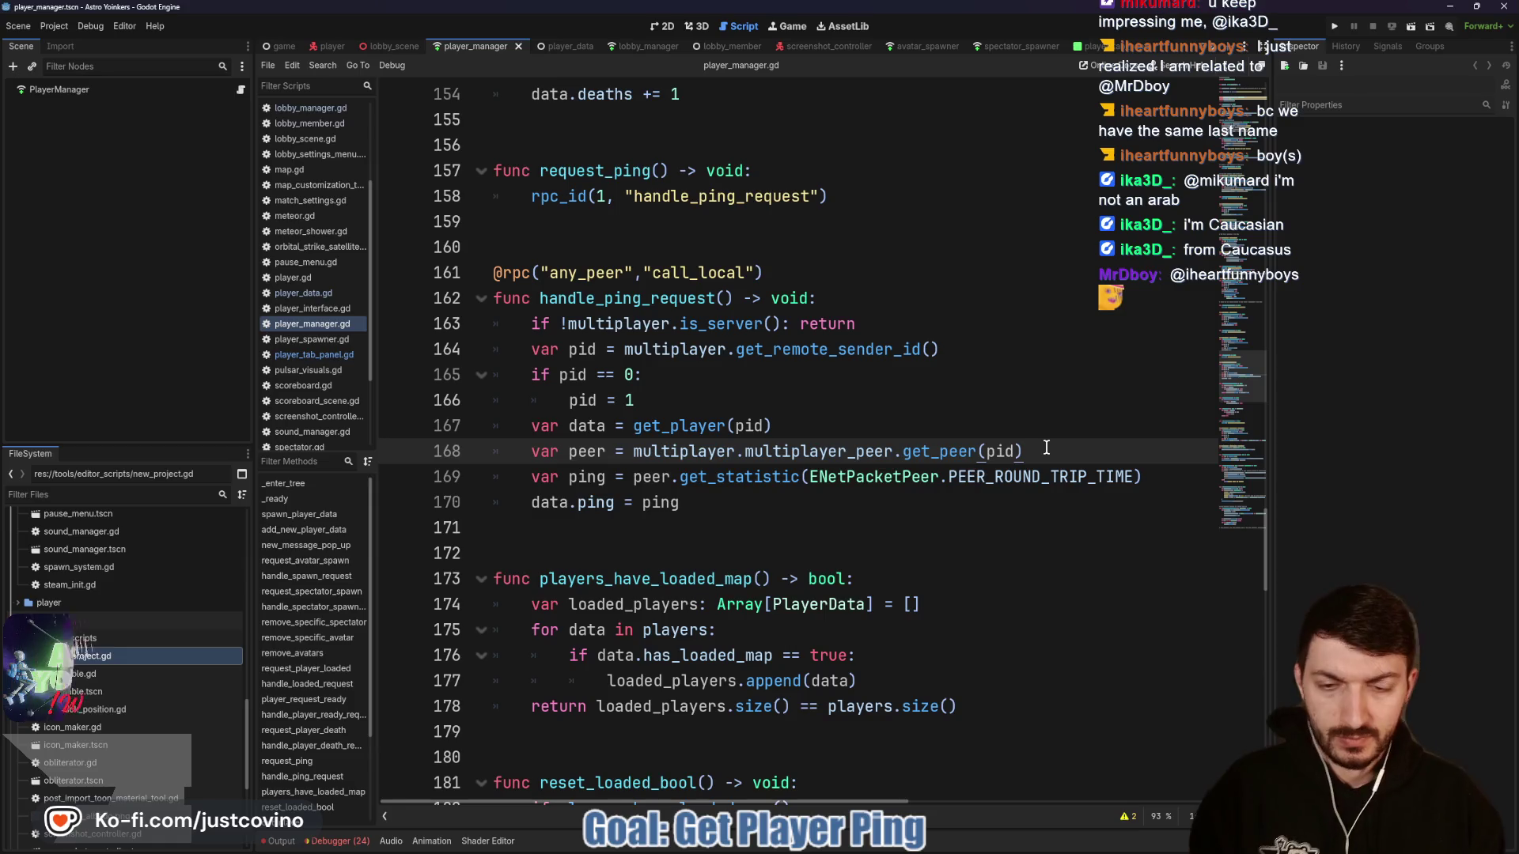
key(Return)
key(ctrl+v)
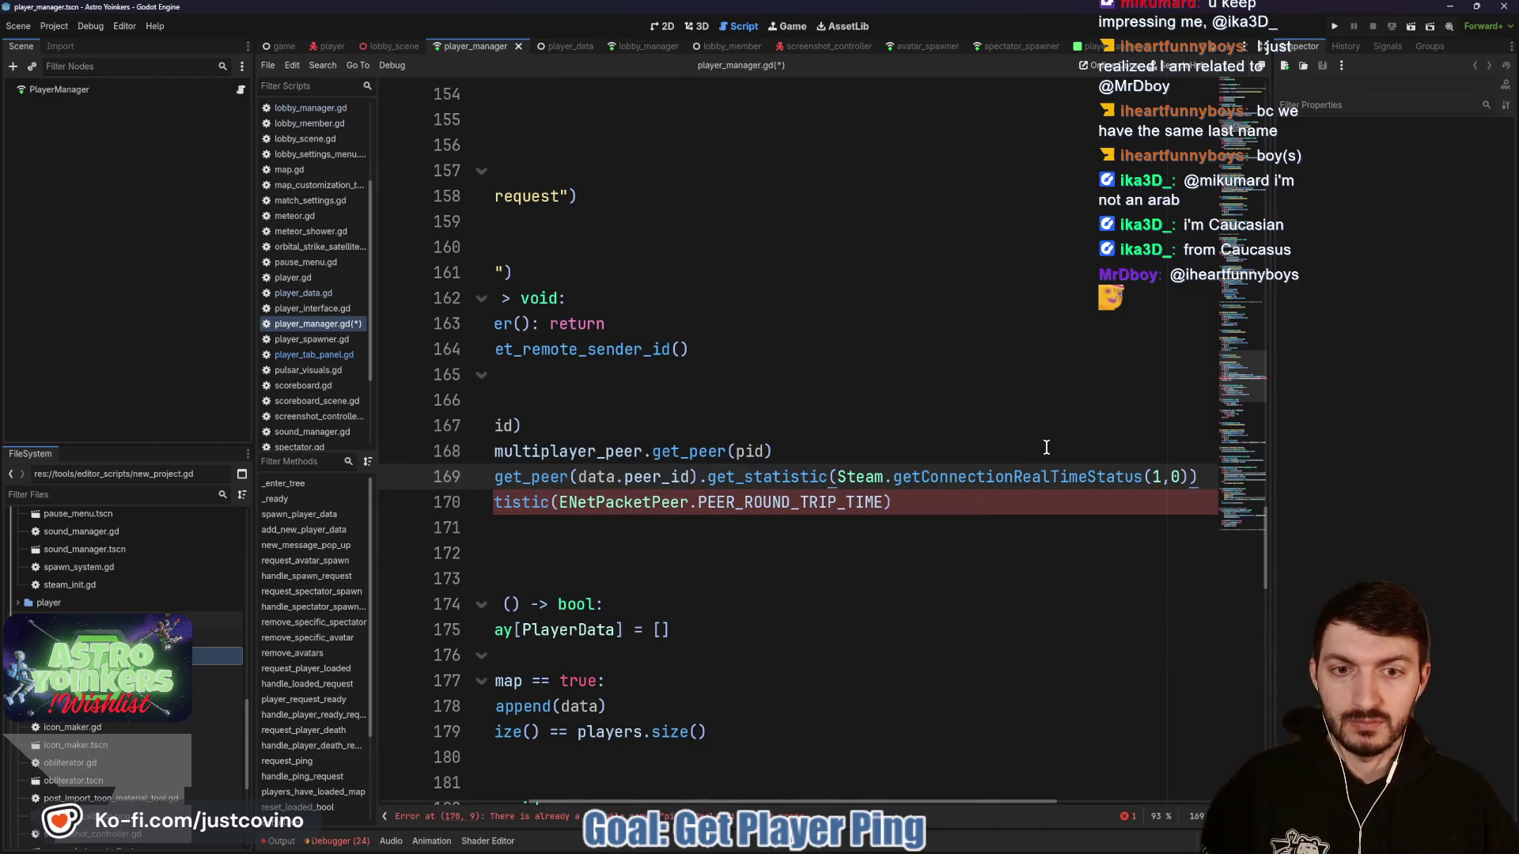
scroll(984, 455, left, 1)
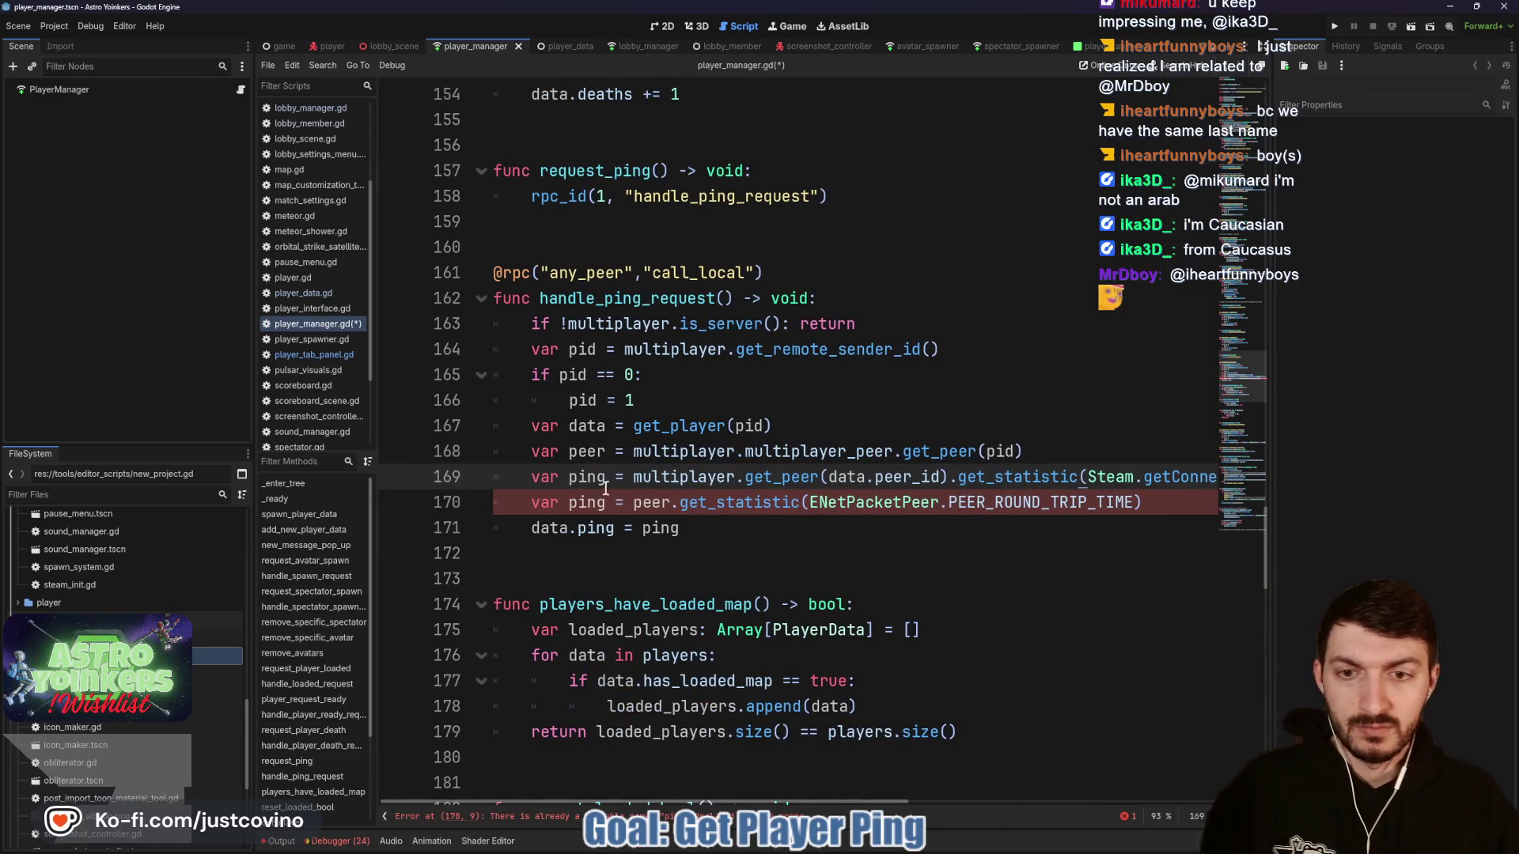
click(1072, 449)
key(Return)
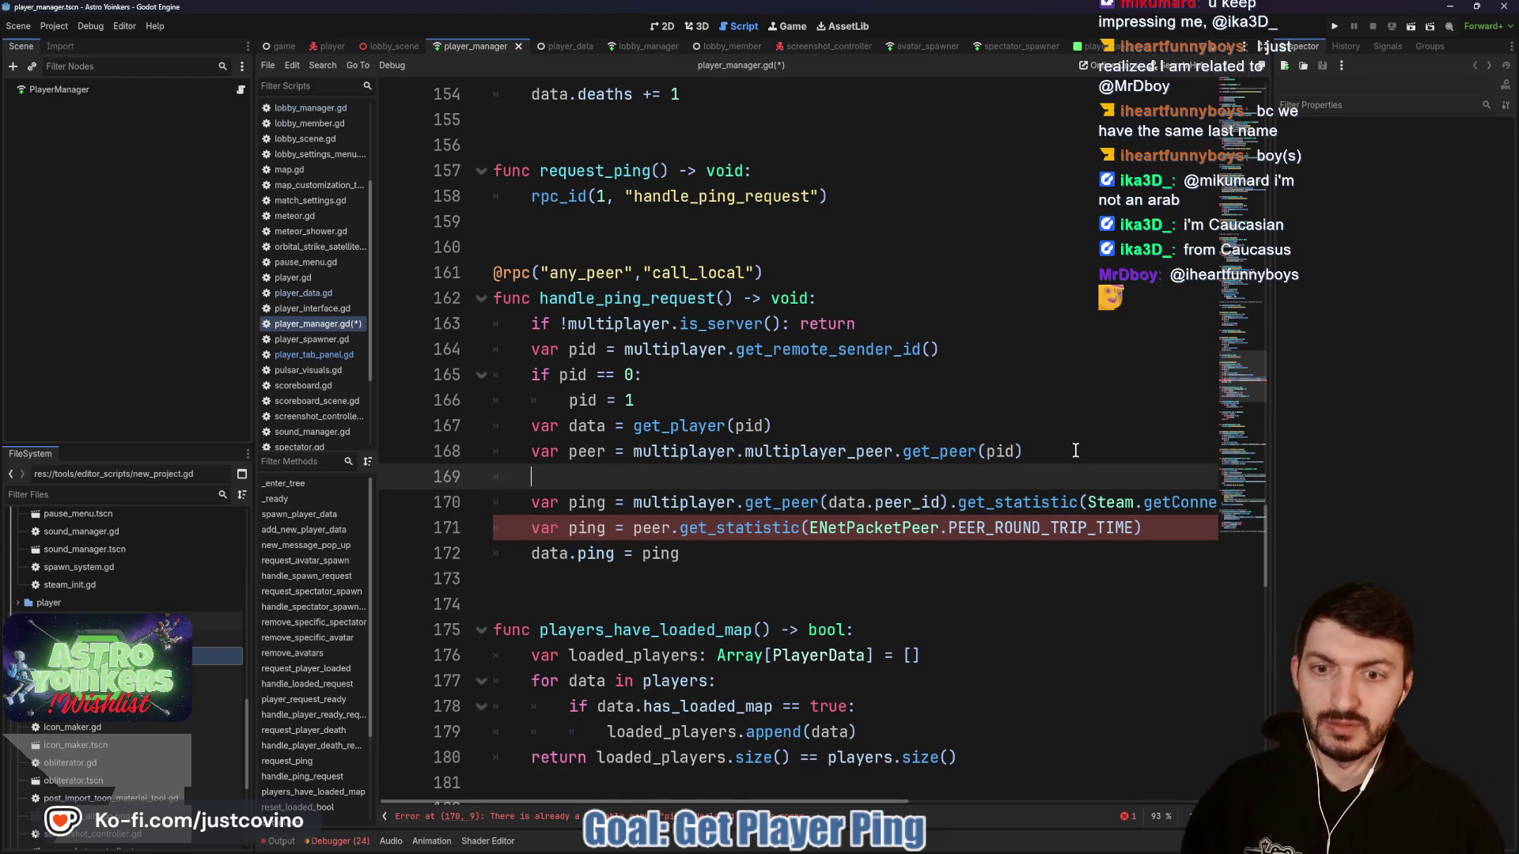
Step: Add the backend check 'LobbyManager.backend == LobbyManager.BACKEND.ENET' above the ping lines
text(LobbyM)
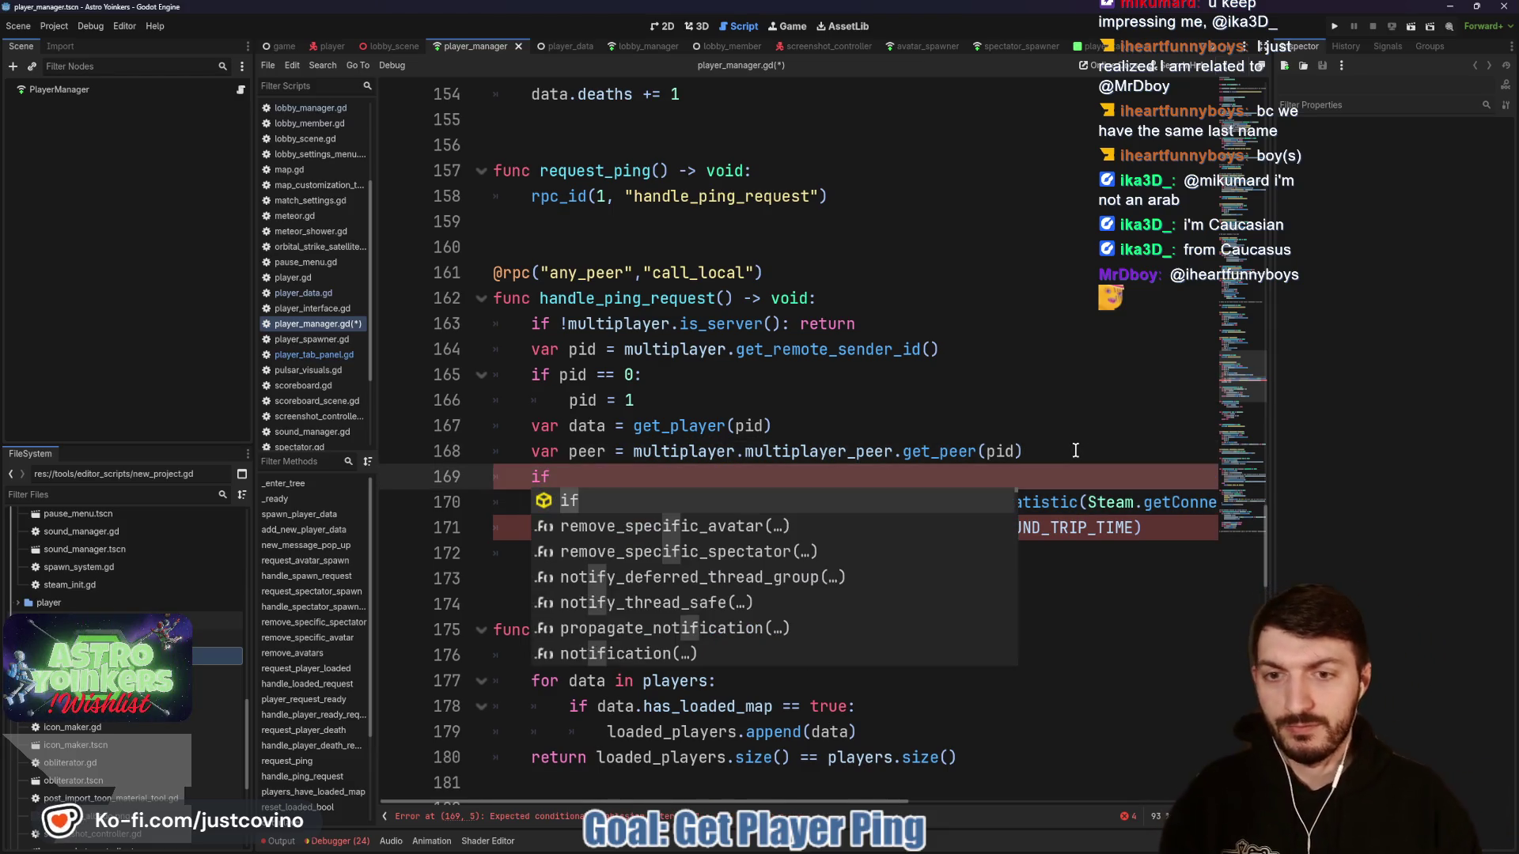
key(Return)
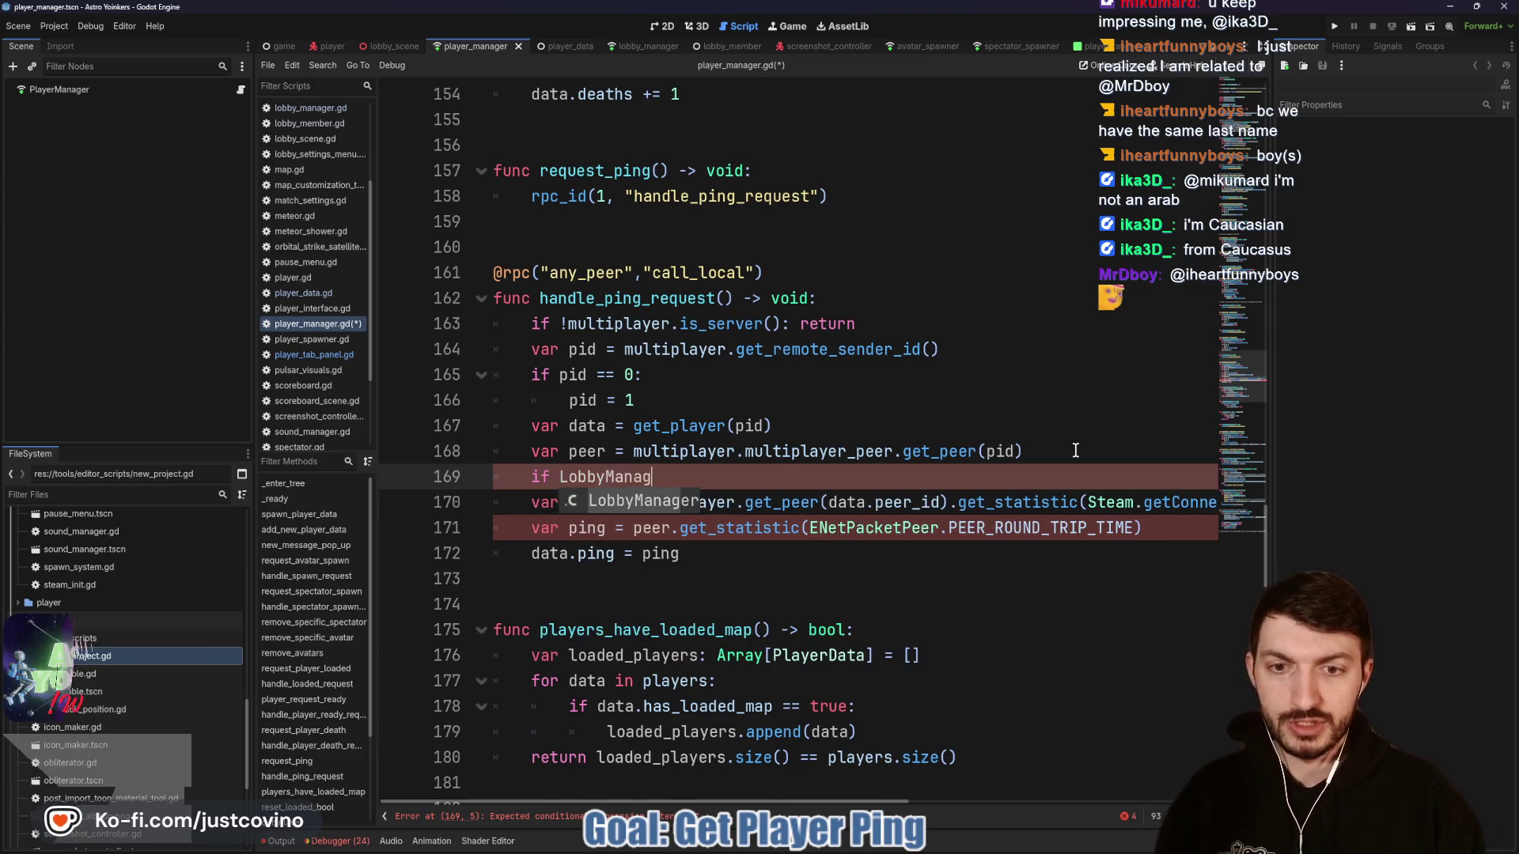
text(.backend )
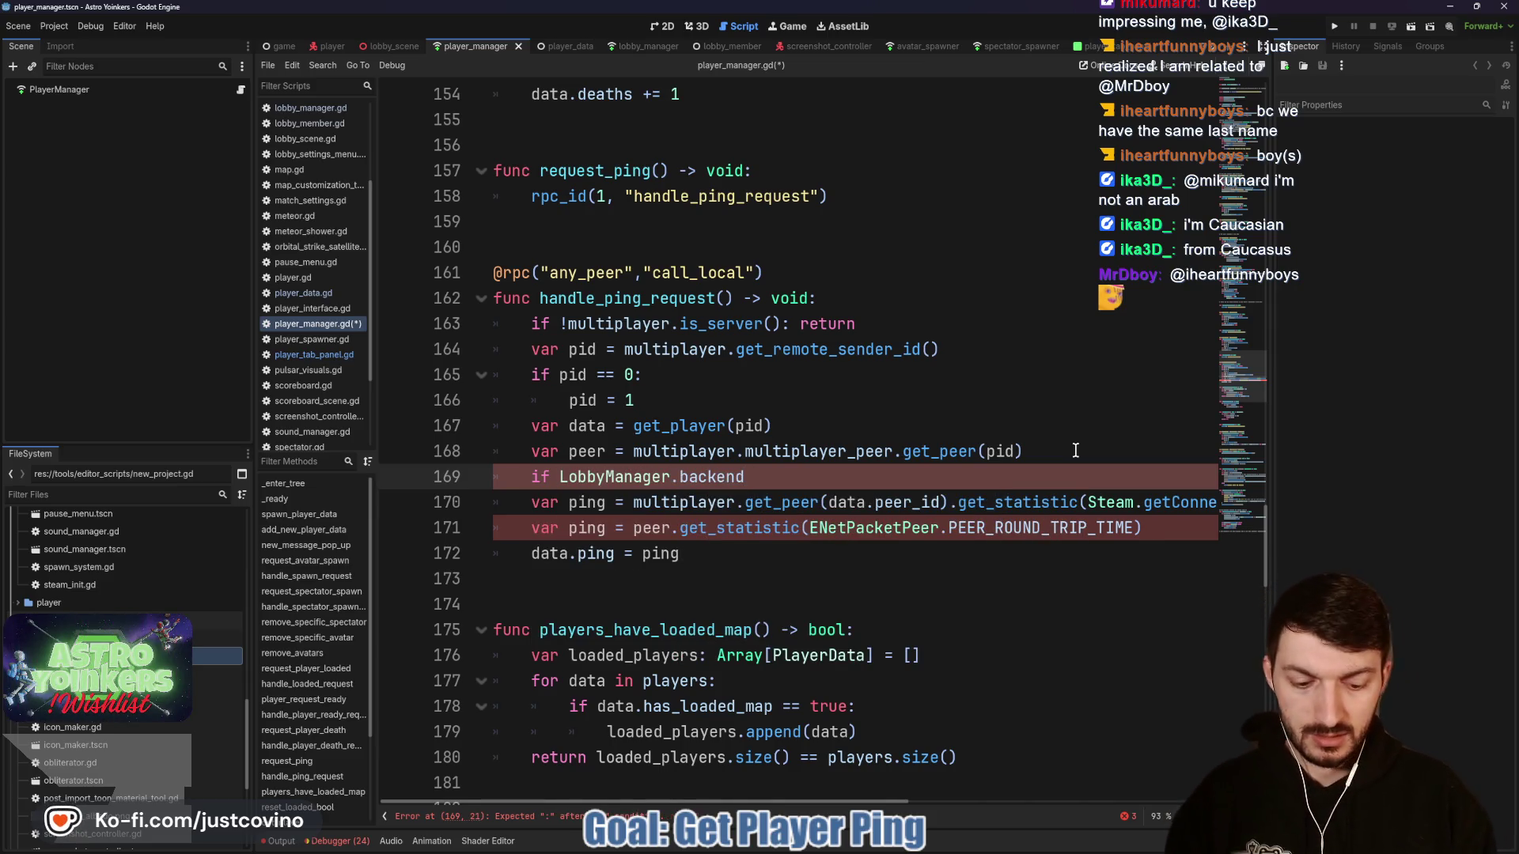
text(== Lobby)
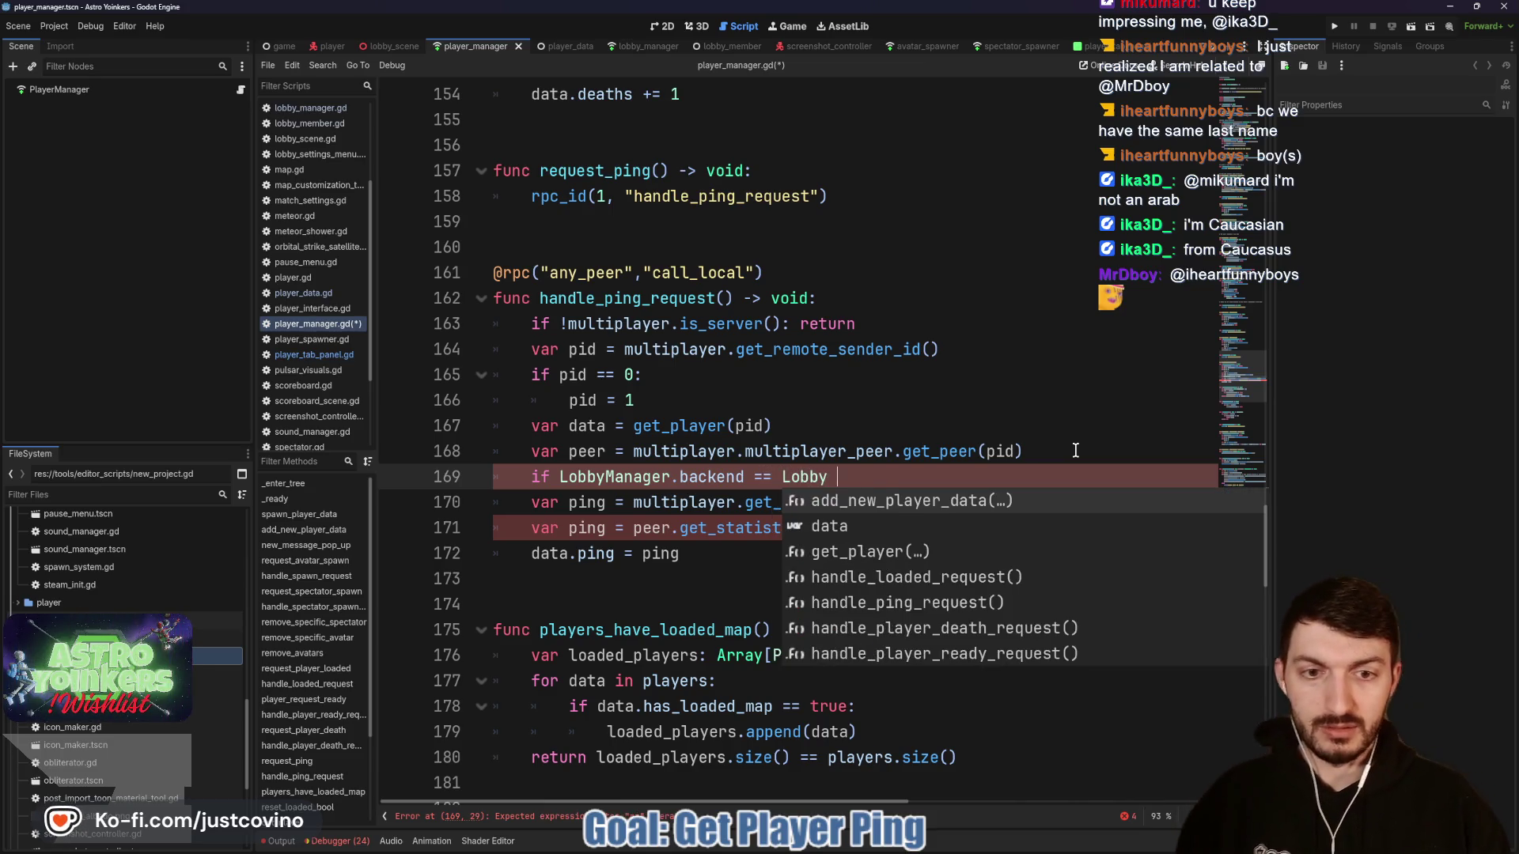
text(Ma)
key(Return)
text(.)
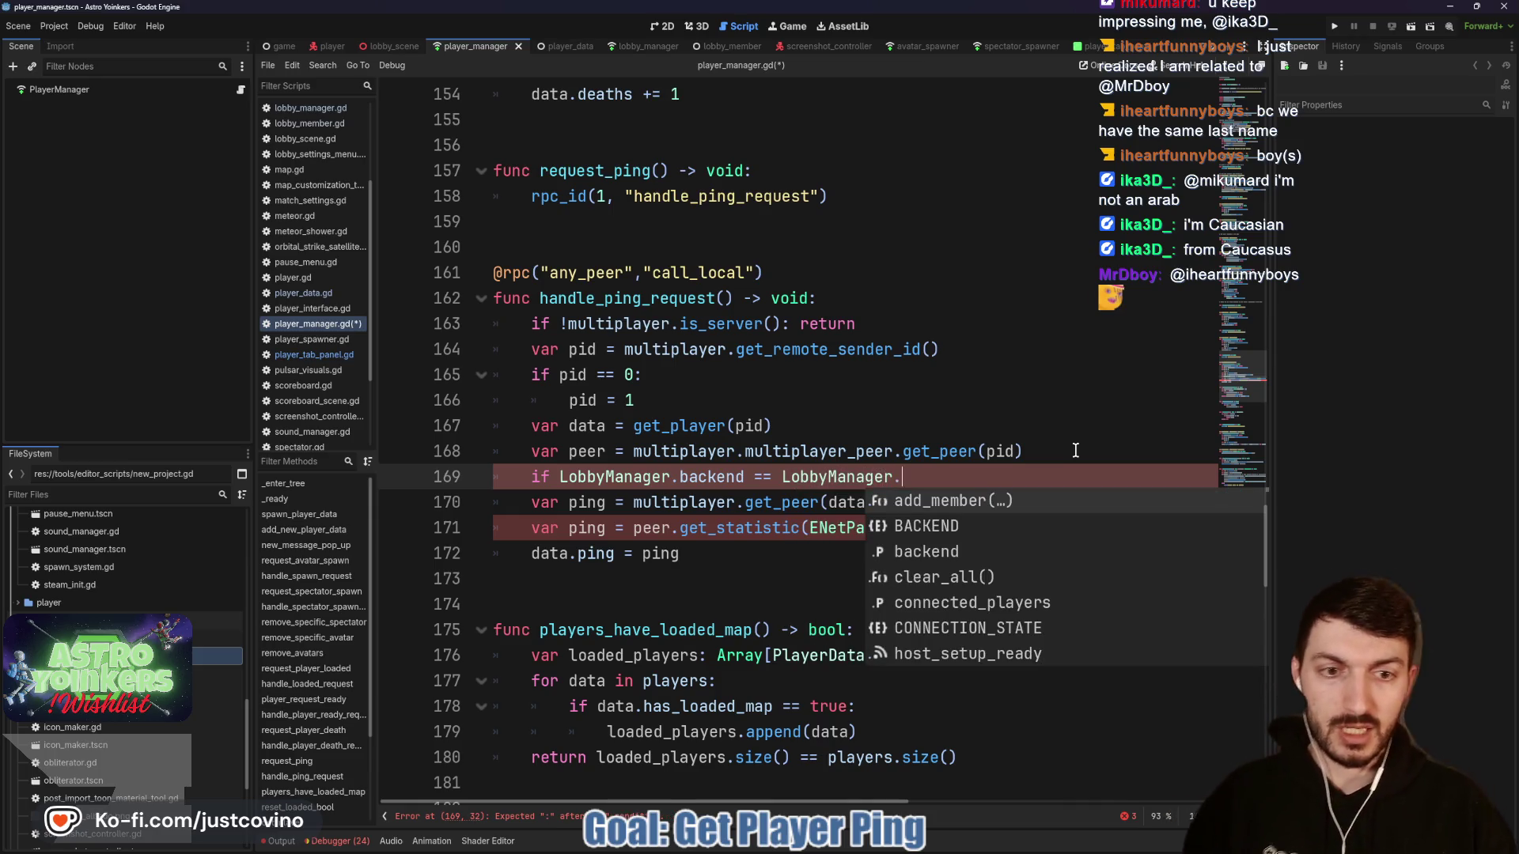
text(BA)
key(Return)
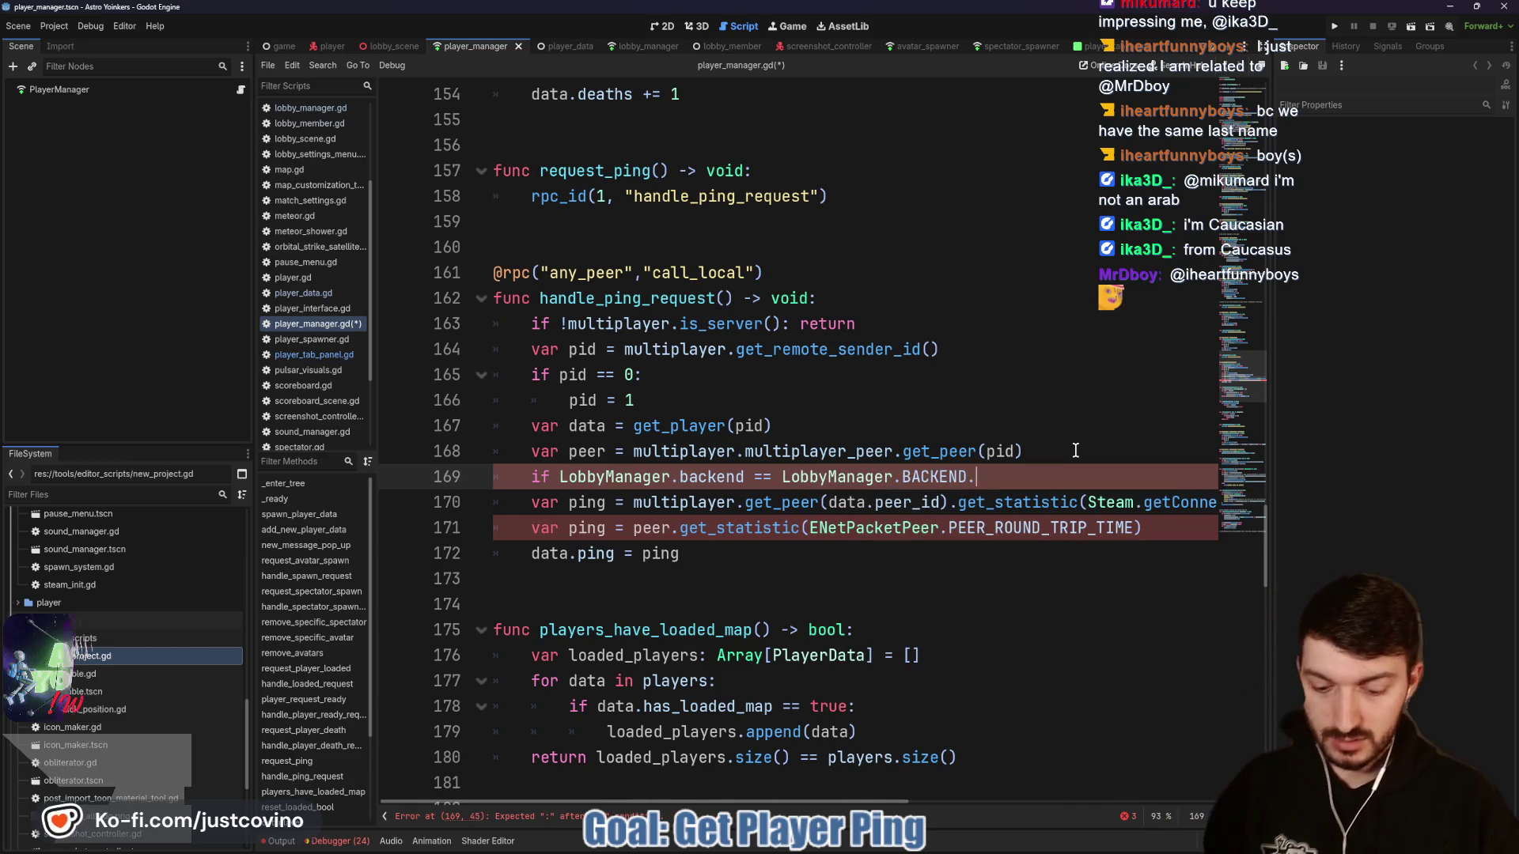
text(.EN)
key(Return)
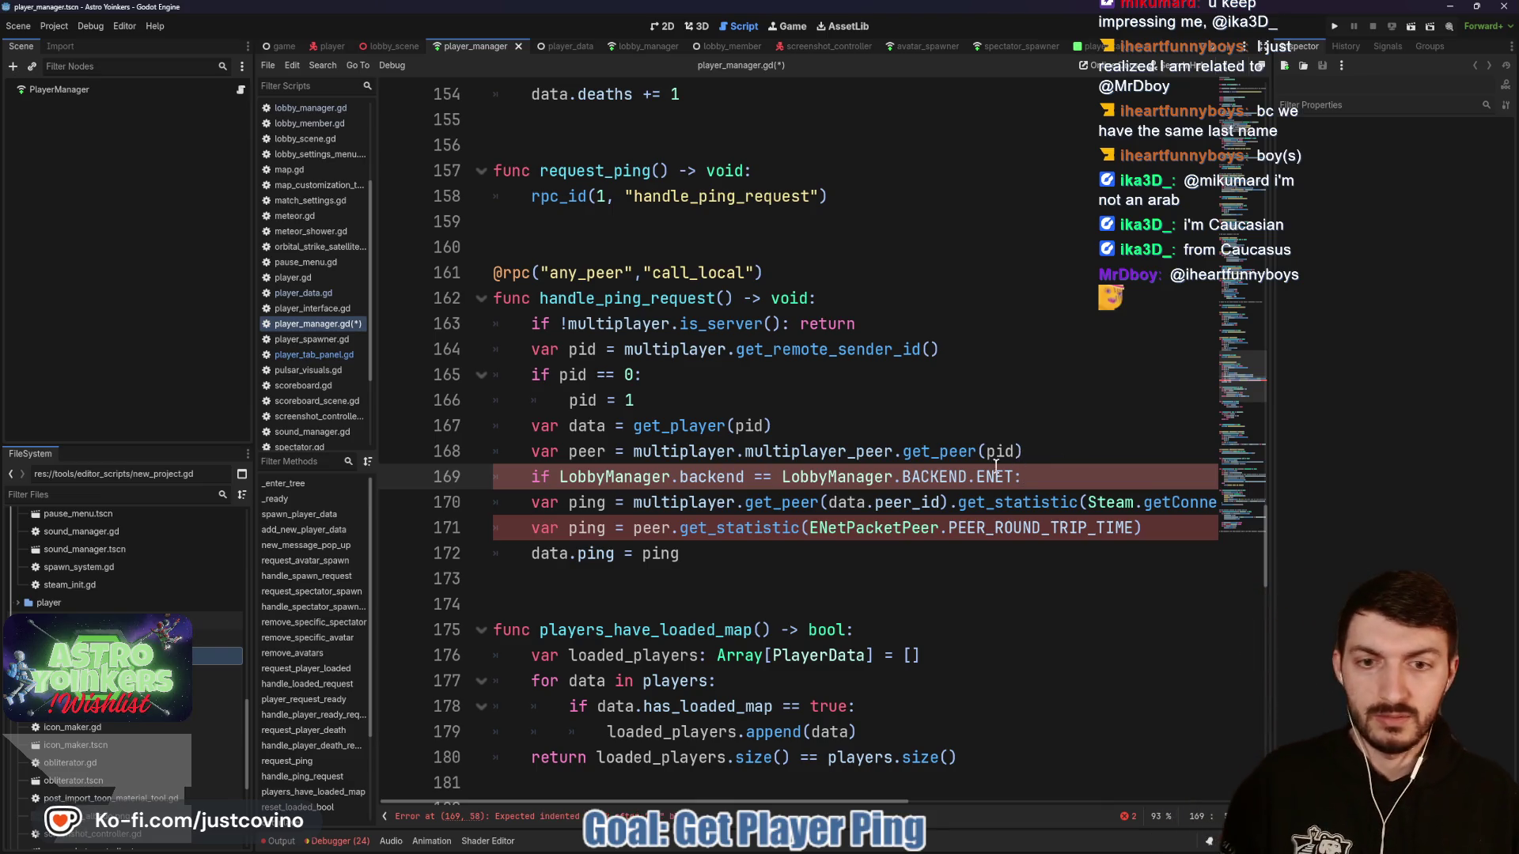
Step: Indent the ENet ping line into the if block and move the Steam ping line into an else branch
click(530, 523)
key(Tab)
drag(530, 505, 1219, 507)
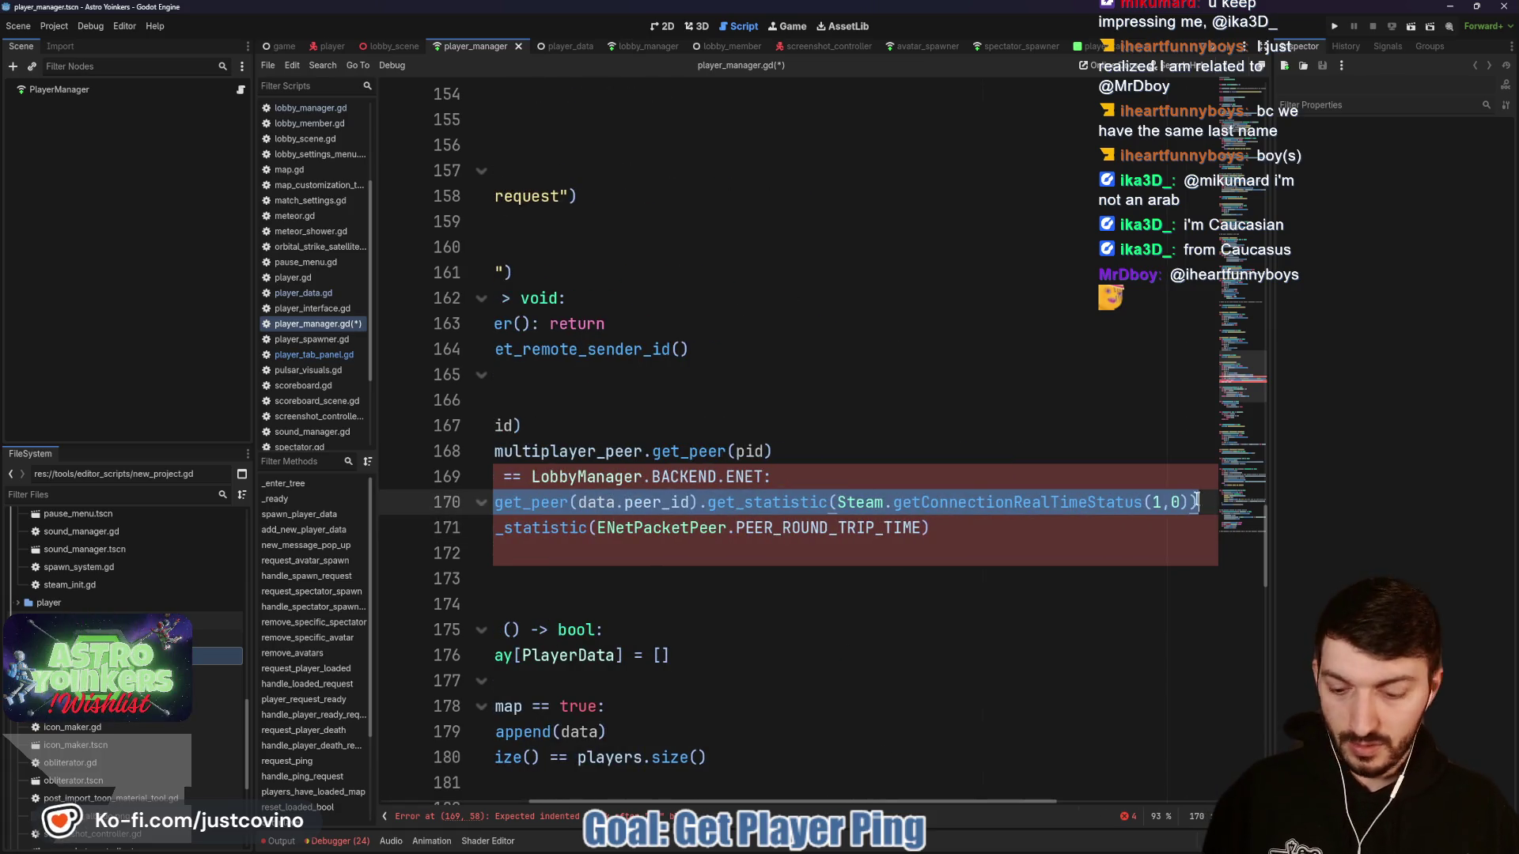
key(BackSpace)
key(BackSpace)
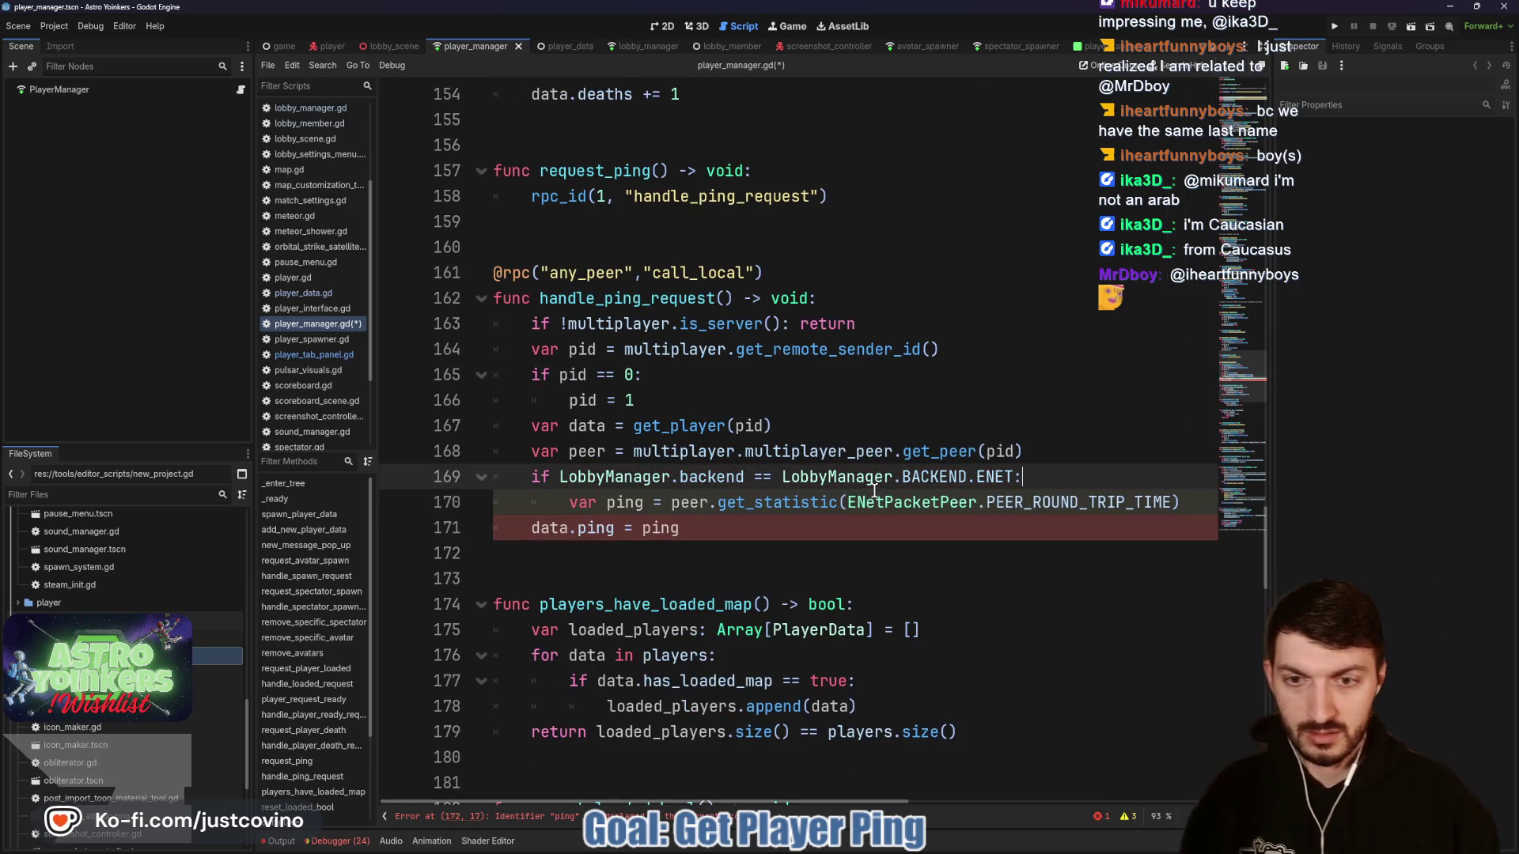
click(1179, 507)
key(Return)
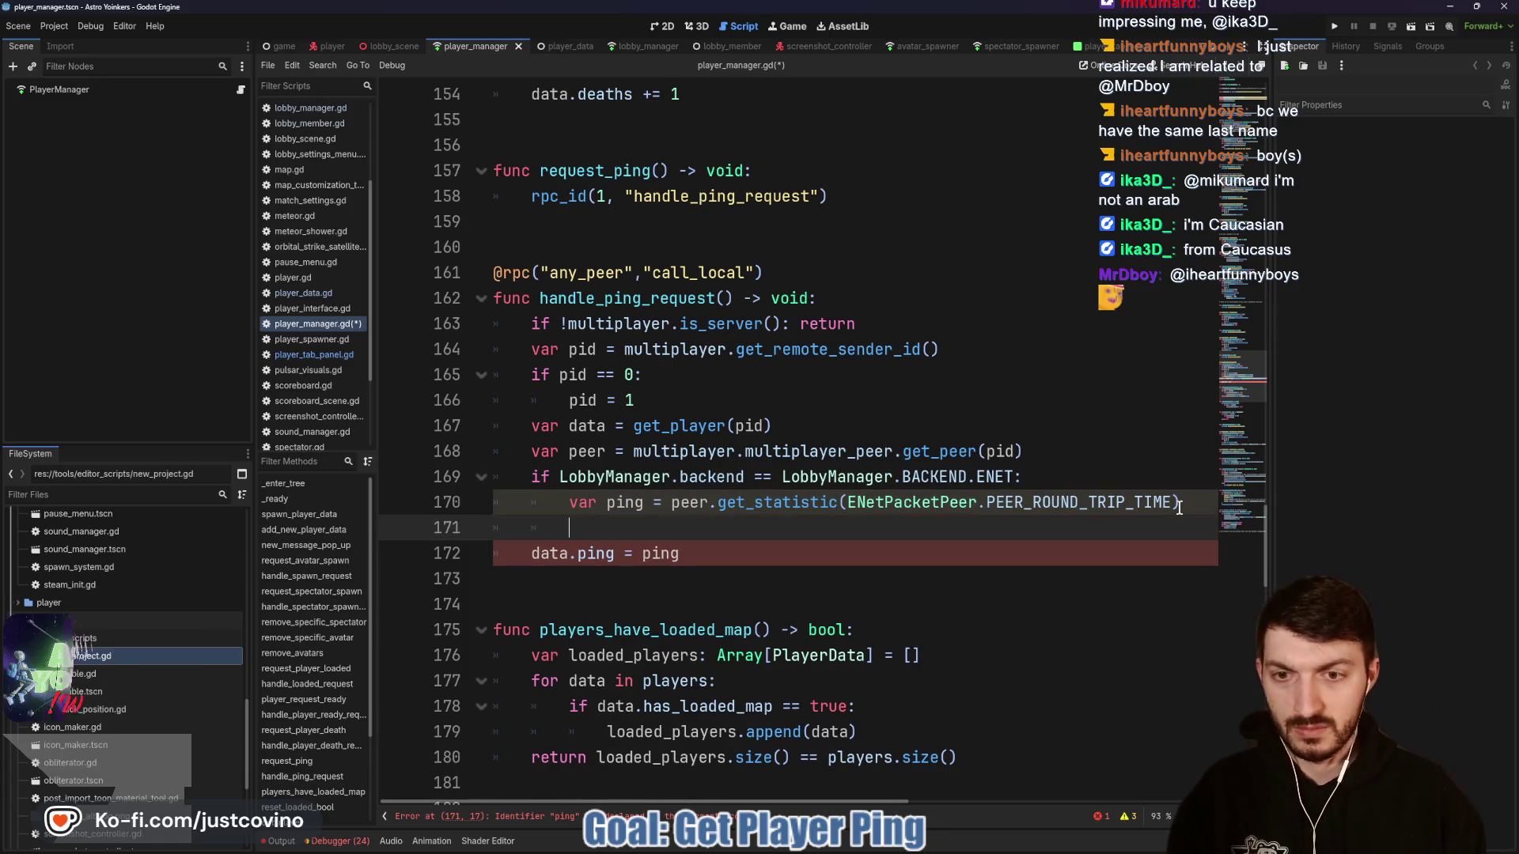
key(BackSpace)
text(else:)
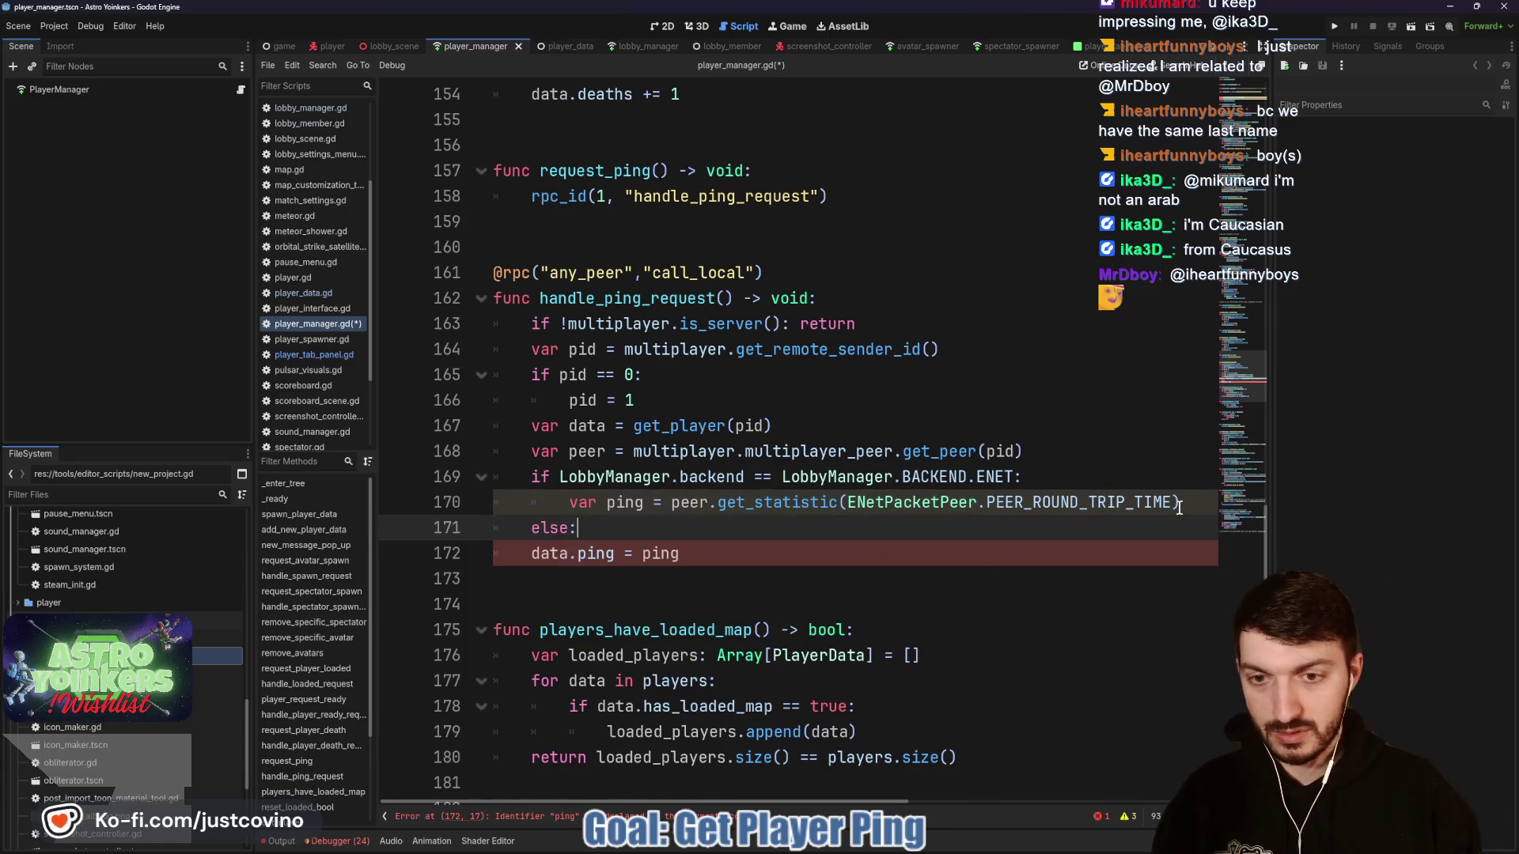
key(Return)
text(var ping = multiplayer.get_peer(data.peer_id).get_statistic(Steam.getConnectionRealTimeStatus(1,0)))
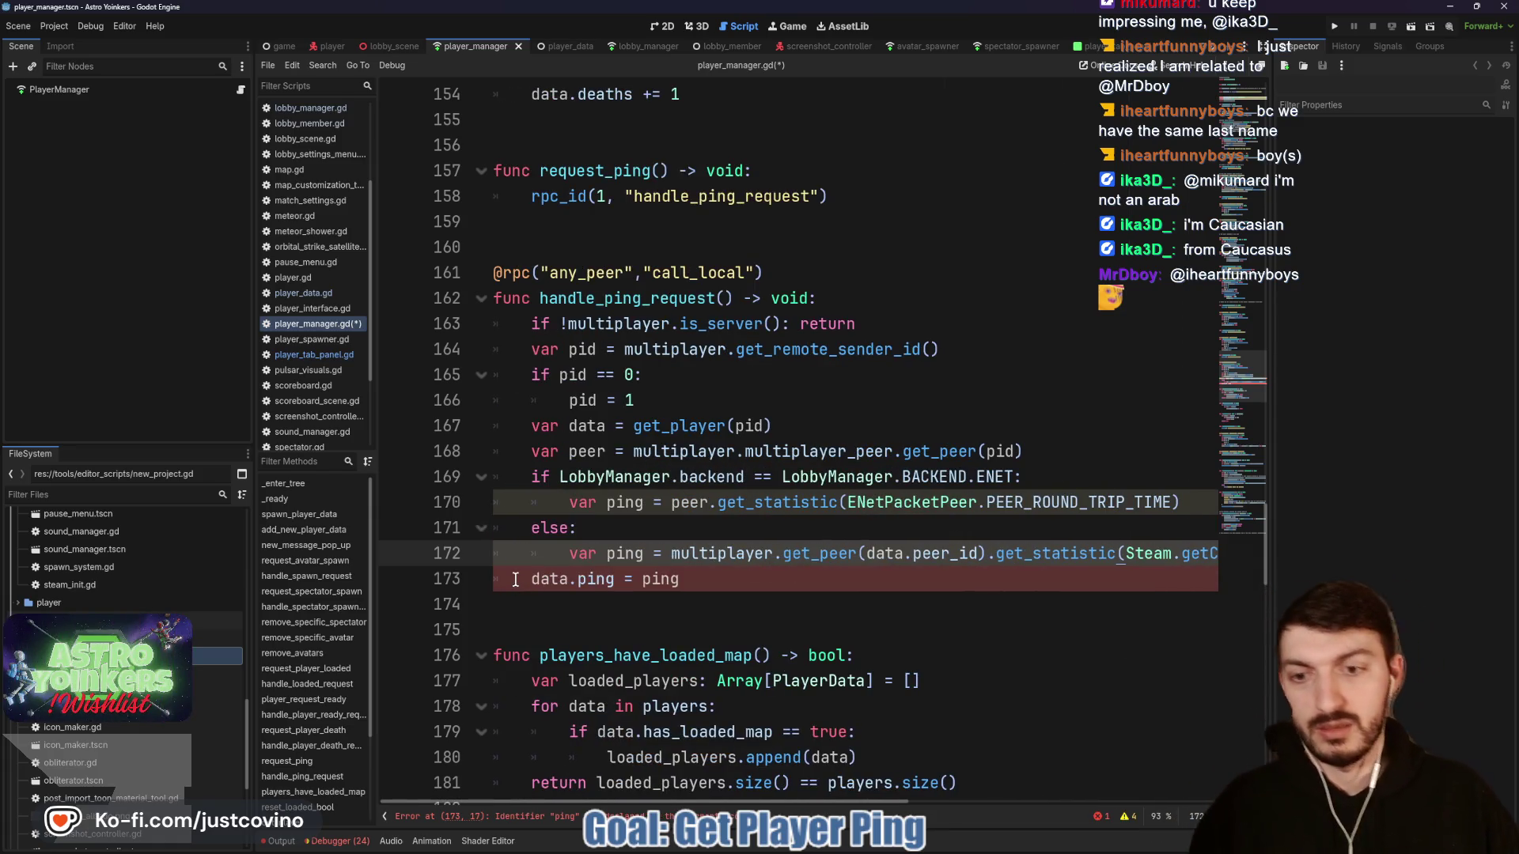
Step: Assign 'data.ping = ping' in both the ENet and else branches and save player_manager.gd
click(515, 580)
key(Tab)
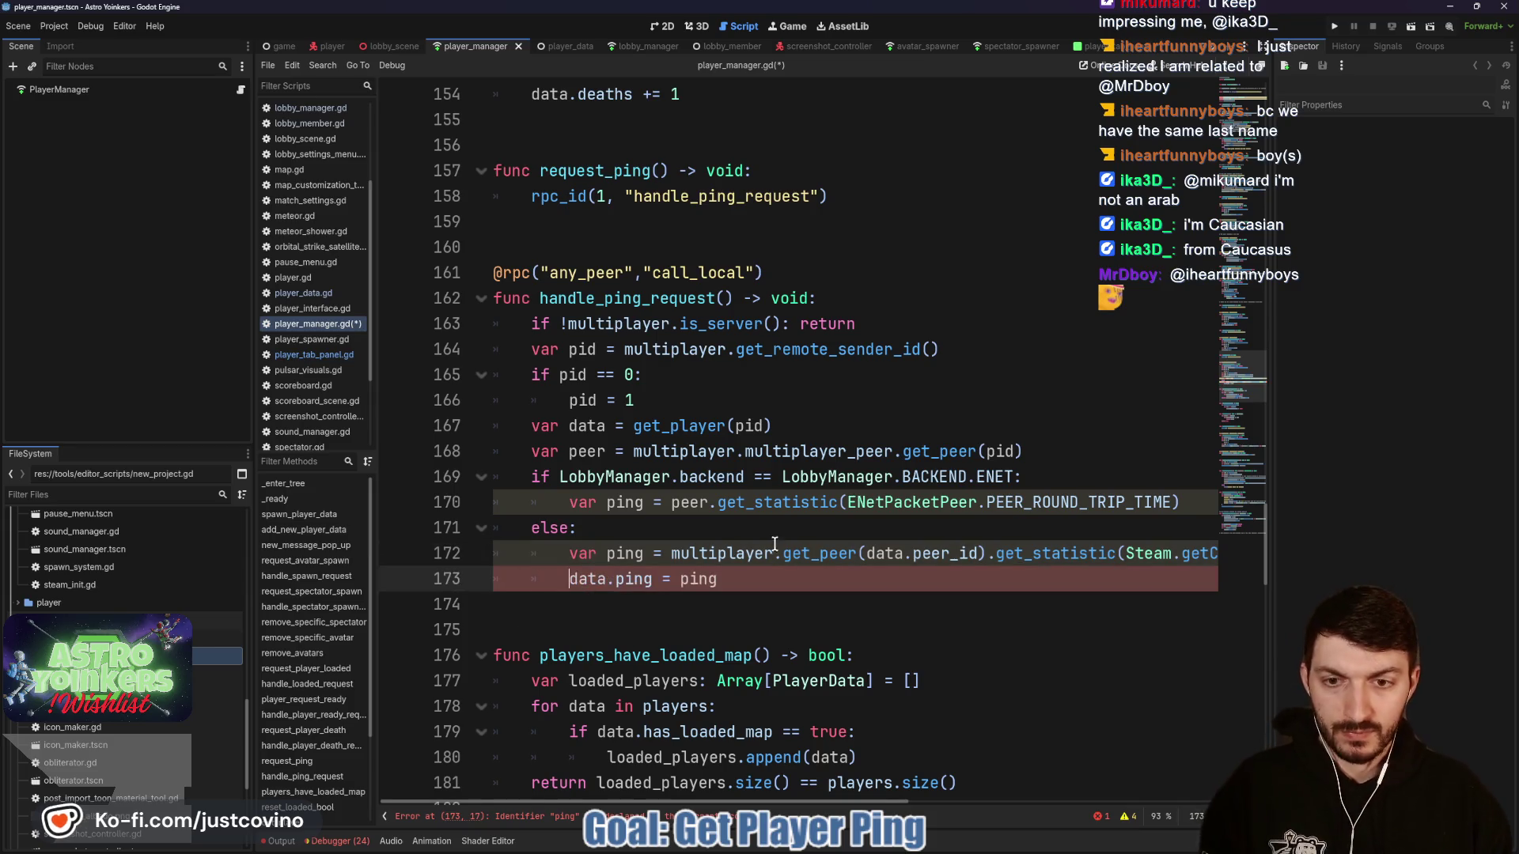
click(525, 528)
key(Return)
click(526, 528)
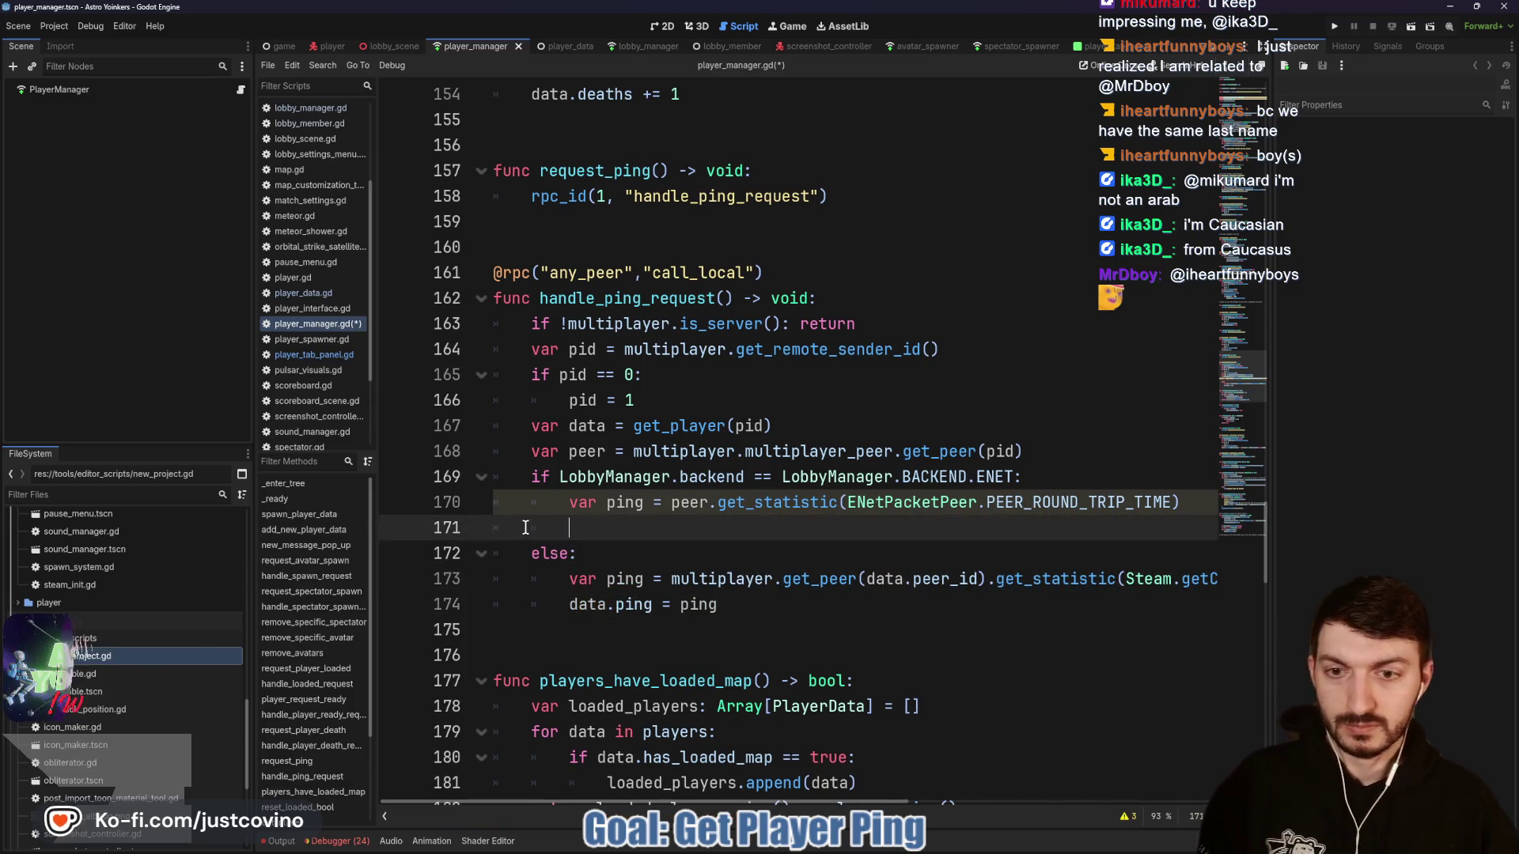
key(Tab)
key(Tab)
text(d)
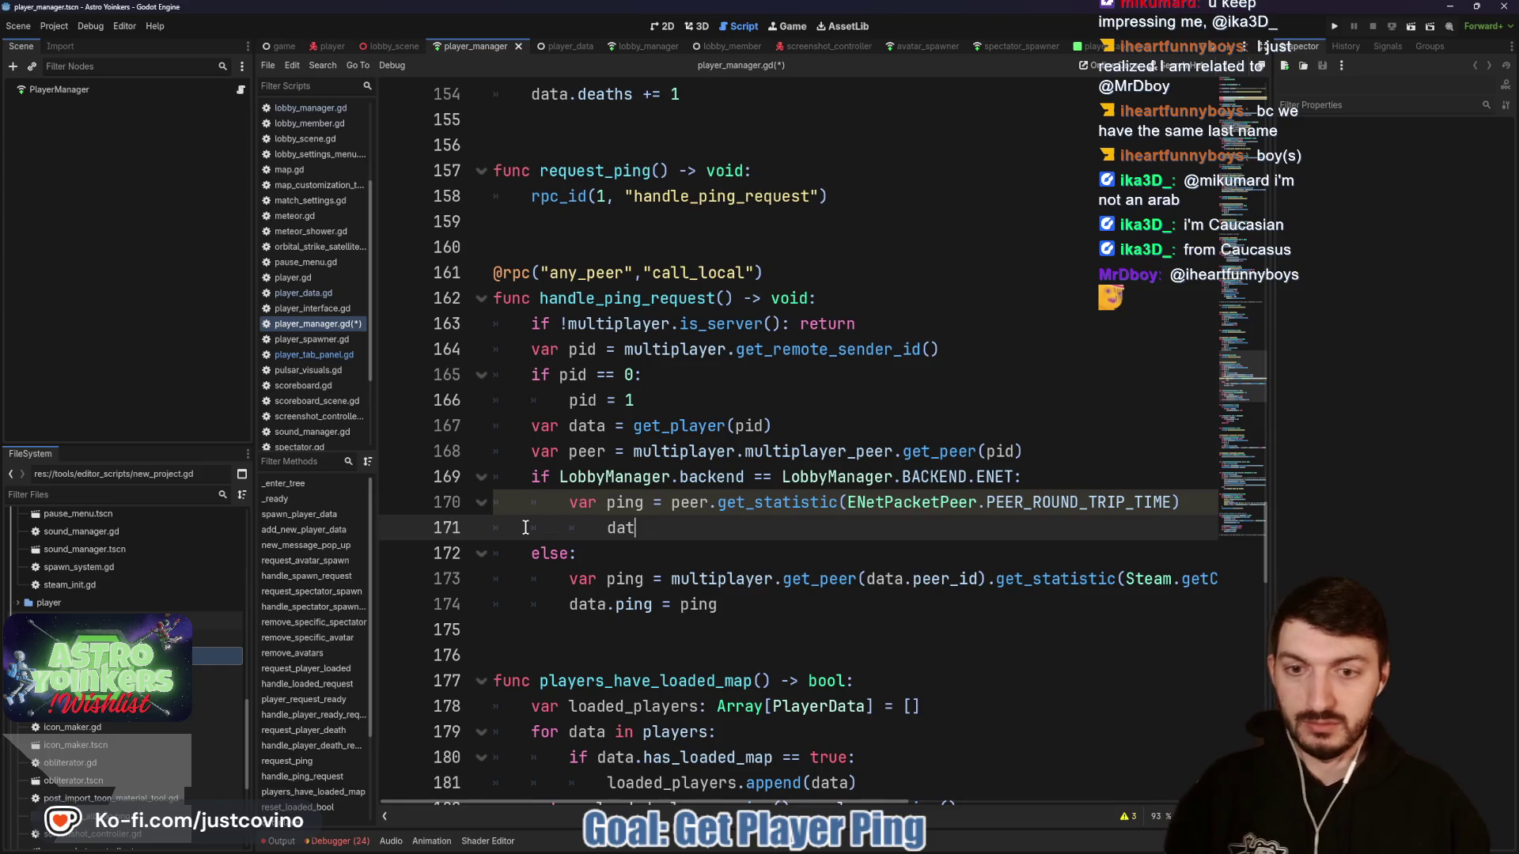
text(data.ping = p)
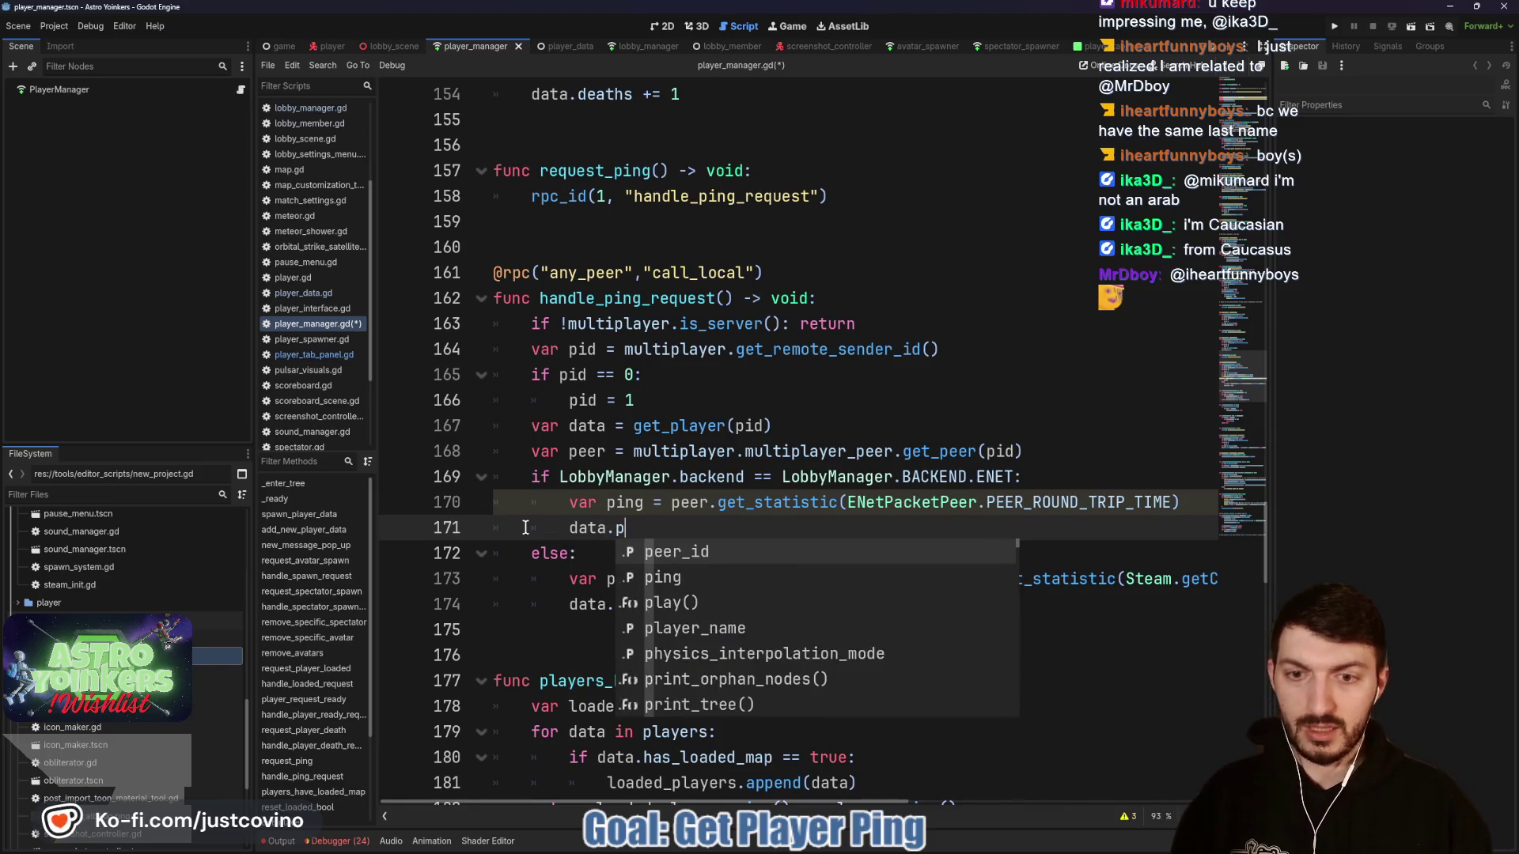
text(ing)
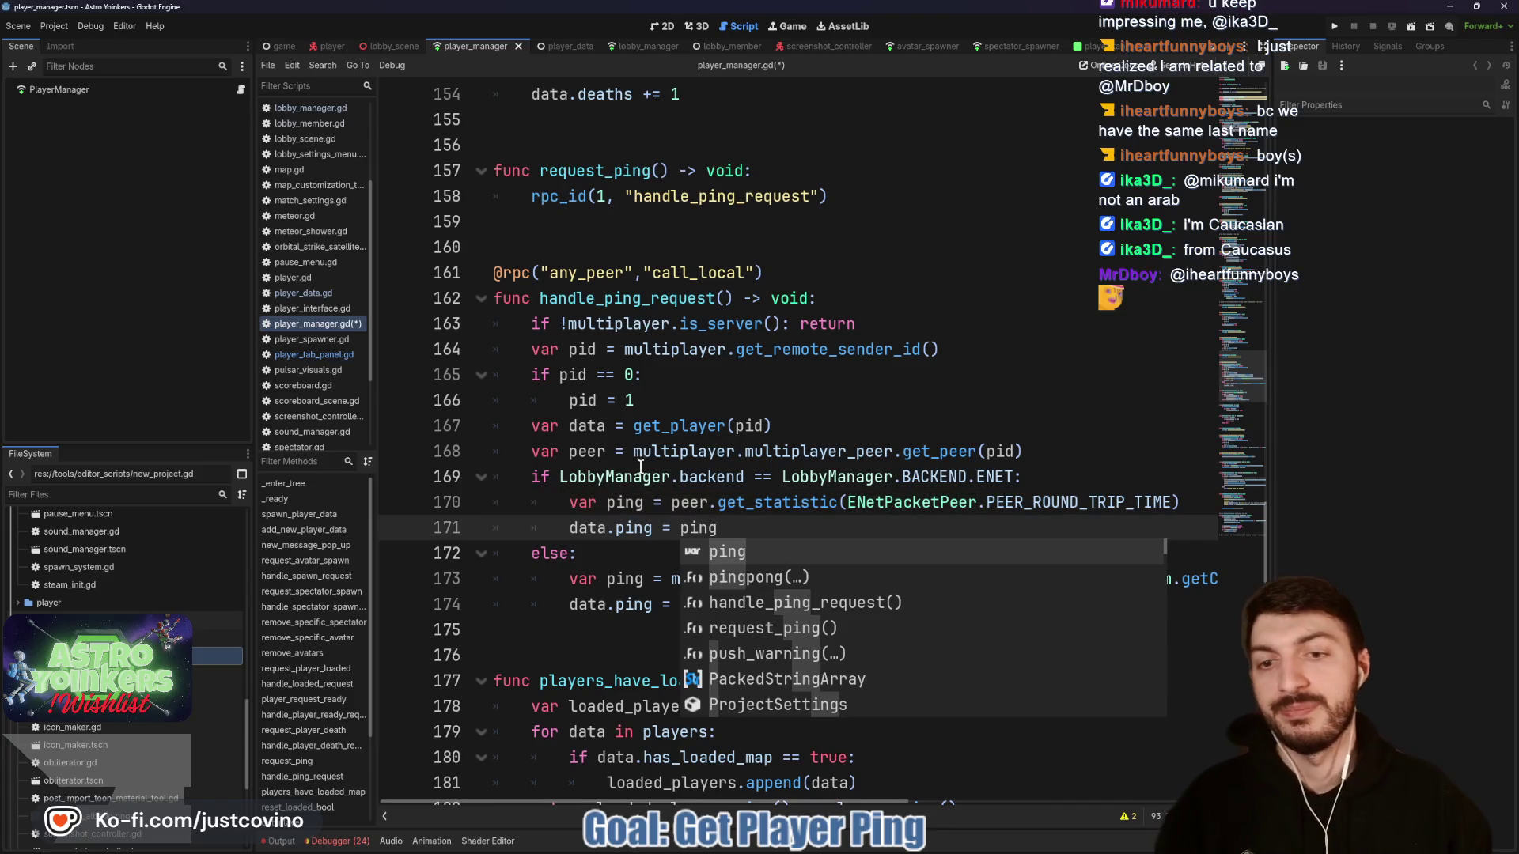
click(641, 473)
key(ctrl+s)
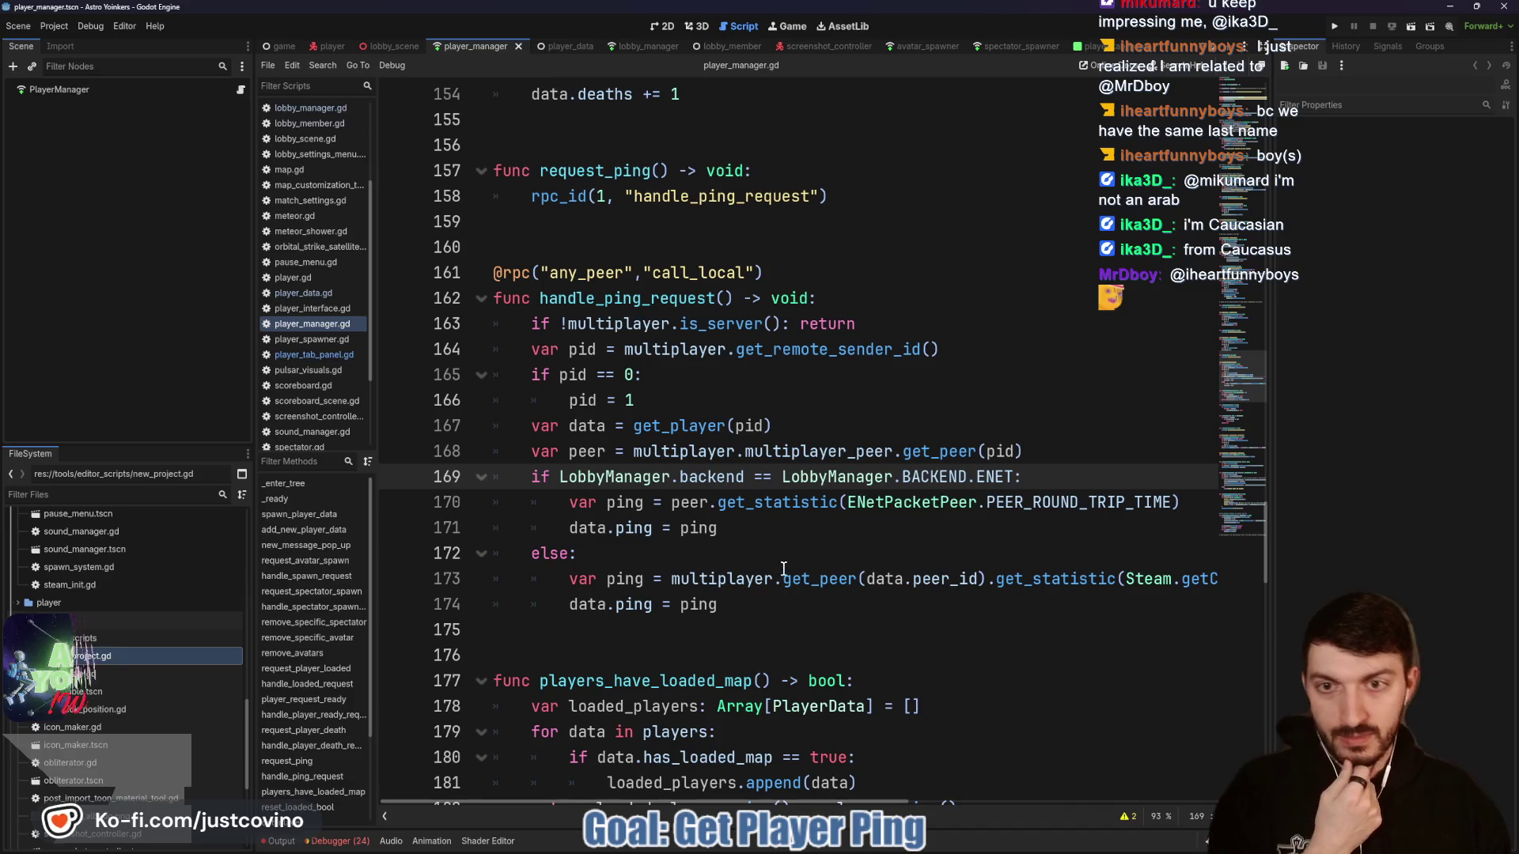
click(682, 641)
key(Return)
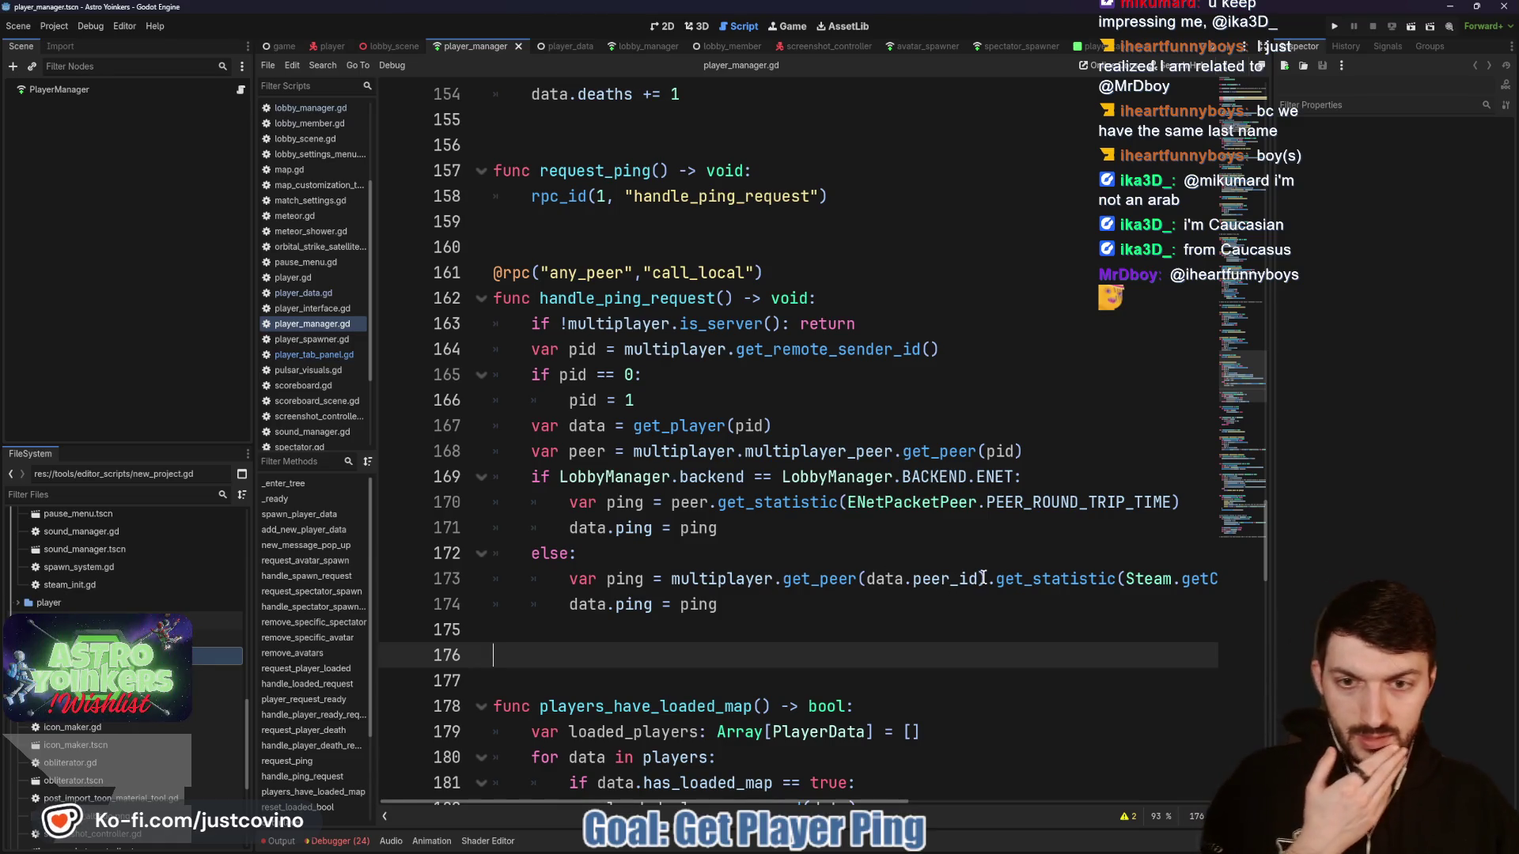
drag(995, 583, 672, 591)
Step: Replace the Steam branch's get_peer call with peer, save and run, then host a lobby
text(peer)
click(732, 560)
key(ctrl+s)
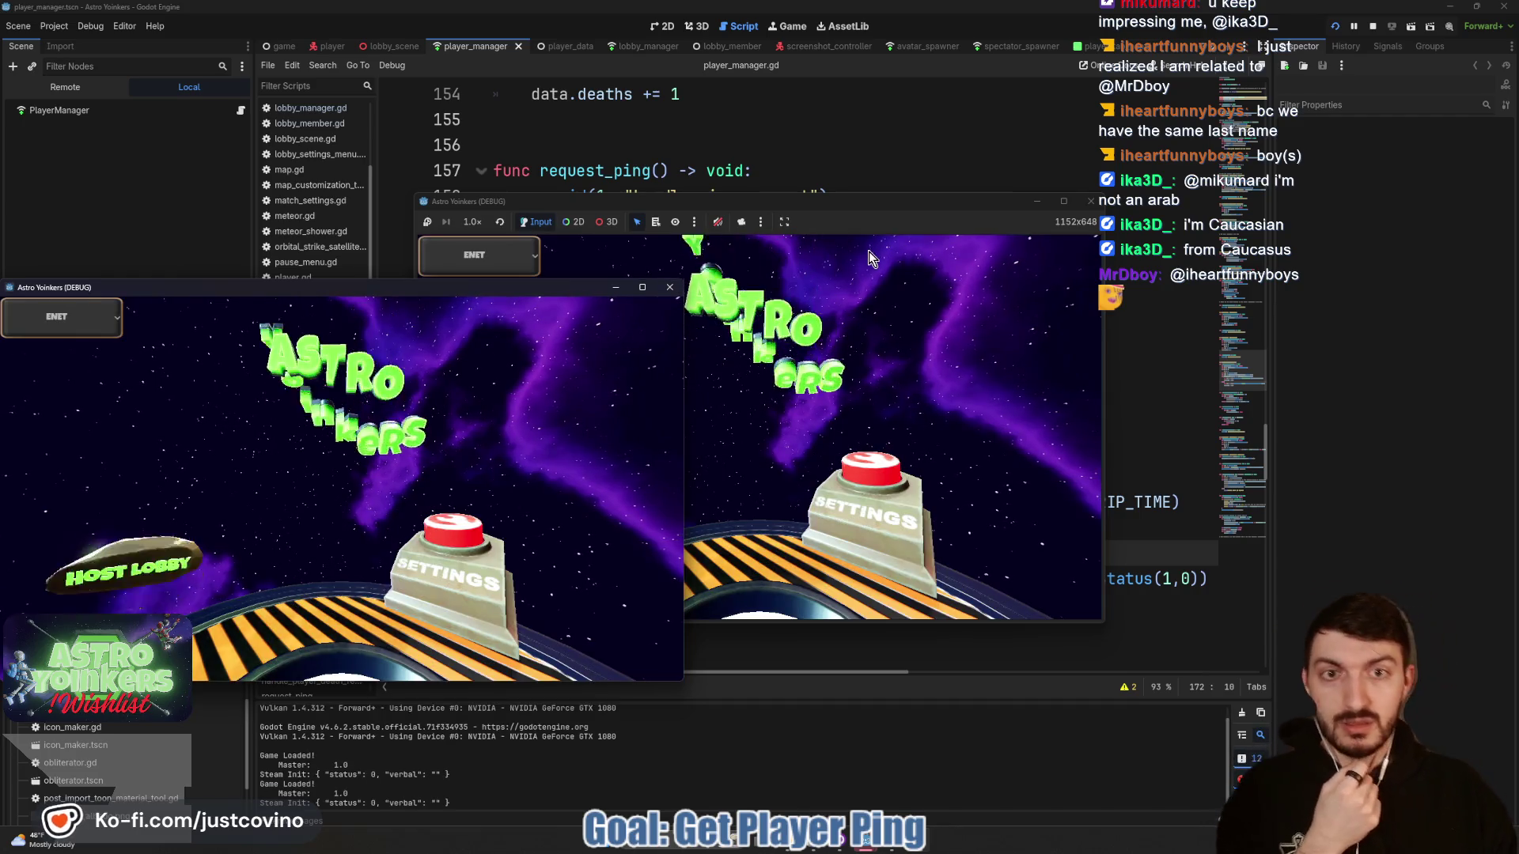
click(568, 355)
click(728, 359)
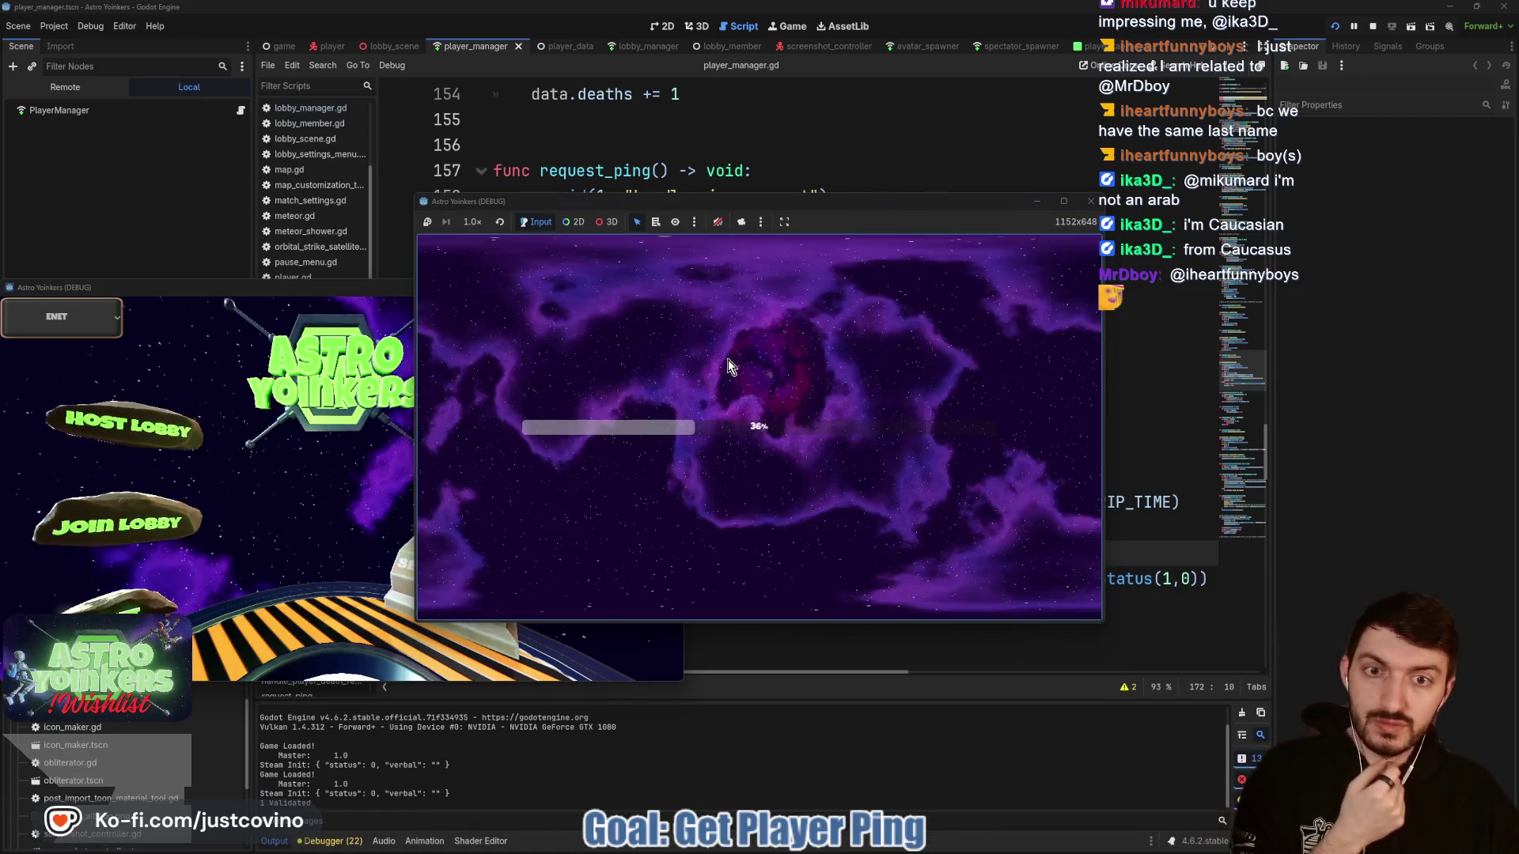
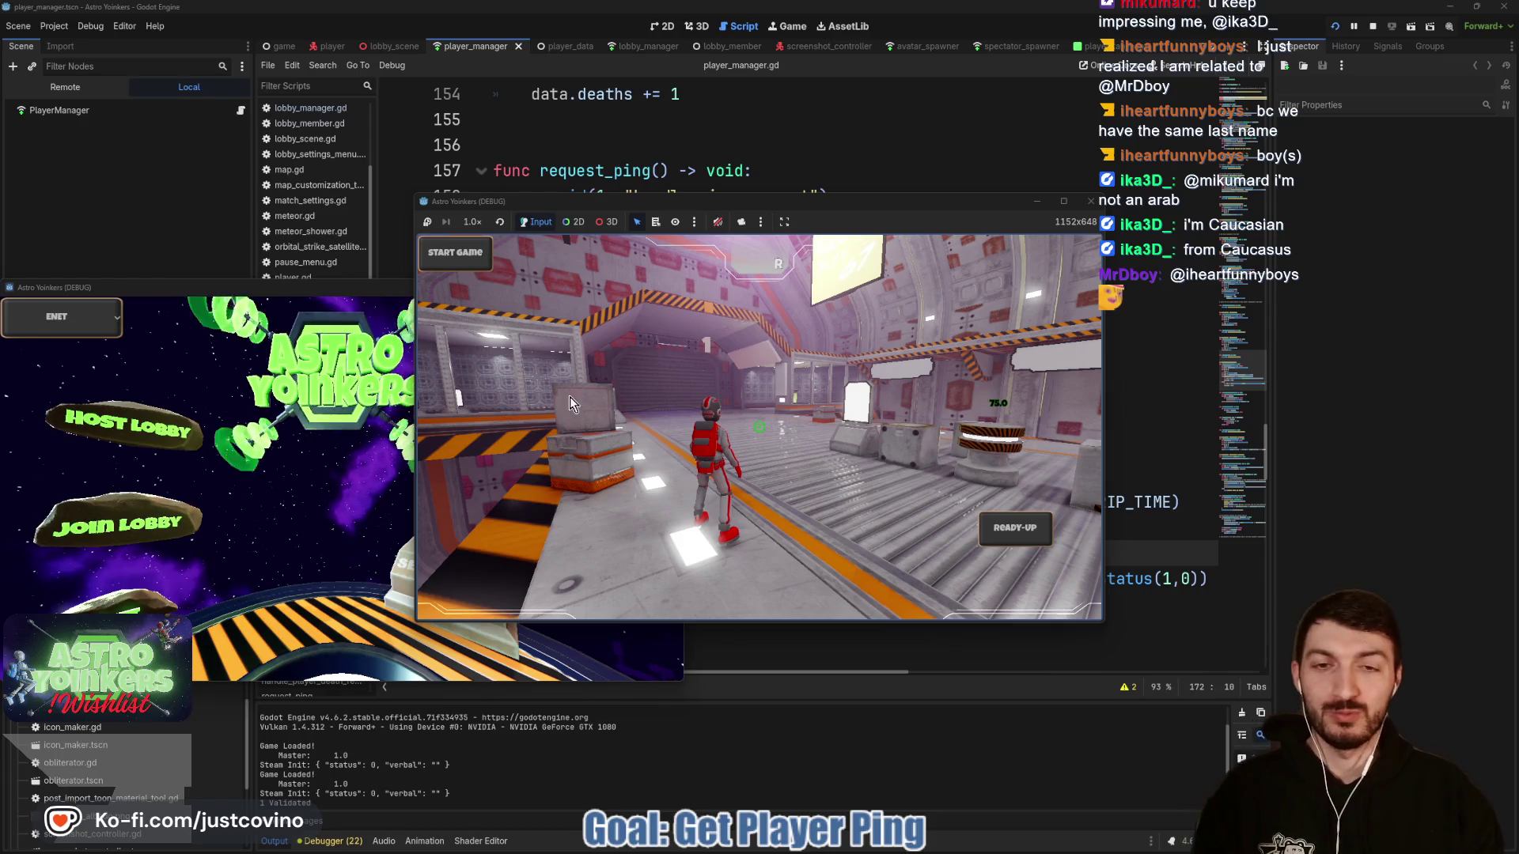
Step: Join the first lobby from the second game instance, then stop both debug game windows
click(245, 290)
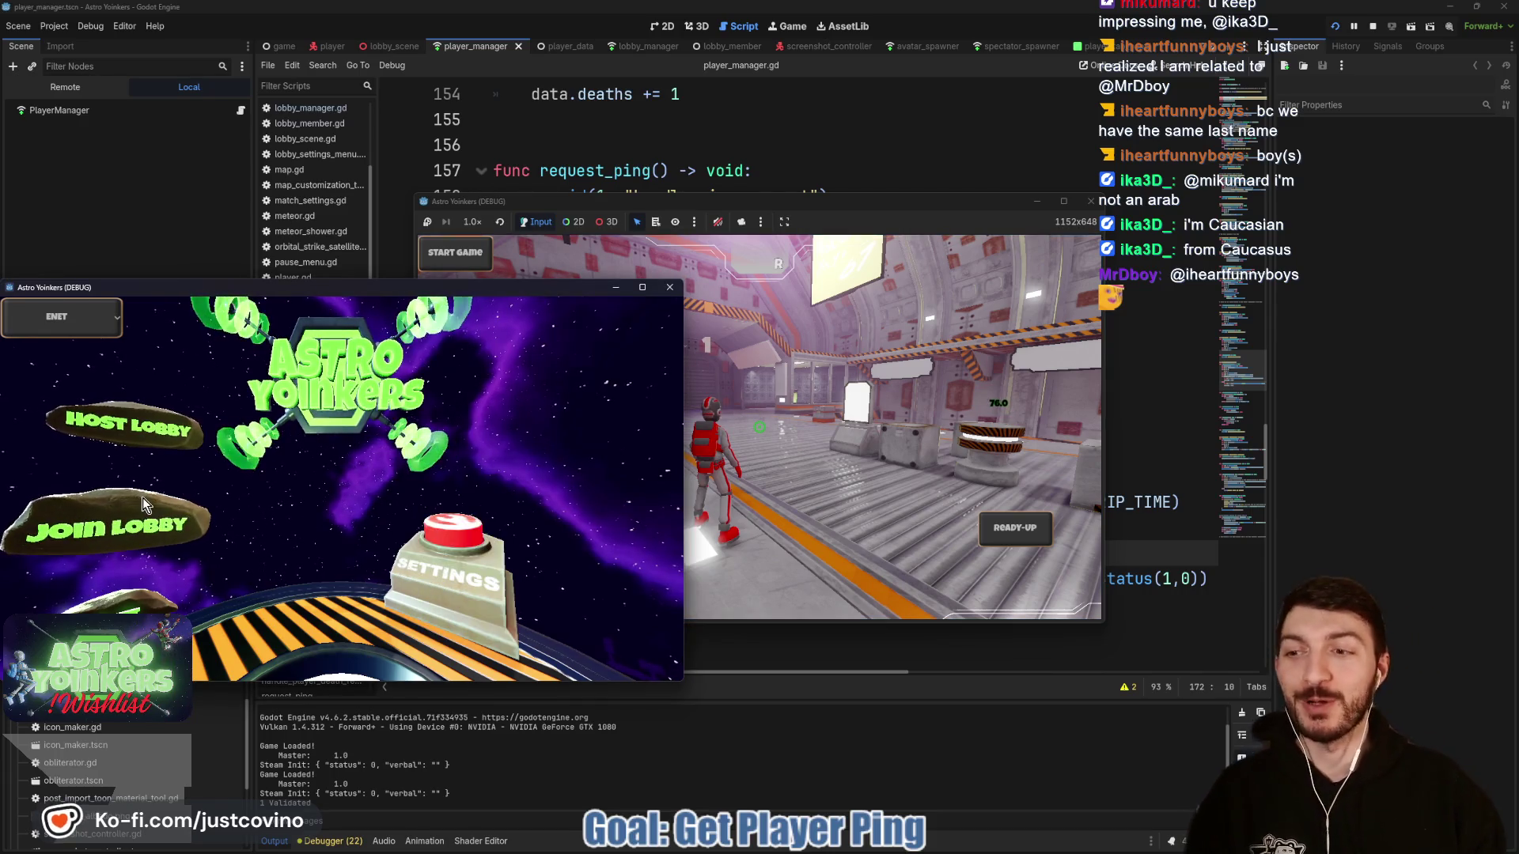
click(117, 524)
click(403, 358)
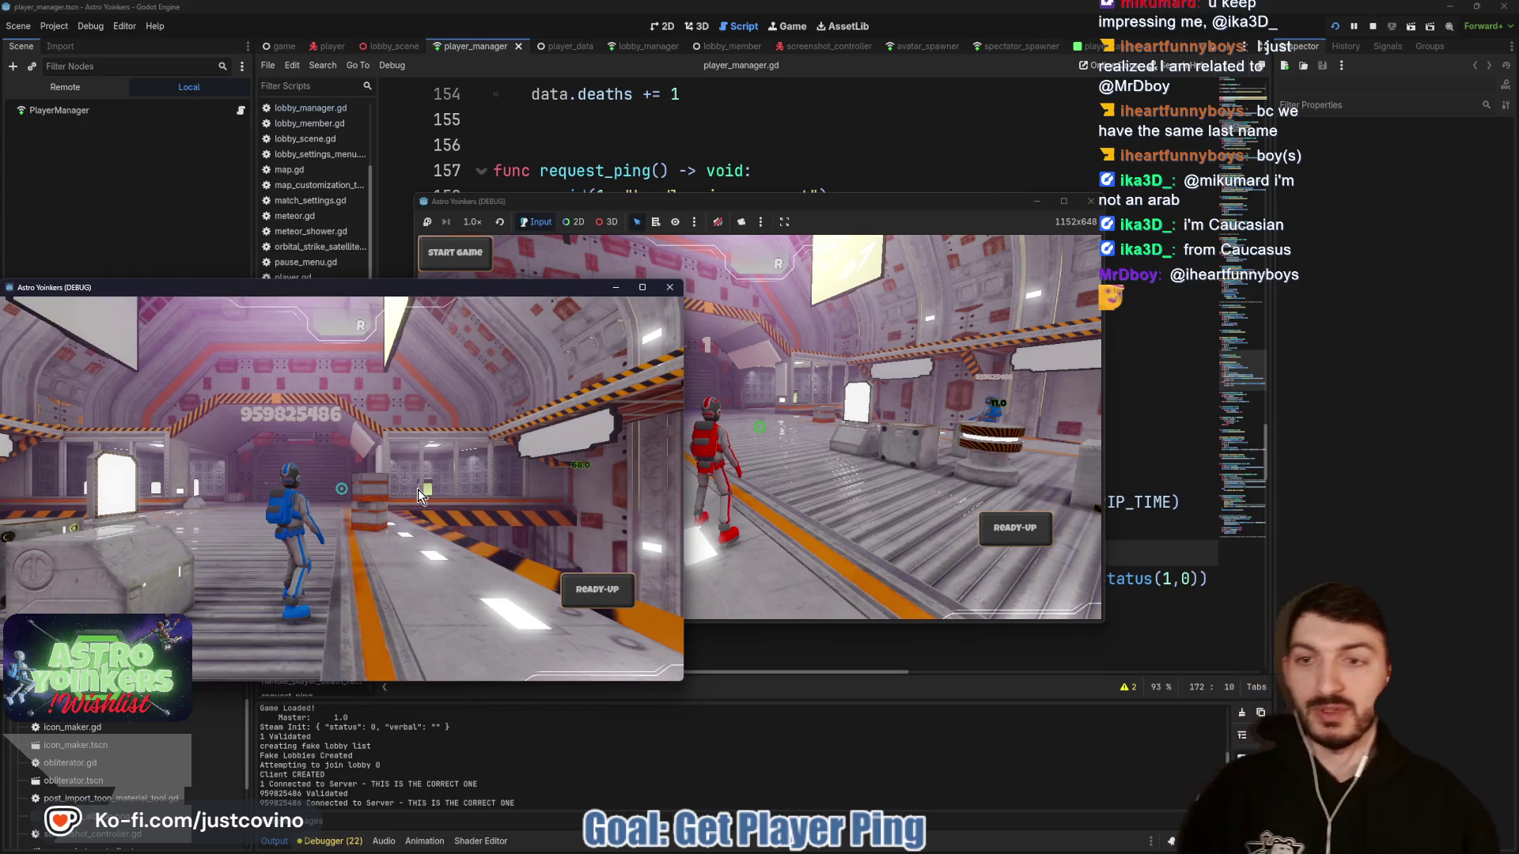
key(F8)
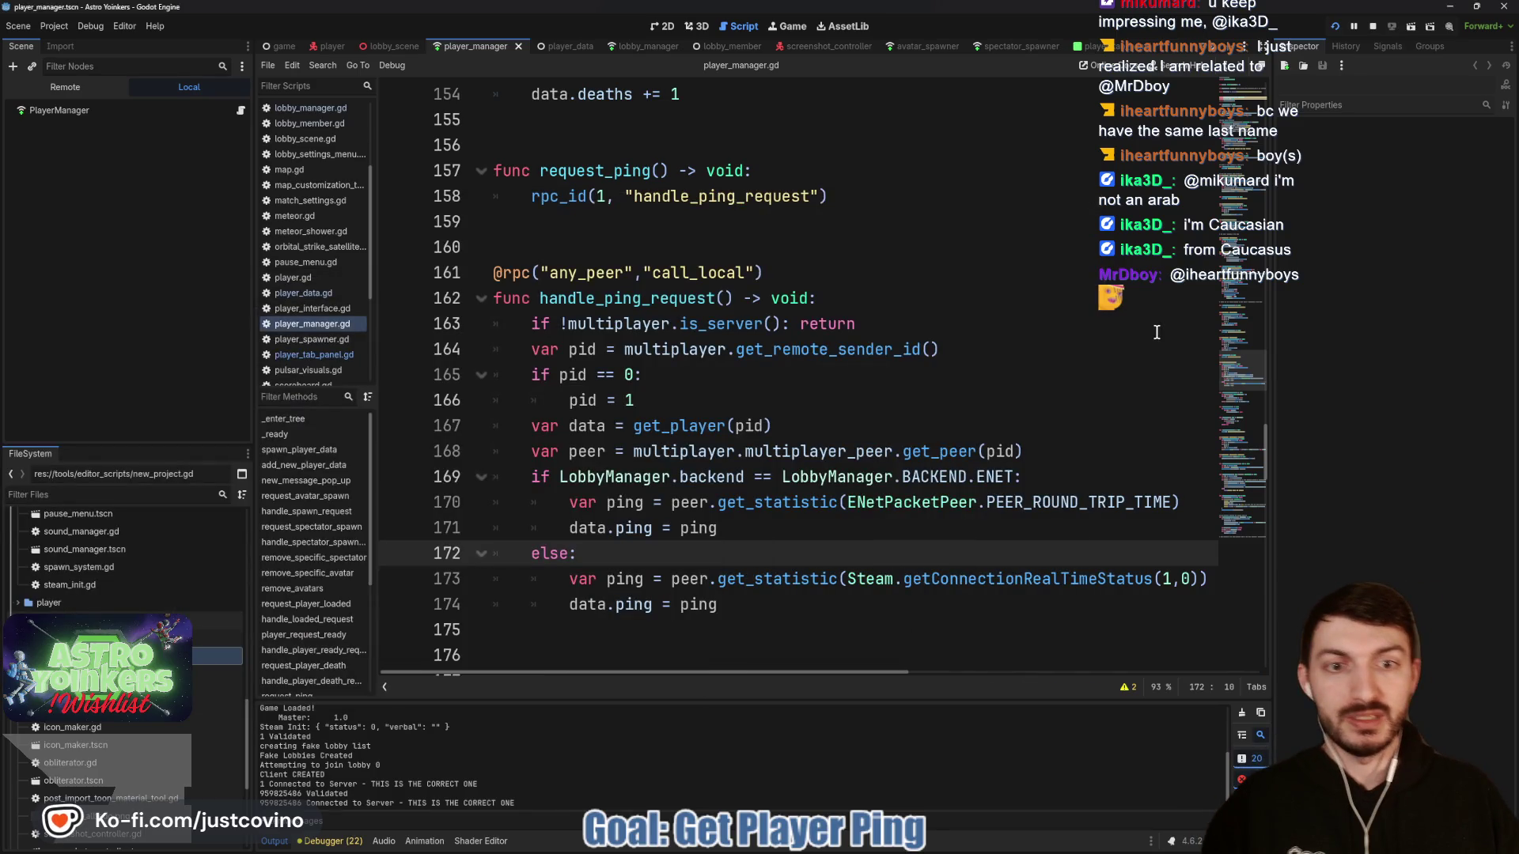
Step: Above the ENet data.ping assignment, add 'if ping == 0:' with 'ping = 1' indented beneath
click(1157, 332)
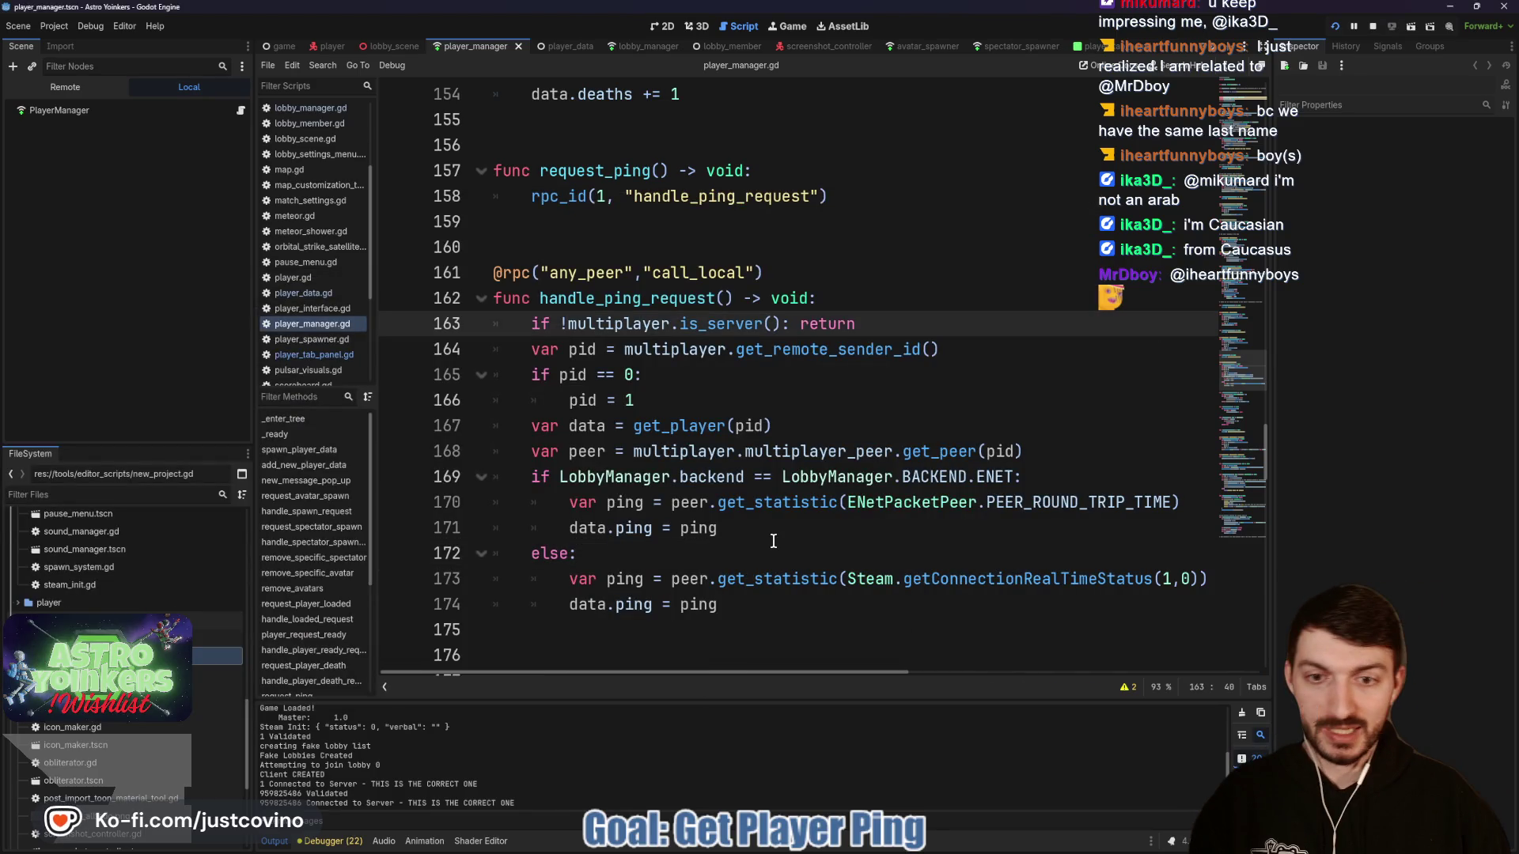
click(566, 528)
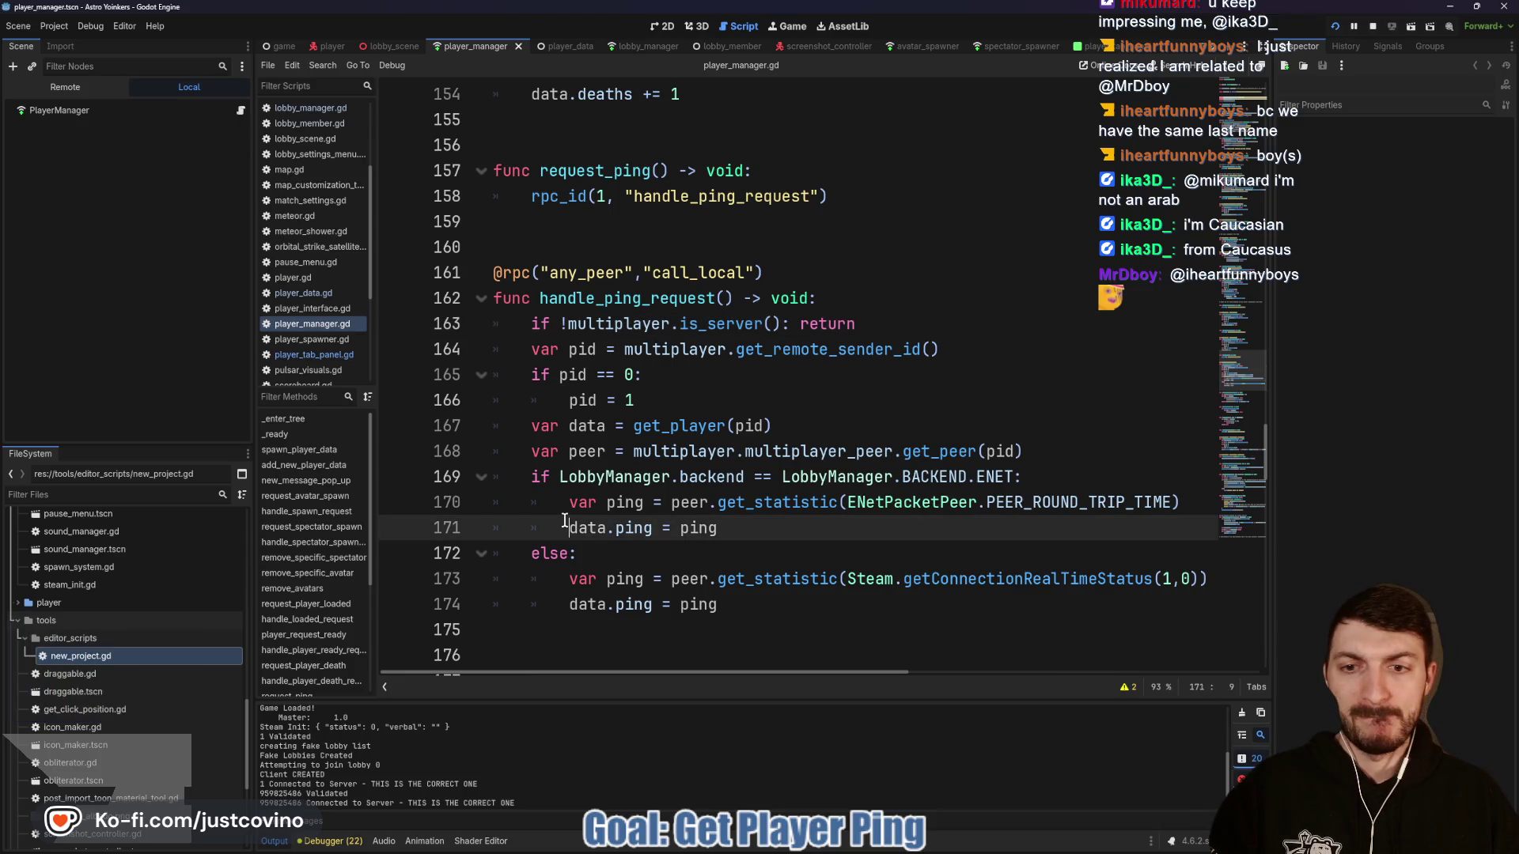
key(Return)
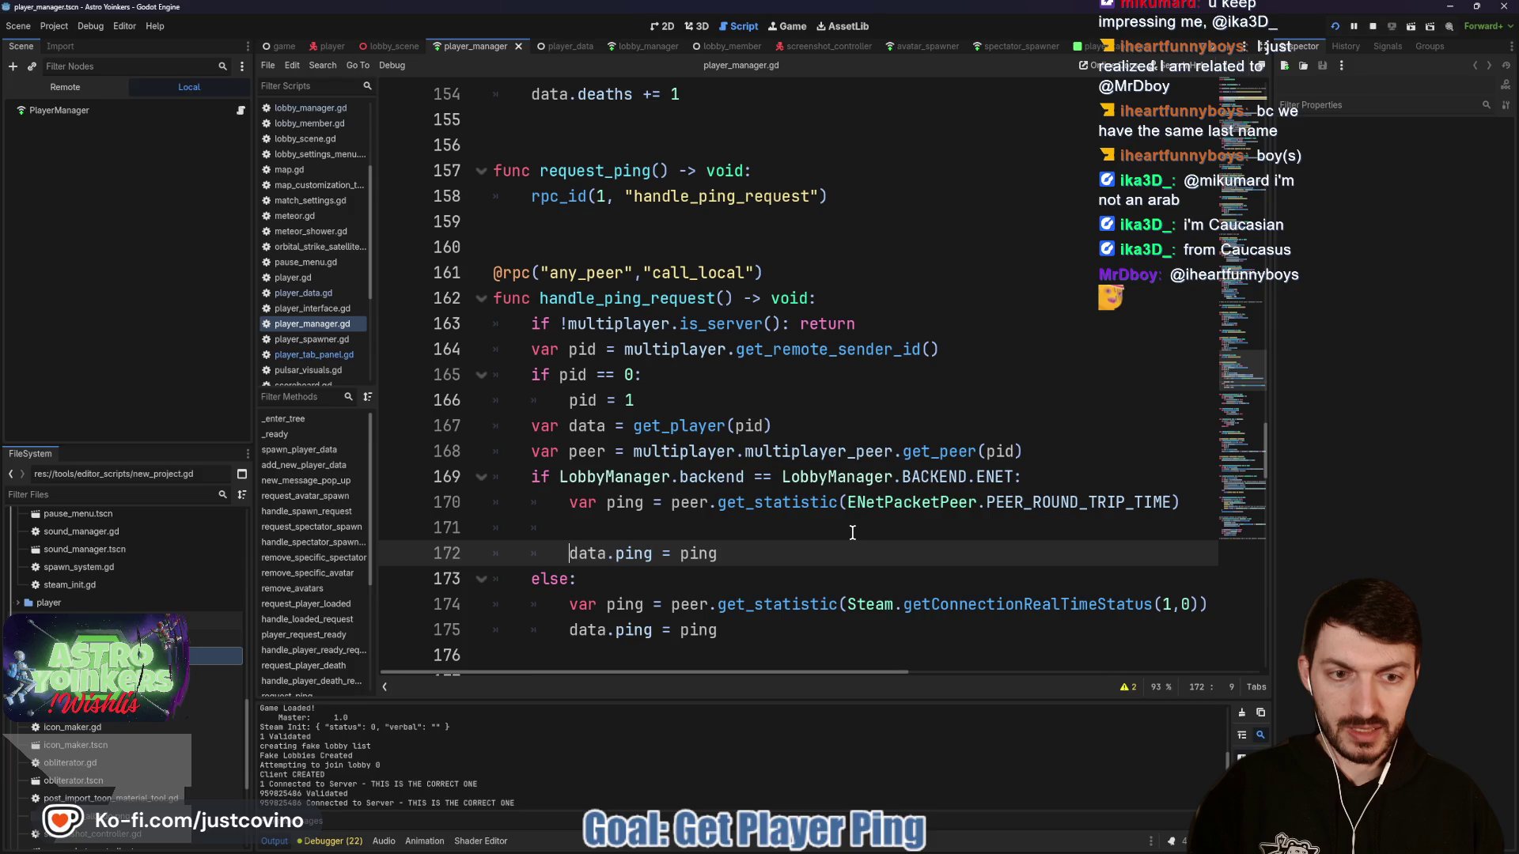
key(Up)
text(if ping)
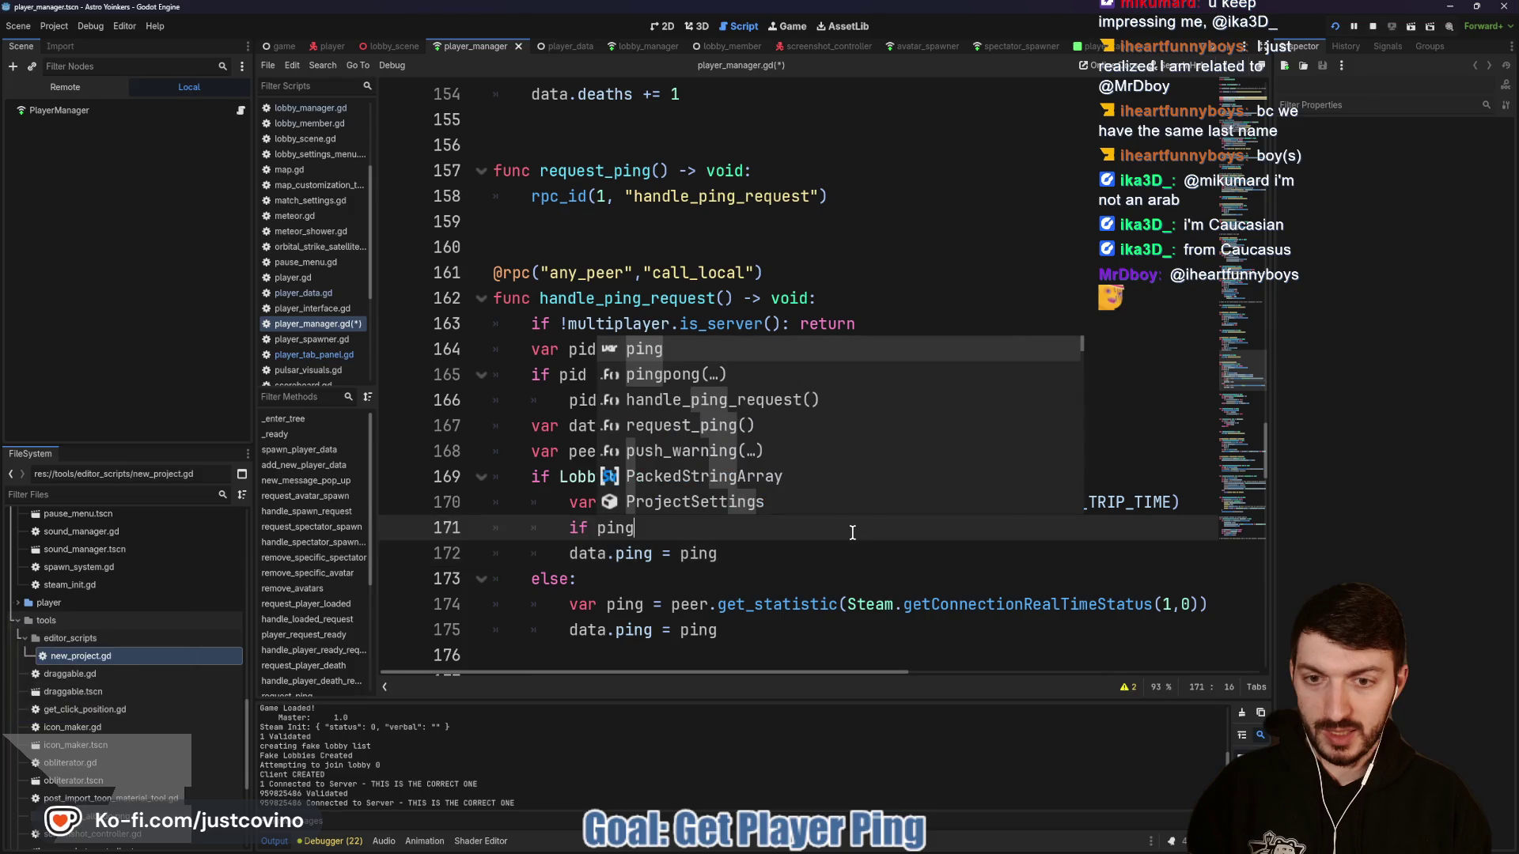
text( == 0:)
key(Return)
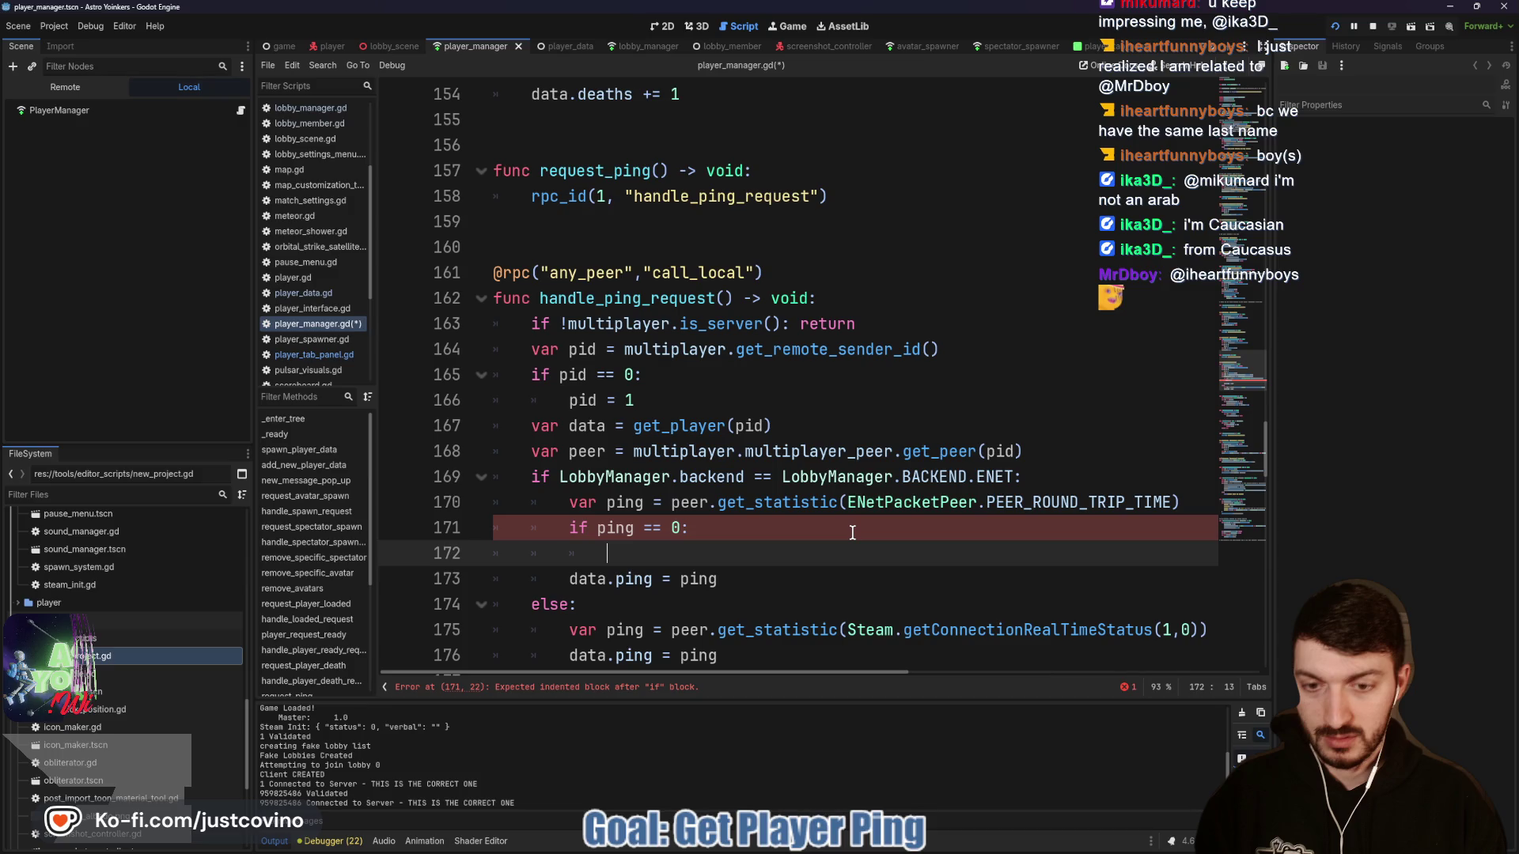
text(ping = )
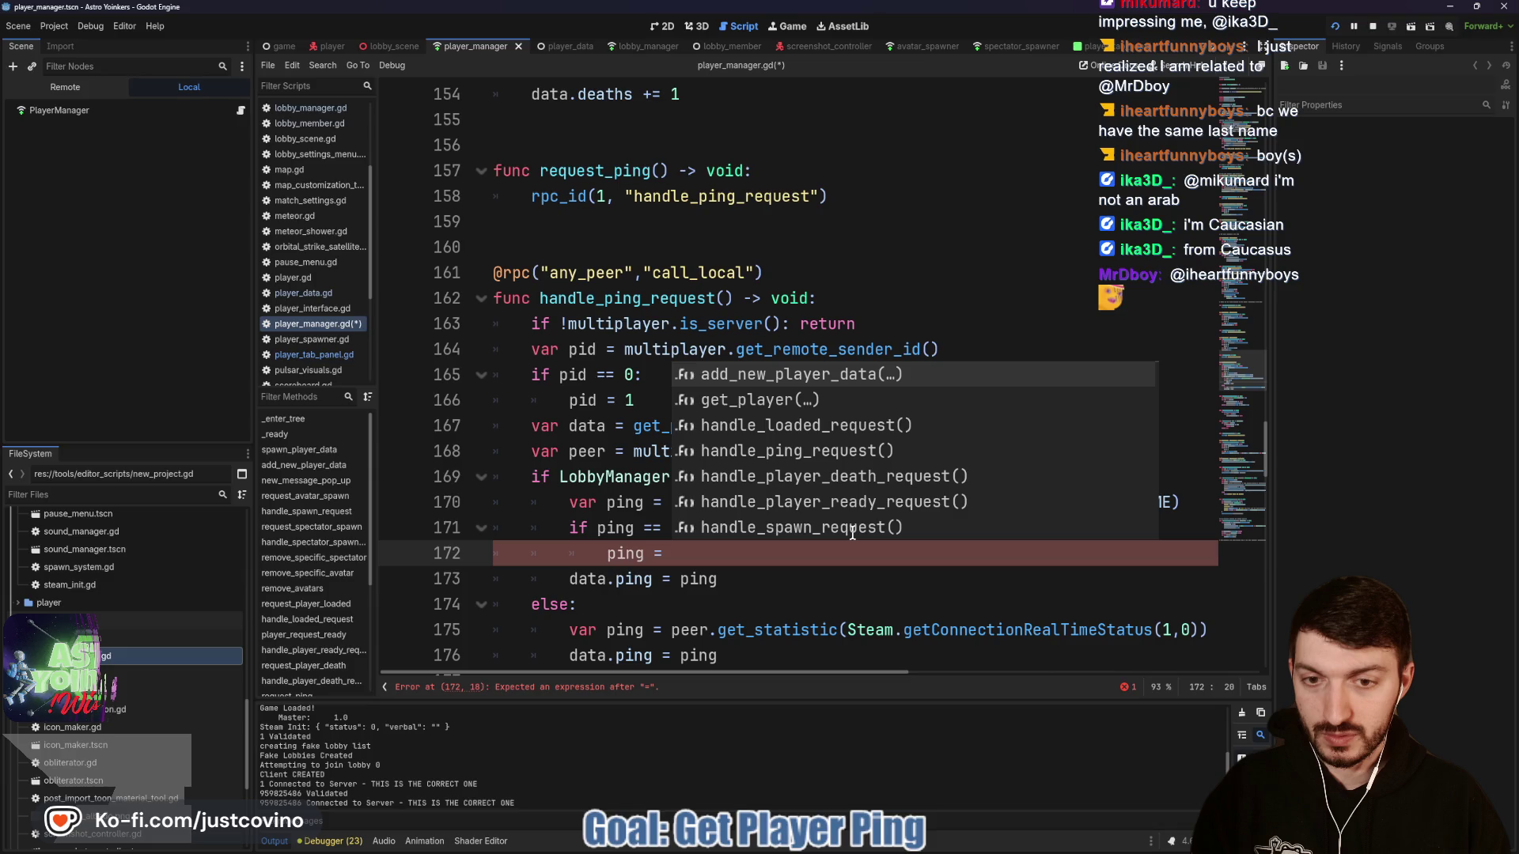
text(1)
Step: Save player_manager.gd and bring the running game window to the front
key(ctrl+s)
mouse_move(868, 848)
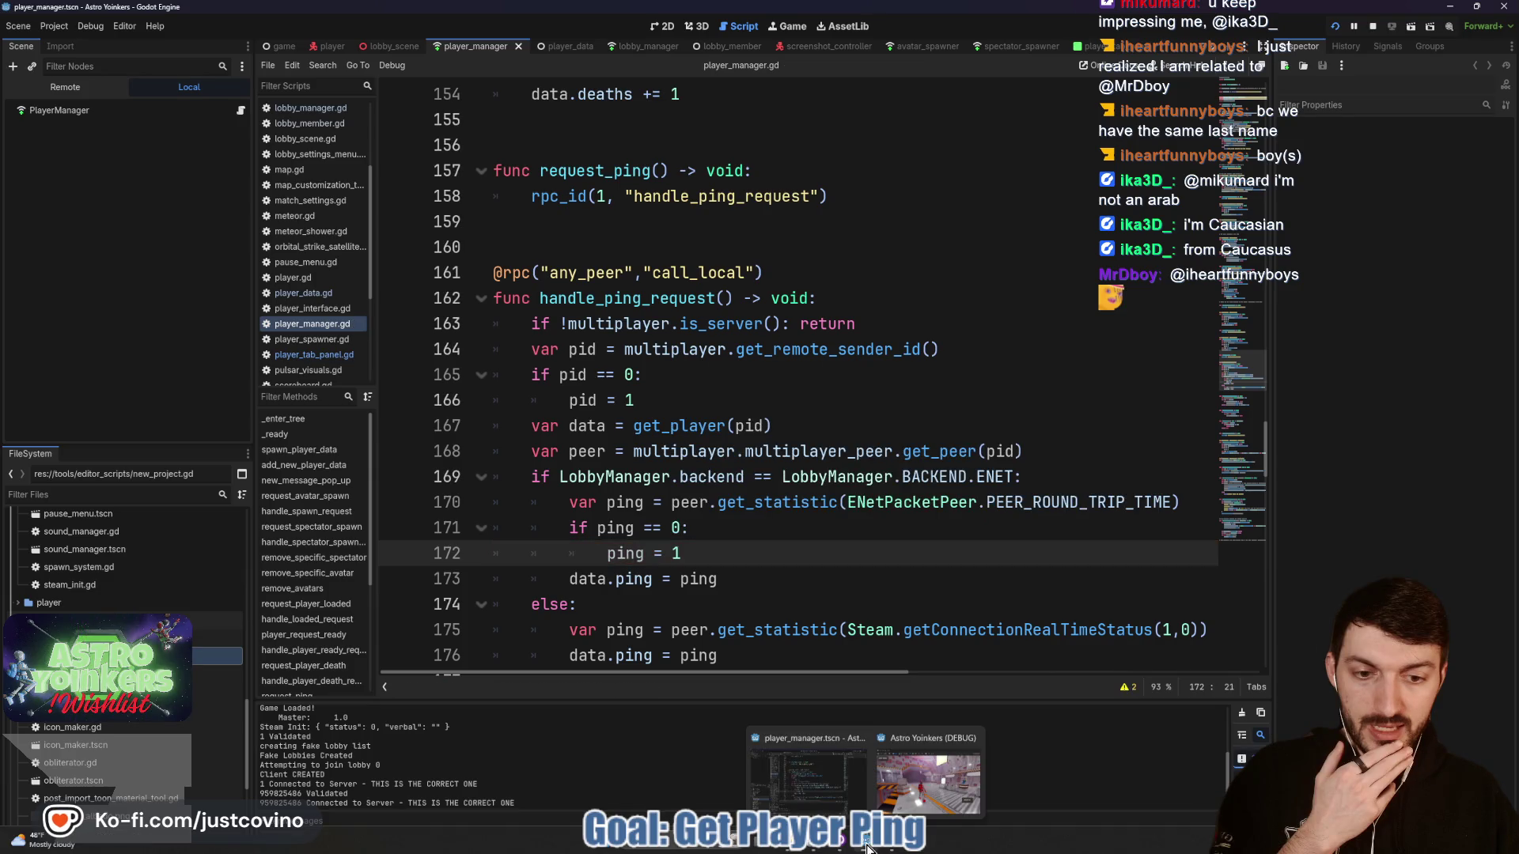
click(929, 783)
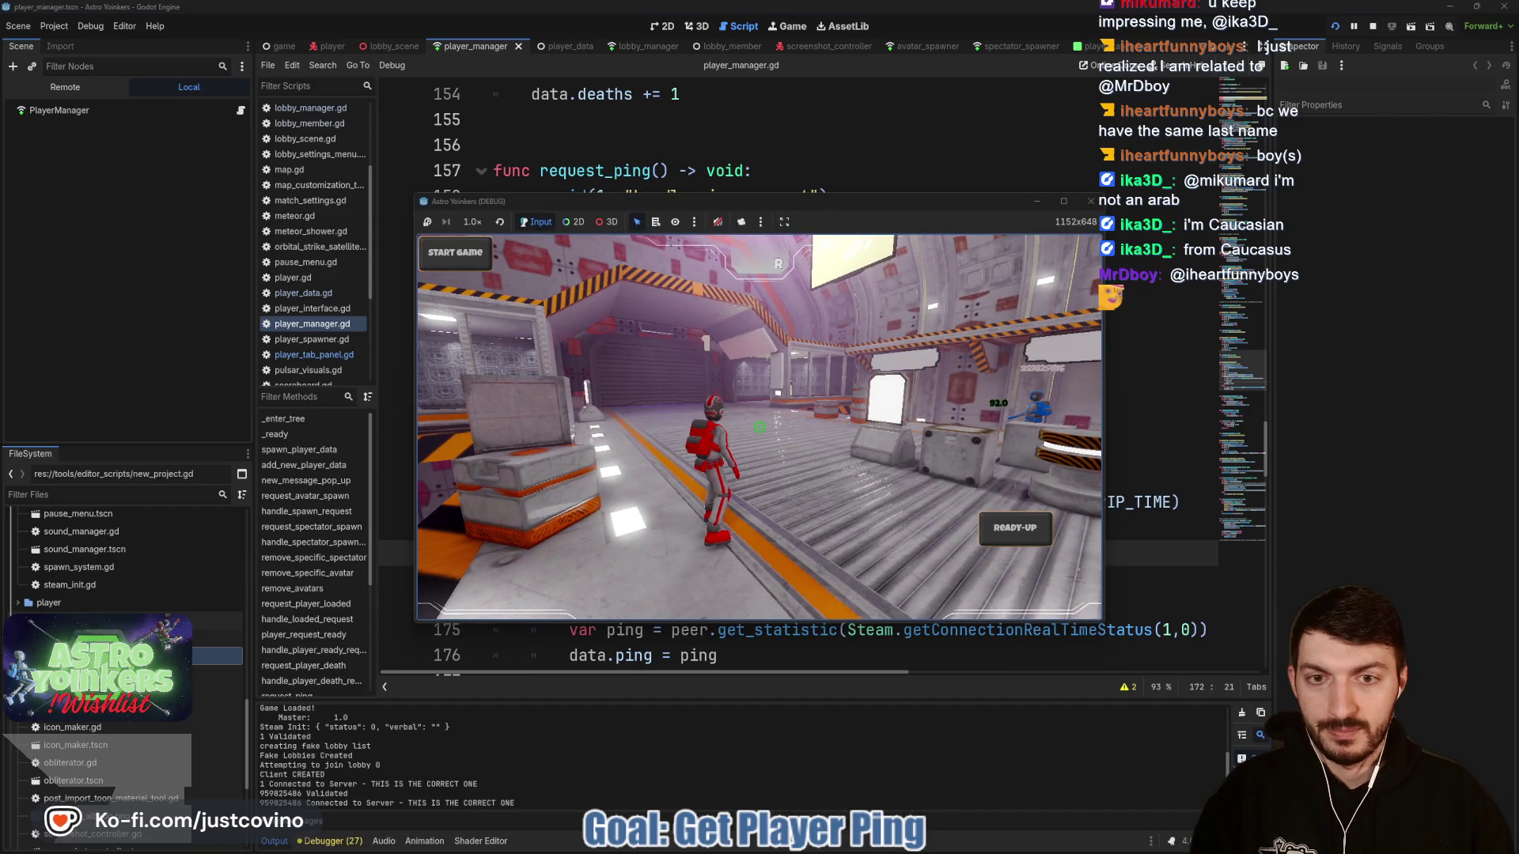
Step: Toggle the Team Red/Team Blue scoreboard with Tab three times to check ping, then return to the editor
key(Tab)
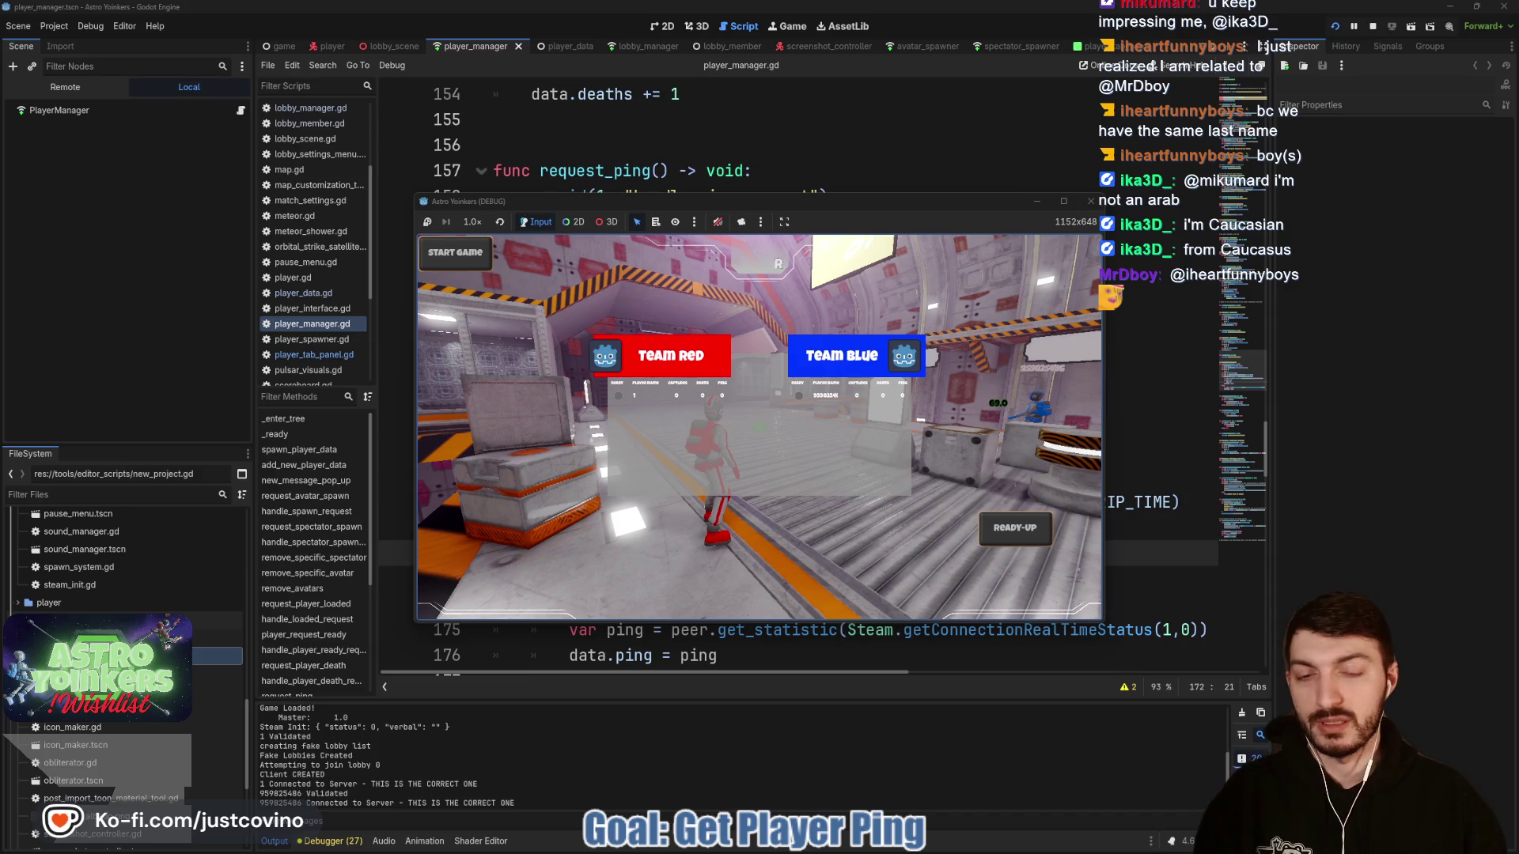
key(Tab)
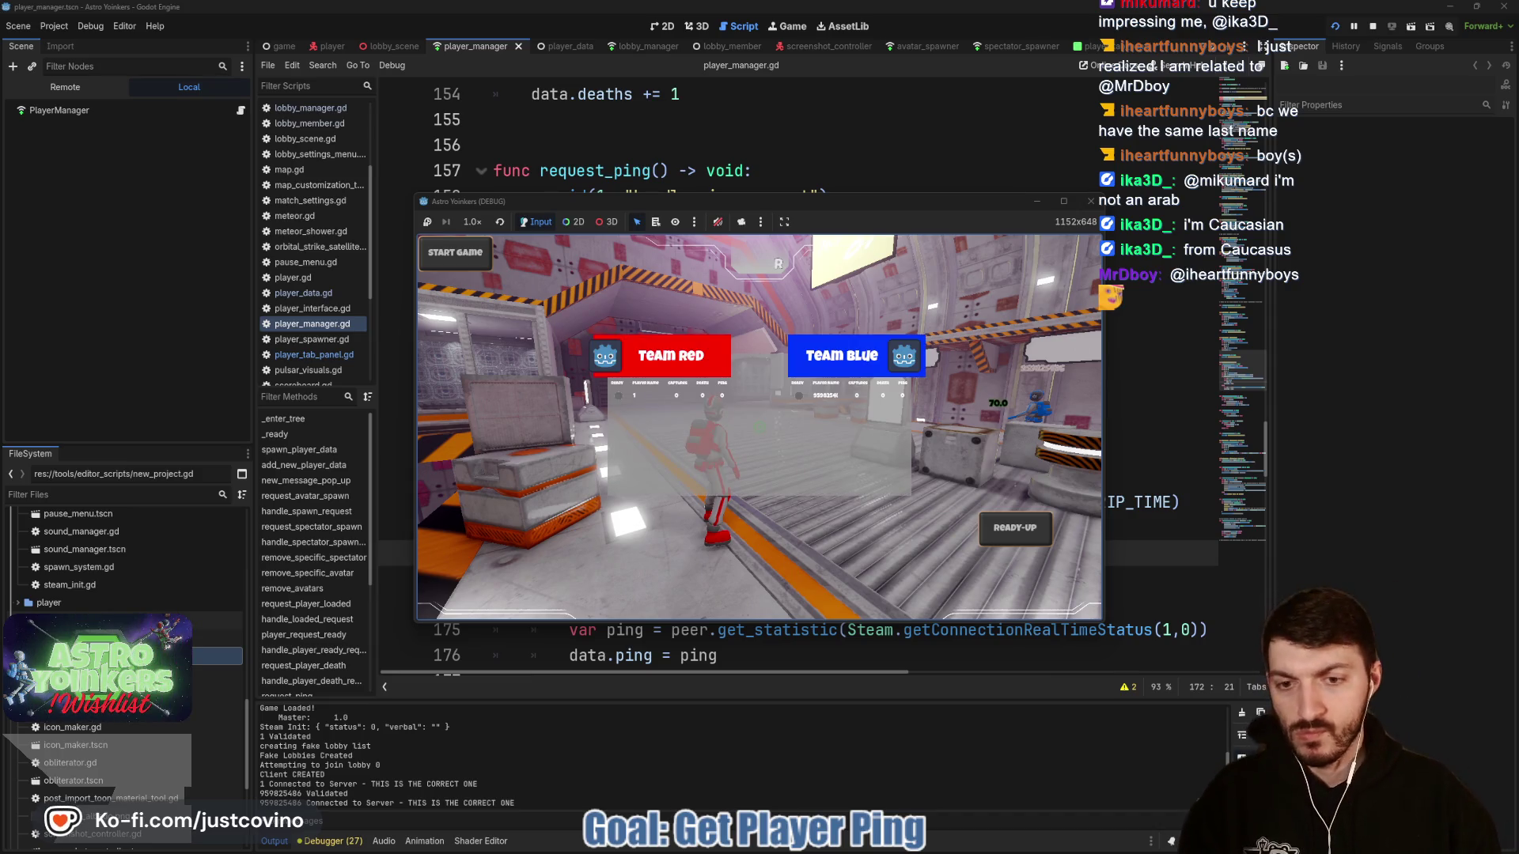
key(Tab)
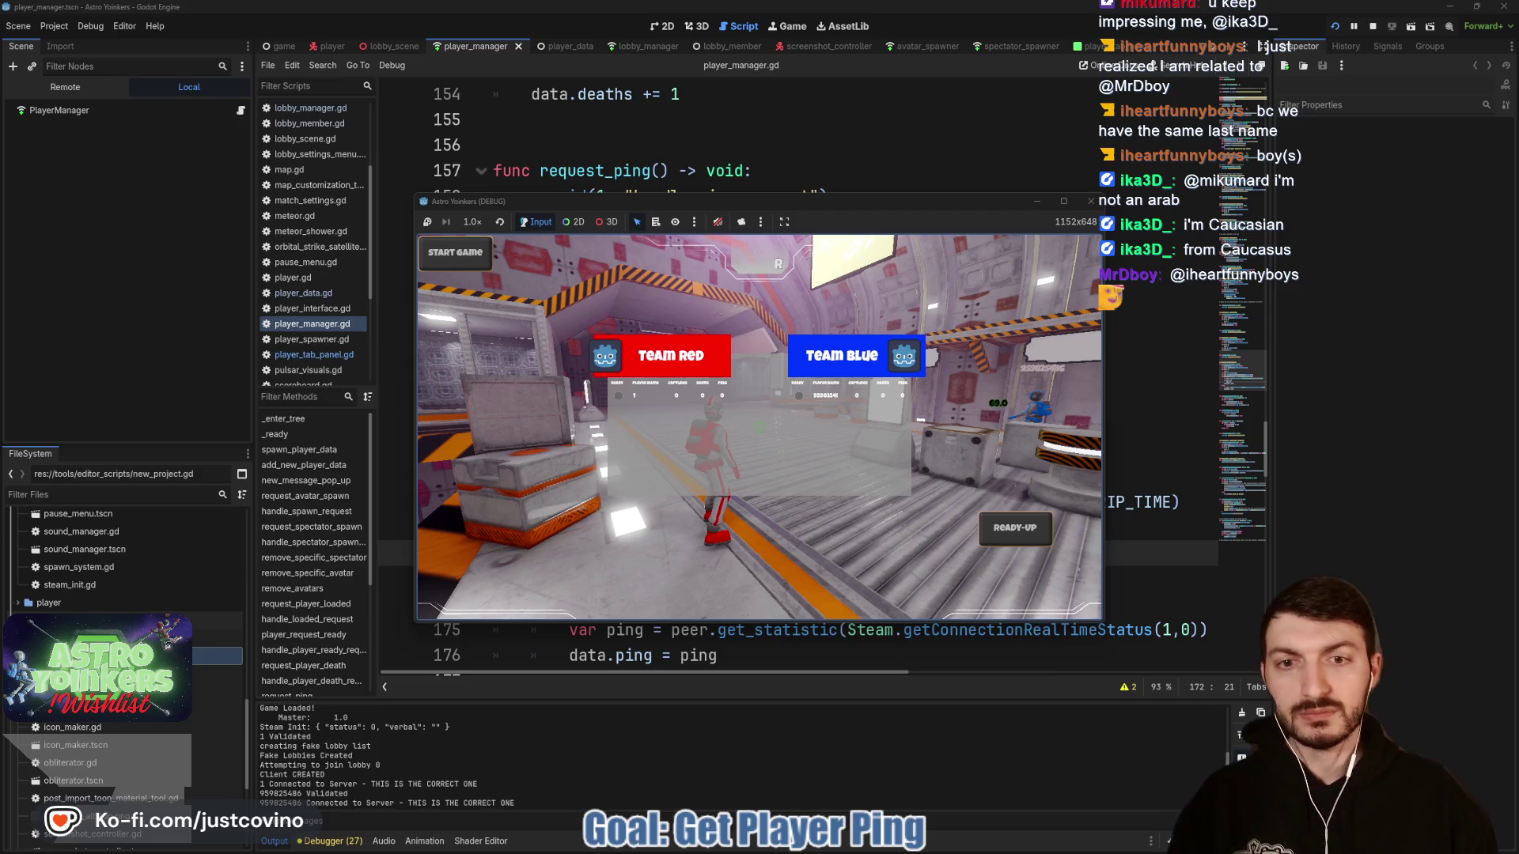
click(763, 655)
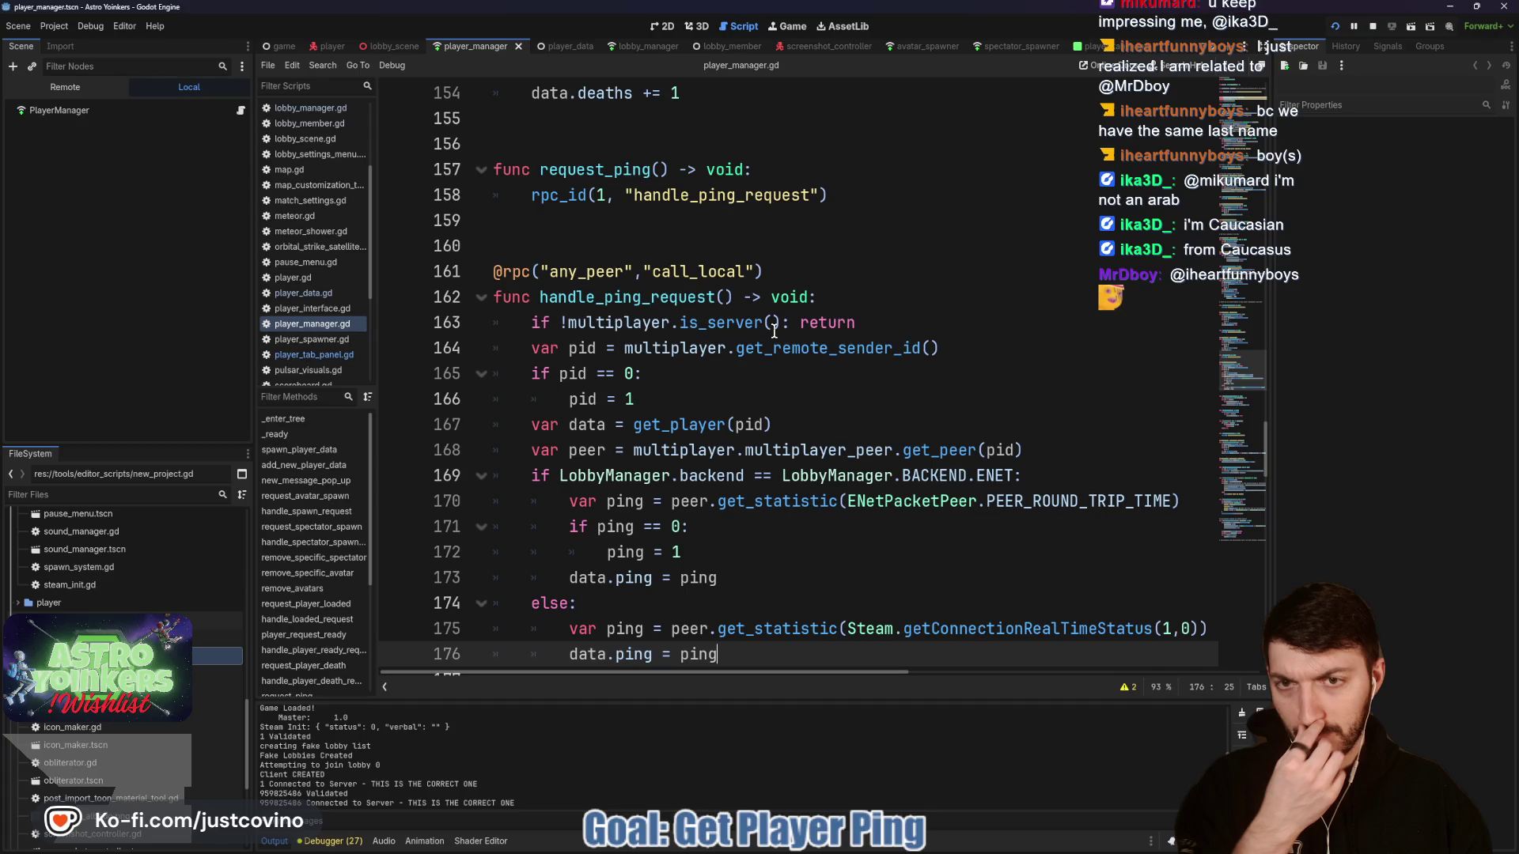
Step: Stop the running game from the player_tab_panel scene and scroll through its script
click(1091, 46)
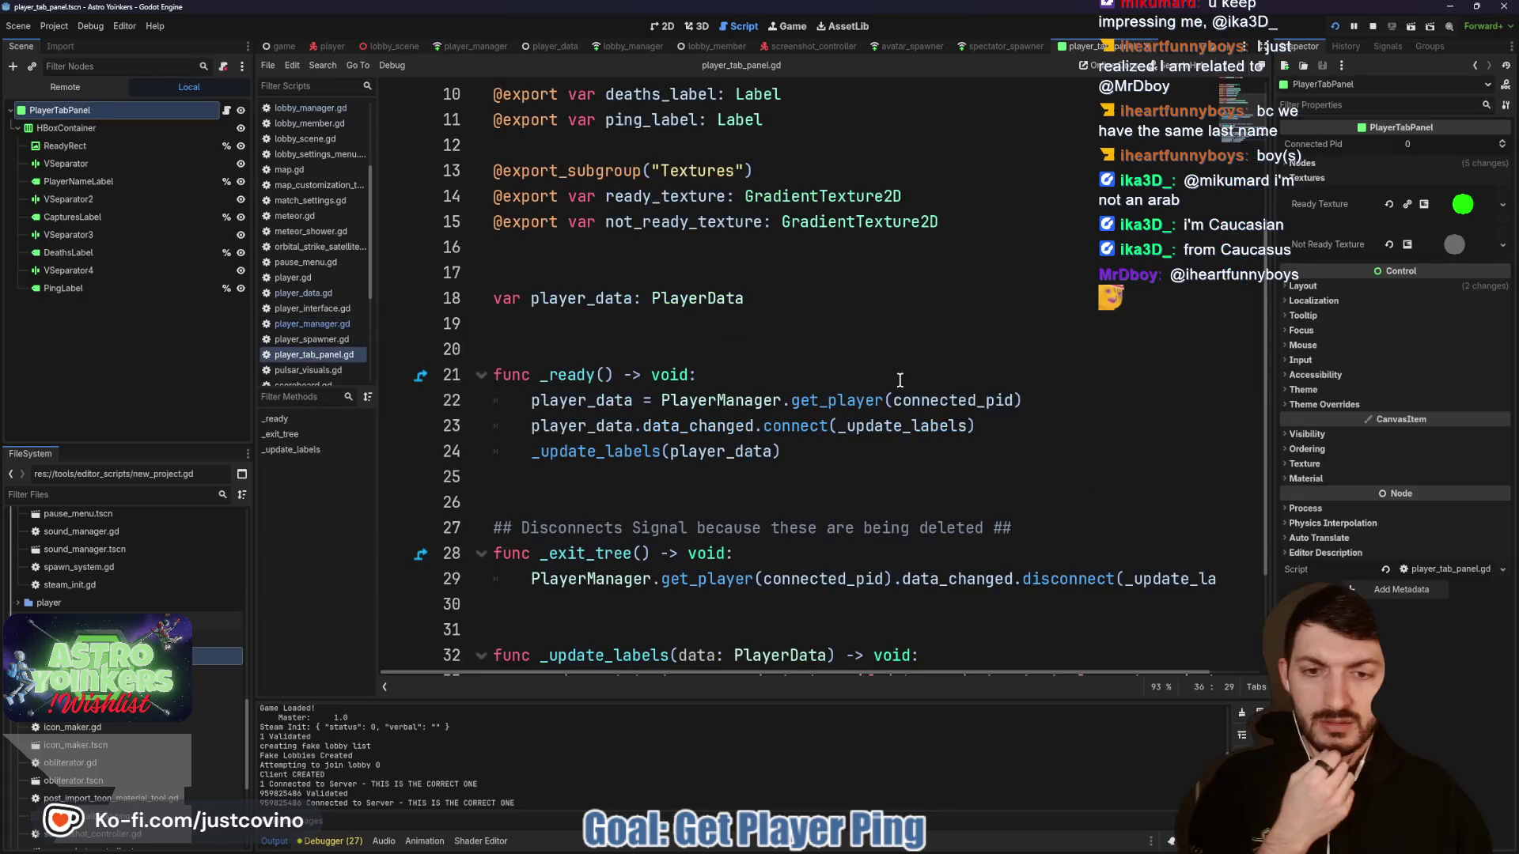
click(1375, 26)
scroll(919, 383, down, 2)
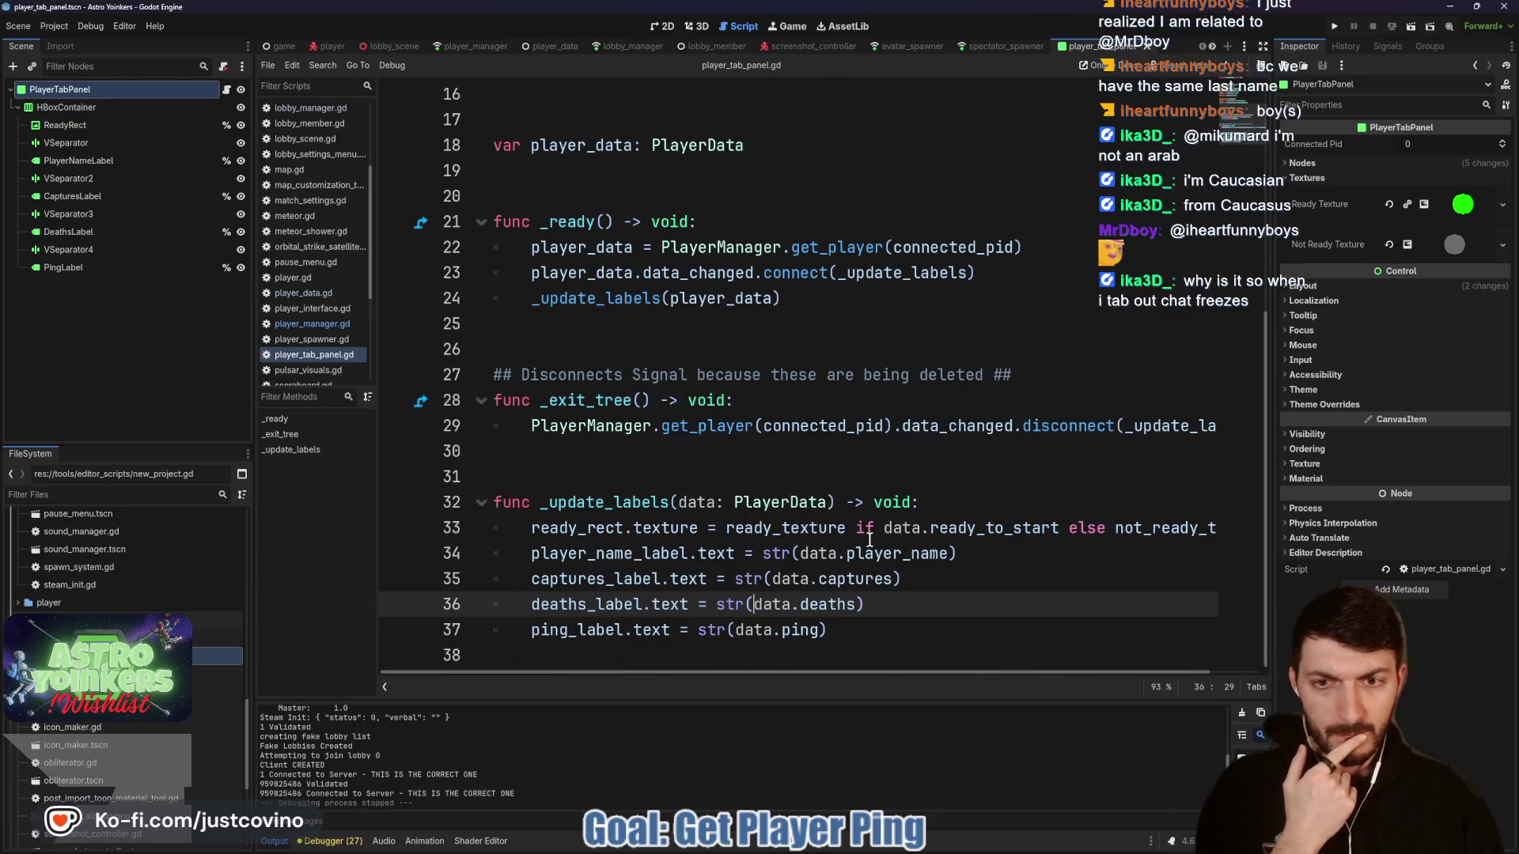
scroll(862, 530, up, 1)
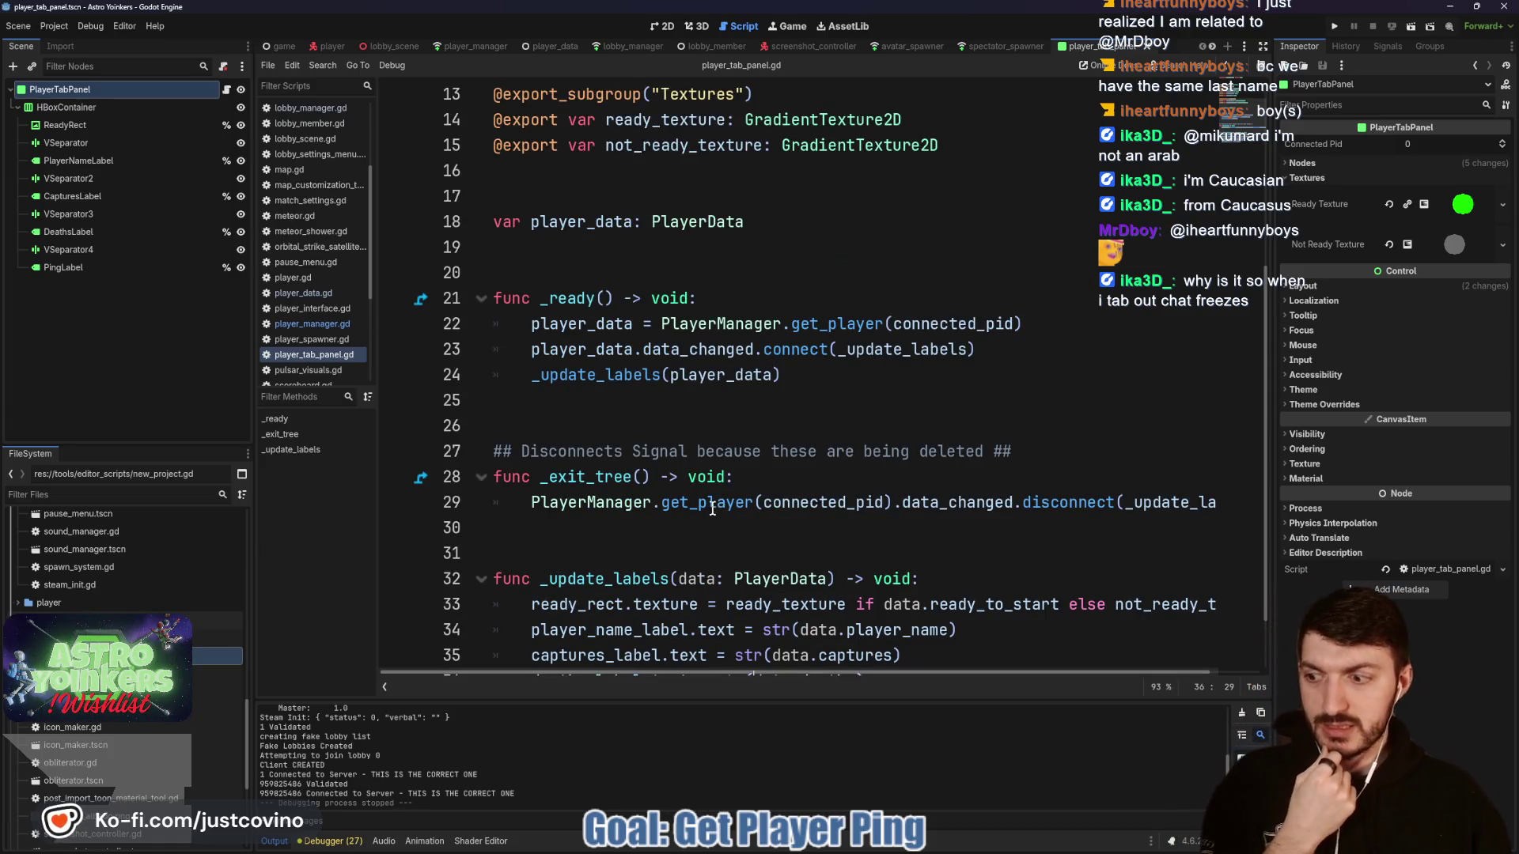
mouse_move(701, 503)
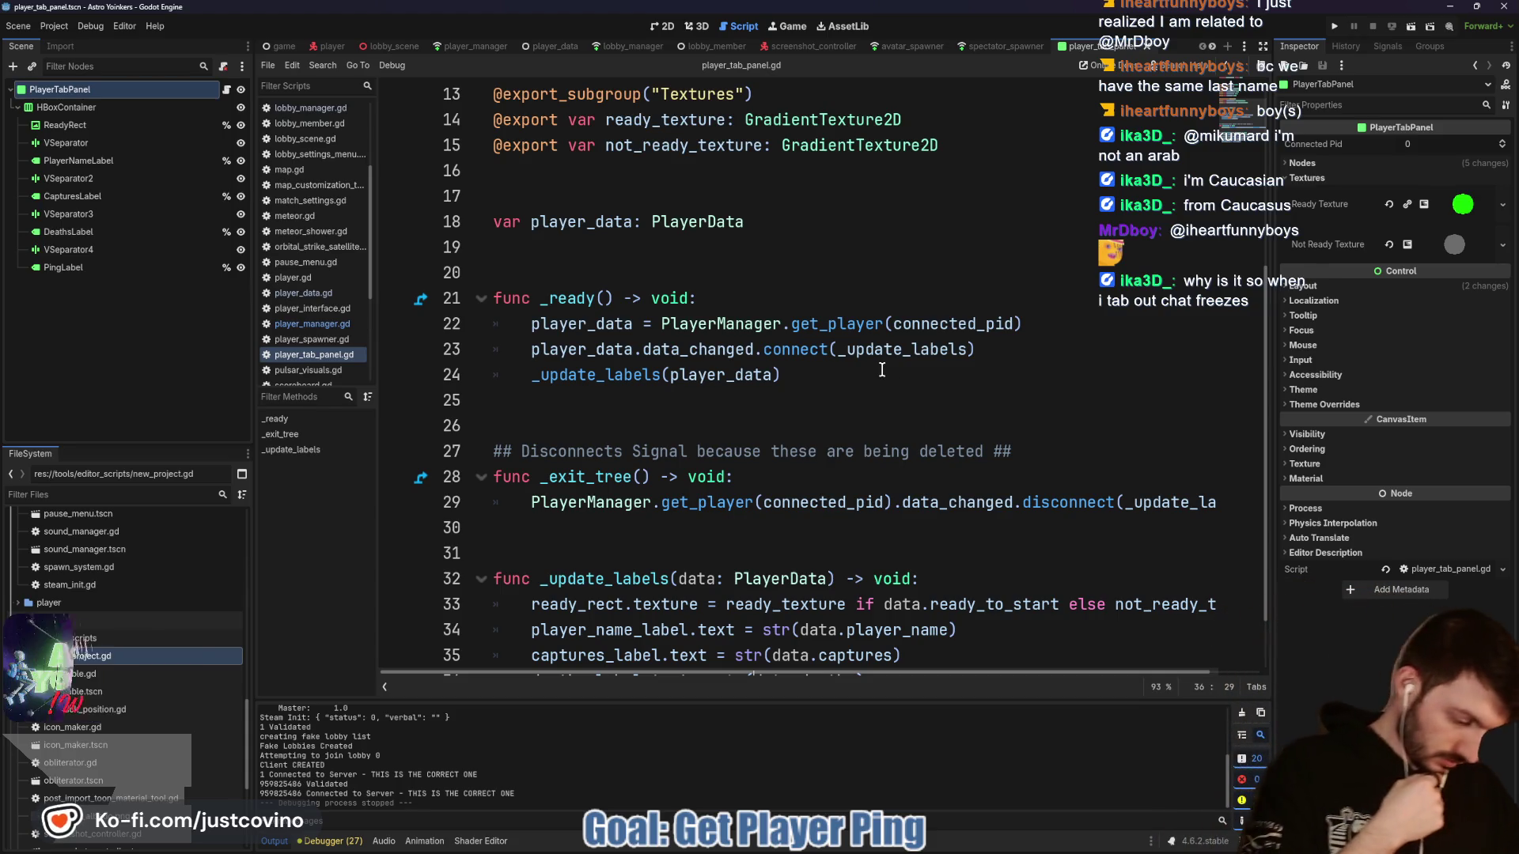
Step: Review the _update_labels code, then switch to the player scene showing player.gd
click(647, 417)
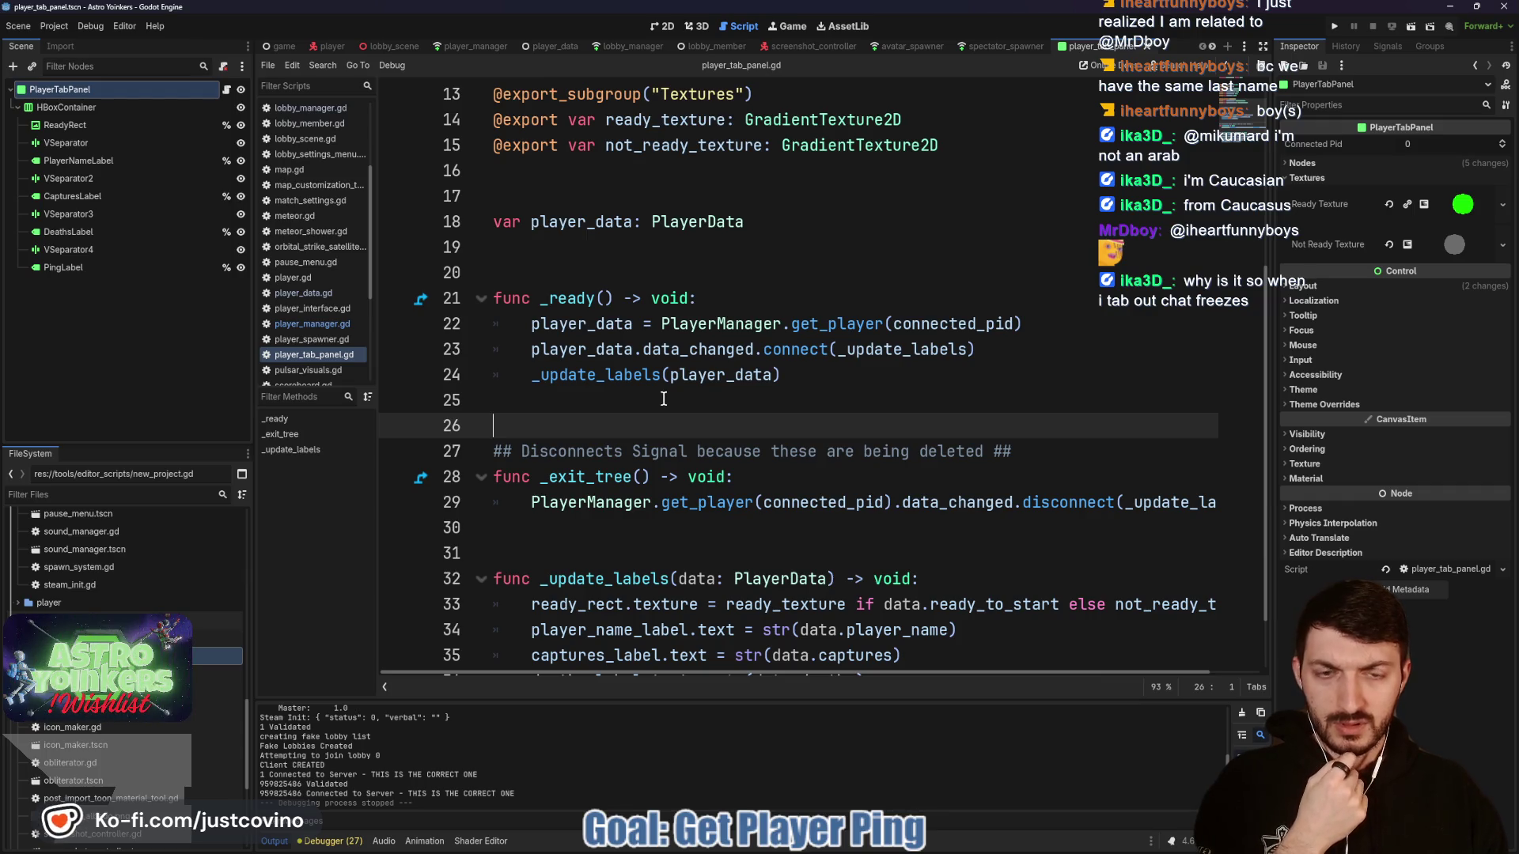
scroll(660, 416, down, 1)
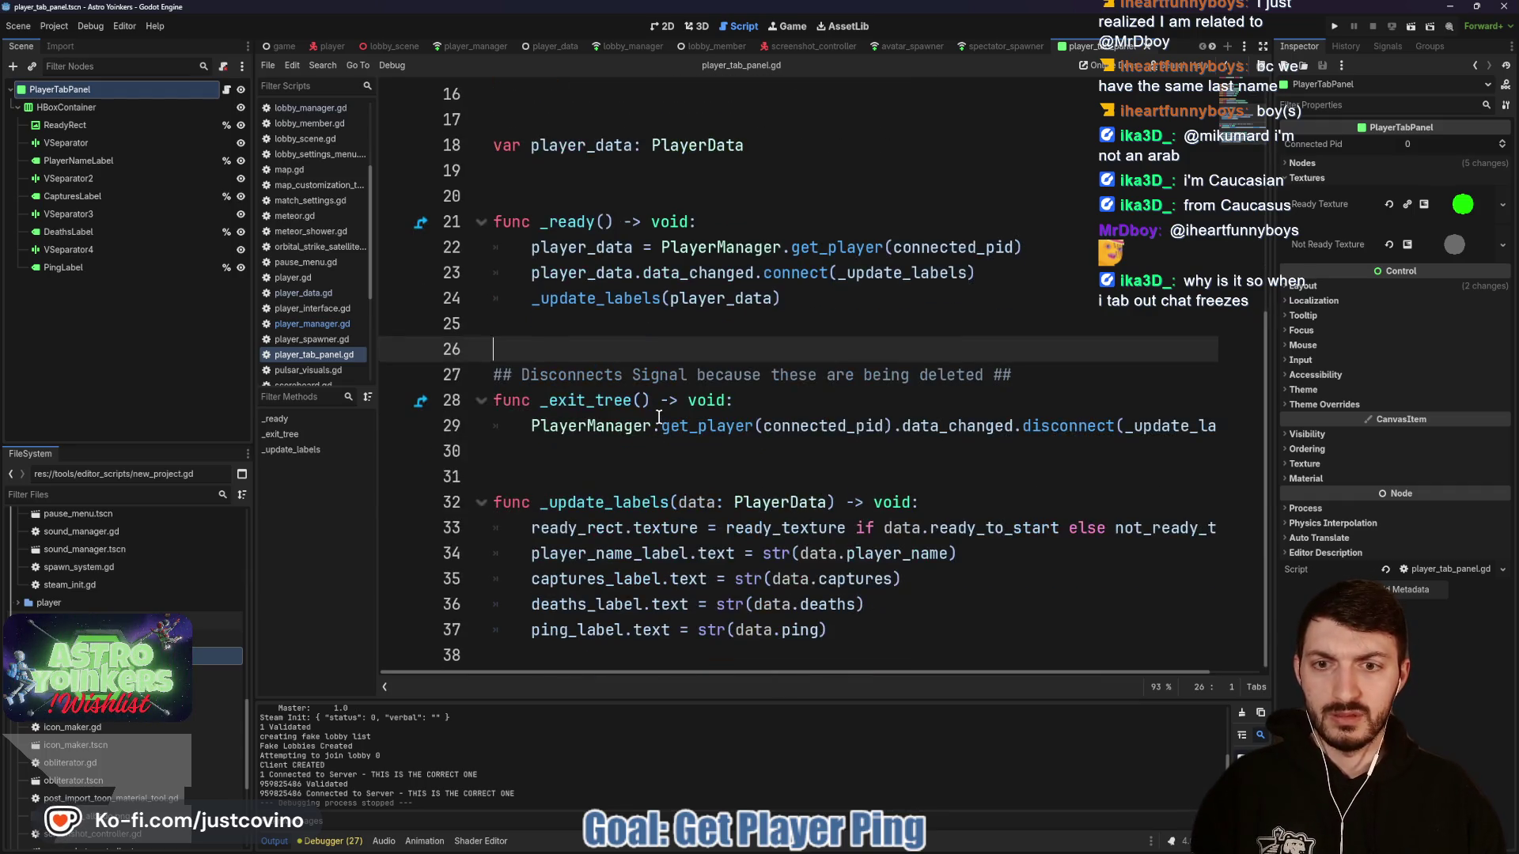
click(981, 503)
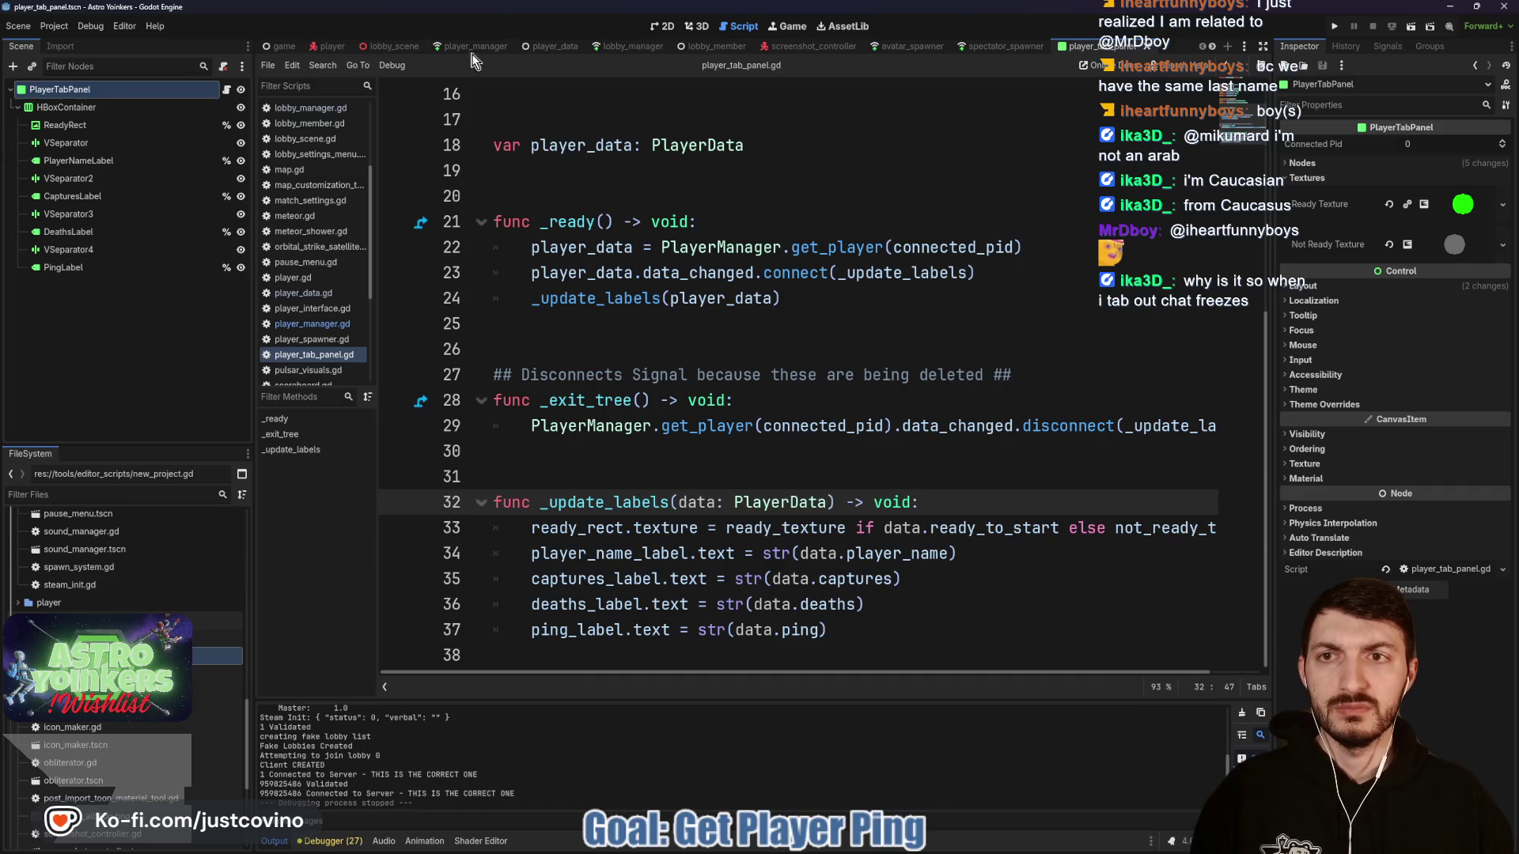
click(332, 46)
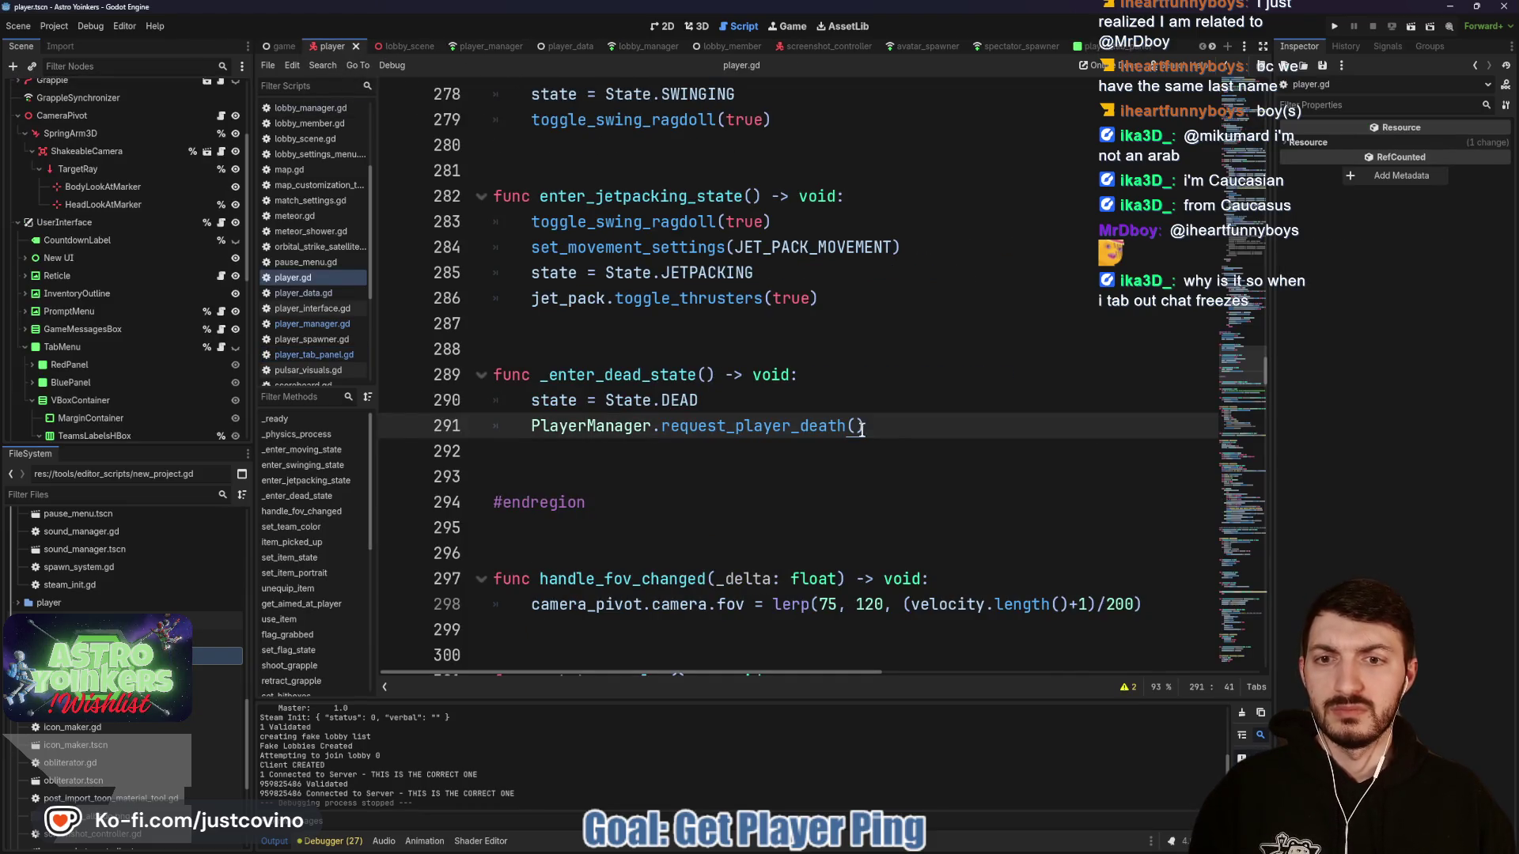
Step: Add PlayerManager.request_ping() under the tab-pressed check in tab_menu.gd, then save and run with F5
click(221, 346)
click(752, 271)
click(897, 252)
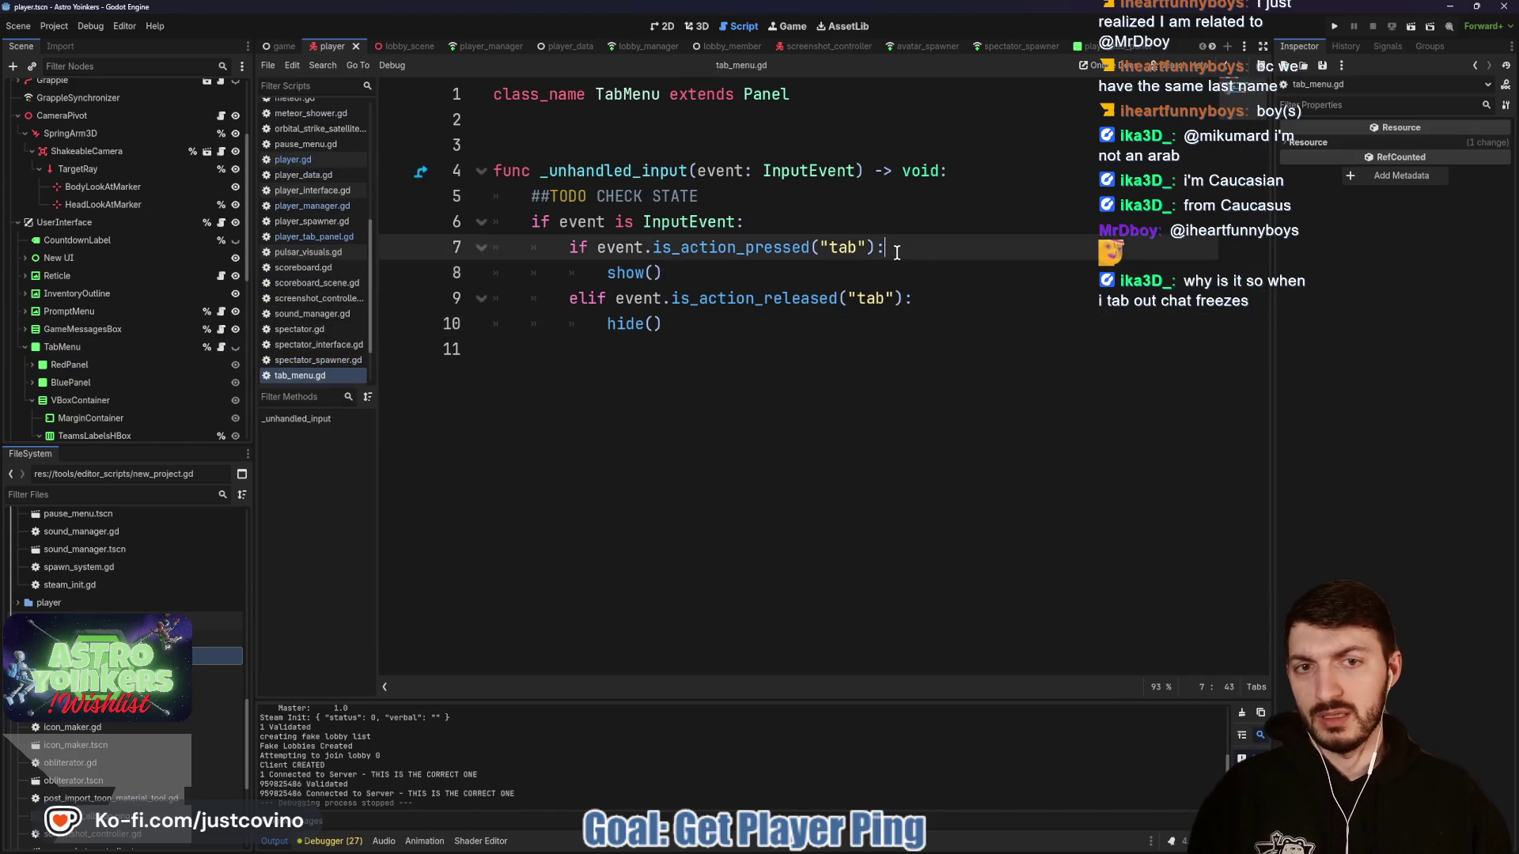
key(Return)
text(PlayerManager.)
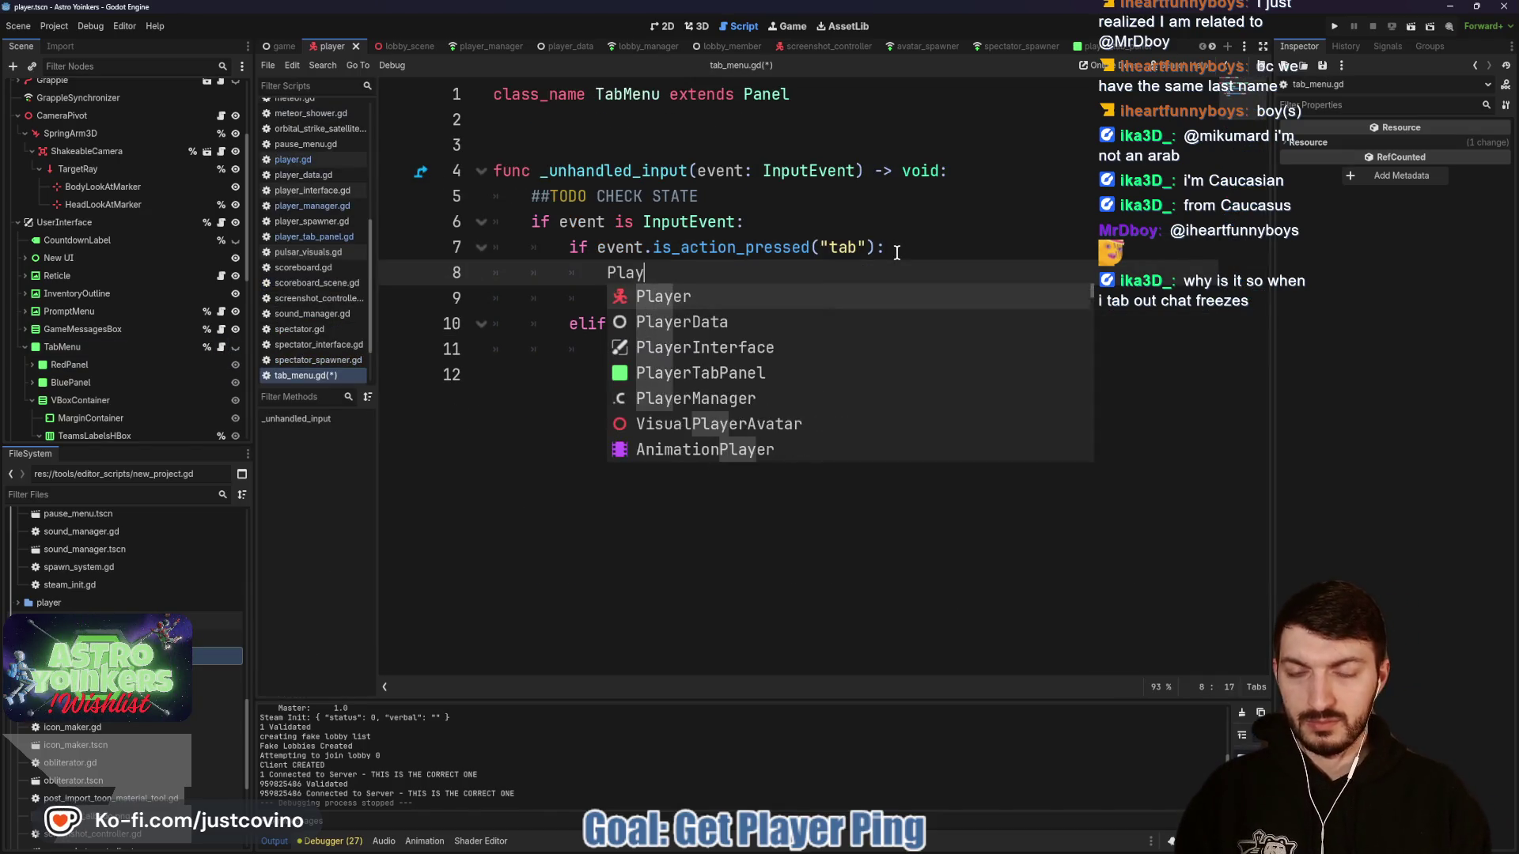
text(request)
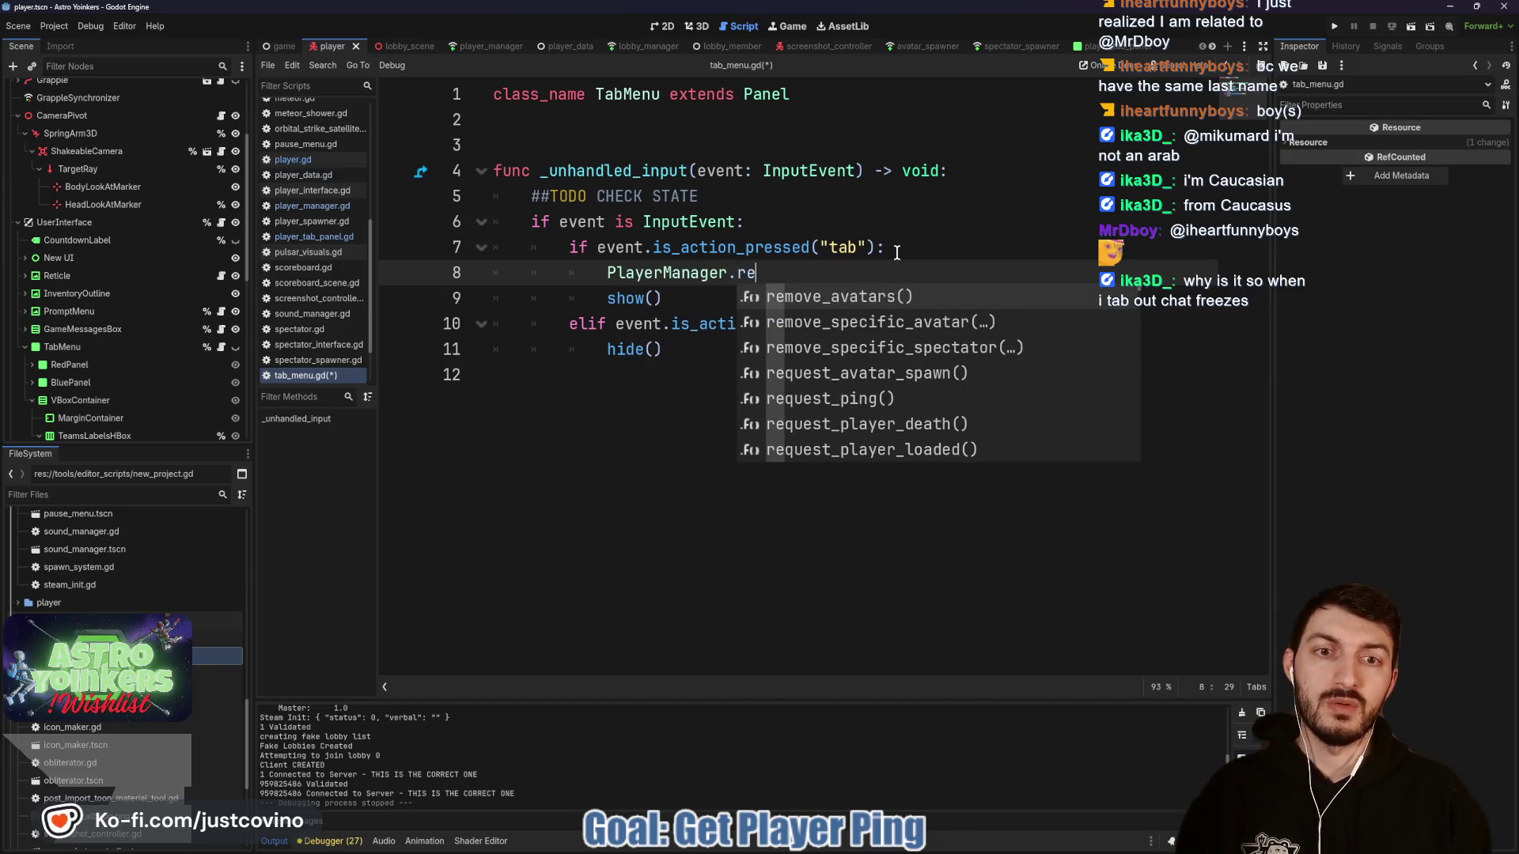
key(Down)
key(Return)
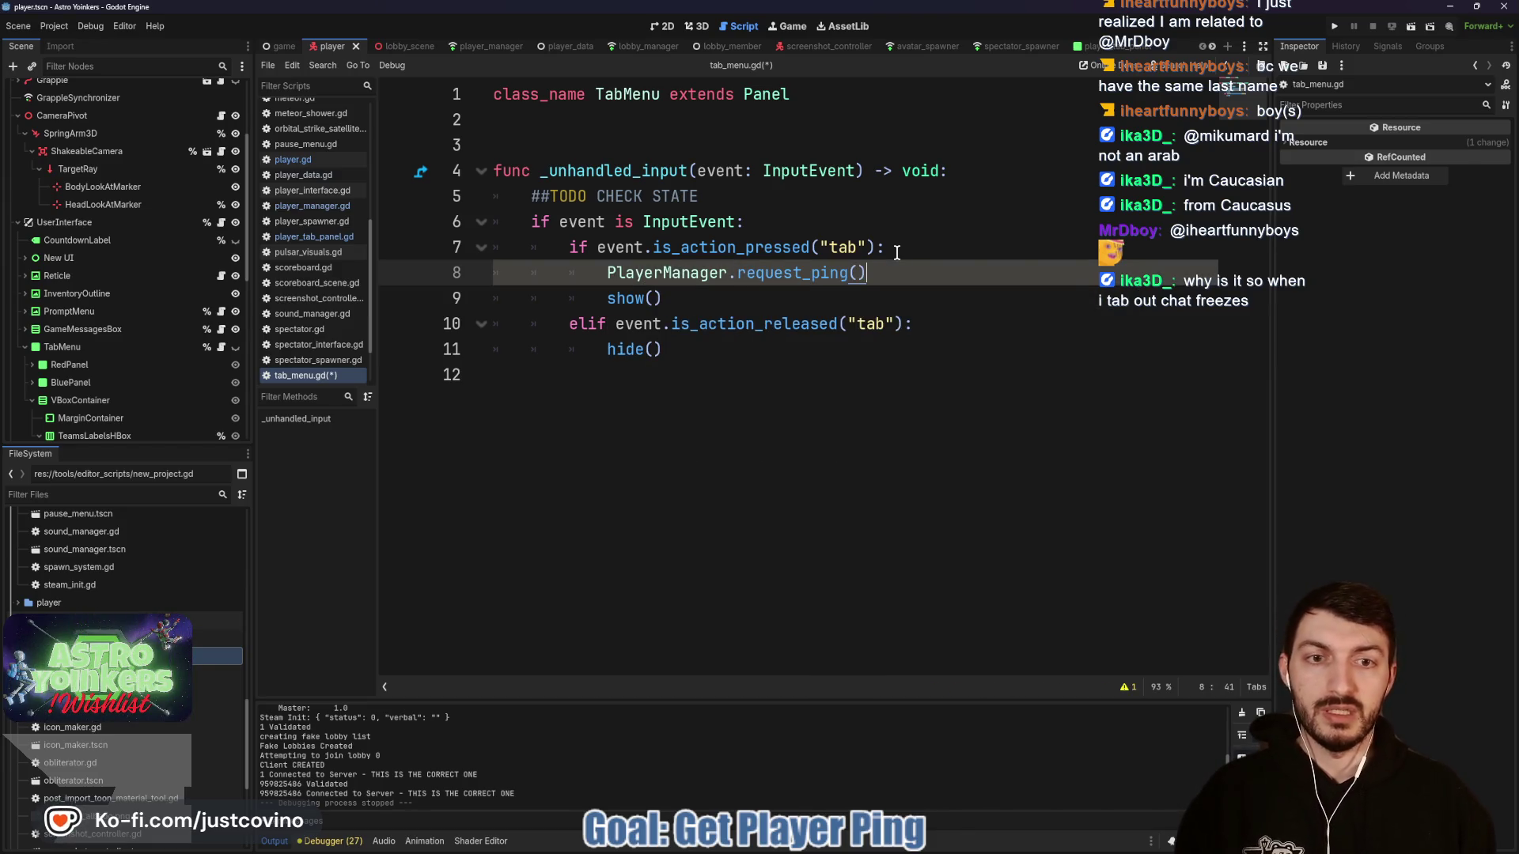
key(F5)
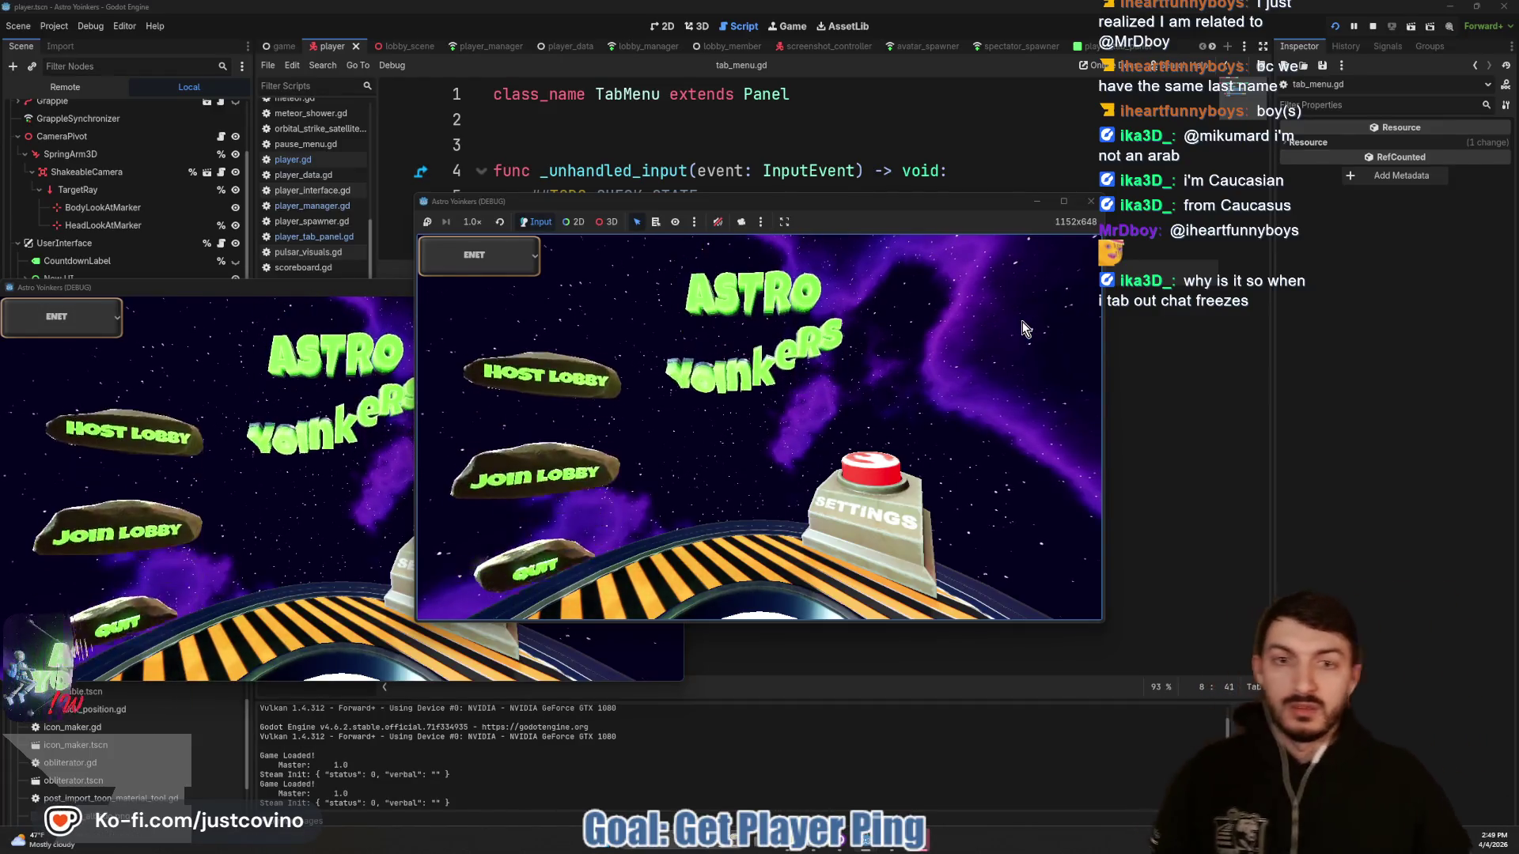
click(546, 328)
Step: Host a lobby and press Tab in-game, triggering the null get_statistic break at line 170
click(710, 377)
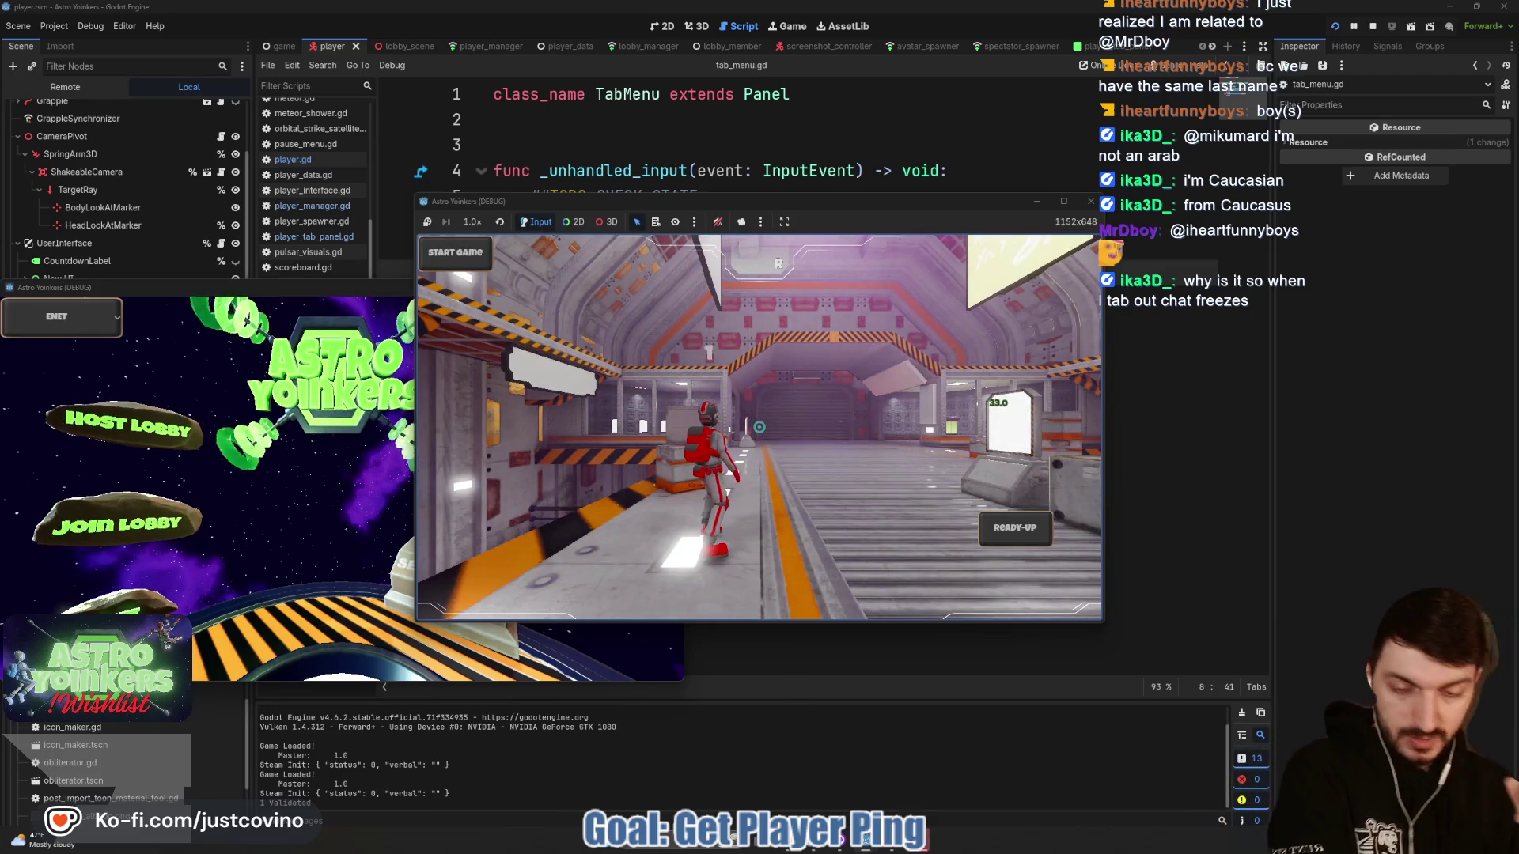
key(Tab)
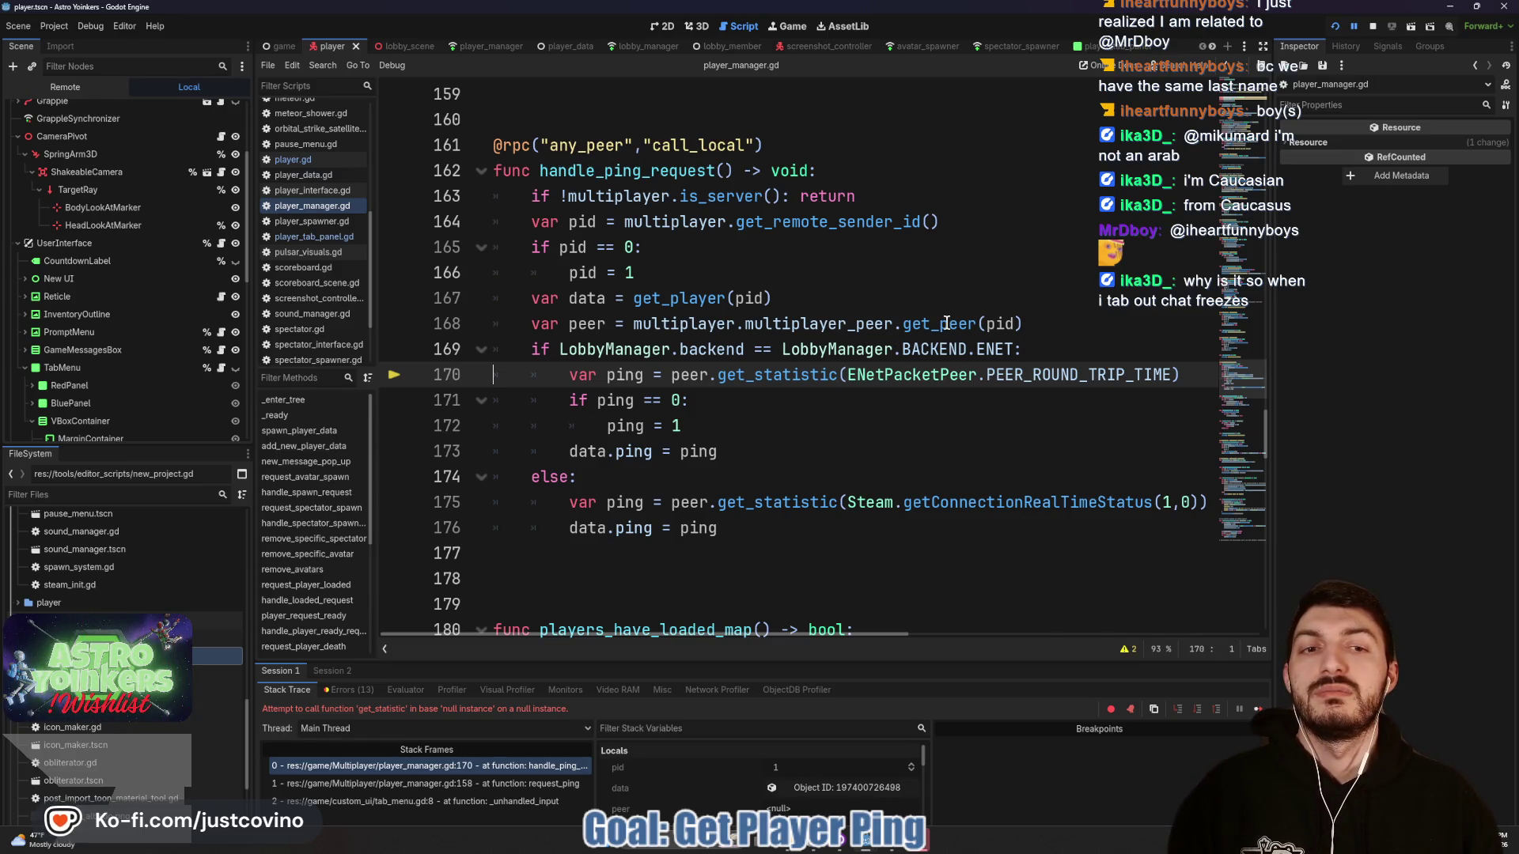
Step: Stop the debug session, copy the get_peer(pid) expression on line 168, and switch to the Claude chat
key(F8)
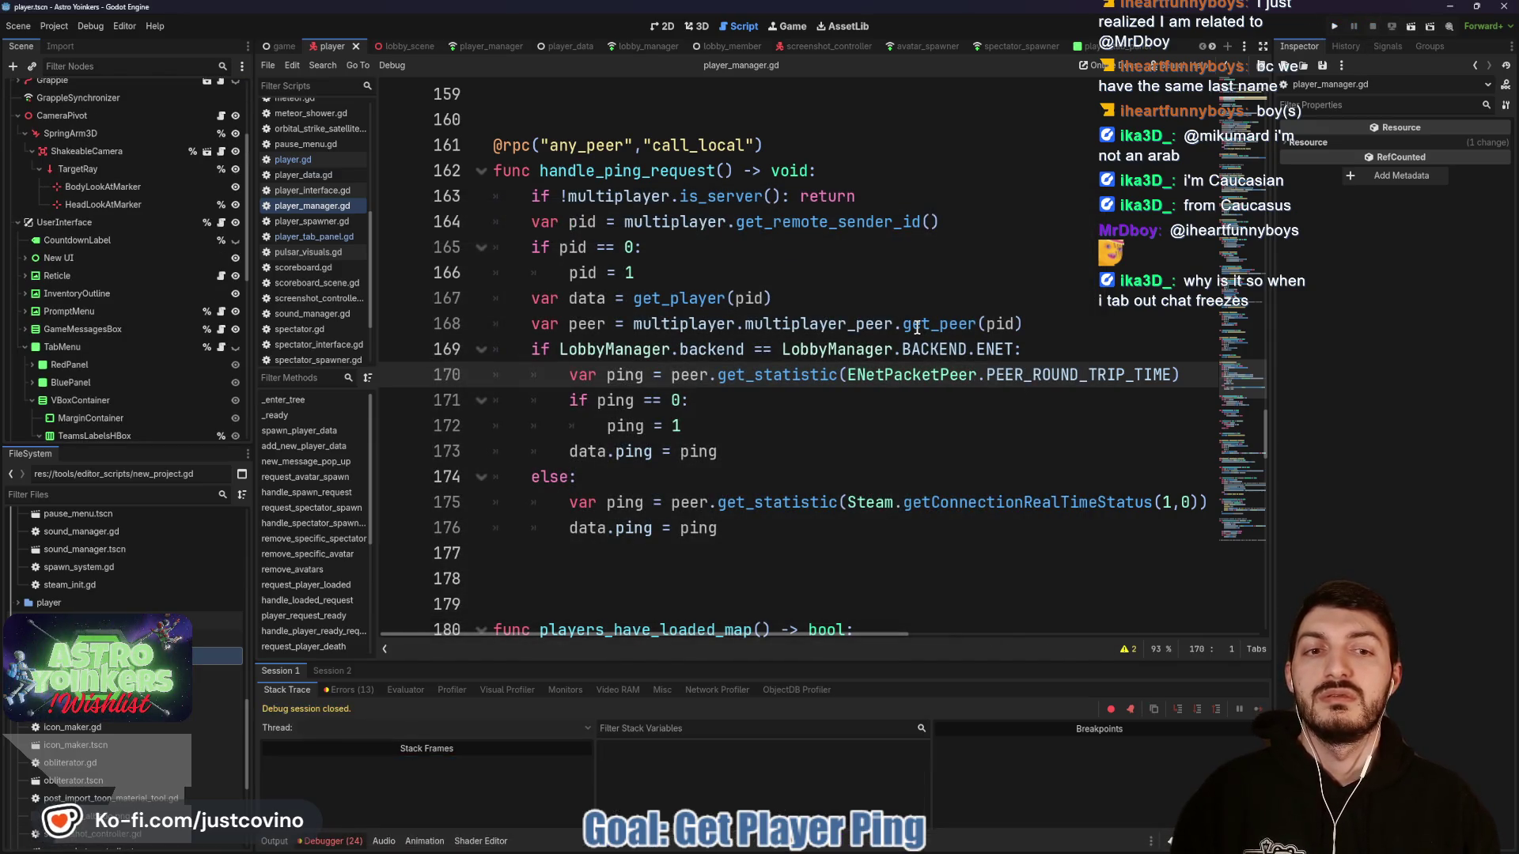
drag(1043, 323, 633, 323)
key(ctrl+c)
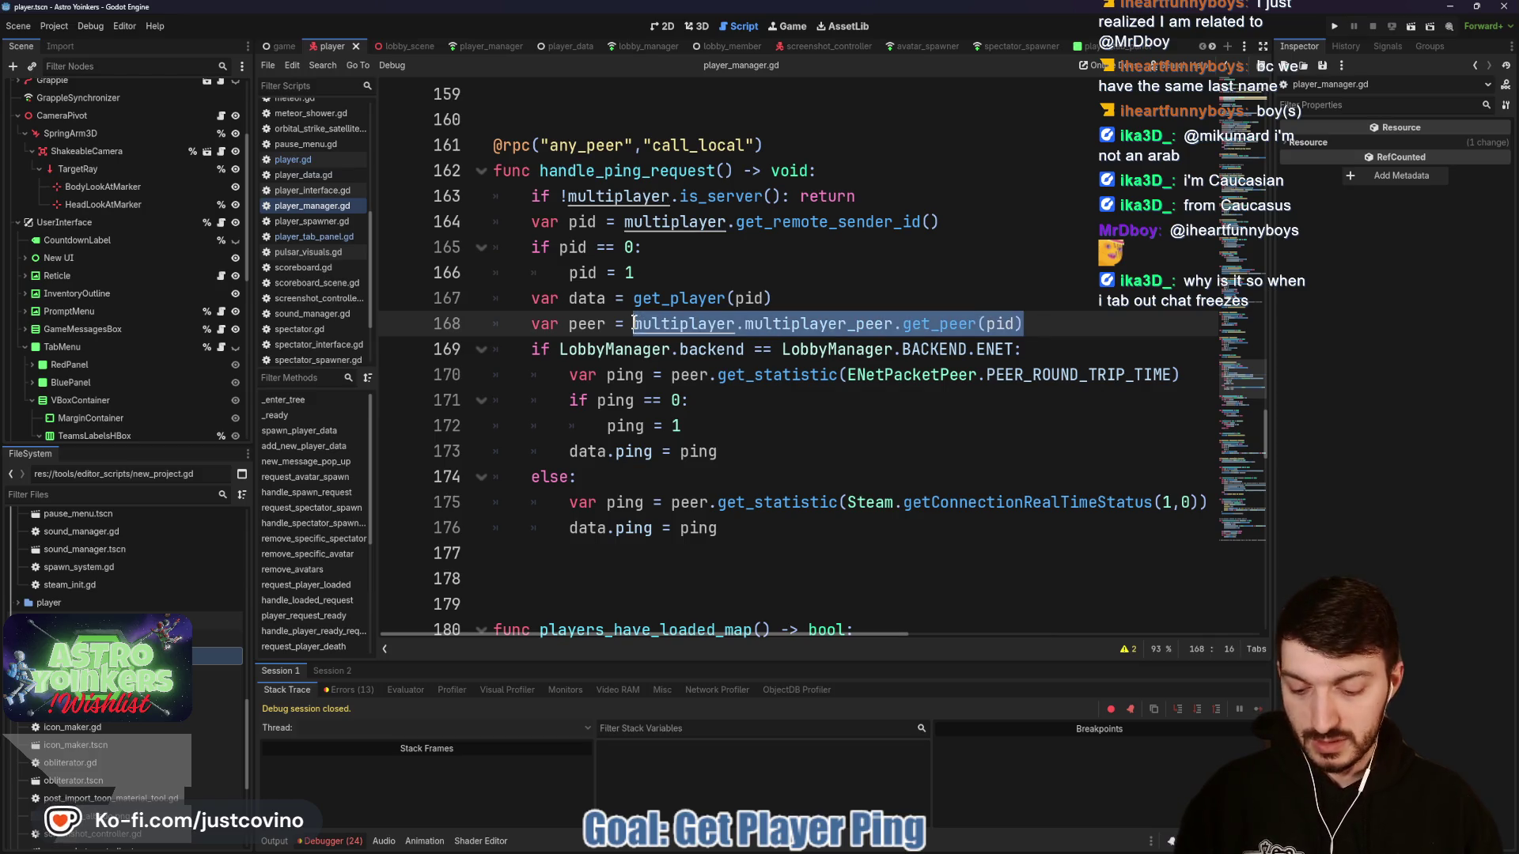
mouse_move(758, 853)
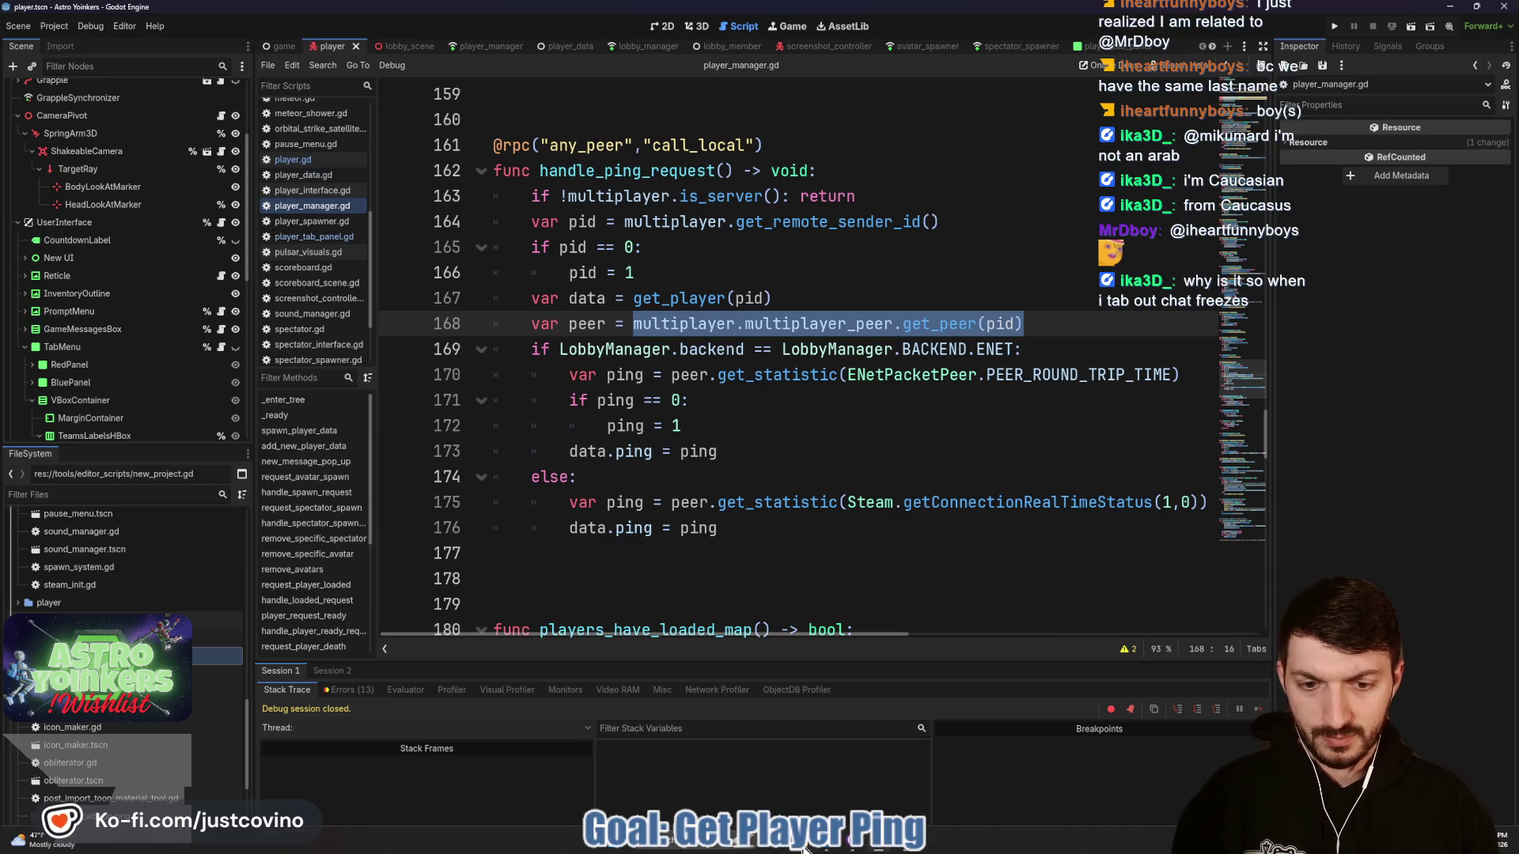
click(823, 848)
click(664, 720)
Step: Send Claude the pasted get_peer line, explaining it returns null on the server, and read the reply
text(pid)
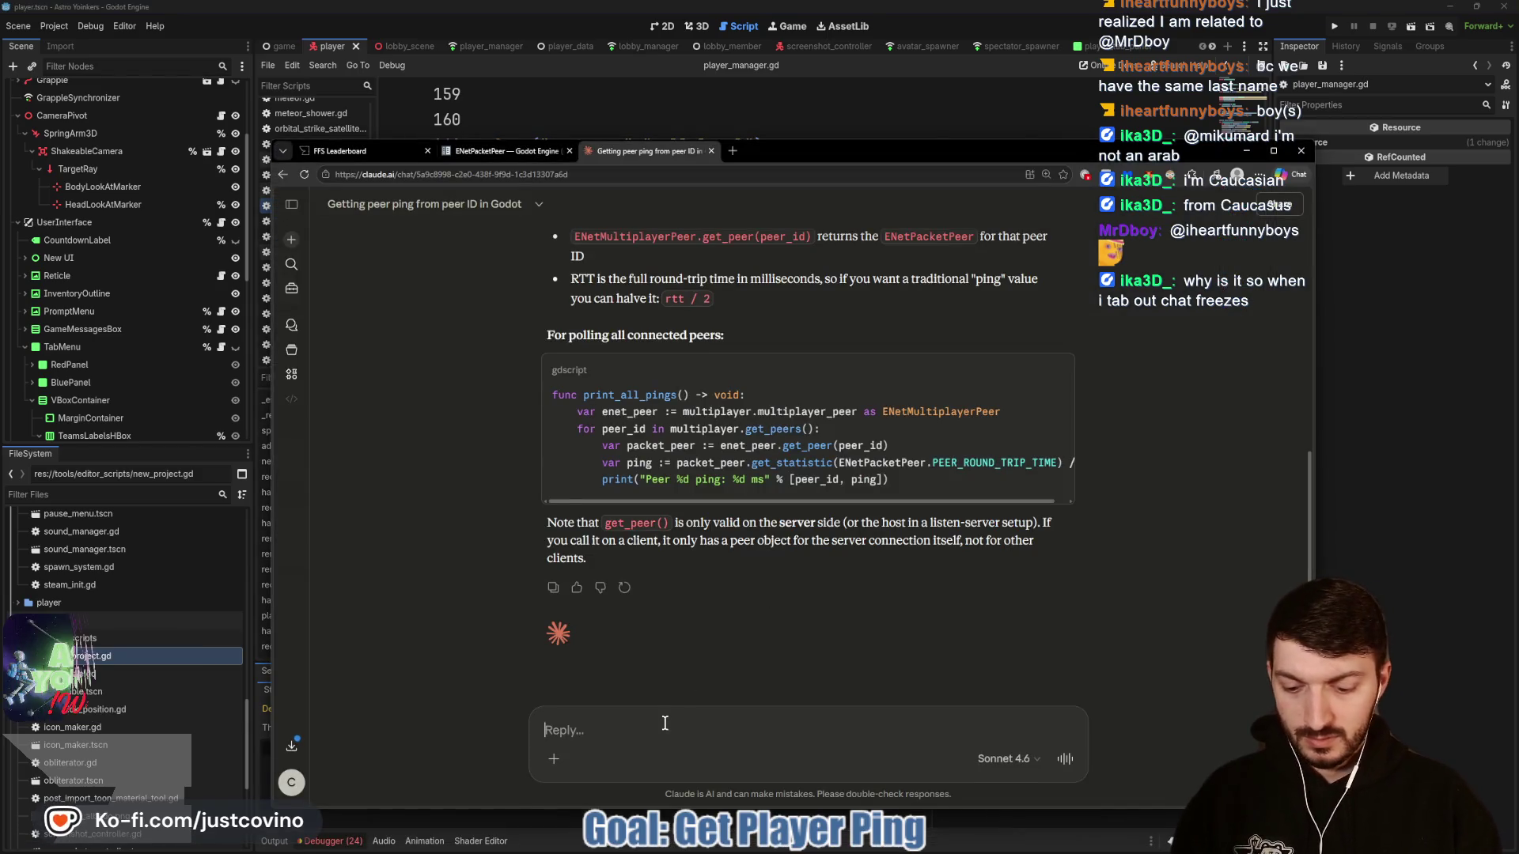
text(= get_)
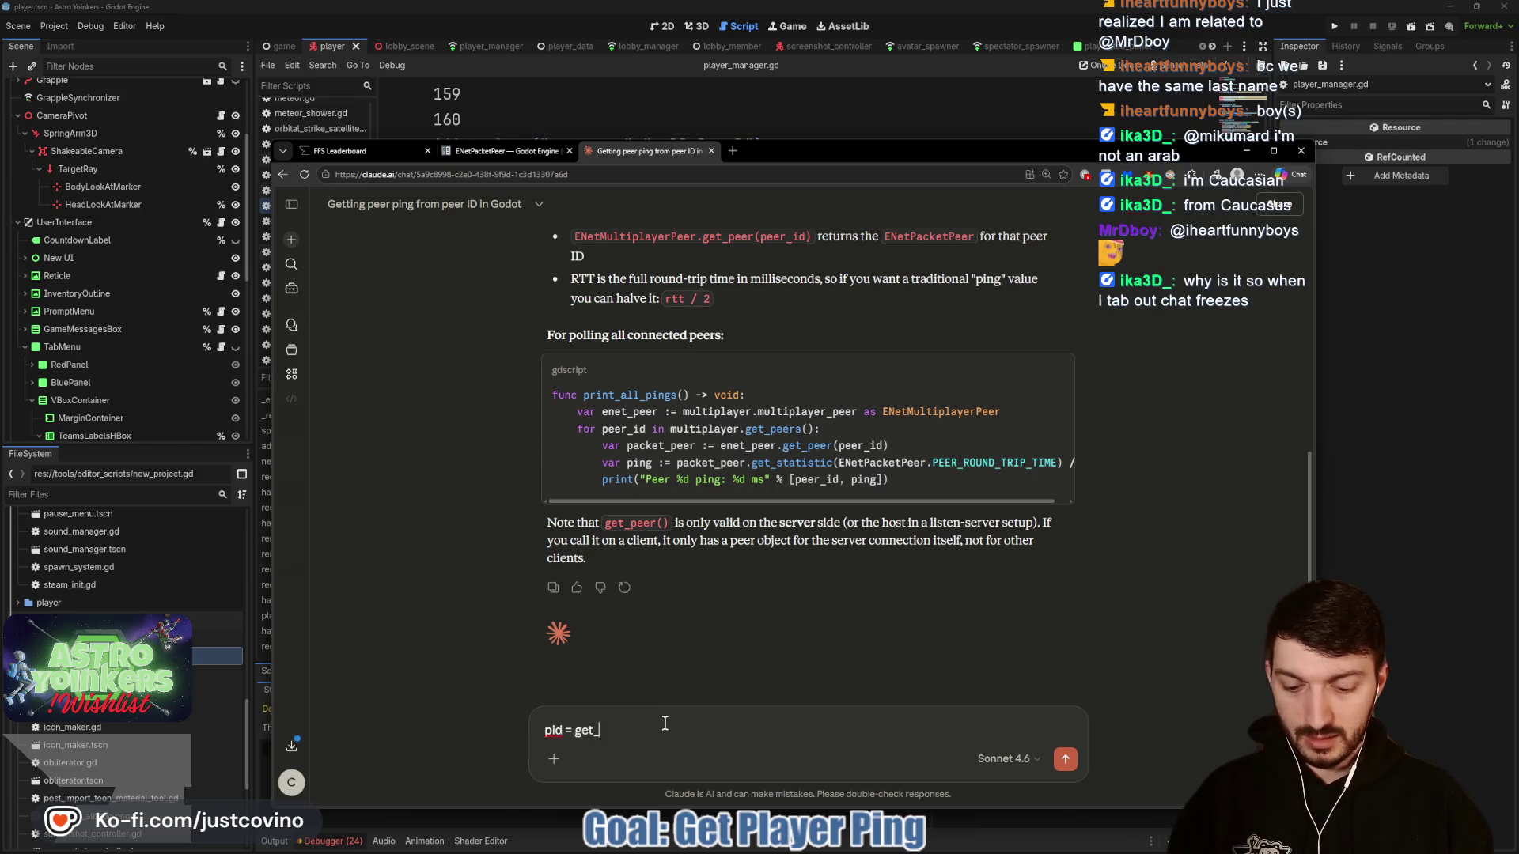
text(e_sender)
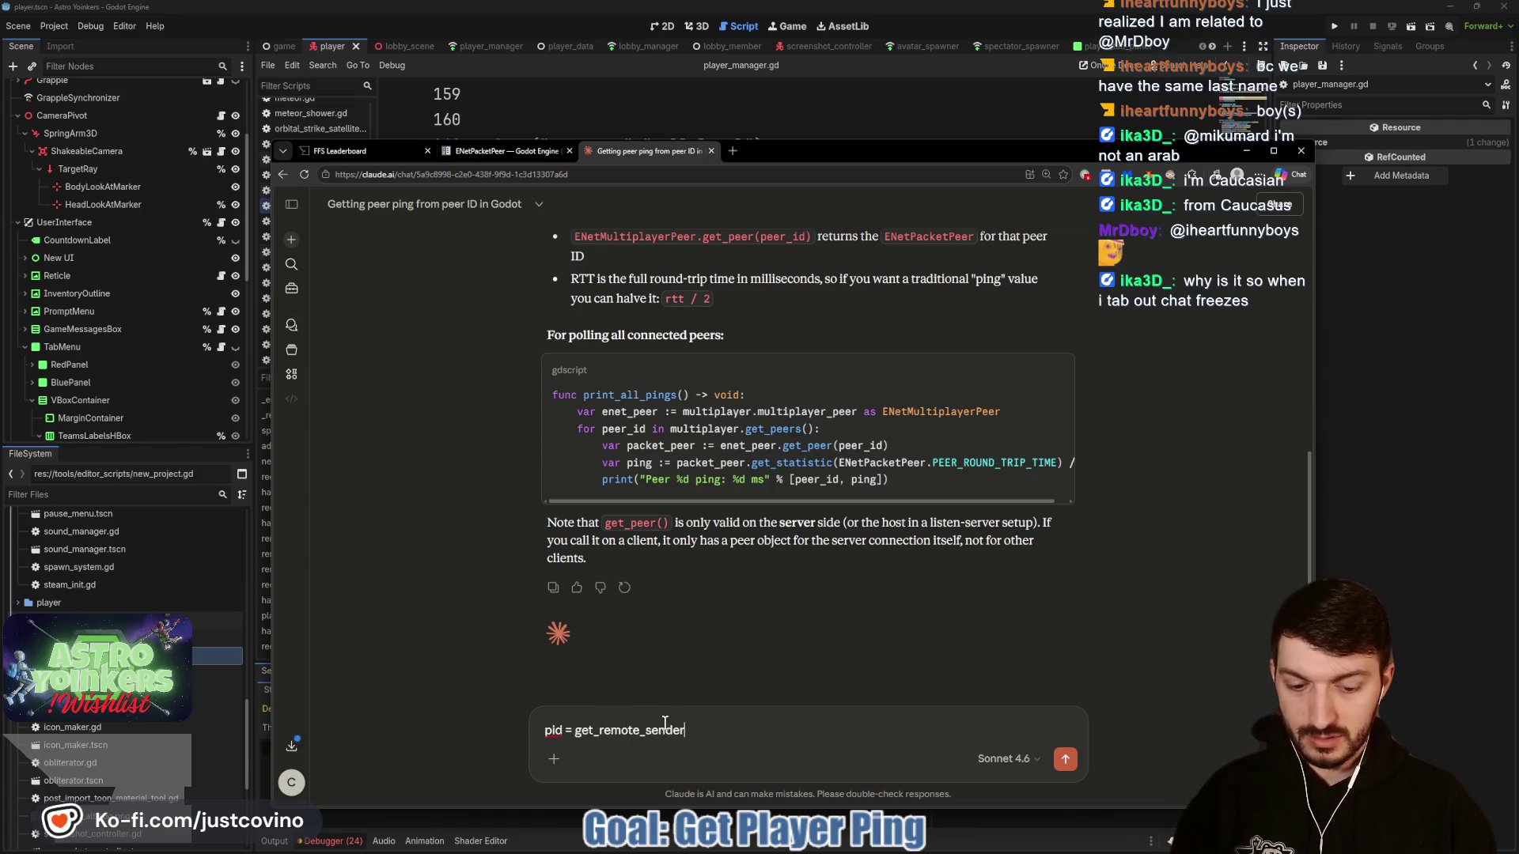
text(_id())
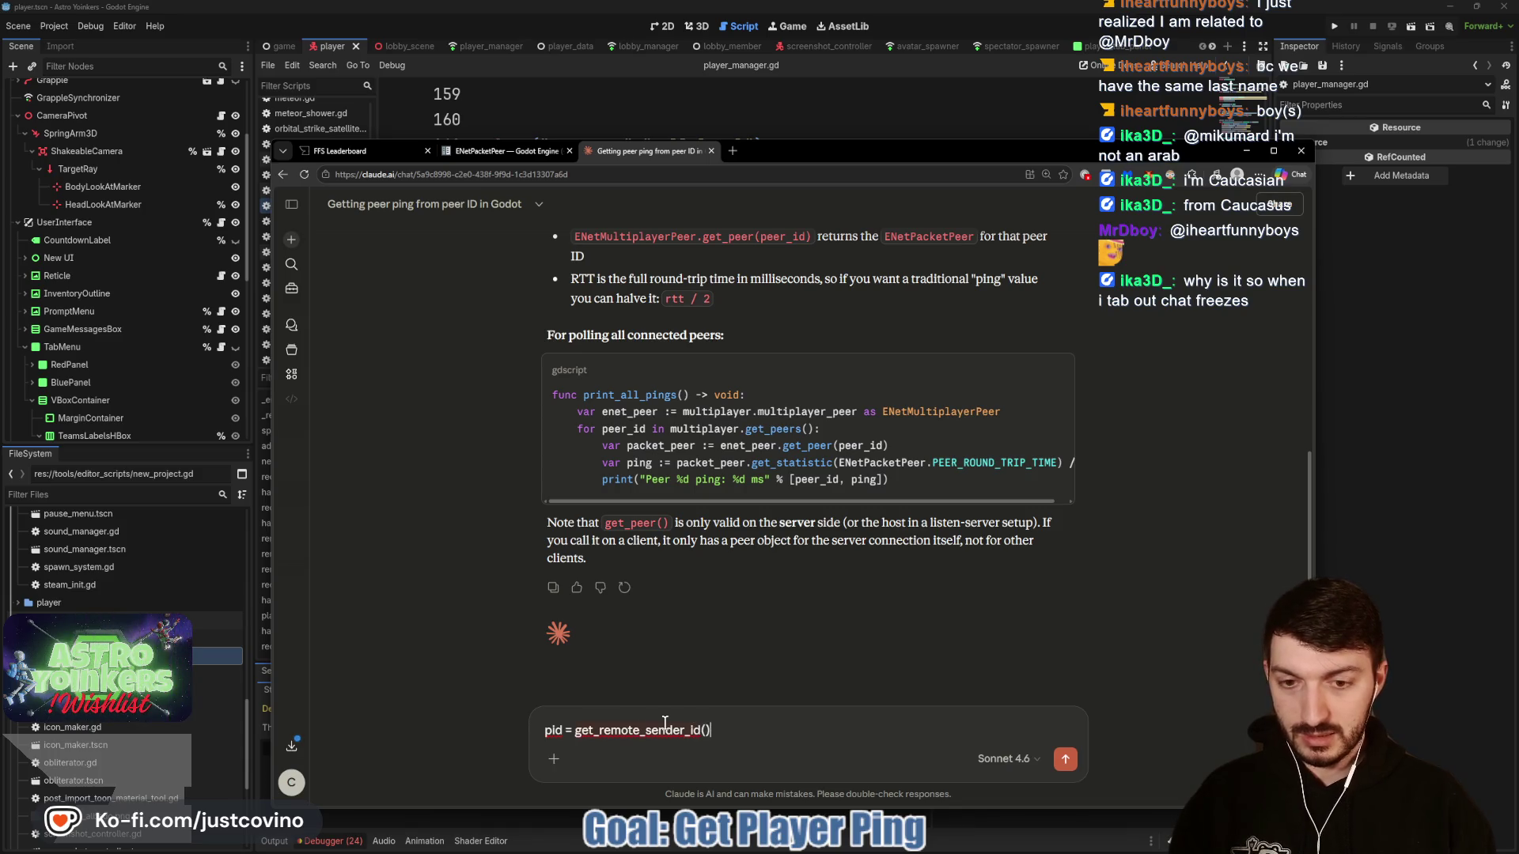
key(shift+Return)
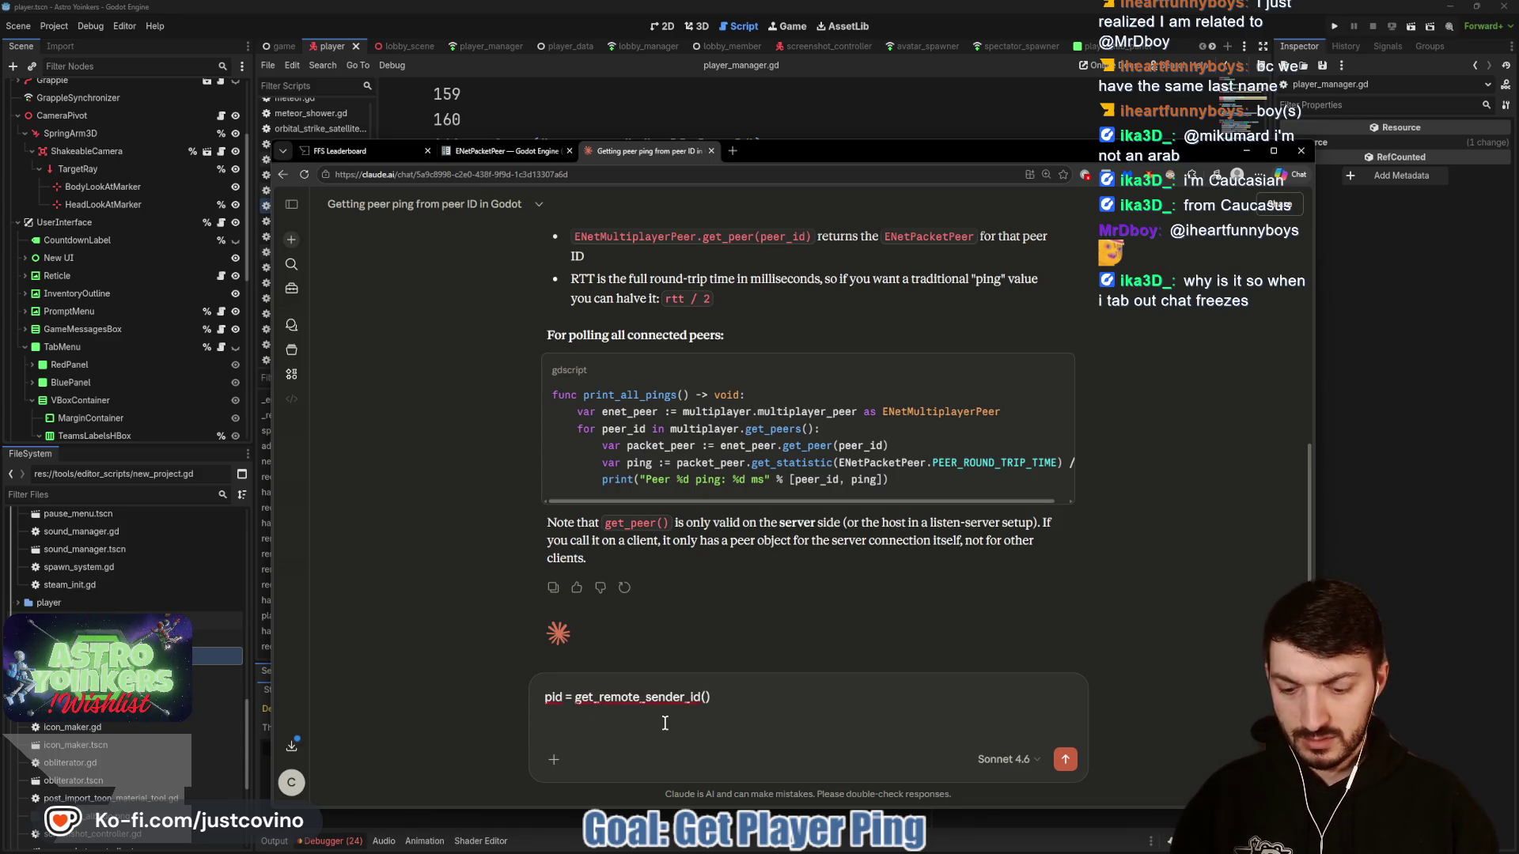
key(ctrl+v)
text(is )
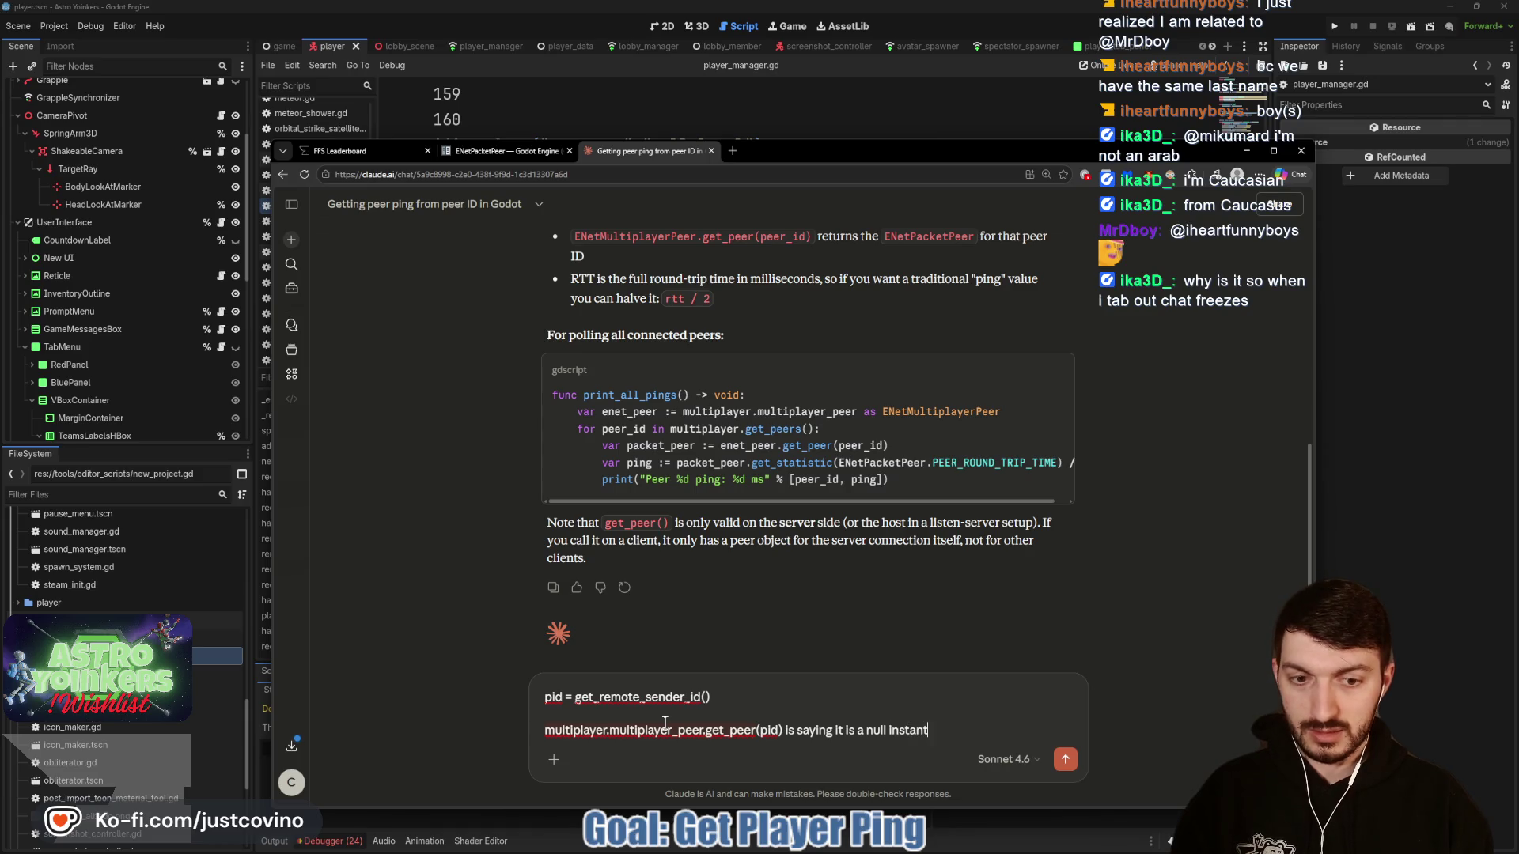
text(.)
key(shift+Return)
text(This is )
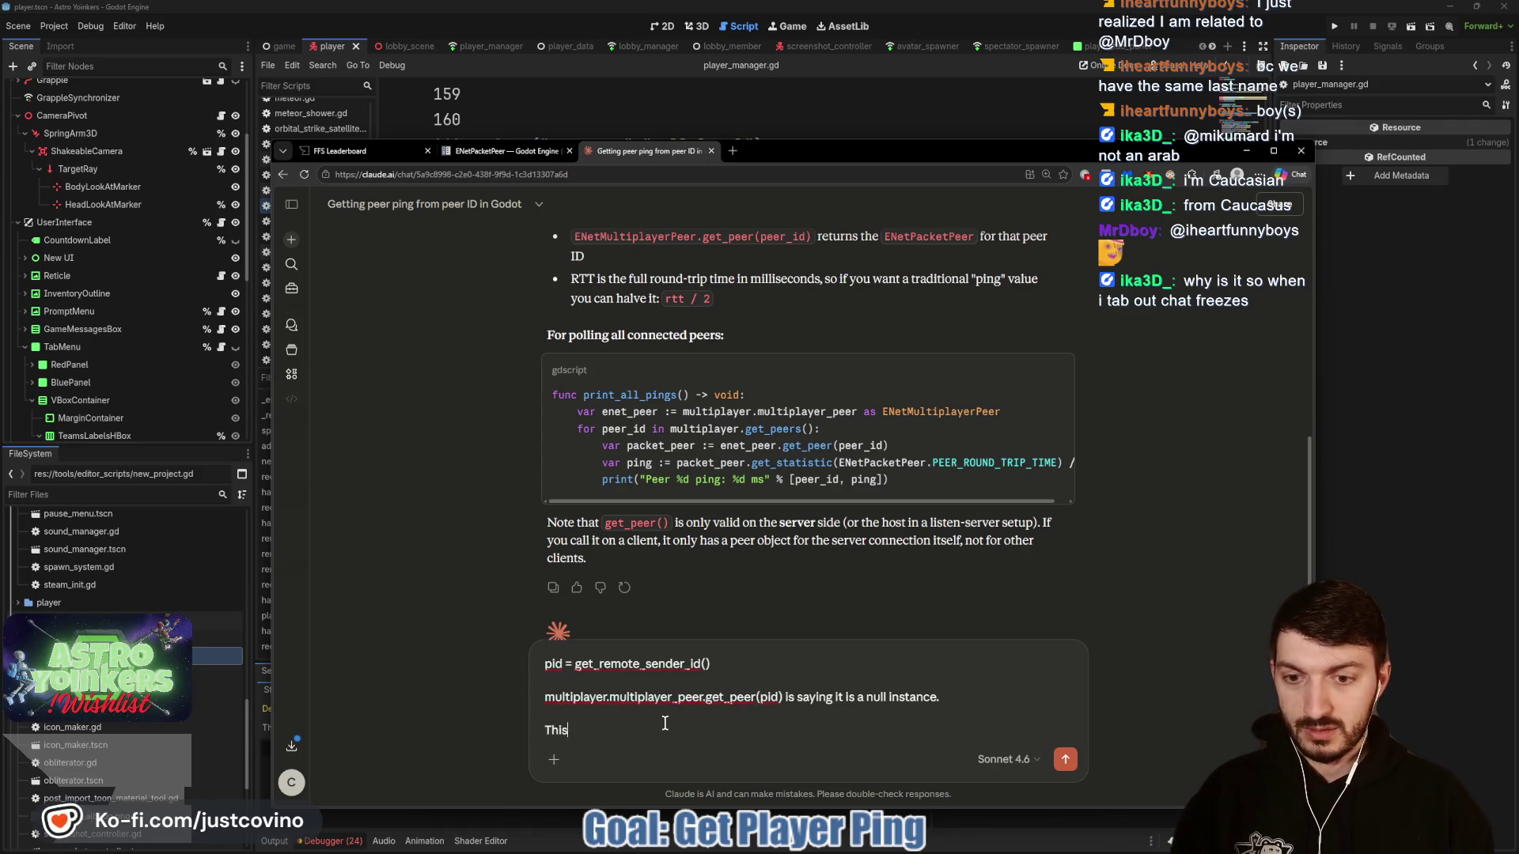
text(being called from the server)
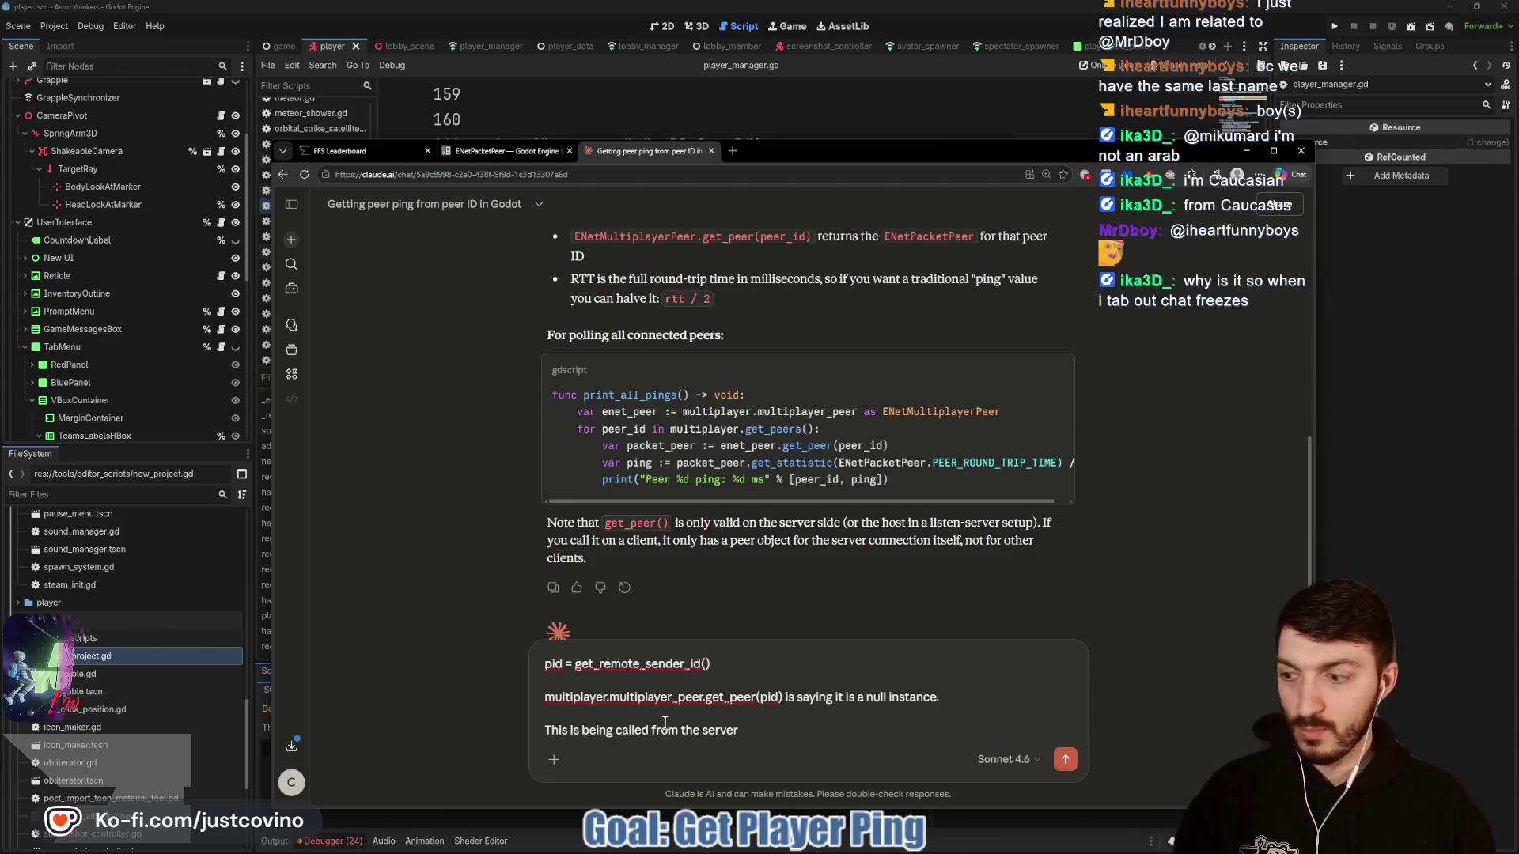
key(Return)
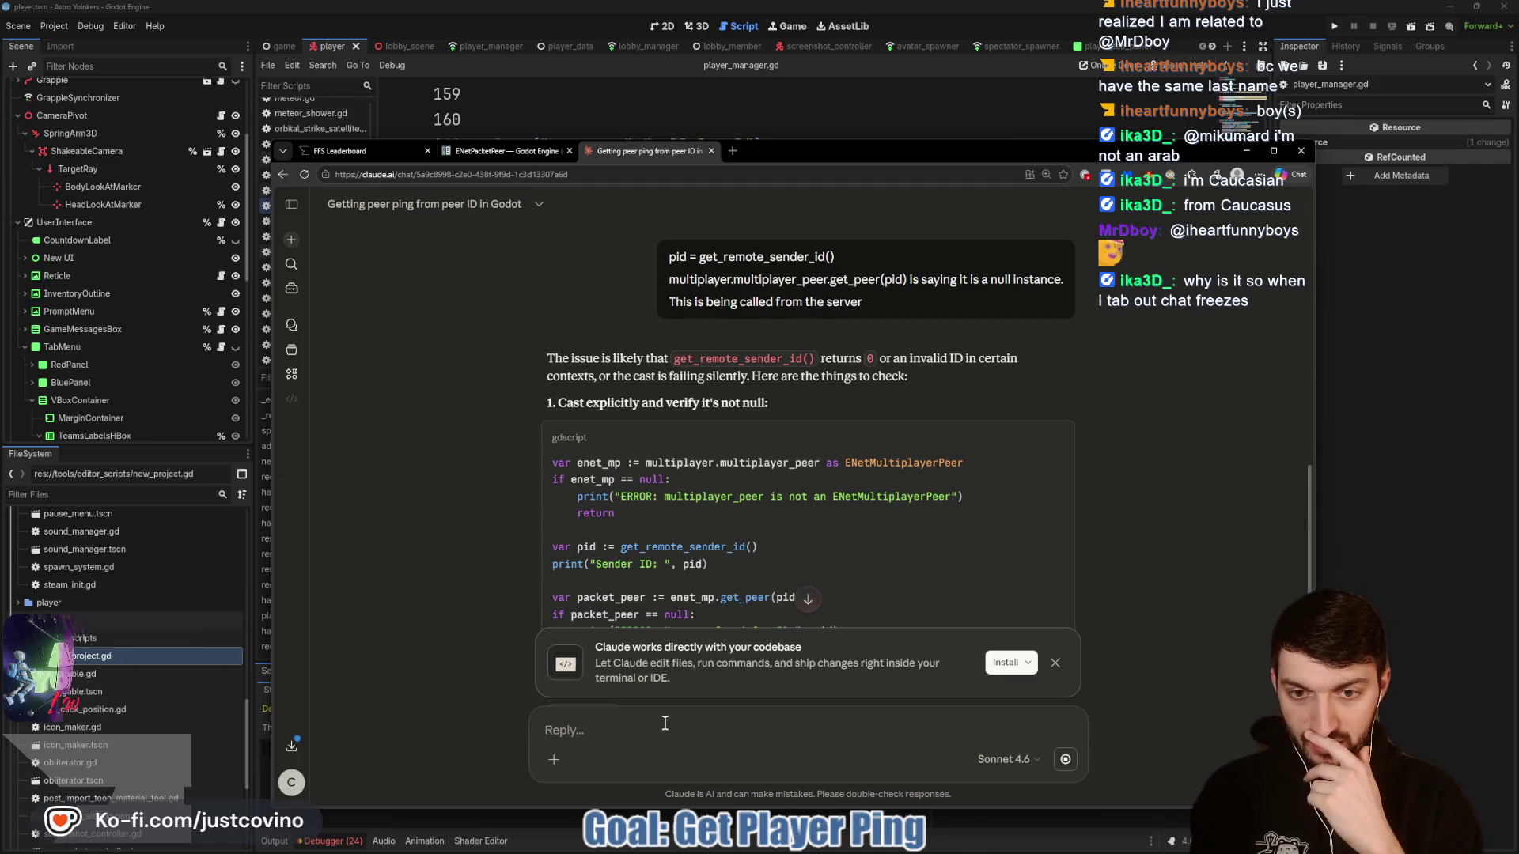
scroll(534, 483, down, 2)
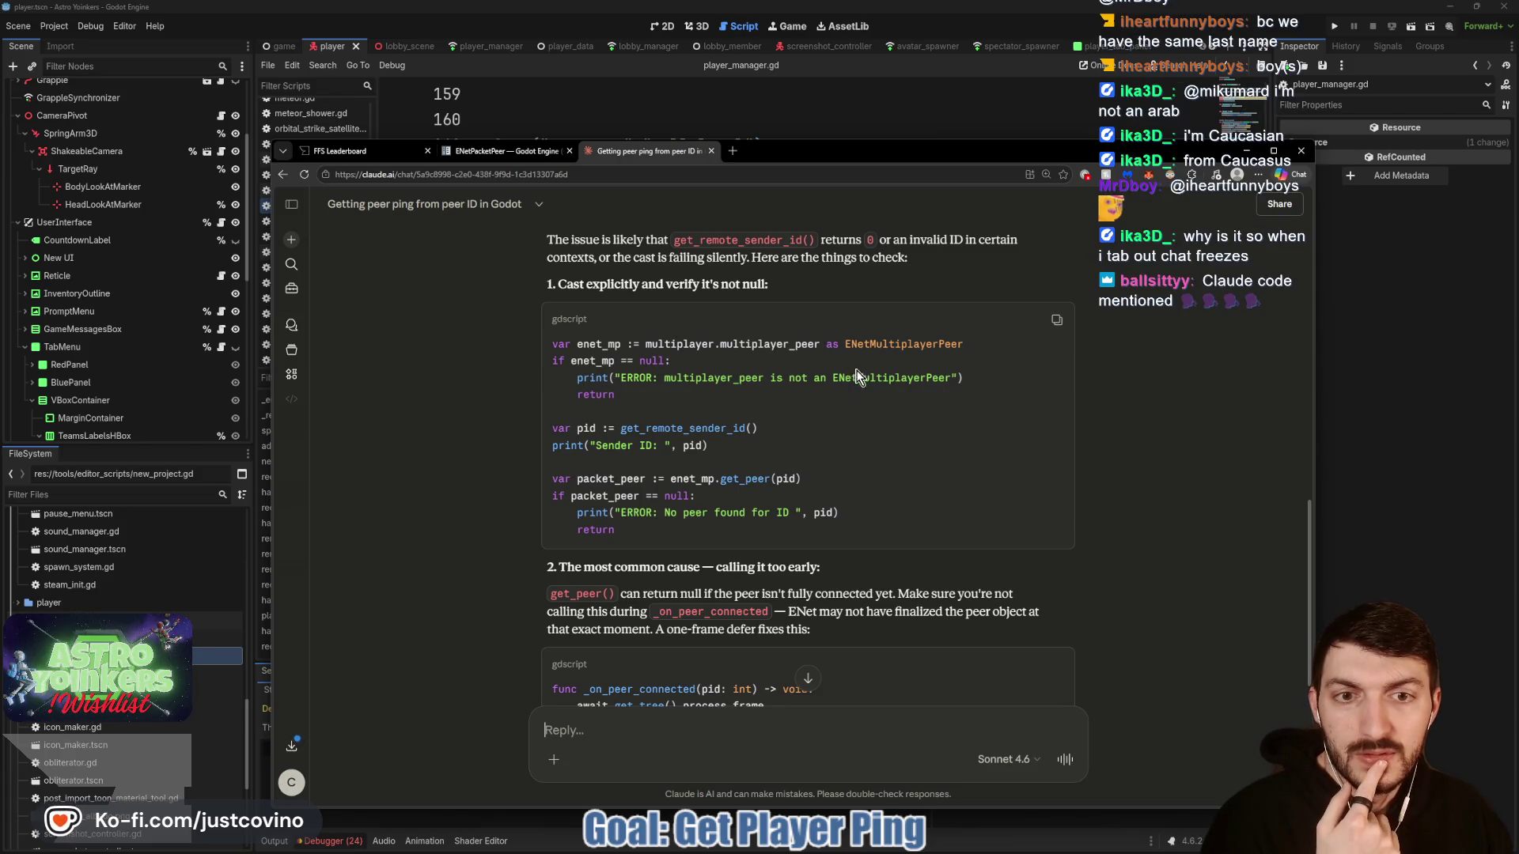
click(1410, 434)
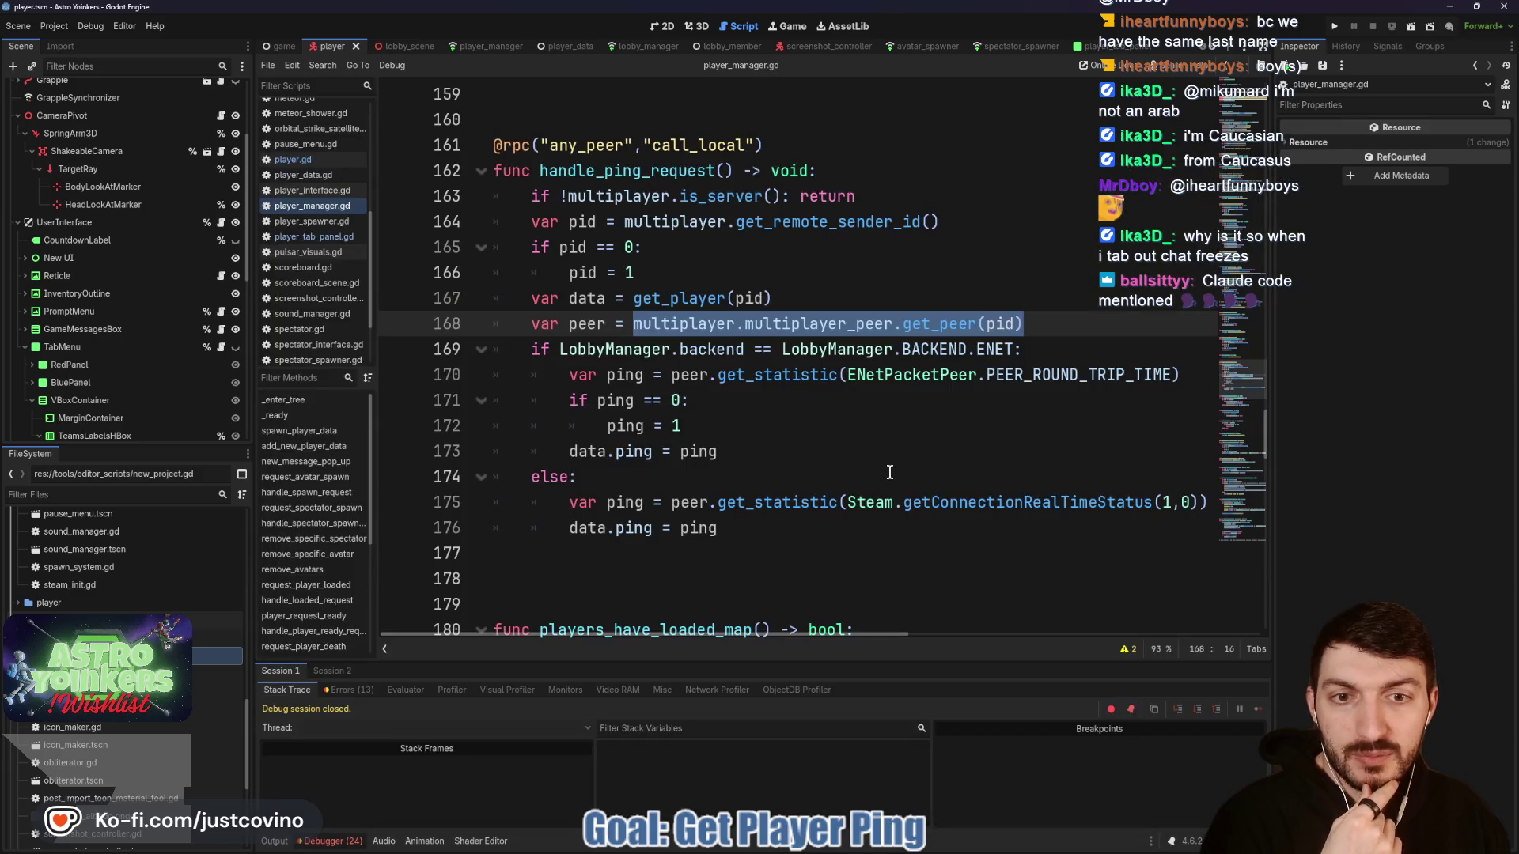
Step: After the peer assignment on line 168, add a 'peer == 0' check setting 'peer = 1'
click(865, 409)
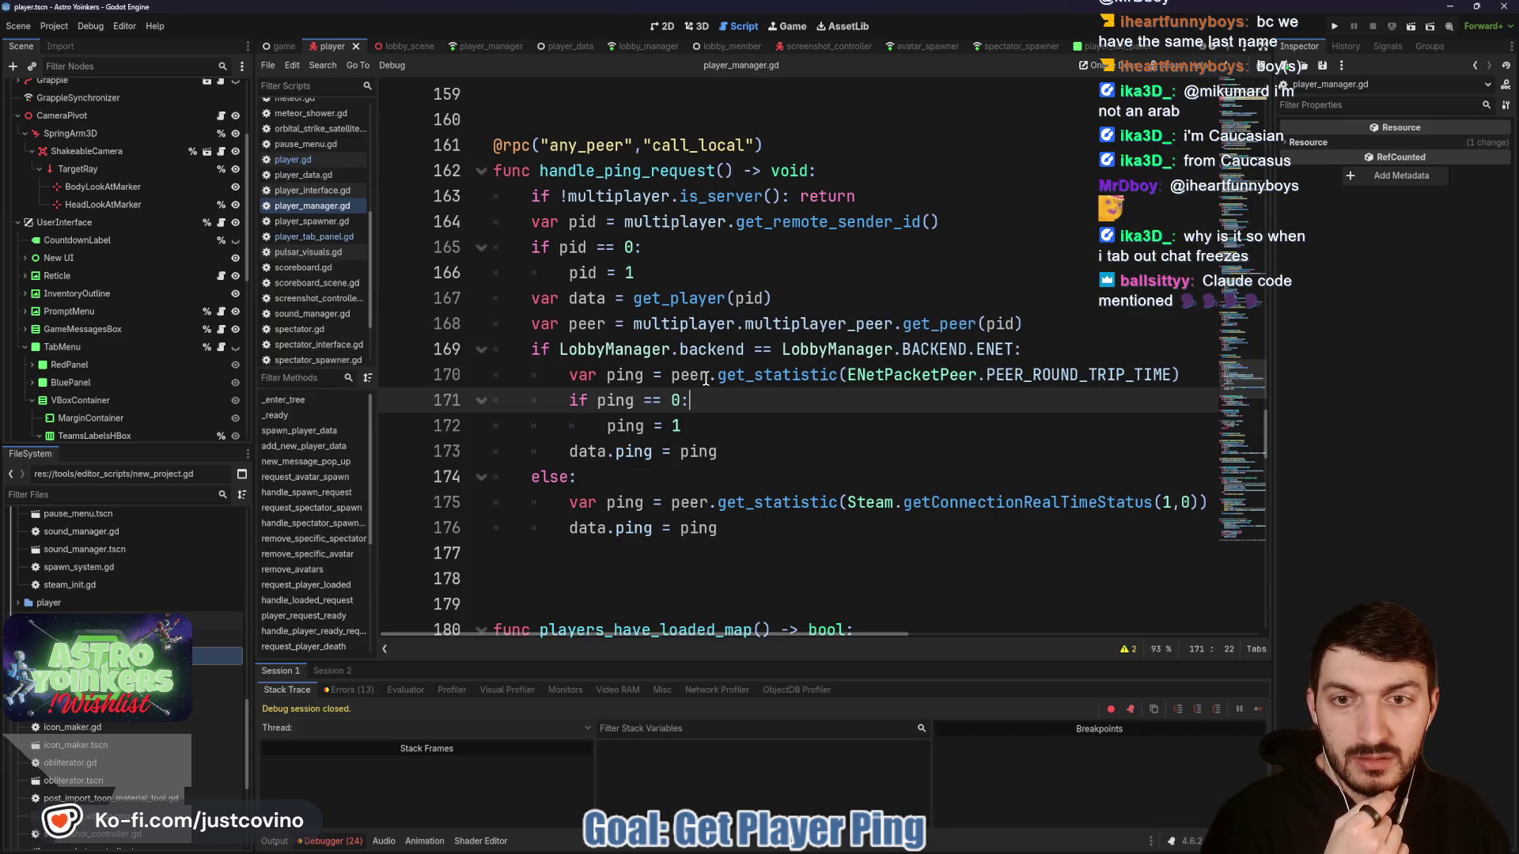
drag(1057, 324, 530, 325)
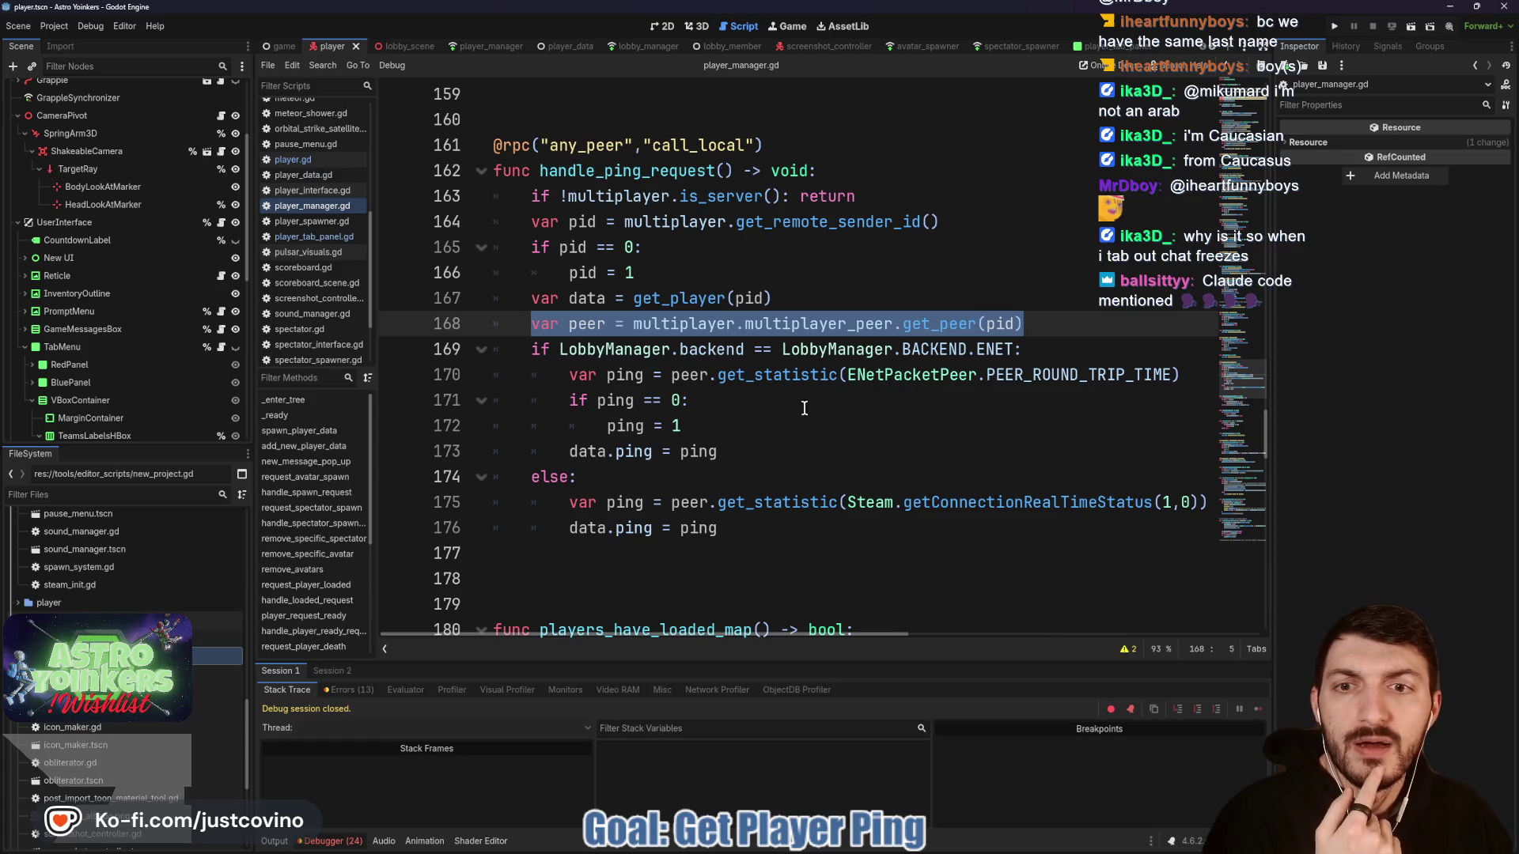
mouse_move(721, 358)
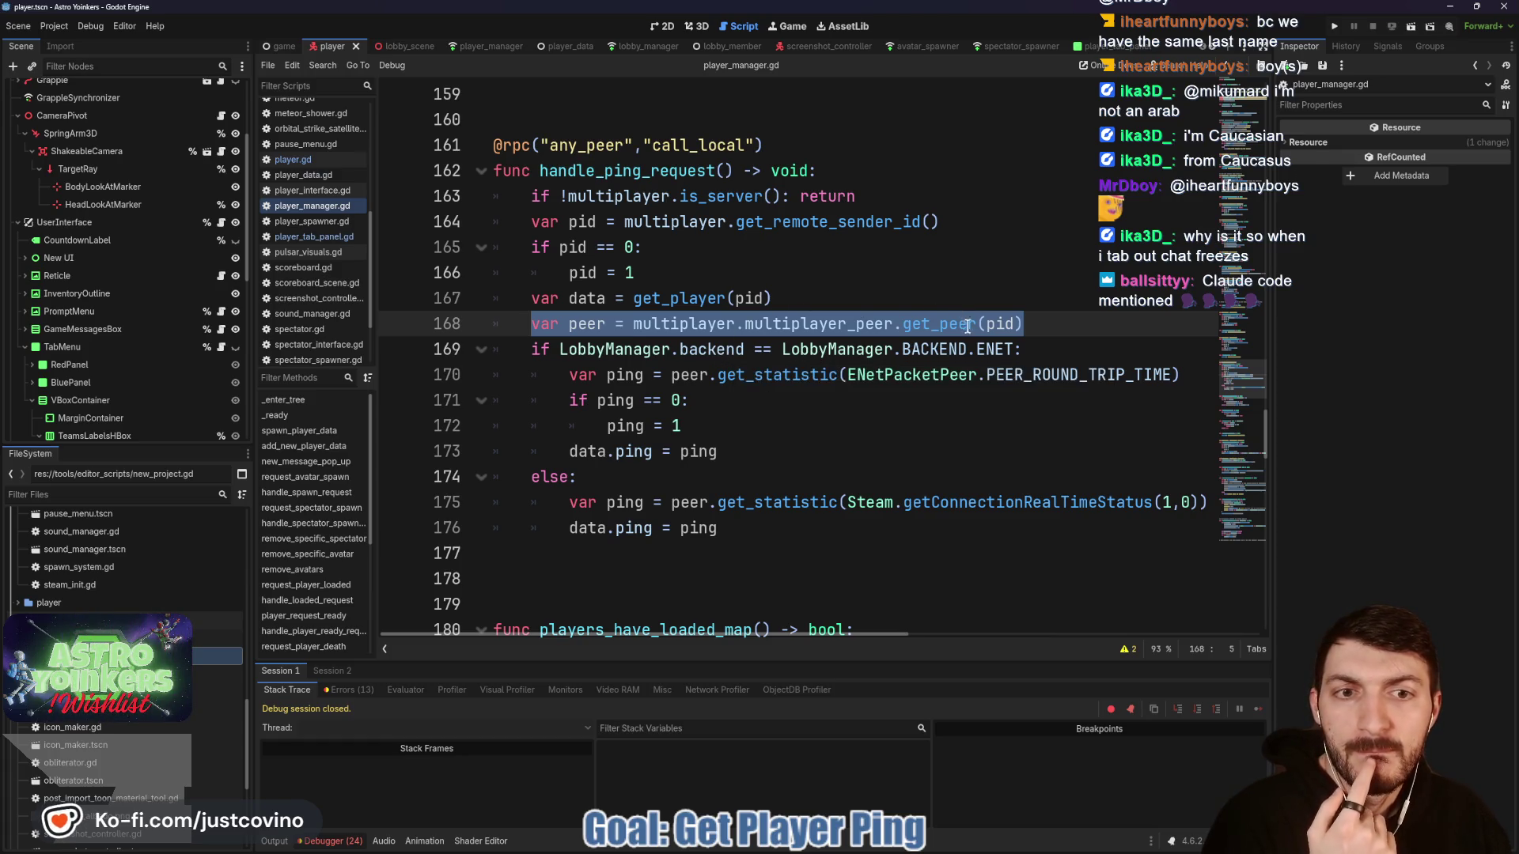
click(1033, 325)
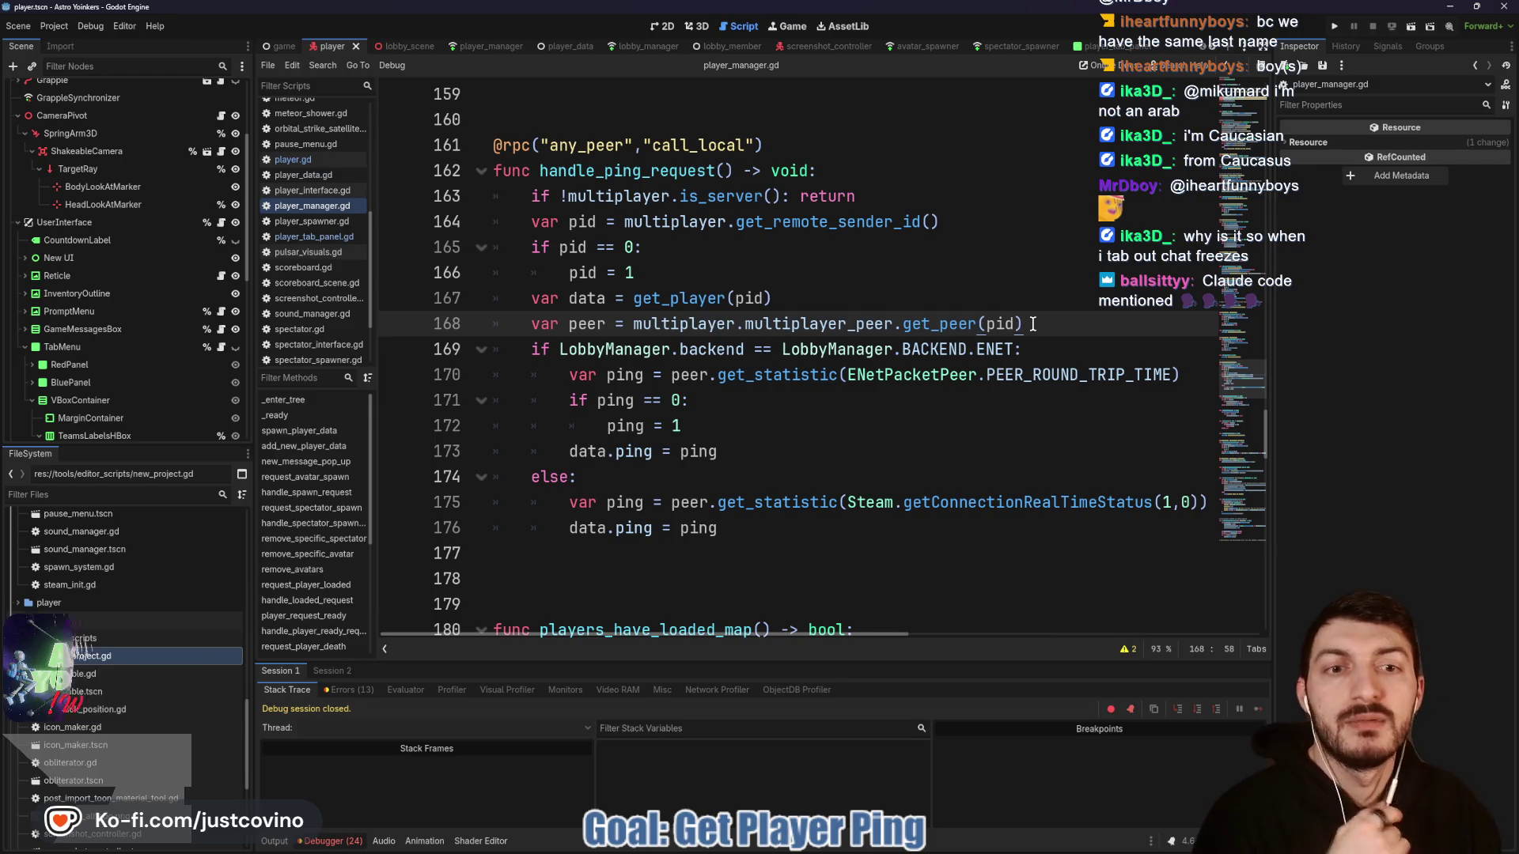
key(Return)
text(peer ==)
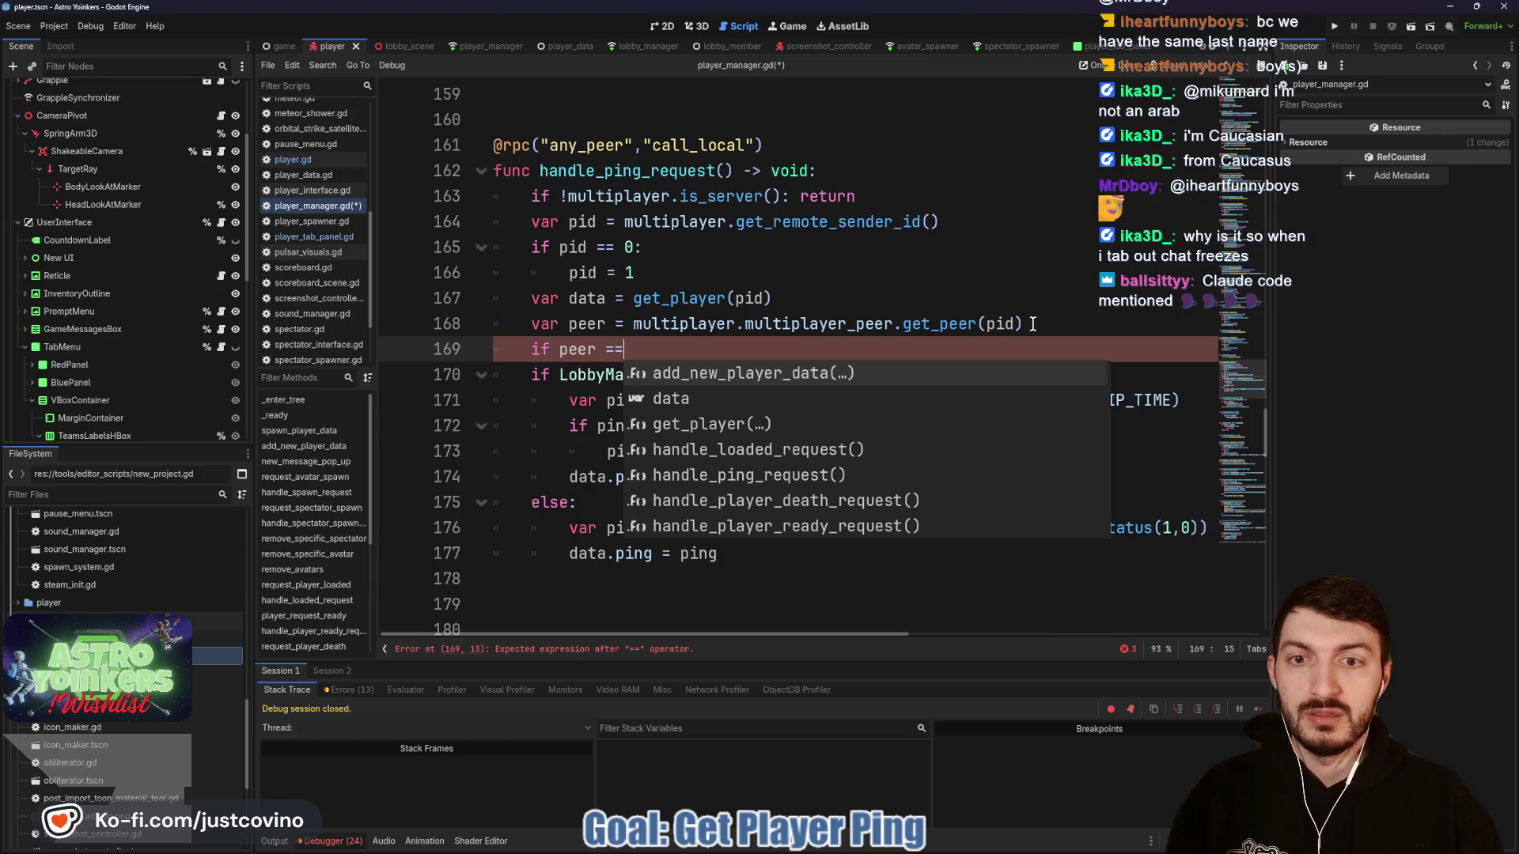
text( 0:)
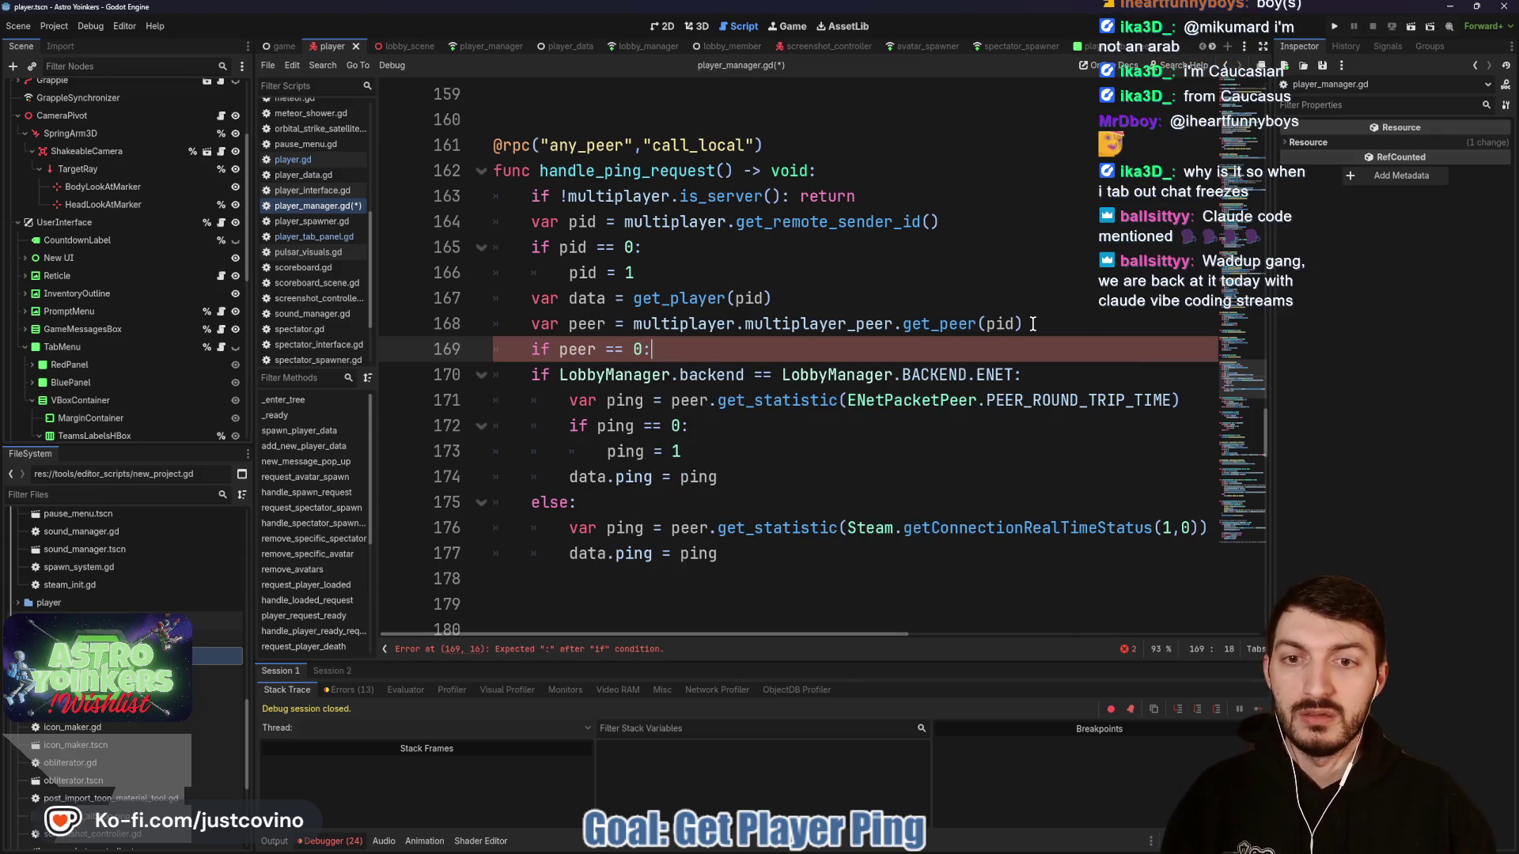
key(Return)
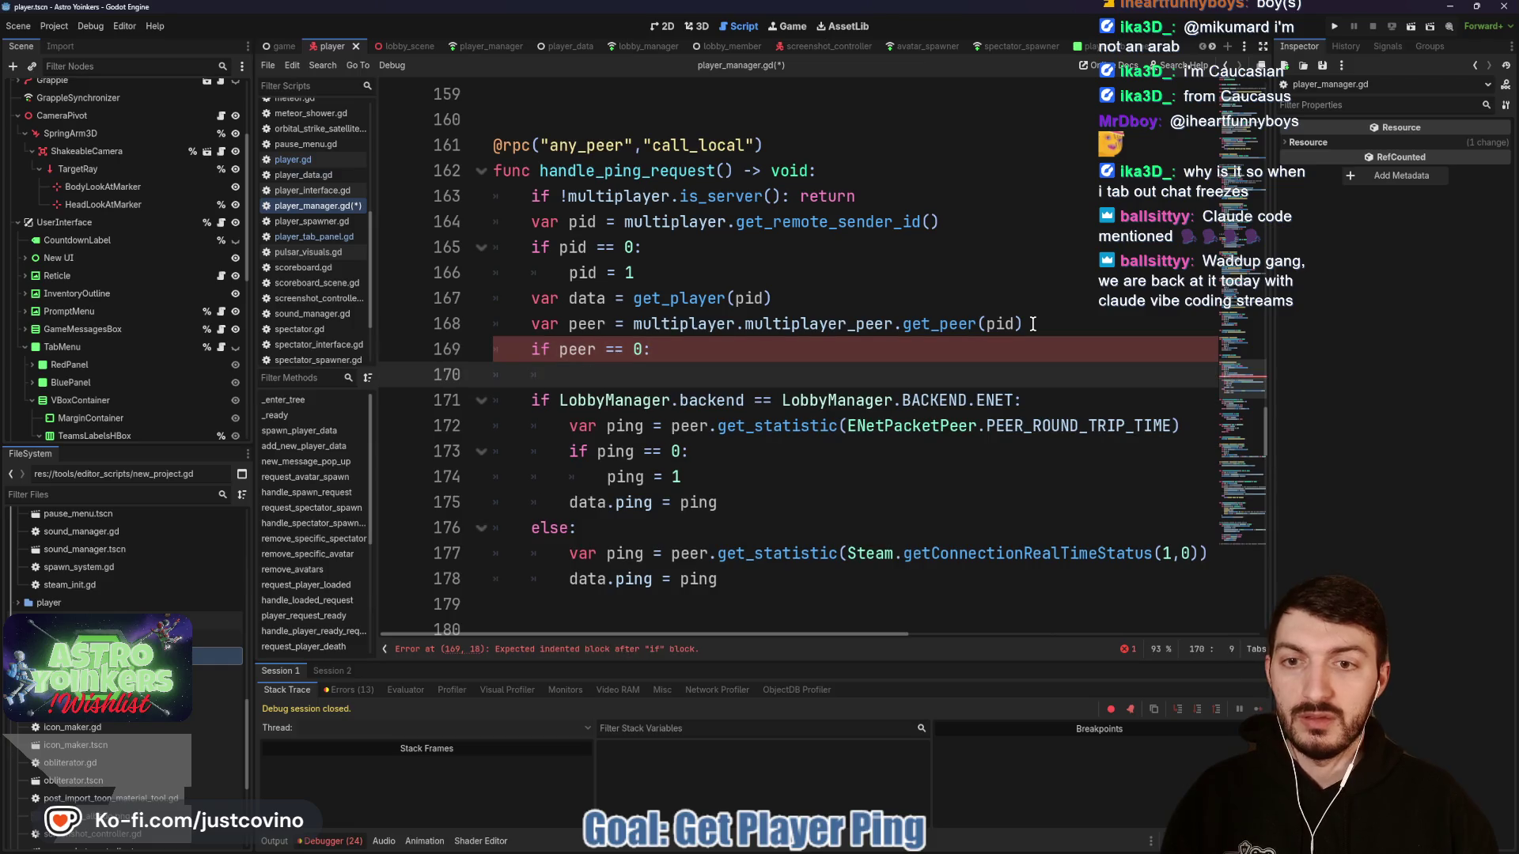
text(peer = 1)
Step: Save player_manager.gd and relaunch the game to test the fix
key(ctrl+s)
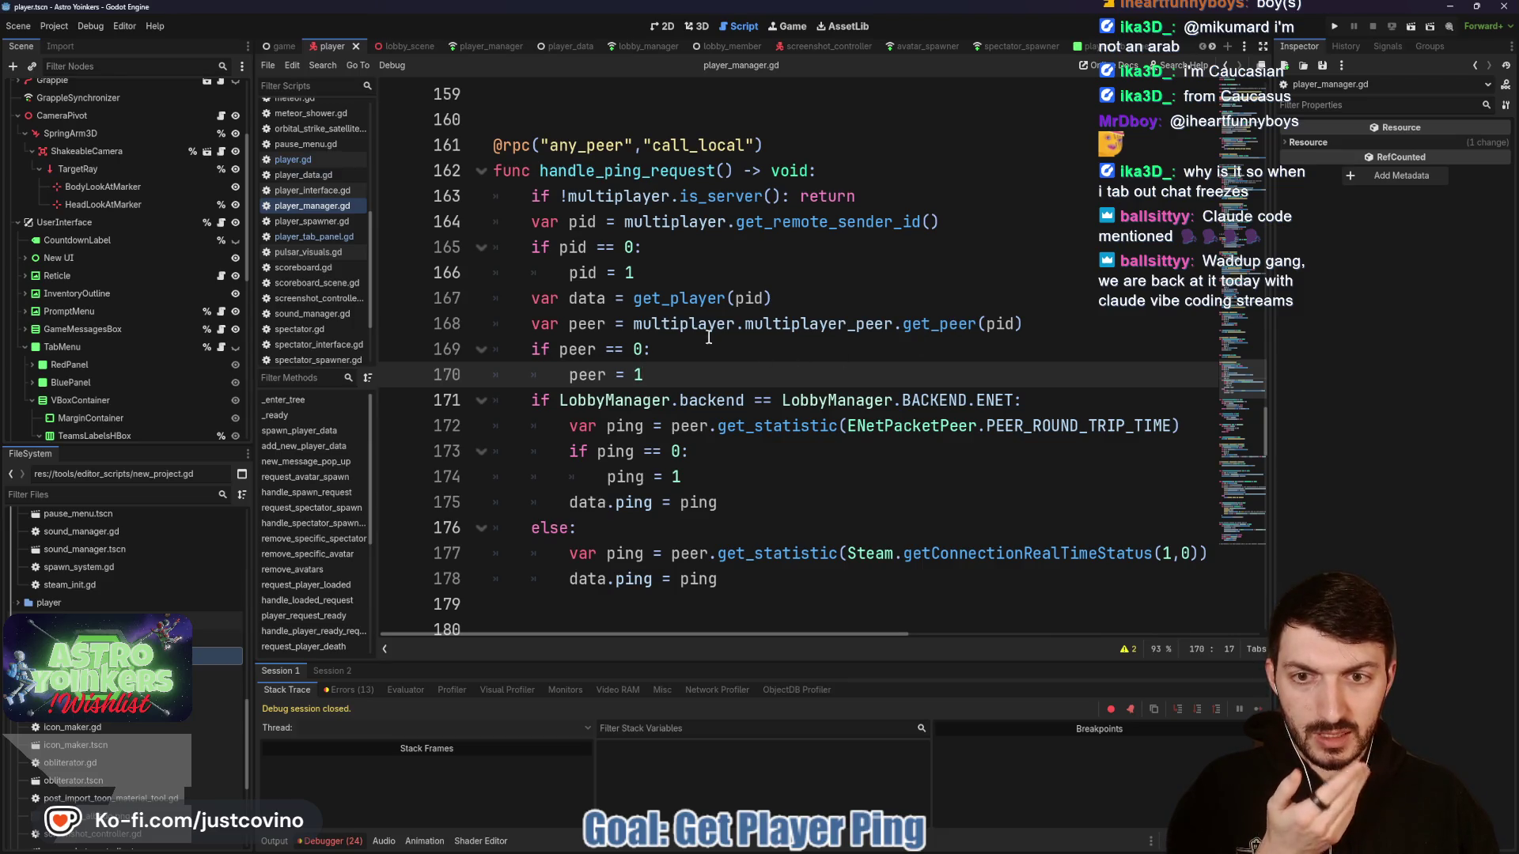
mouse_move(492, 170)
mouse_down()
mouse_move(633, 273)
mouse_move(818, 577)
mouse_move(805, 605)
mouse_move(798, 586)
mouse_up()
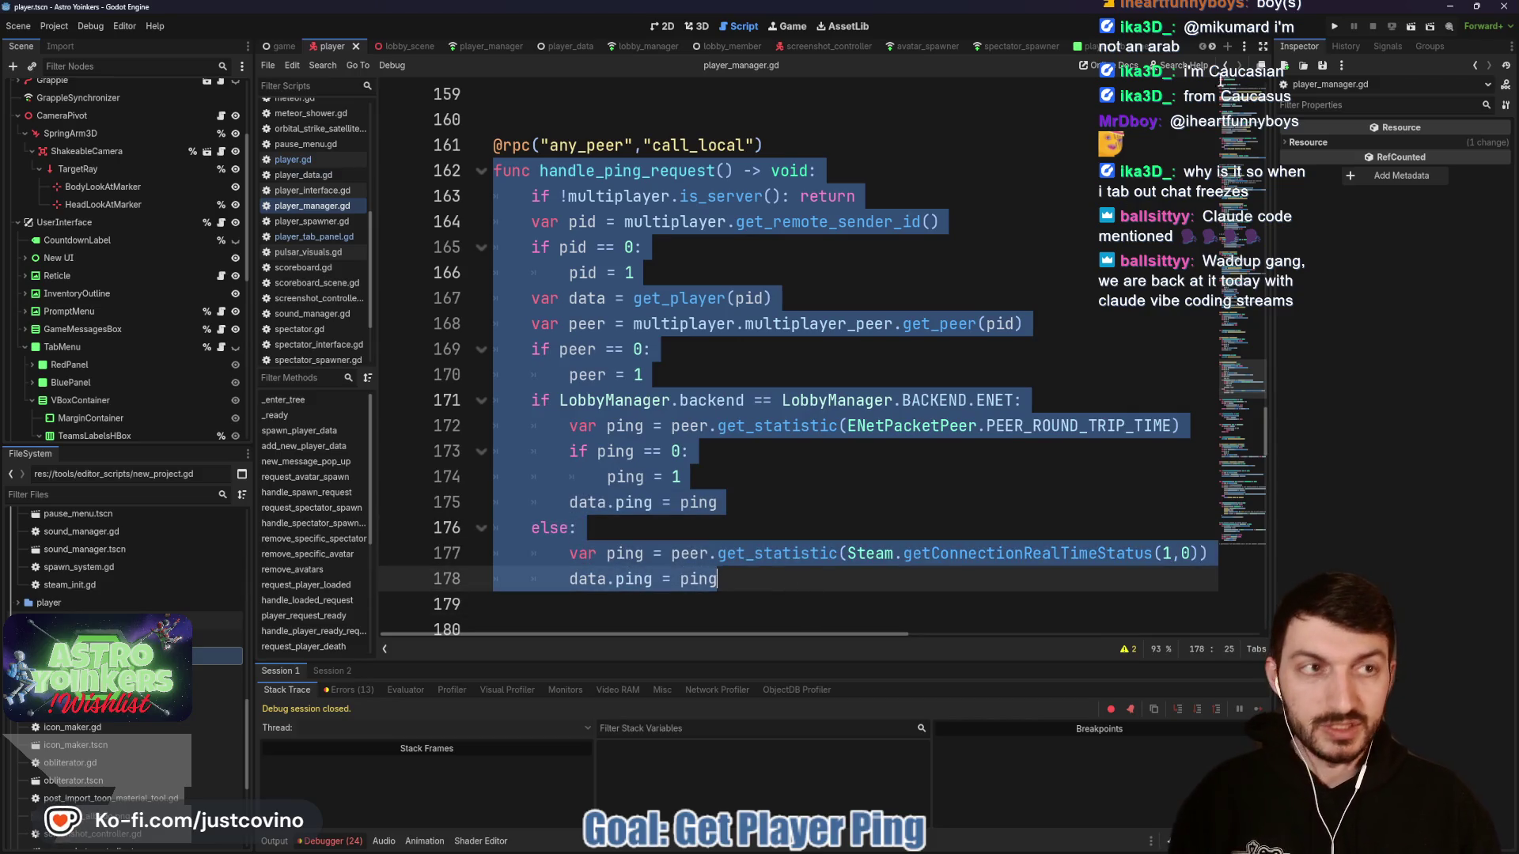
click(1337, 29)
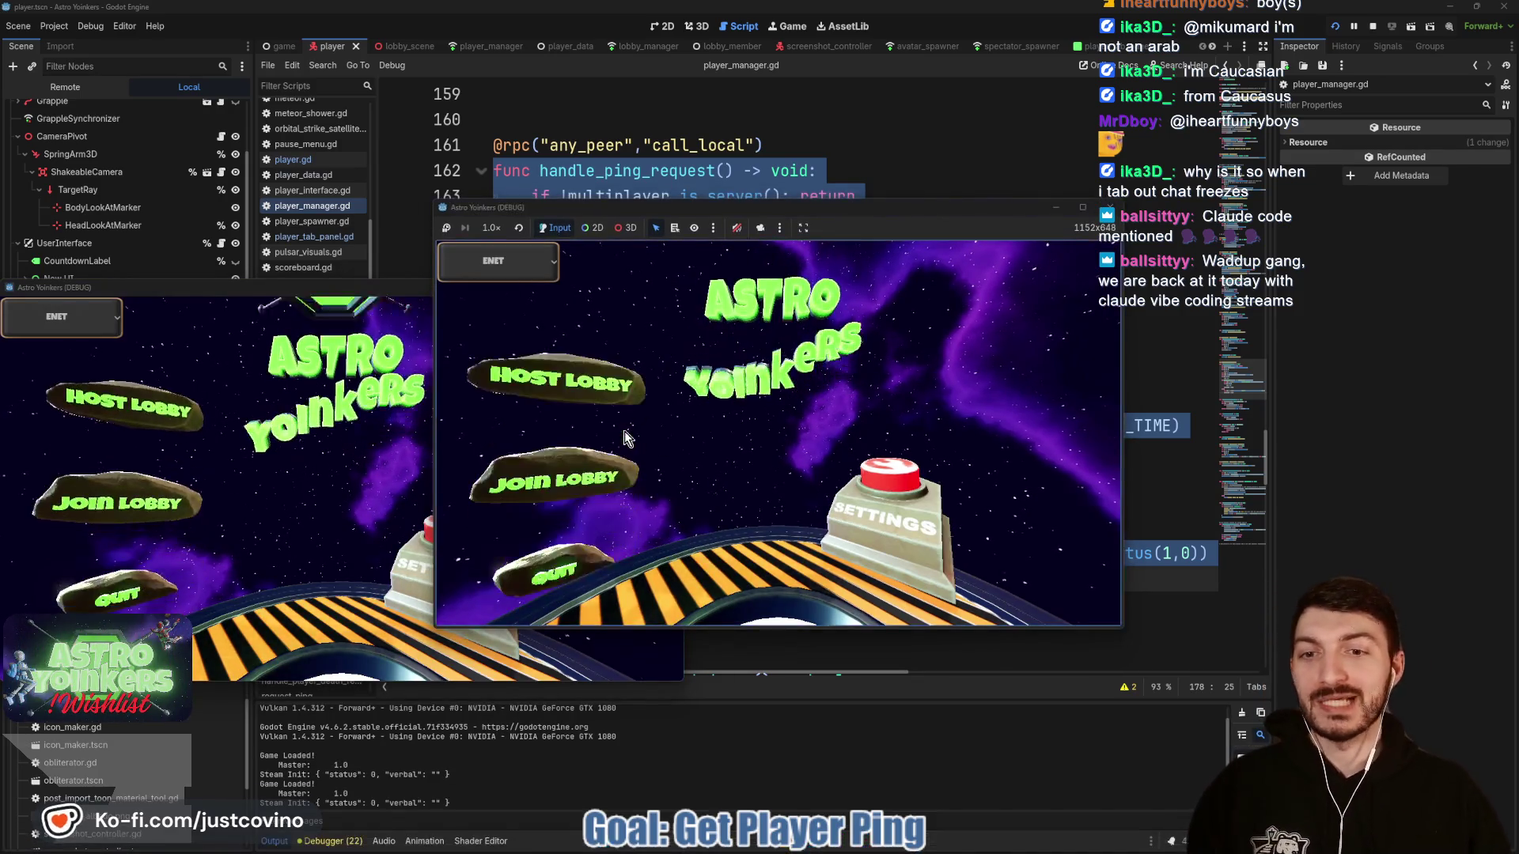
Step: Host a lobby in the second window and press Tab, hitting the Object-versus-int error at line 169
click(552, 362)
click(724, 370)
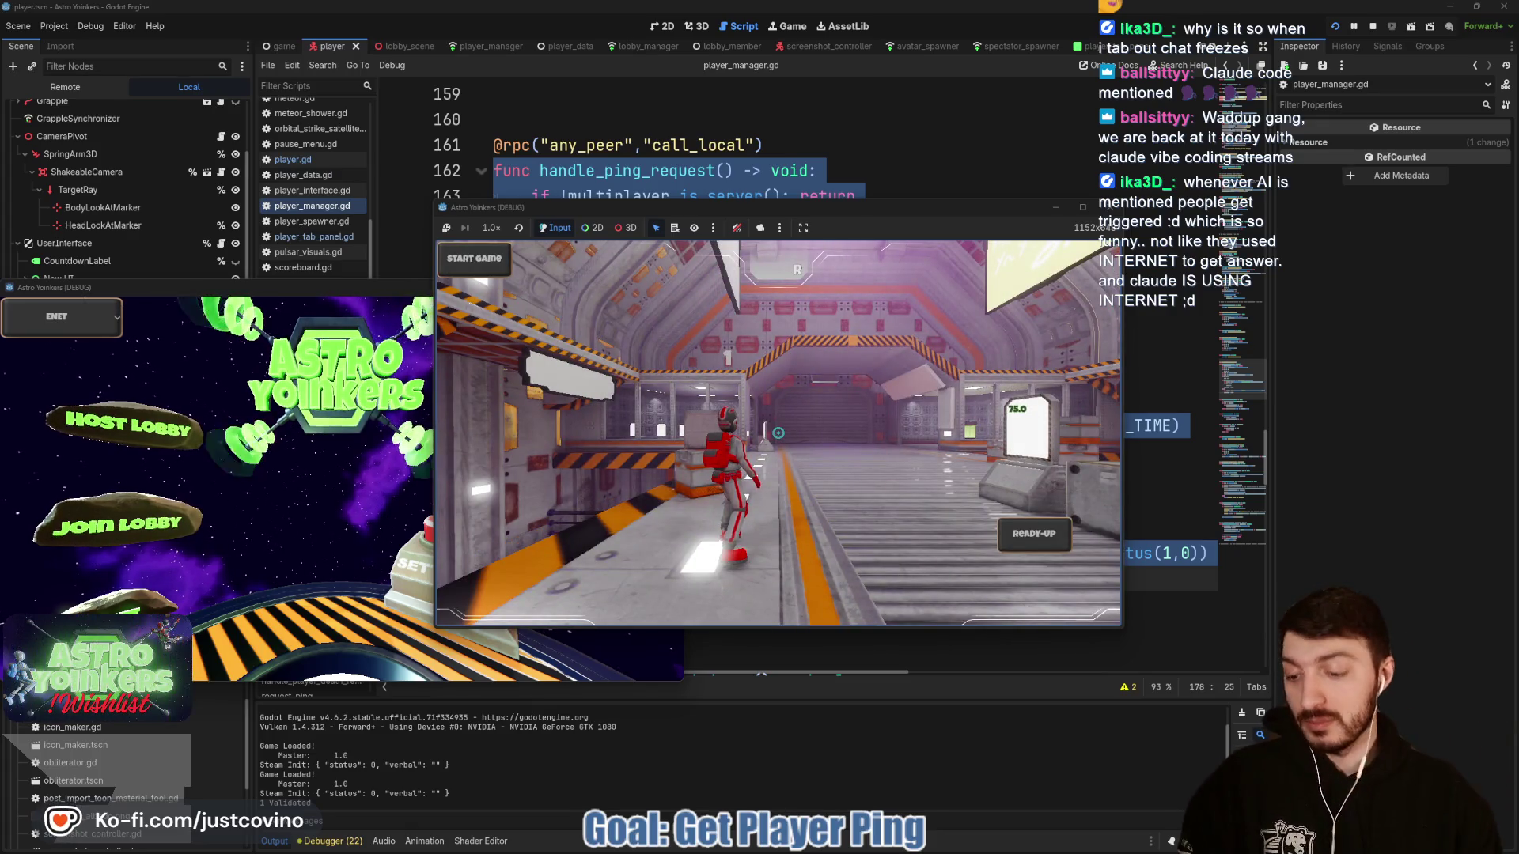
key(Tab)
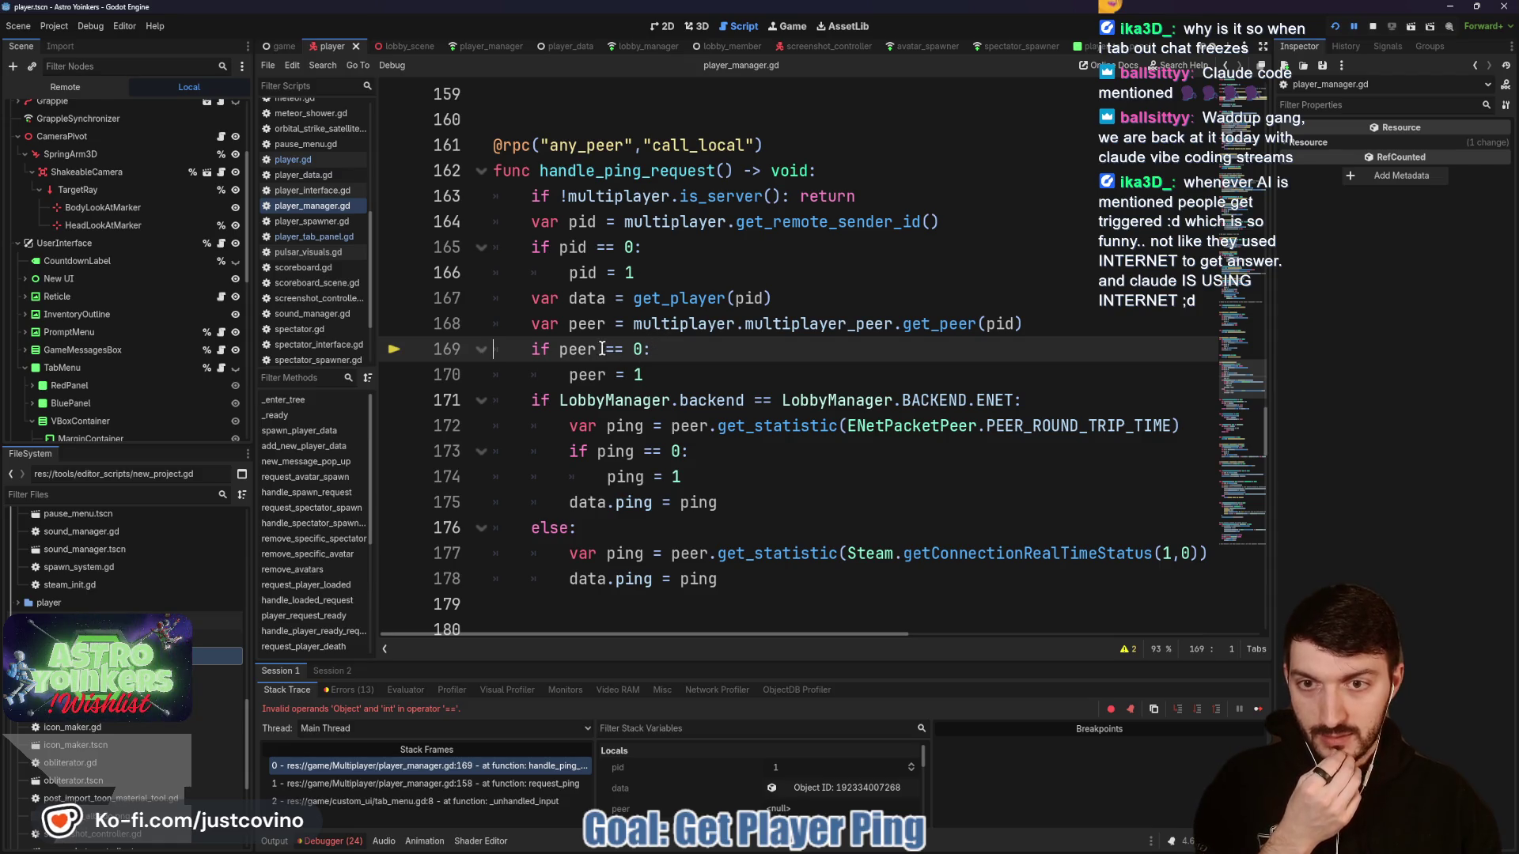
Step: Change line 169's check to peer == null and replace peer = 1 with a print of ERROR PEER NULL
drag(642, 349, 594, 352)
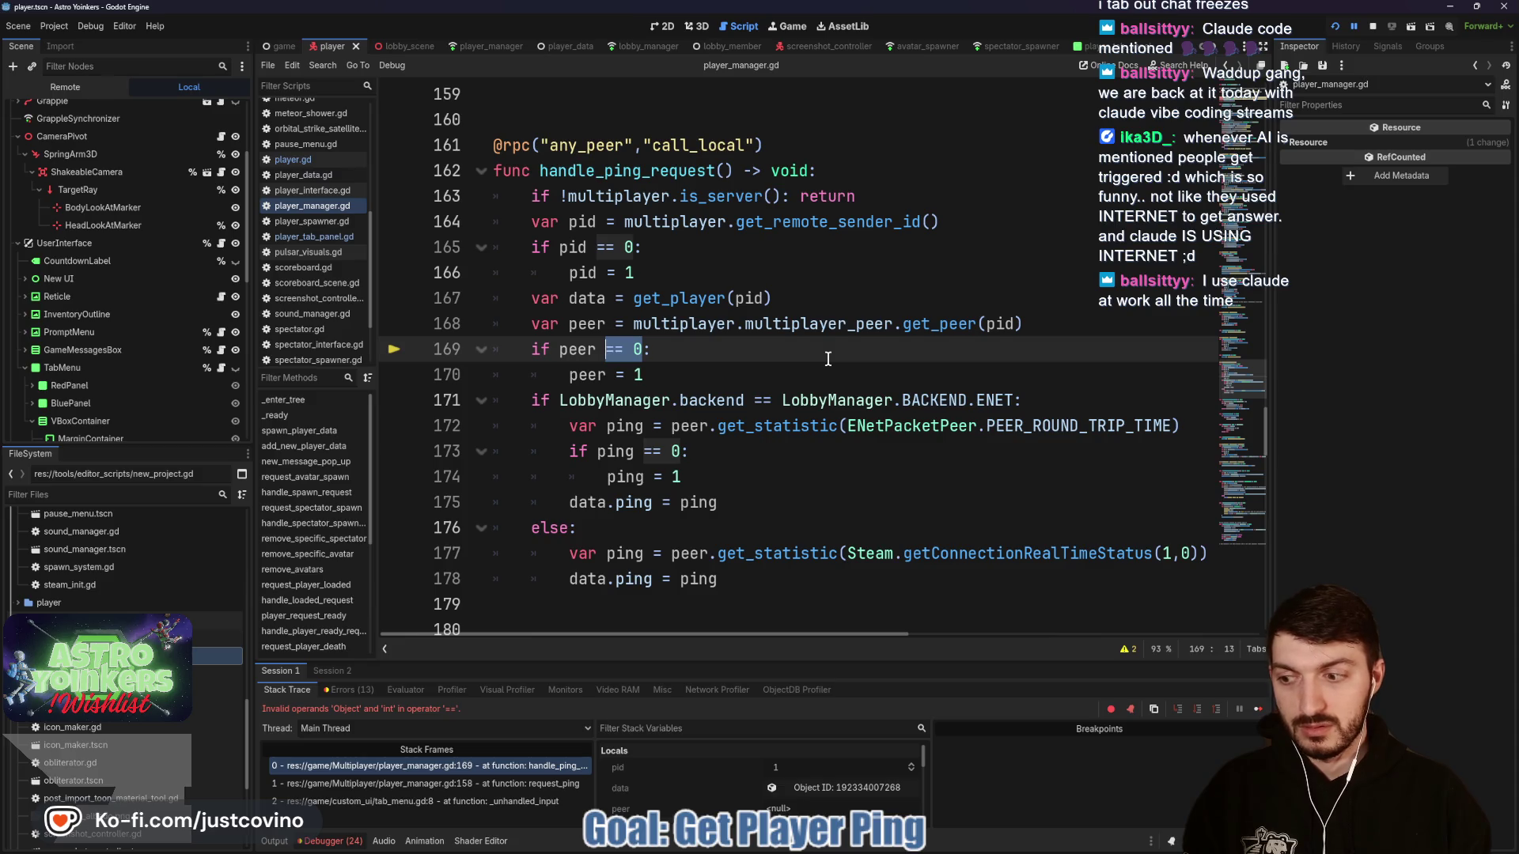
text(== null)
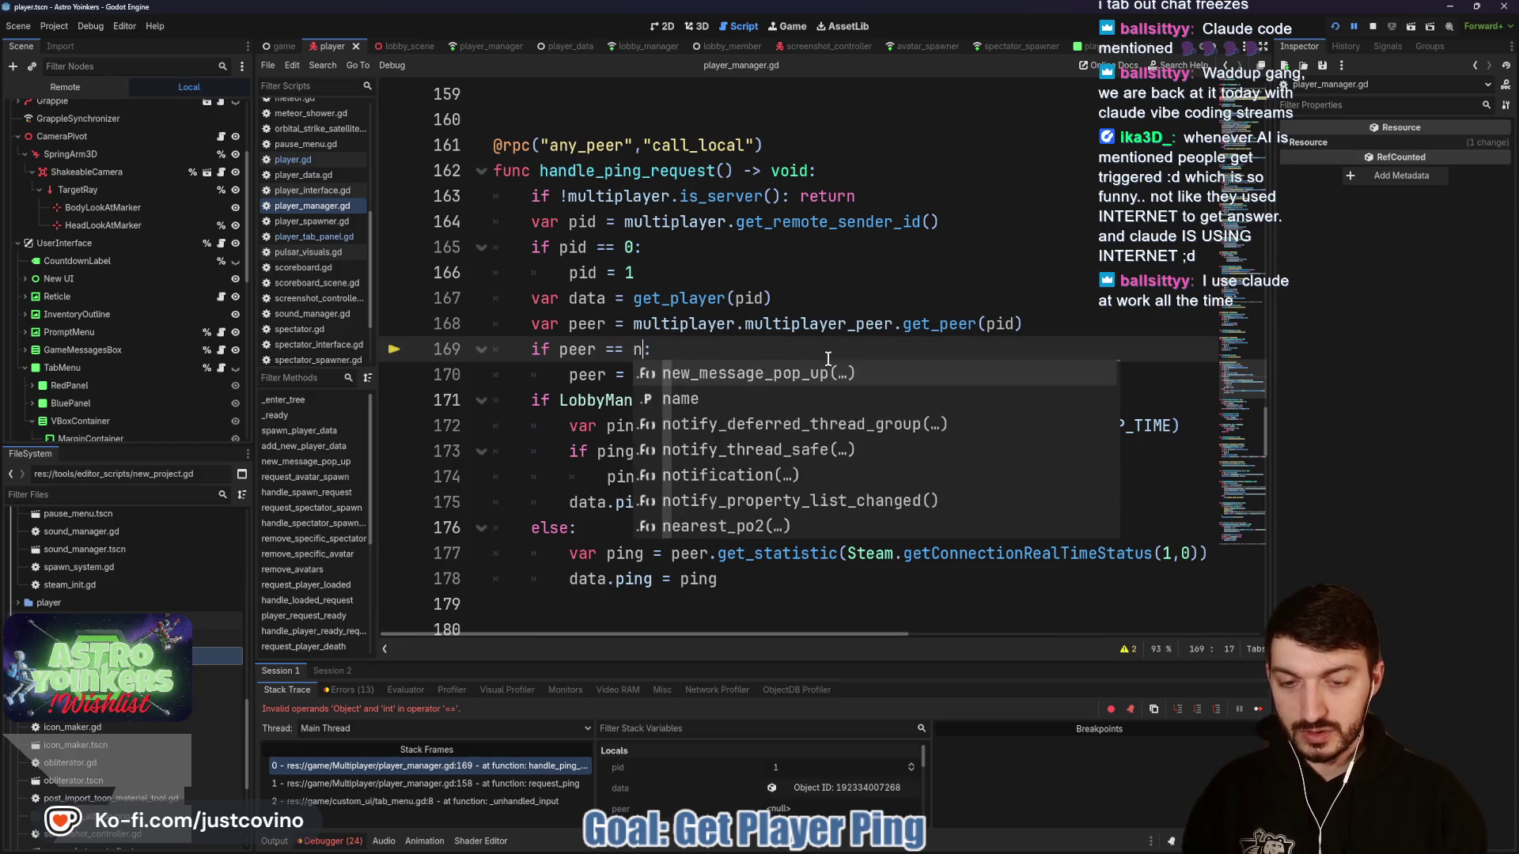
drag(642, 375, 569, 374)
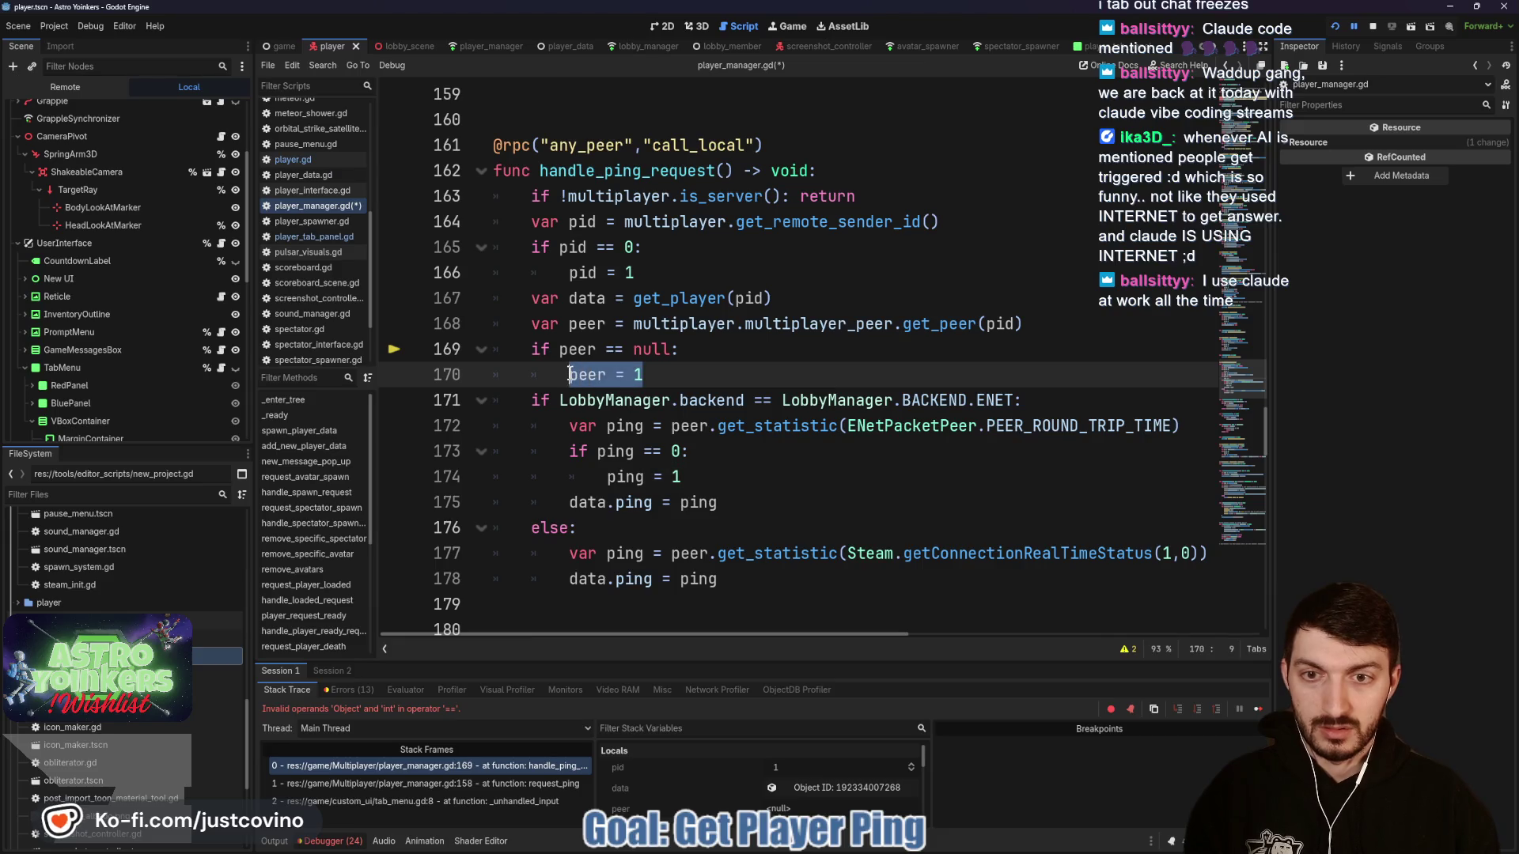
text(print(E)
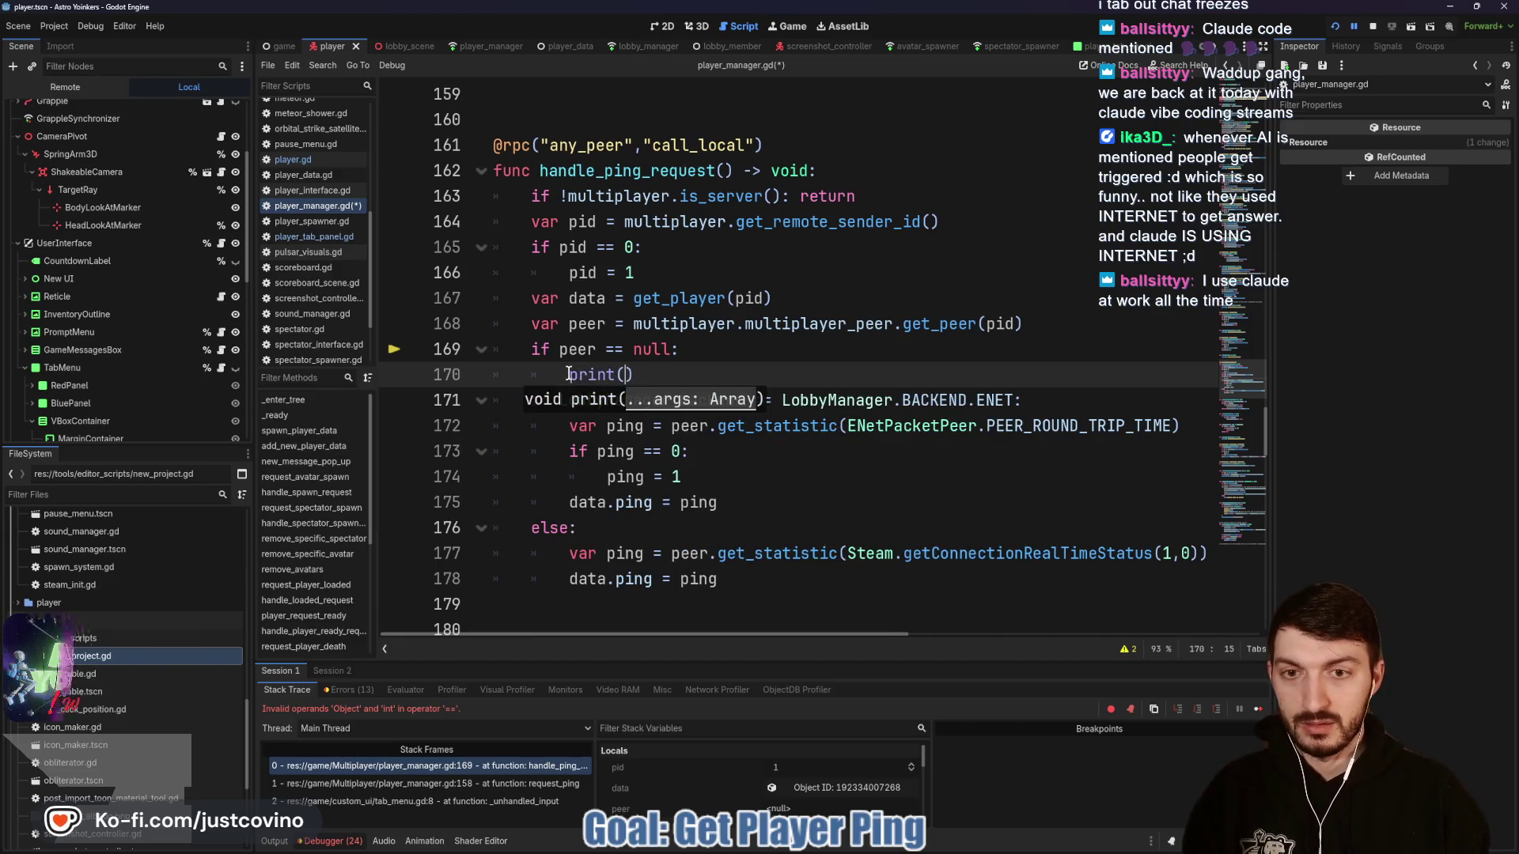
text(RROR PEER NULL)
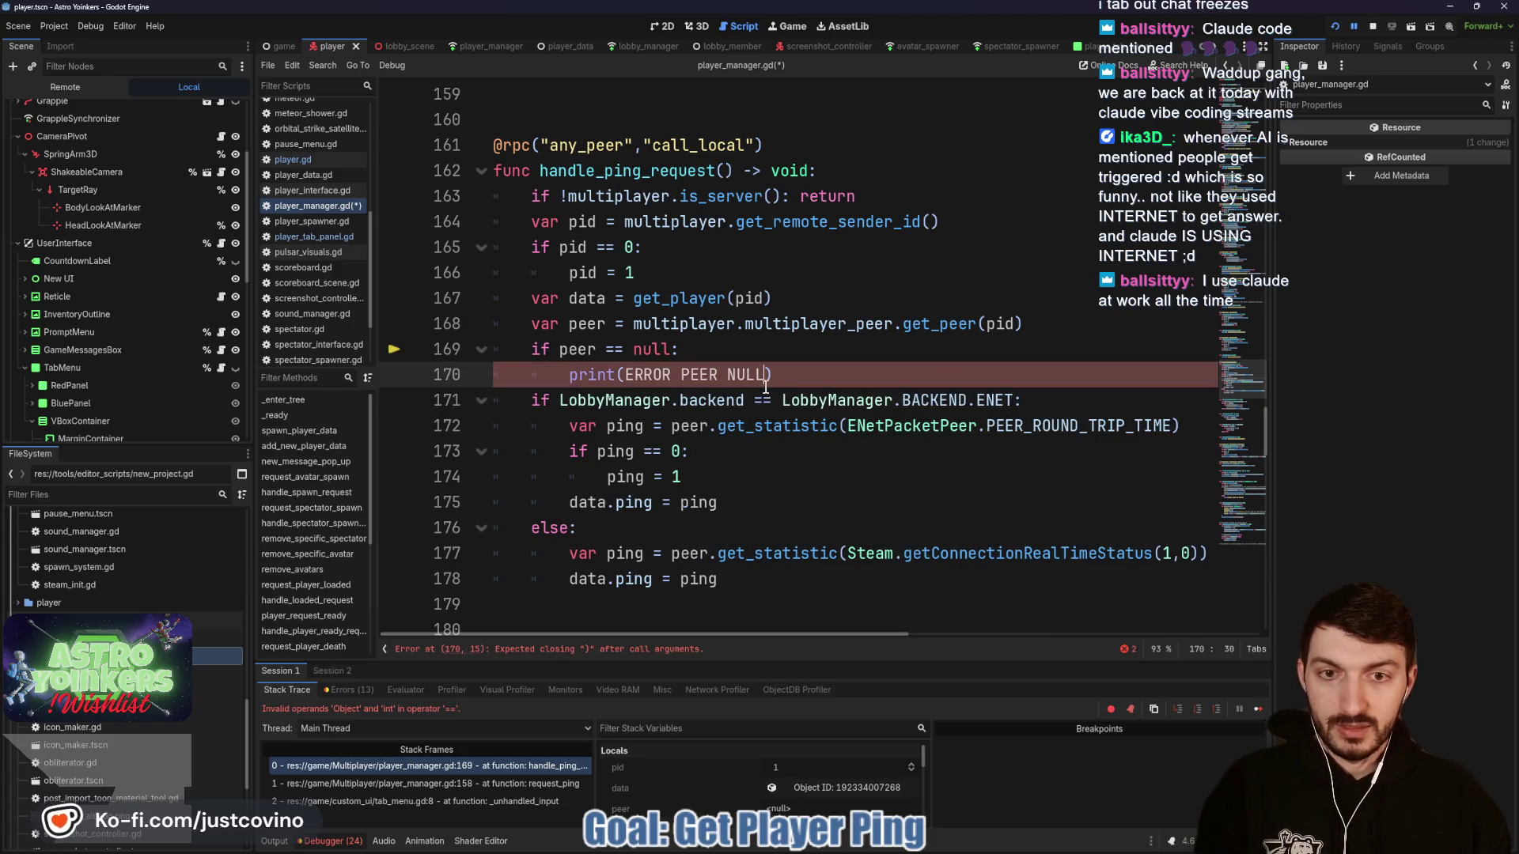
Step: Put quotes around the ERROR PEER NULL message, save player_manager.gd, and restart the debug run
drag(724, 377, 626, 375)
text(")
click(815, 369)
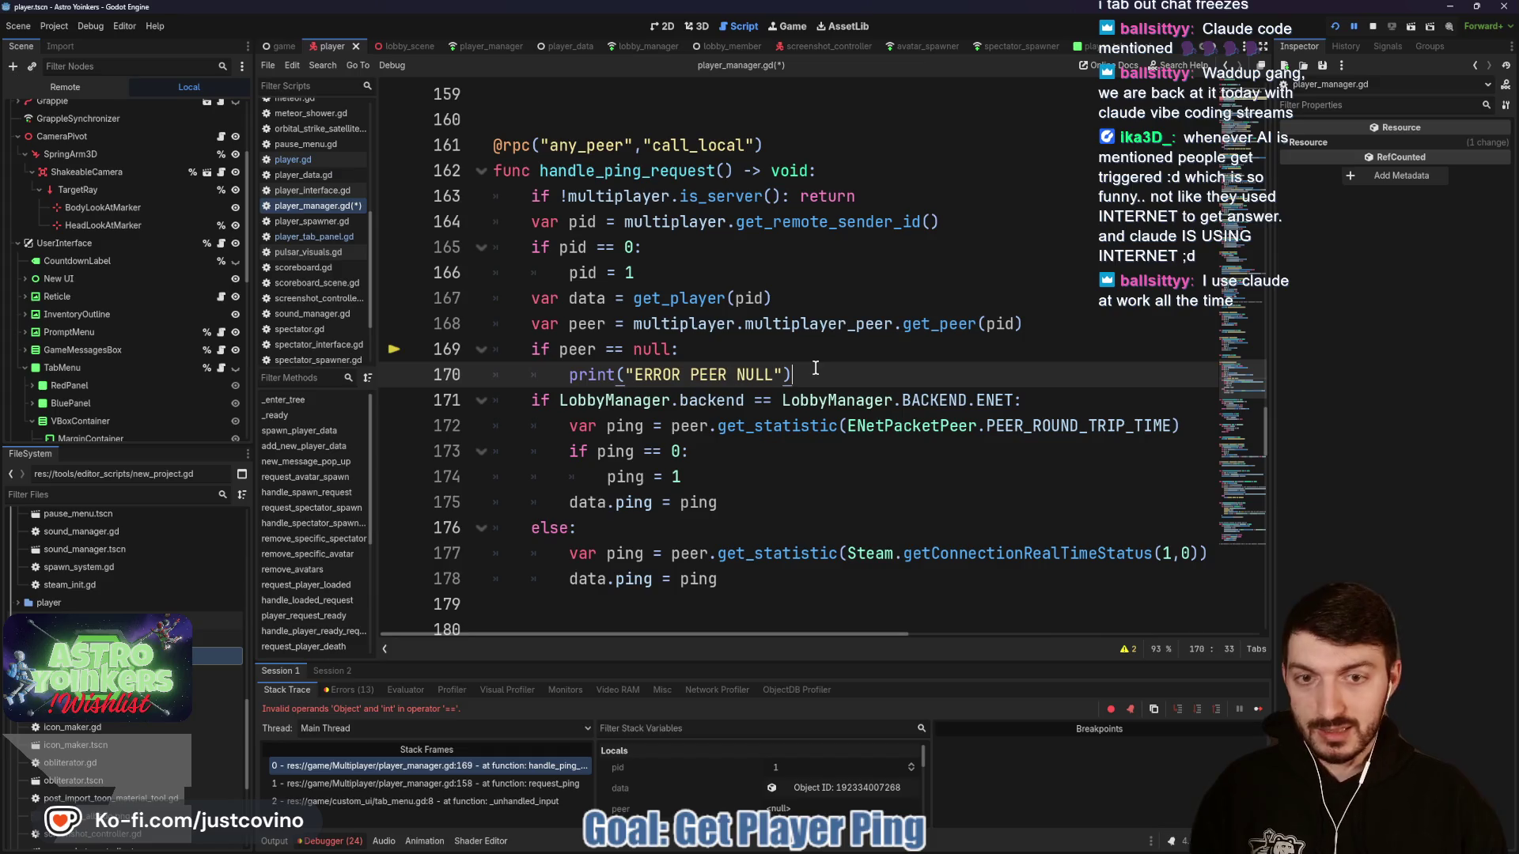
key(ctrl+s)
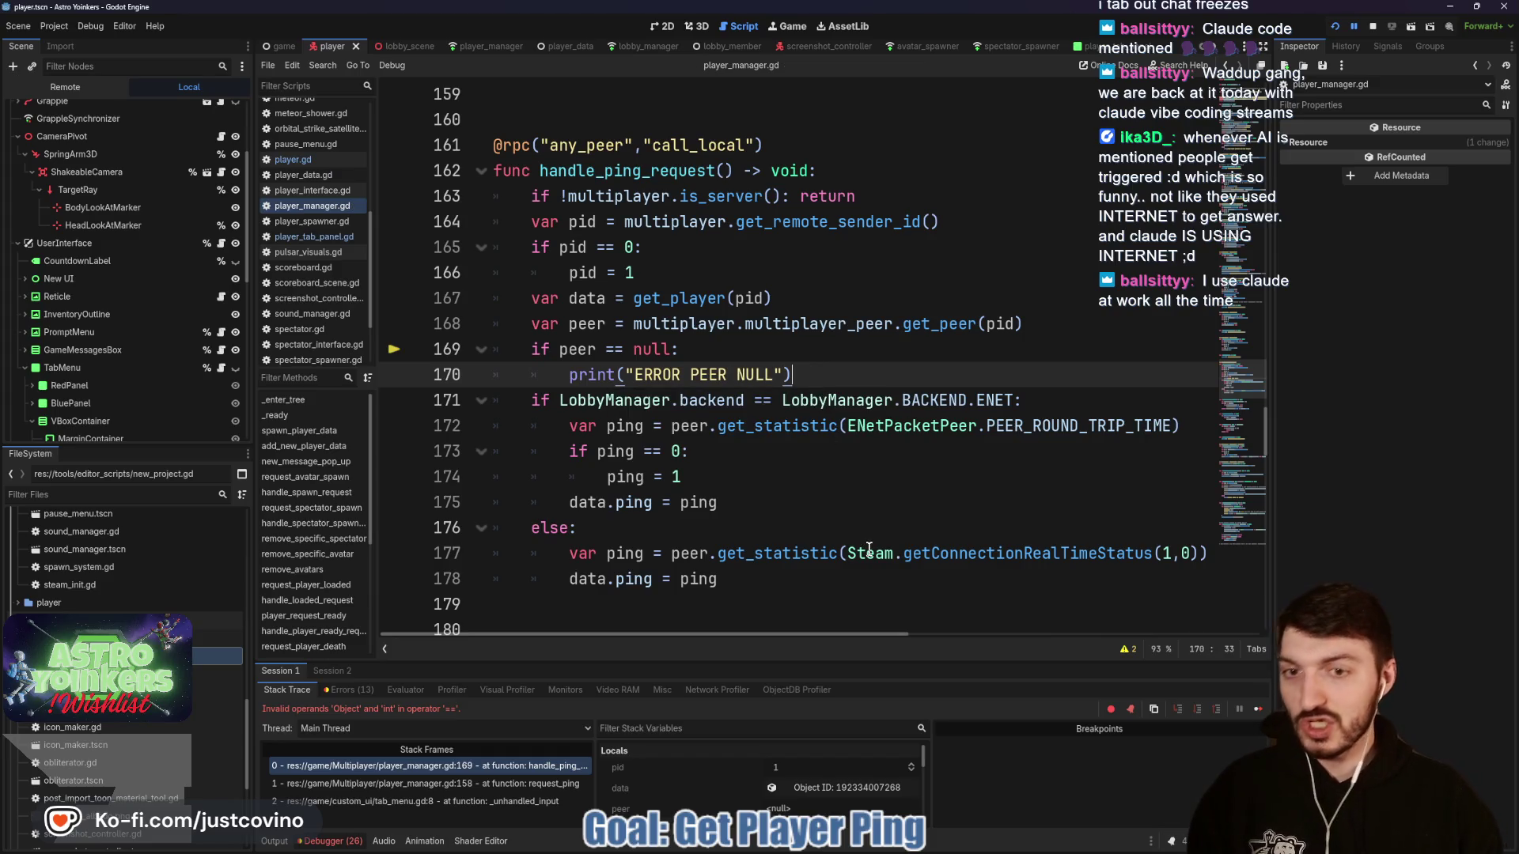
click(1336, 28)
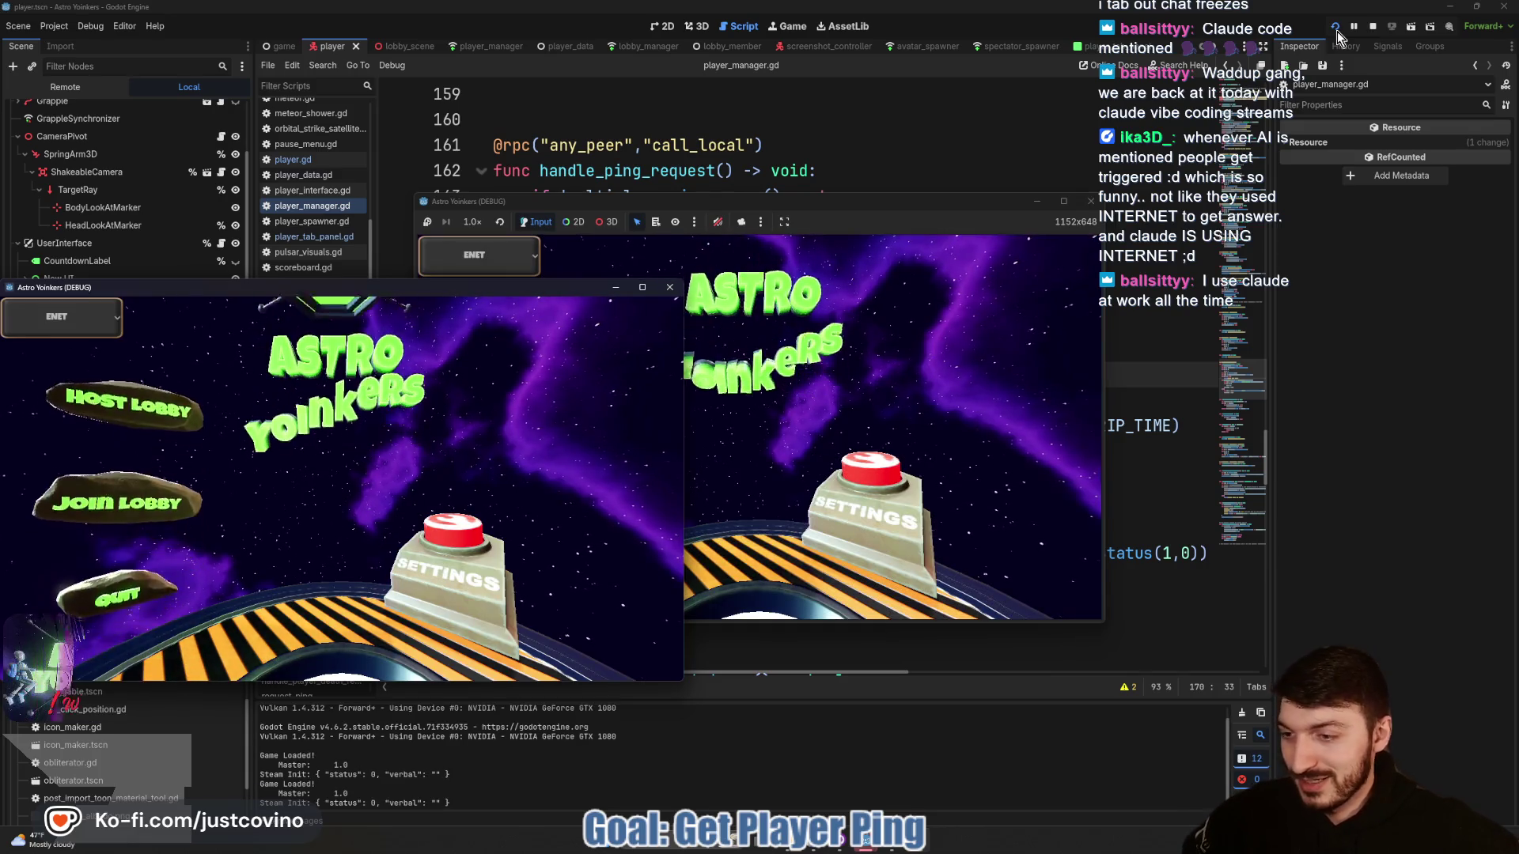
Step: Host a private lobby in the second game window and open the scoreboard to request pings
click(567, 375)
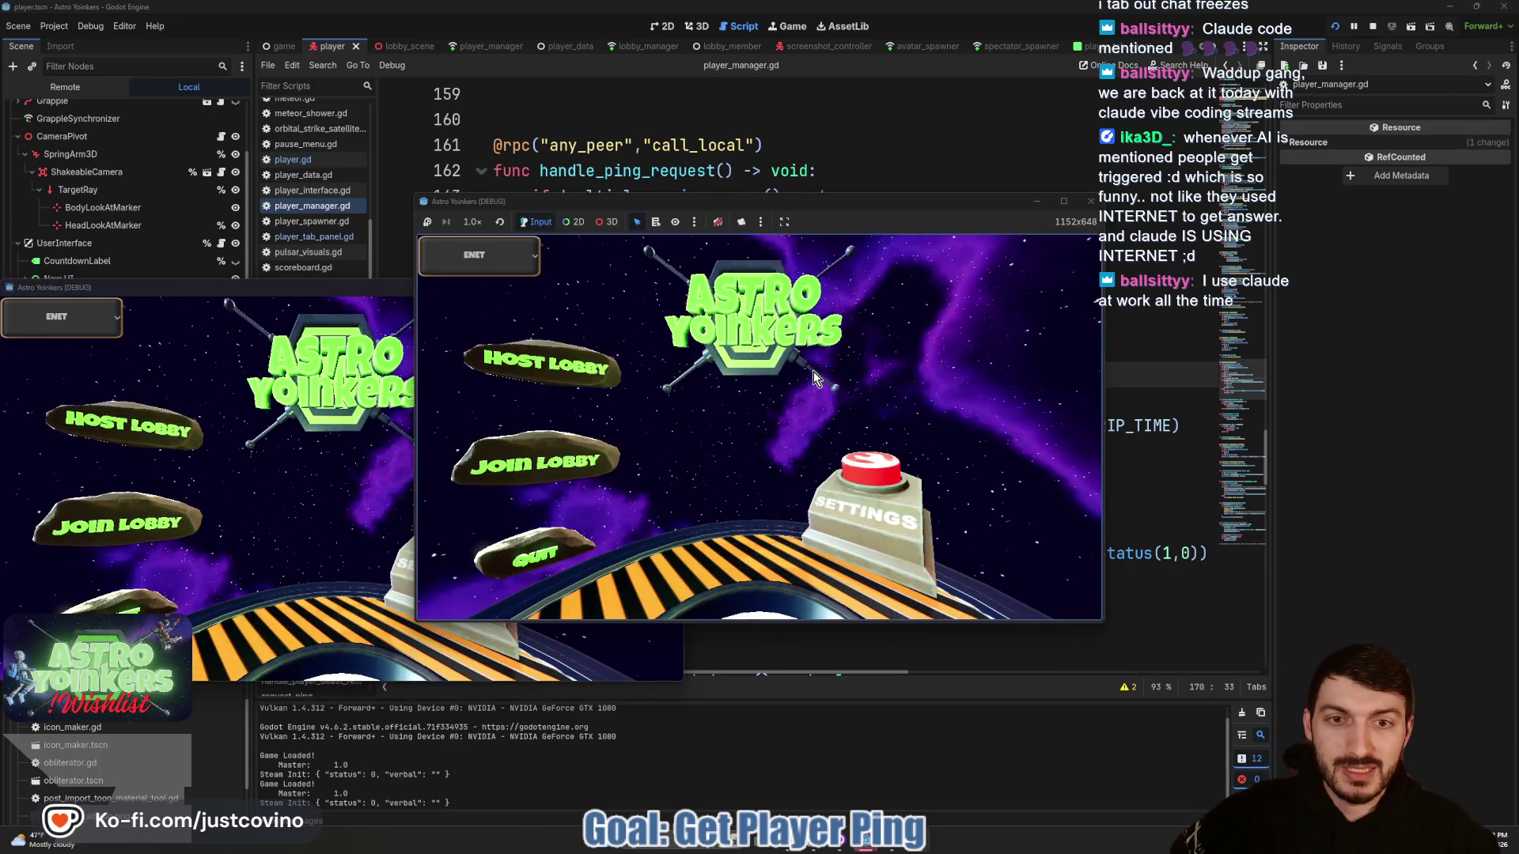
click(566, 375)
click(733, 356)
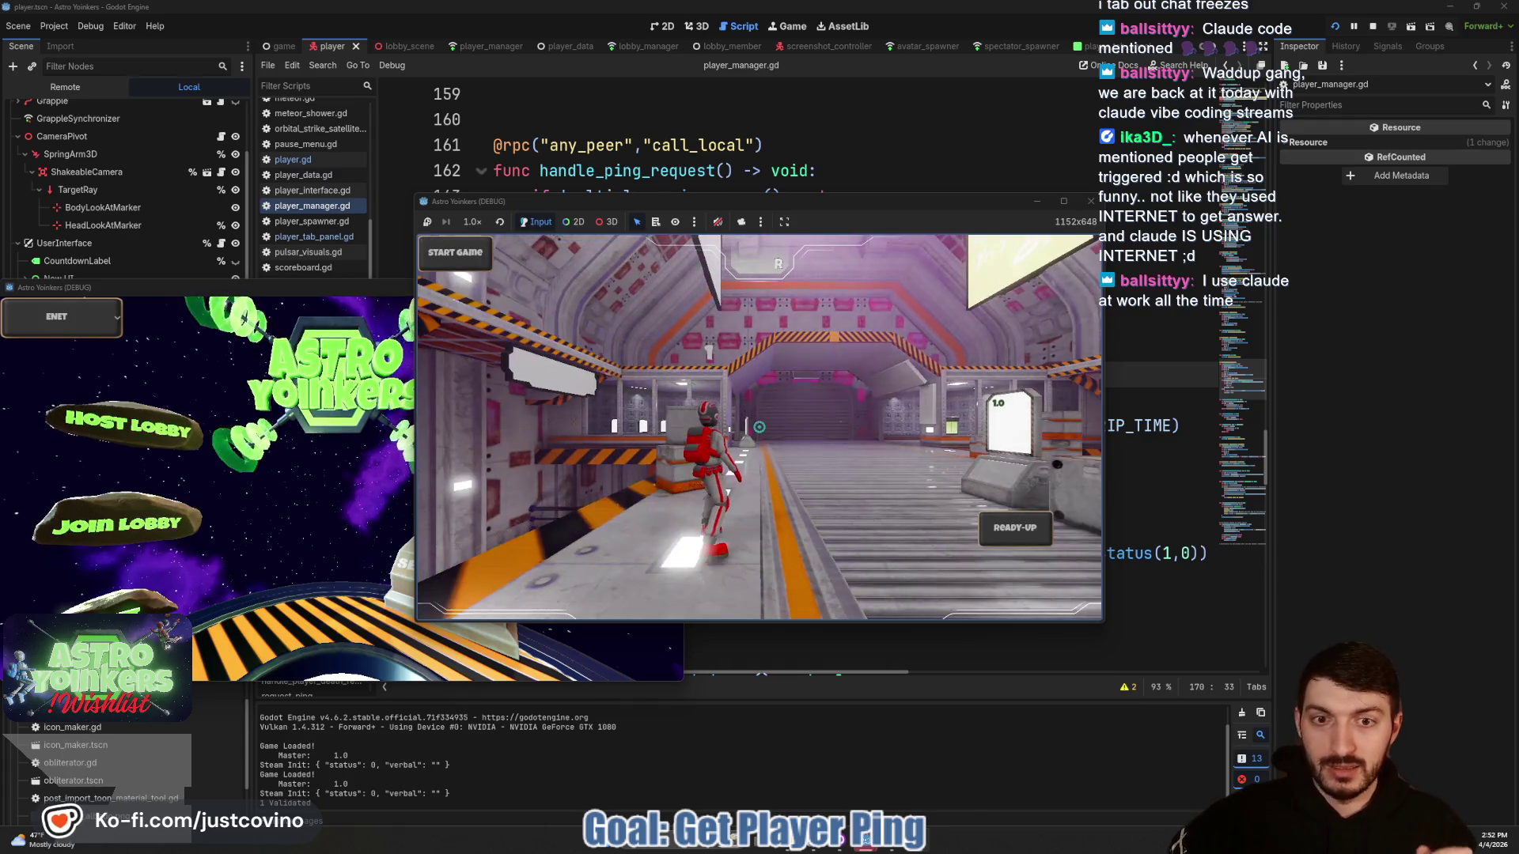
key(Tab)
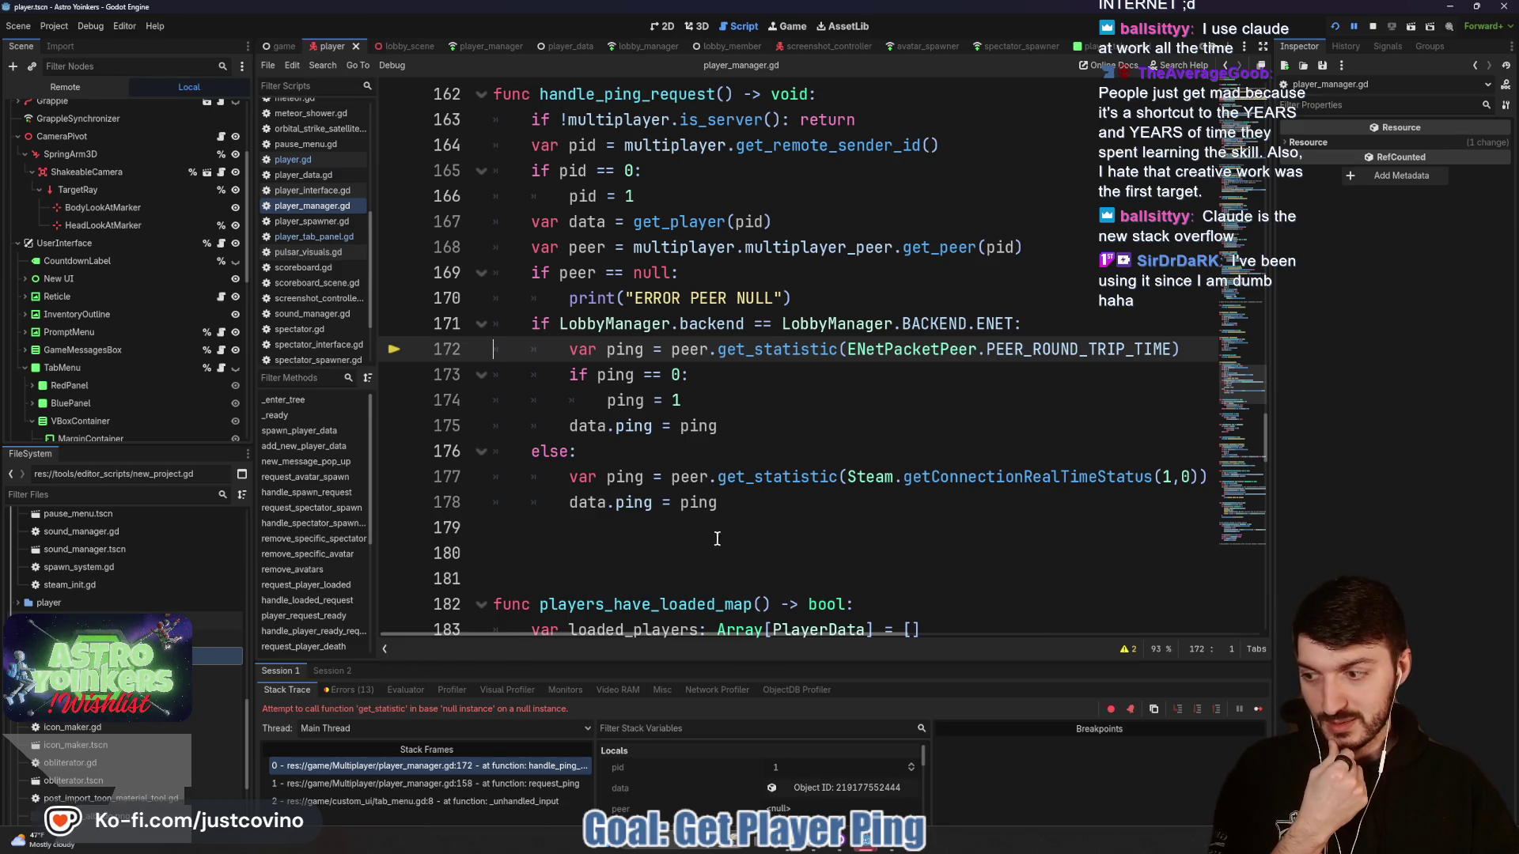
Step: Inspect the null-instance break at line 172, stop debugging, and switch to the Claude chat
click(867, 848)
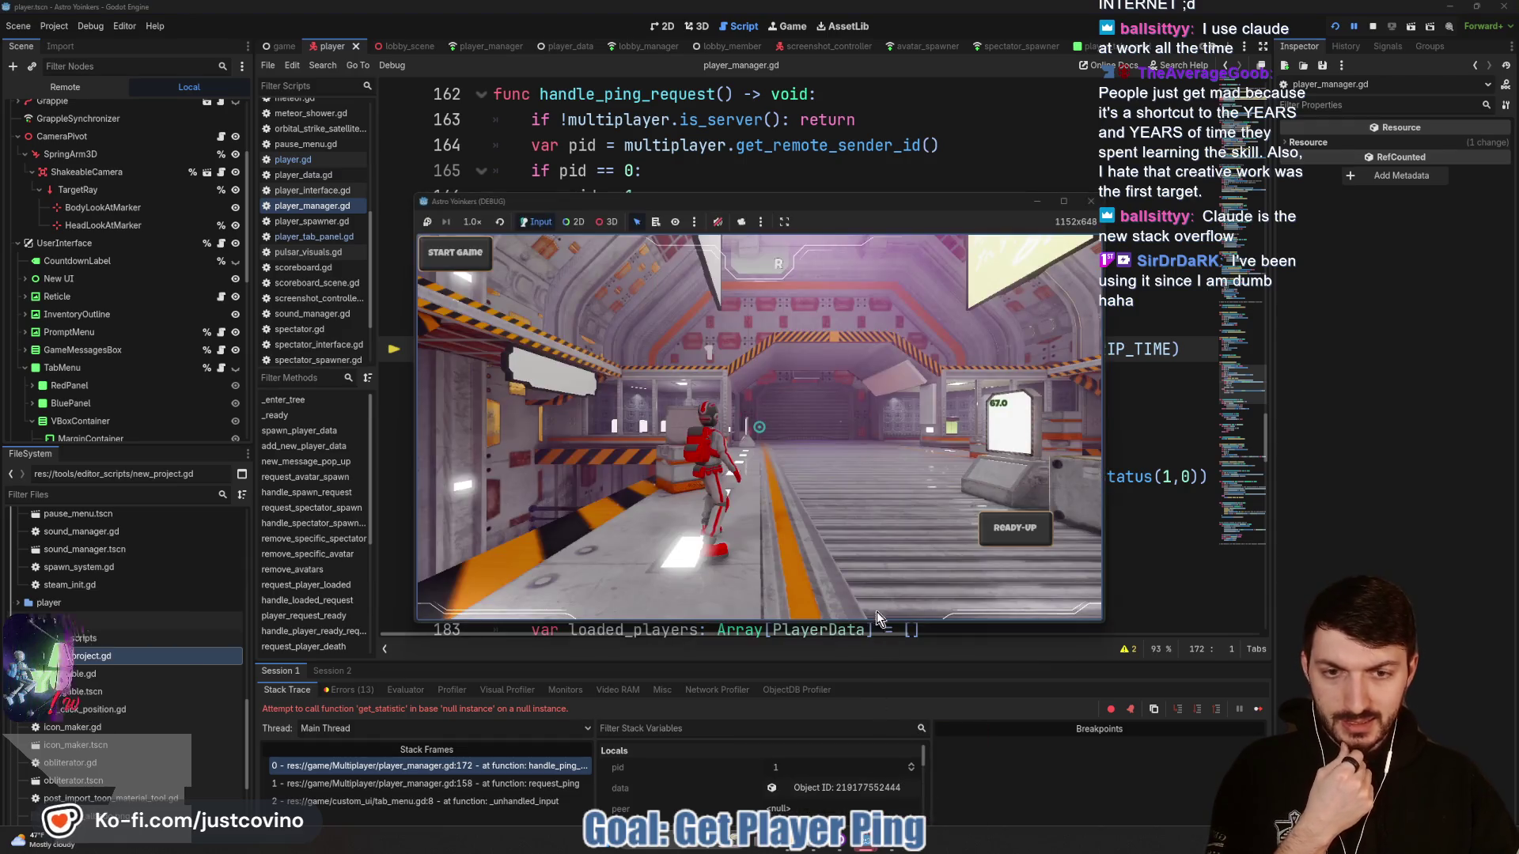
click(1152, 451)
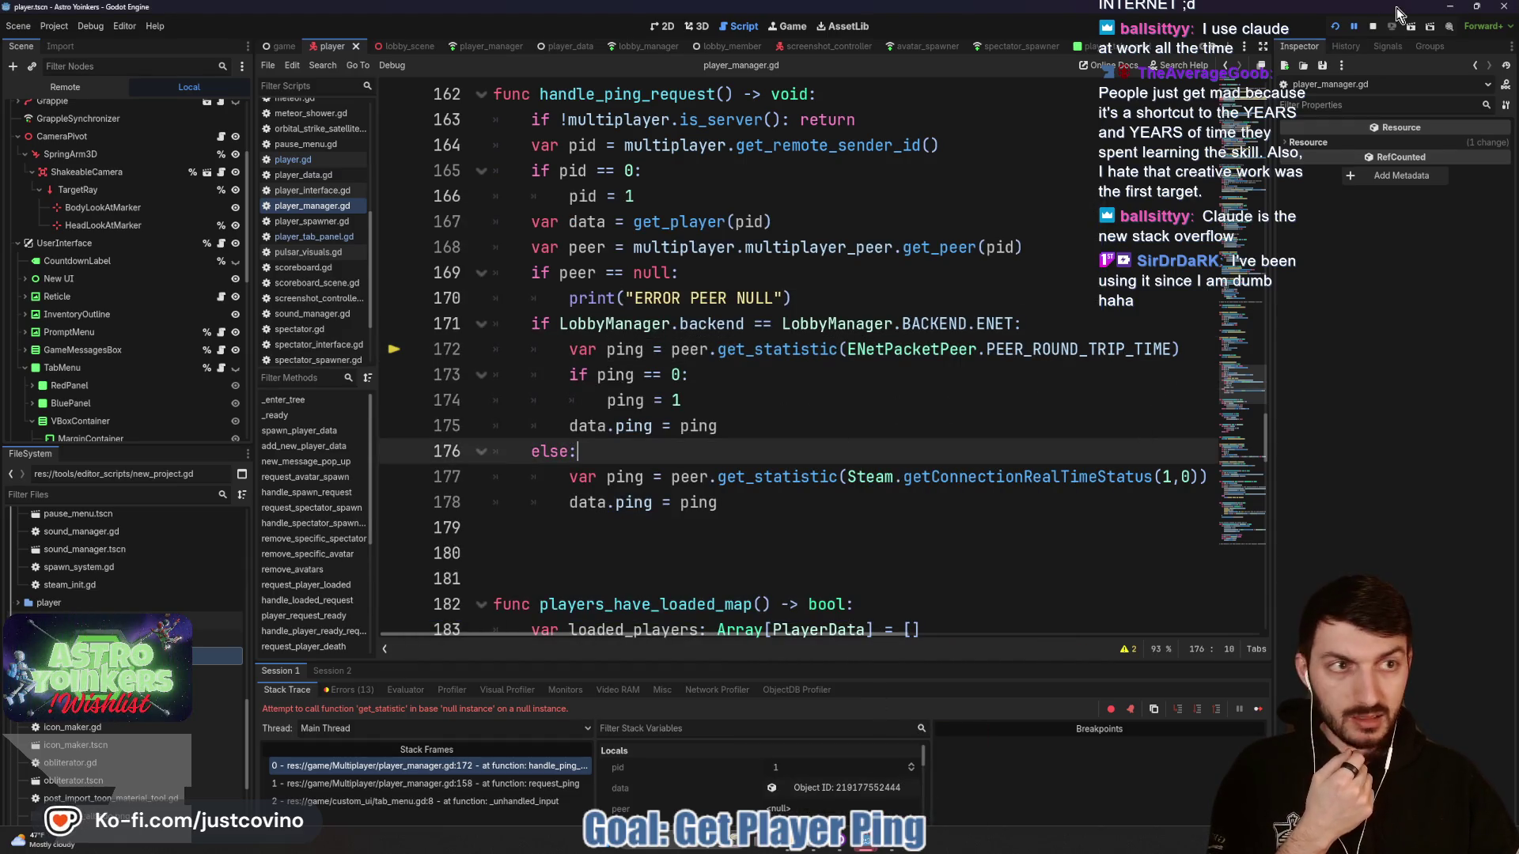
click(1371, 27)
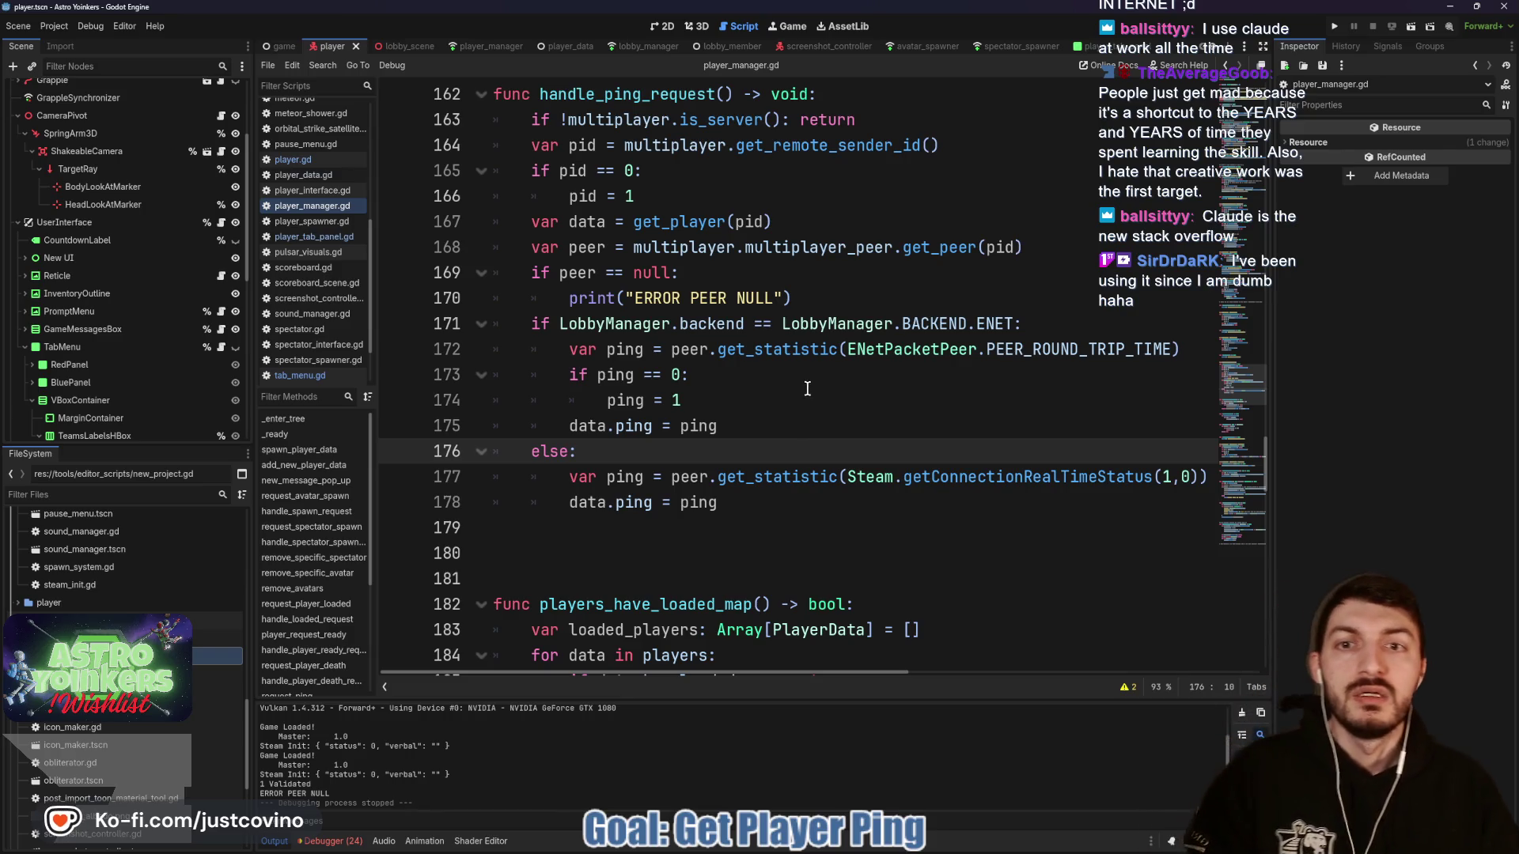
key(alt+Tab)
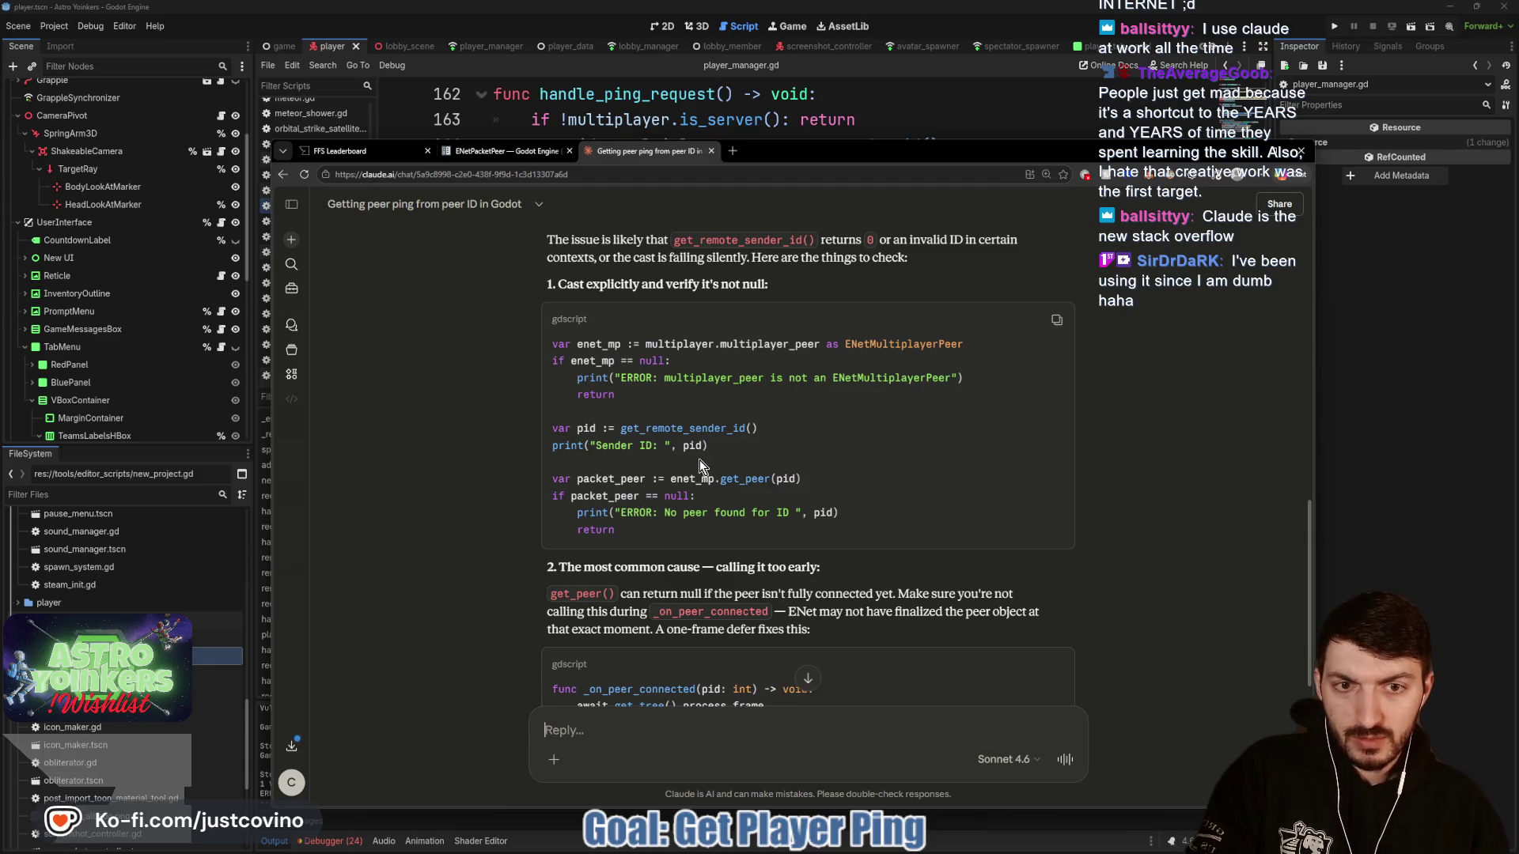
Step: Read Claude's get_peers() and one-frame-defer advice, then return to the Godot editor
scroll(699, 467, down, 3)
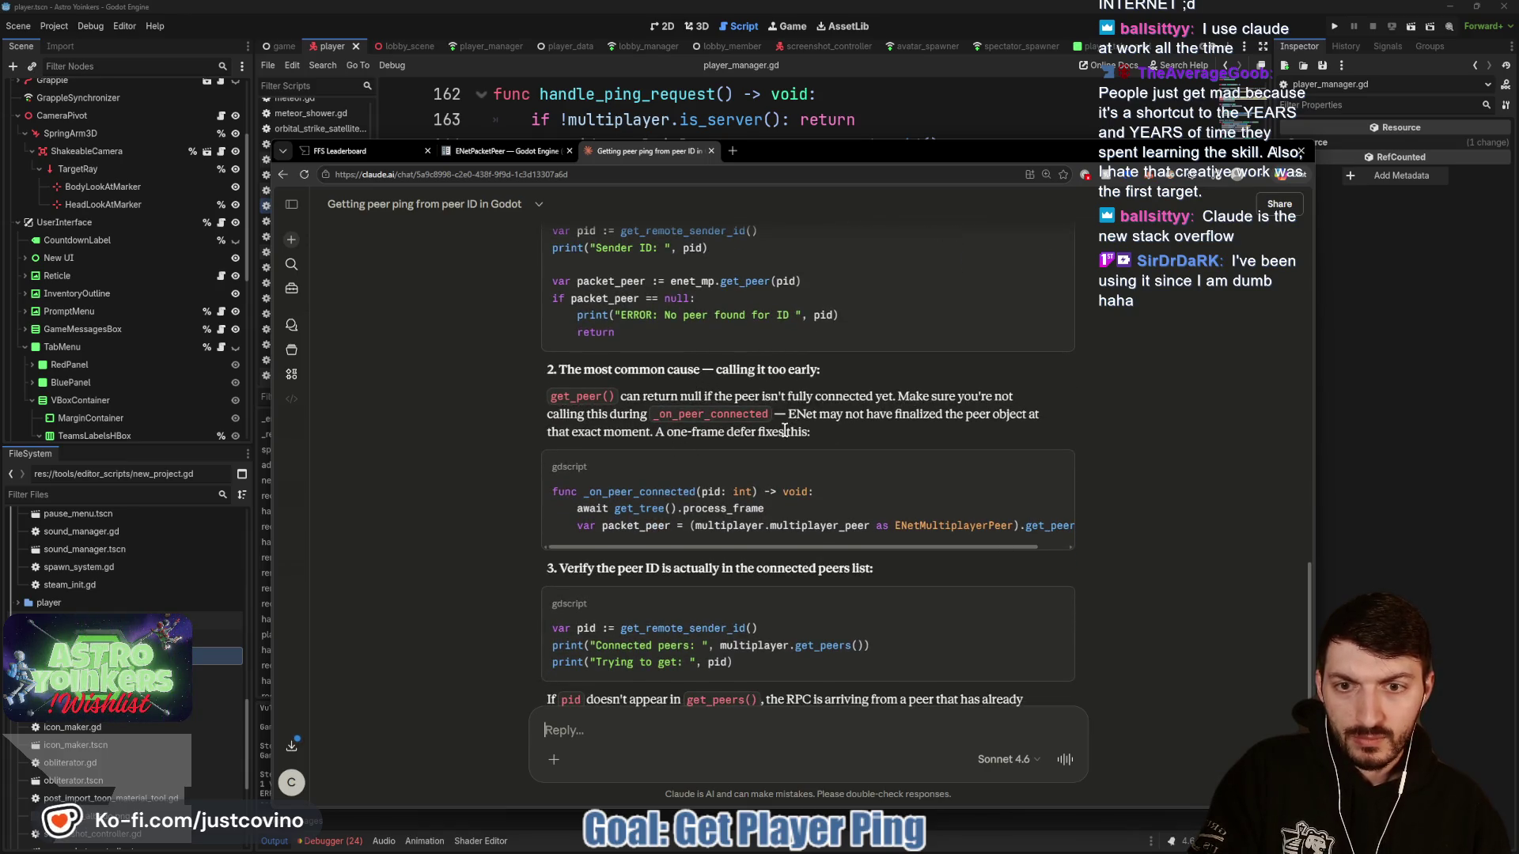
scroll(785, 429, down, 2)
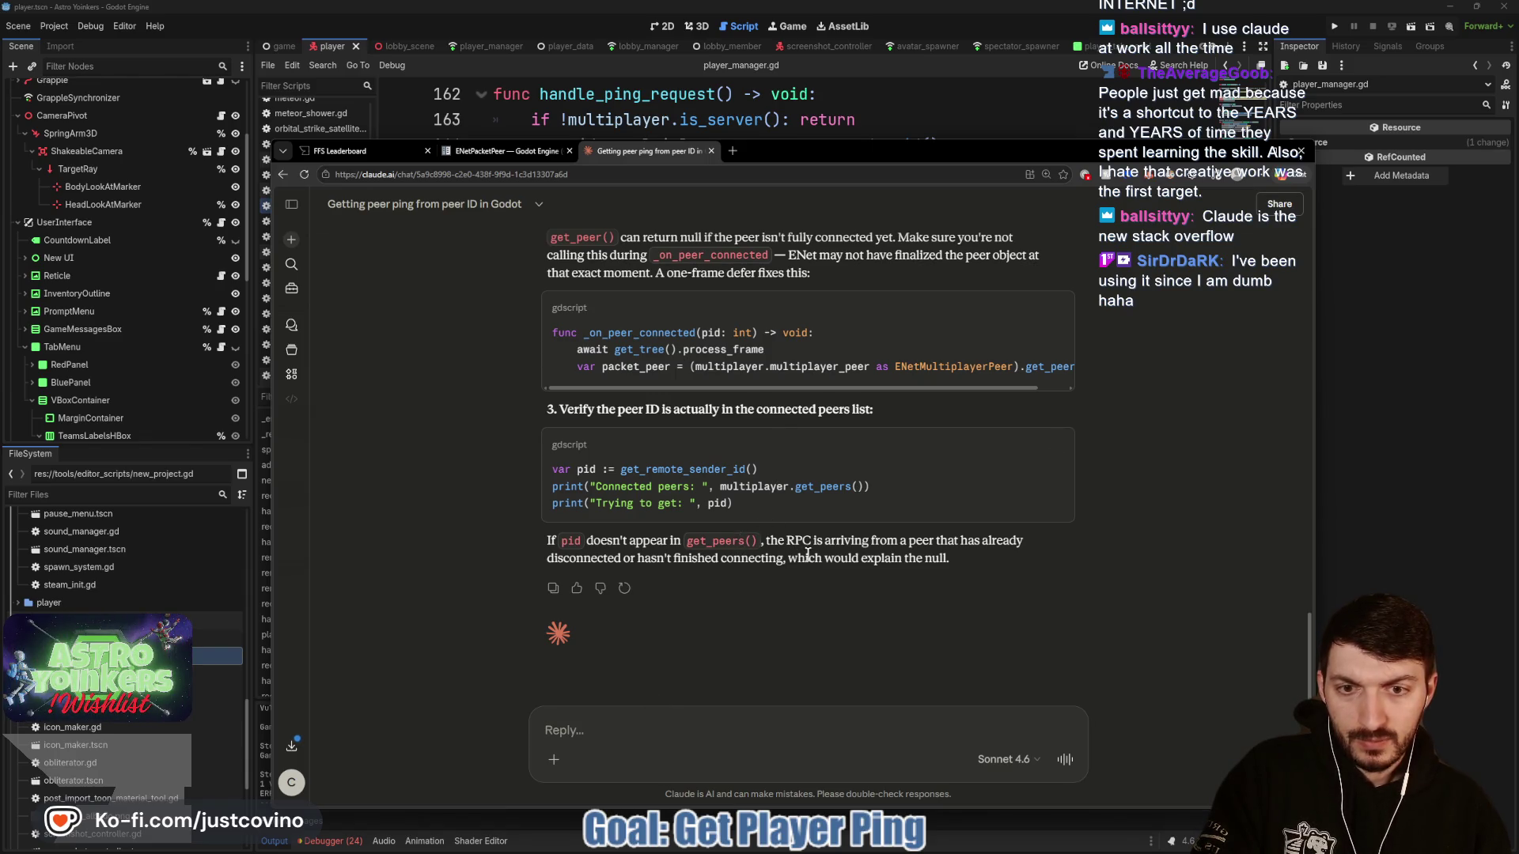
scroll(821, 554, up, 5)
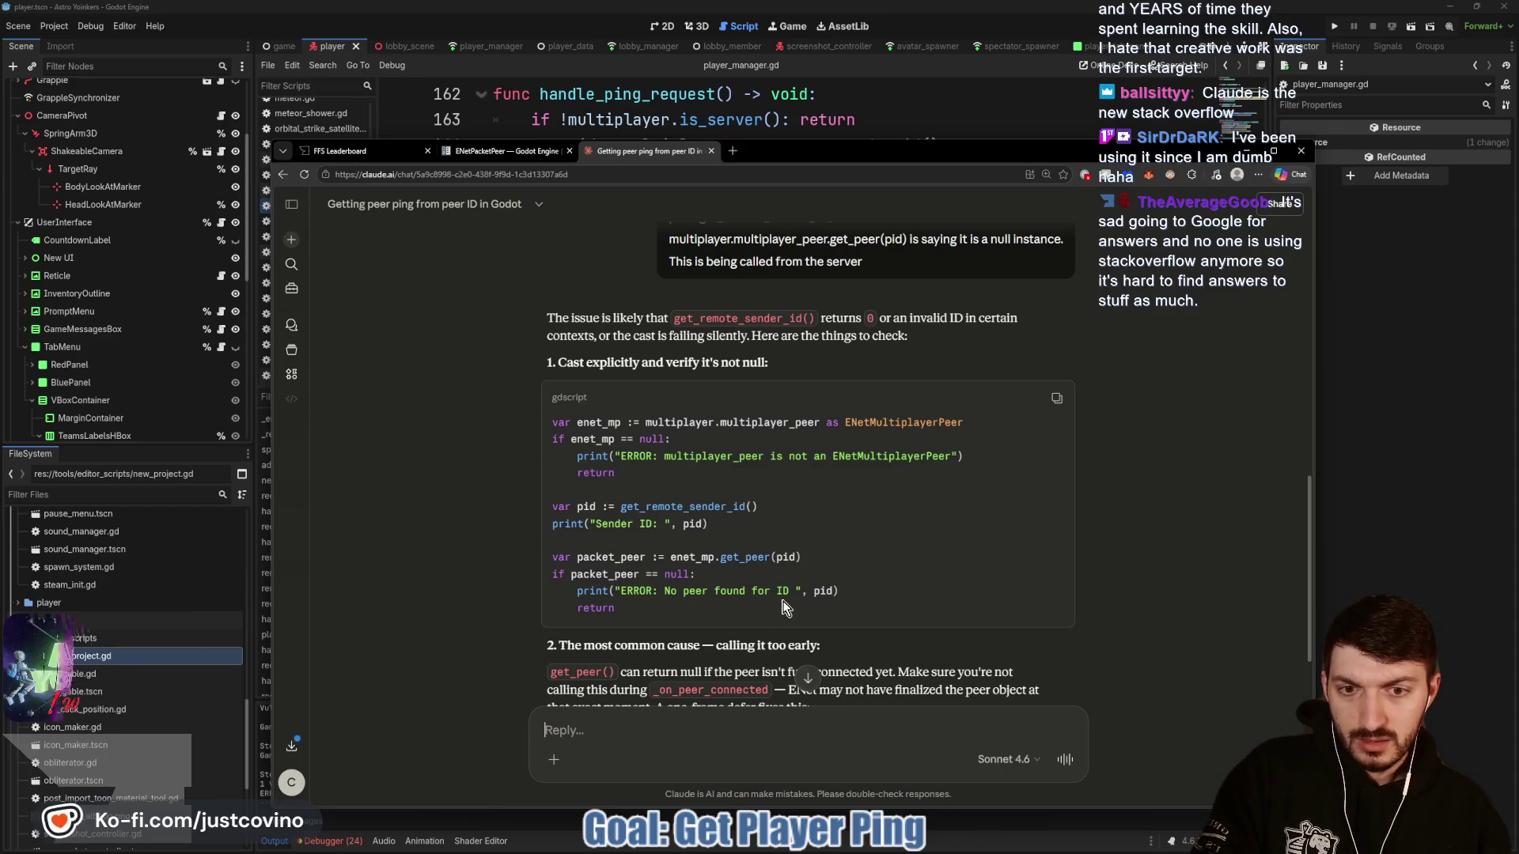
click(1350, 531)
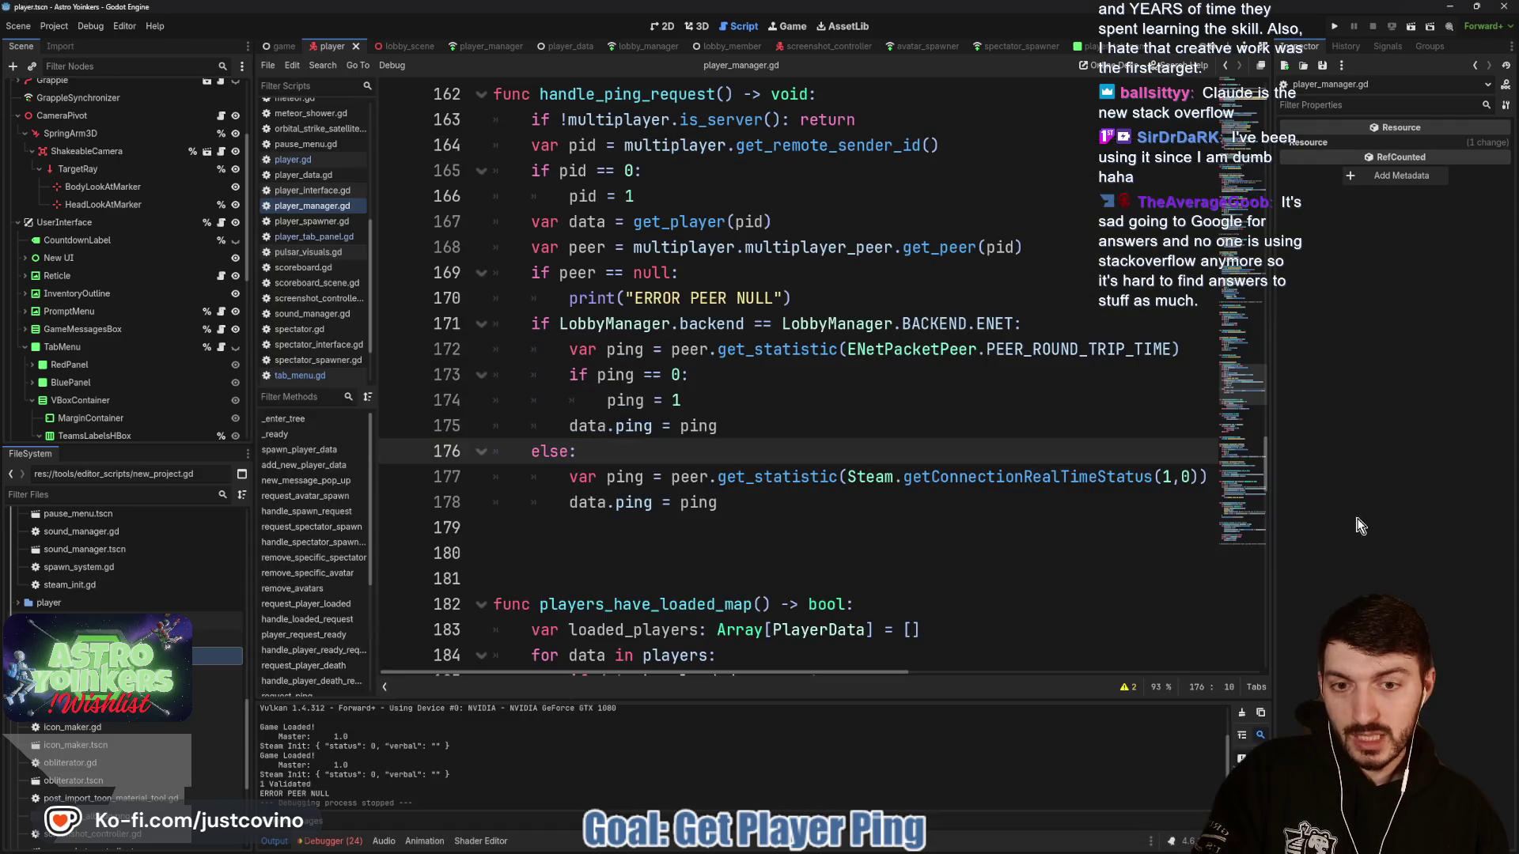
Step: Select the pid == 0 fallback on lines 165–166, then go back to the Claude chat
scroll(706, 416, up, 1)
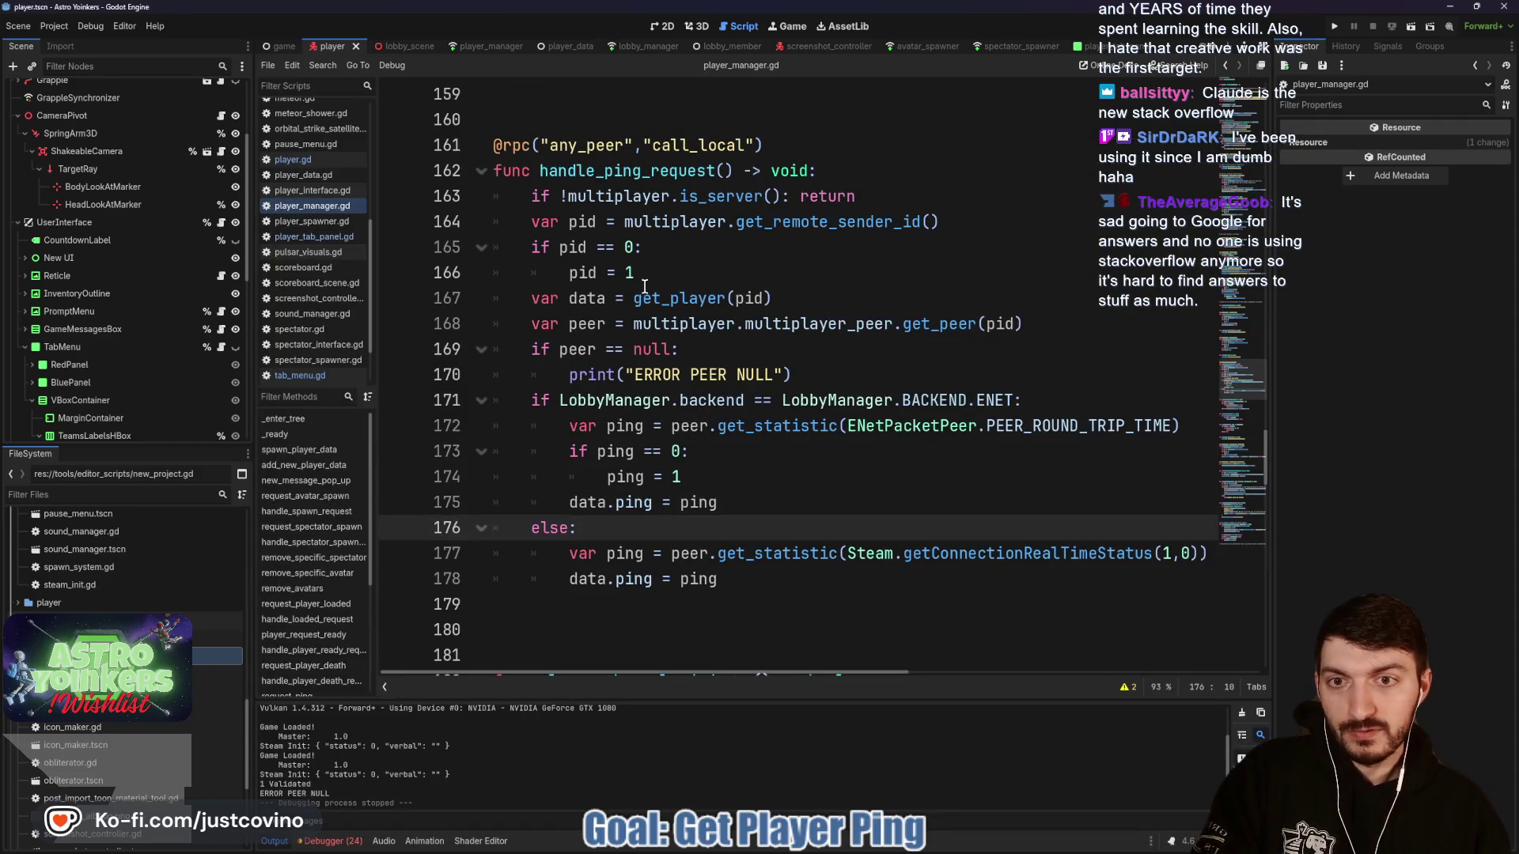
drag(644, 273, 494, 254)
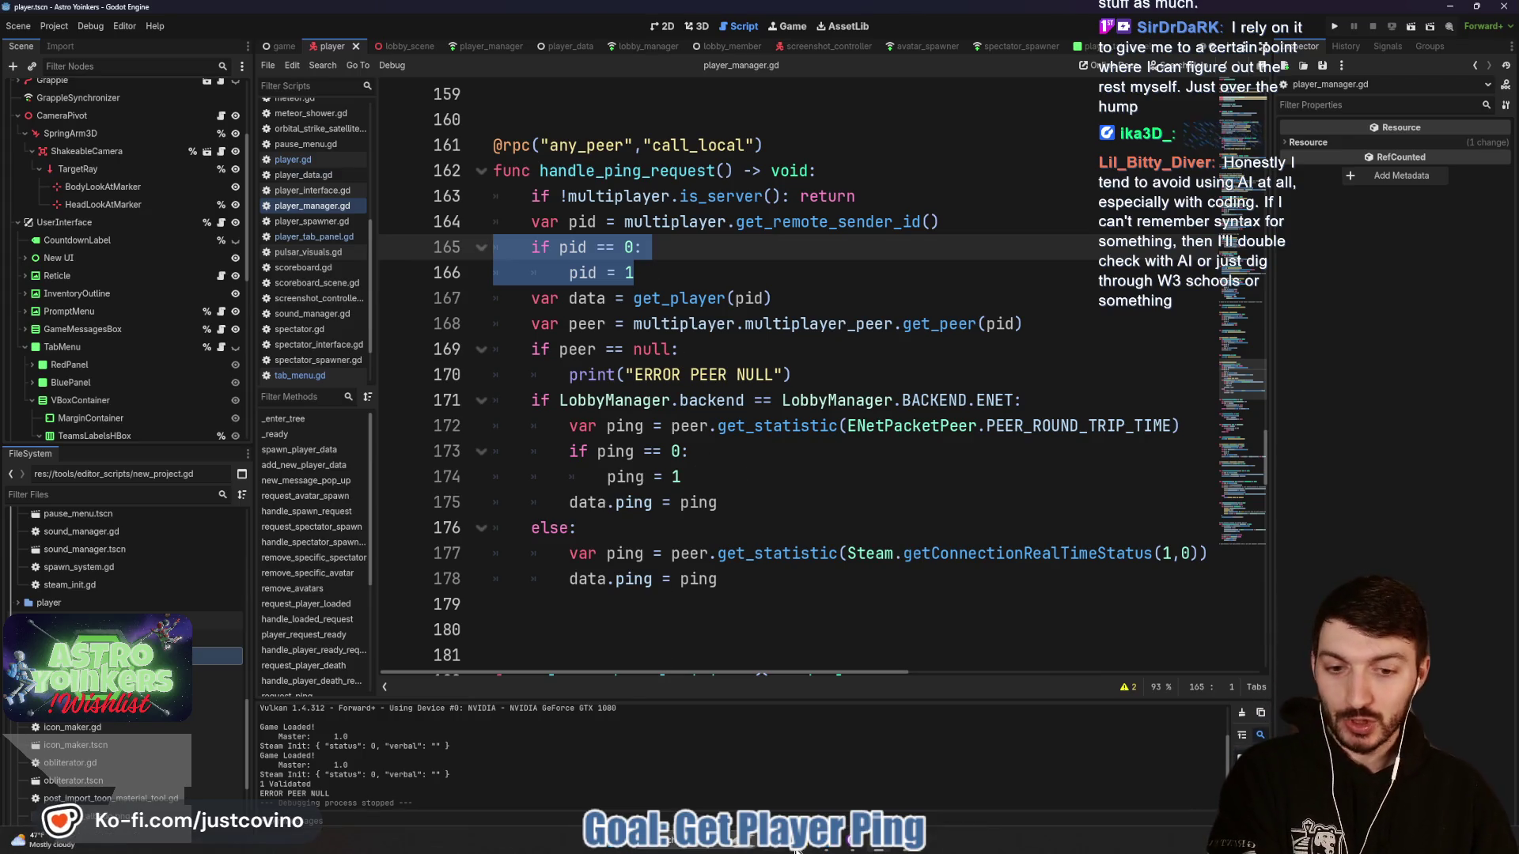
key(alt+Tab)
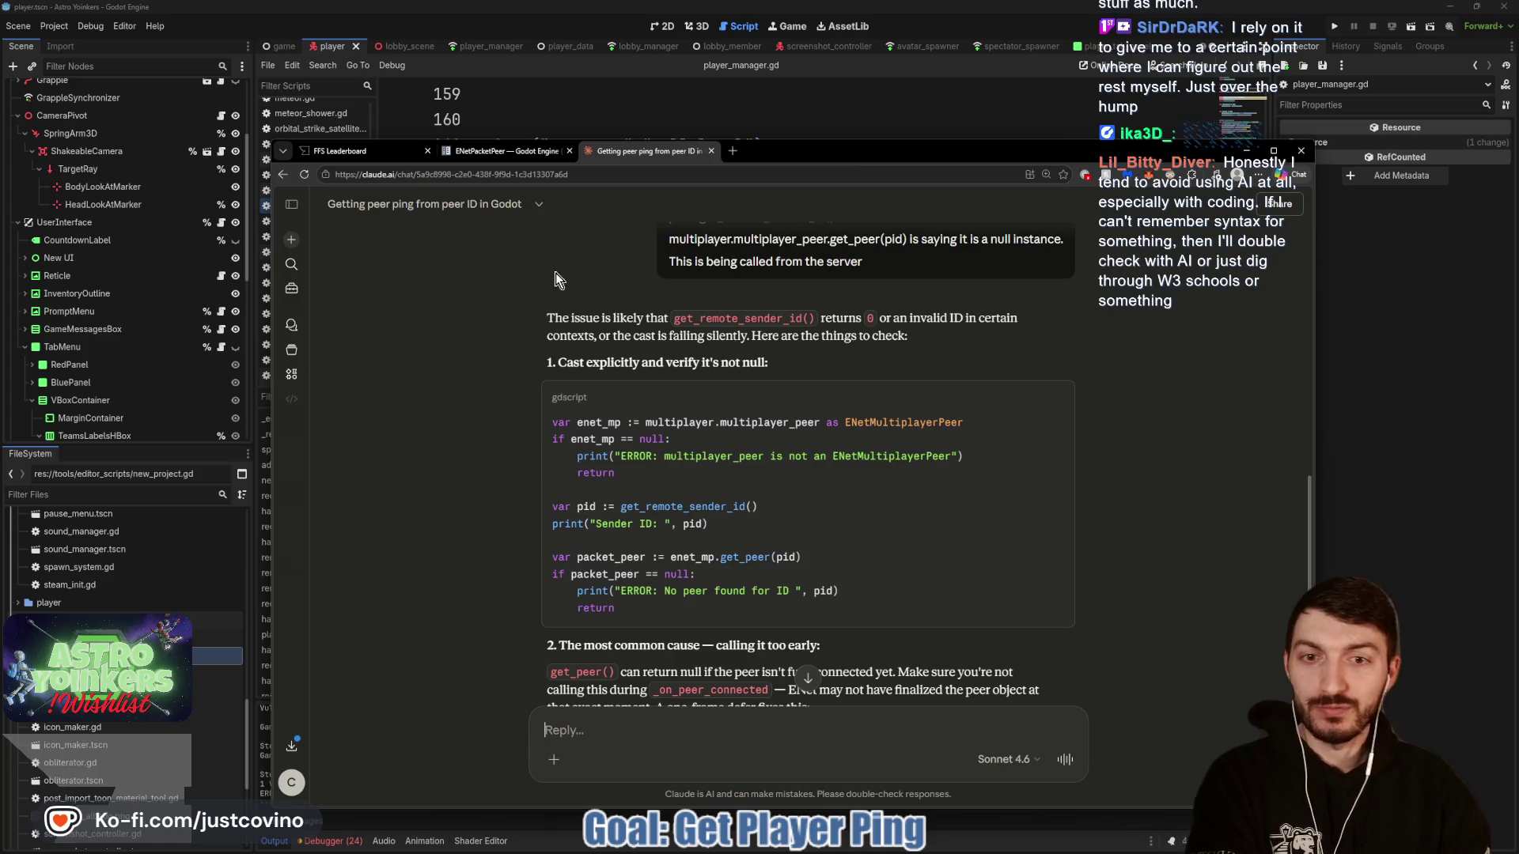
Step: Check the ENetPacketPeer docs tab, then scroll through the Claude chat's advice again
drag(828, 150, 792, 97)
click(450, 101)
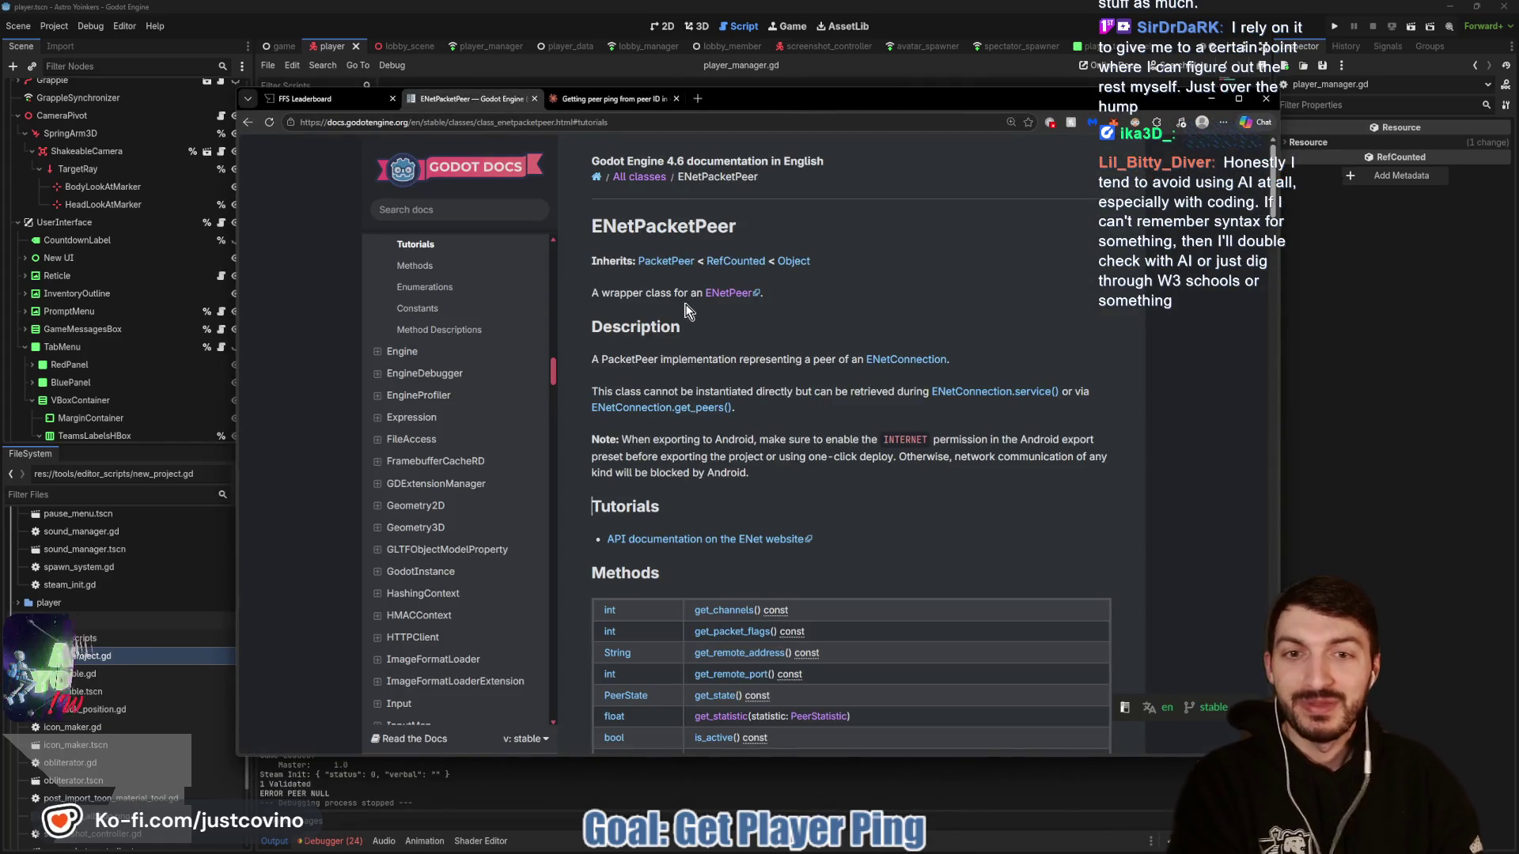
click(610, 101)
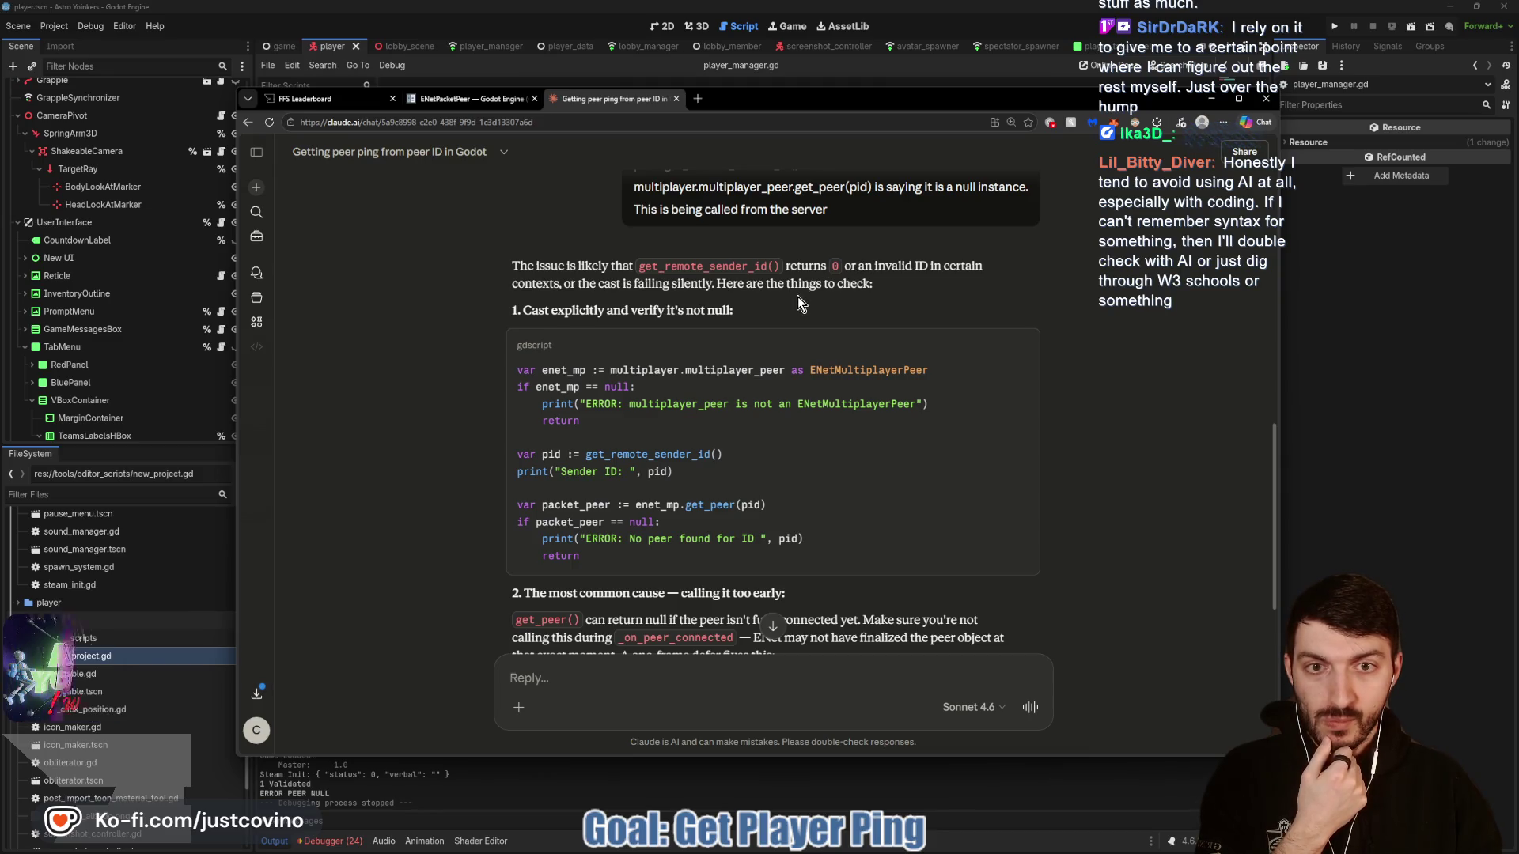
scroll(815, 314, down, 2)
scroll(808, 316, down, 4)
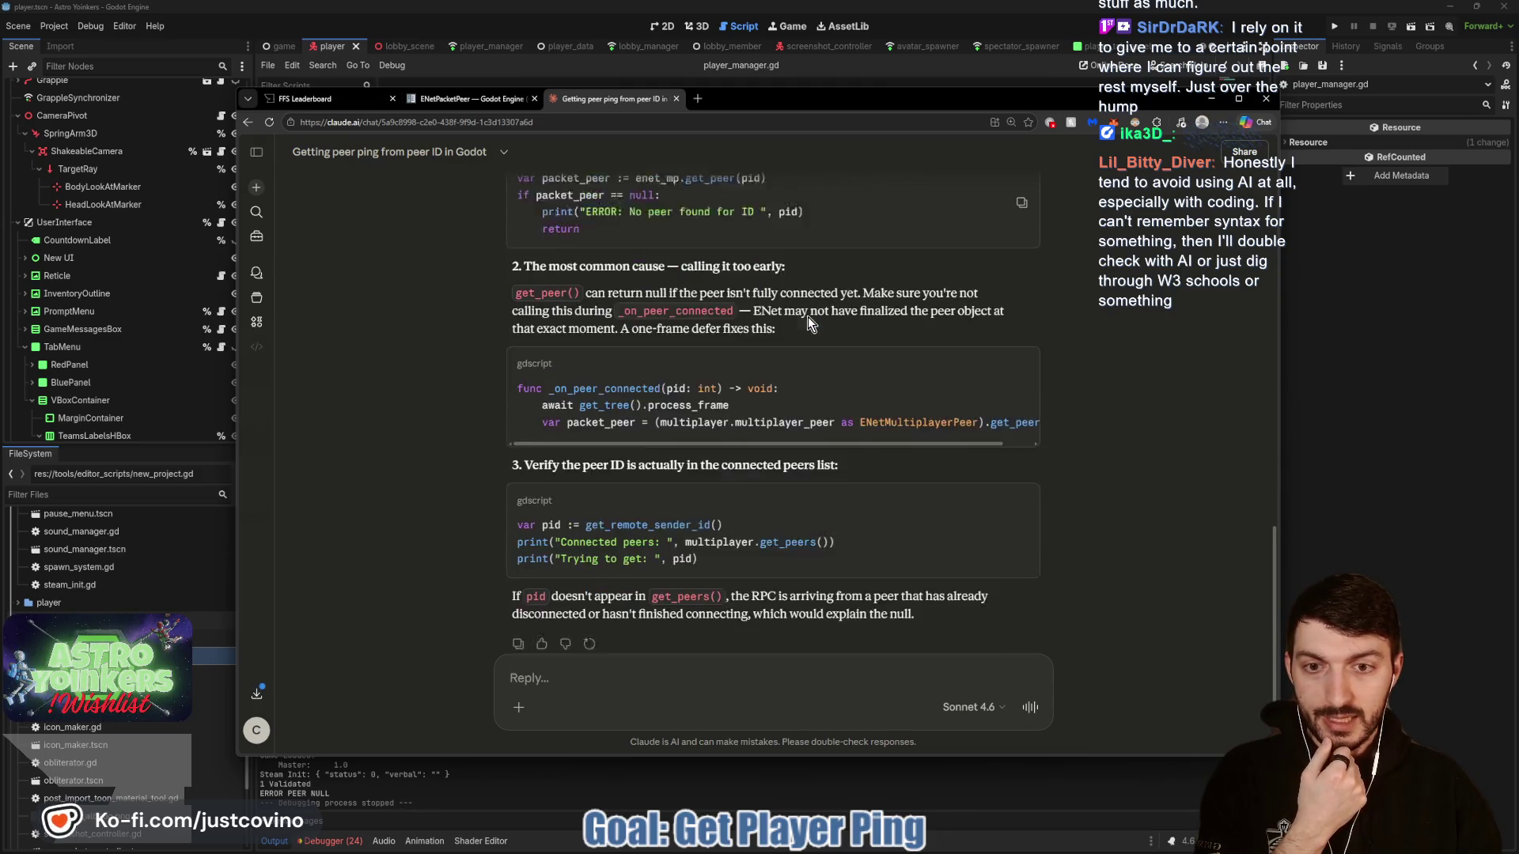
Step: Start a reply about what the host returns, discard it, and return to Godot
click(598, 678)
text(On the host It)
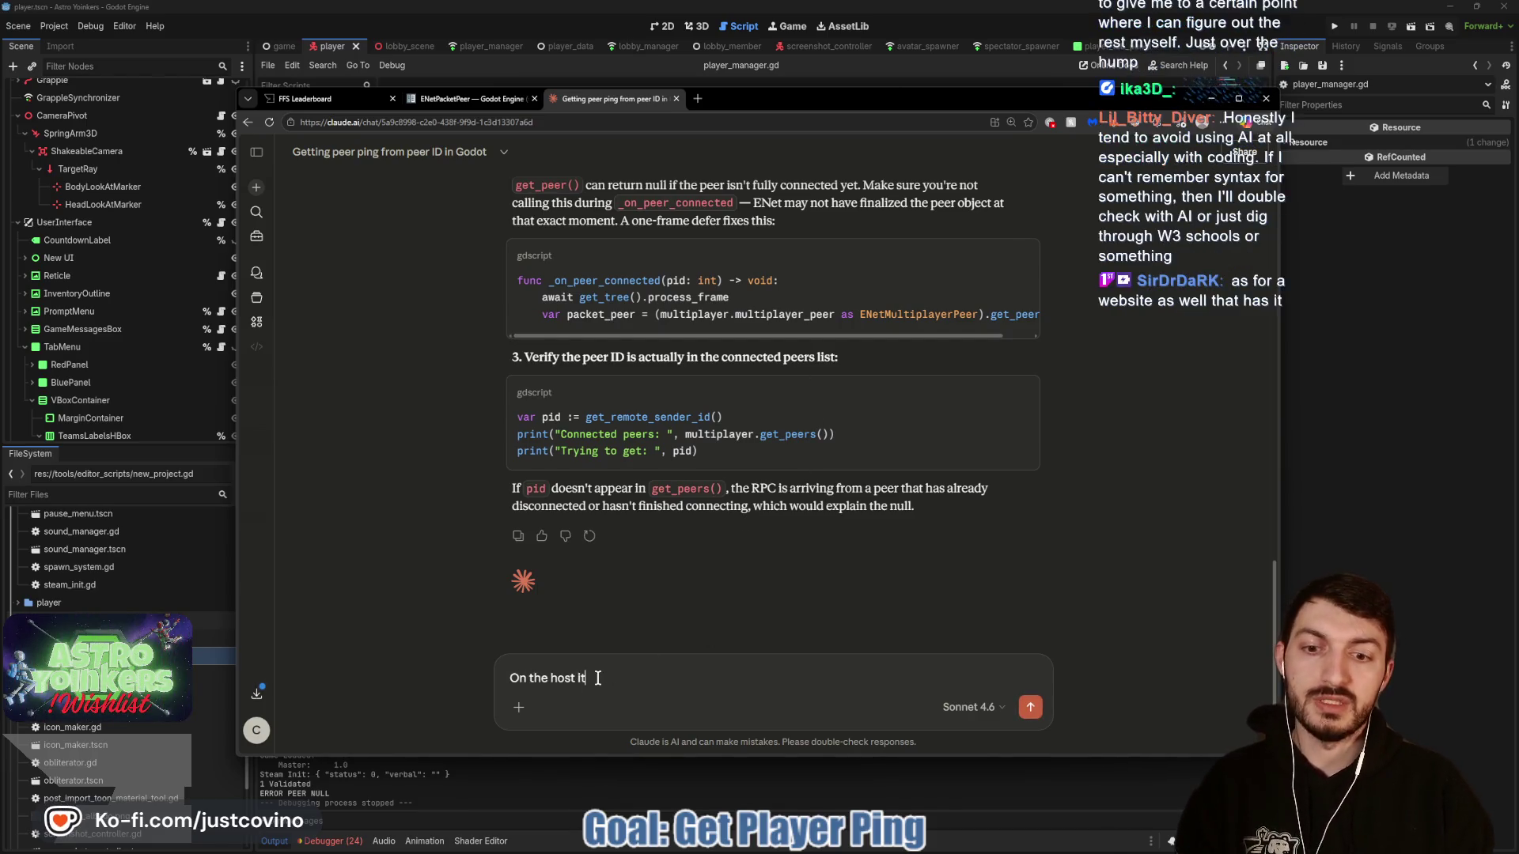
text( is returning -)
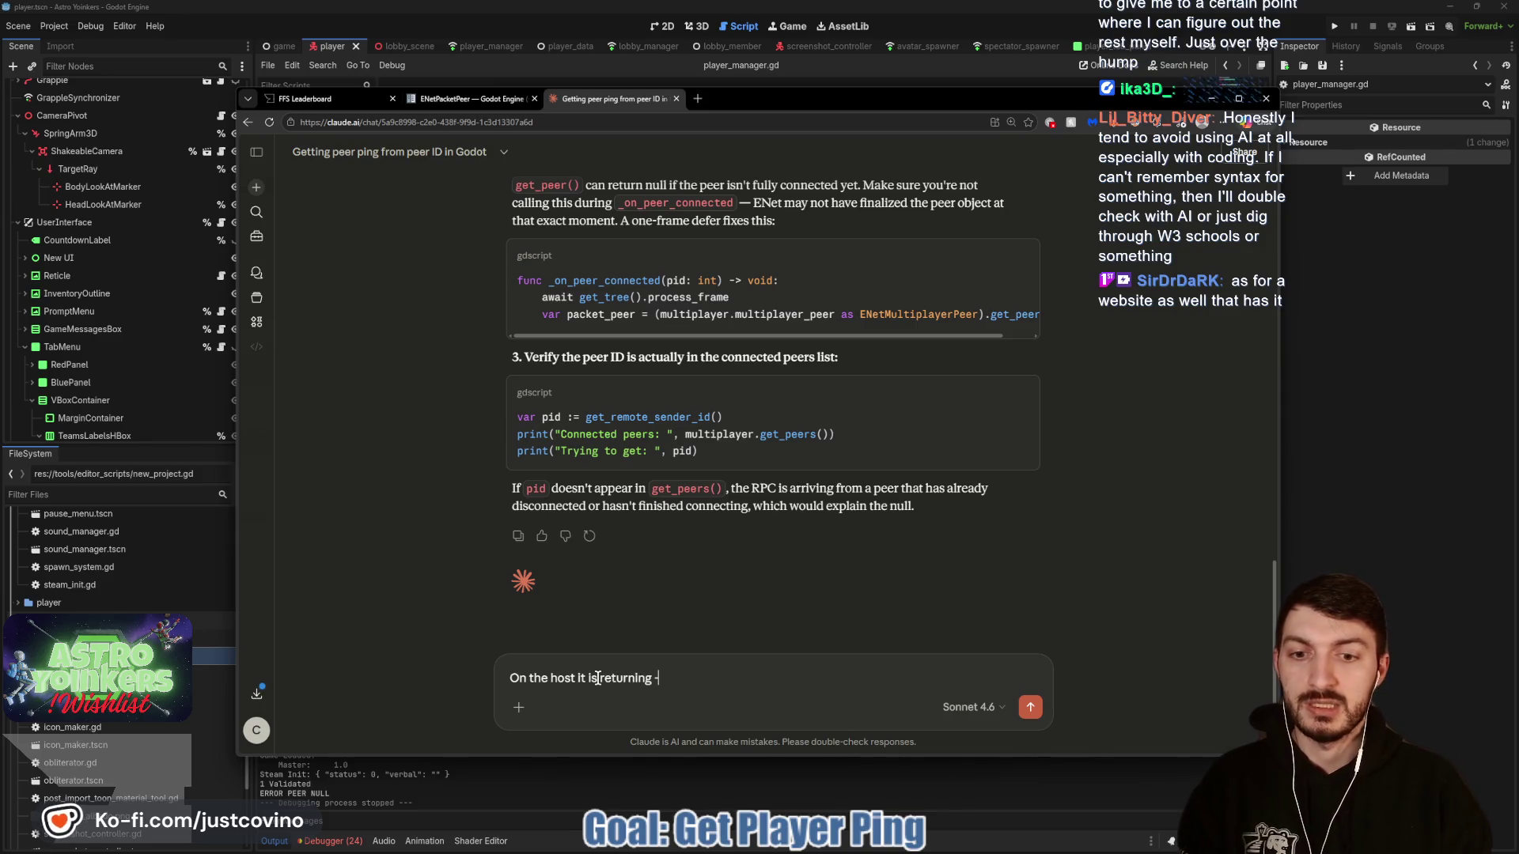
key(BackSpace)
key(BackSpace)
text(0 whic)
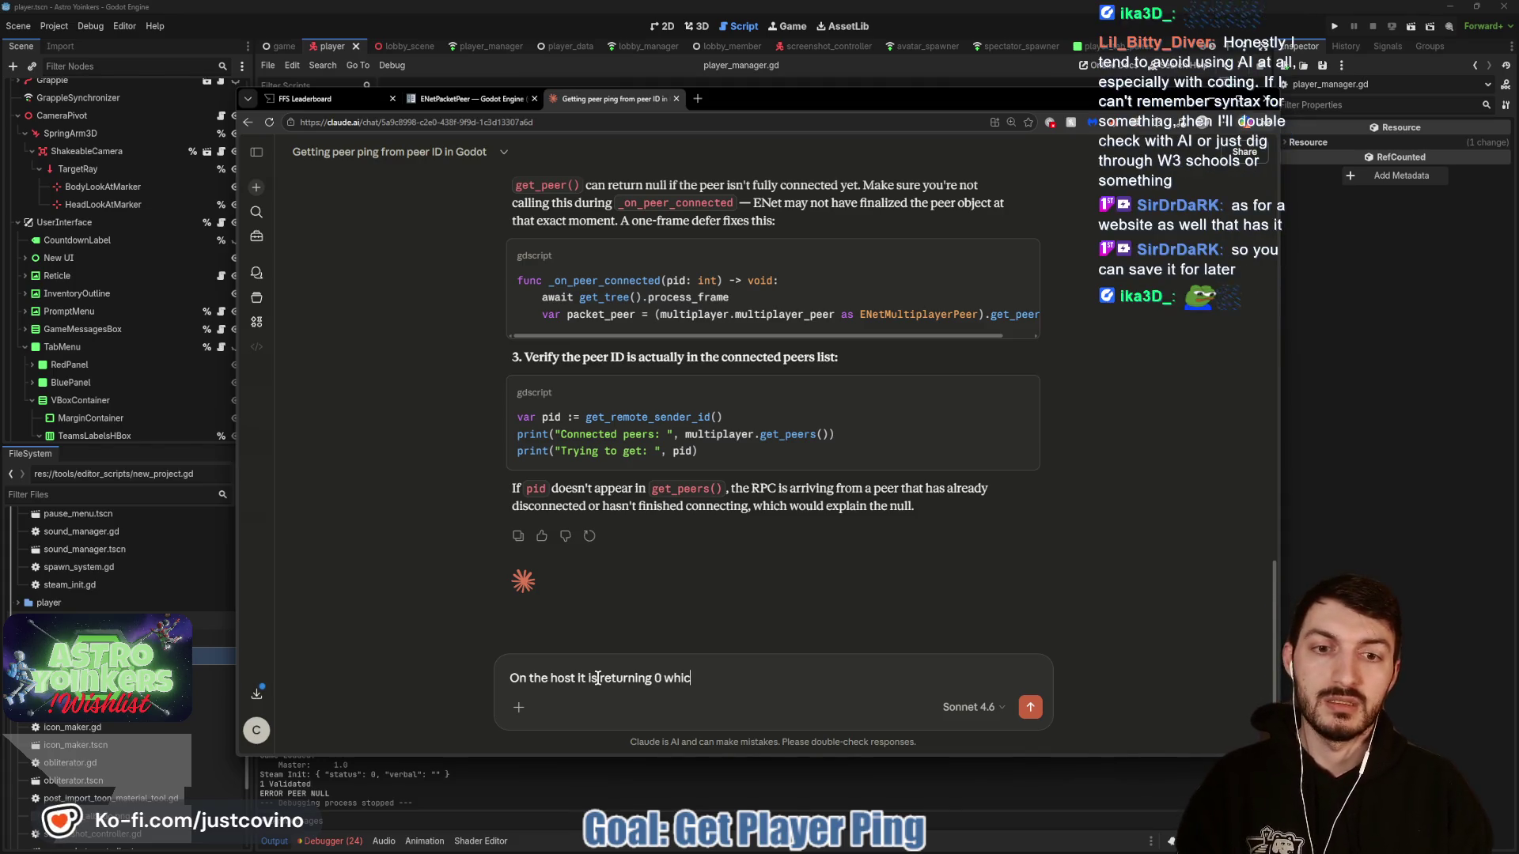
key(ctrl+a)
key(BackSpace)
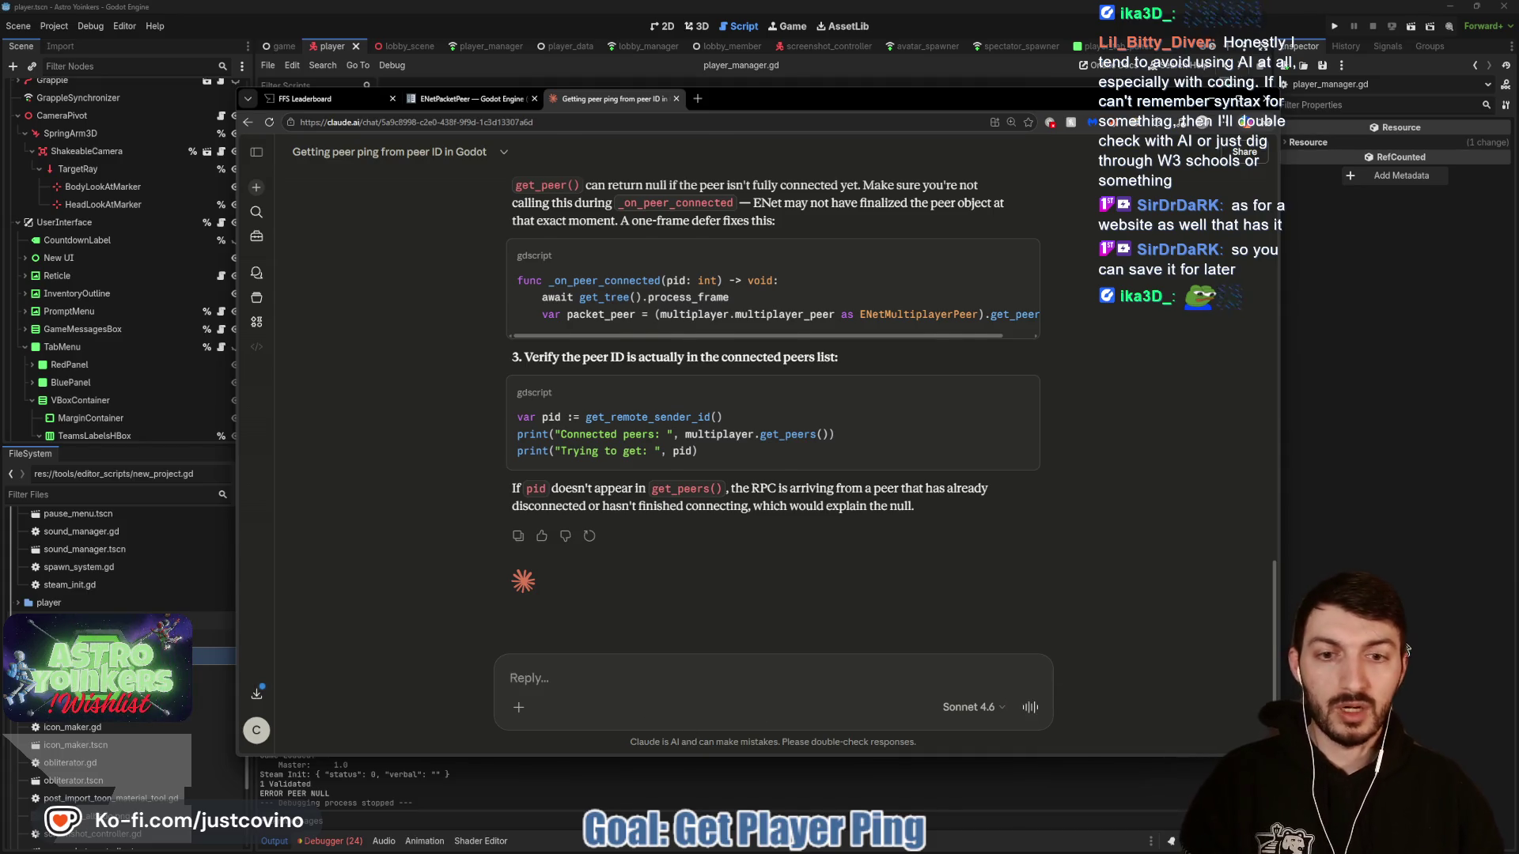
key(alt+Tab)
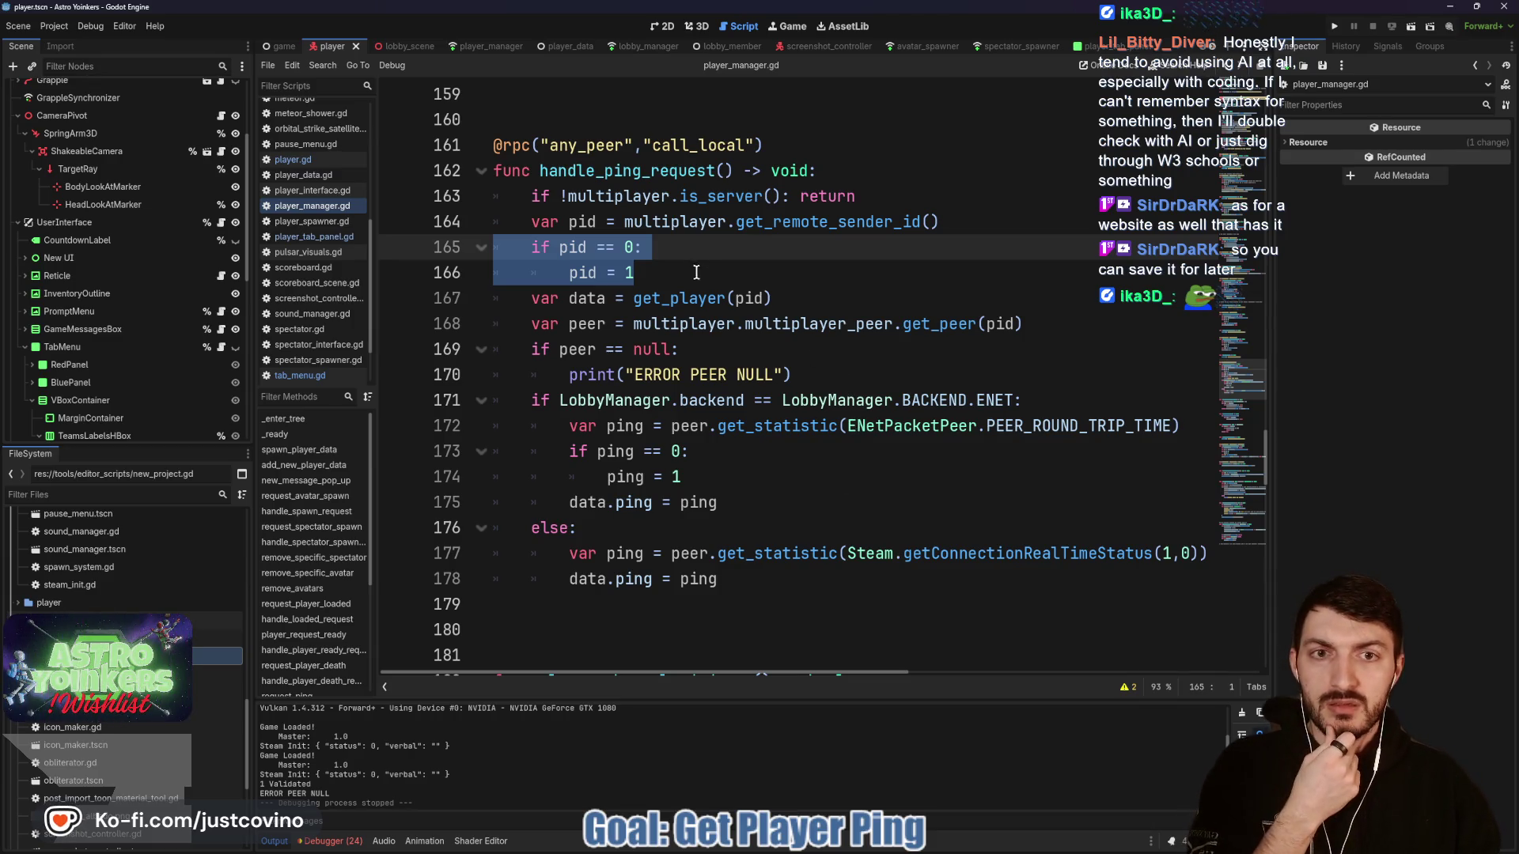
Step: Replace the ERROR PEER NULL print with data.ping = 1 in the null-peer branch
click(672, 270)
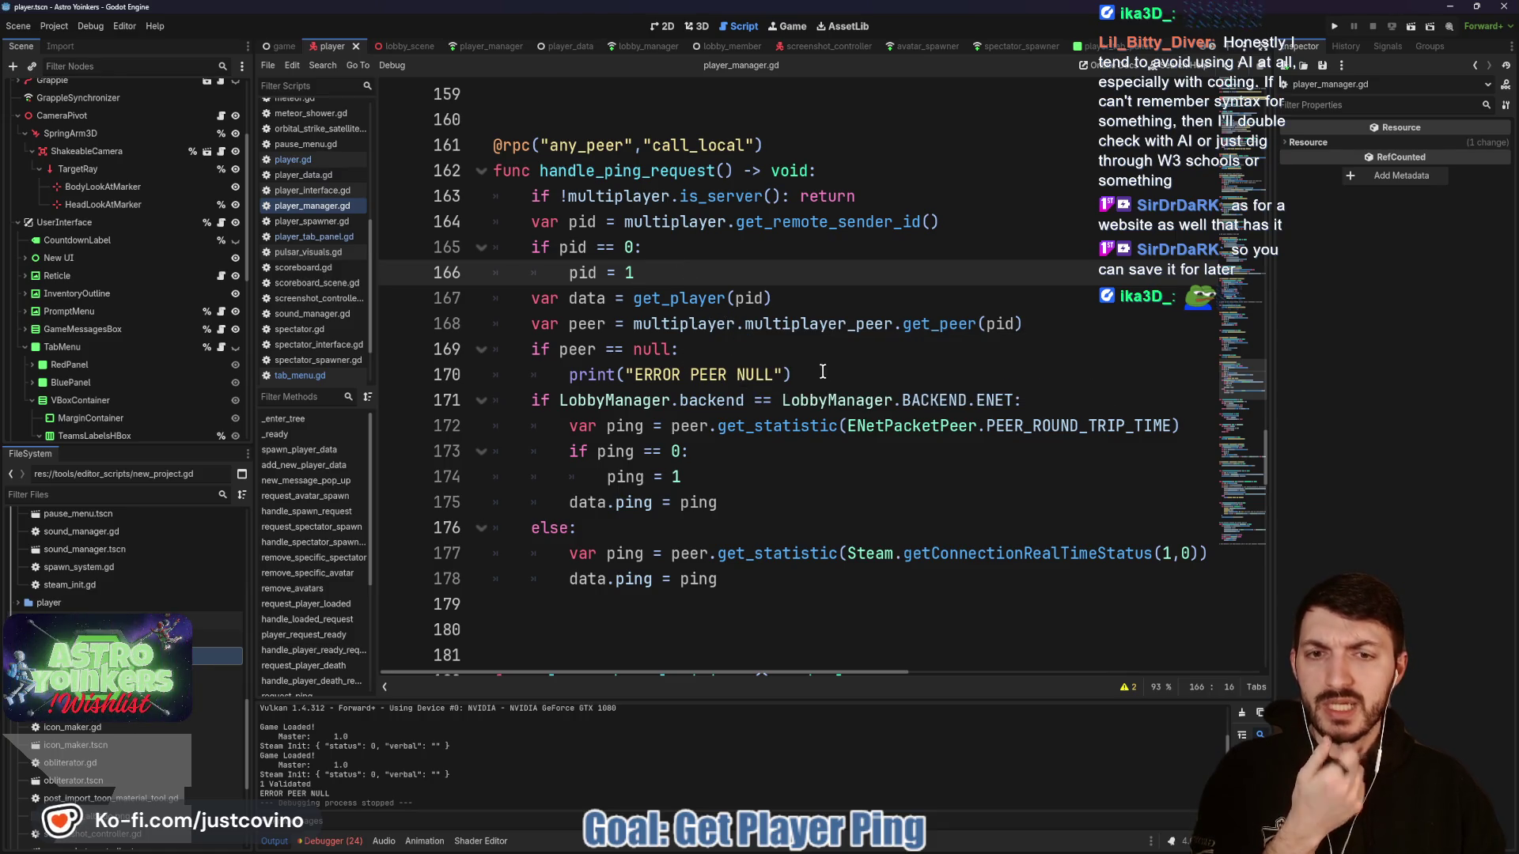
drag(817, 371, 564, 378)
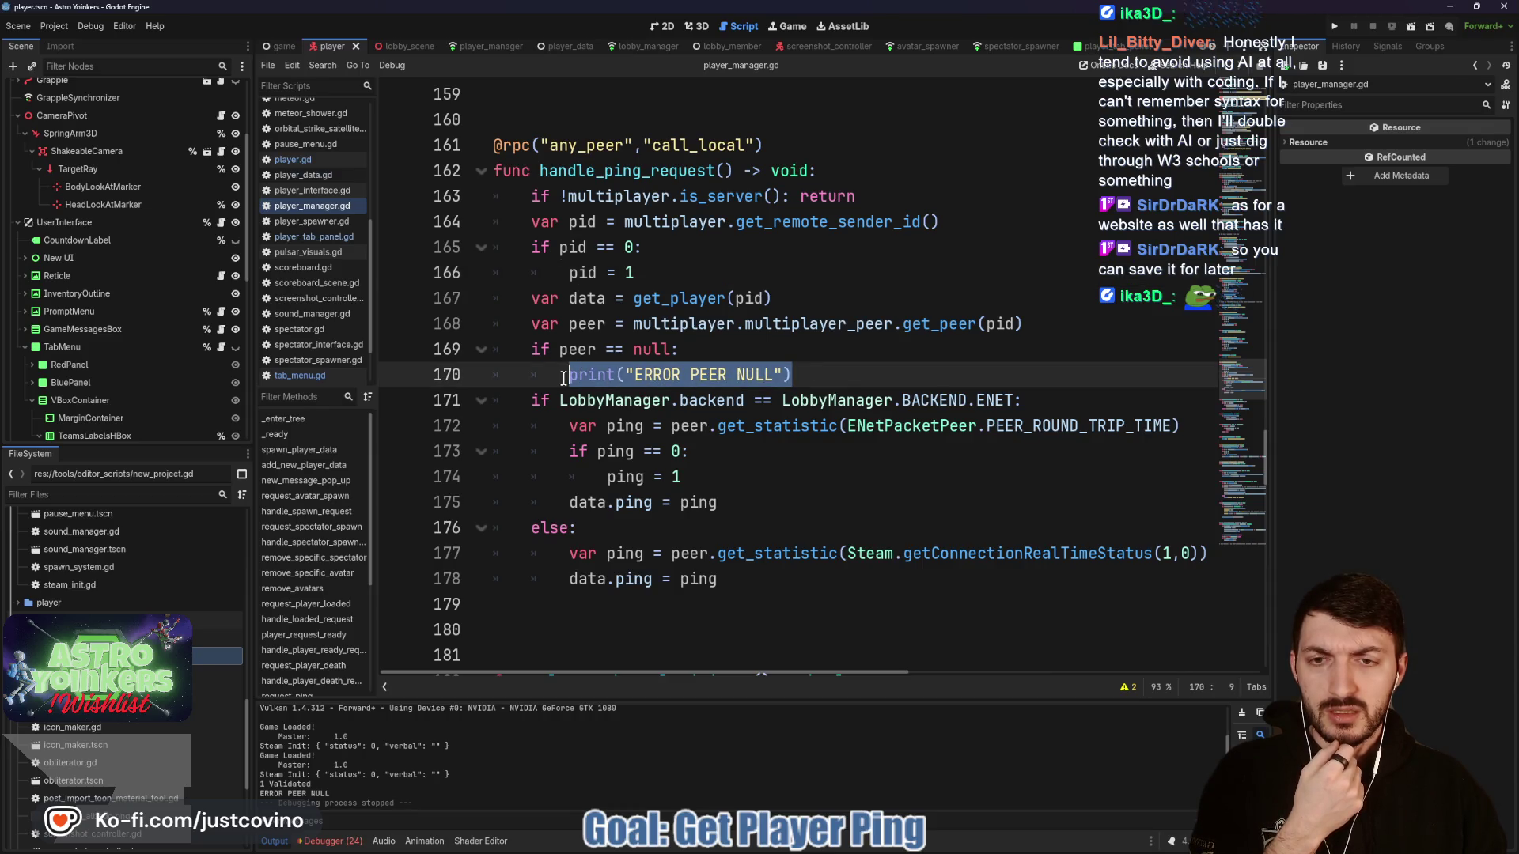
click(841, 362)
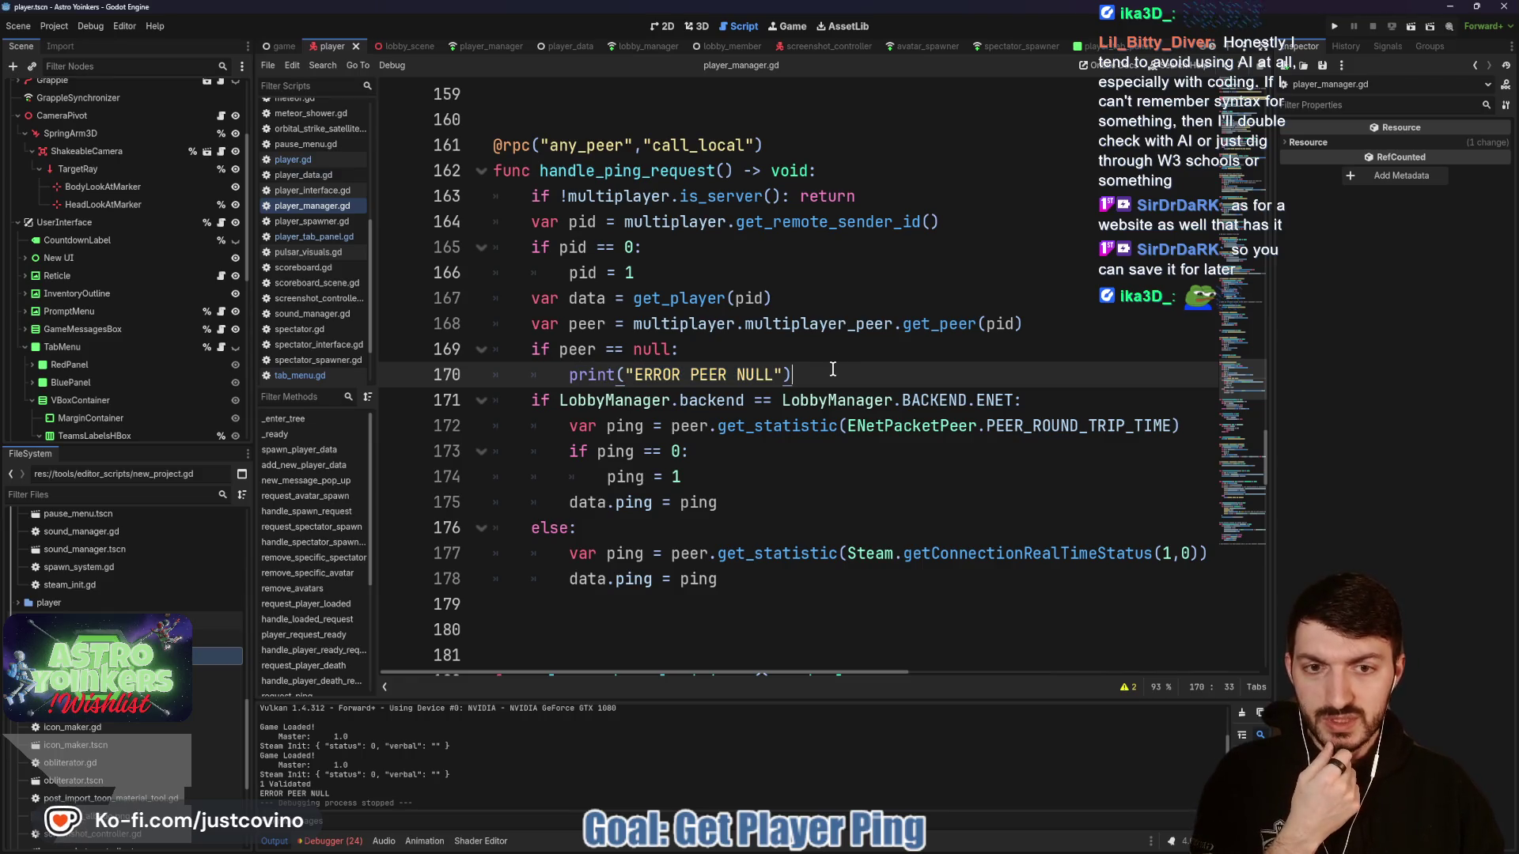
drag(791, 375, 566, 376)
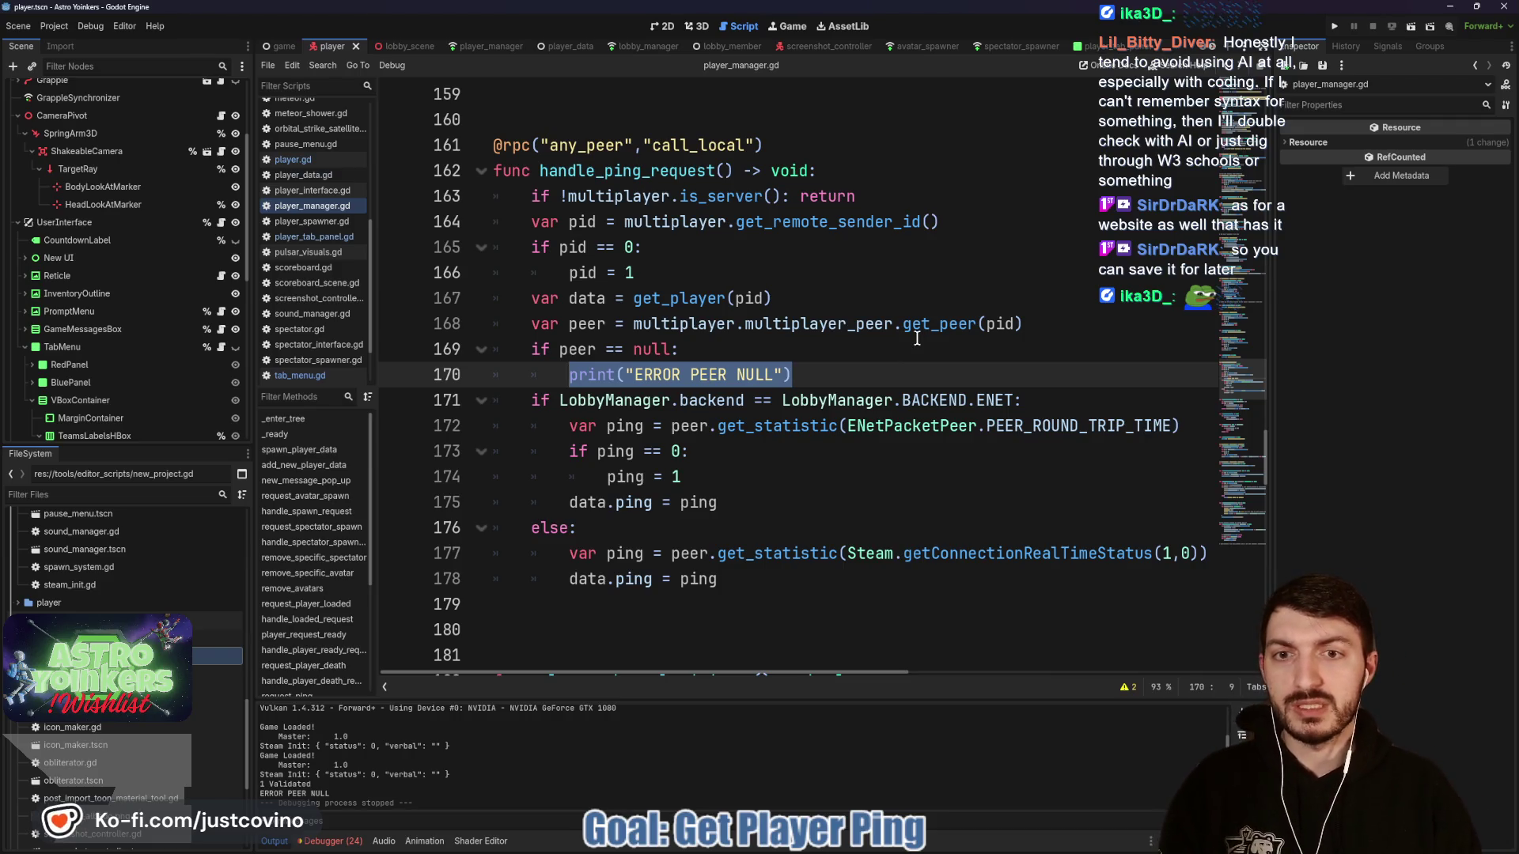
text(data.ping)
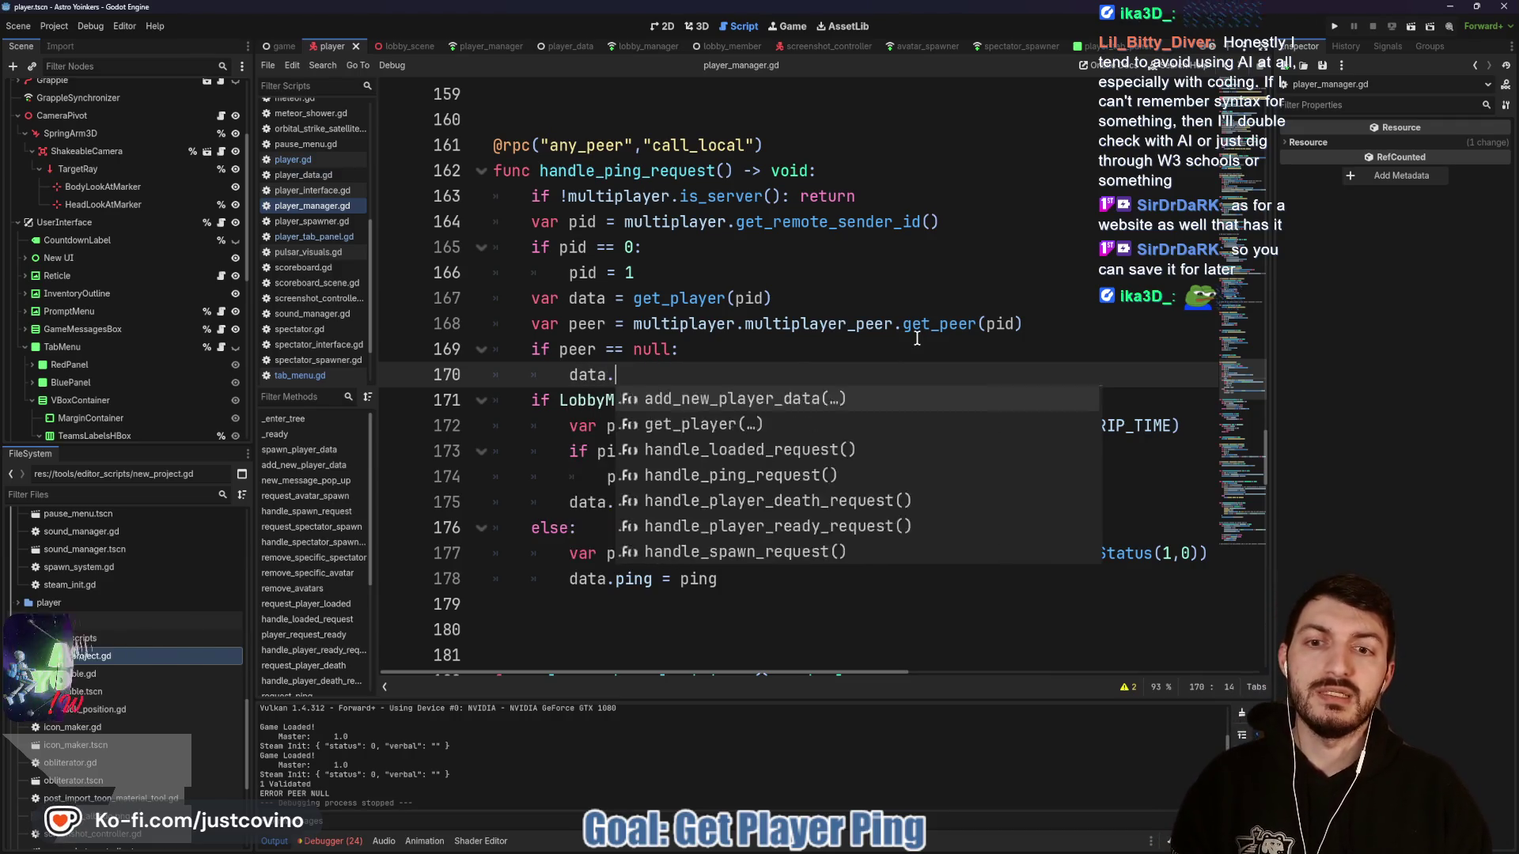
text( = )
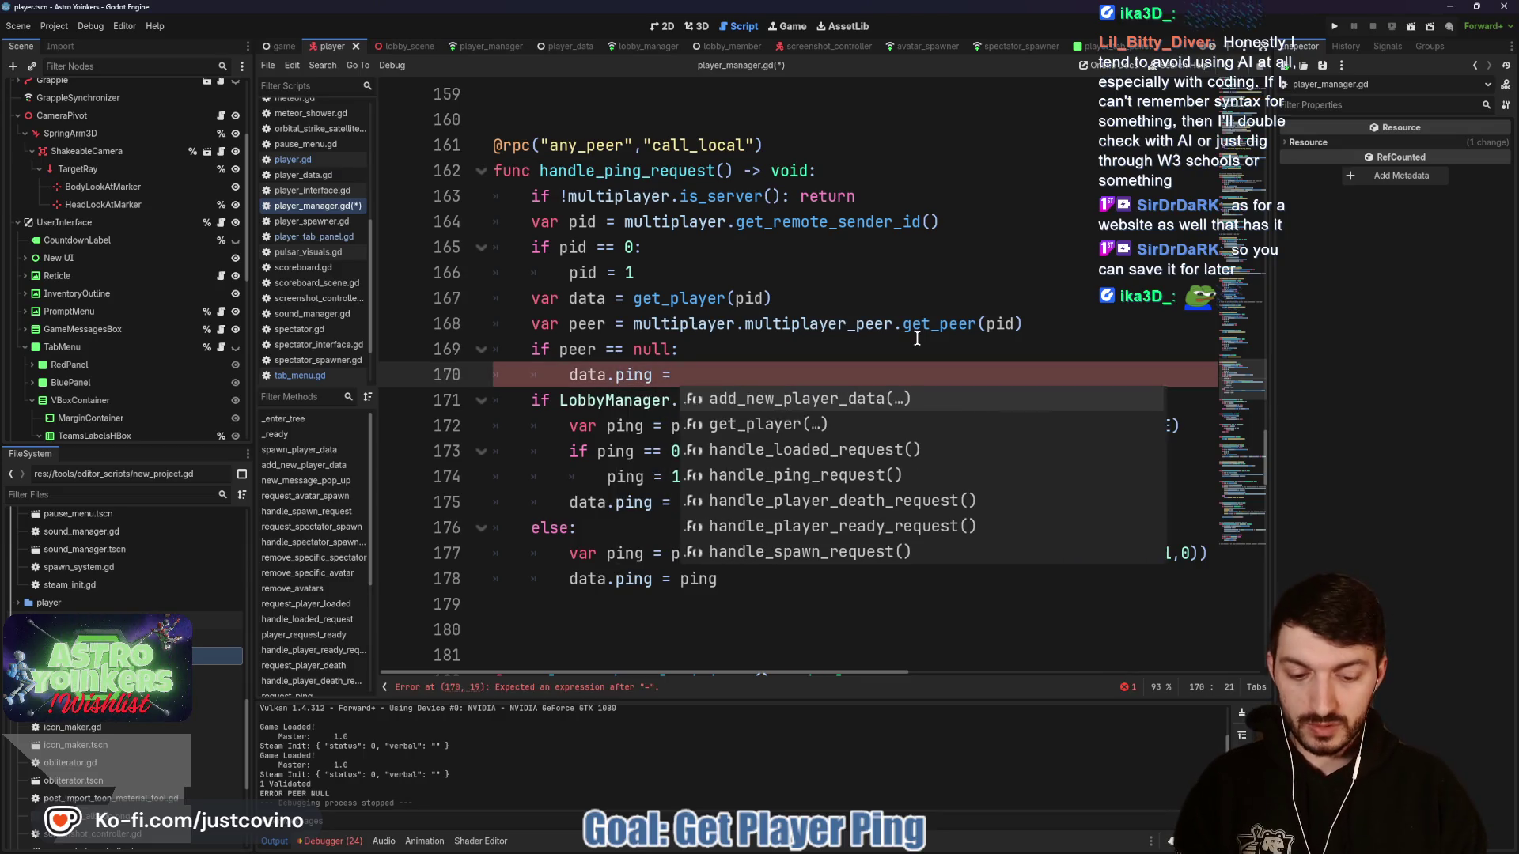
text(1)
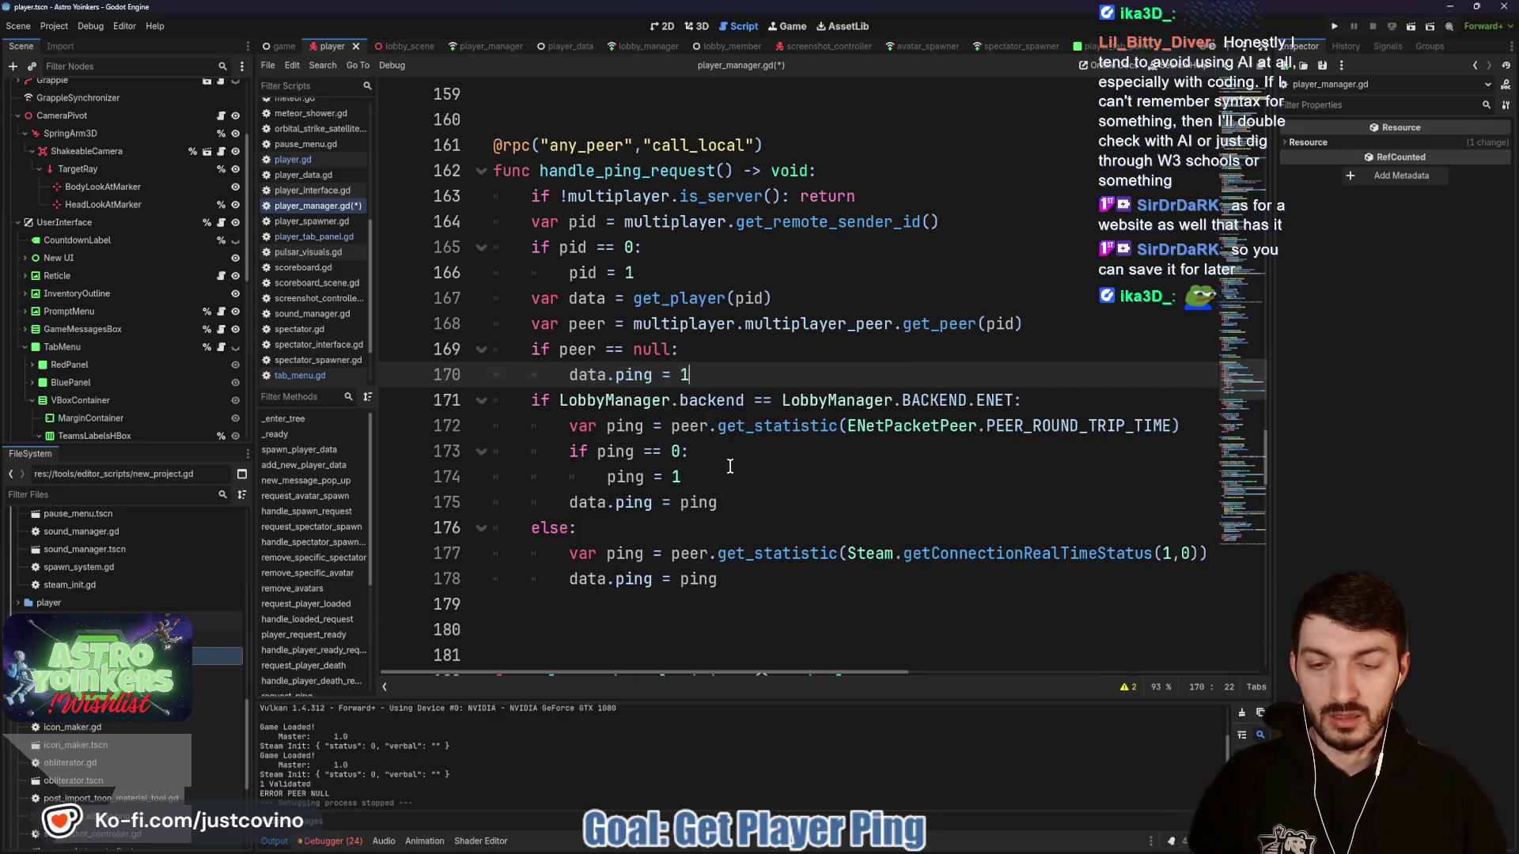
Step: Delete the ENet branch's 'if ping == 0: ping = 1' check, save, and run the project
drag(702, 473, 570, 451)
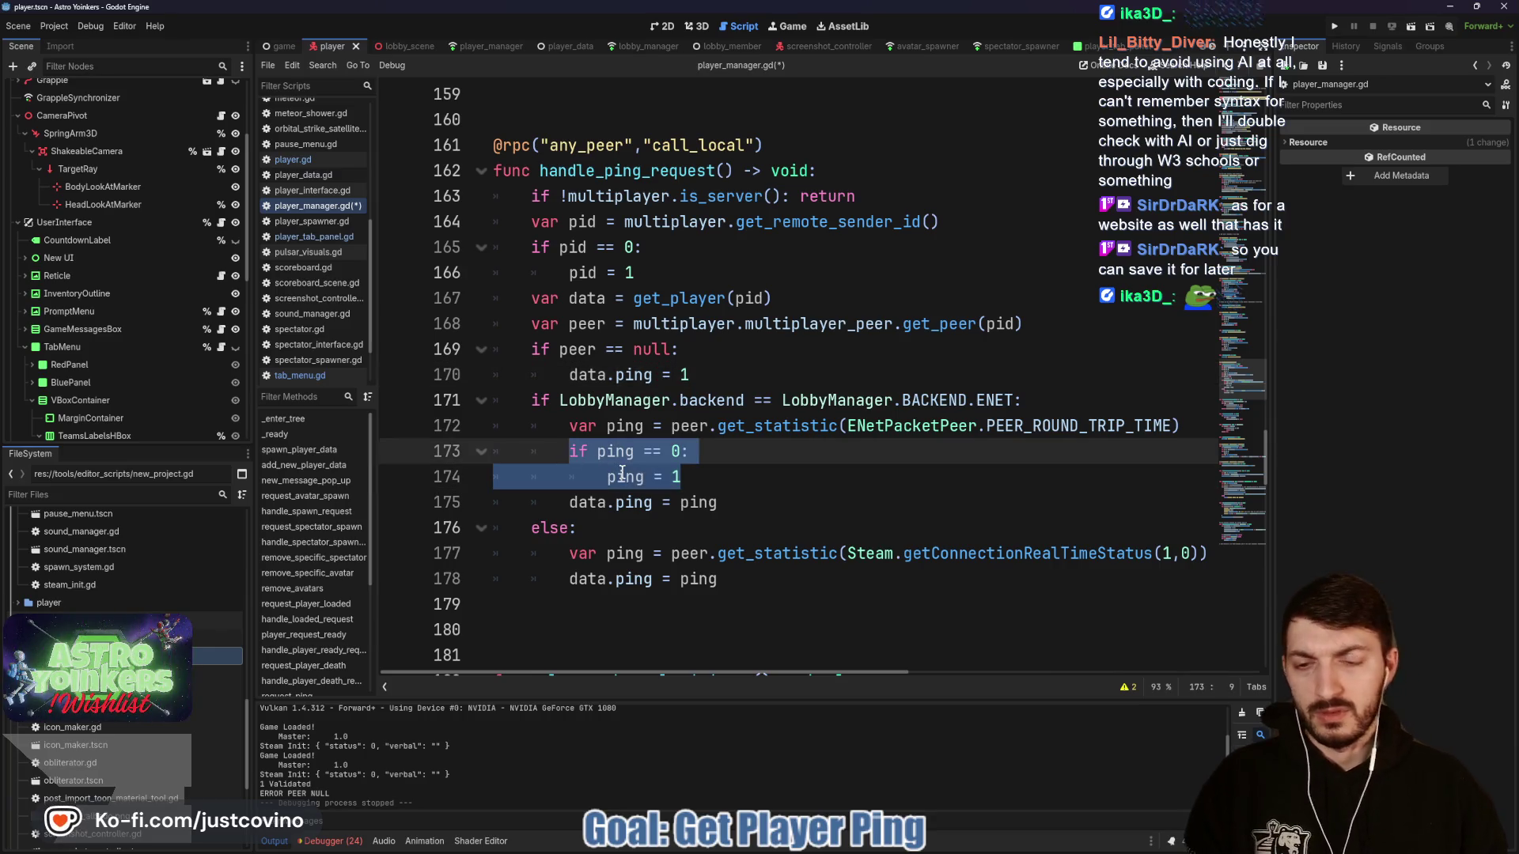
key(BackSpace)
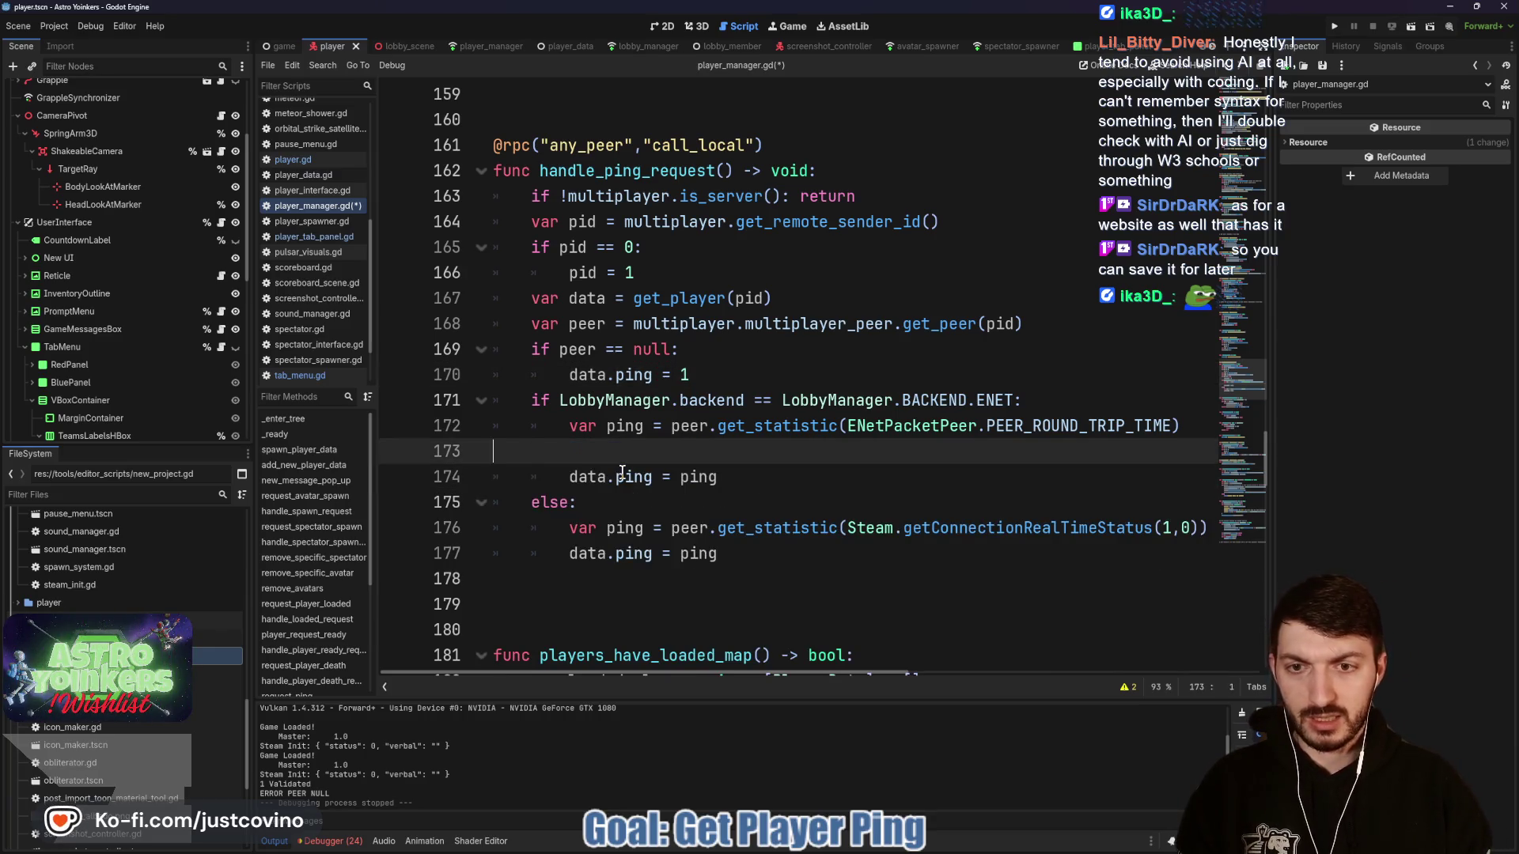
key(BackSpace)
click(767, 473)
key(ctrl+s)
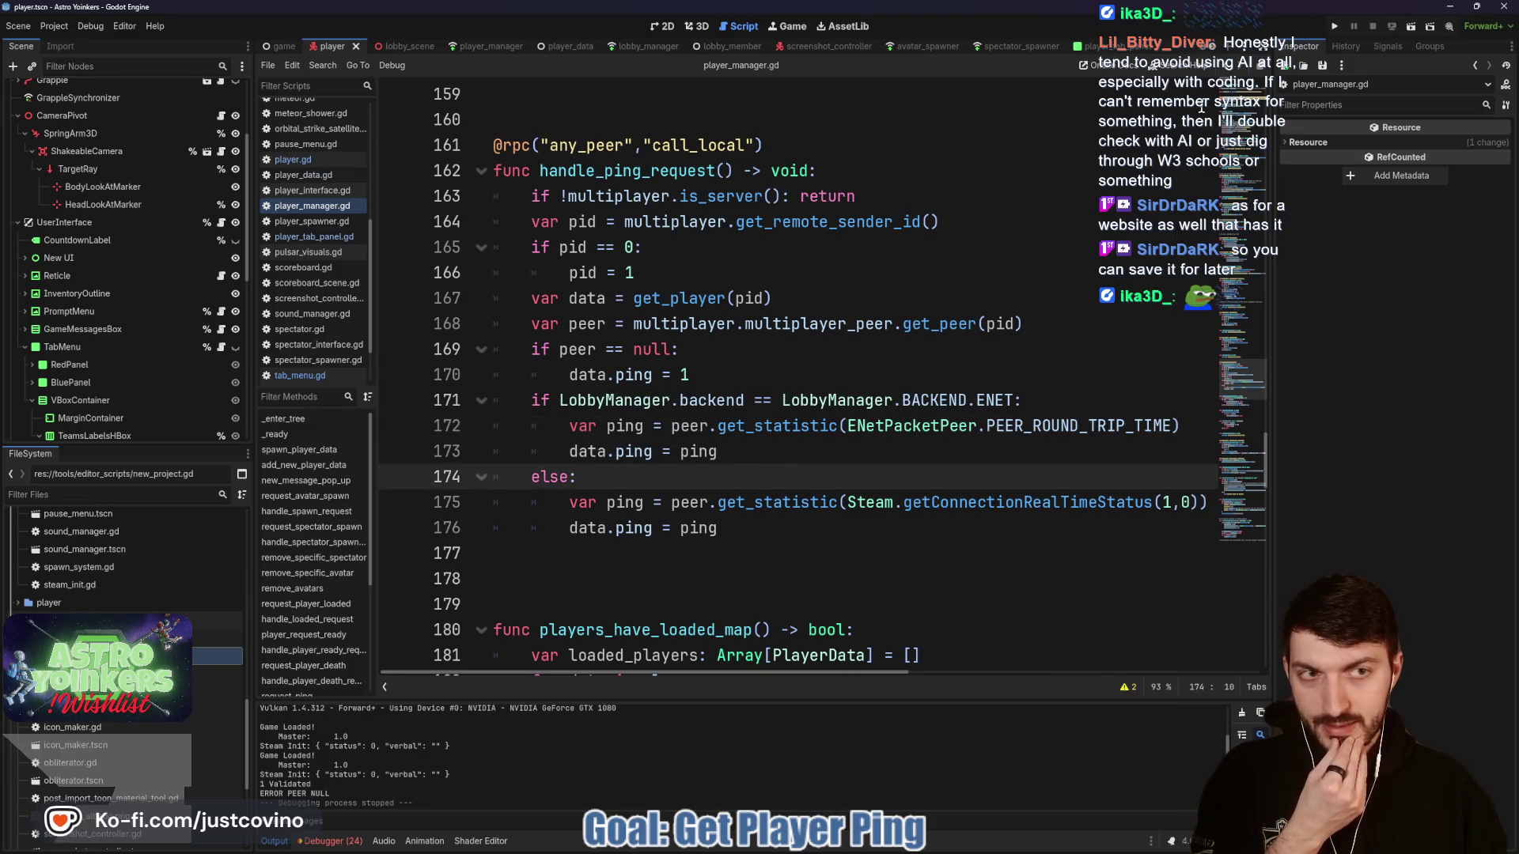
click(1344, 22)
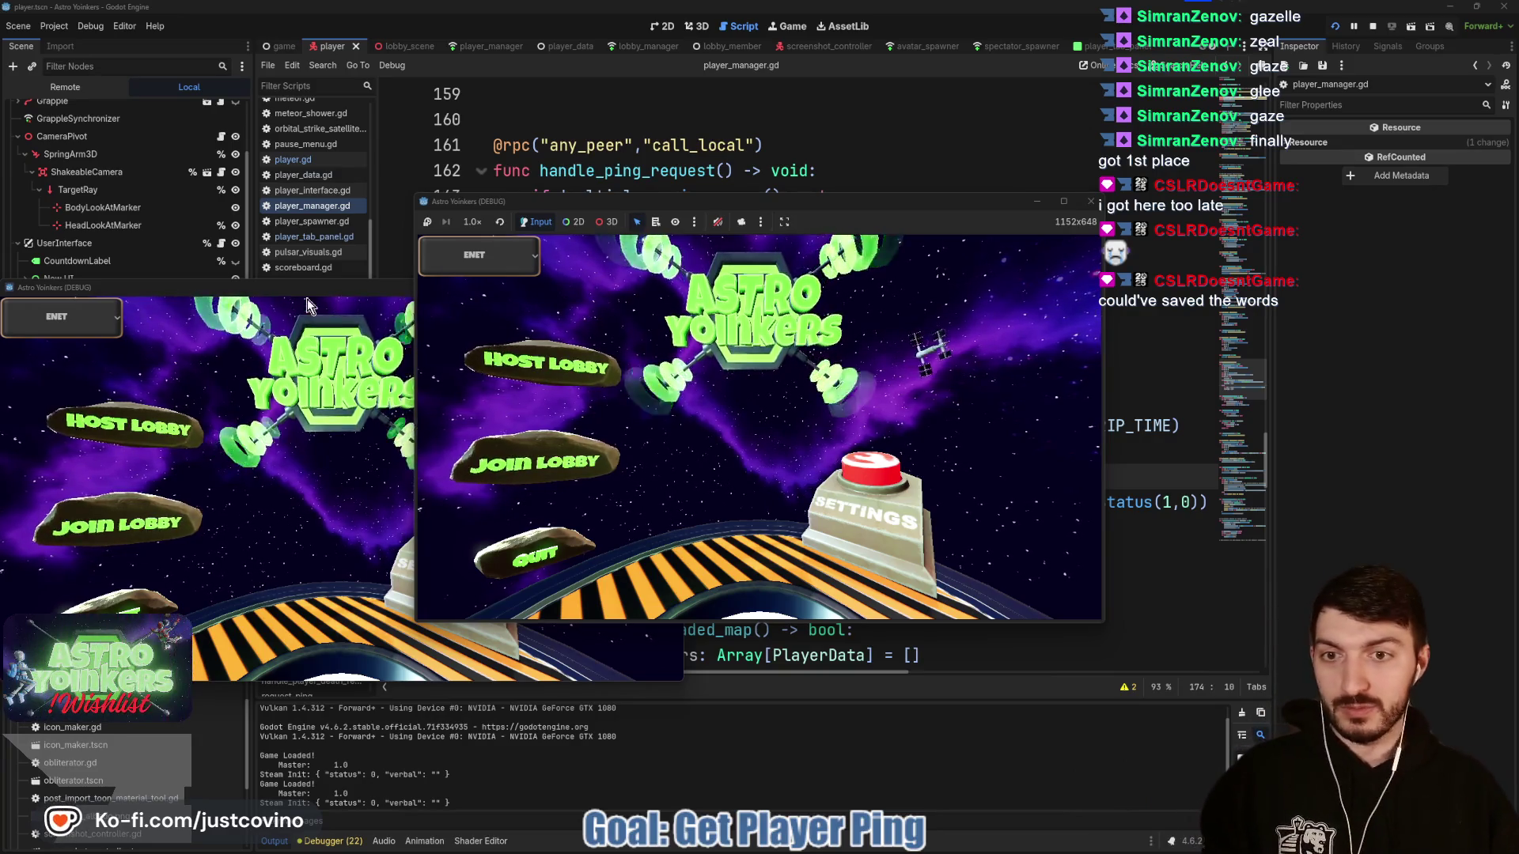
Step: Host a private lobby and open the scoreboard, hitting the null-instance error at get_statistic
click(556, 376)
click(762, 329)
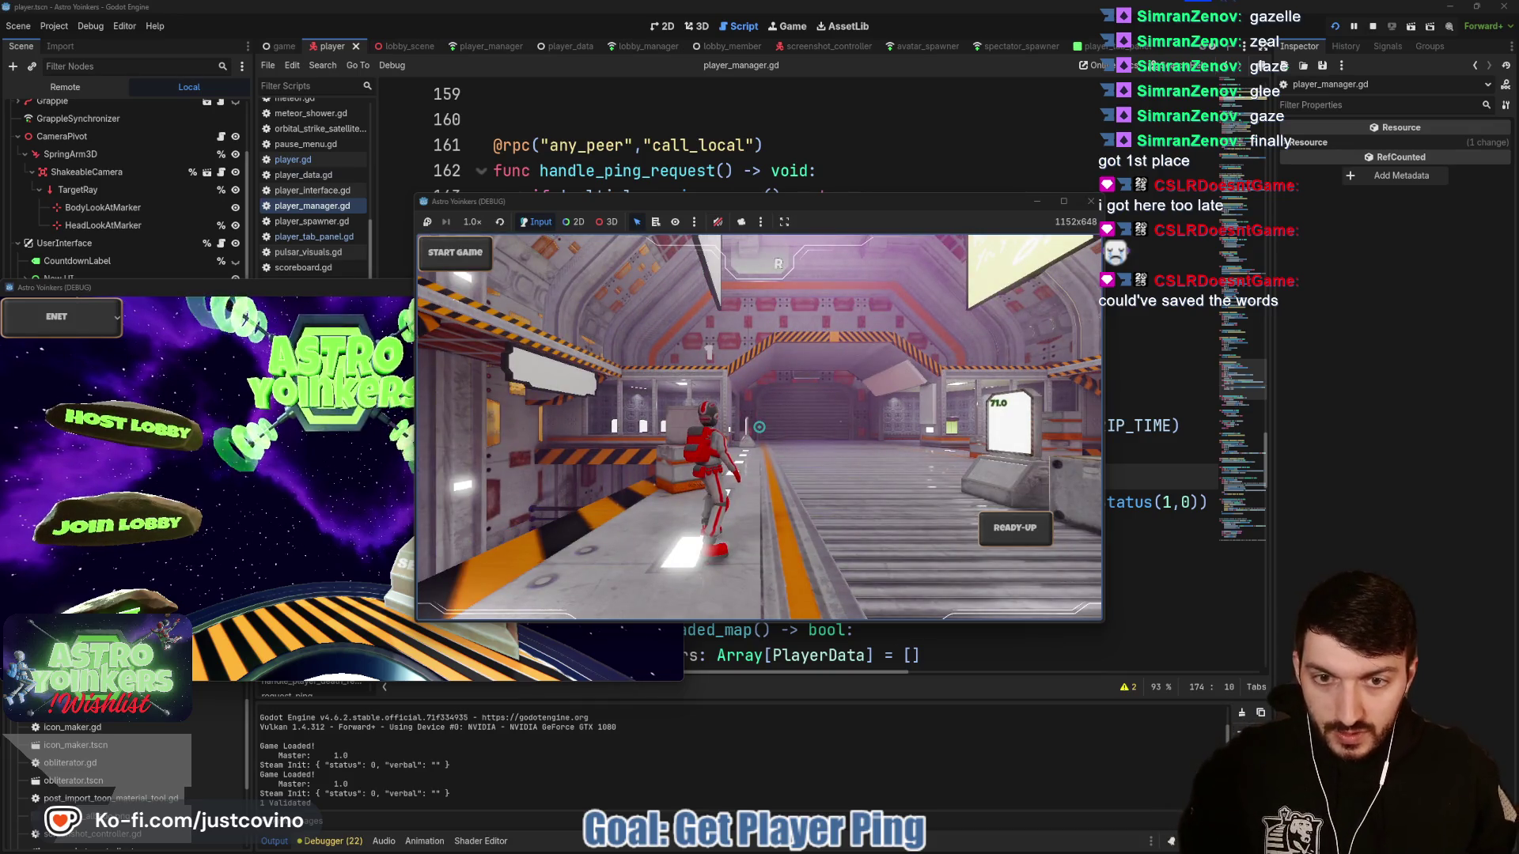
key(Tab)
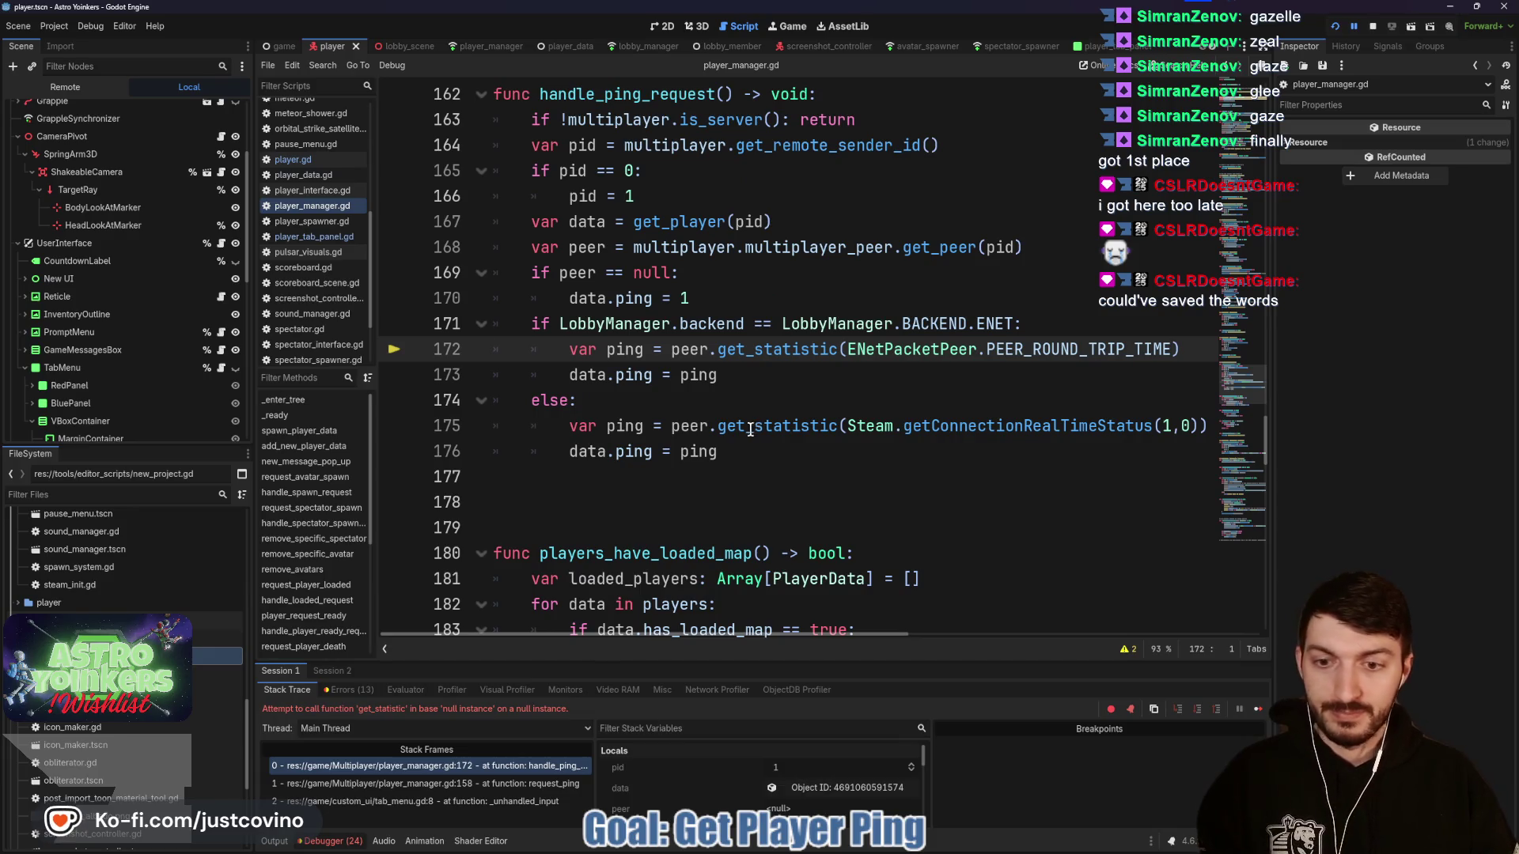
Step: Add a return right after data.ping = 1 in the null-peer branch and restart the game
click(725, 302)
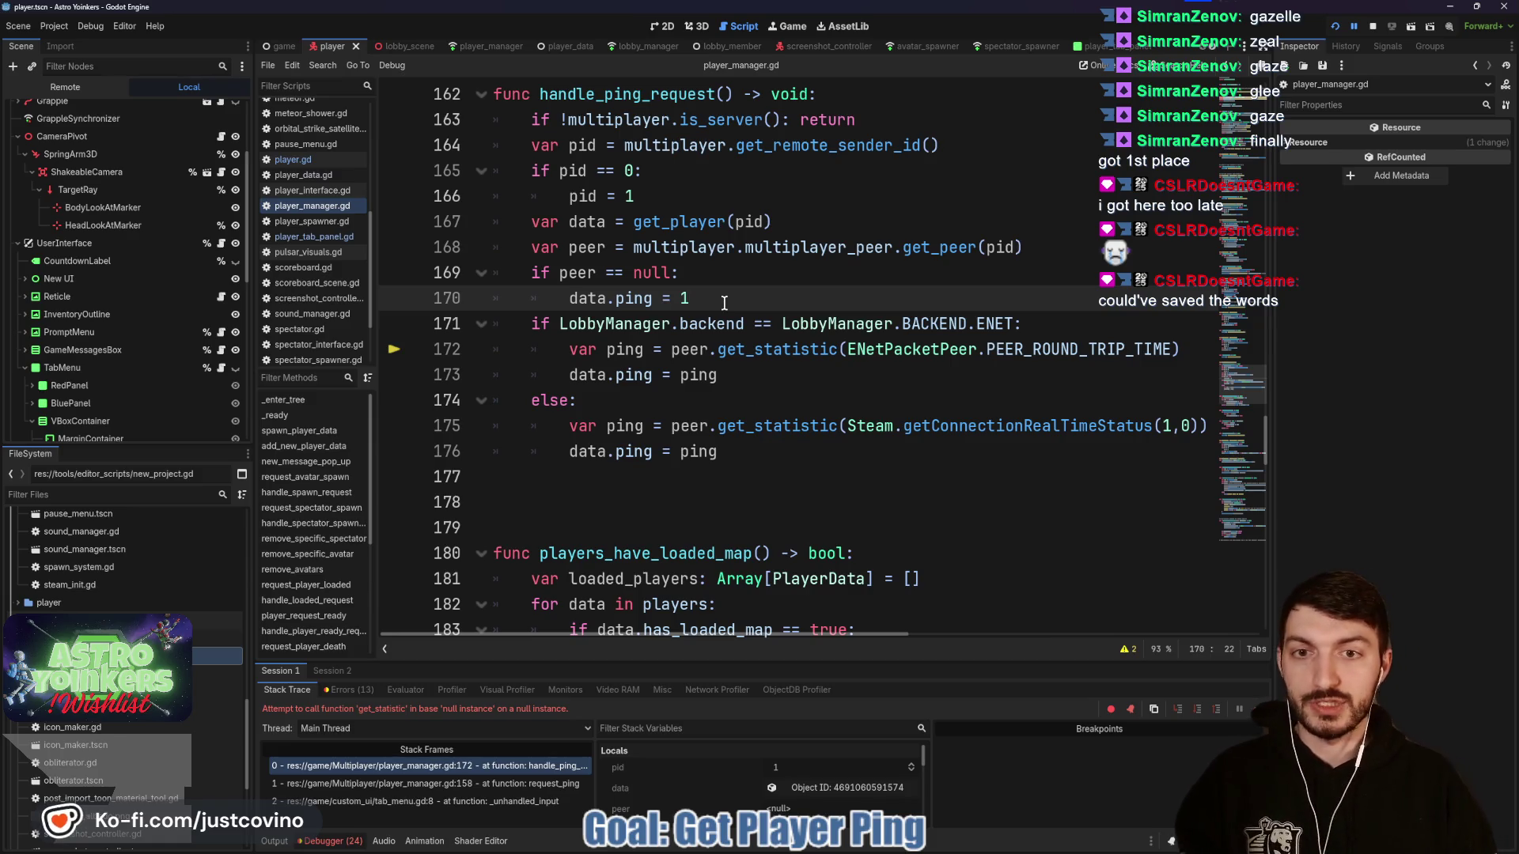
key(Return)
text(return)
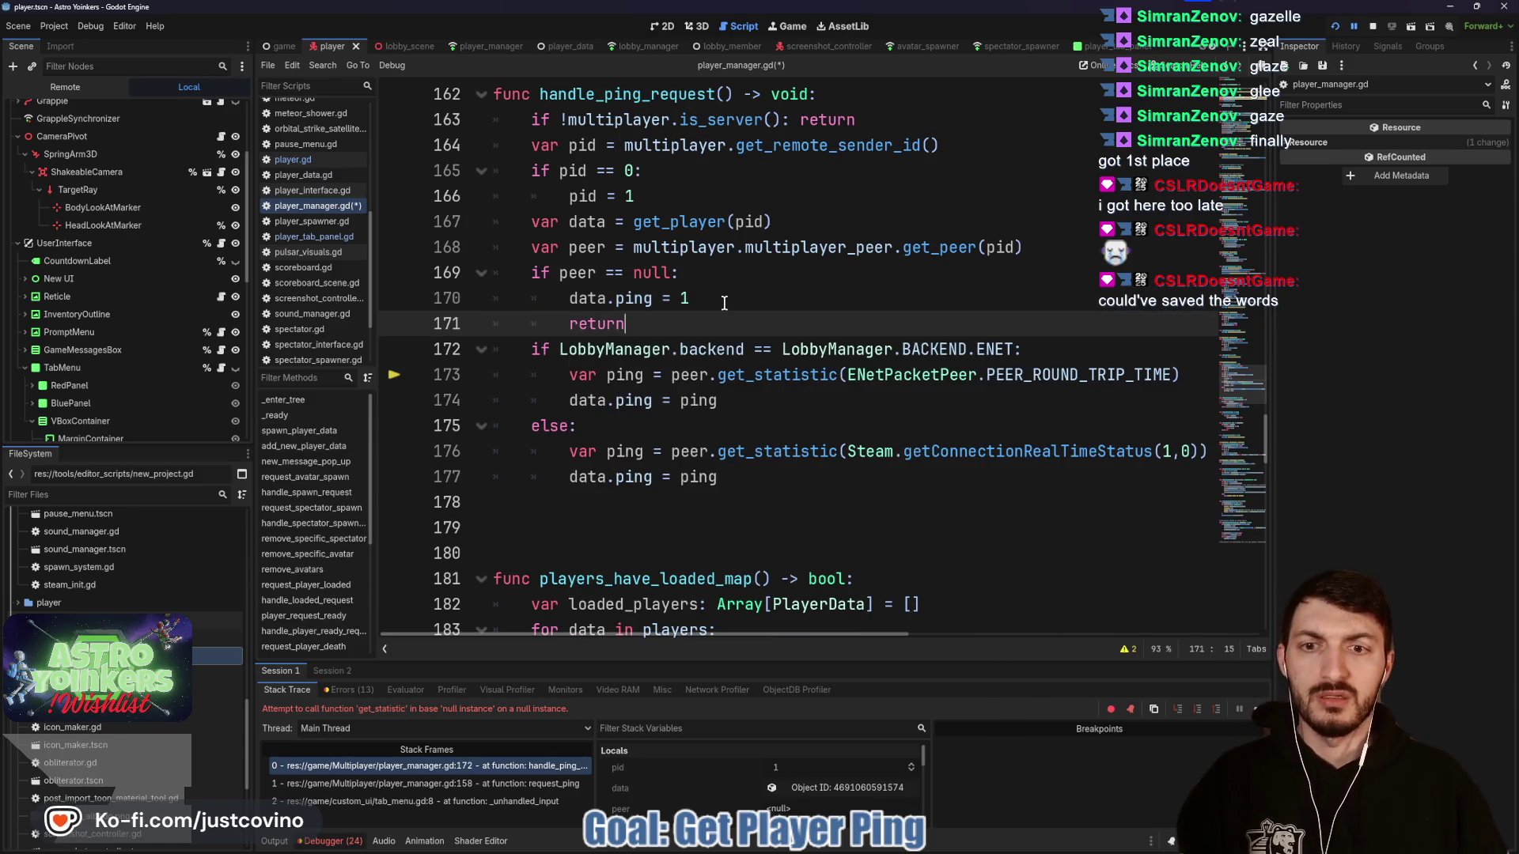
click(1335, 26)
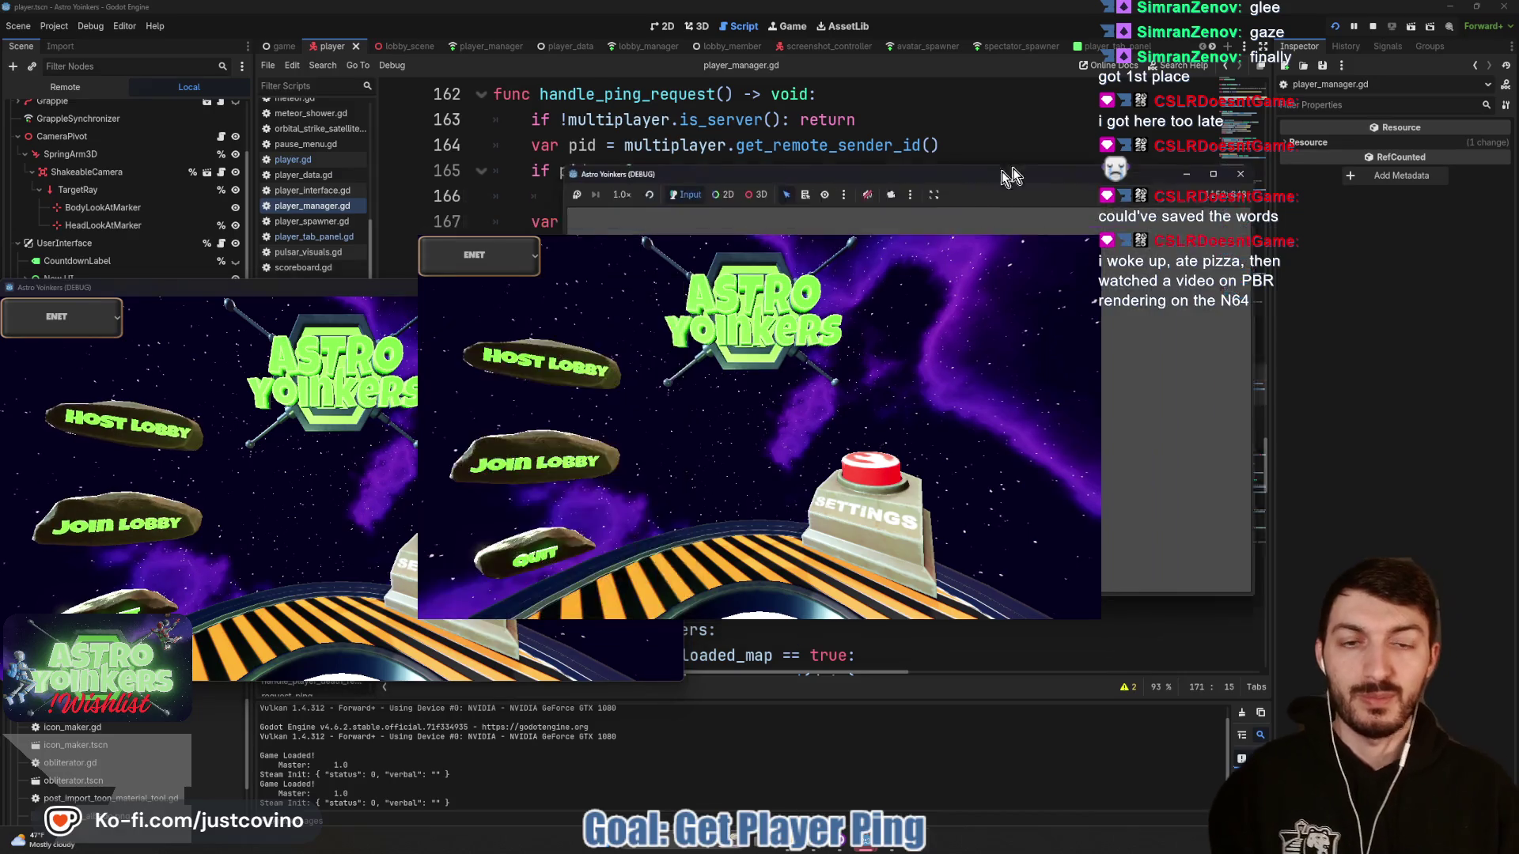
Step: Host a private lobby from the second game window and open its scoreboard
drag(849, 200, 1041, 163)
click(734, 327)
click(886, 340)
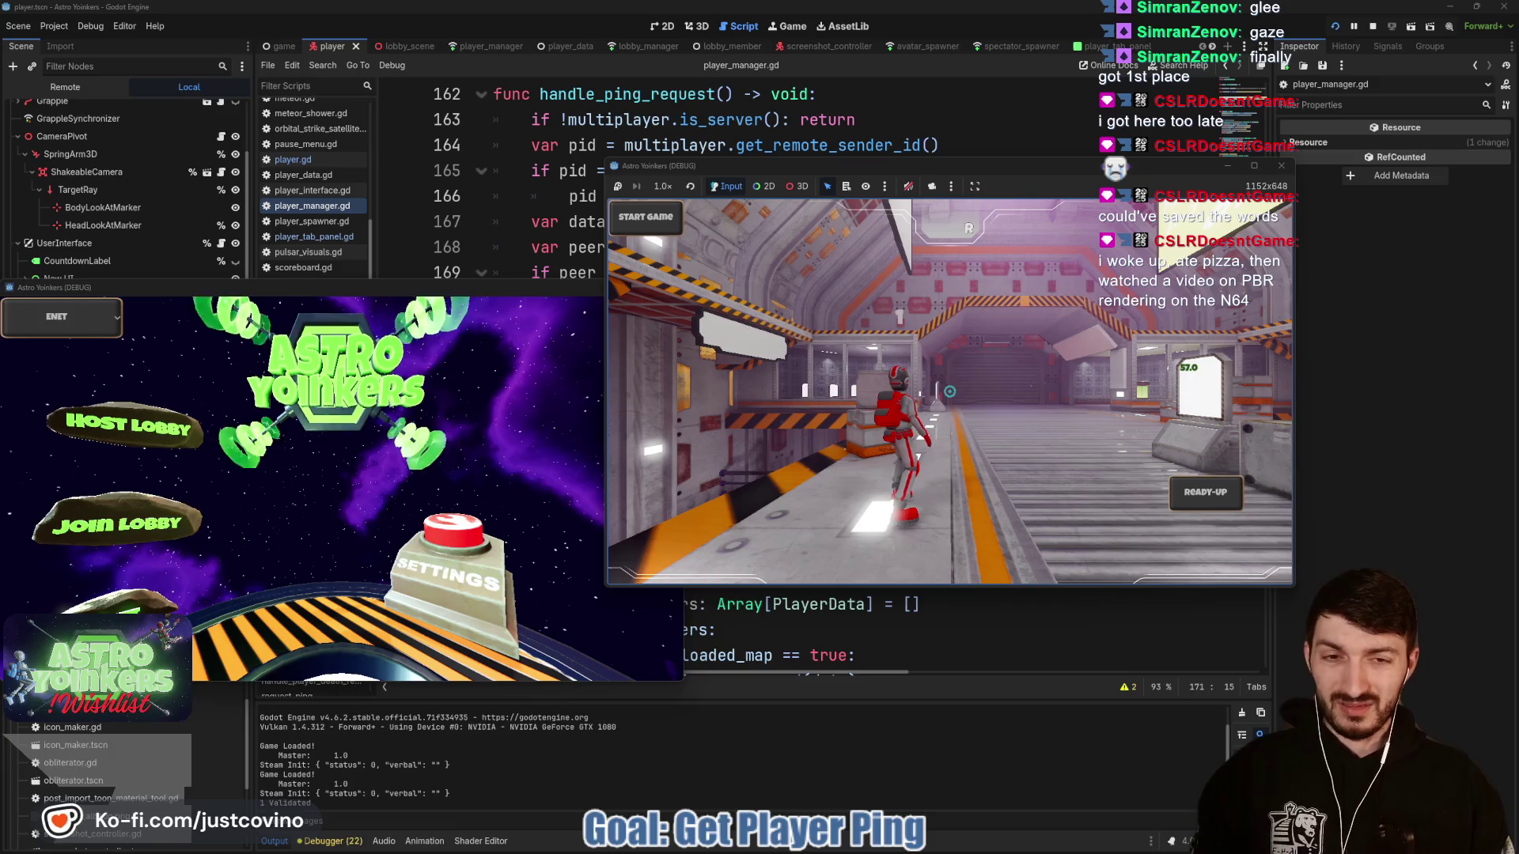
key(Tab)
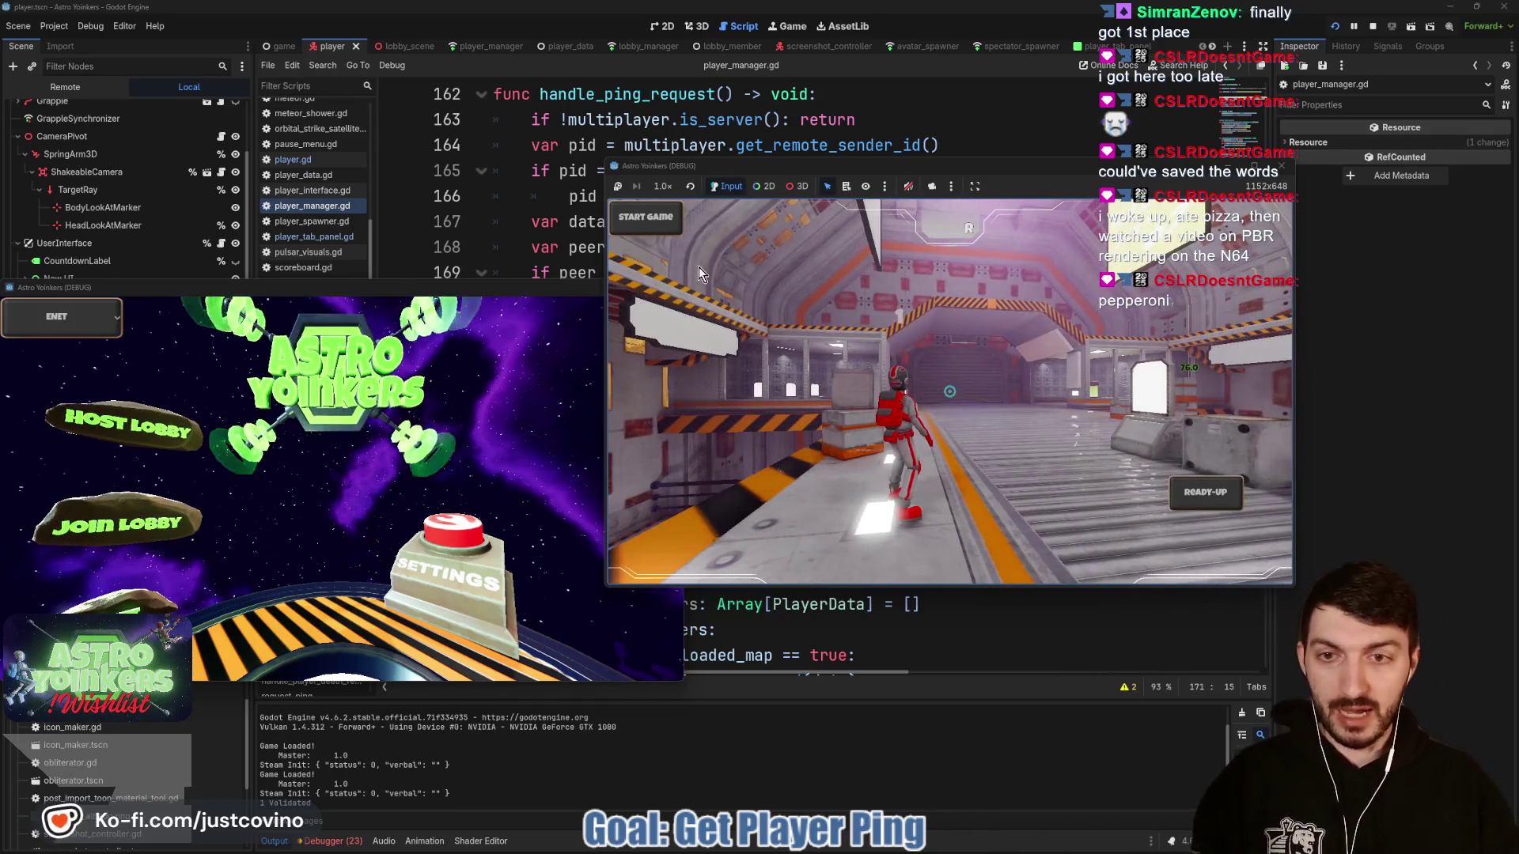
Step: Join that lobby from the other window, toggle the scoreboard to check ping, then close the game
mouse_move(446, 288)
mouse_down()
mouse_move(1013, 254)
mouse_move(1100, 225)
mouse_up()
mouse_move(1022, 168)
mouse_down()
mouse_move(491, 205)
mouse_move(445, 191)
mouse_up()
click(819, 443)
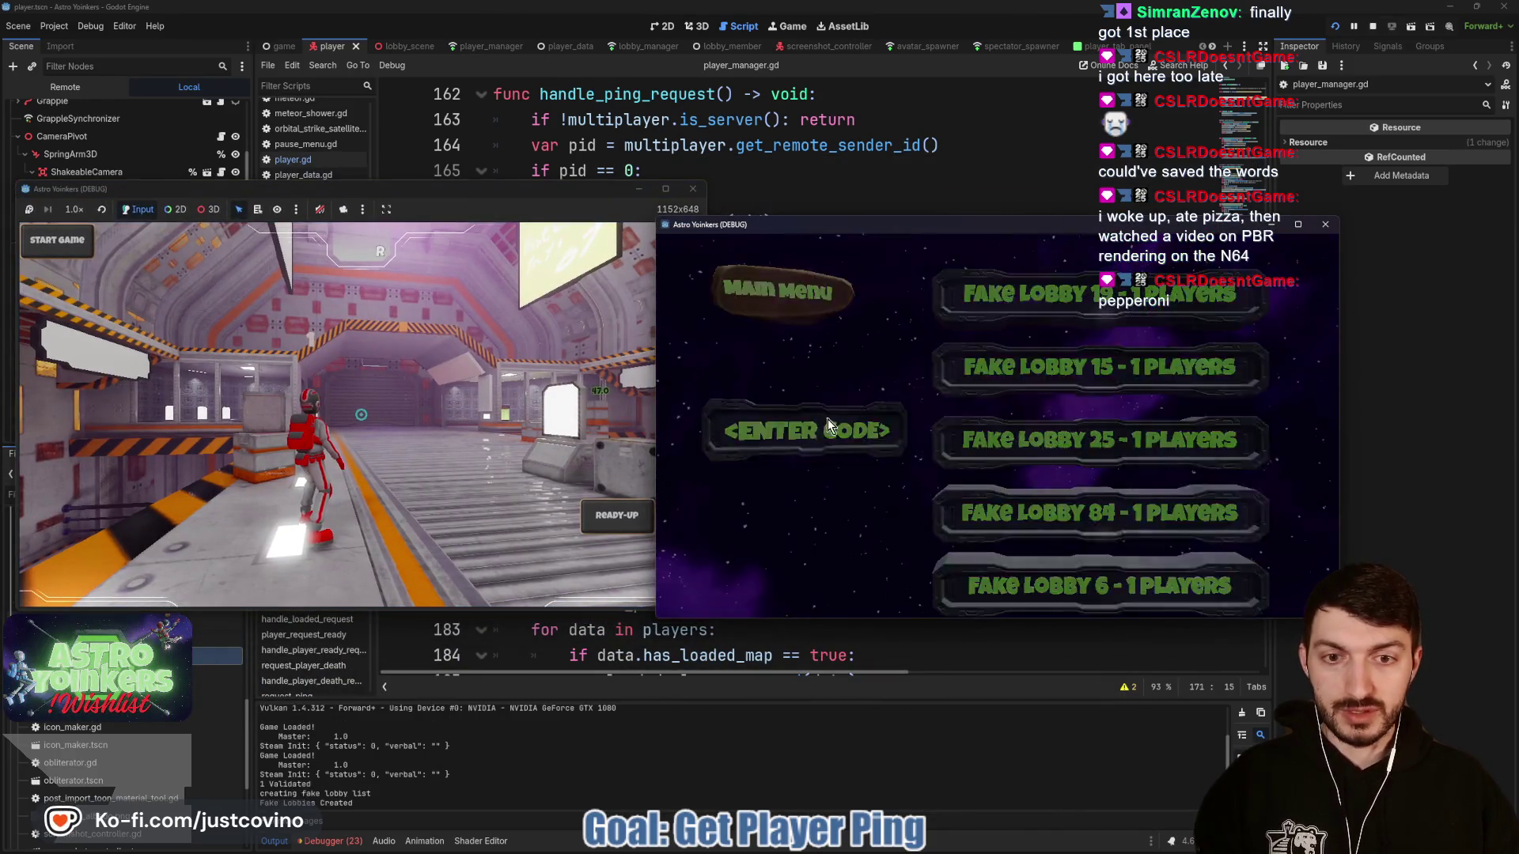
click(1000, 297)
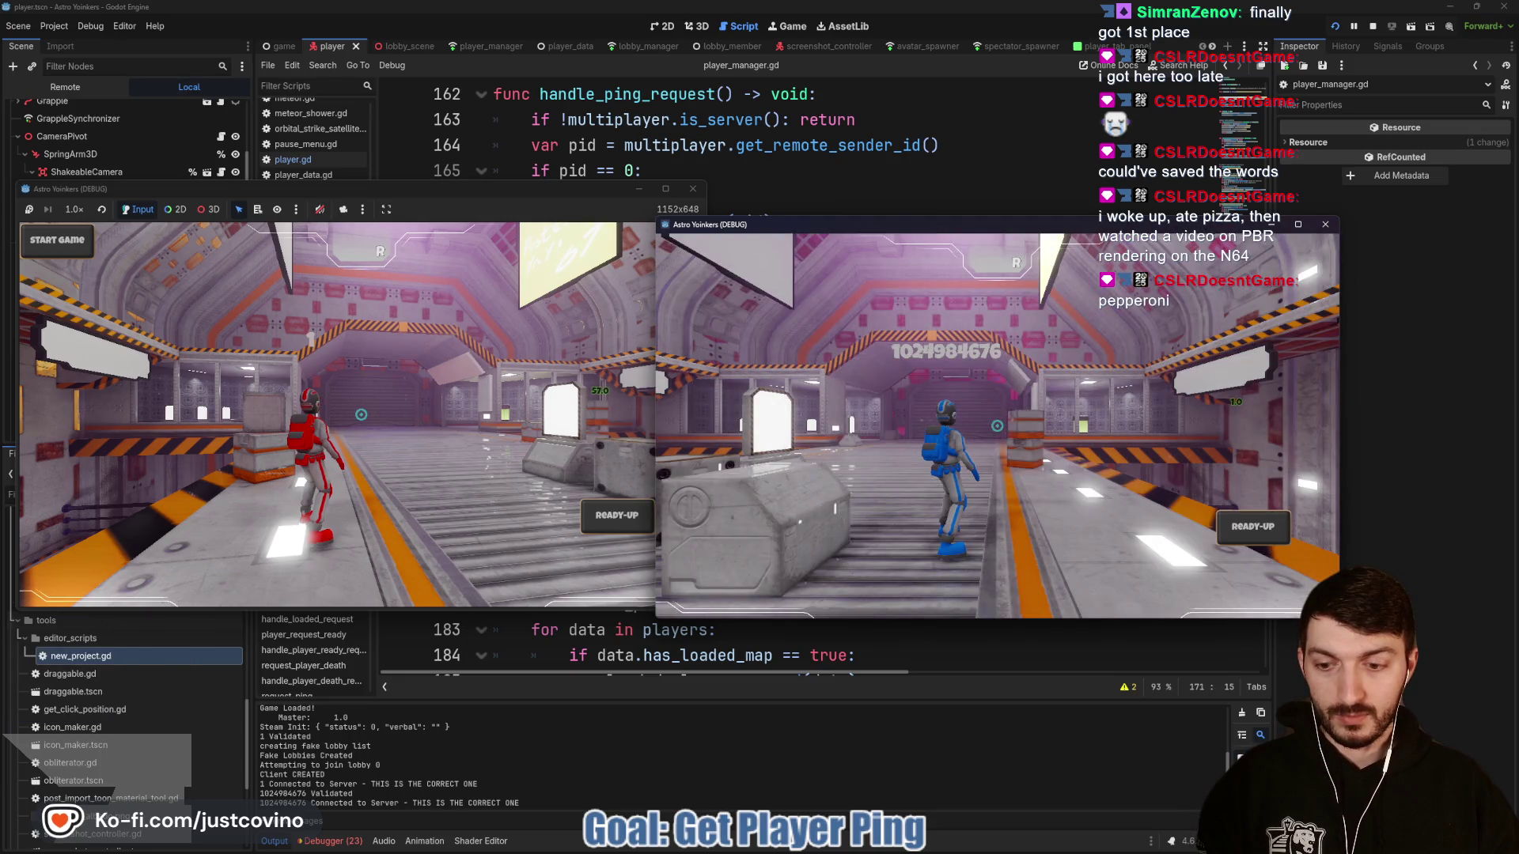
key(Tab)
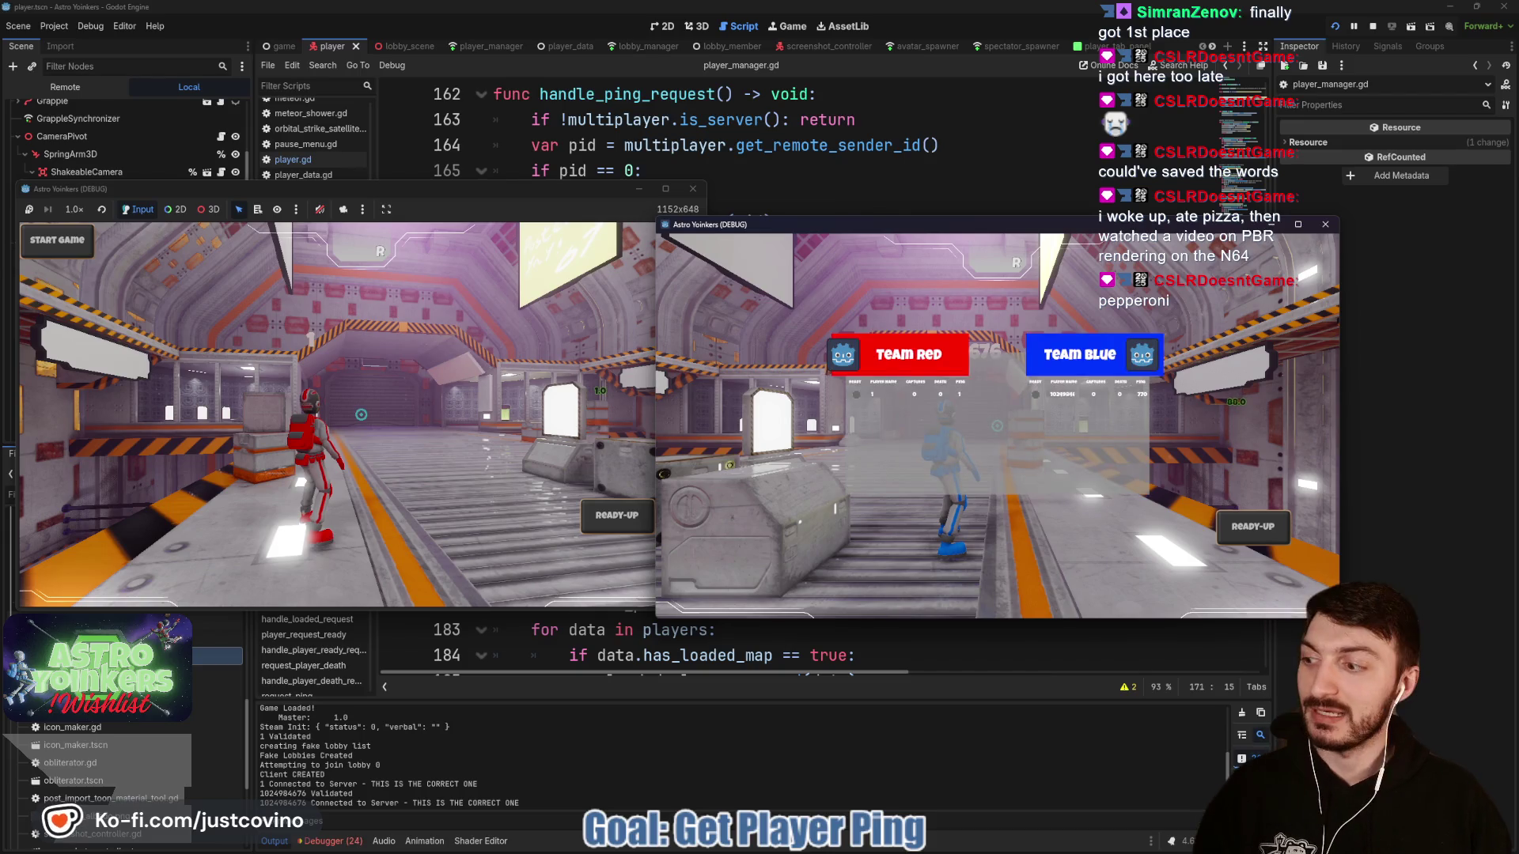
key(Tab)
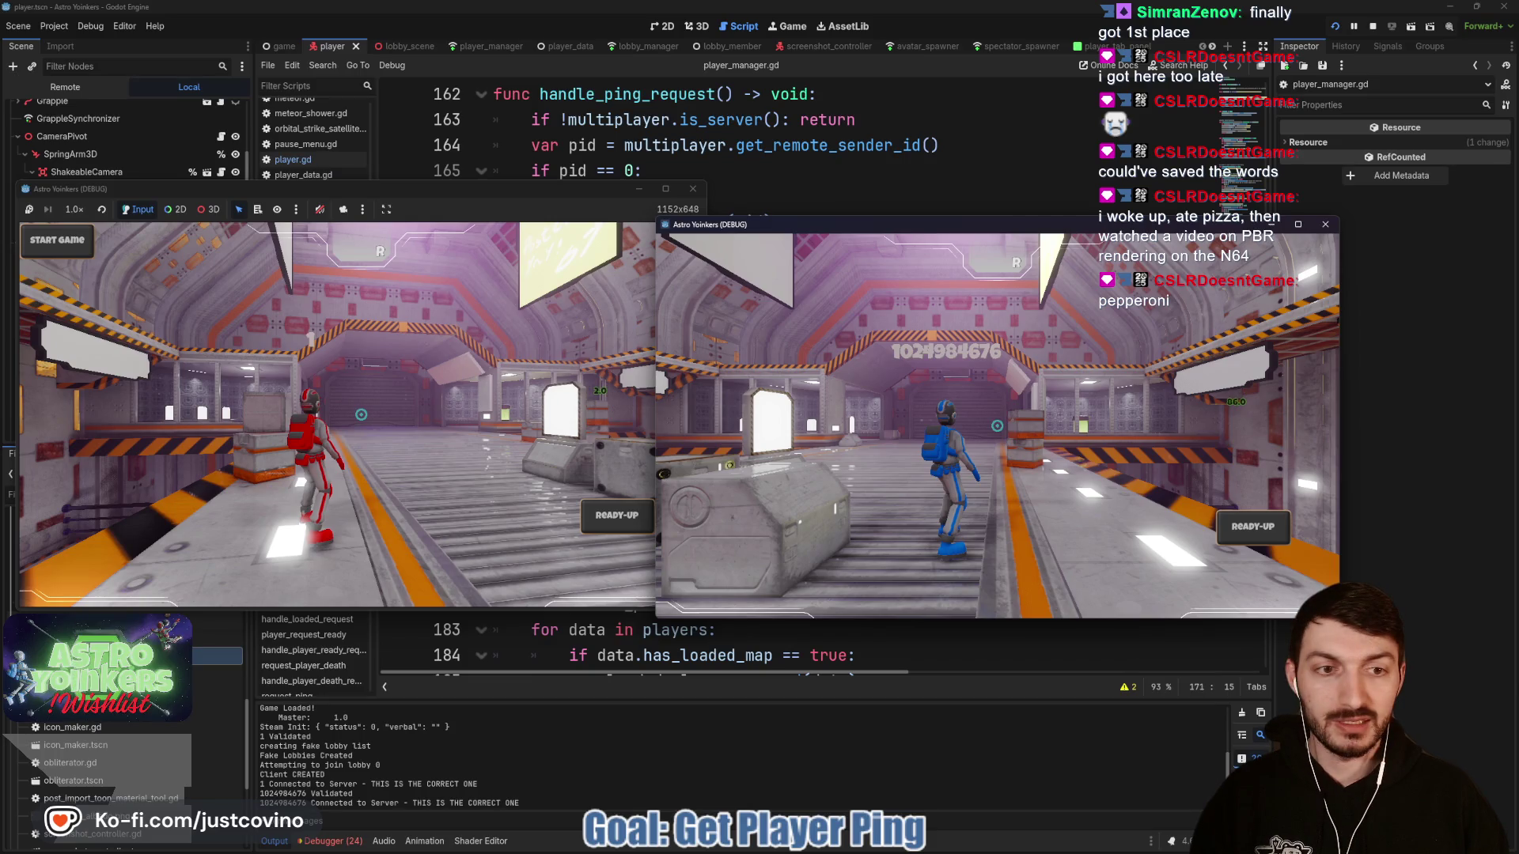
key(Tab)
key(Tab)
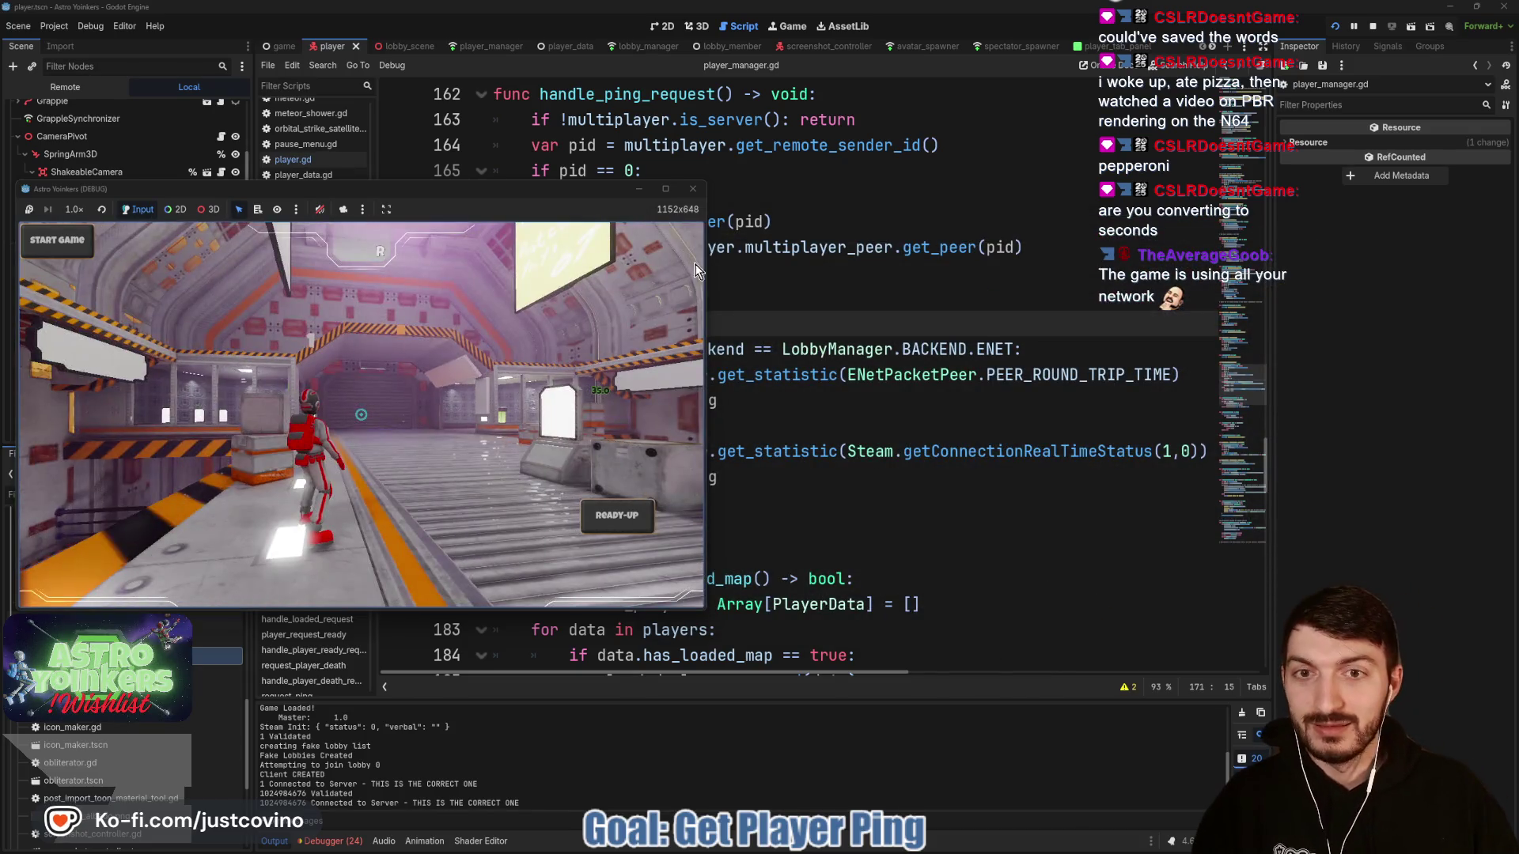
click(693, 194)
click(694, 500)
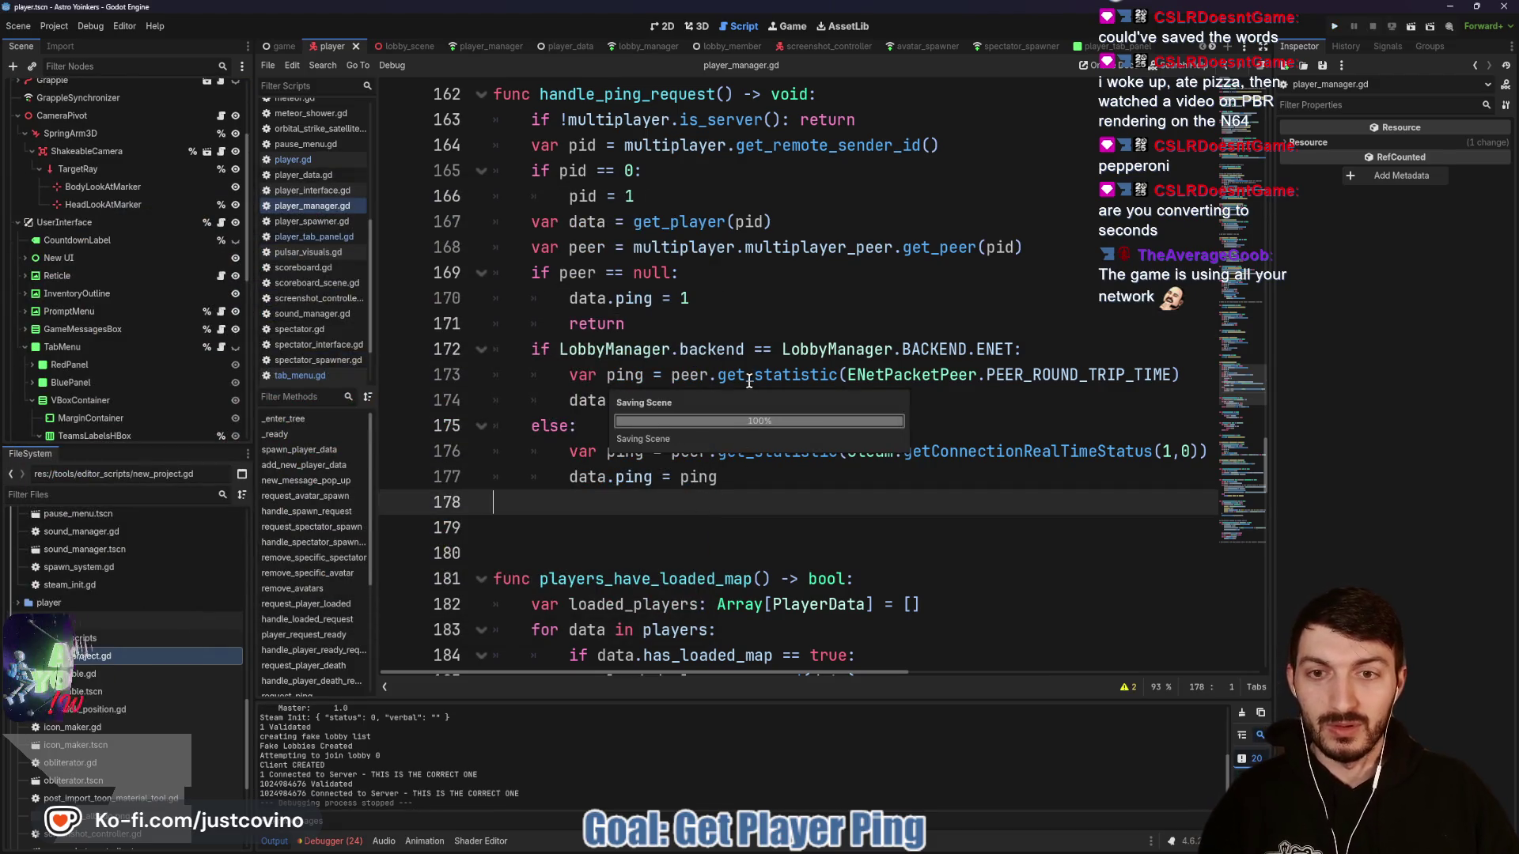
Step: Set the null-peer ping to 0, comment the check '## Will be null if is Host', and save
click(692, 299)
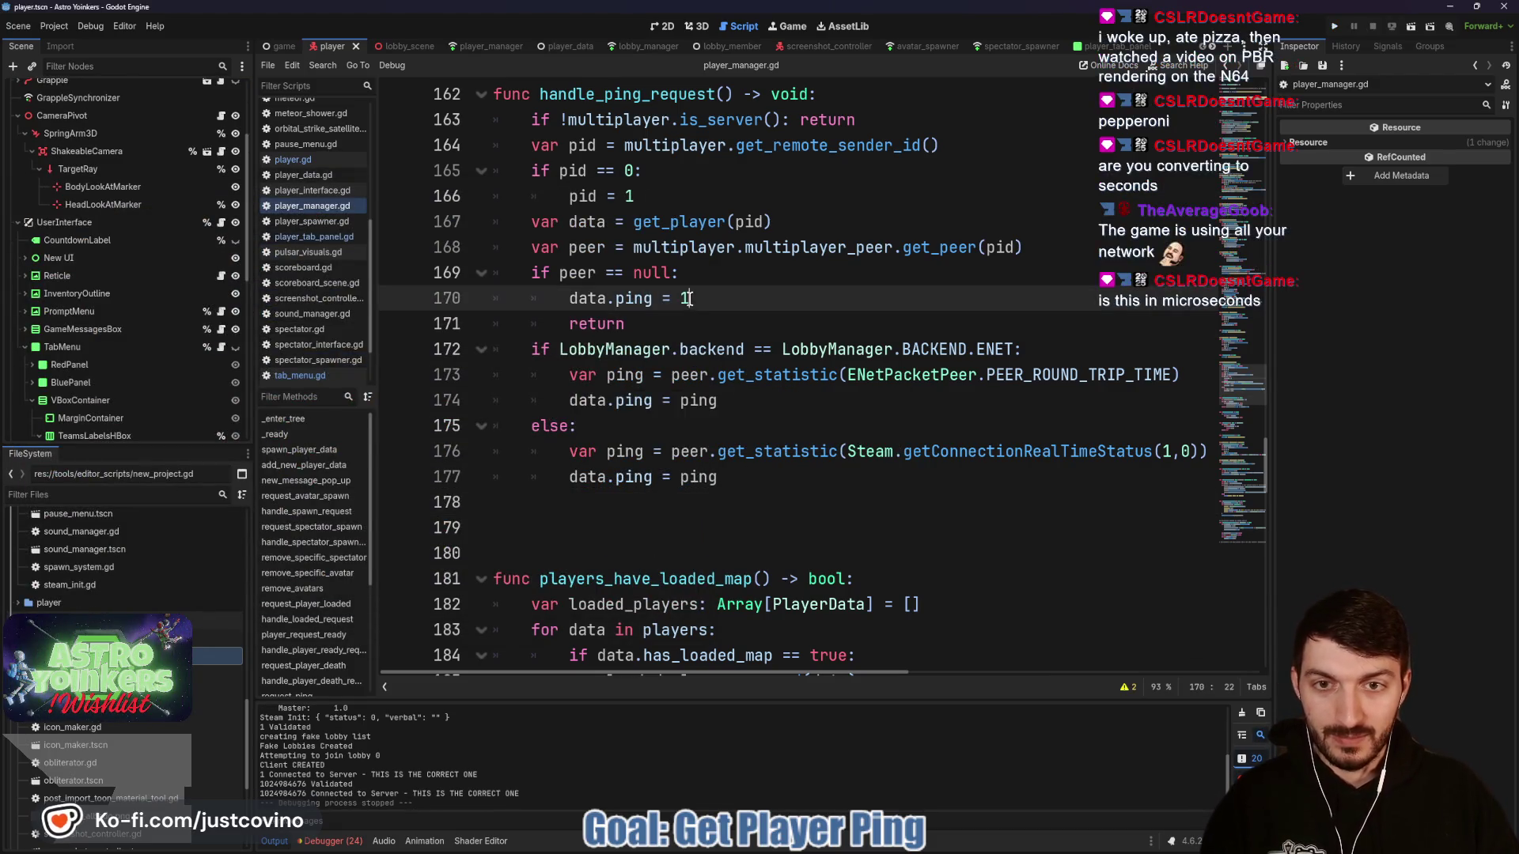
key(ctrl+s)
click(705, 271)
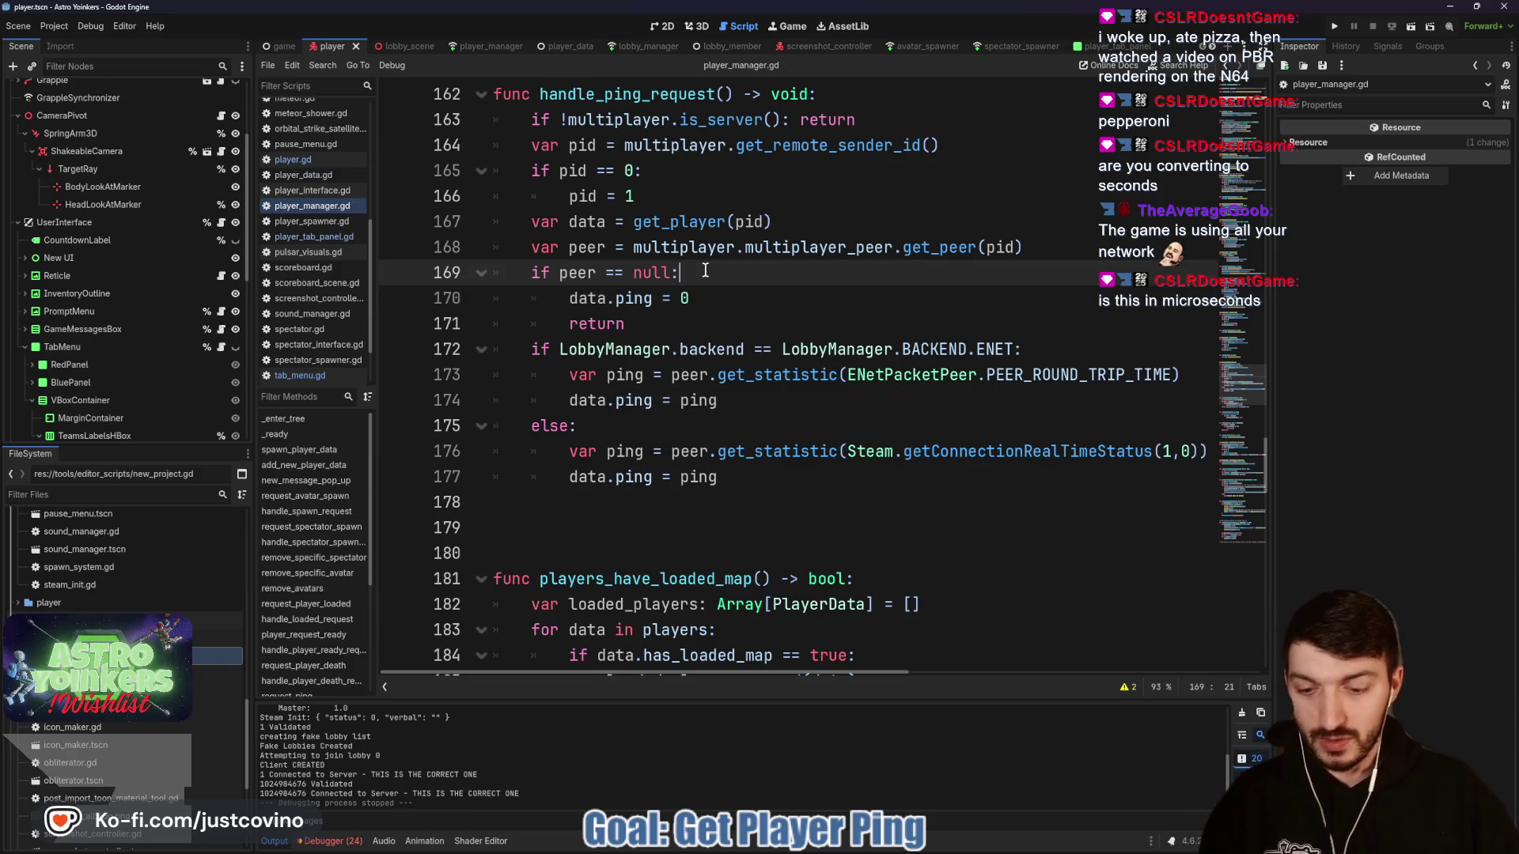
text(##Will be null if is Host)
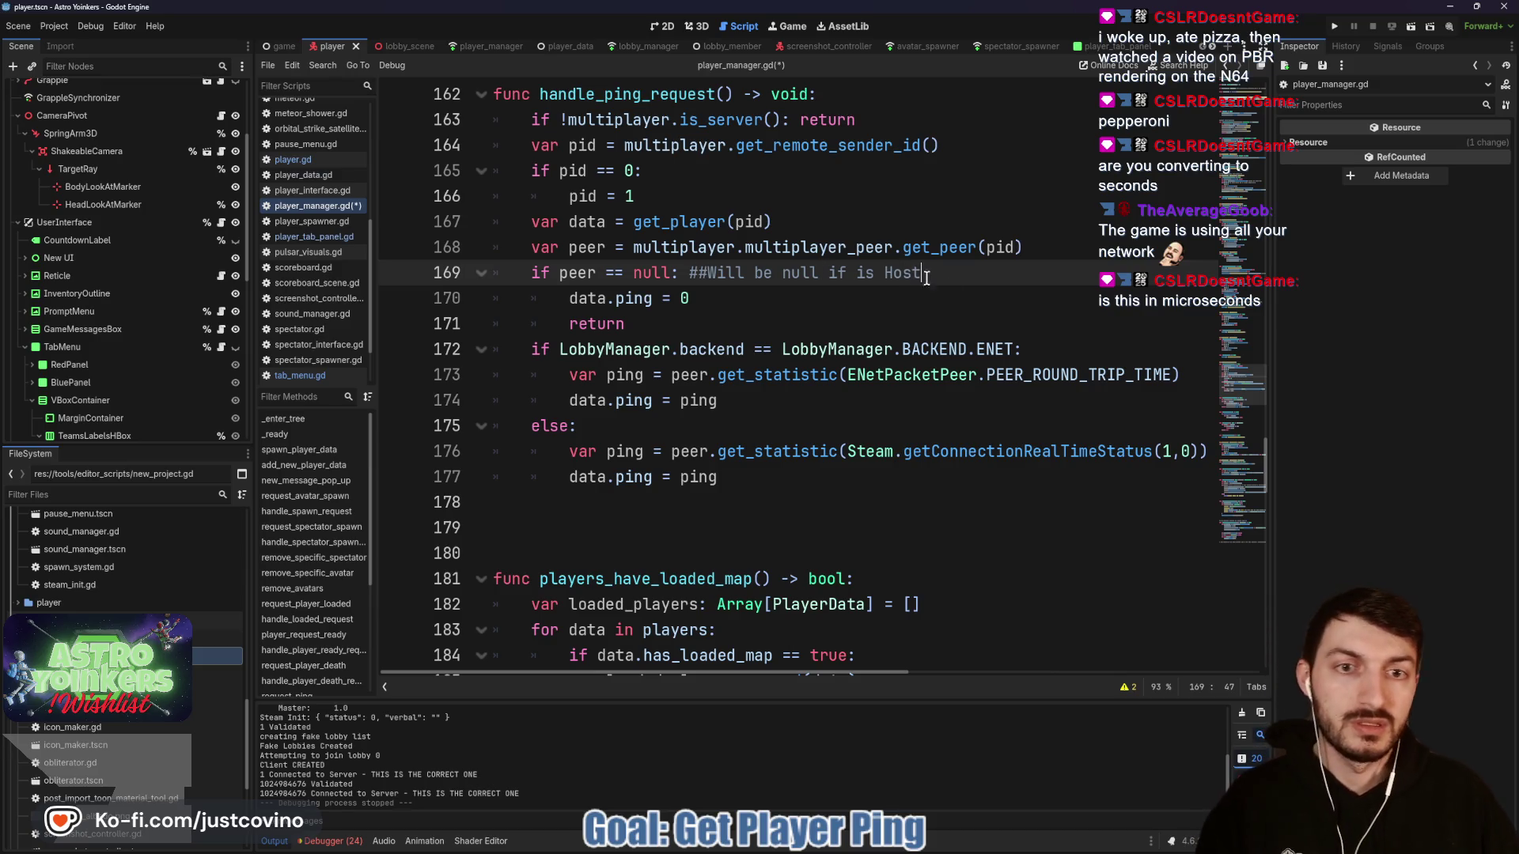
click(707, 272)
key(End)
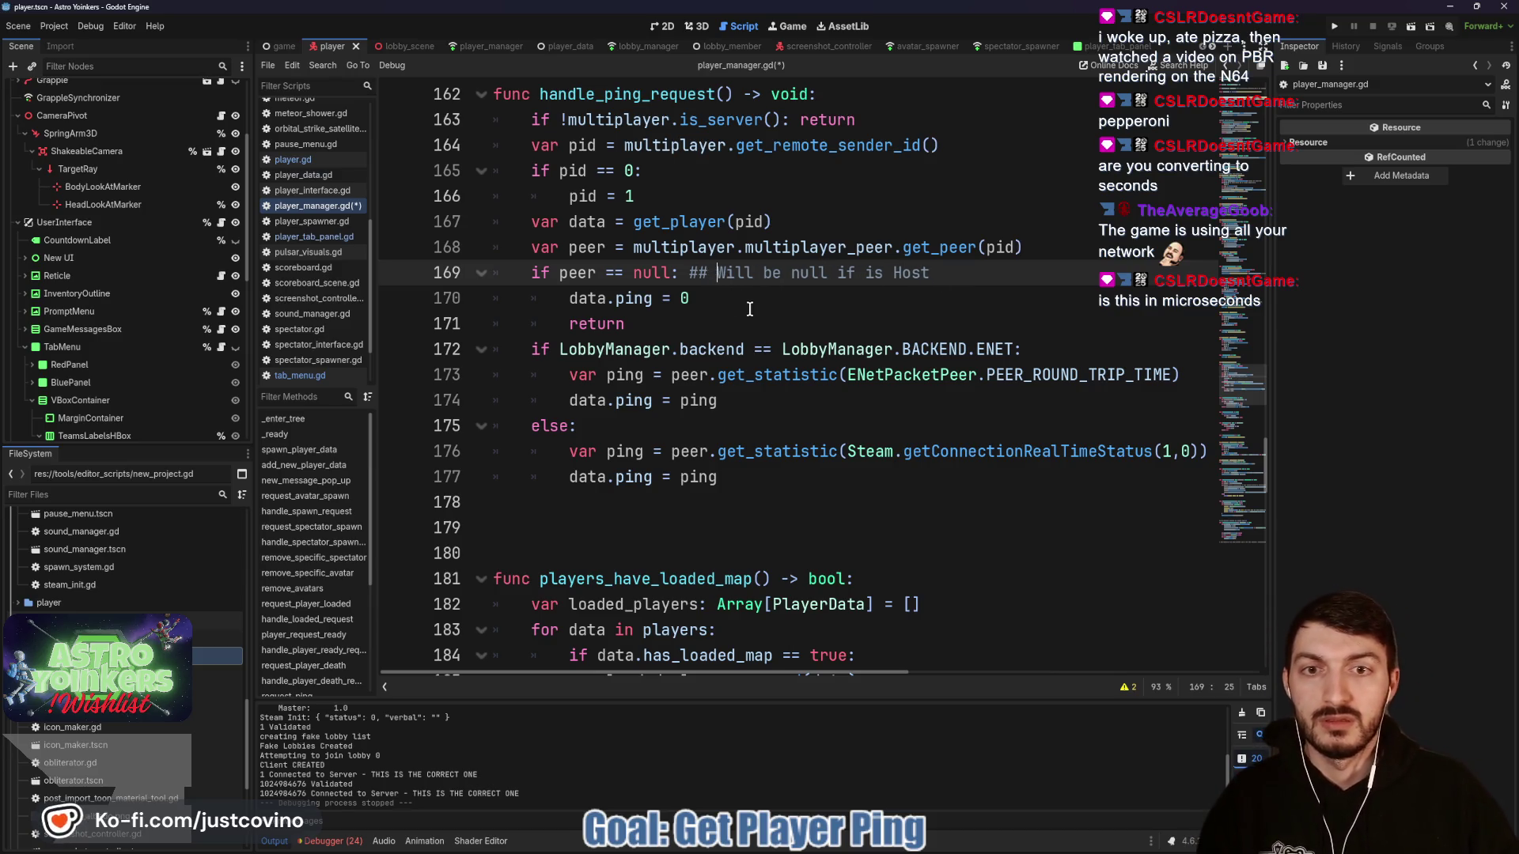
key(ctrl+s)
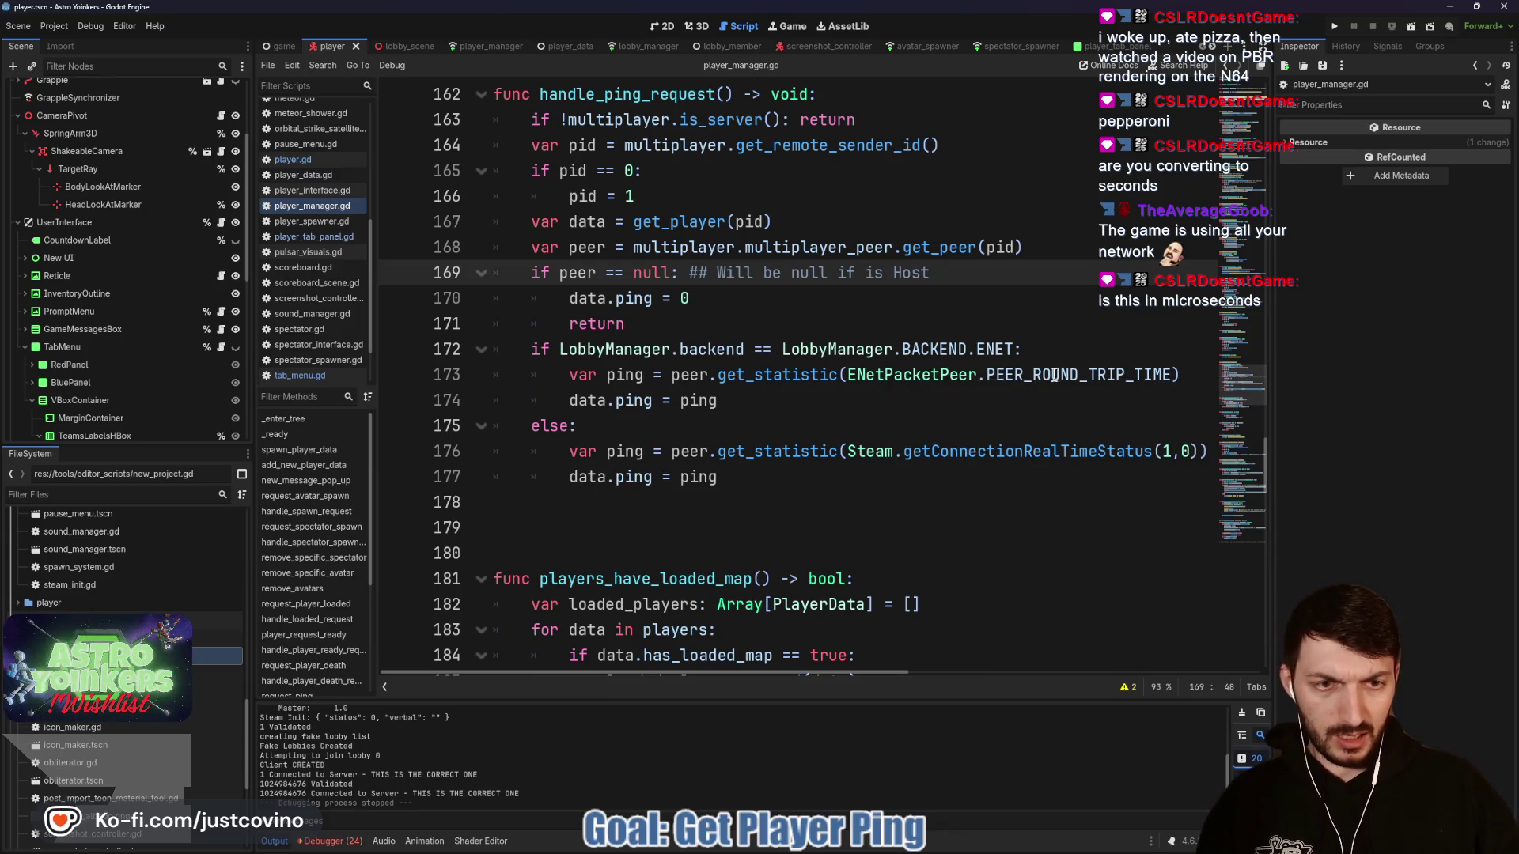
mouse_move(1057, 372)
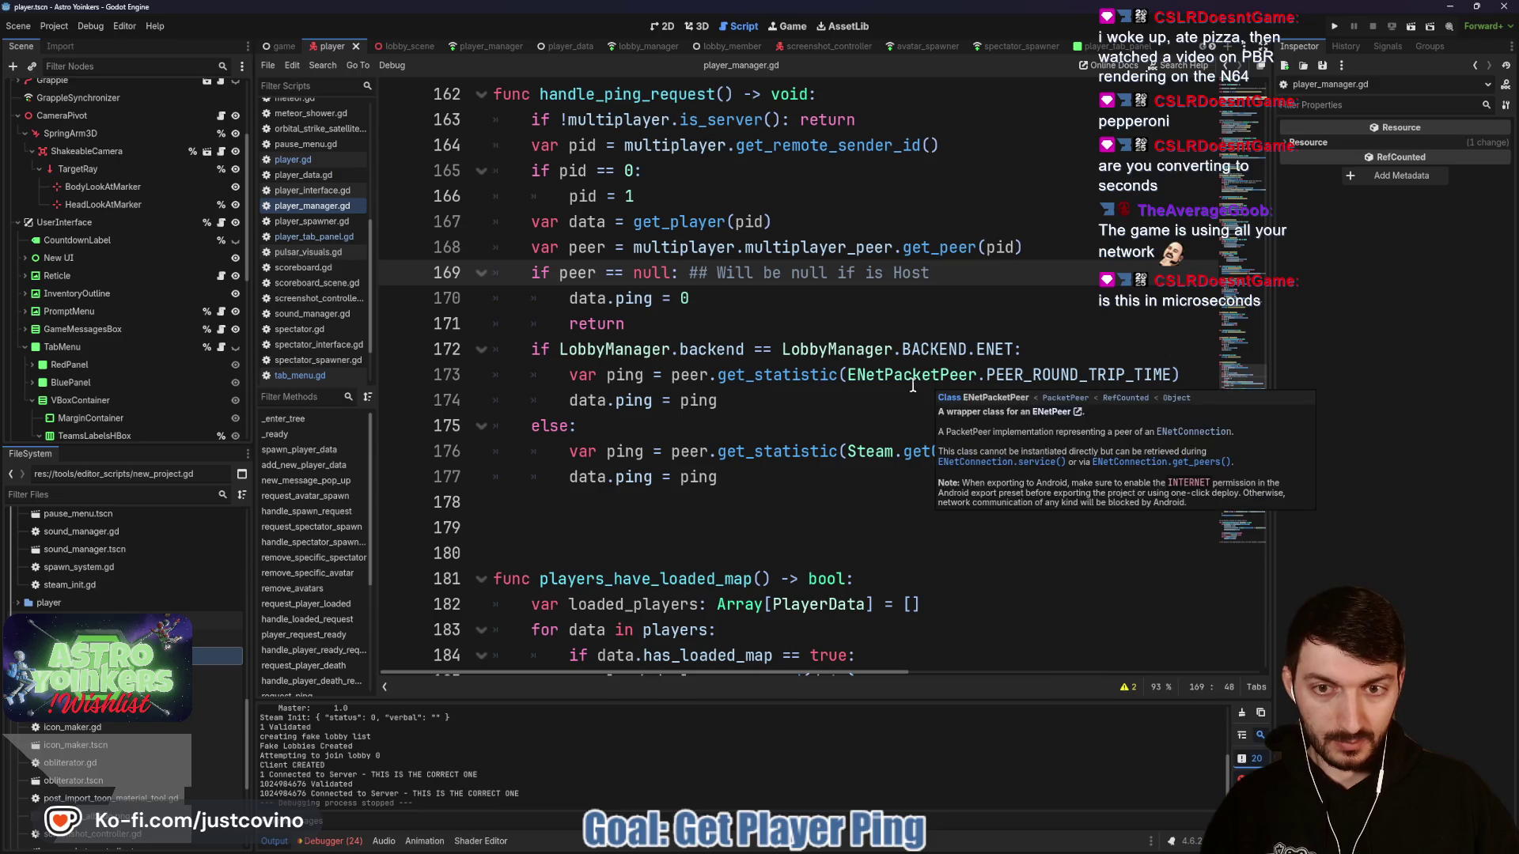
click(827, 847)
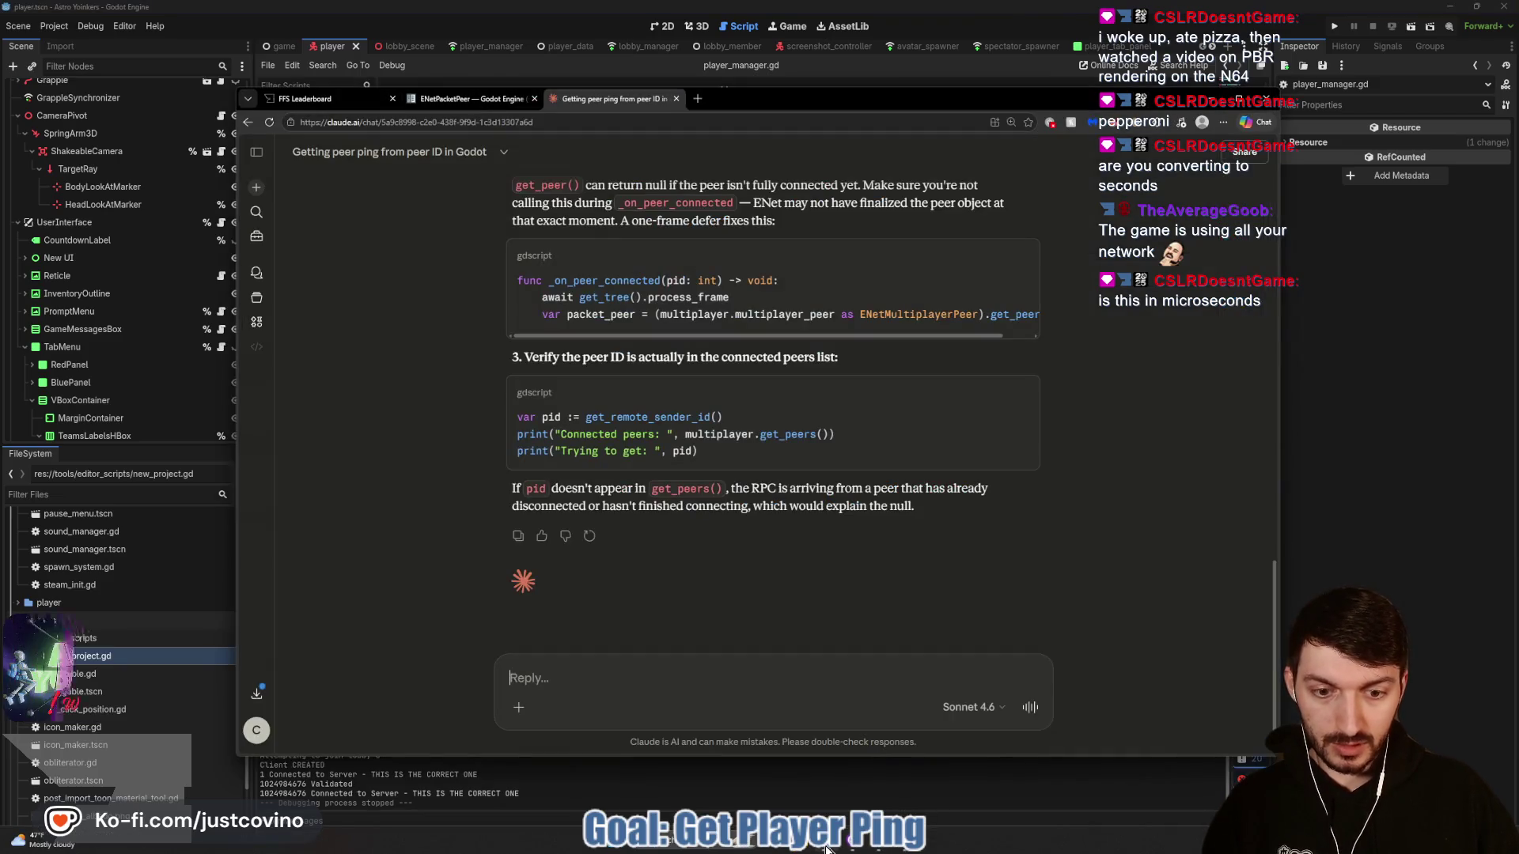
Step: Close the AI chat tab, read the PeerStatistic docs at PEER_ROUND_TRIP_TIME, and return to the script
click(679, 99)
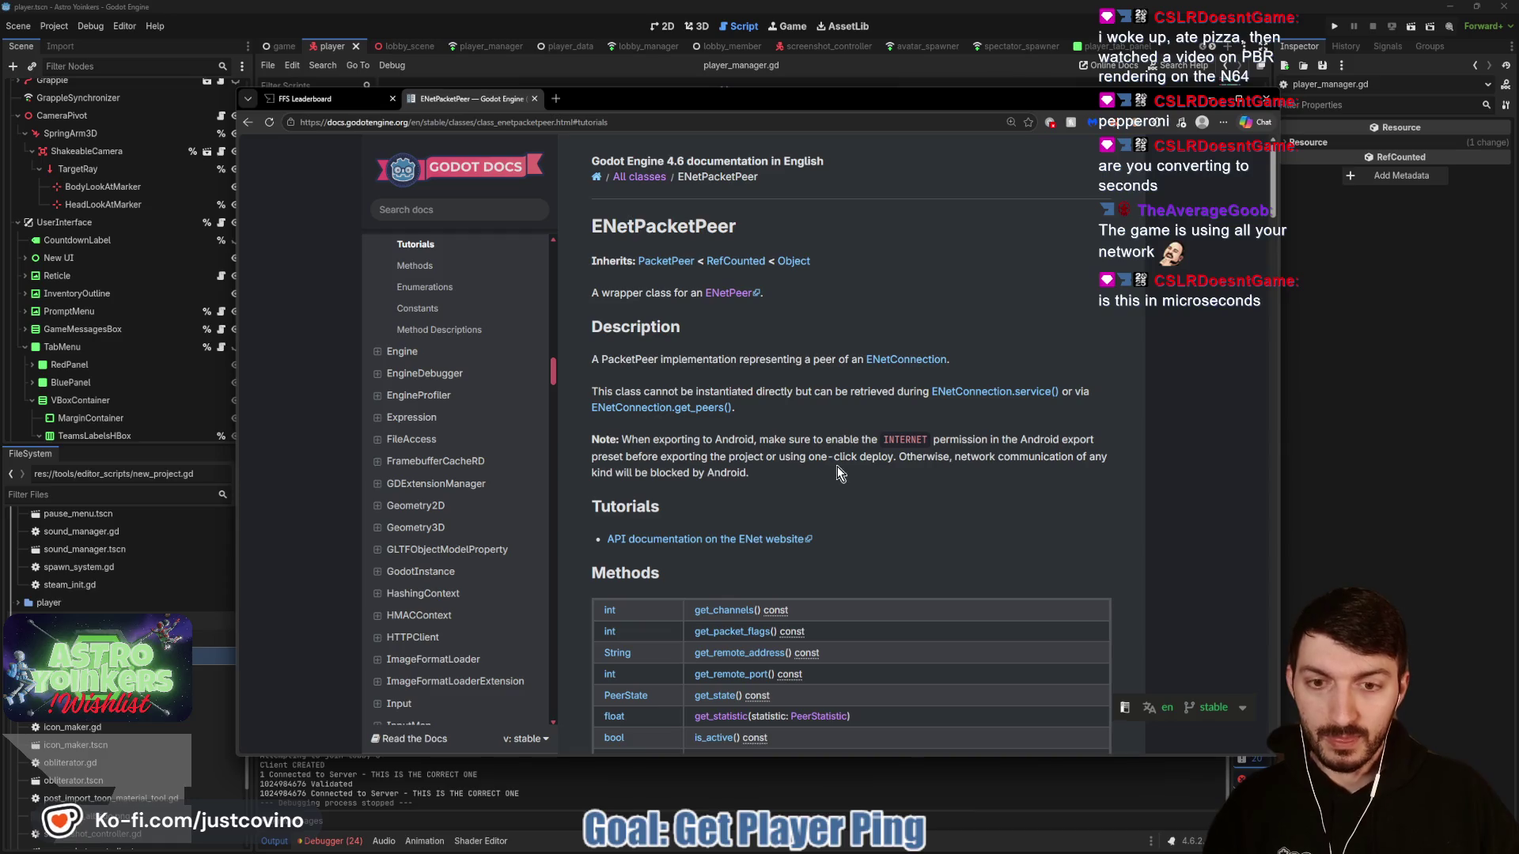
scroll(780, 369, down, 3)
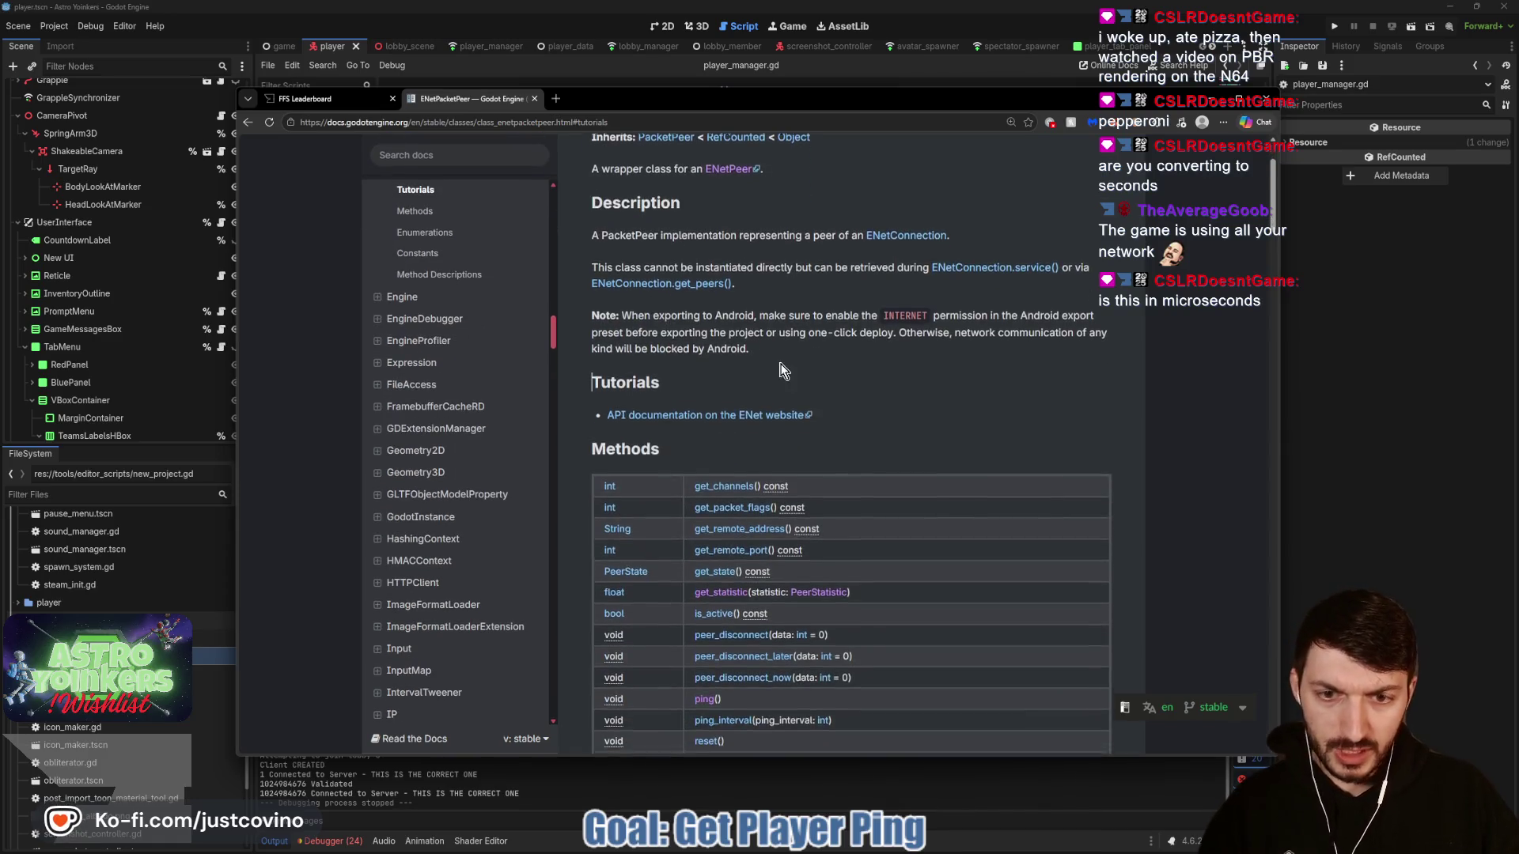
scroll(781, 369, down, 20)
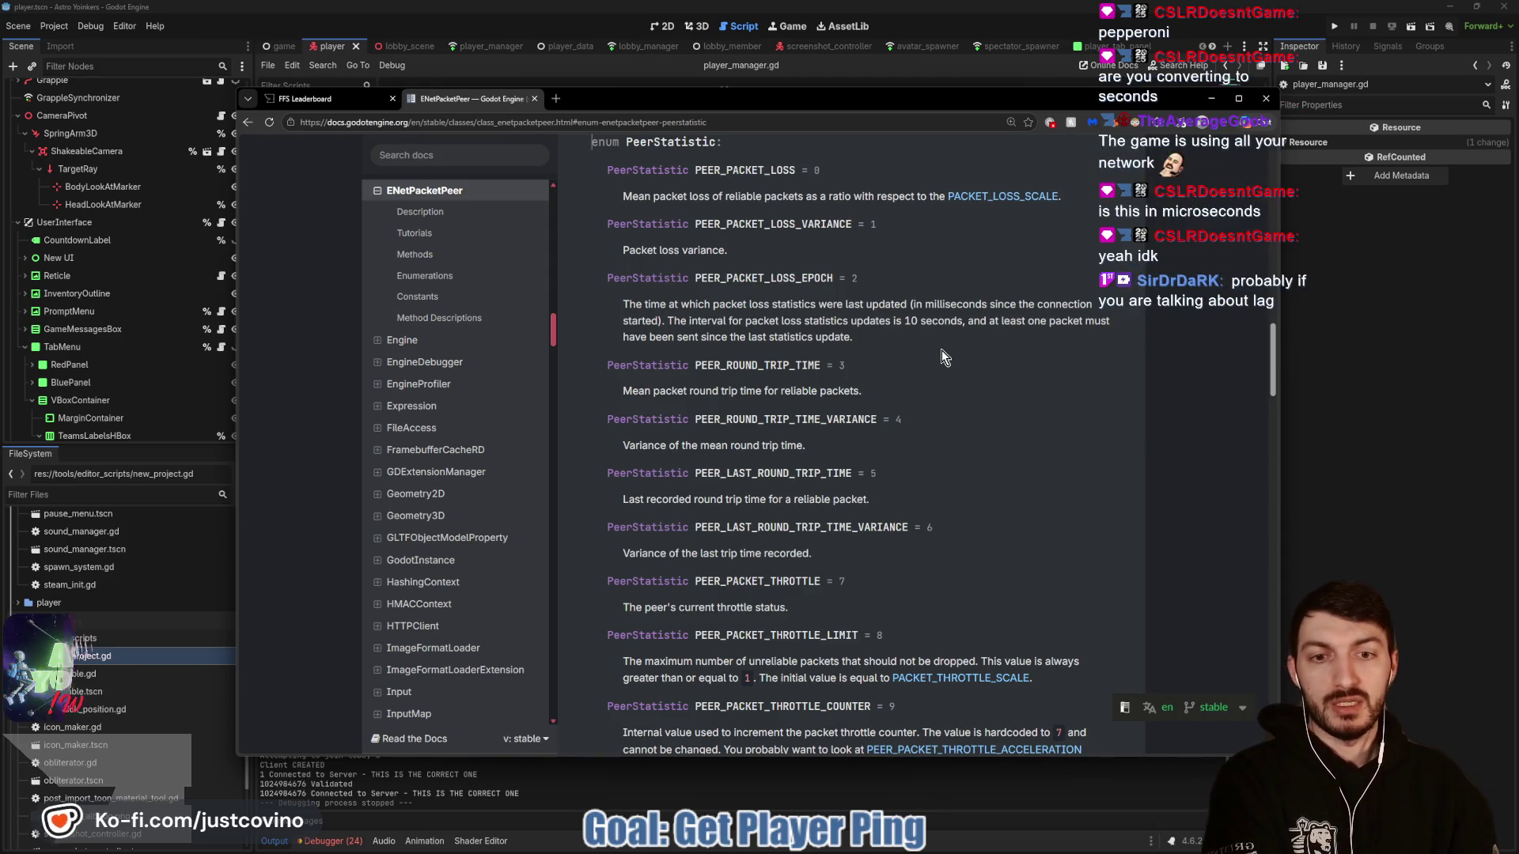
scroll(940, 351, down, 2)
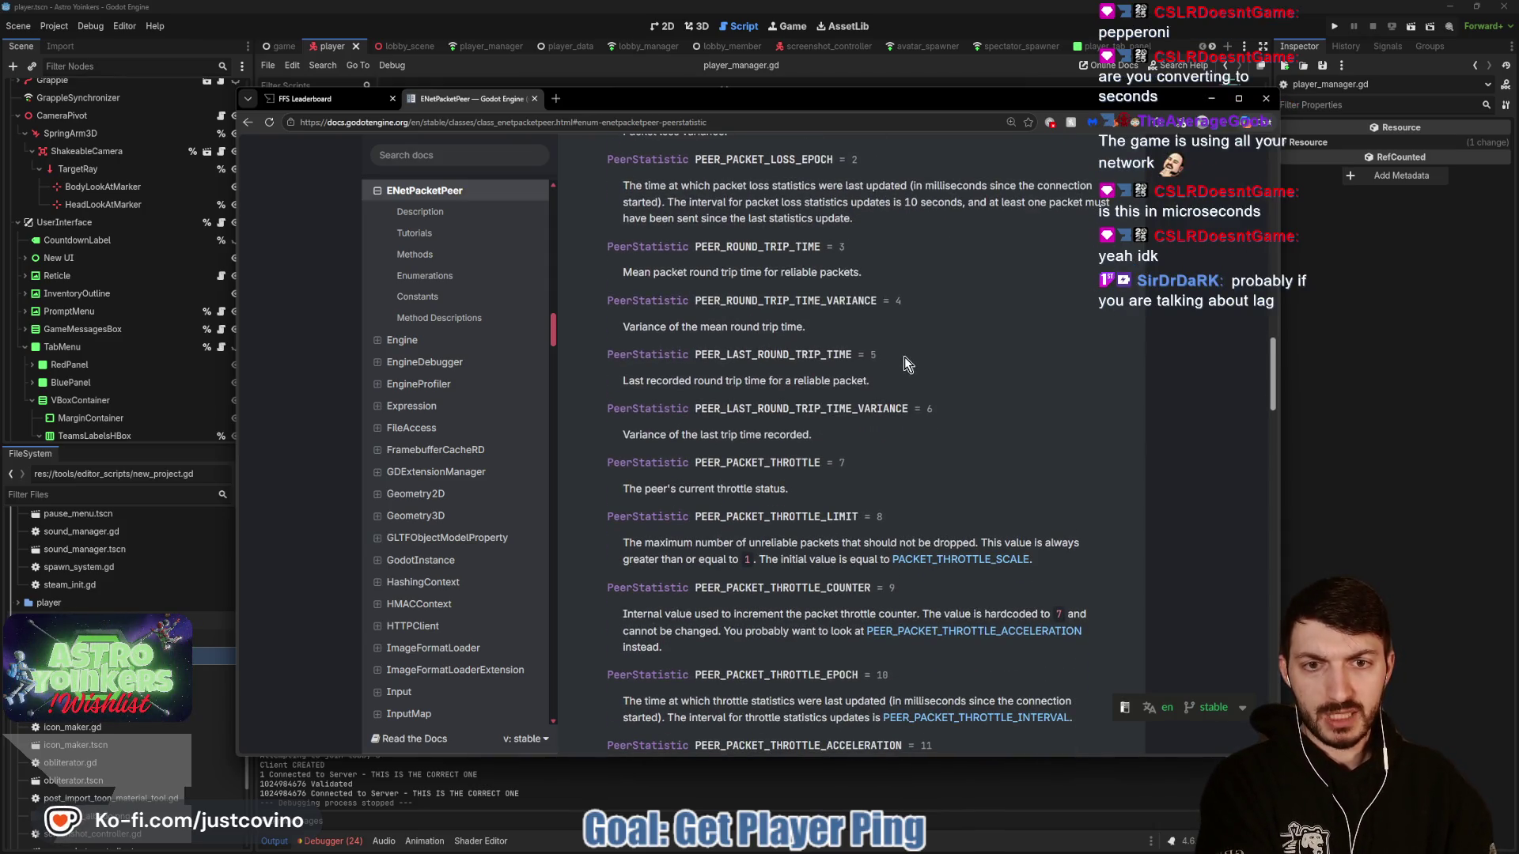
scroll(904, 358, down, 4)
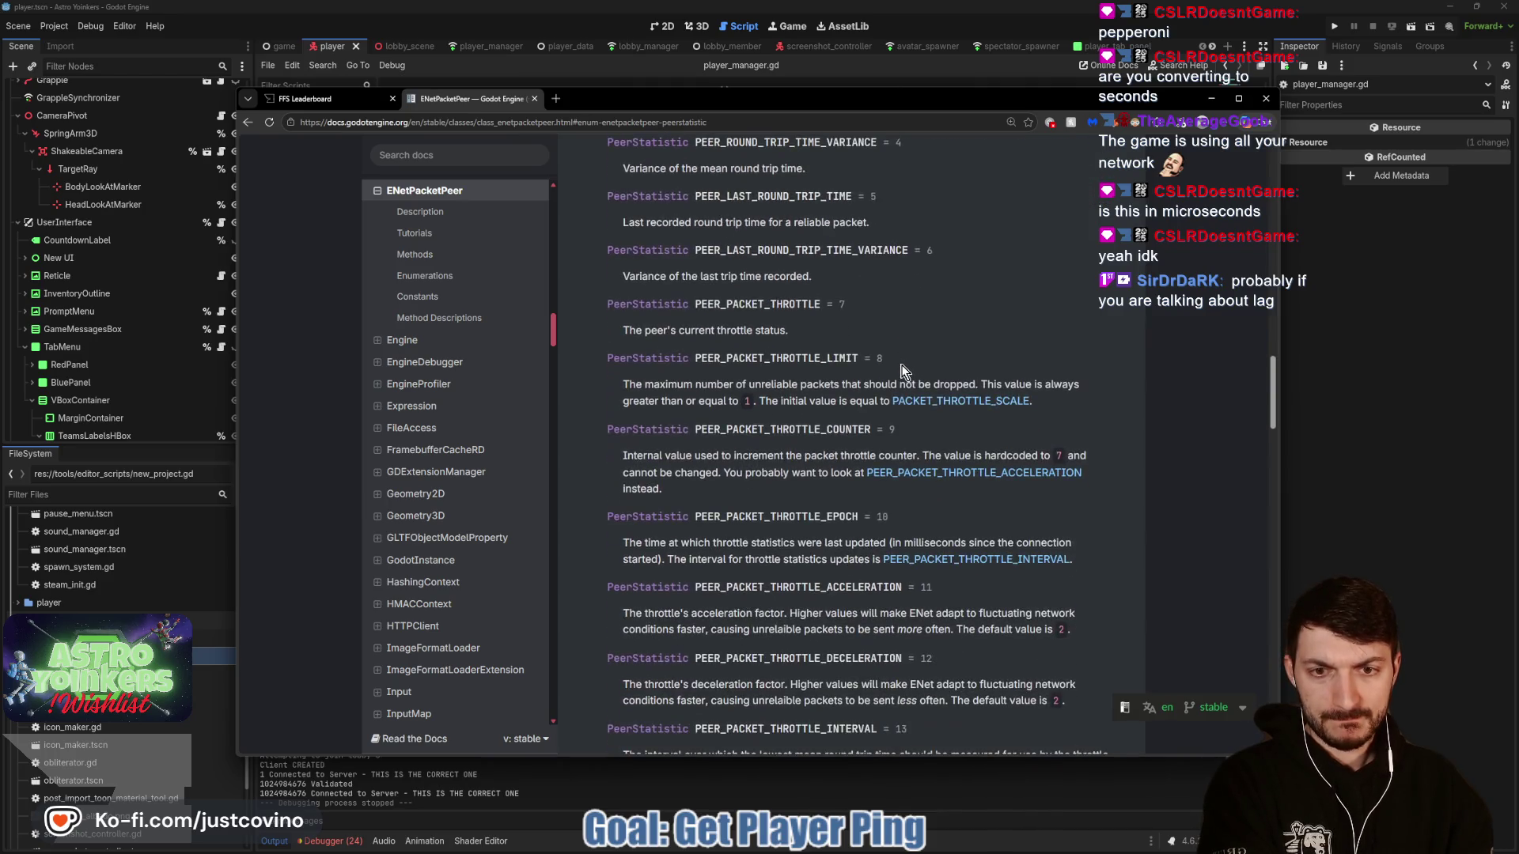
scroll(901, 367, down, 2)
scroll(900, 367, up, 4)
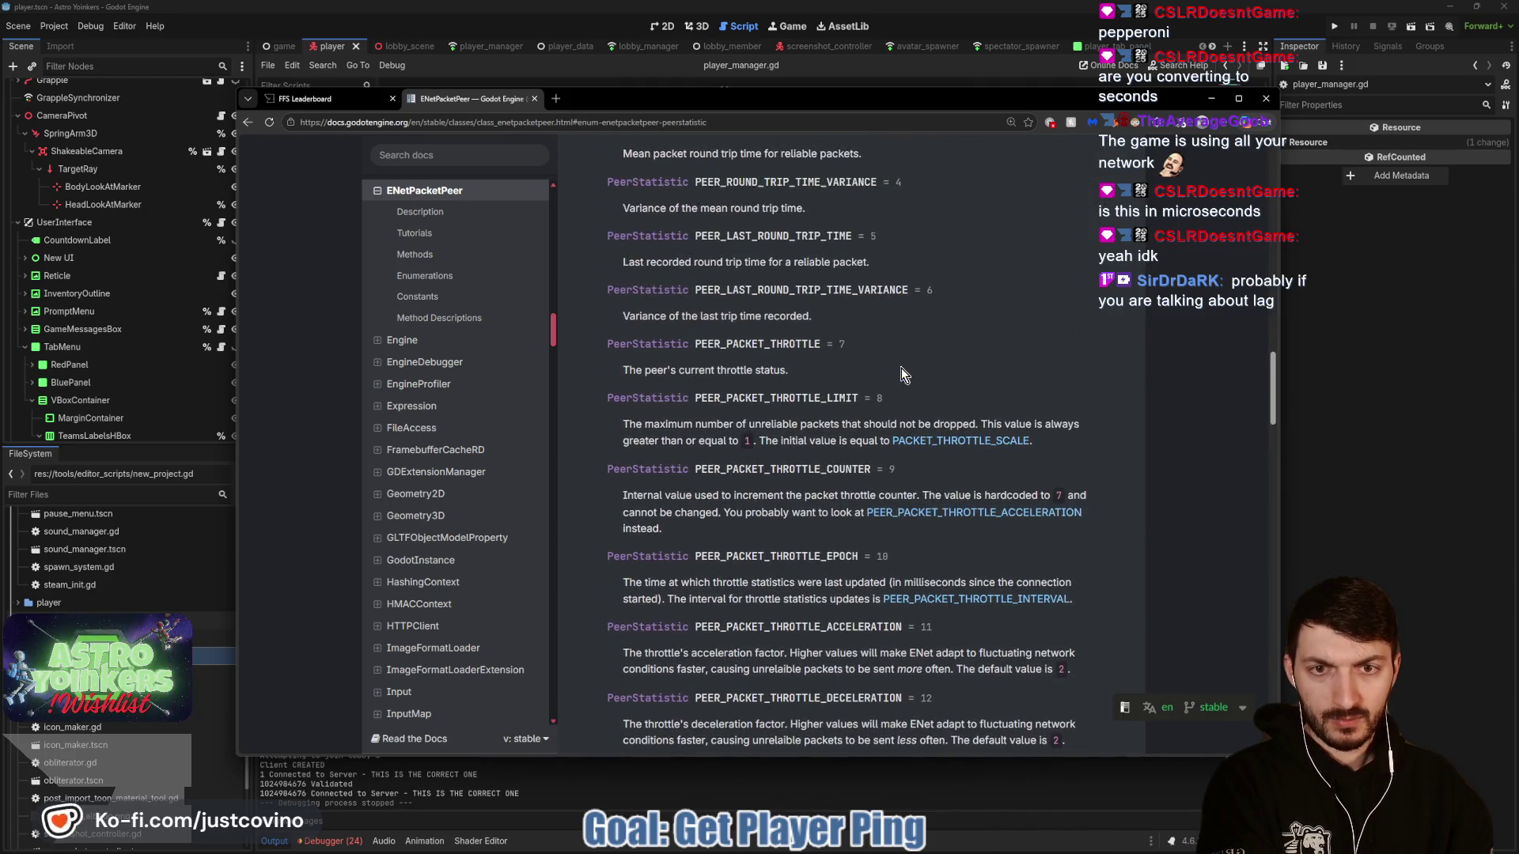
scroll(901, 367, up, 1)
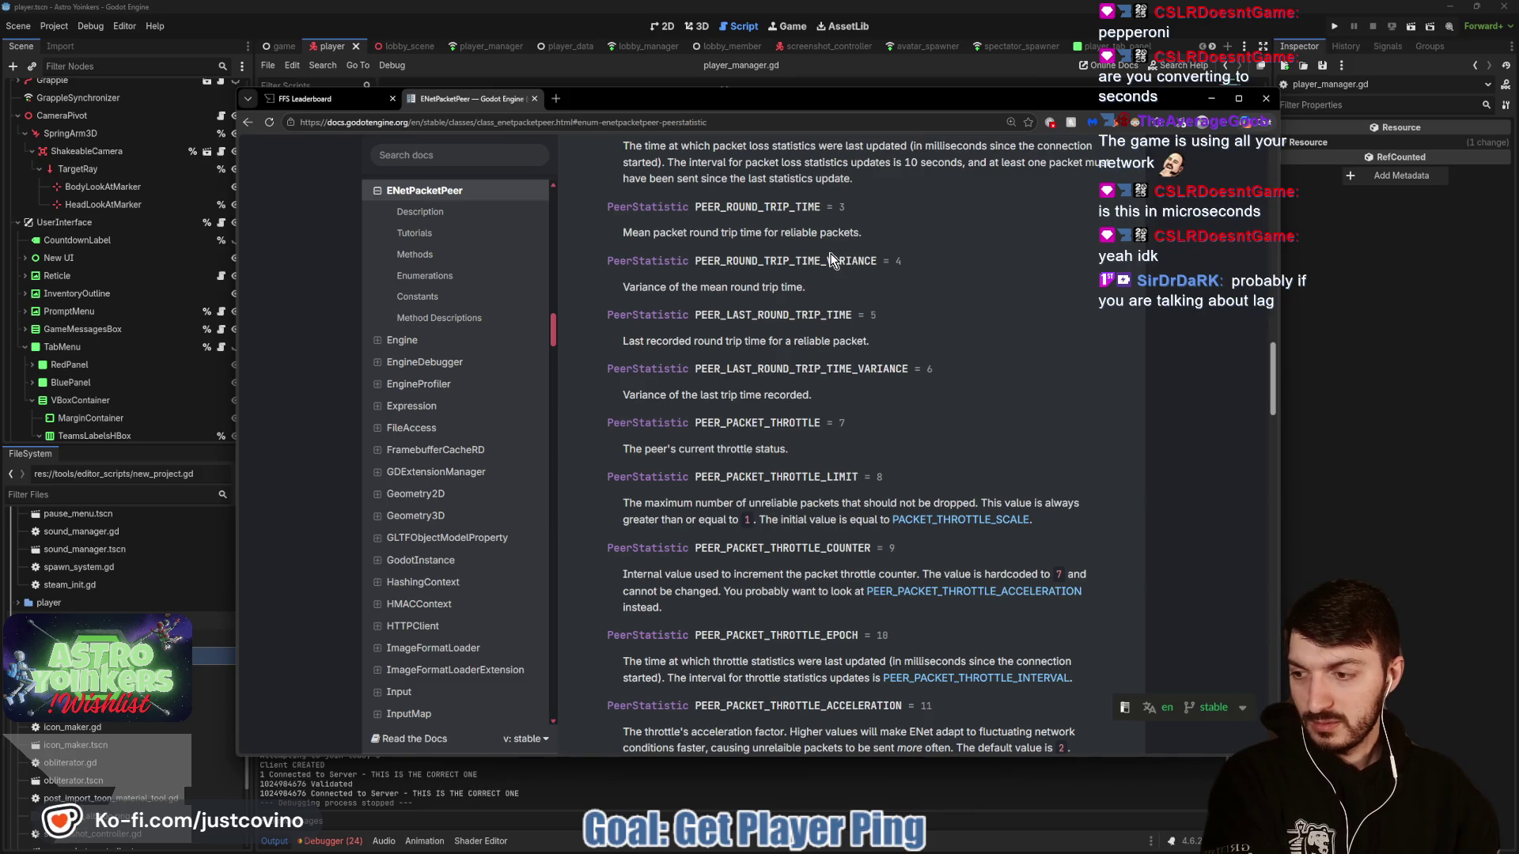
key(alt+Tab)
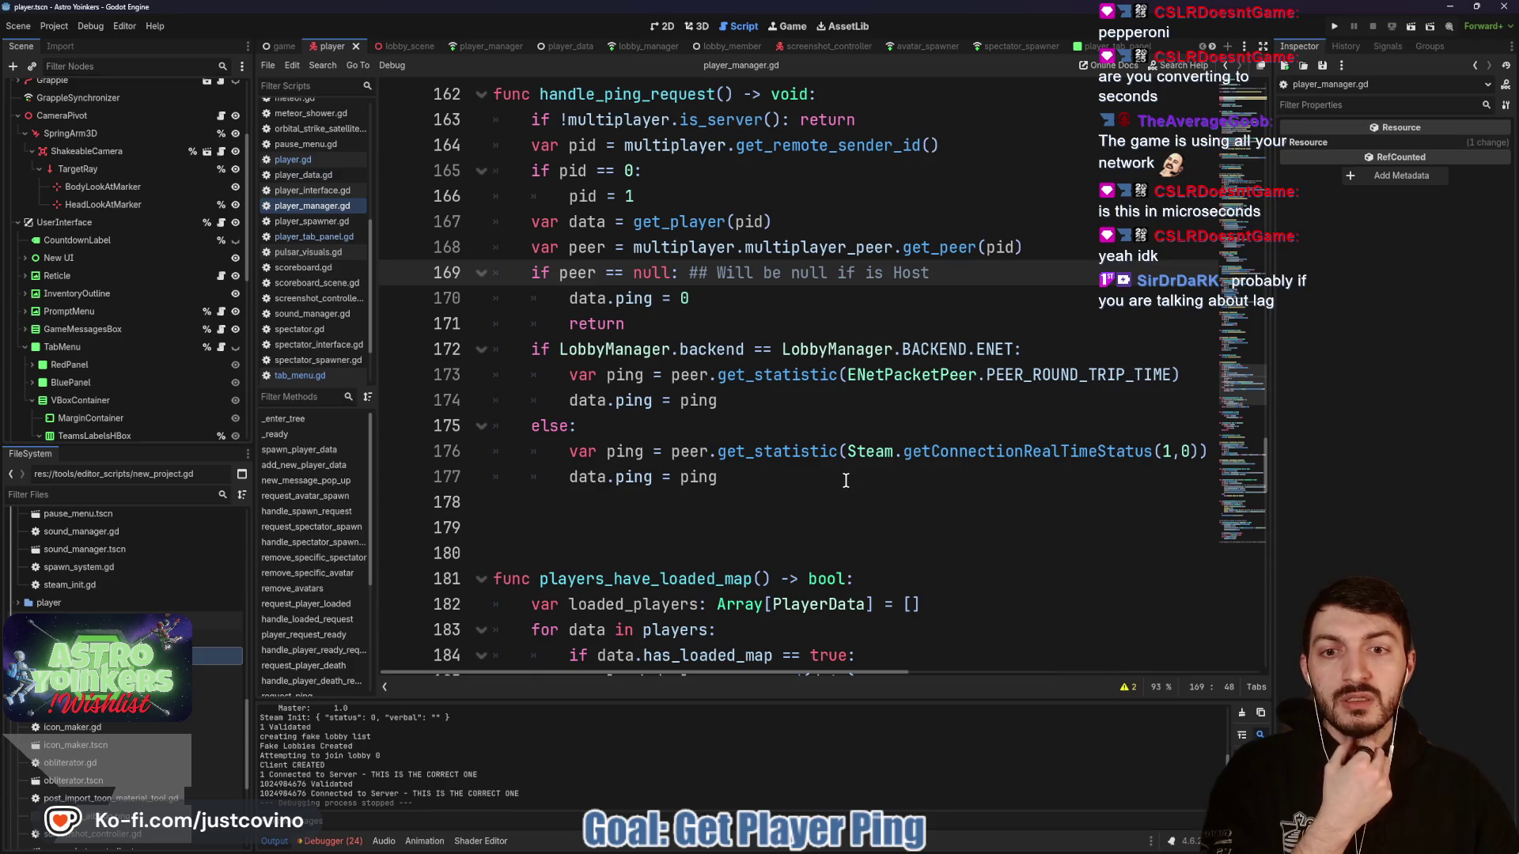
Step: Place the cursor at the end of the Steam branch and bring up GitHub Desktop's 5 changed files
click(845, 480)
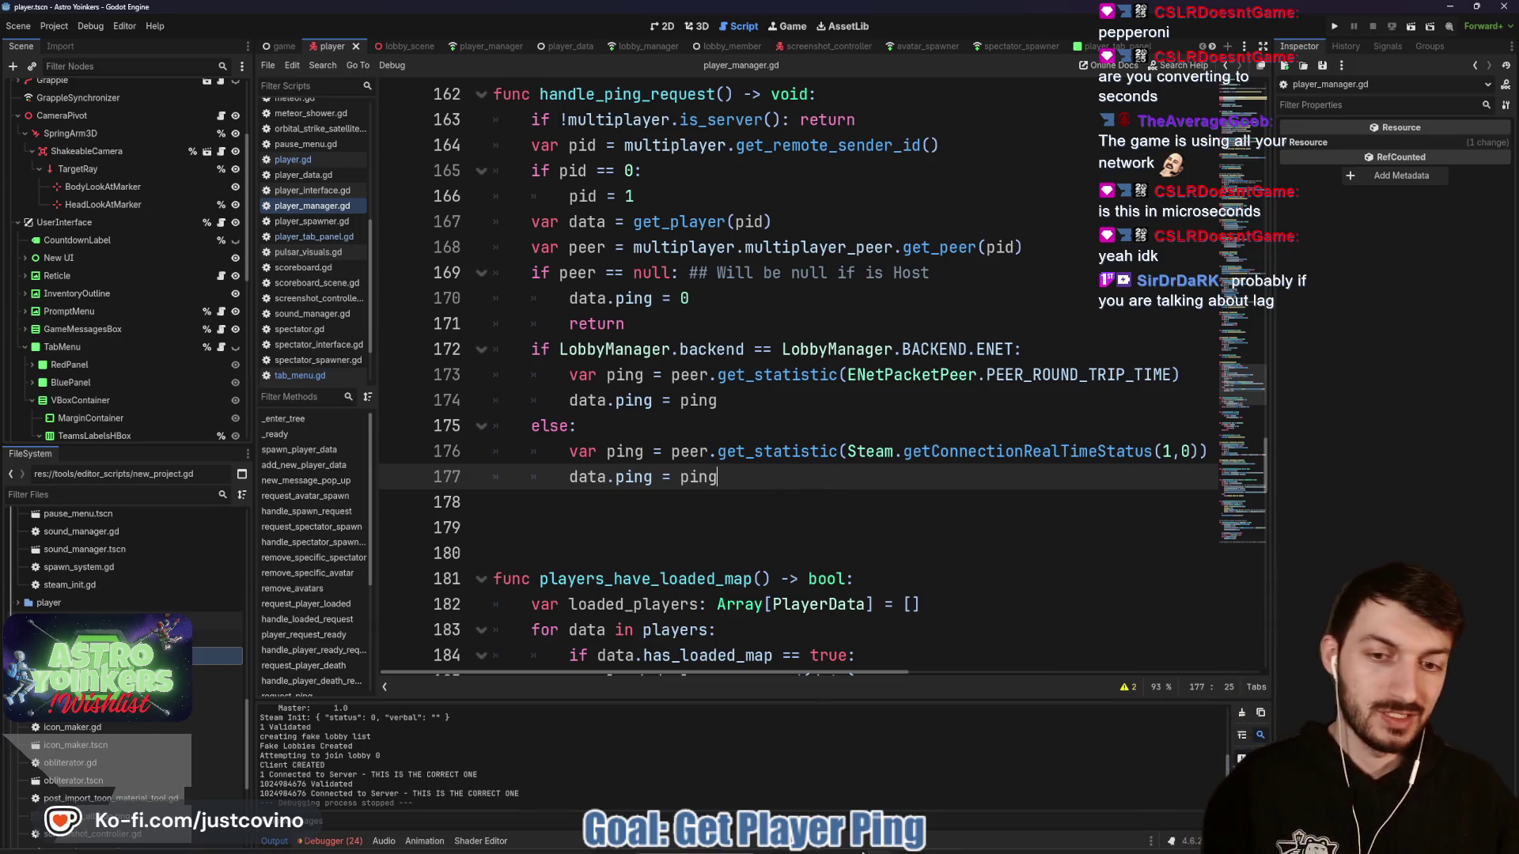
click(884, 851)
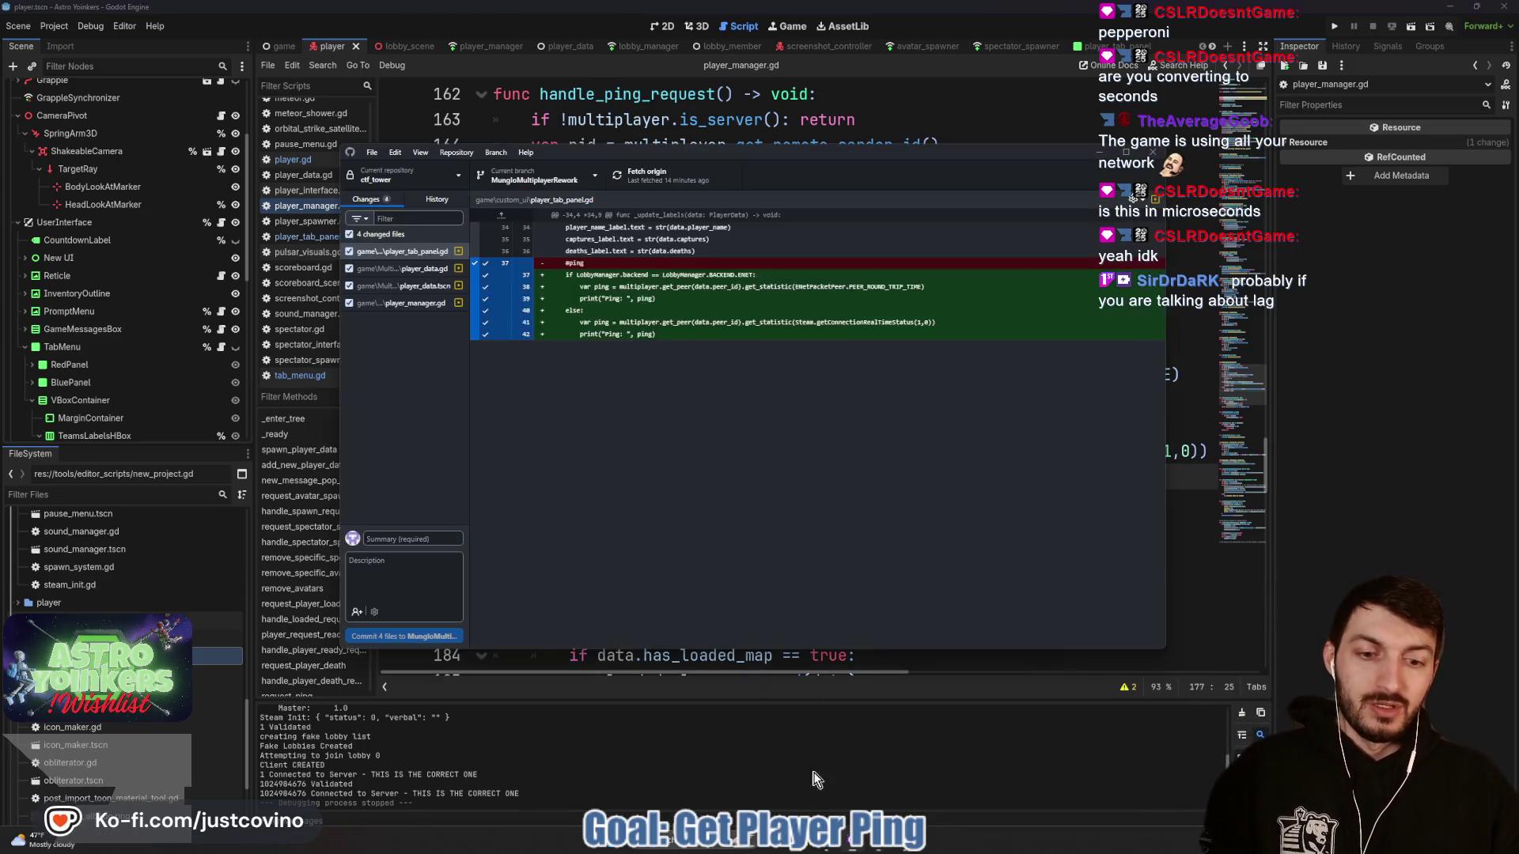
Step: Commit the five changed files as 'handle ping requests' and go back to line 175 in Godot
click(422, 539)
text(handle ping requests)
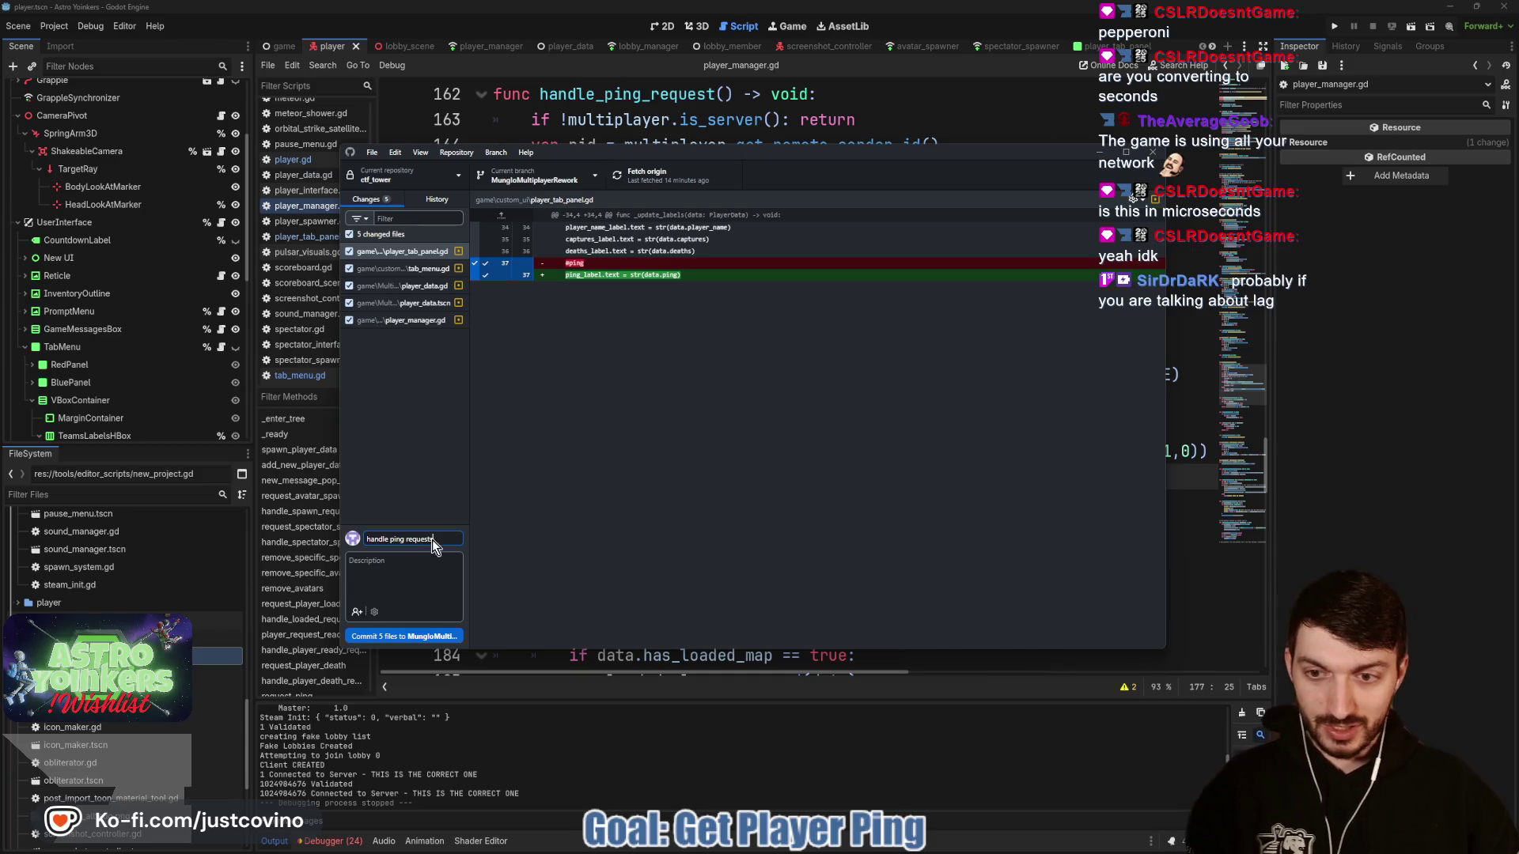
click(403, 636)
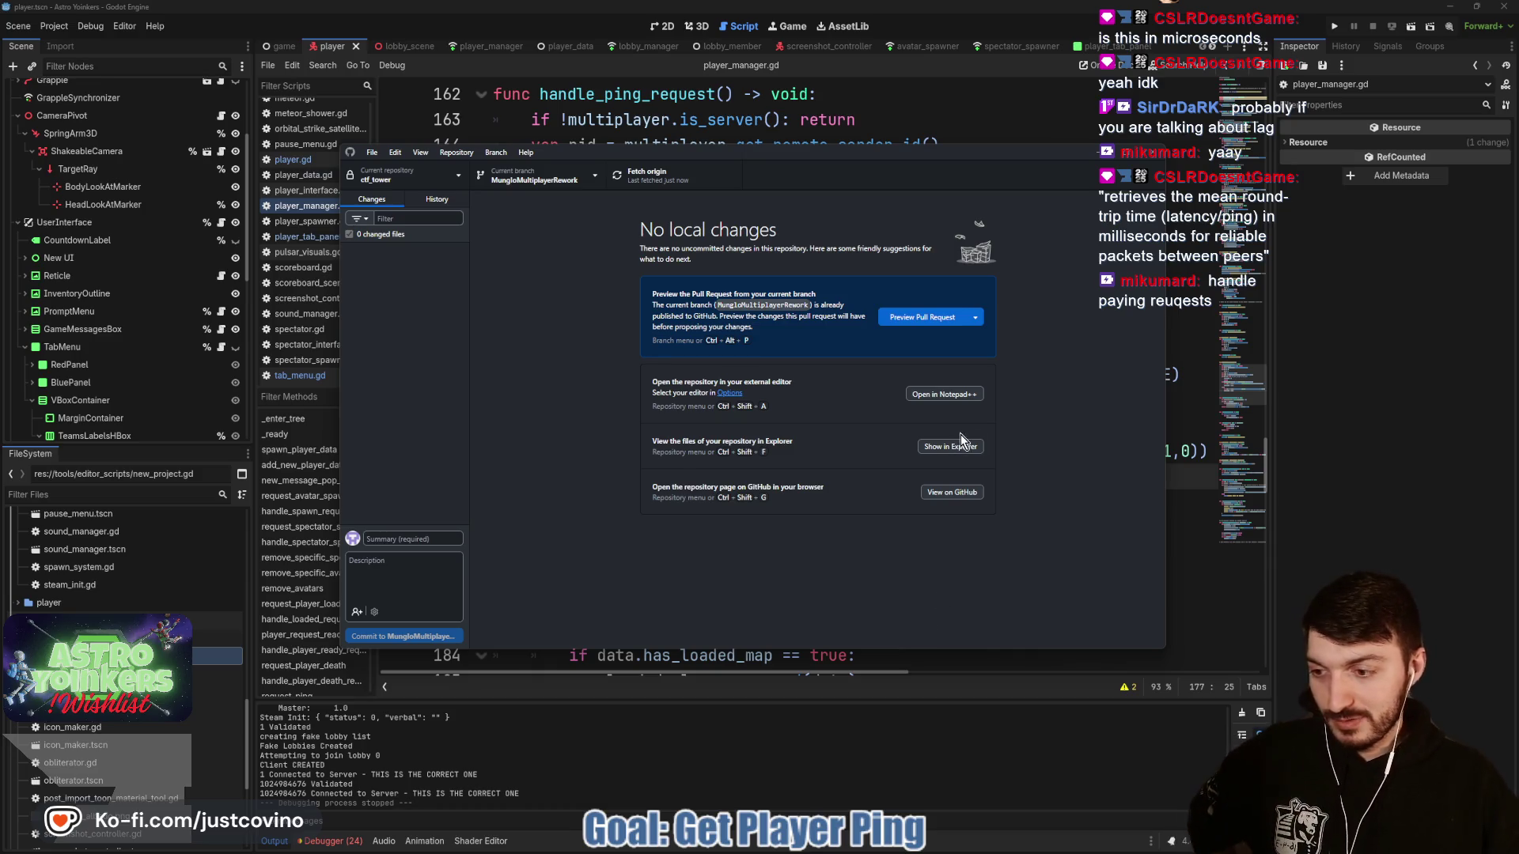
click(1197, 524)
click(840, 425)
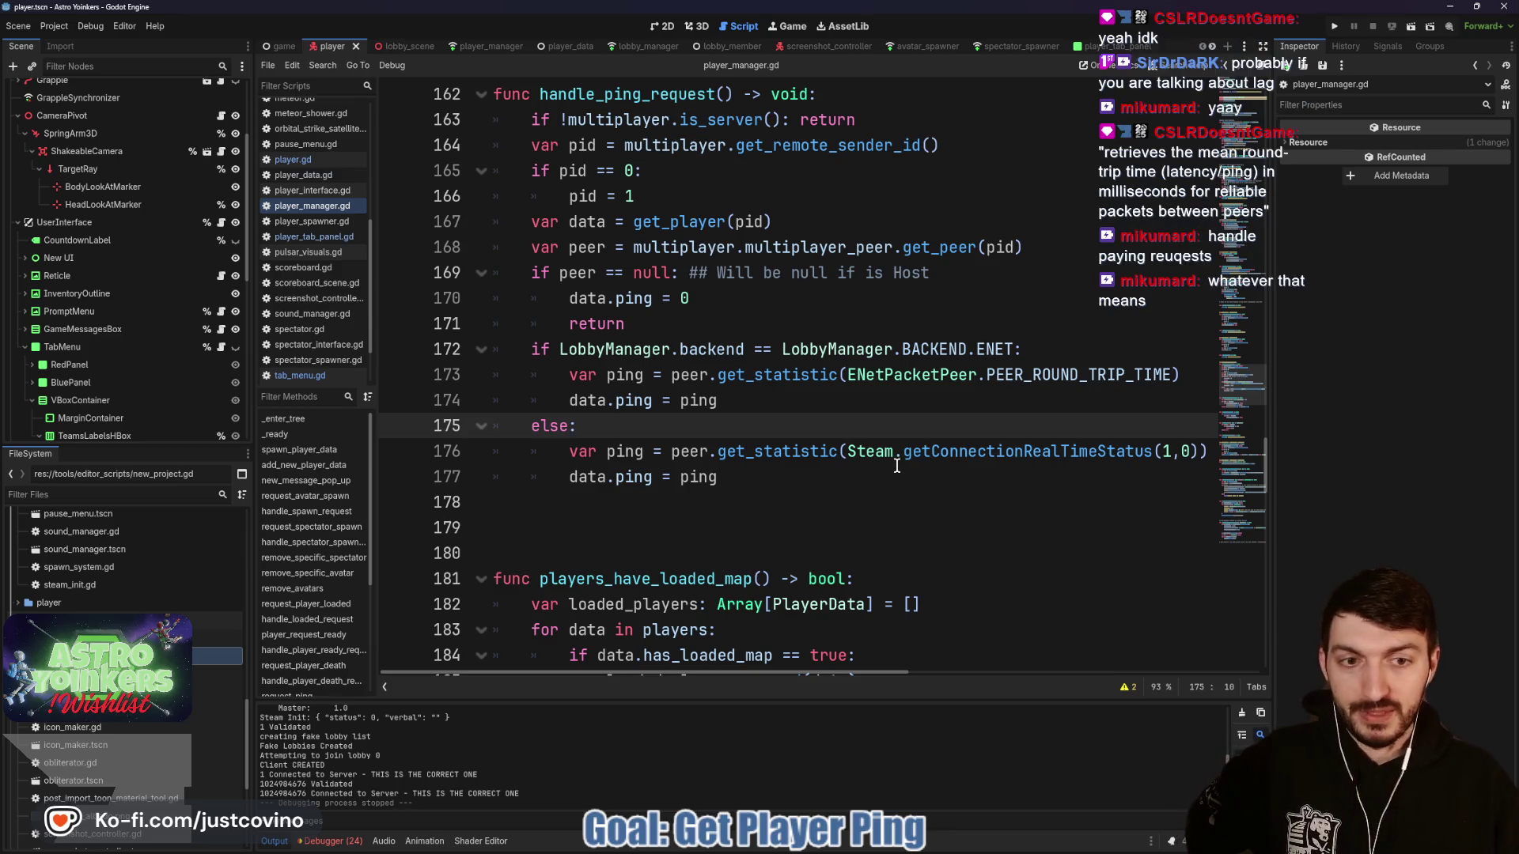
scroll(897, 466, down, 1)
mouse_move(995, 375)
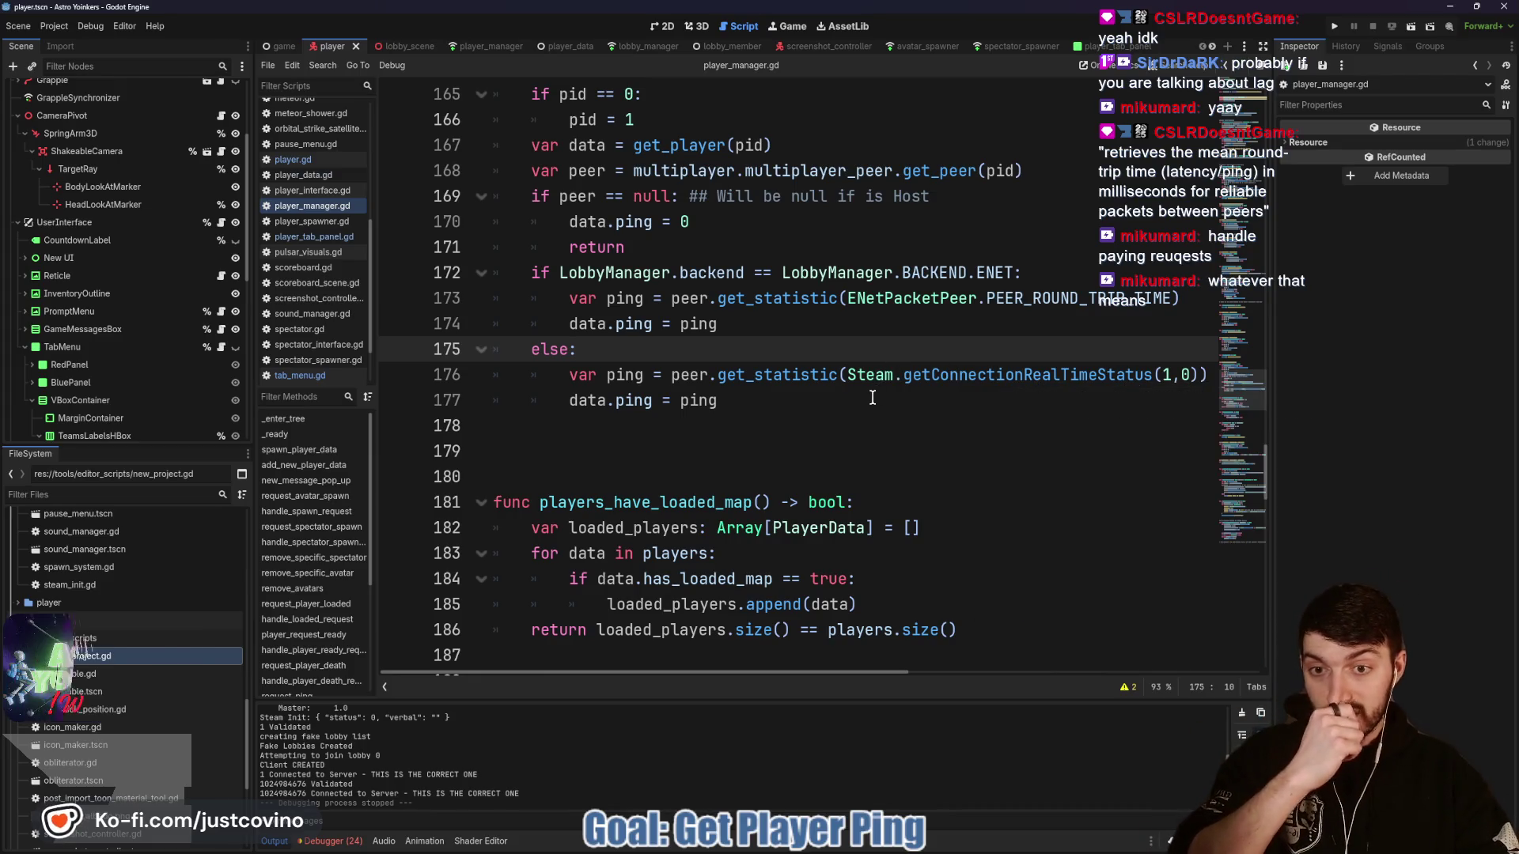
click(751, 448)
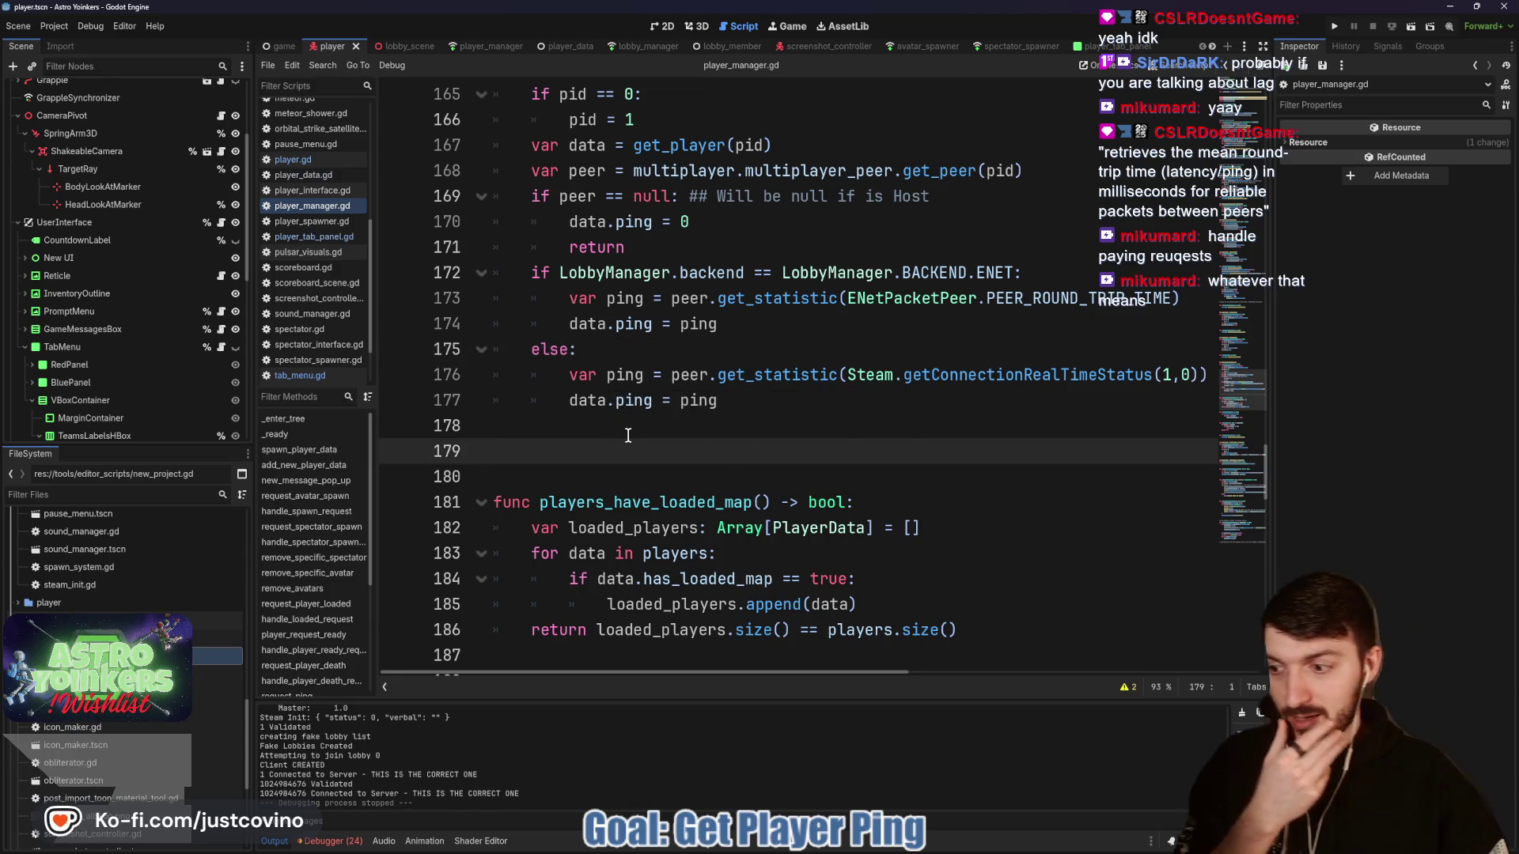
right_click(629, 473)
key(Escape)
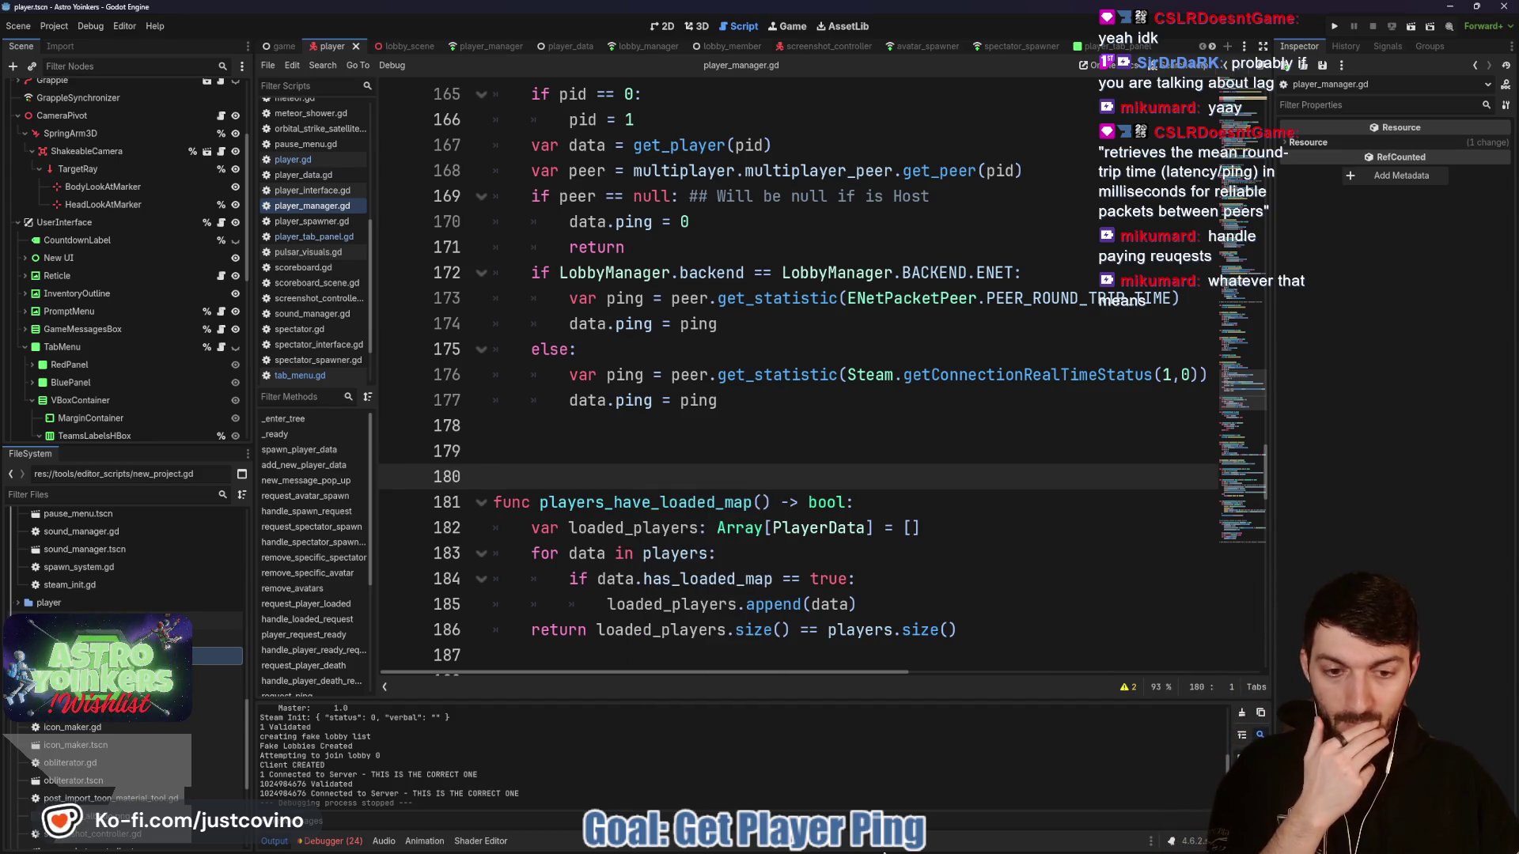
mouse_move(904, 843)
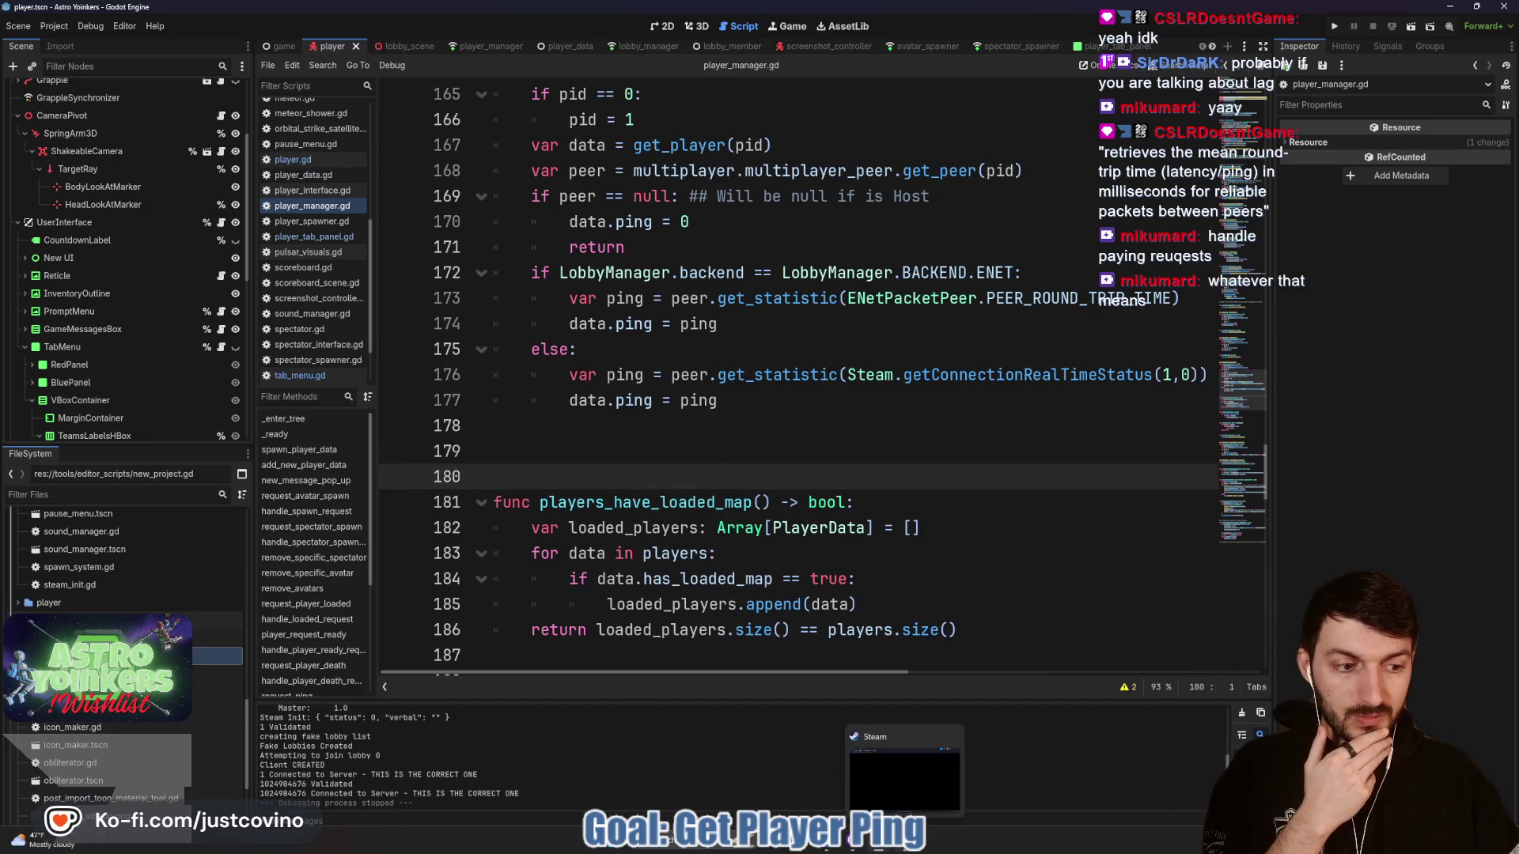
click(681, 457)
scroll(695, 467, up, 2)
scroll(712, 463, down, 2)
scroll(827, 434, up, 1)
scroll(1076, 443, right, 3)
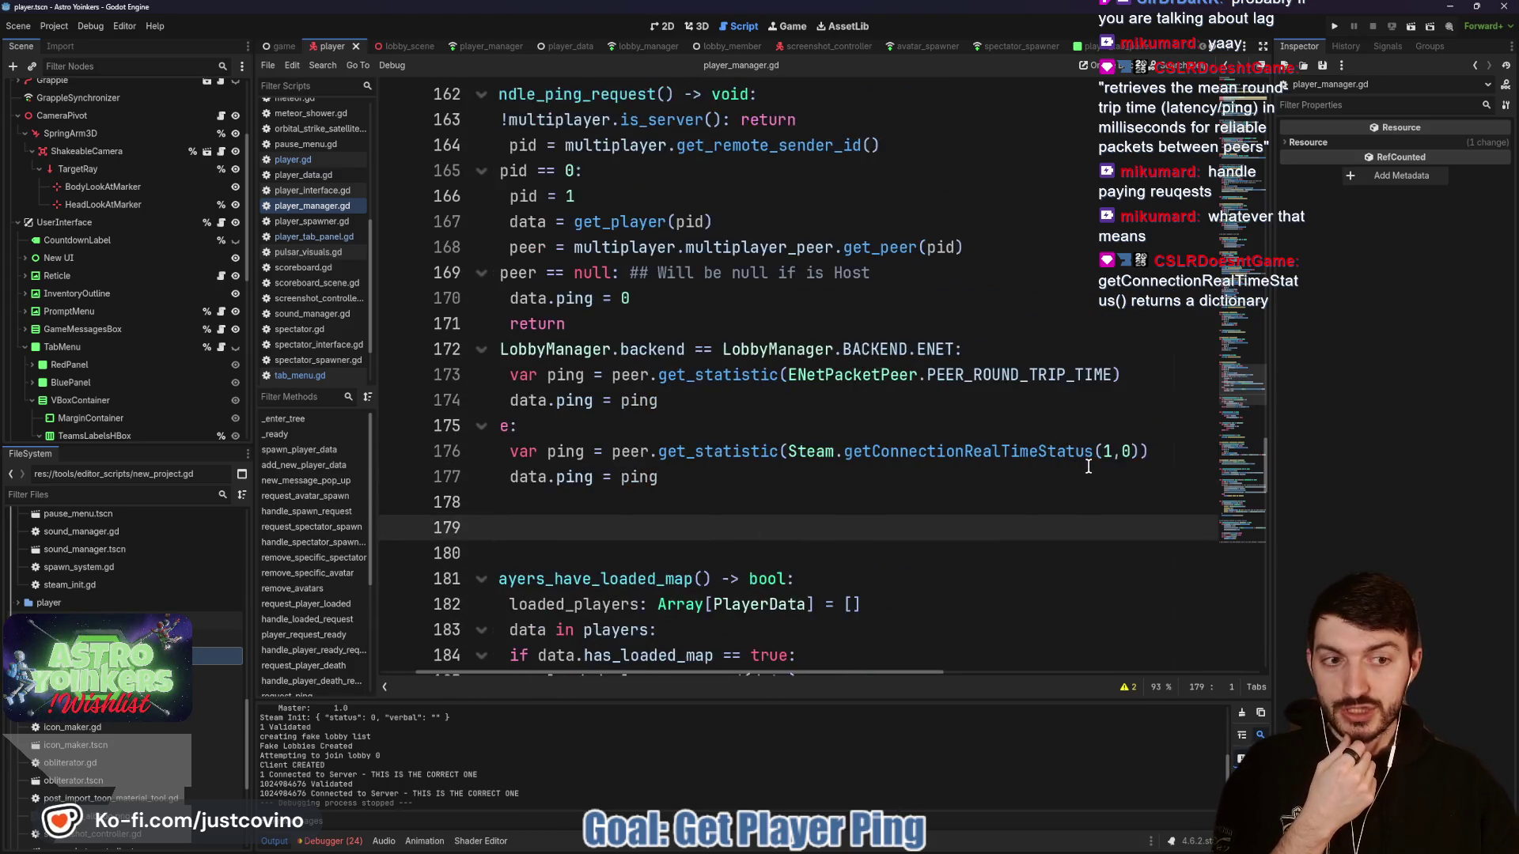
mouse_move(980, 450)
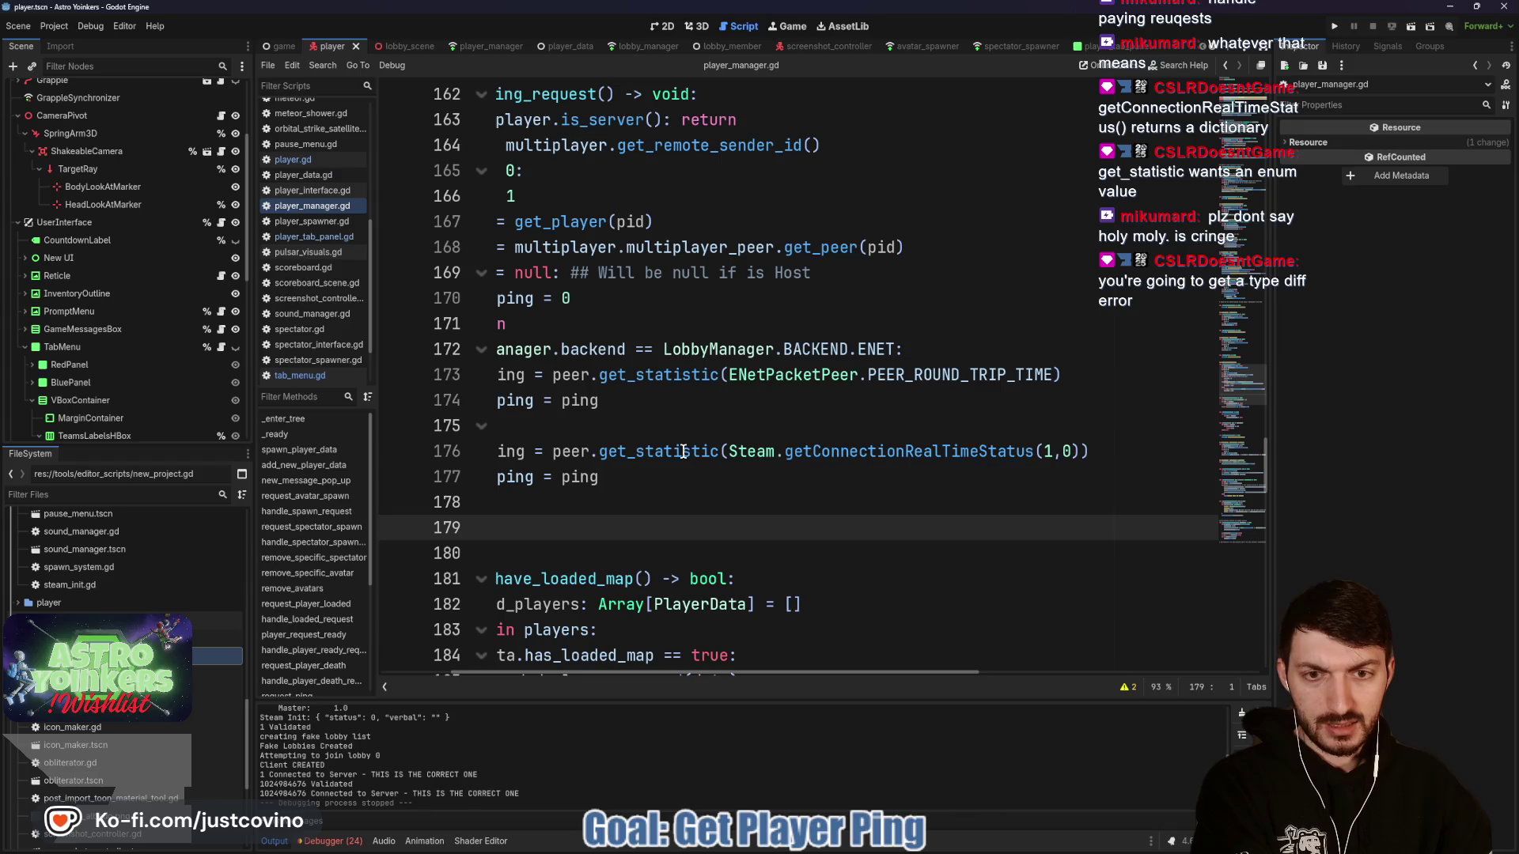
click(674, 452)
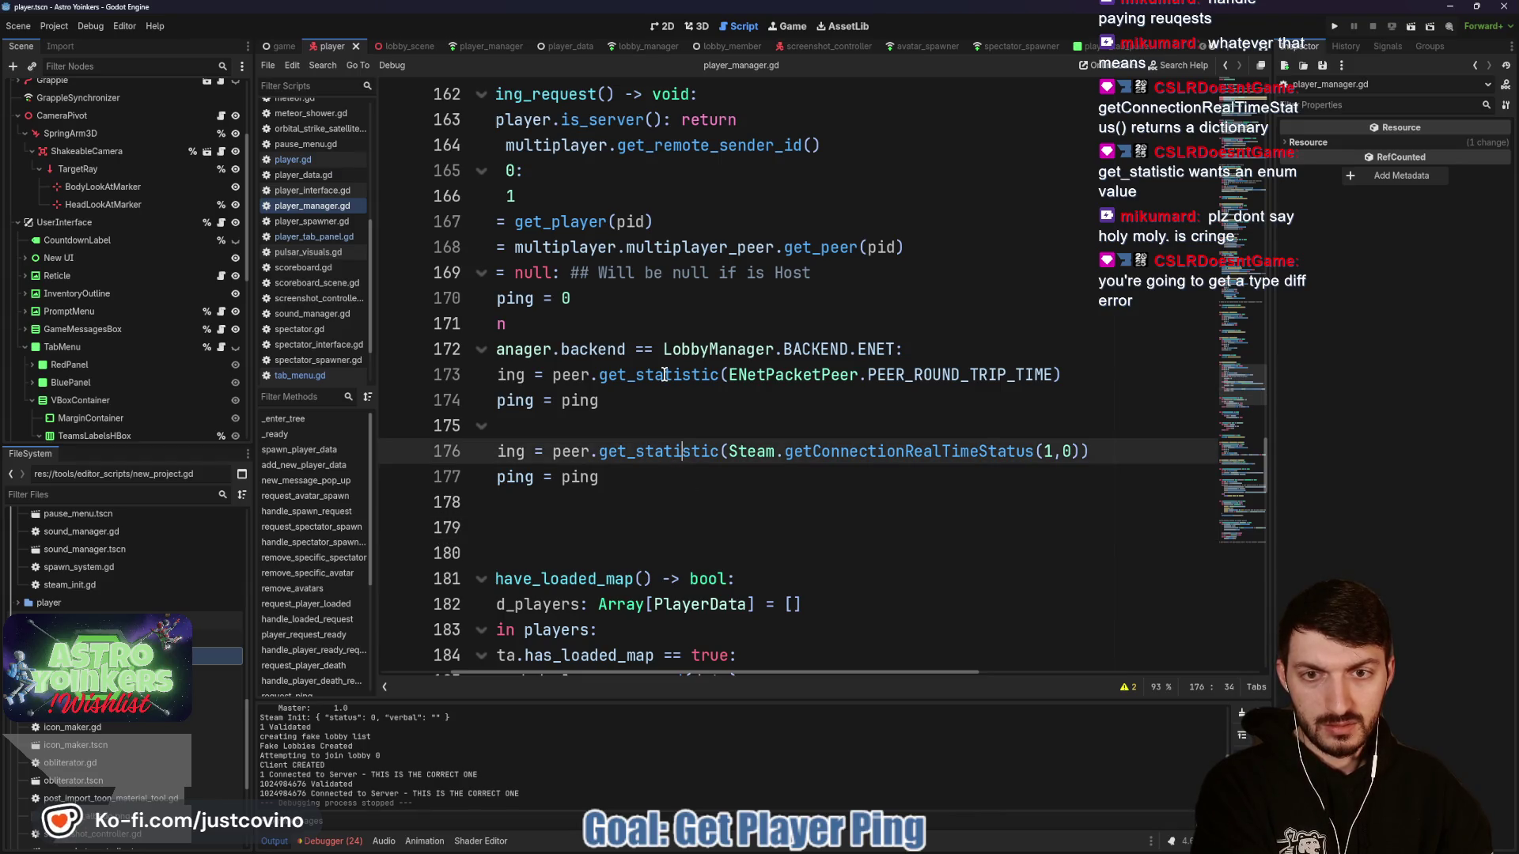
scroll(723, 400, left, 2)
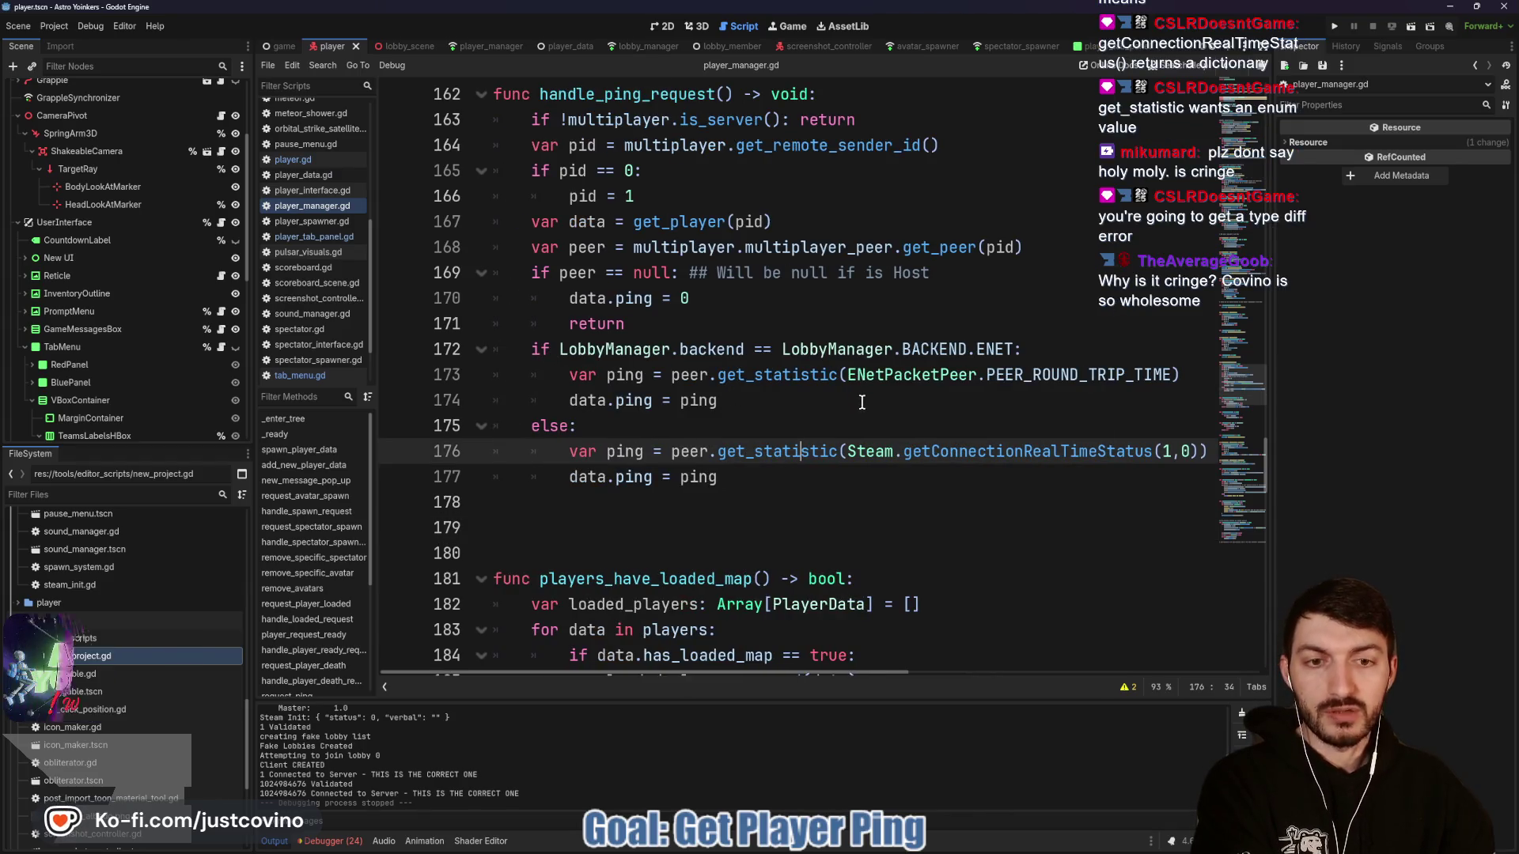
mouse_move(846, 445)
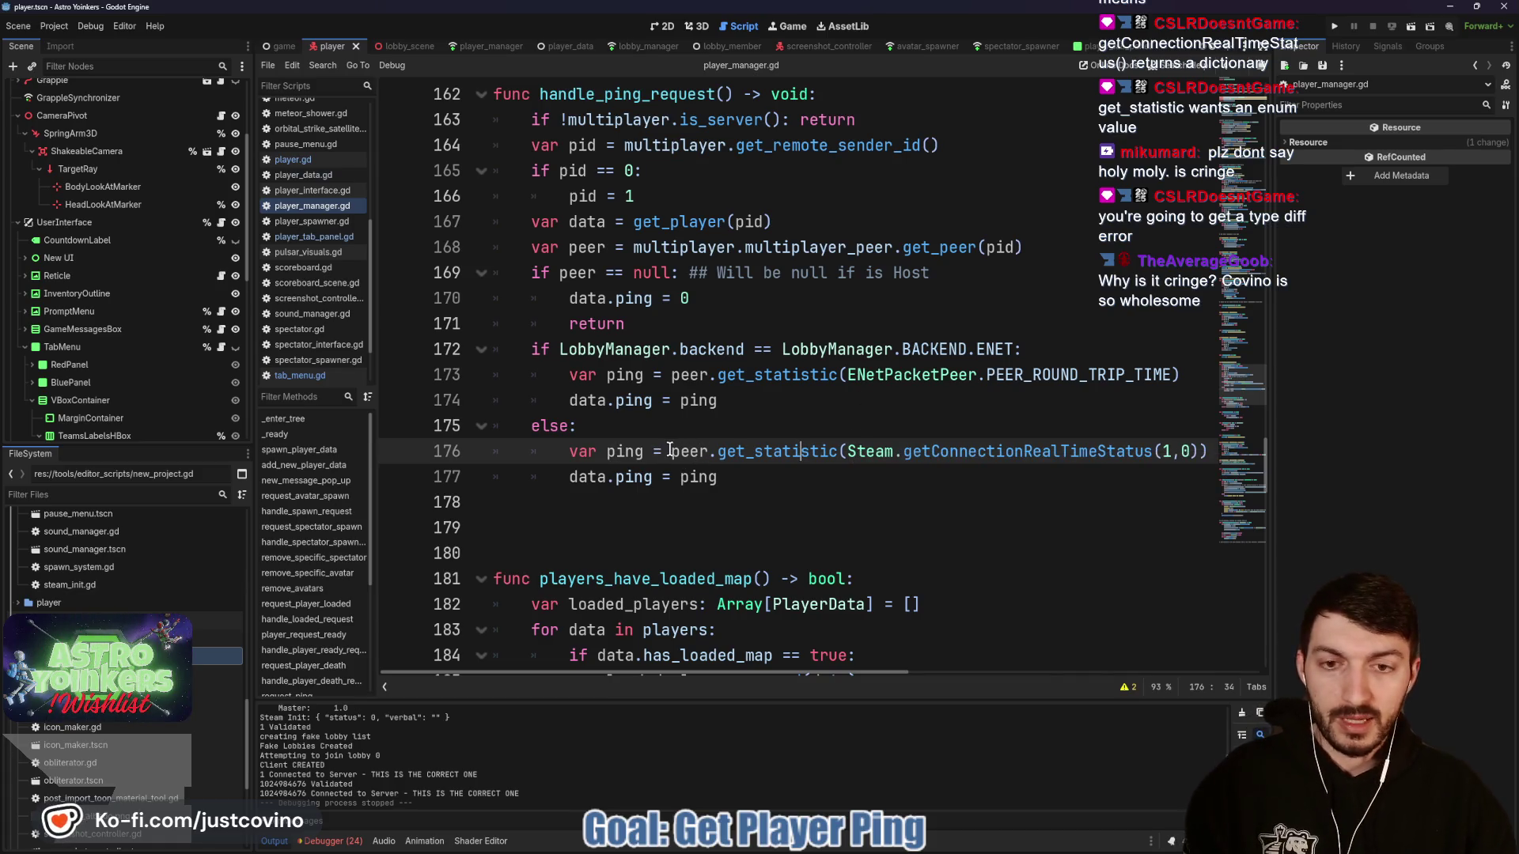
mouse_move(671, 451)
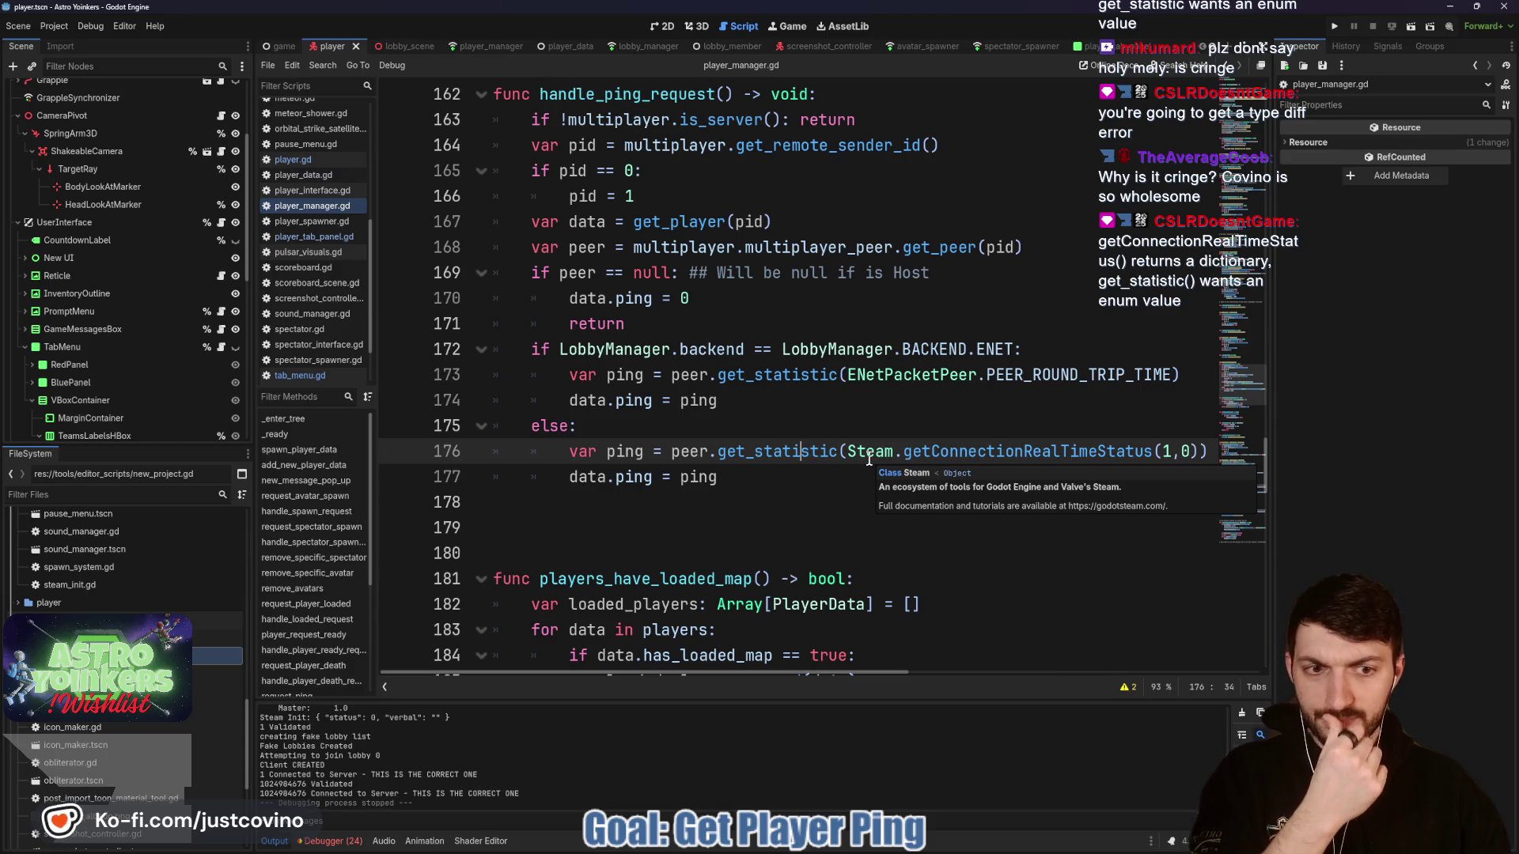
mouse_move(807, 849)
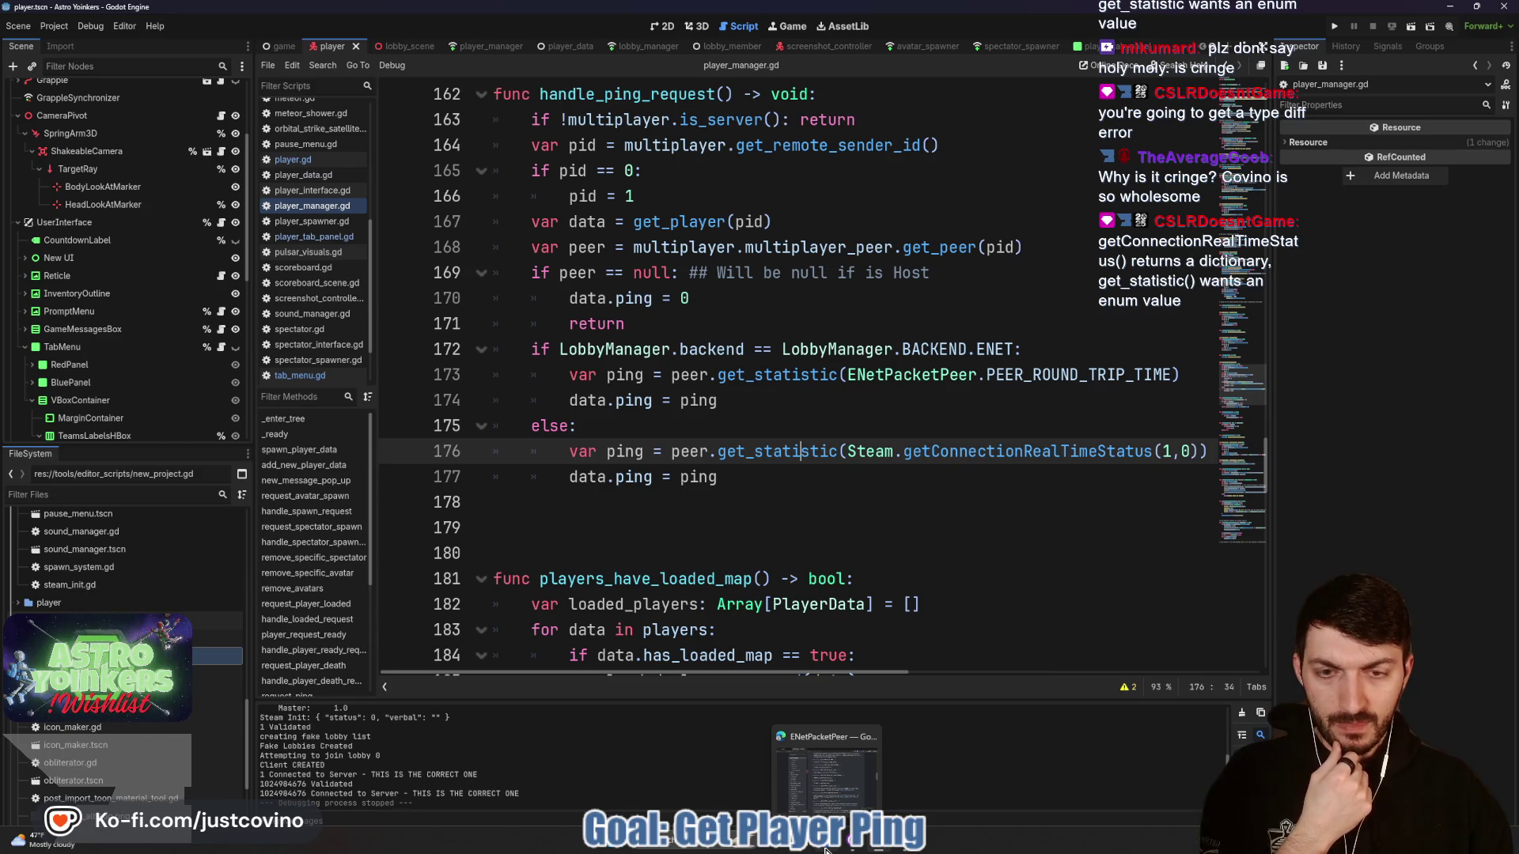
click(825, 849)
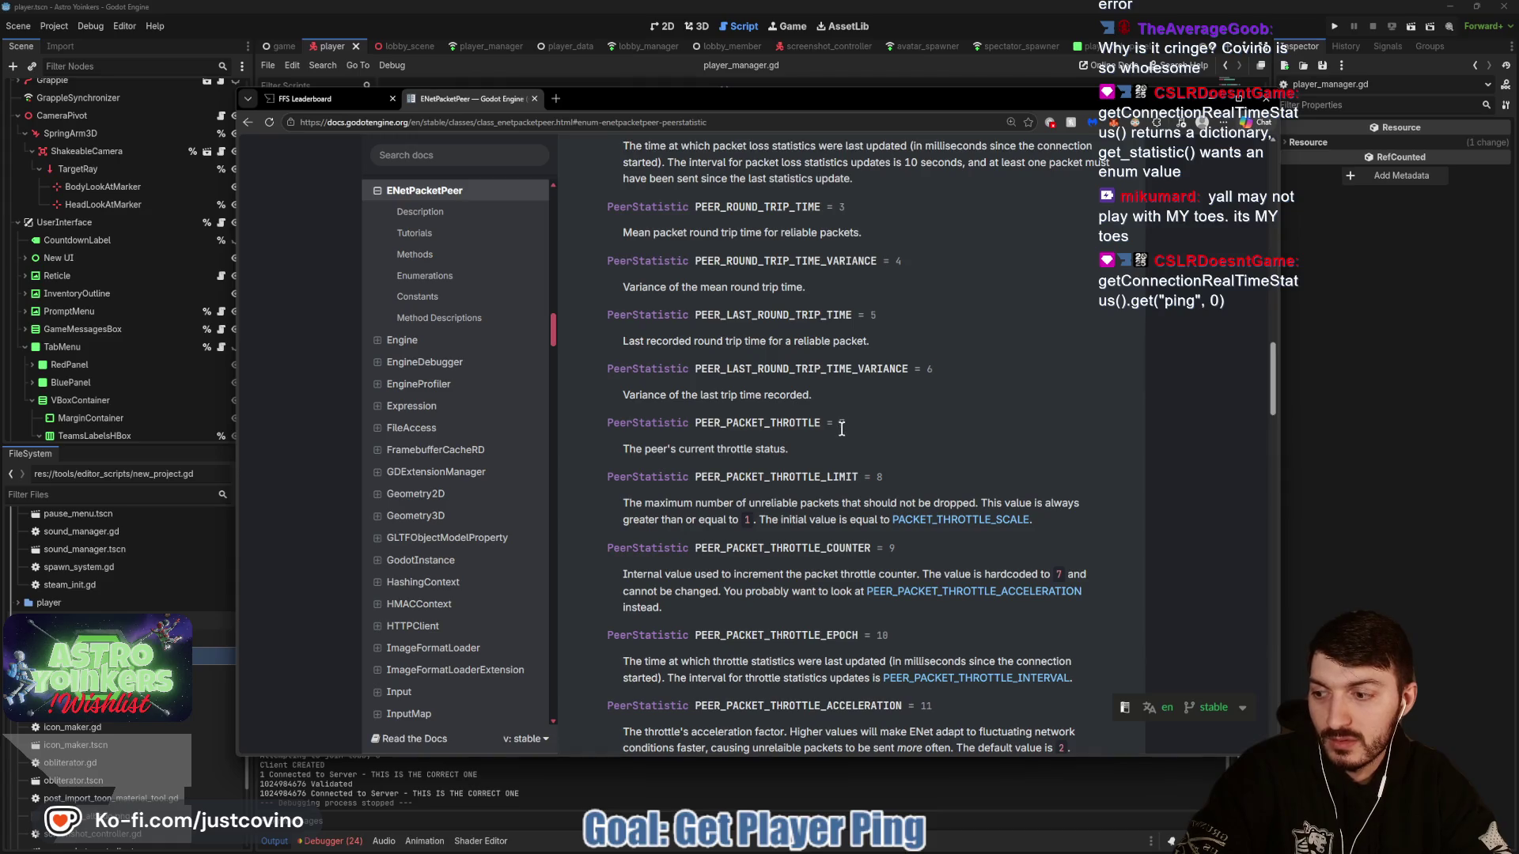
click(1355, 459)
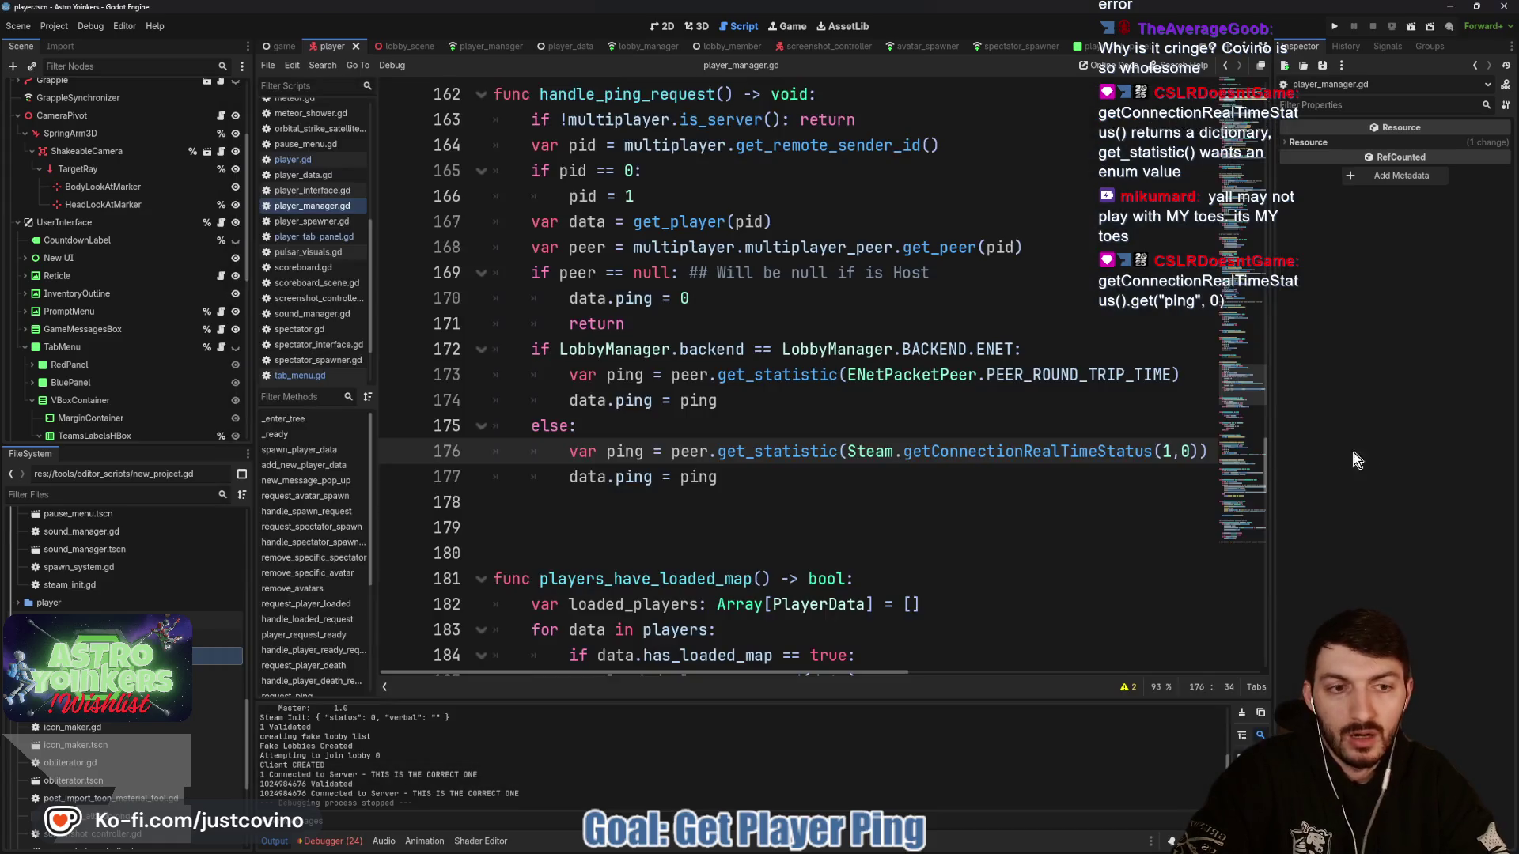
Step: Strip the peer.get_statistic wrapper from line 176's Steam call and append .get("ping", 0)
drag(847, 453, 671, 453)
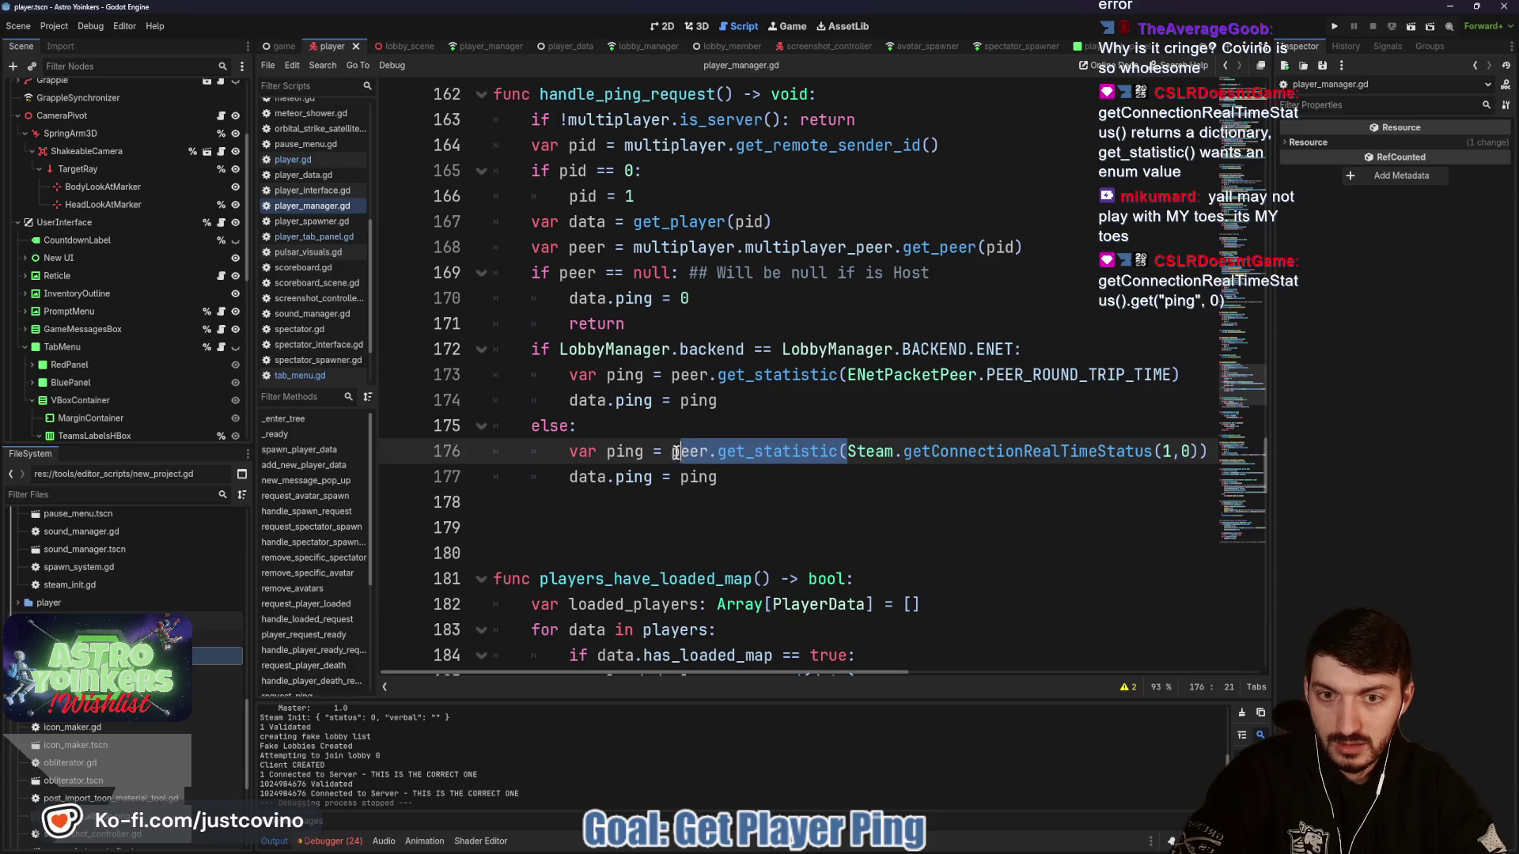
key(BackSpace)
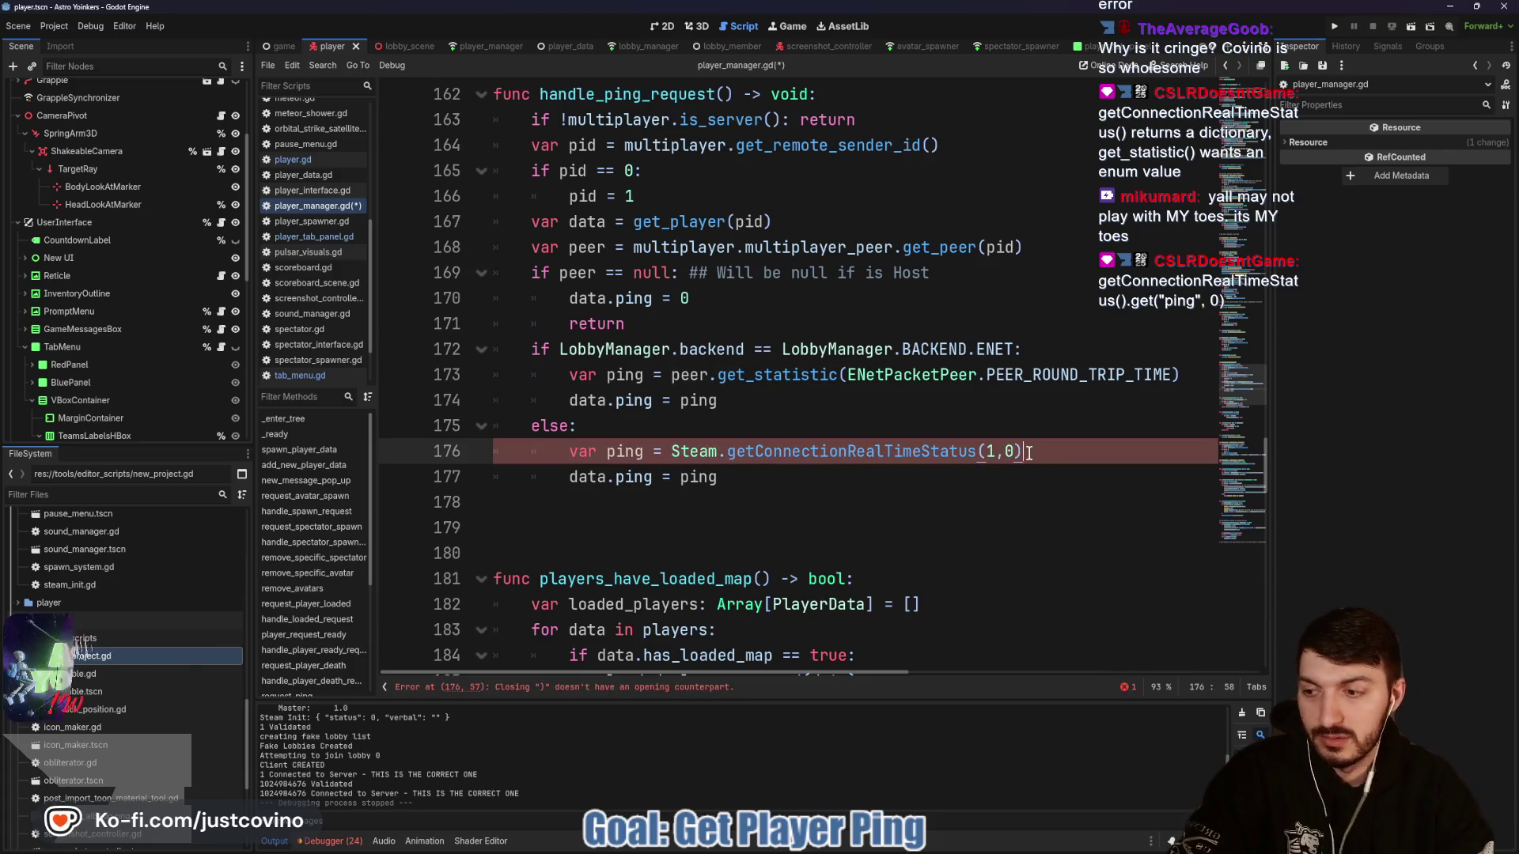
key(BackSpace)
key(Left)
key(Right)
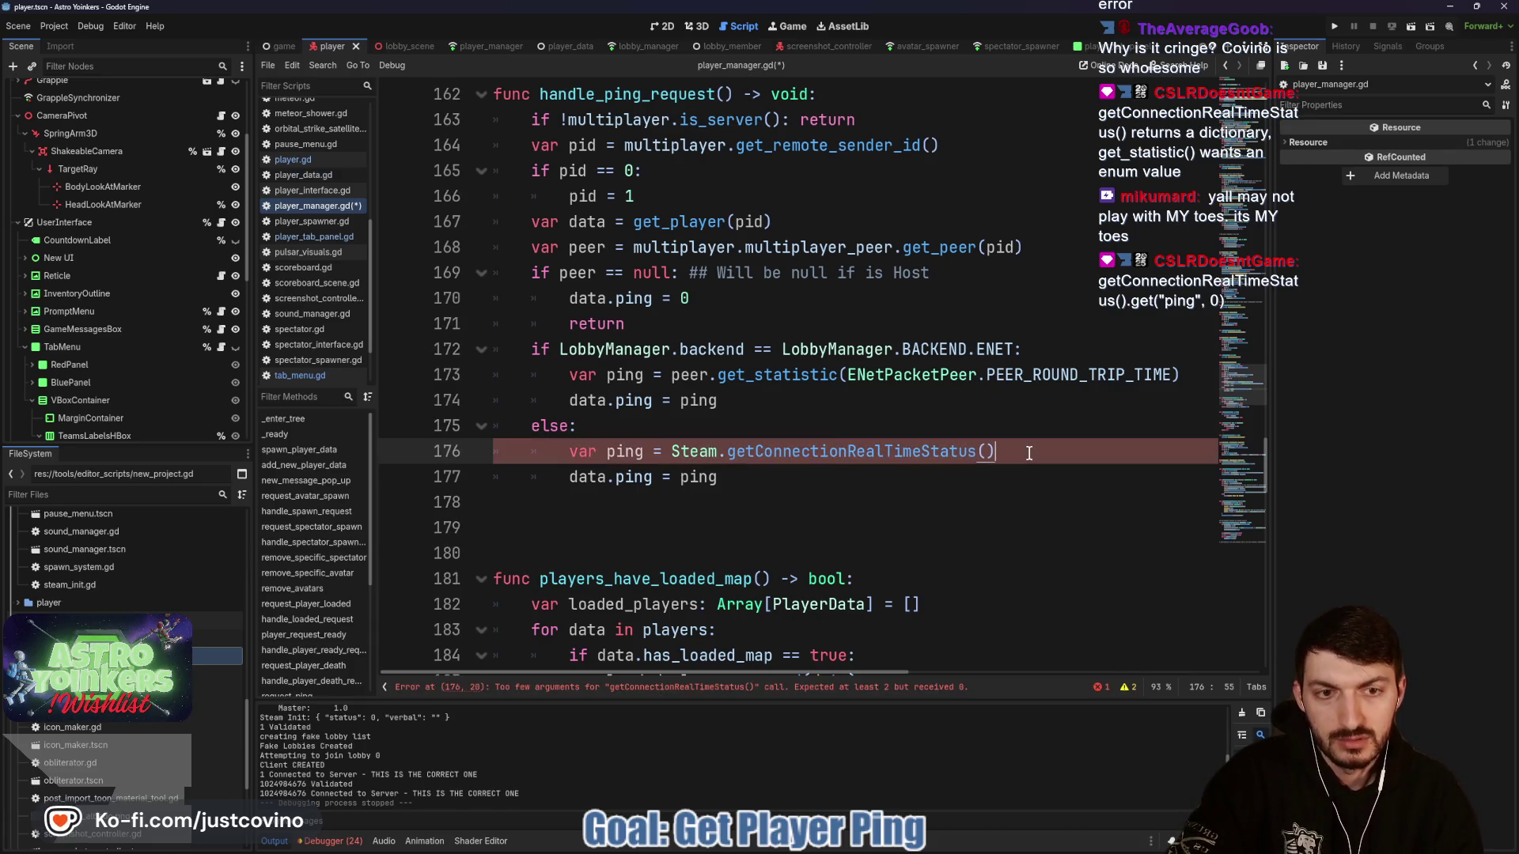
text(.get()
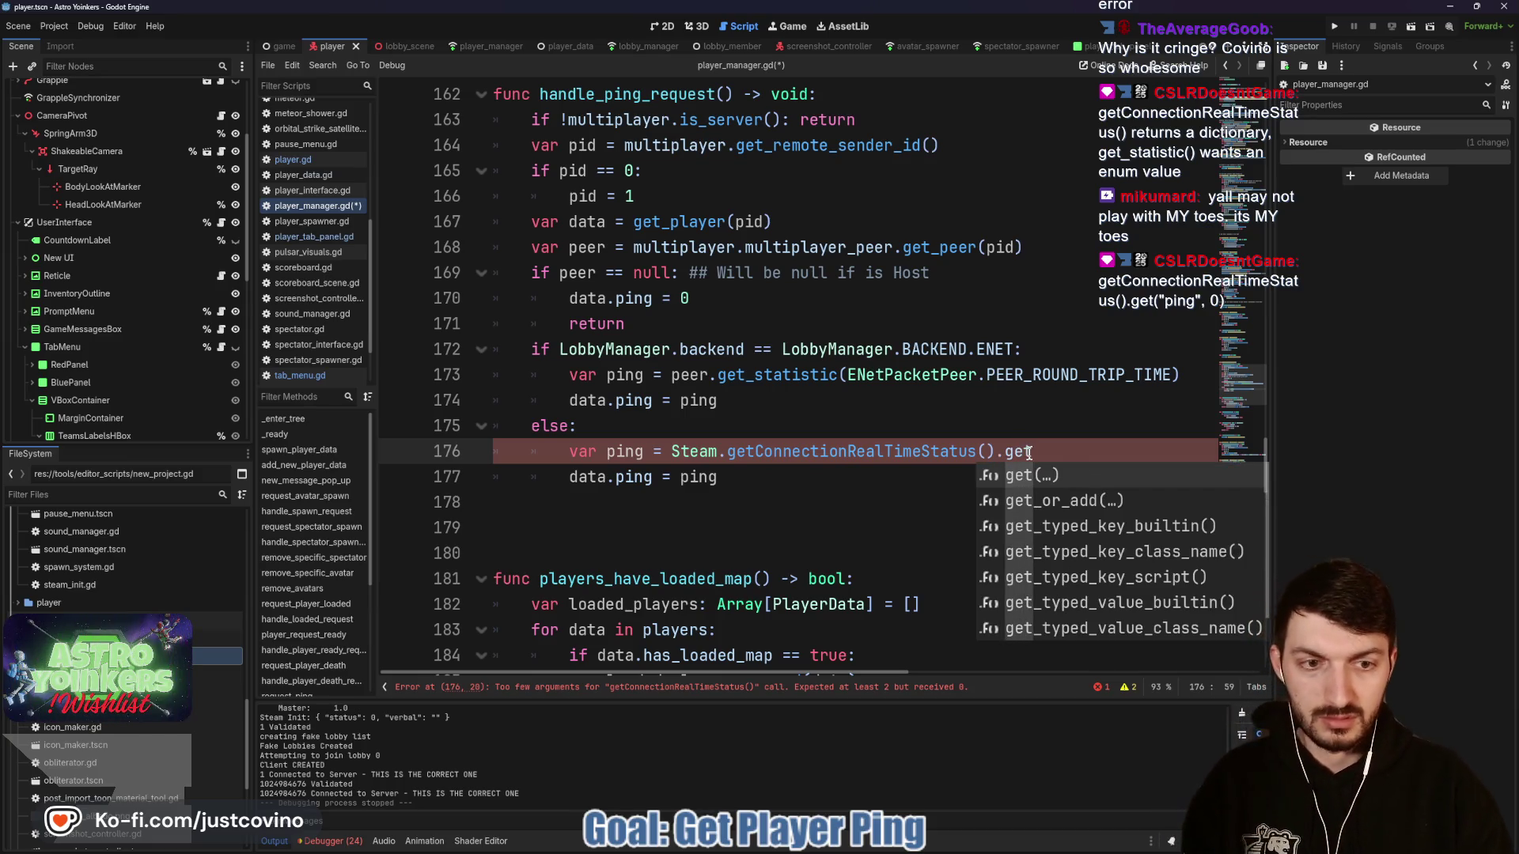
text("ping")
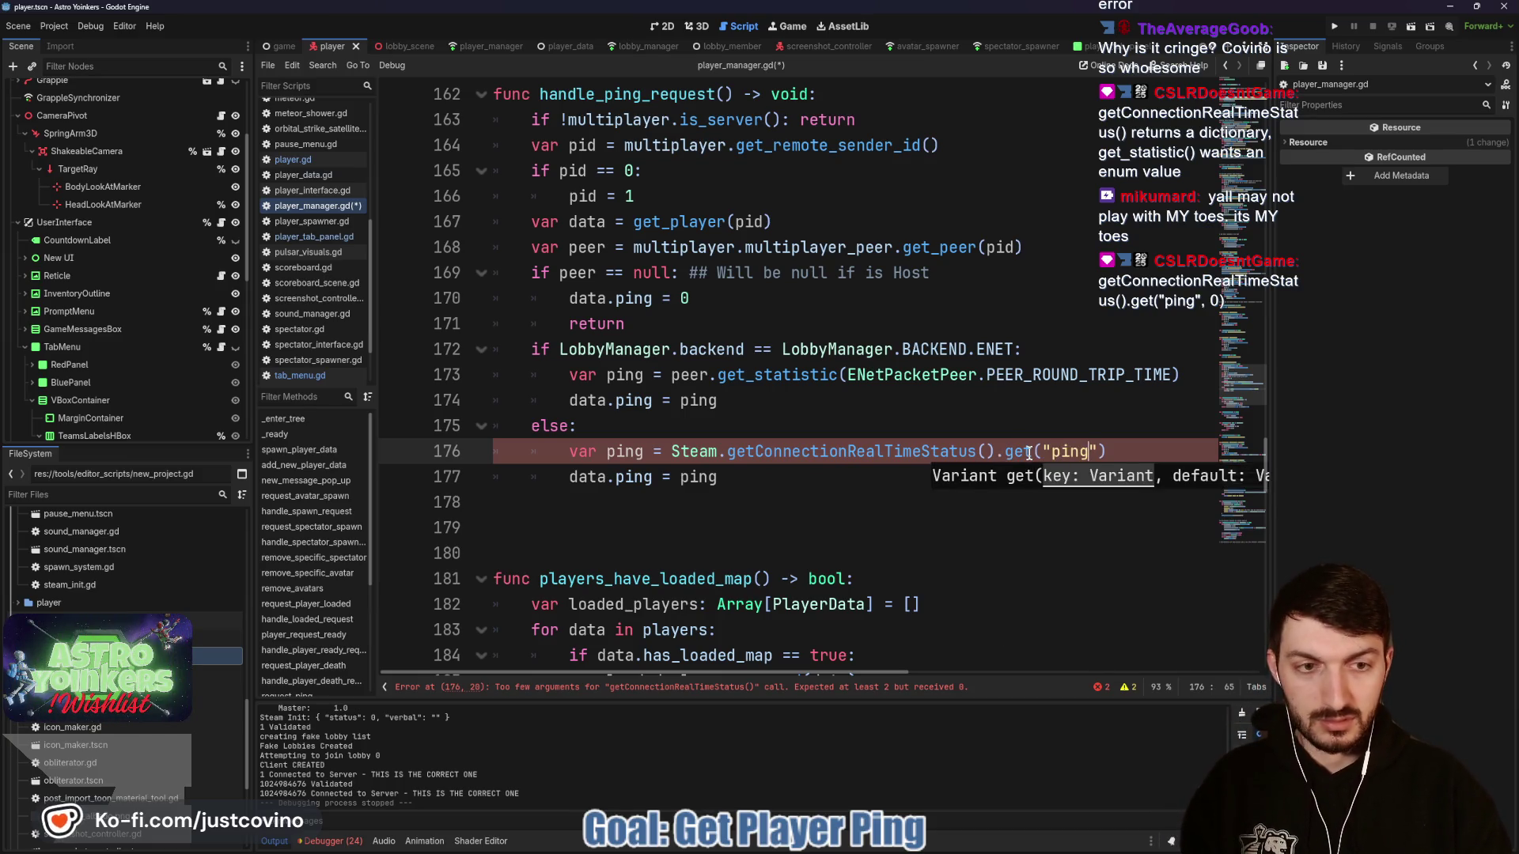
text(, 0)
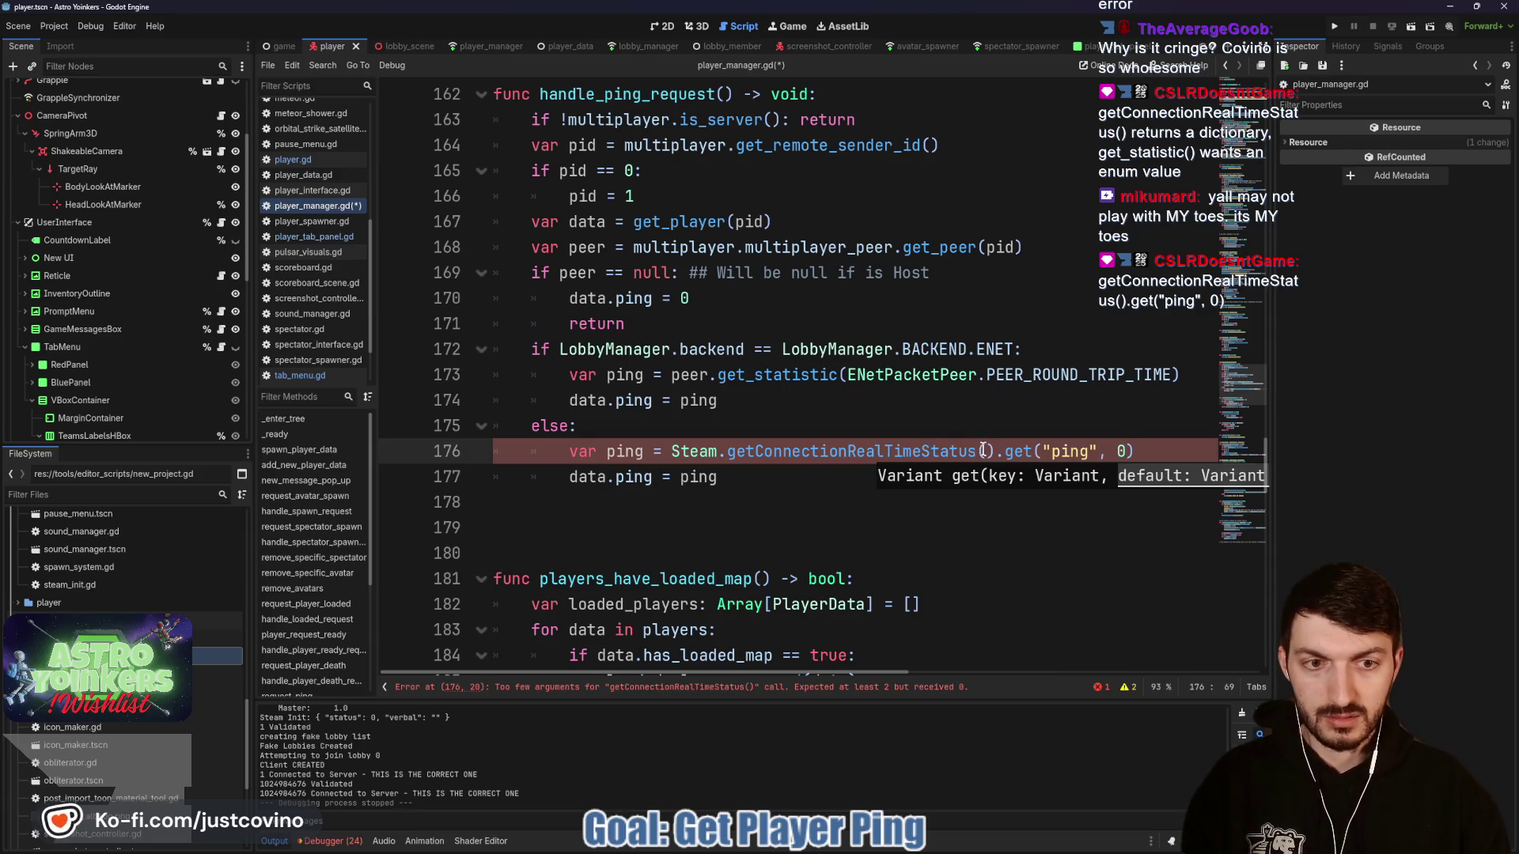
Step: Pass 0,1 to Steam.getConnectionRealTimeStatus, re-append .get("ping", 0), and save player_manager.gd
shift+click(996, 452)
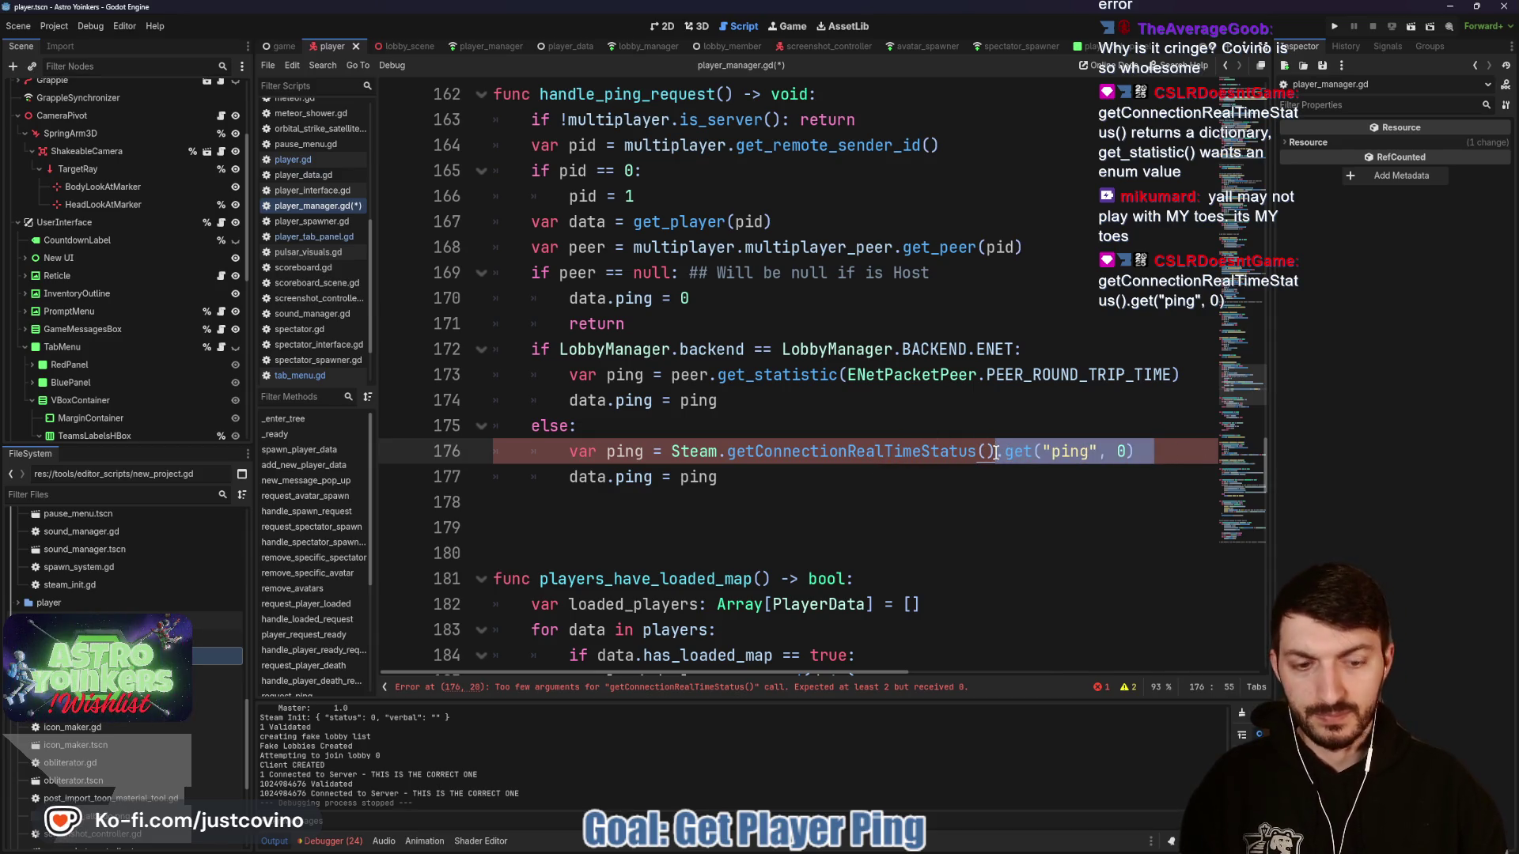
key(BackSpace)
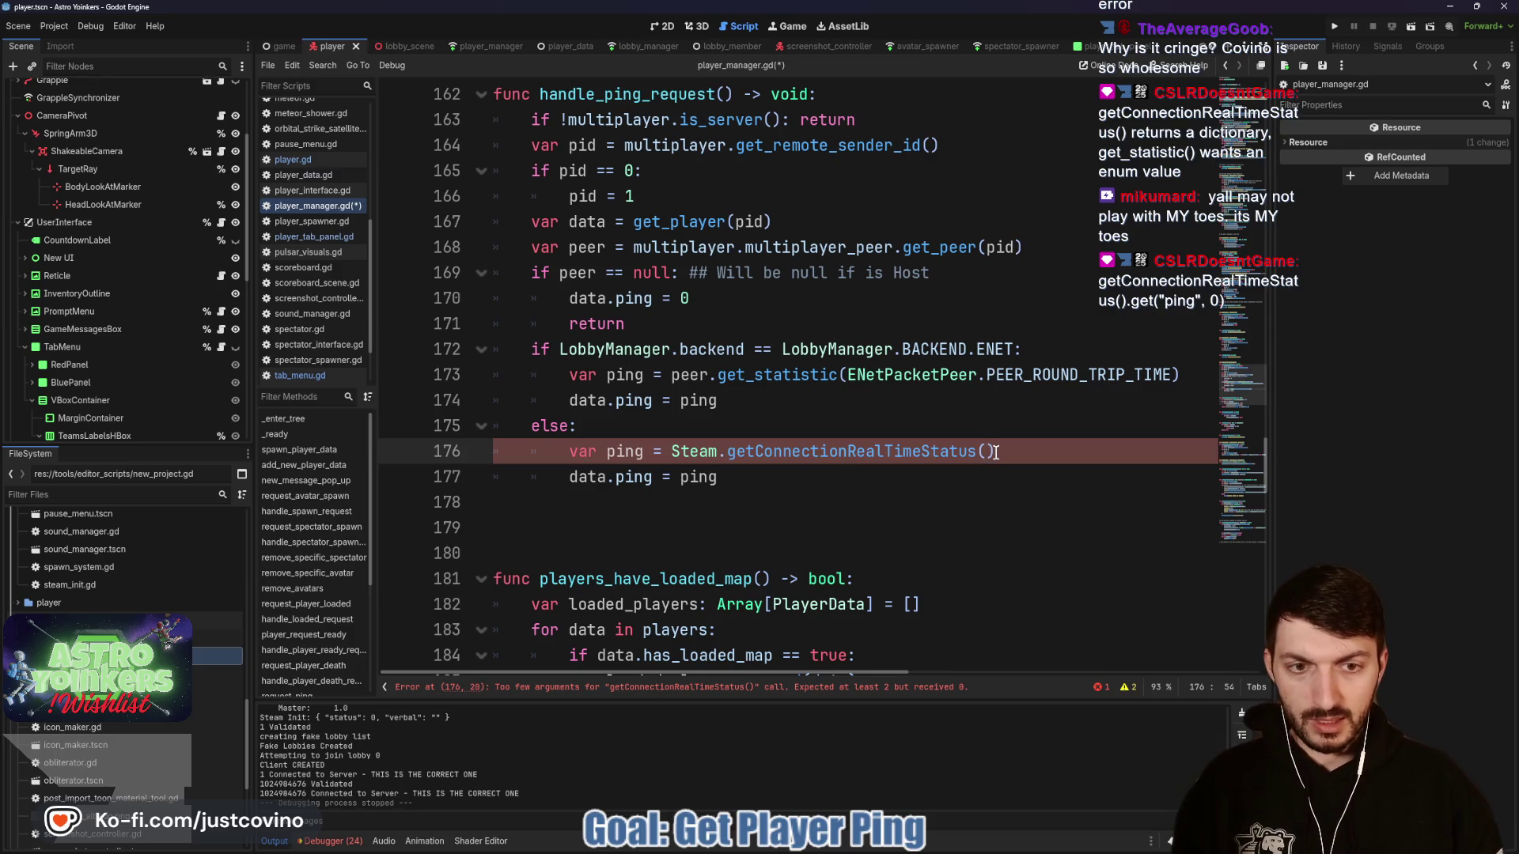
key(ctrl+space)
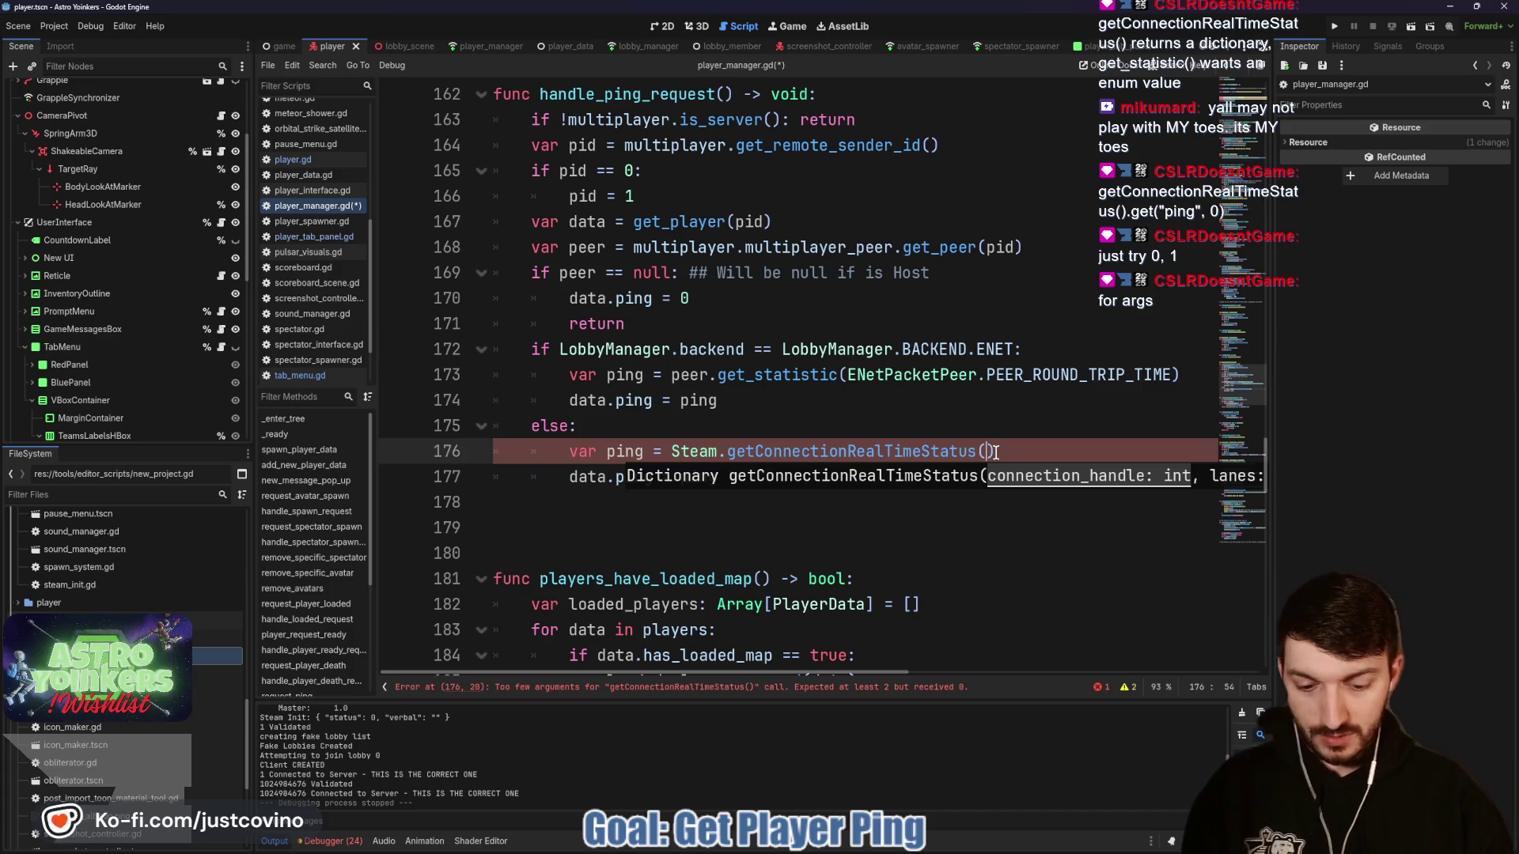
text(0,1)
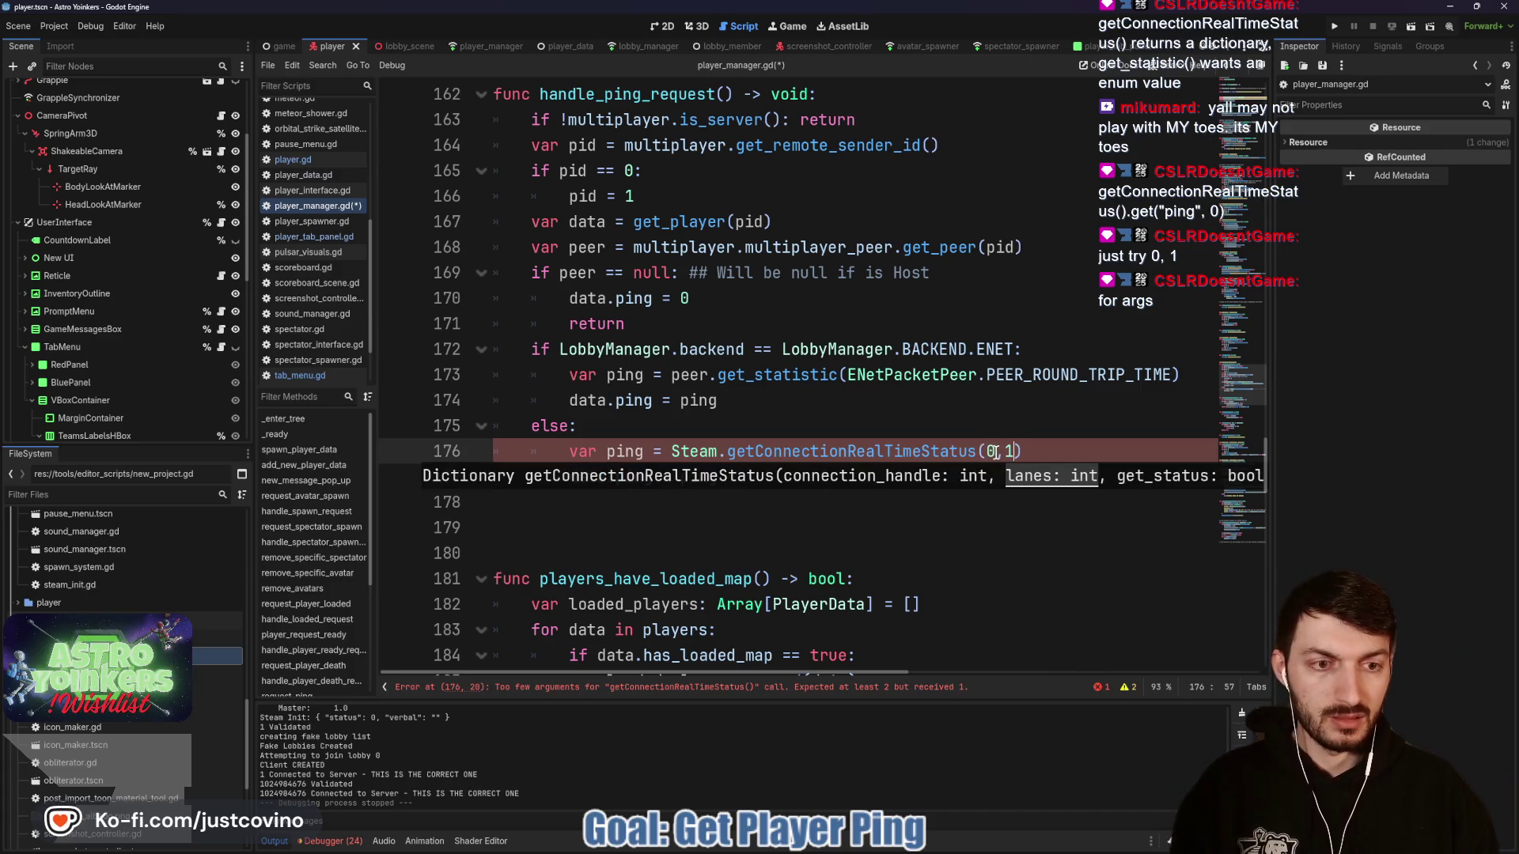
text().)
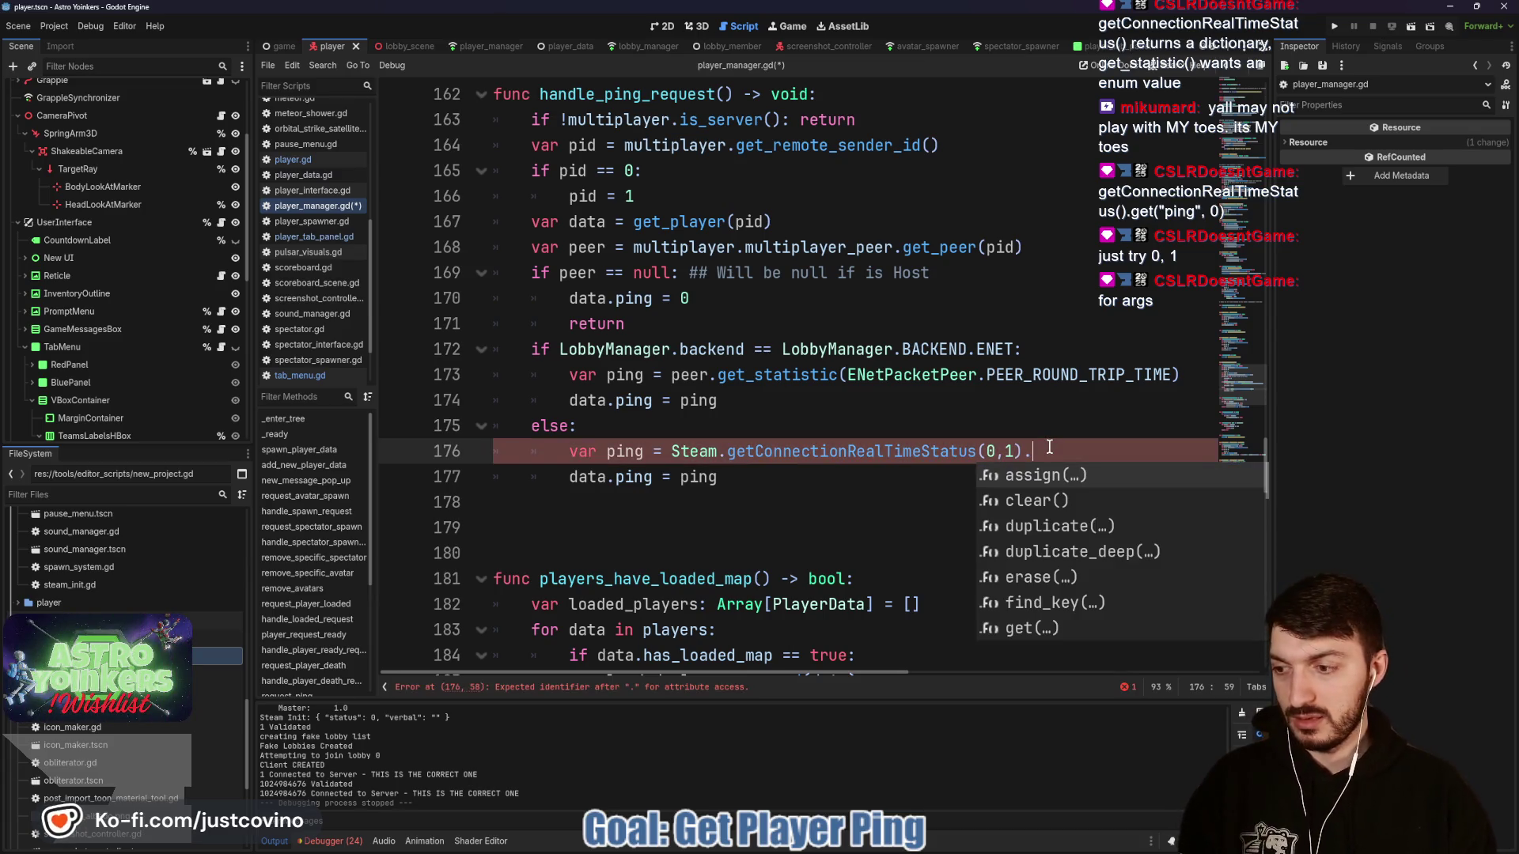
text(get("p)
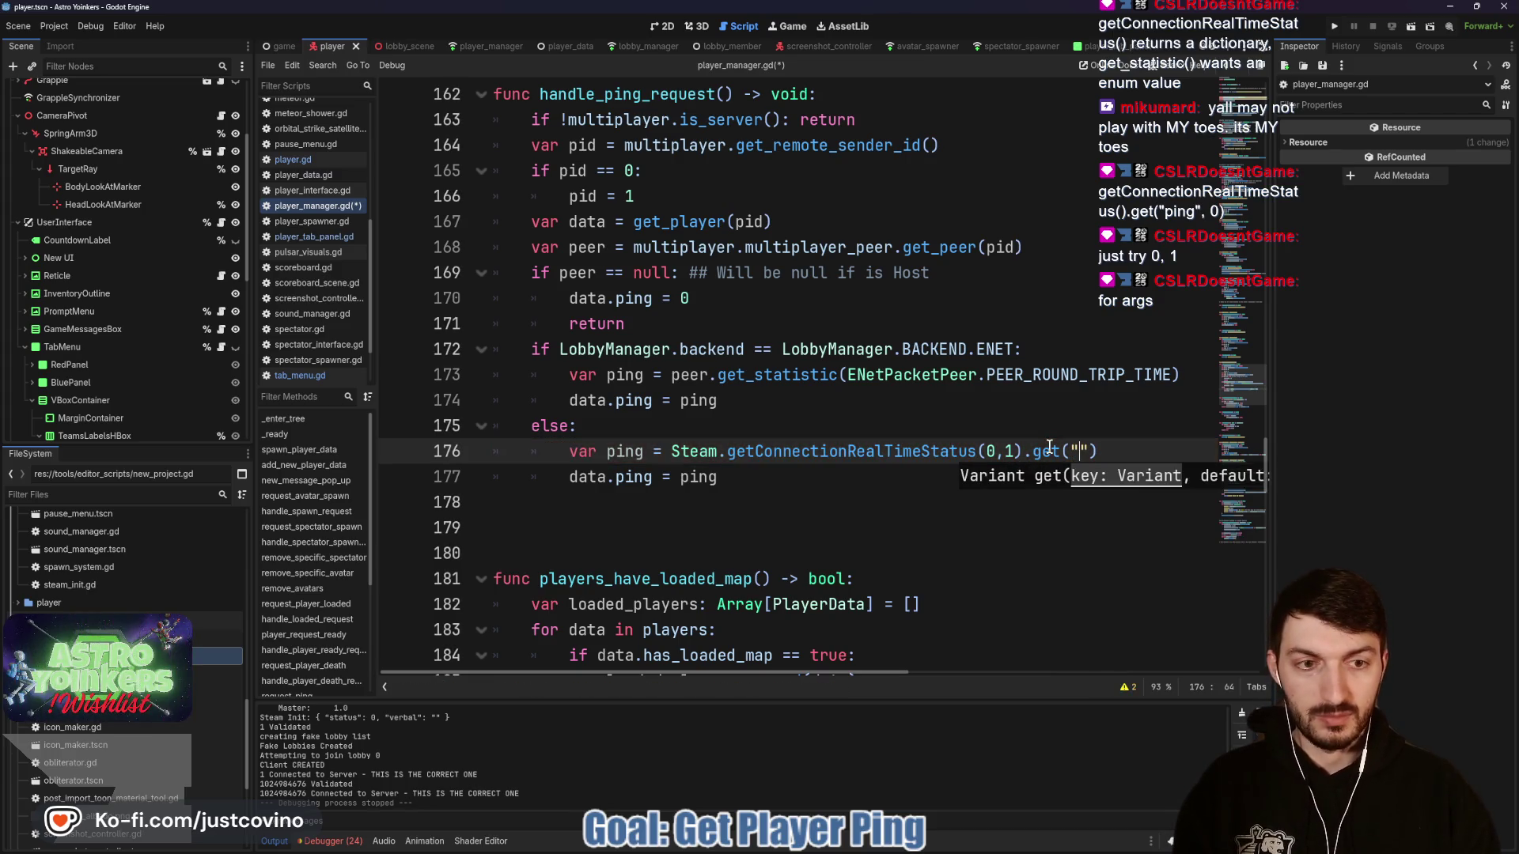
text(ing)
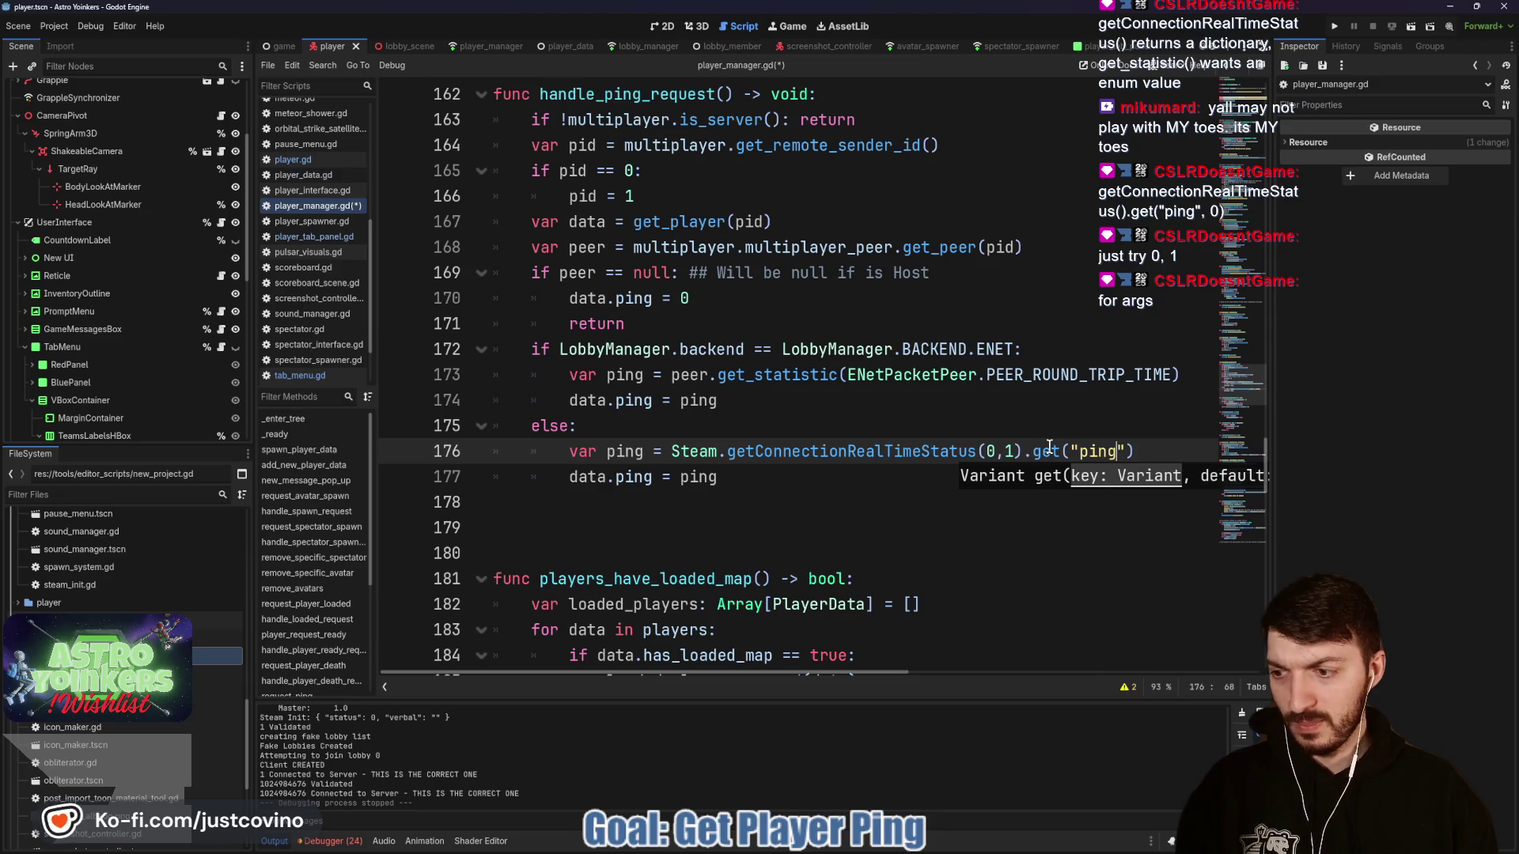
text(")
text(, 0)
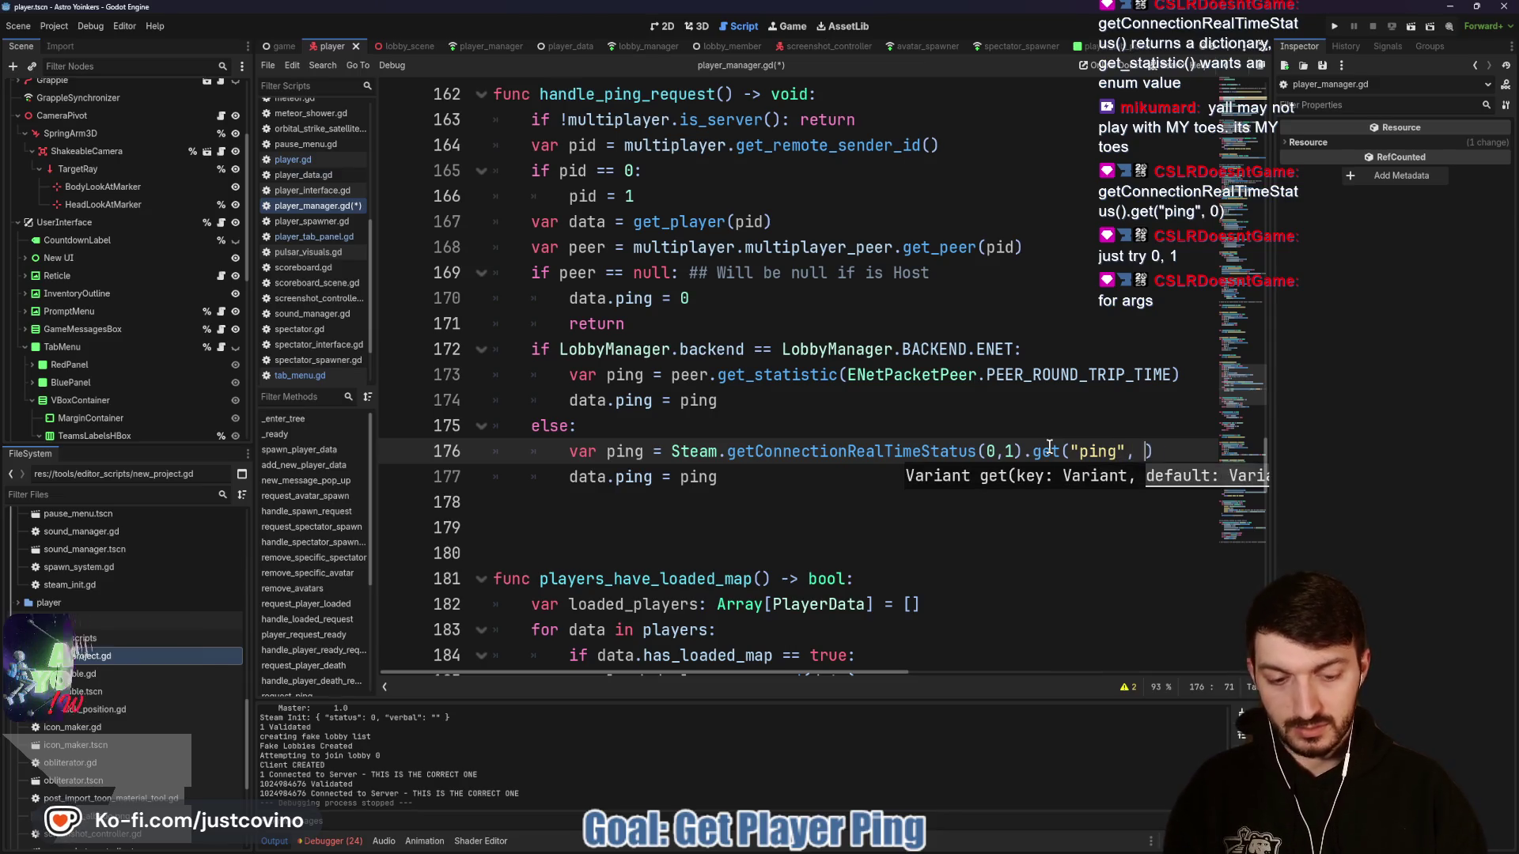
key(ctrl+s)
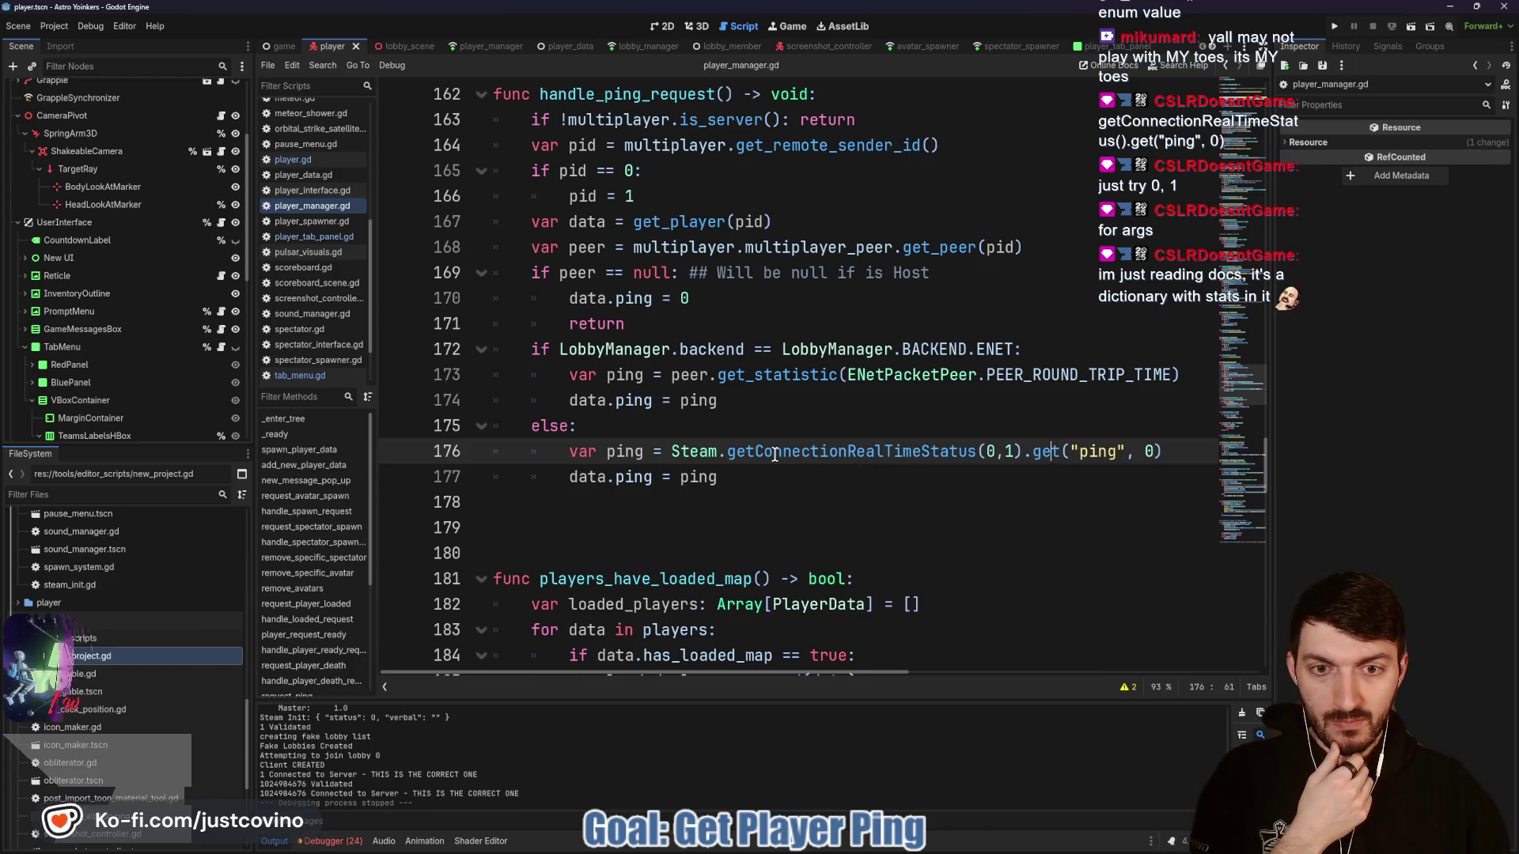
Step: Check the getConnectionRealTimeStatus docs and compare the ENet and Steam ping lines with the peer variable
mouse_move(775, 458)
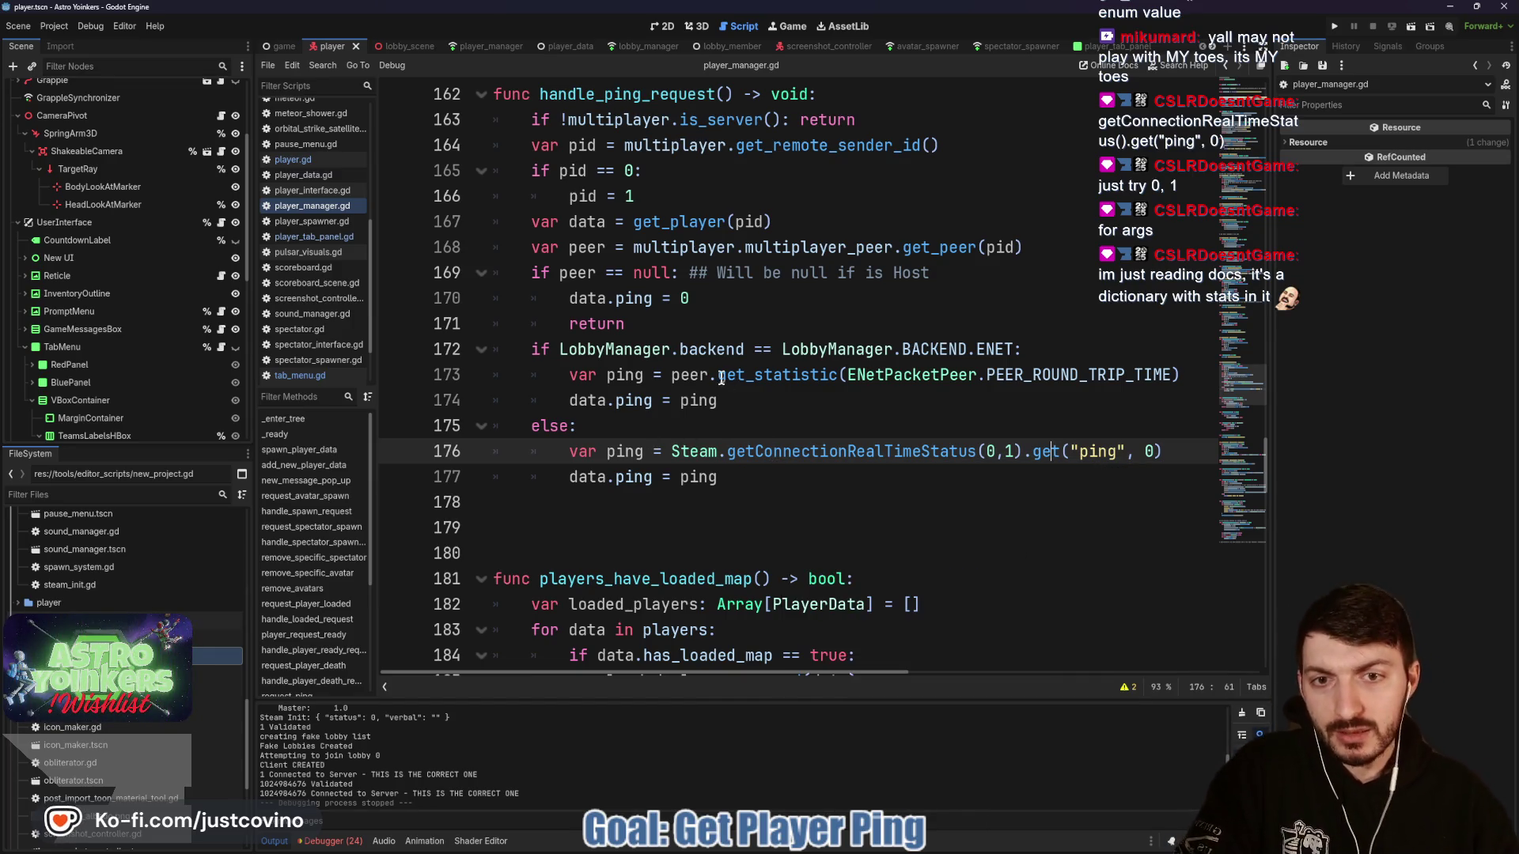
drag(671, 376, 1020, 380)
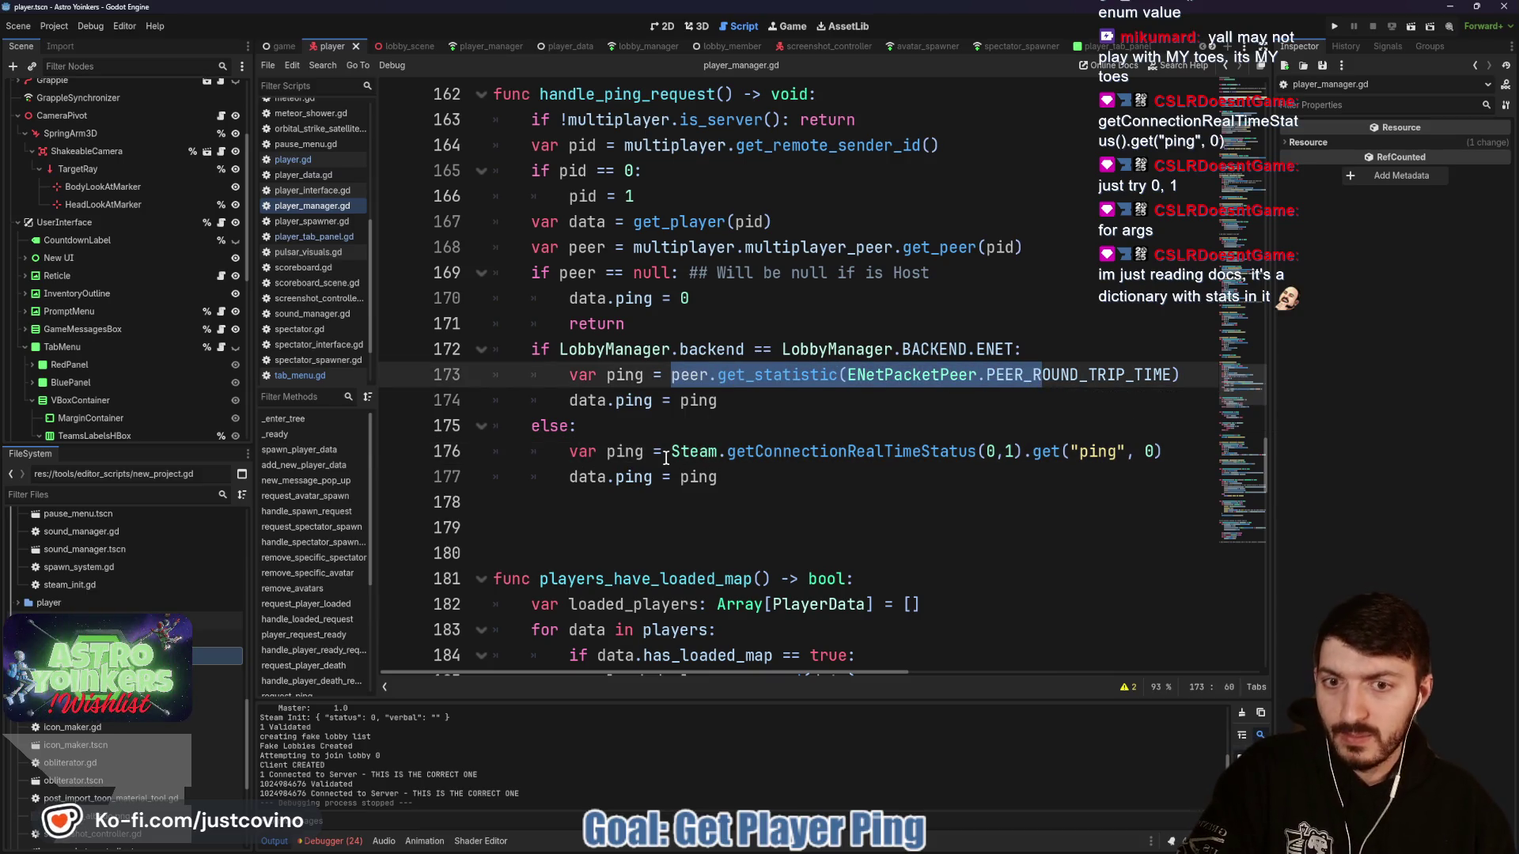
click(709, 457)
drag(672, 455, 966, 459)
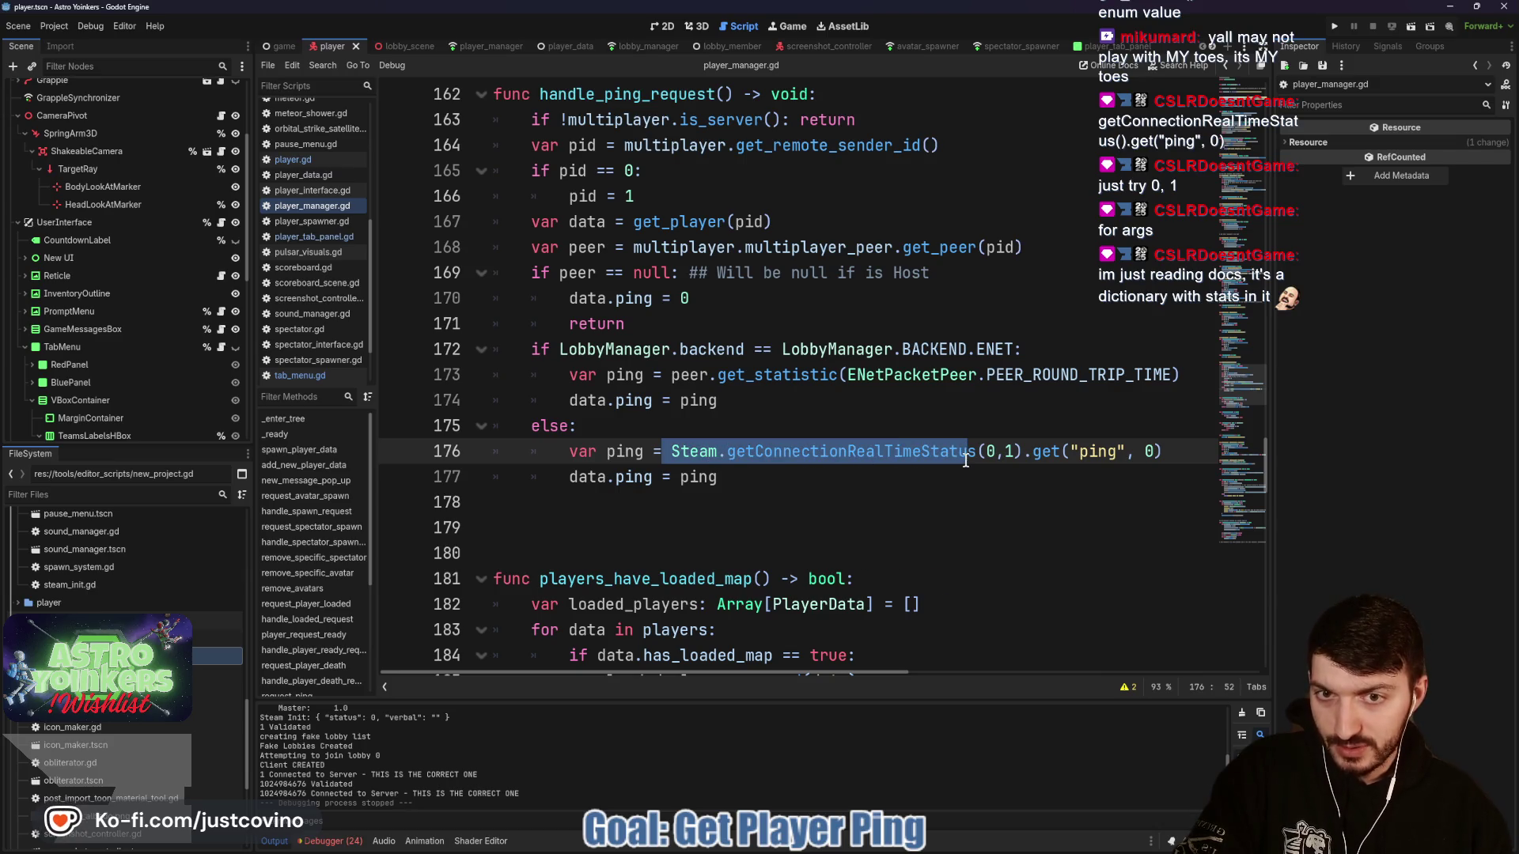
scroll(770, 433, up, 2)
double_click(586, 325)
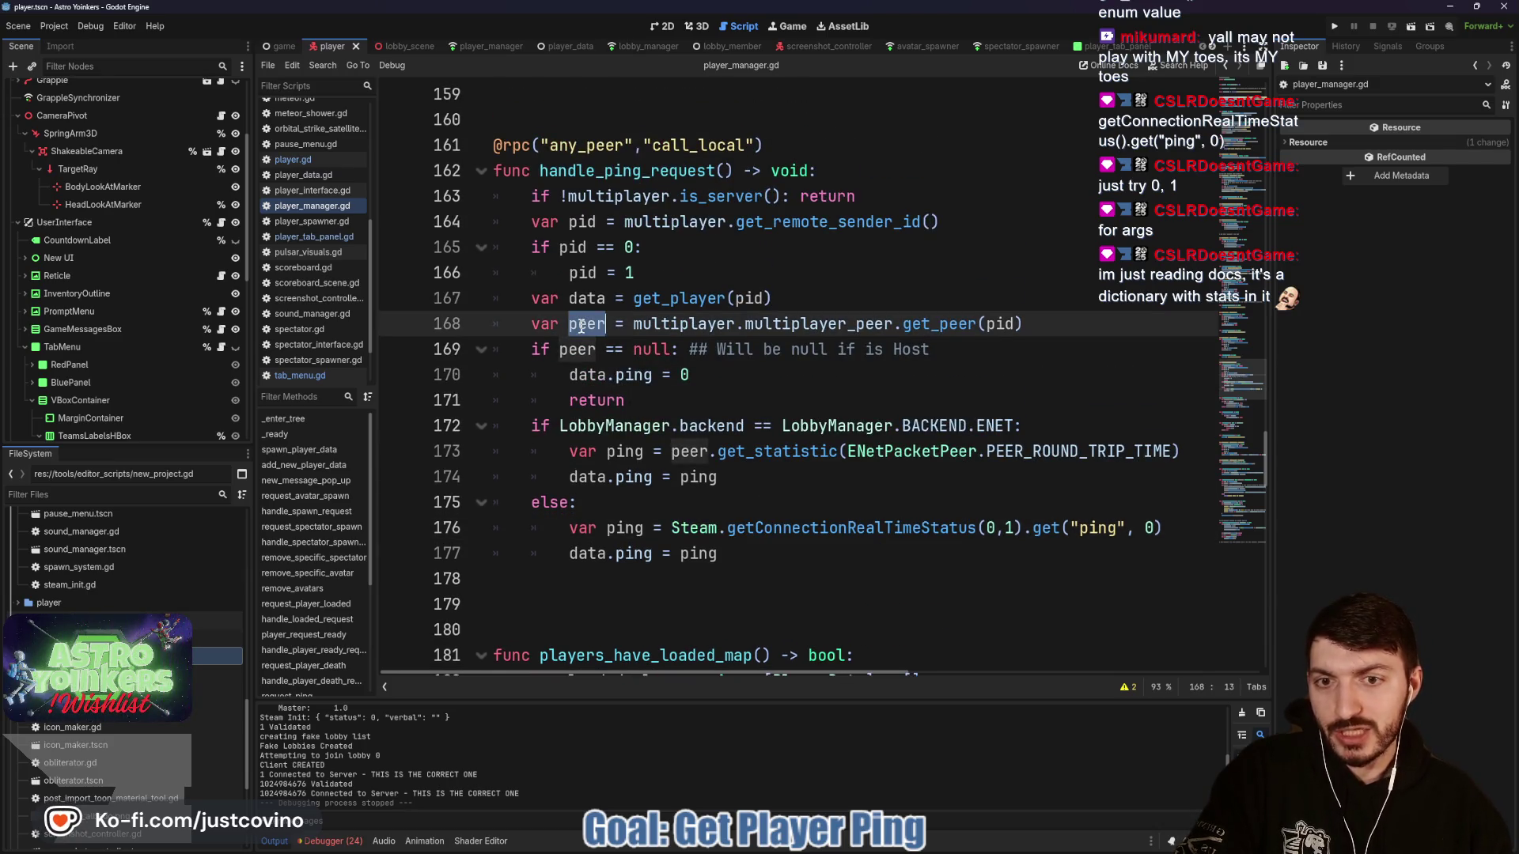
Step: Replace Steam with peer in line 176's getConnectionRealTimeStatus call and save
double_click(694, 528)
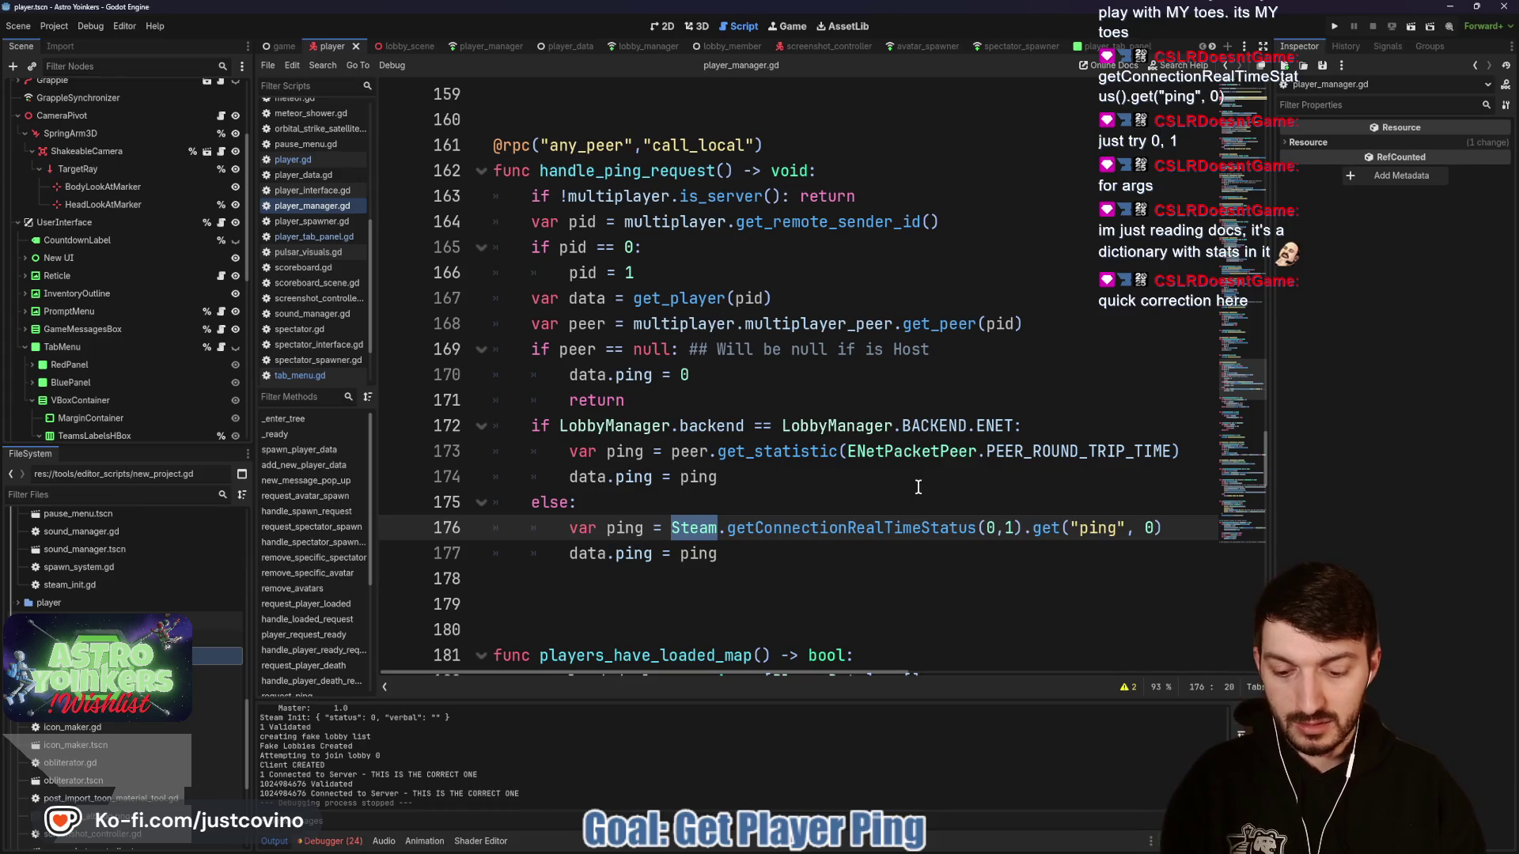
text(peer)
click(796, 562)
key(ctrl+s)
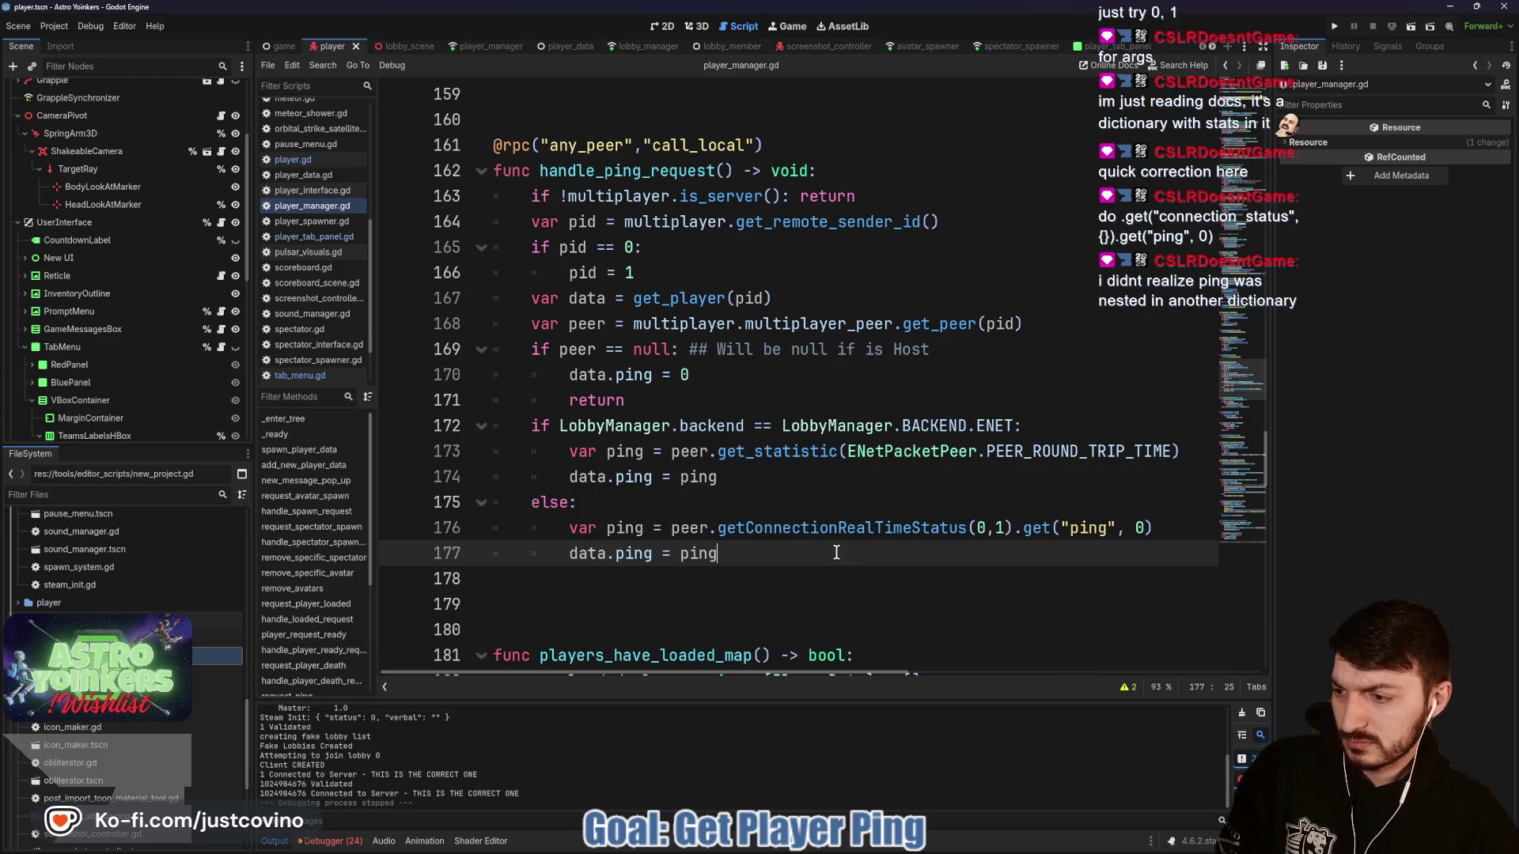
Step: Insert .get("connection_status", {}) before .get("ping", 0) on line 176 and save the script
click(884, 526)
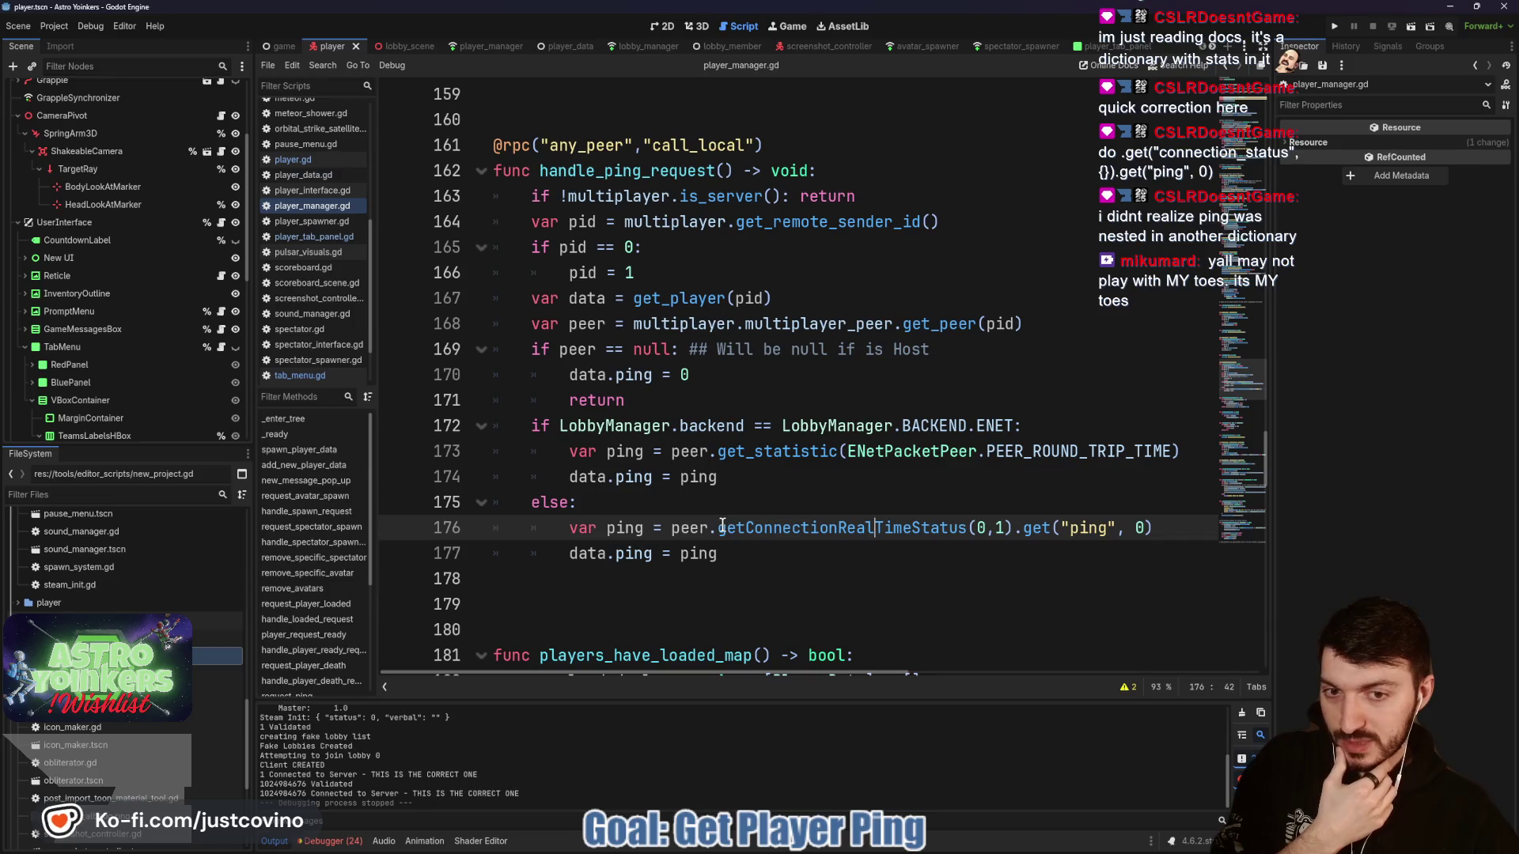
drag(720, 527, 1155, 538)
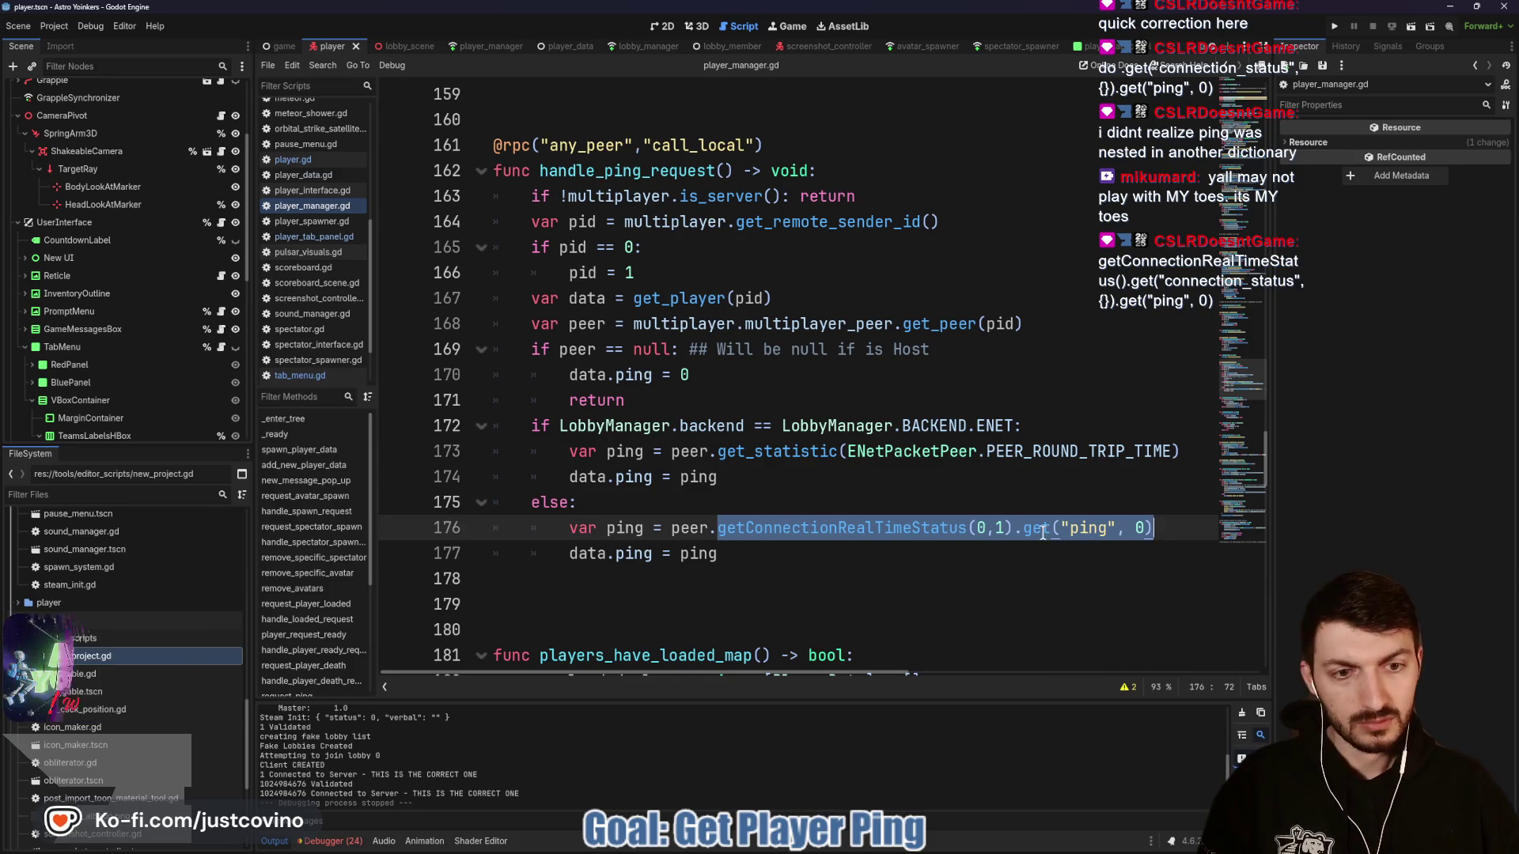
click(1017, 528)
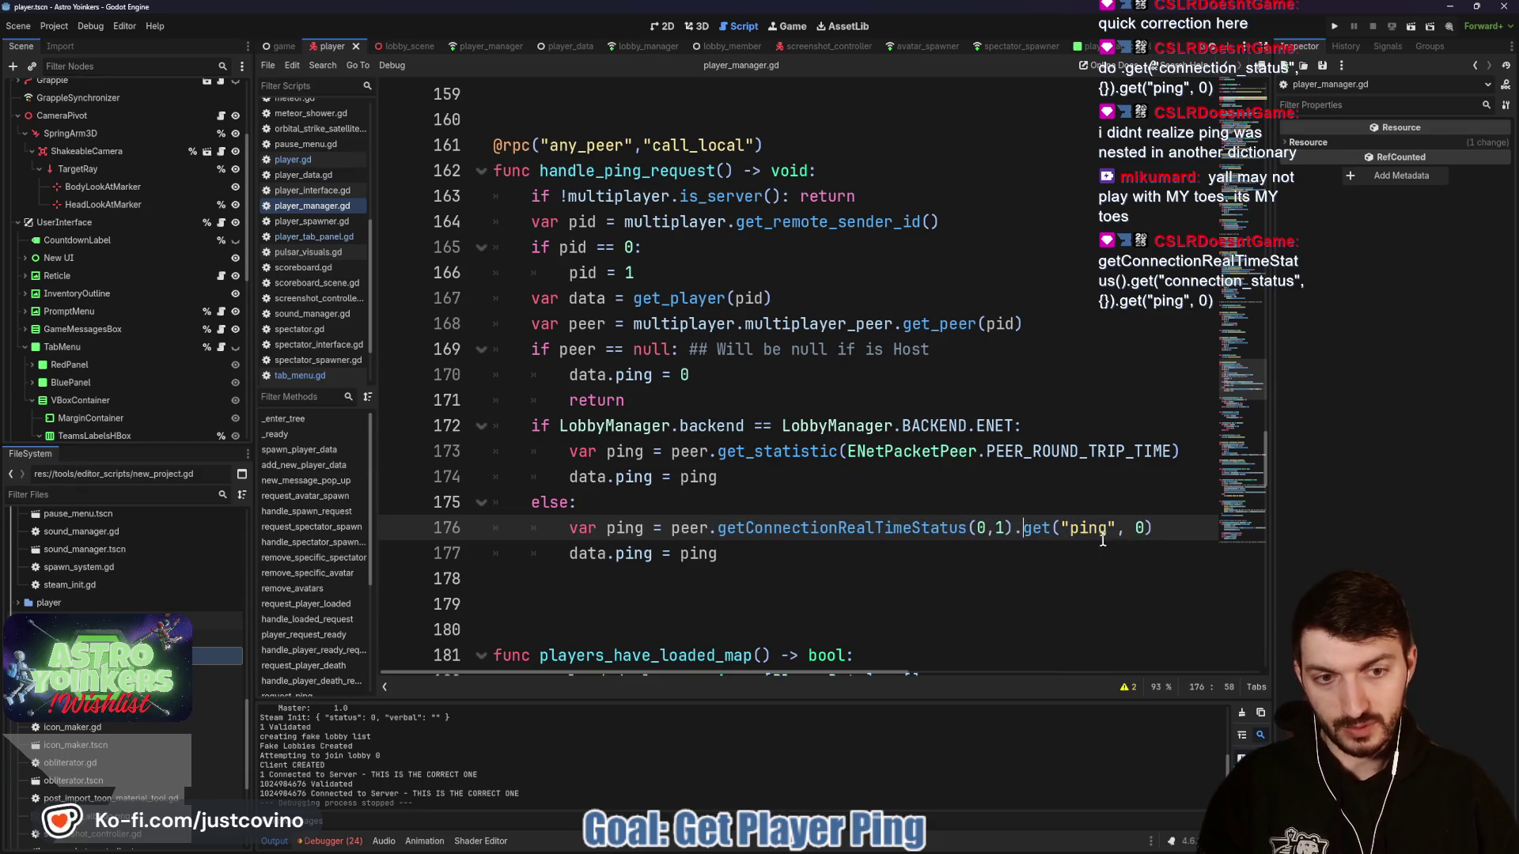
text(get()
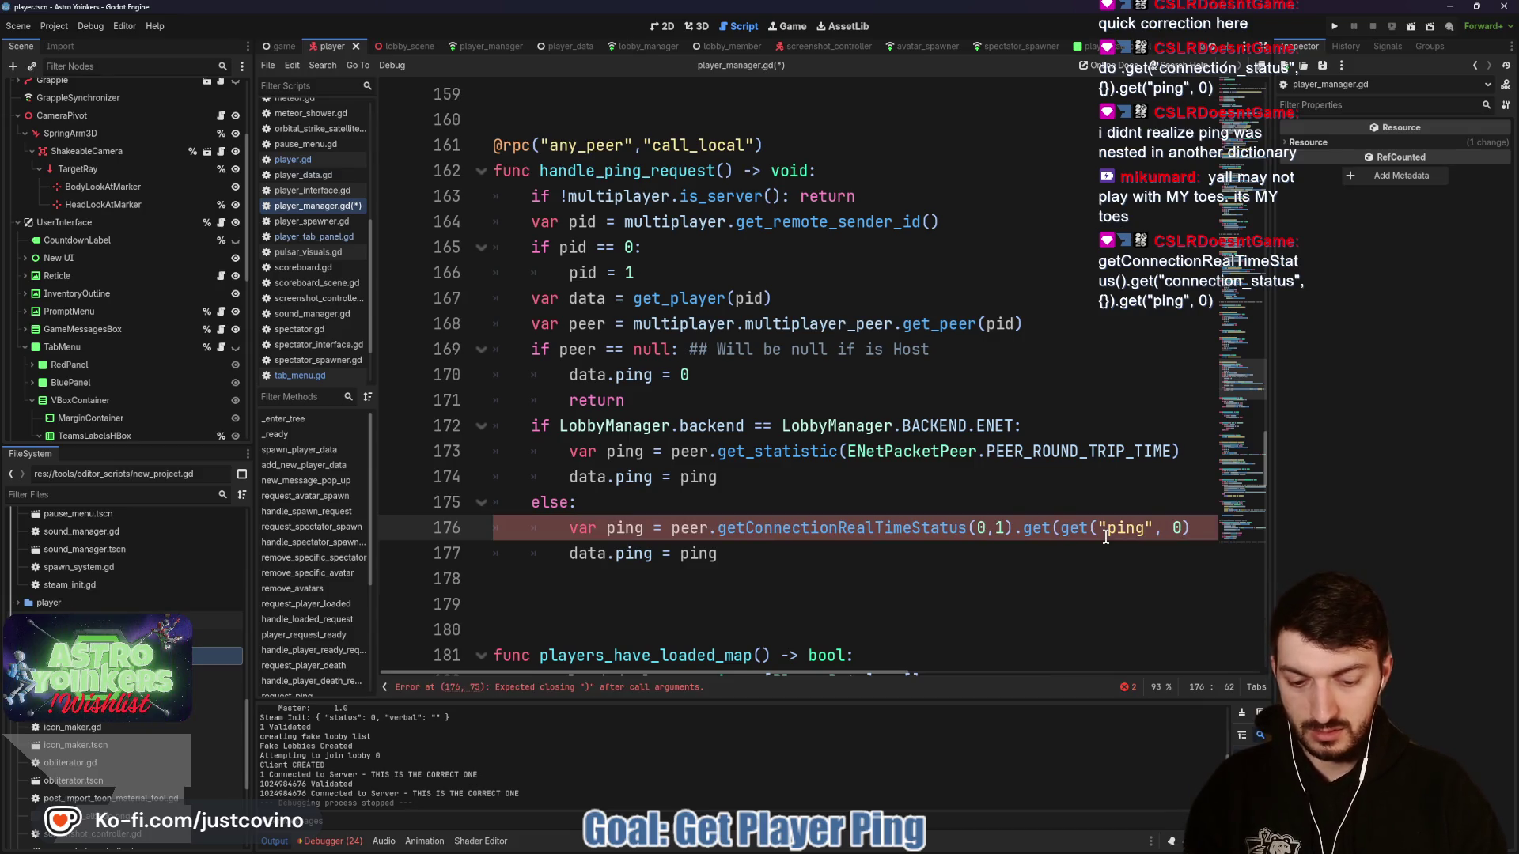
text().)
key(Left)
key(Left)
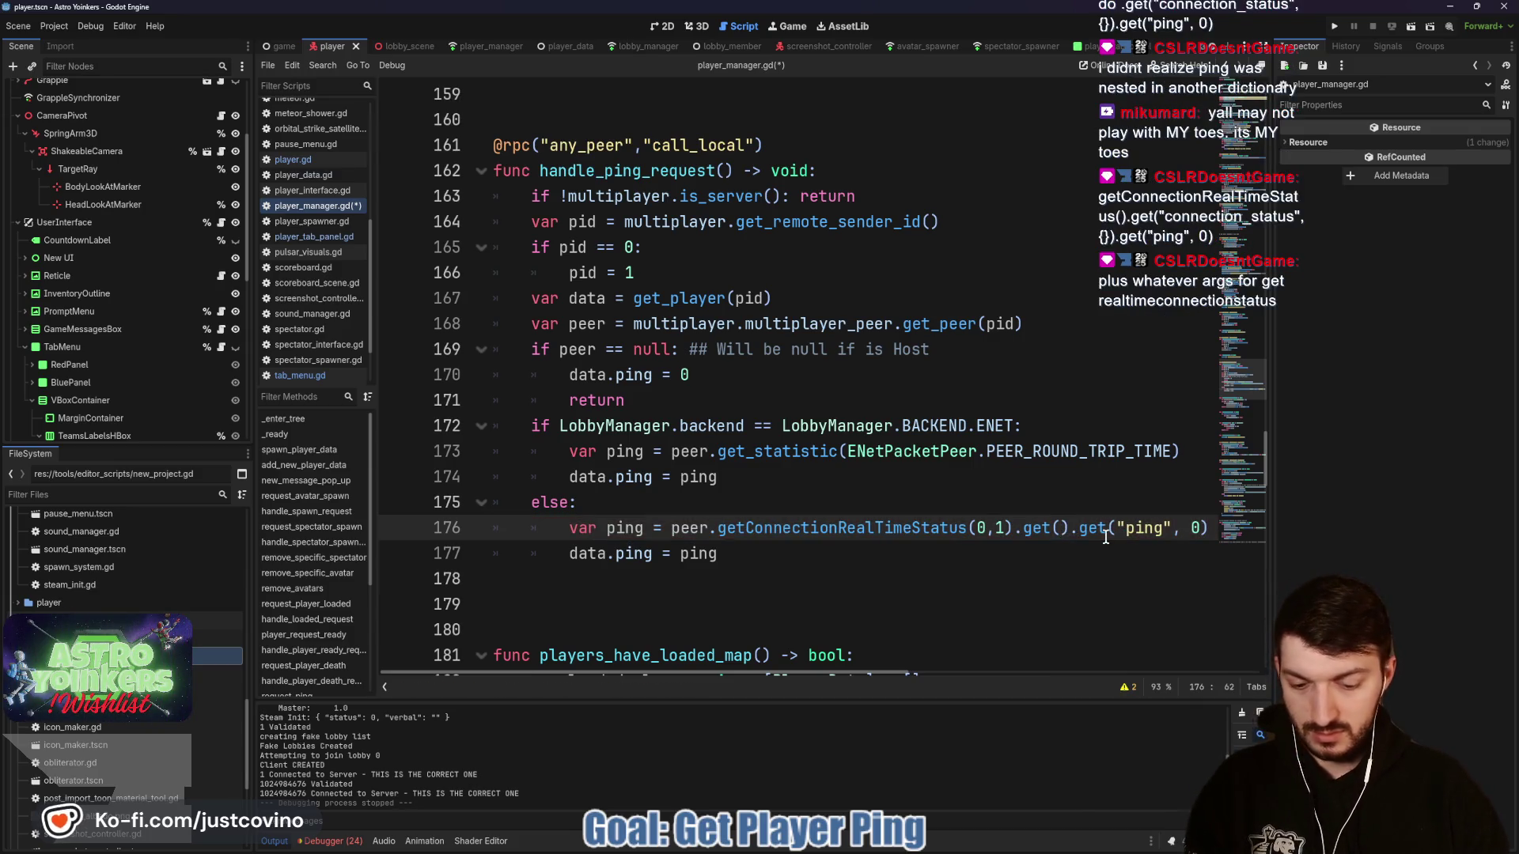
text(")
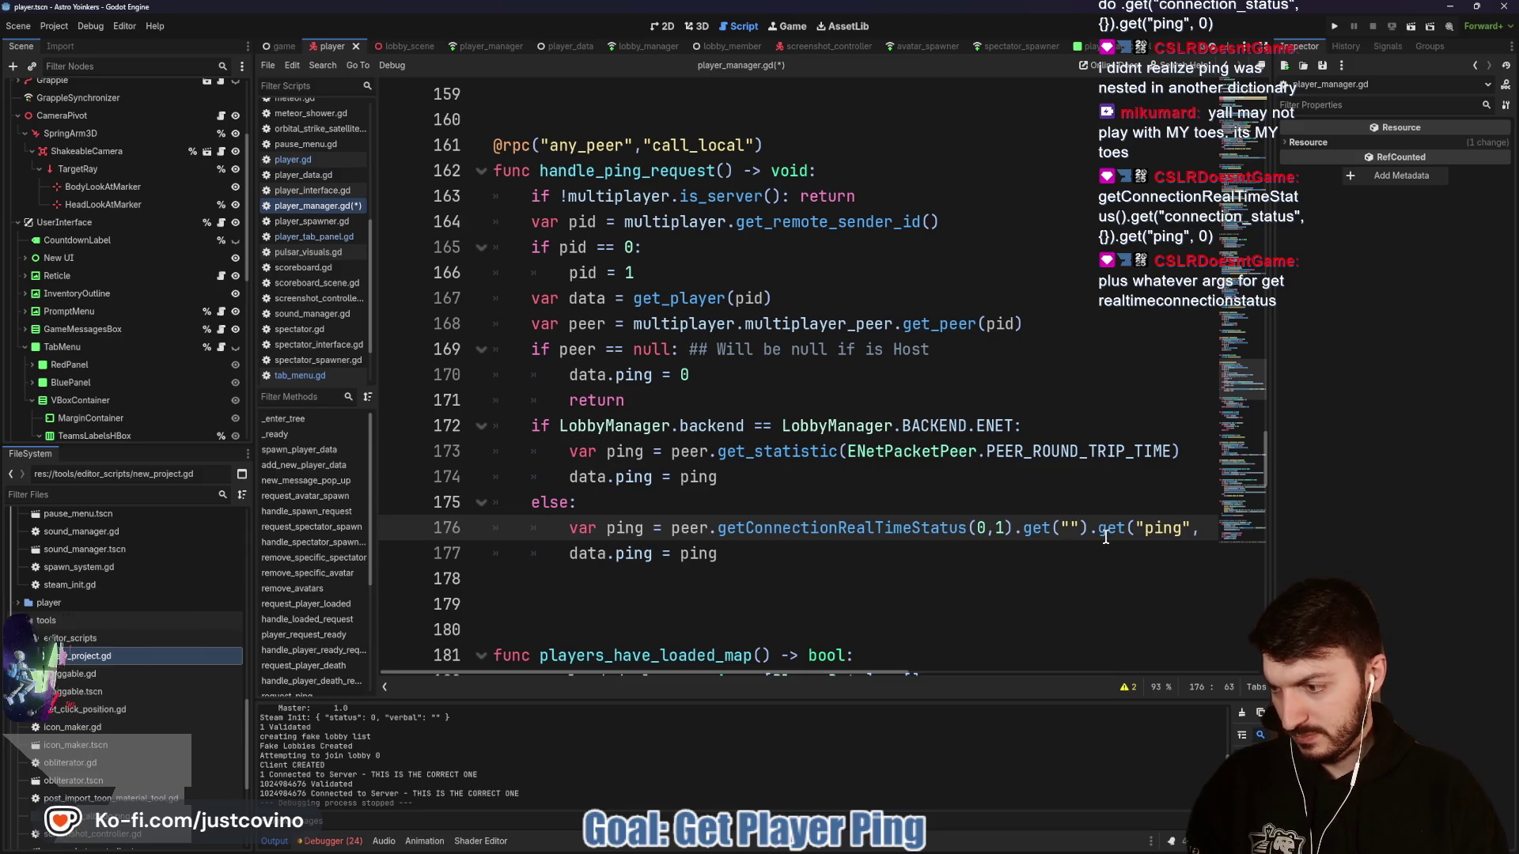
text(connection_)
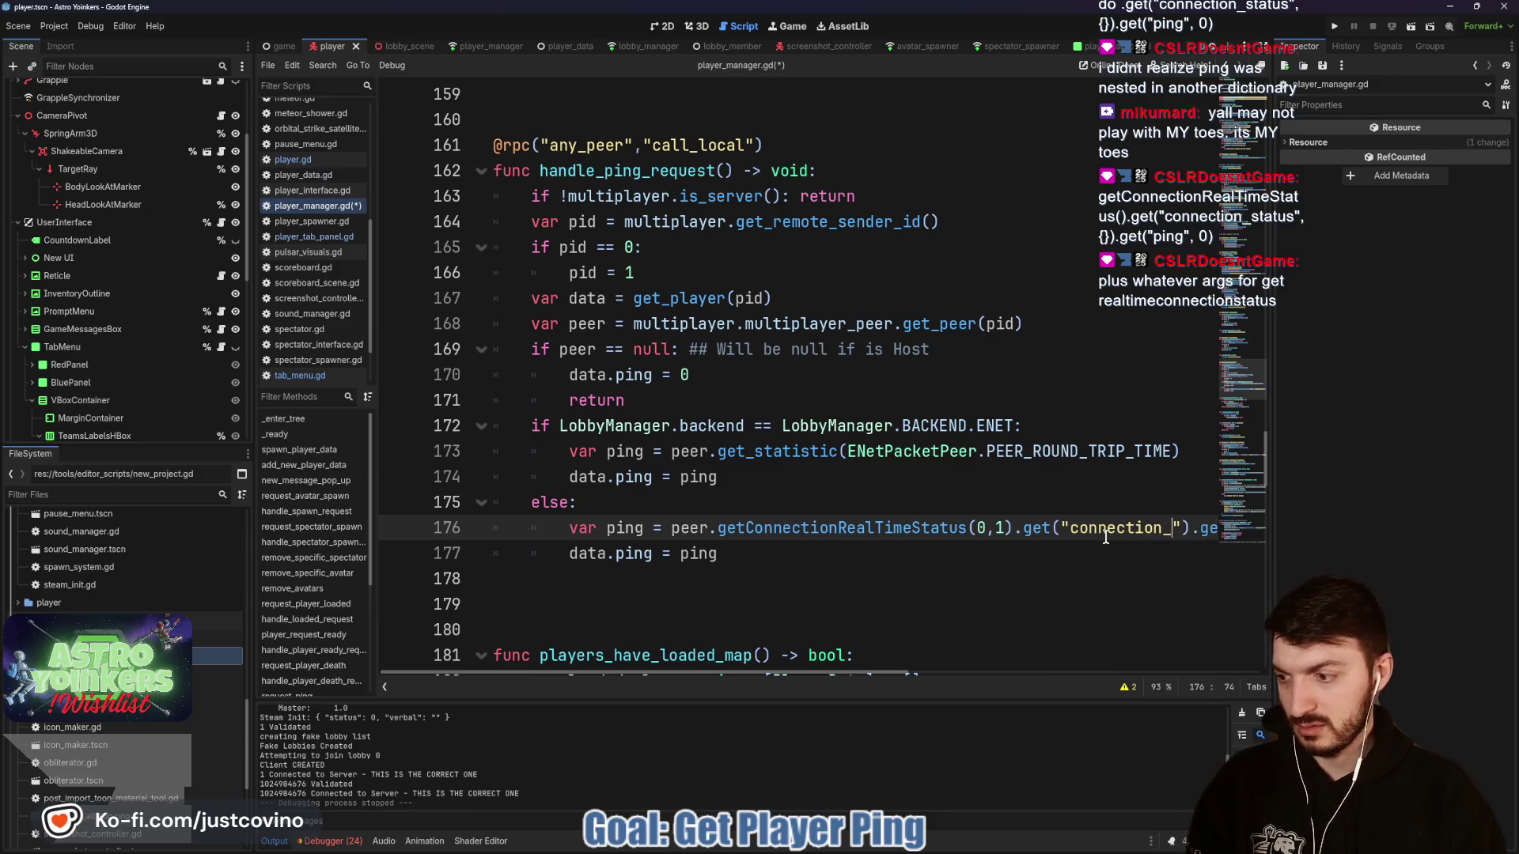
text(status)
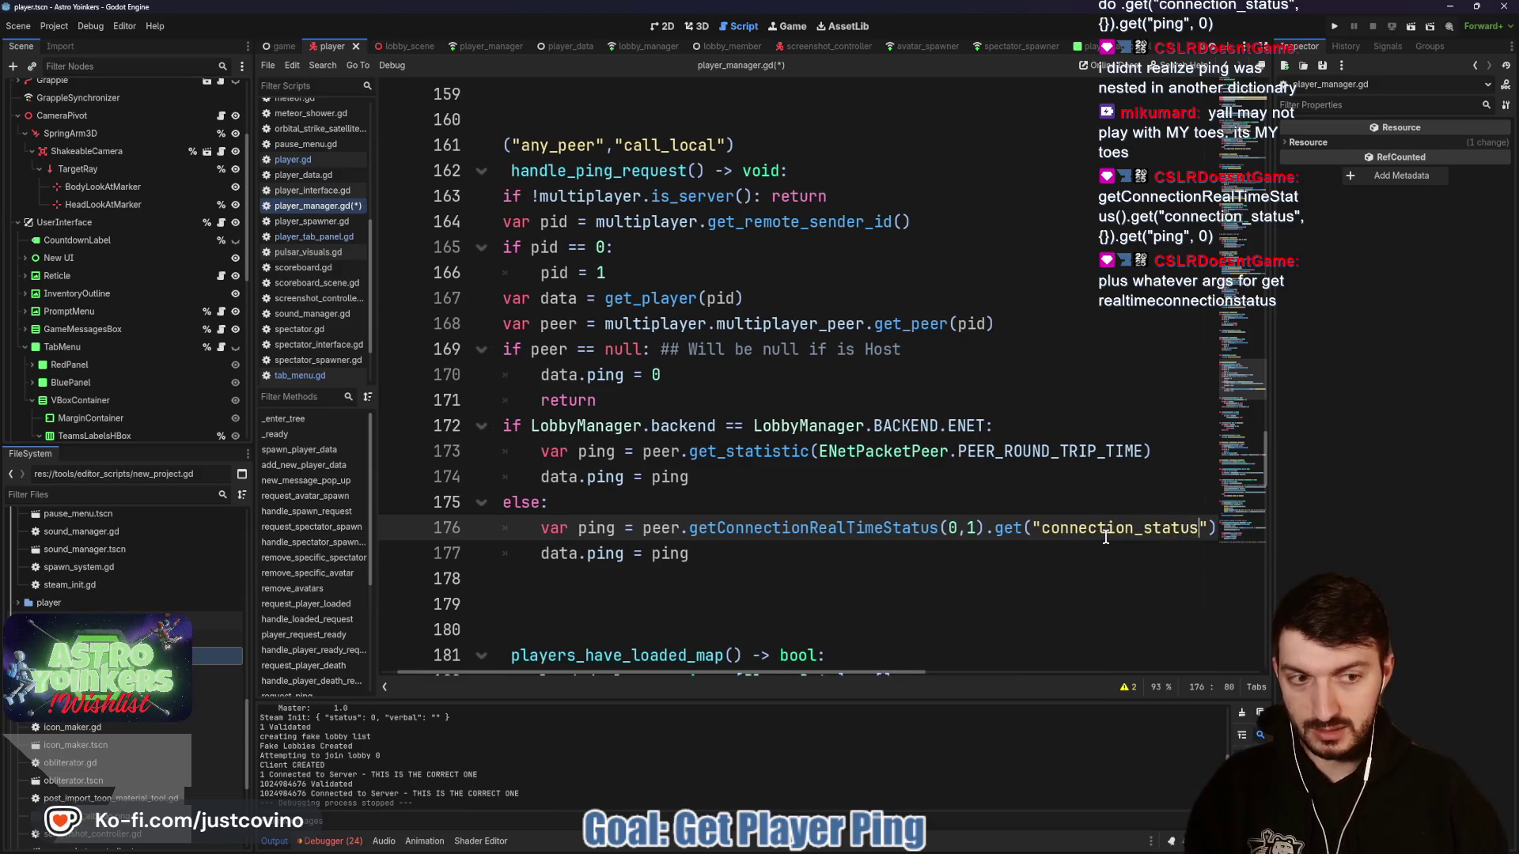
text(", {})
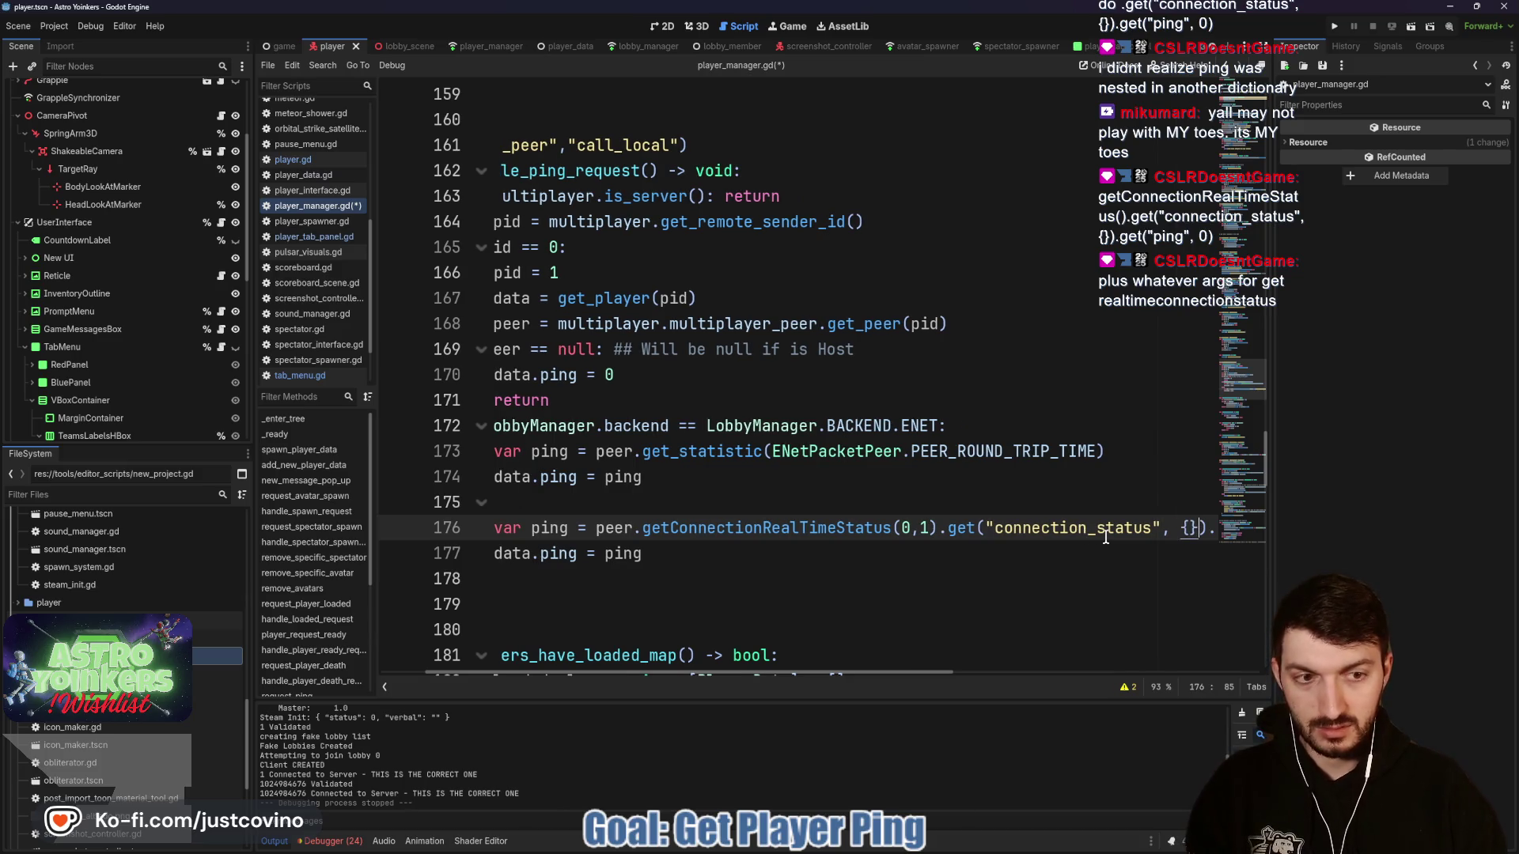
scroll(1084, 546, right, 5)
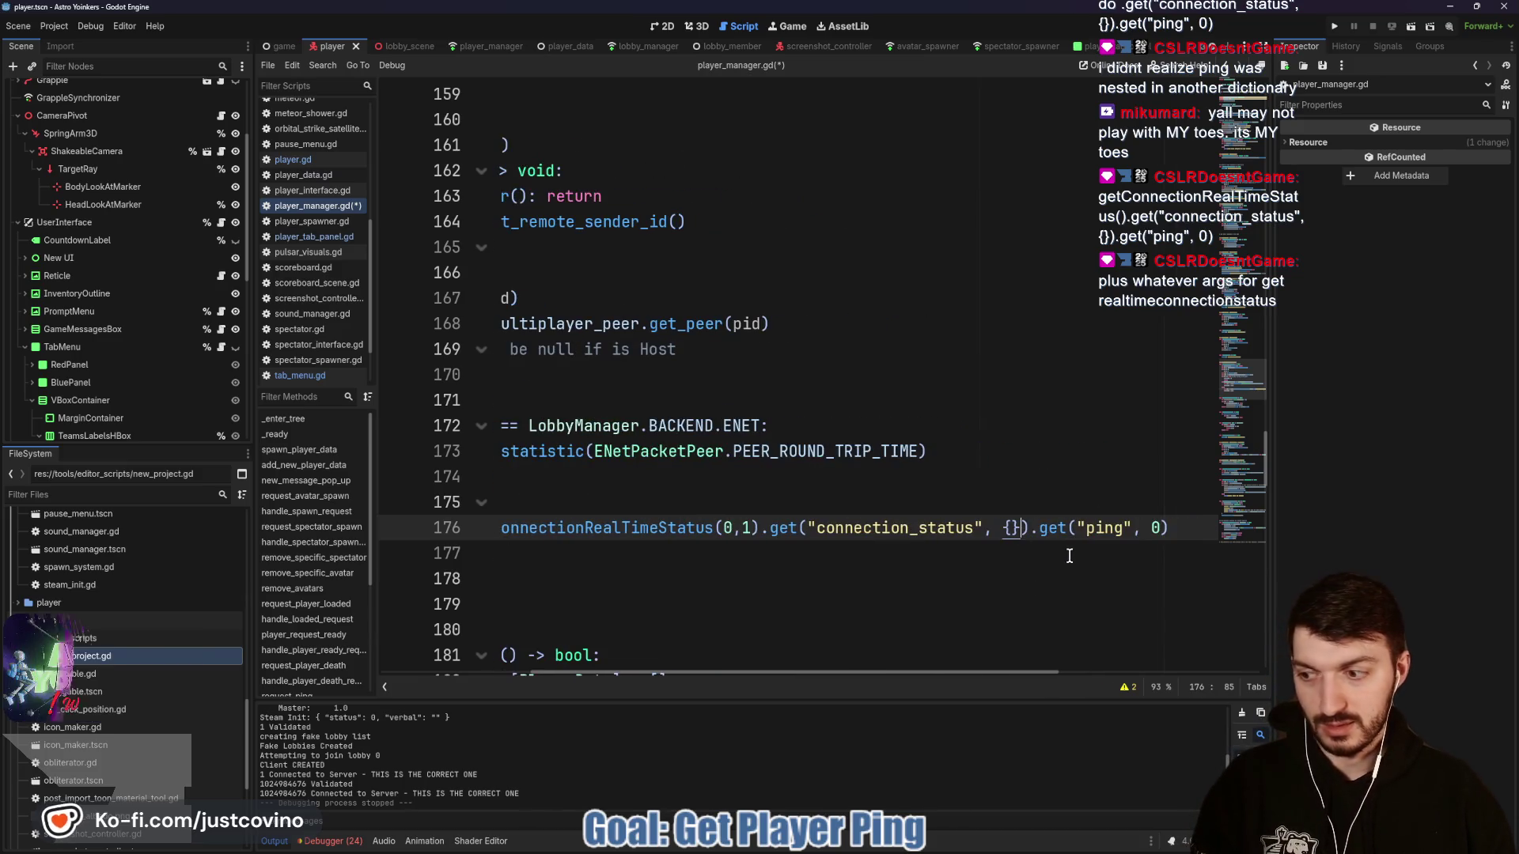
scroll(1044, 545, left, 5)
click(867, 557)
key(ctrl+s)
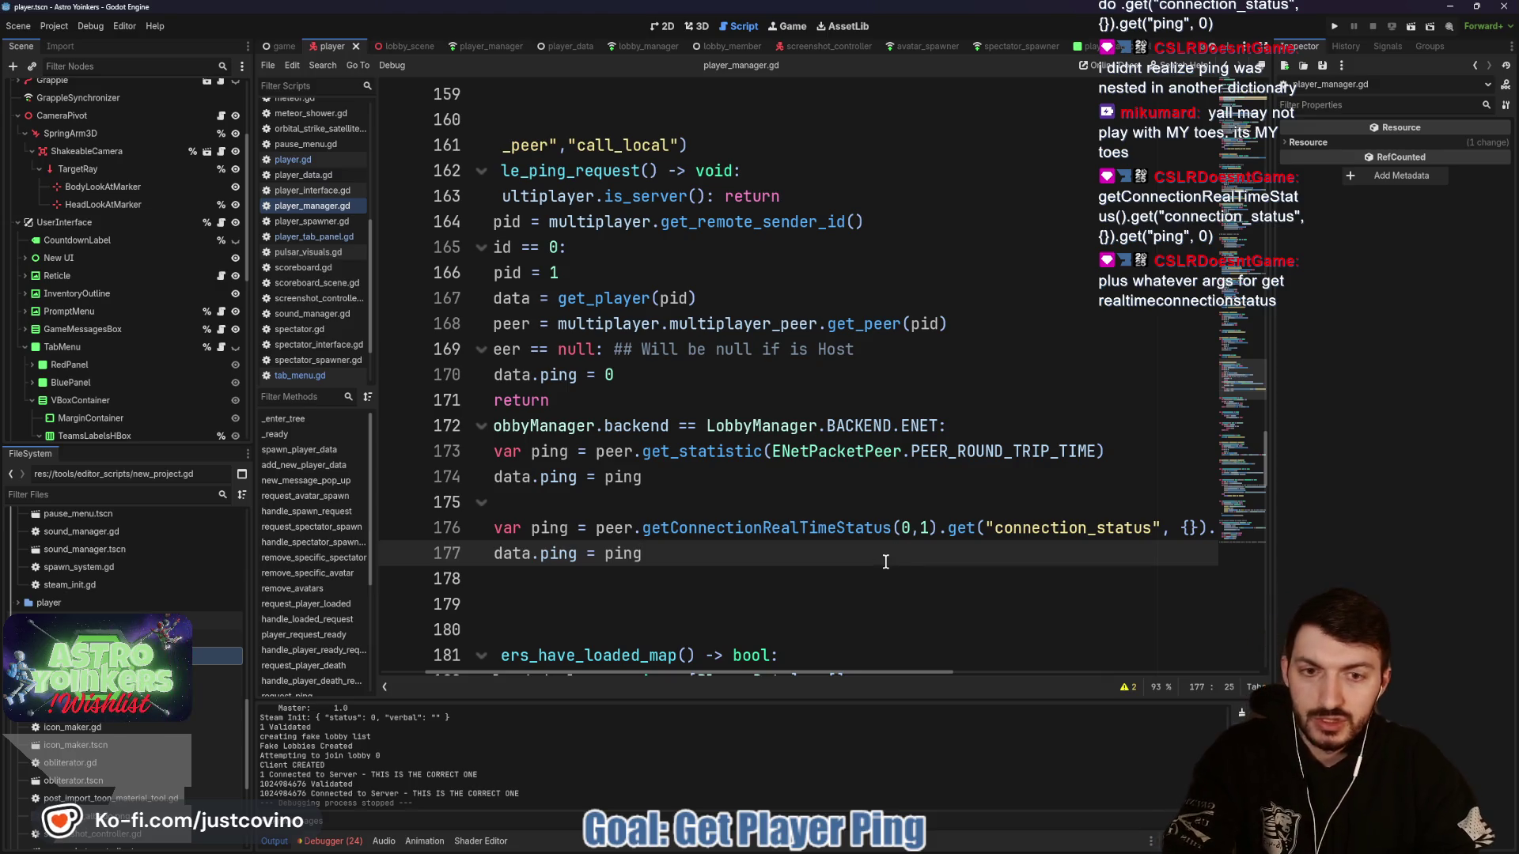
scroll(883, 560, left, 2)
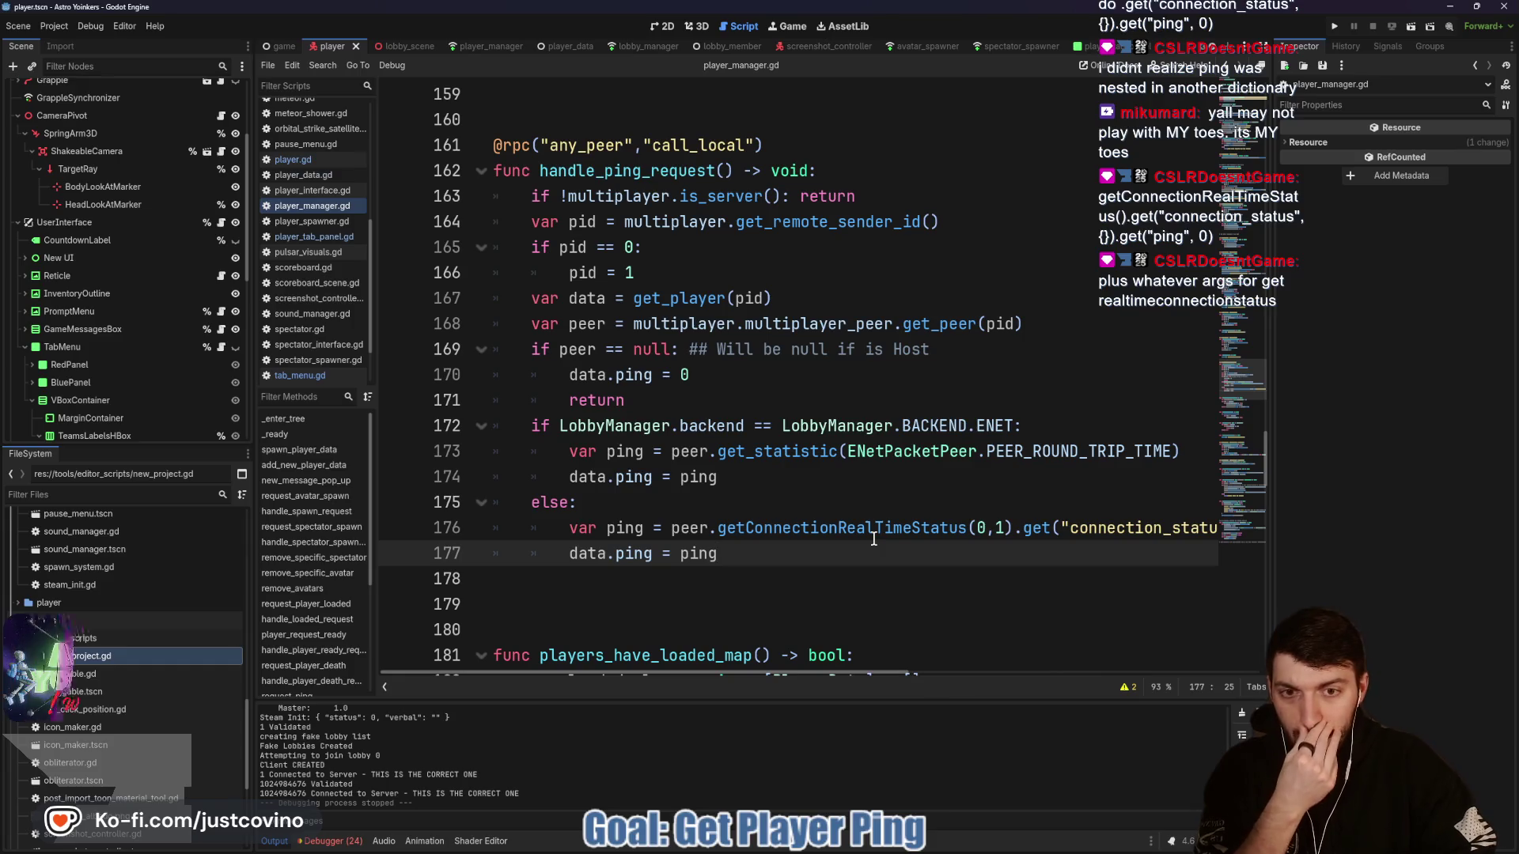
Step: Run the game, switch the networking backend to STEAM, and host a lobby with chosen visibility
click(1336, 24)
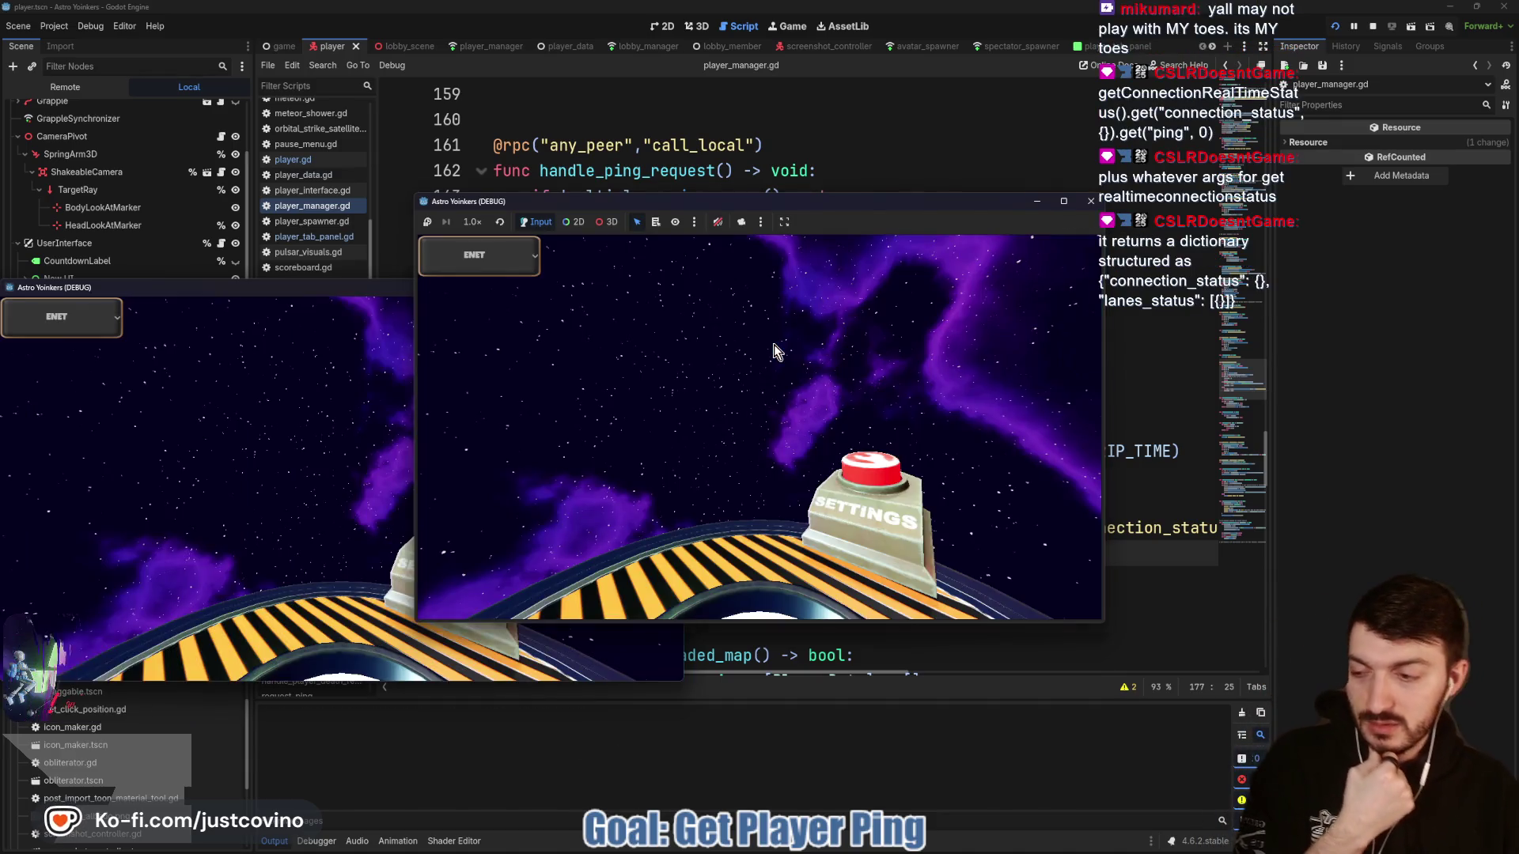
click(527, 256)
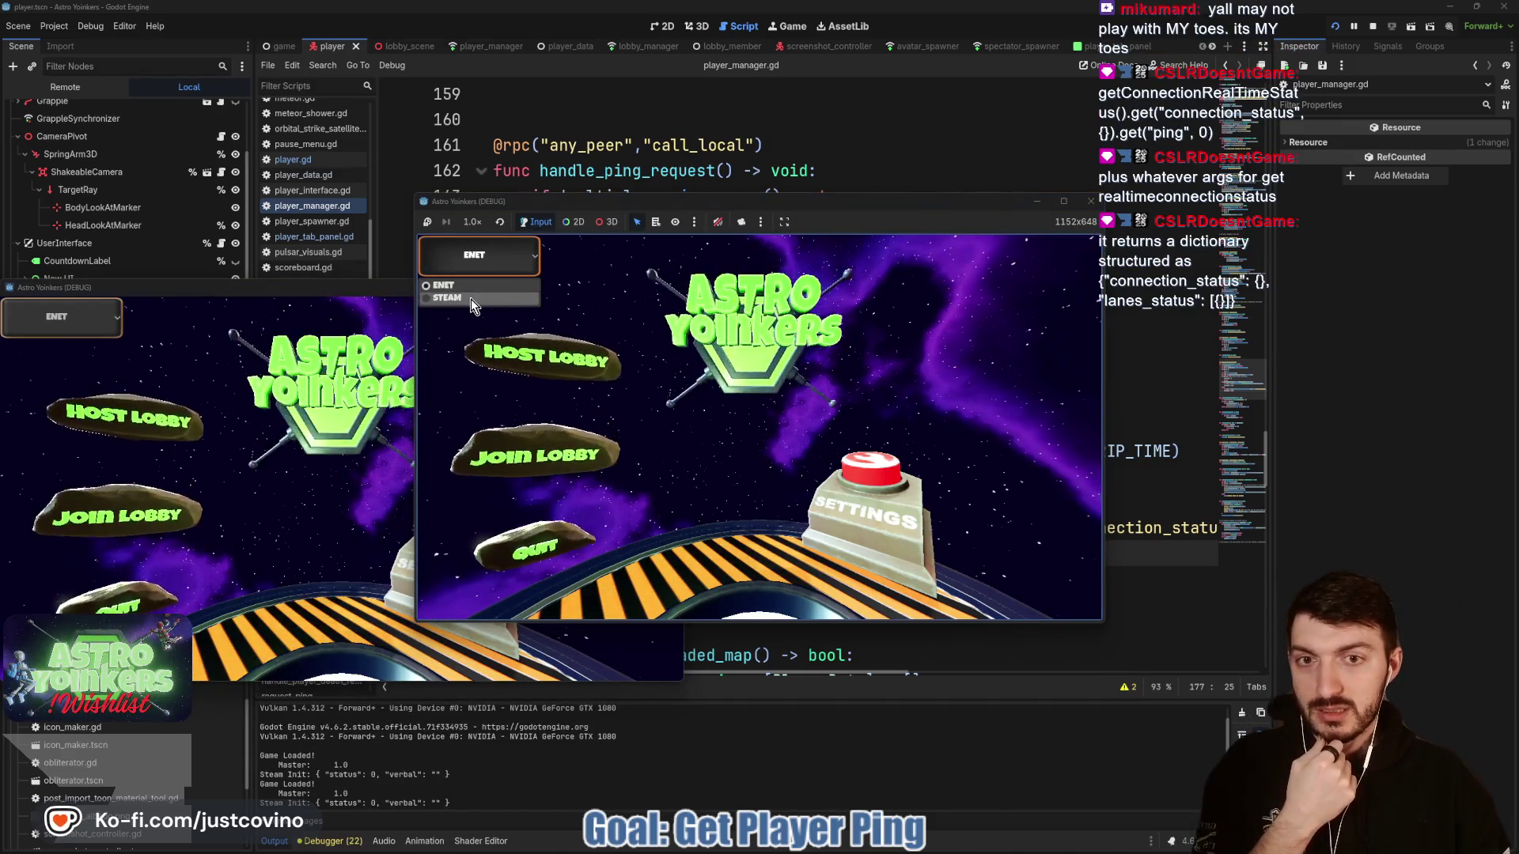
click(472, 299)
click(542, 356)
click(711, 358)
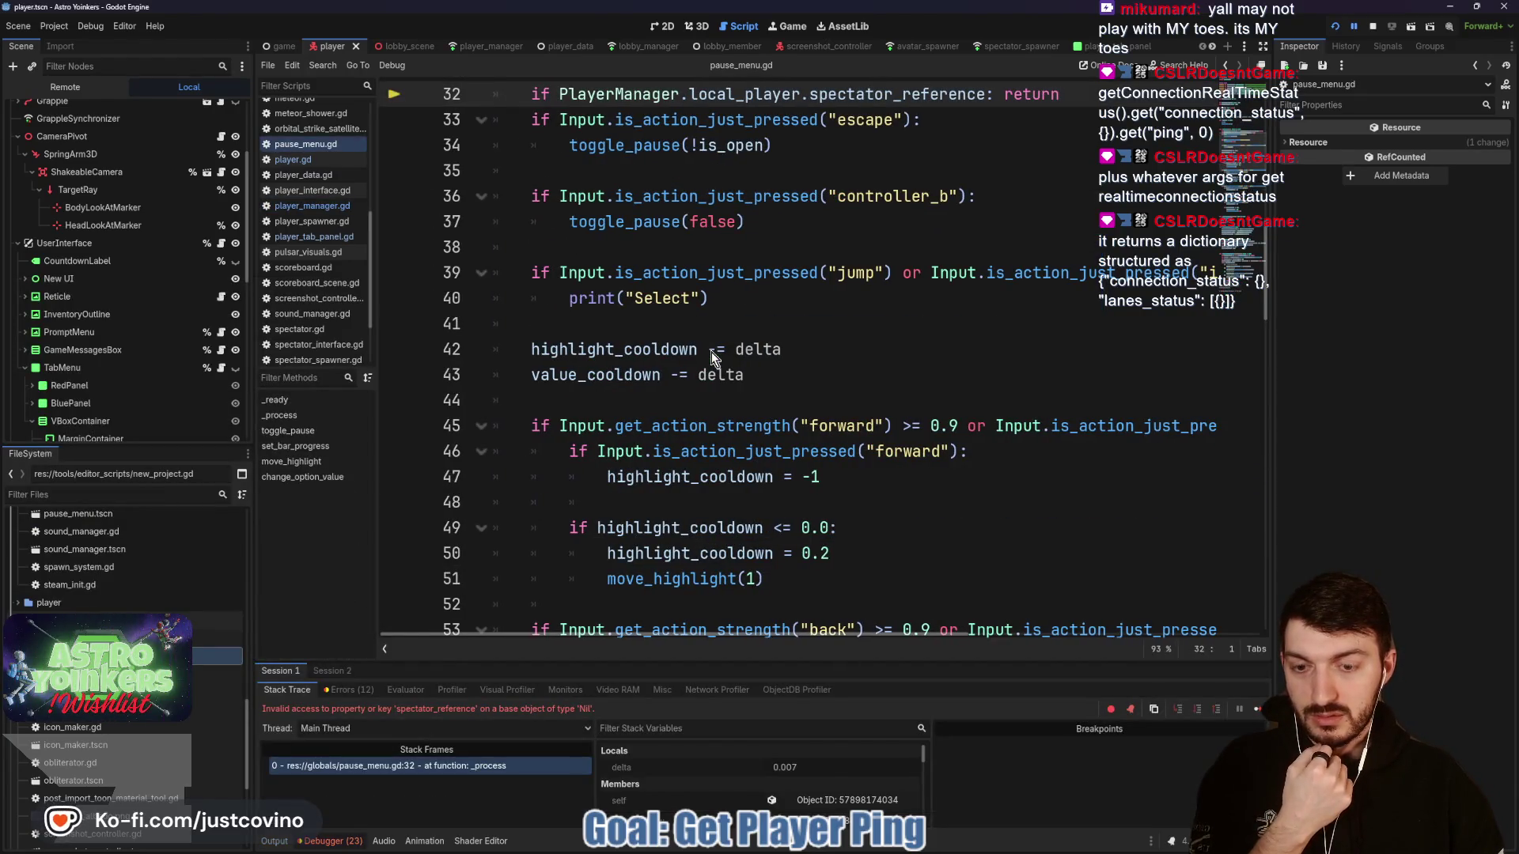
Step: Scroll pause_menu.gd at the line 32 spectator_reference break as the editor stops responding
scroll(703, 420, up, 2)
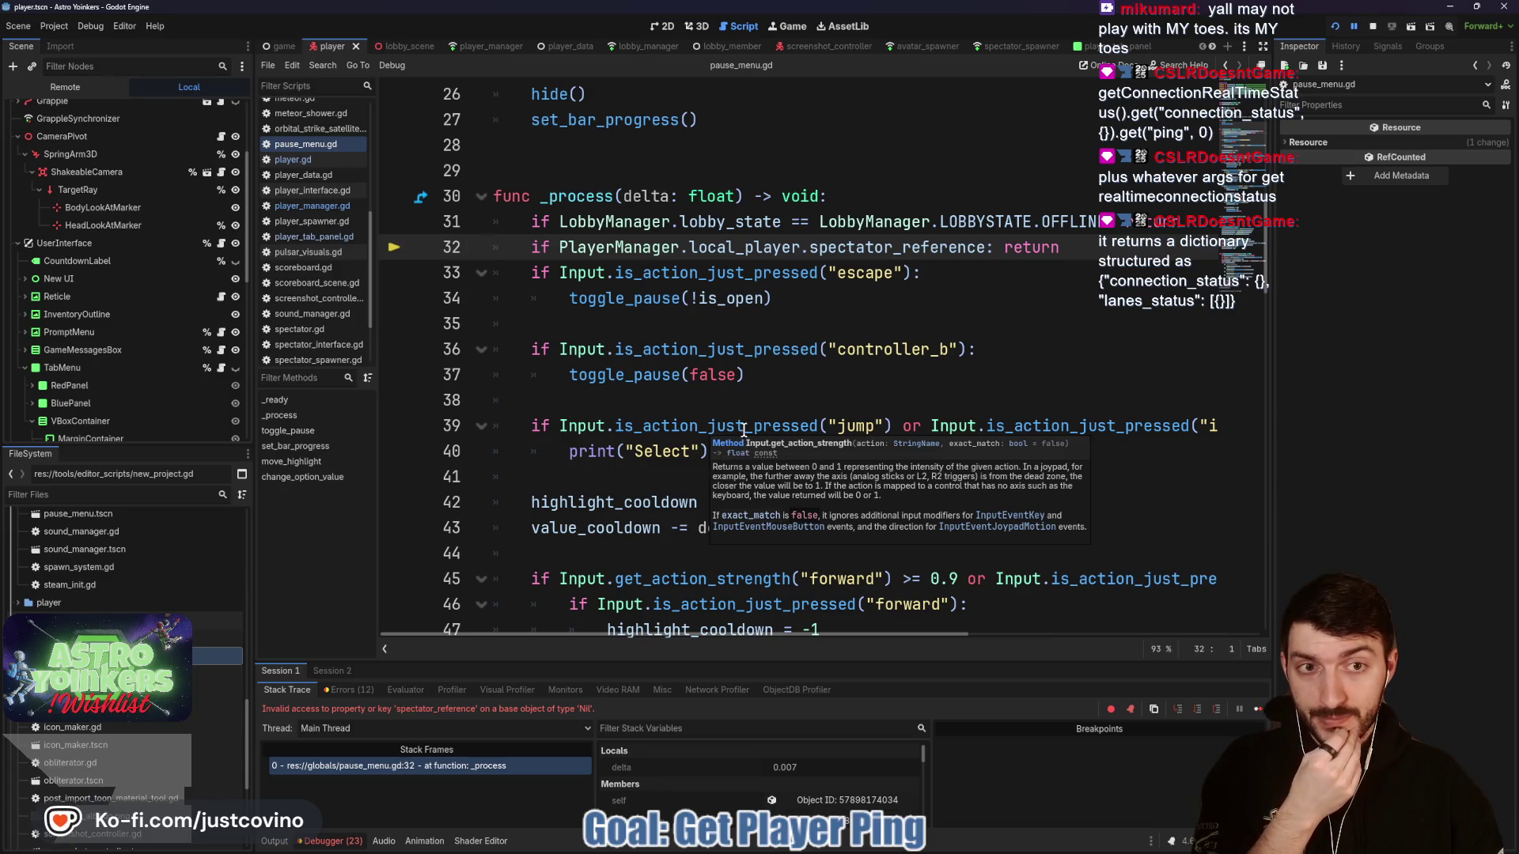
mouse_move(744, 432)
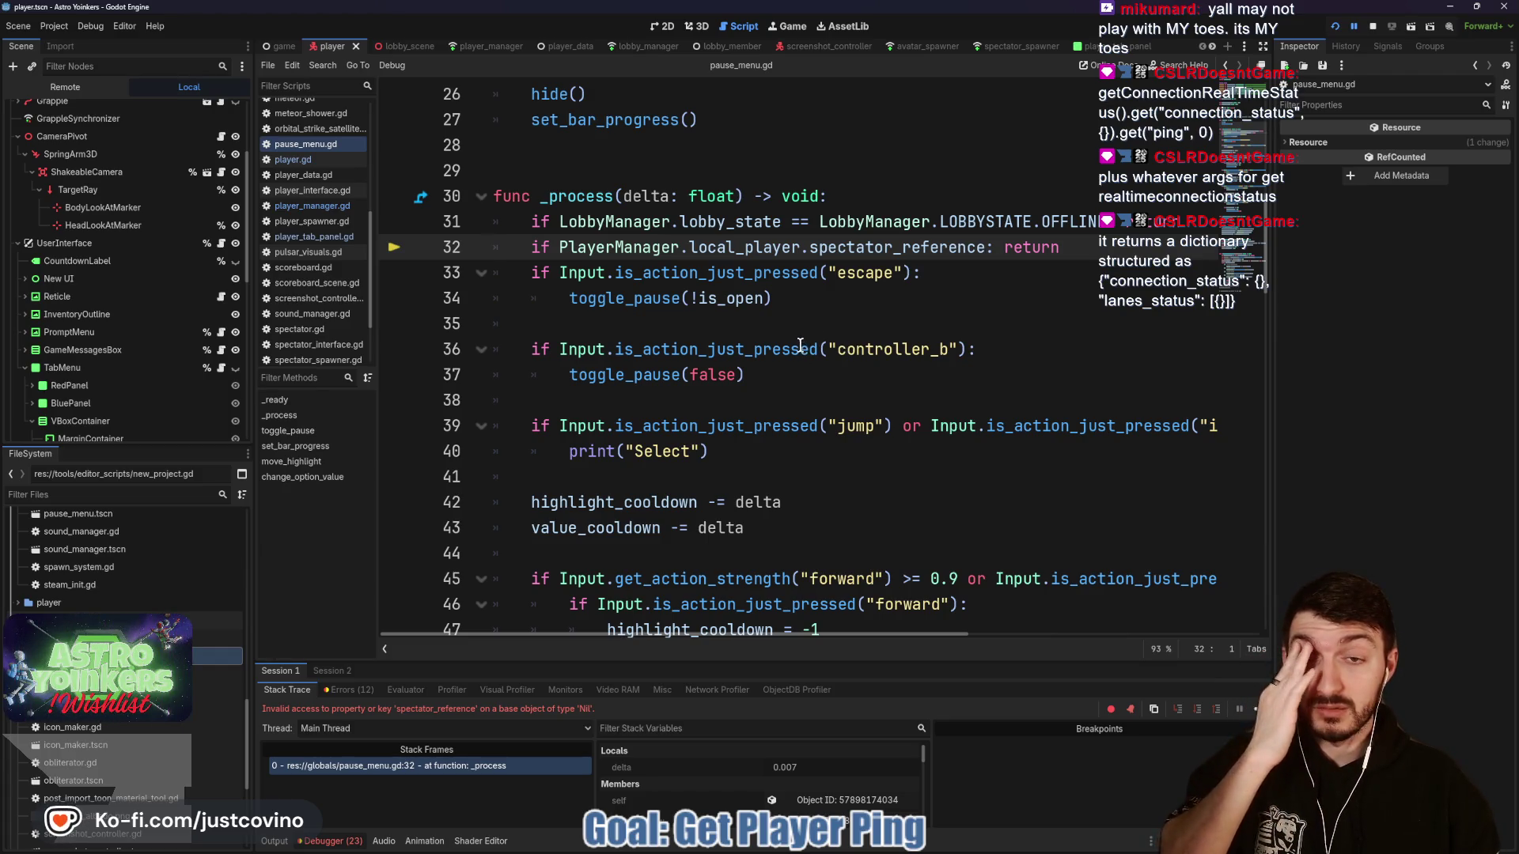
scroll(793, 338, up, 8)
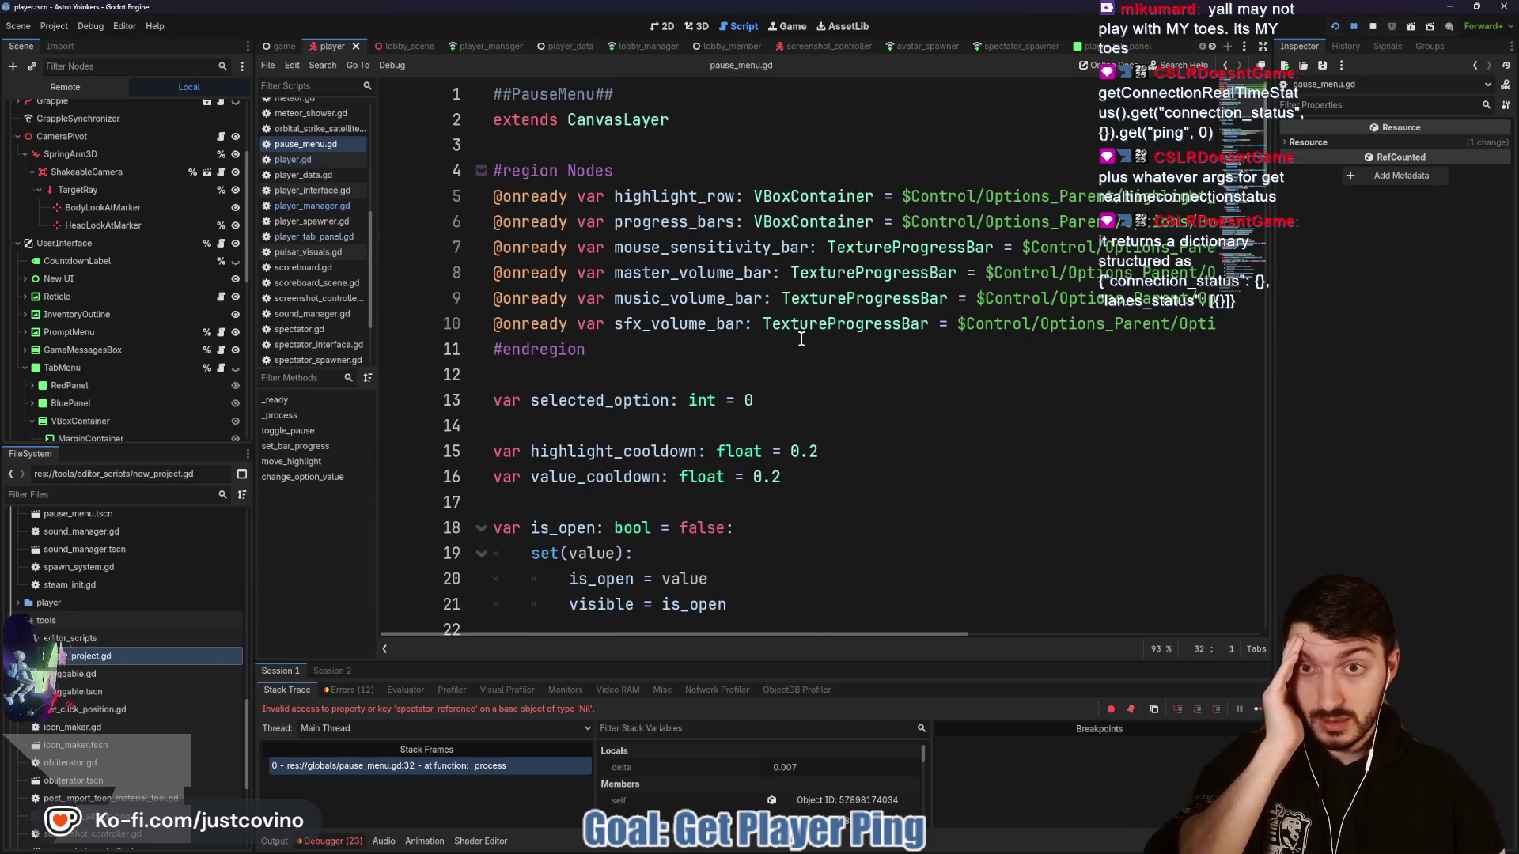
scroll(802, 338, down, 7)
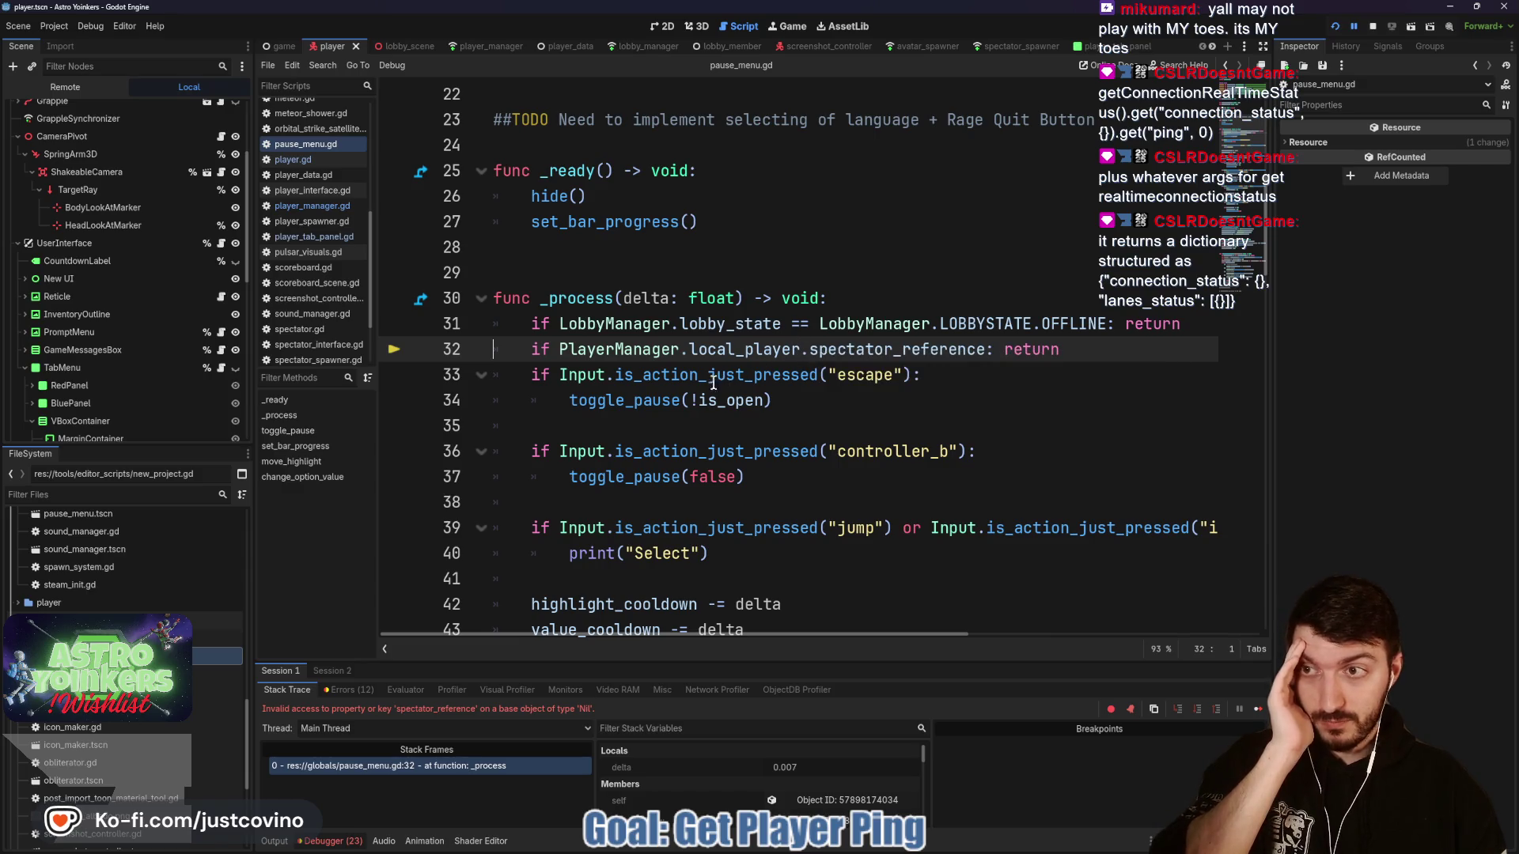
mouse_move(603, 348)
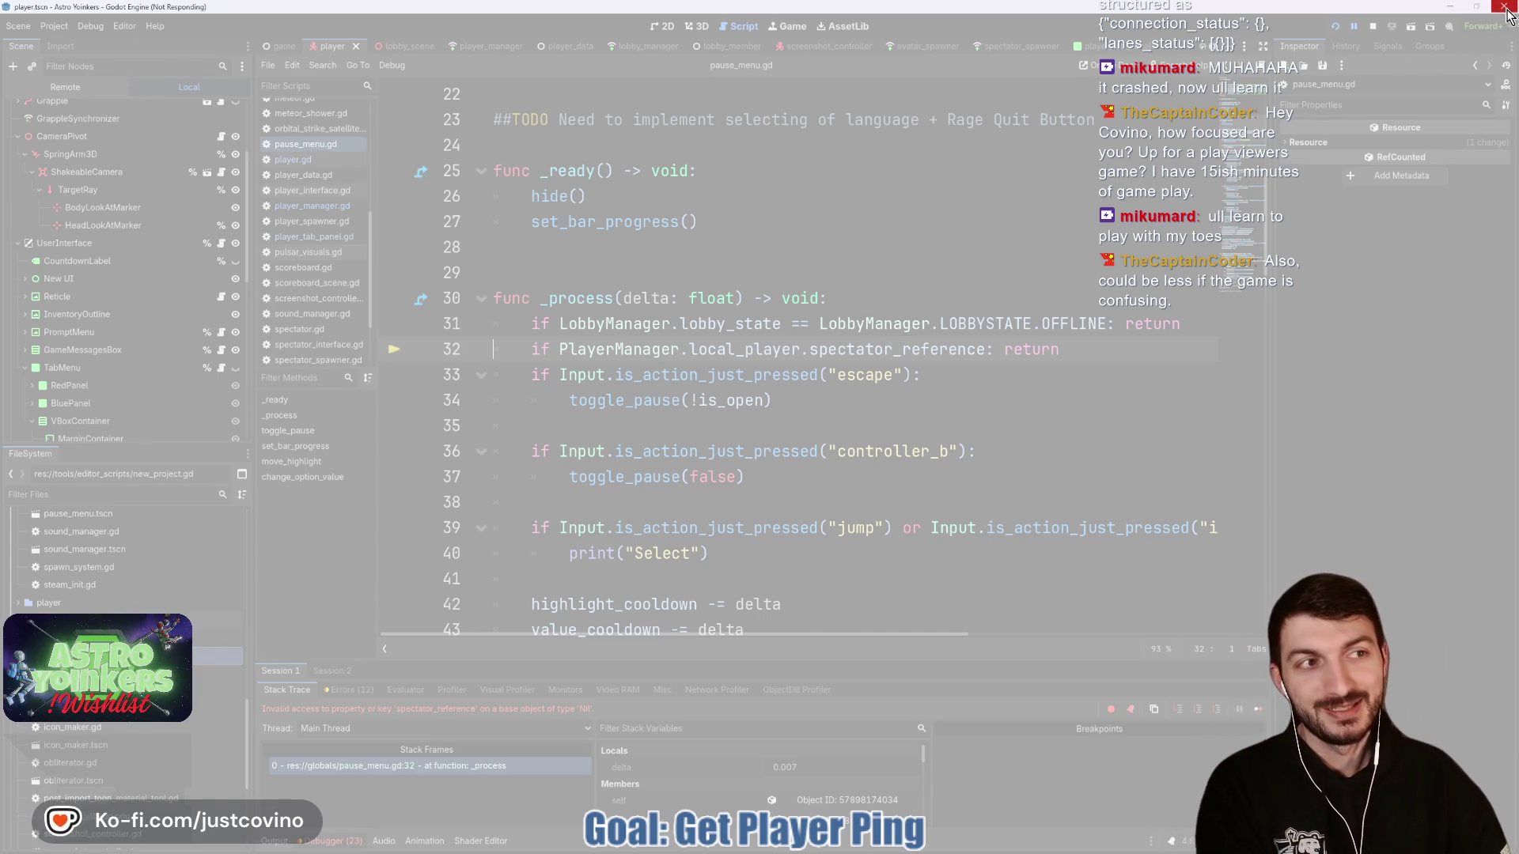
Step: Force-close the frozen Godot editor and one Astro Yoinkers game instance
click(723, 442)
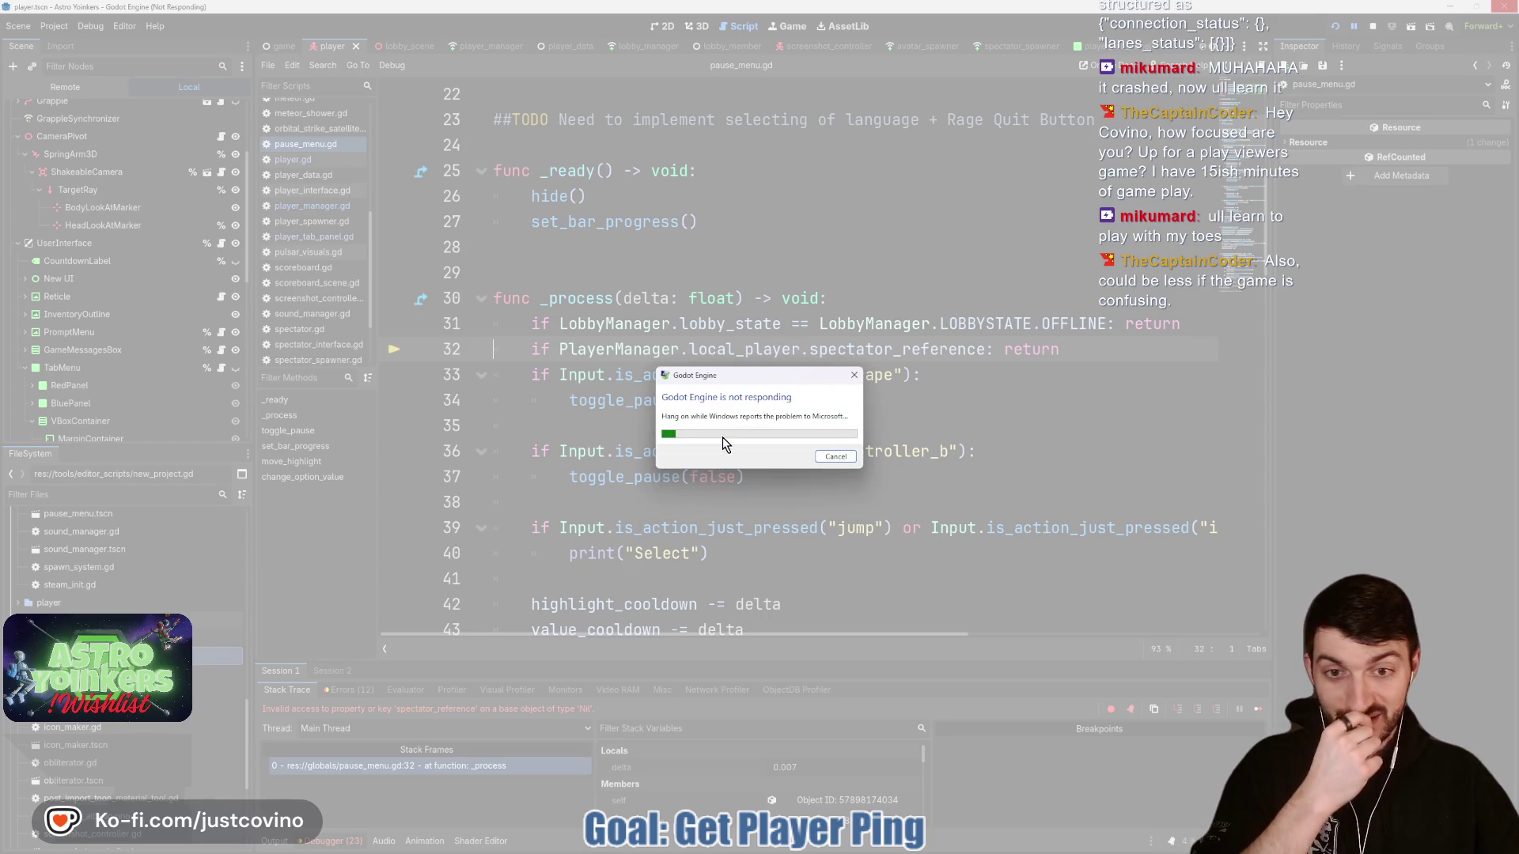
click(835, 457)
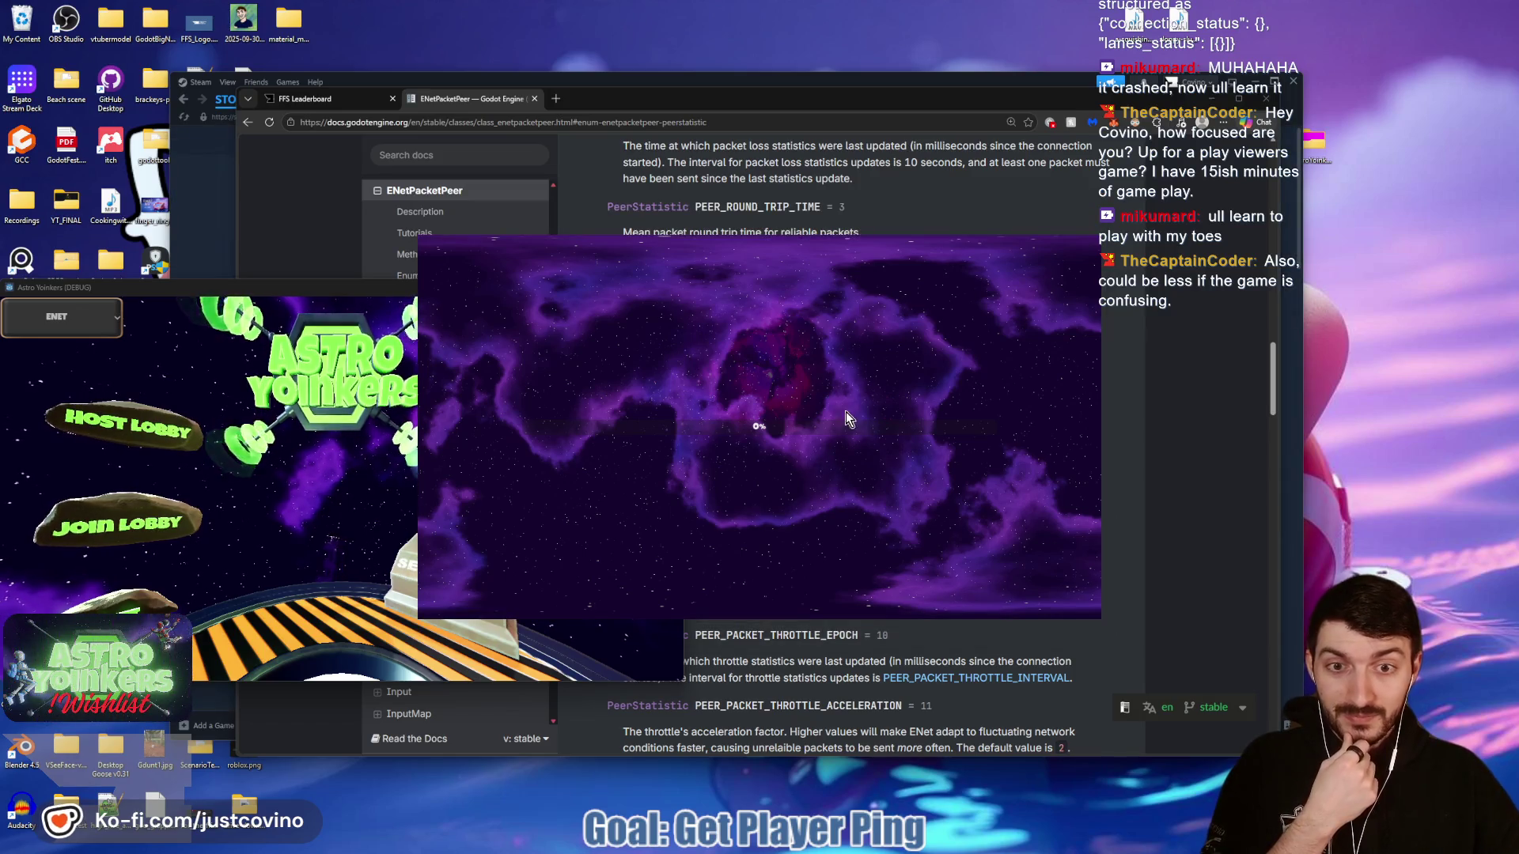
click(341, 290)
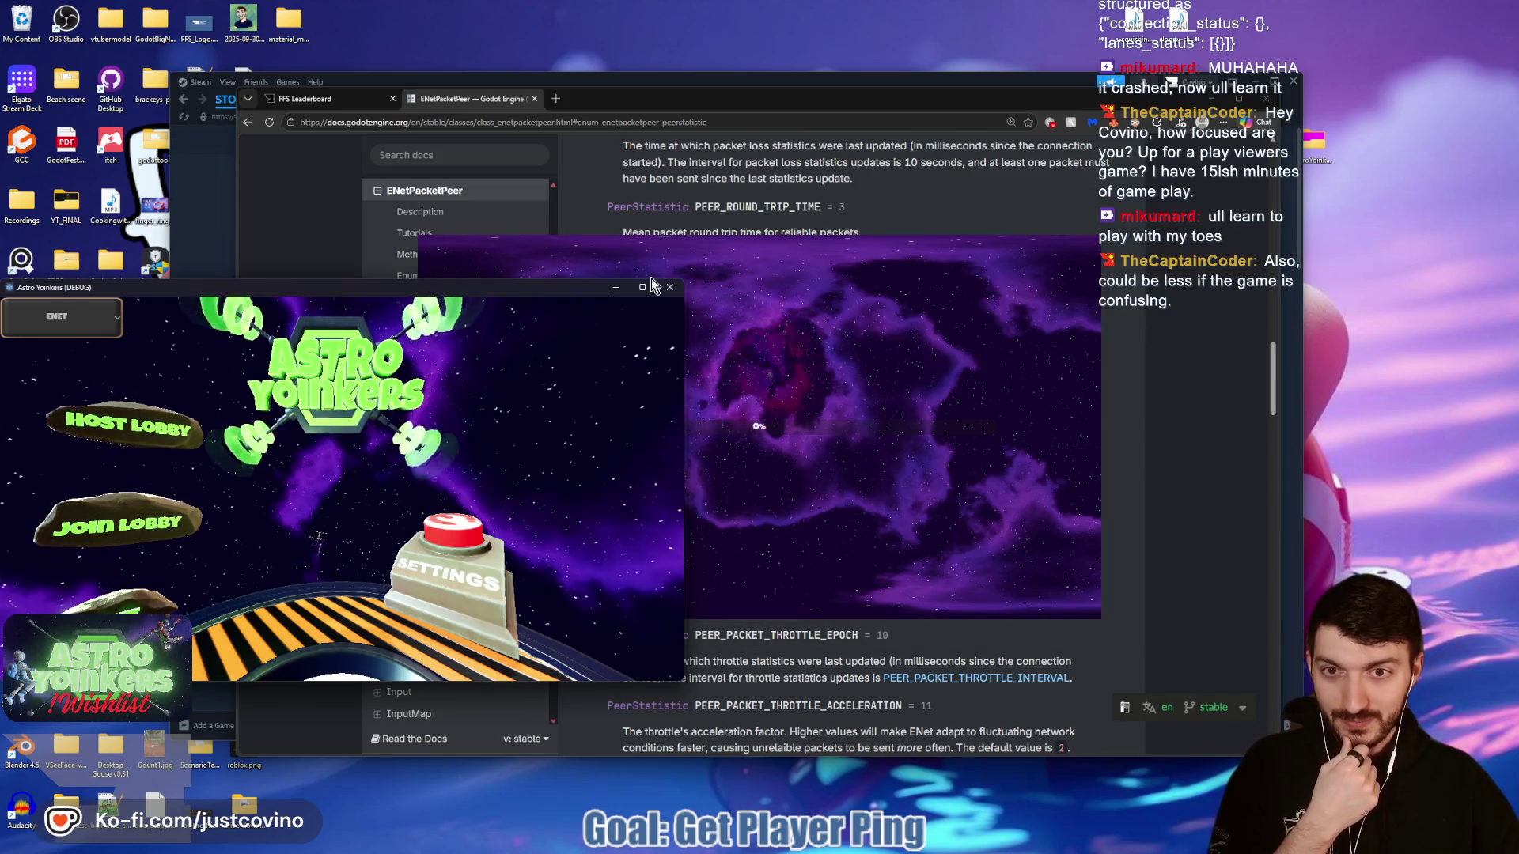
click(671, 290)
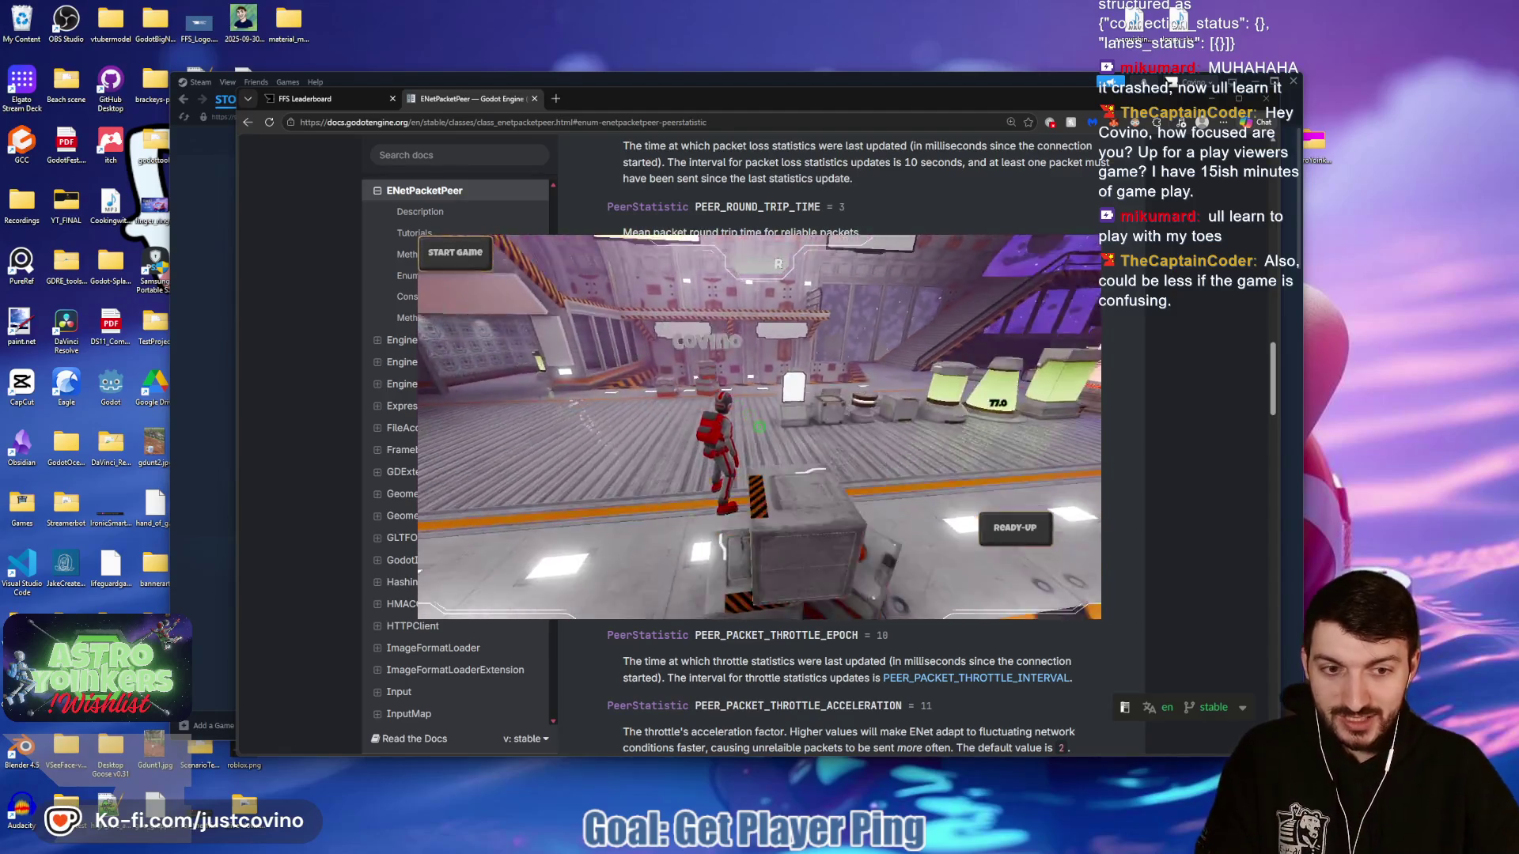
Step: Toggle the Team Red/Team Blue scoreboard with Tab, close the last game window, and open the Godot installs folder
key(Tab)
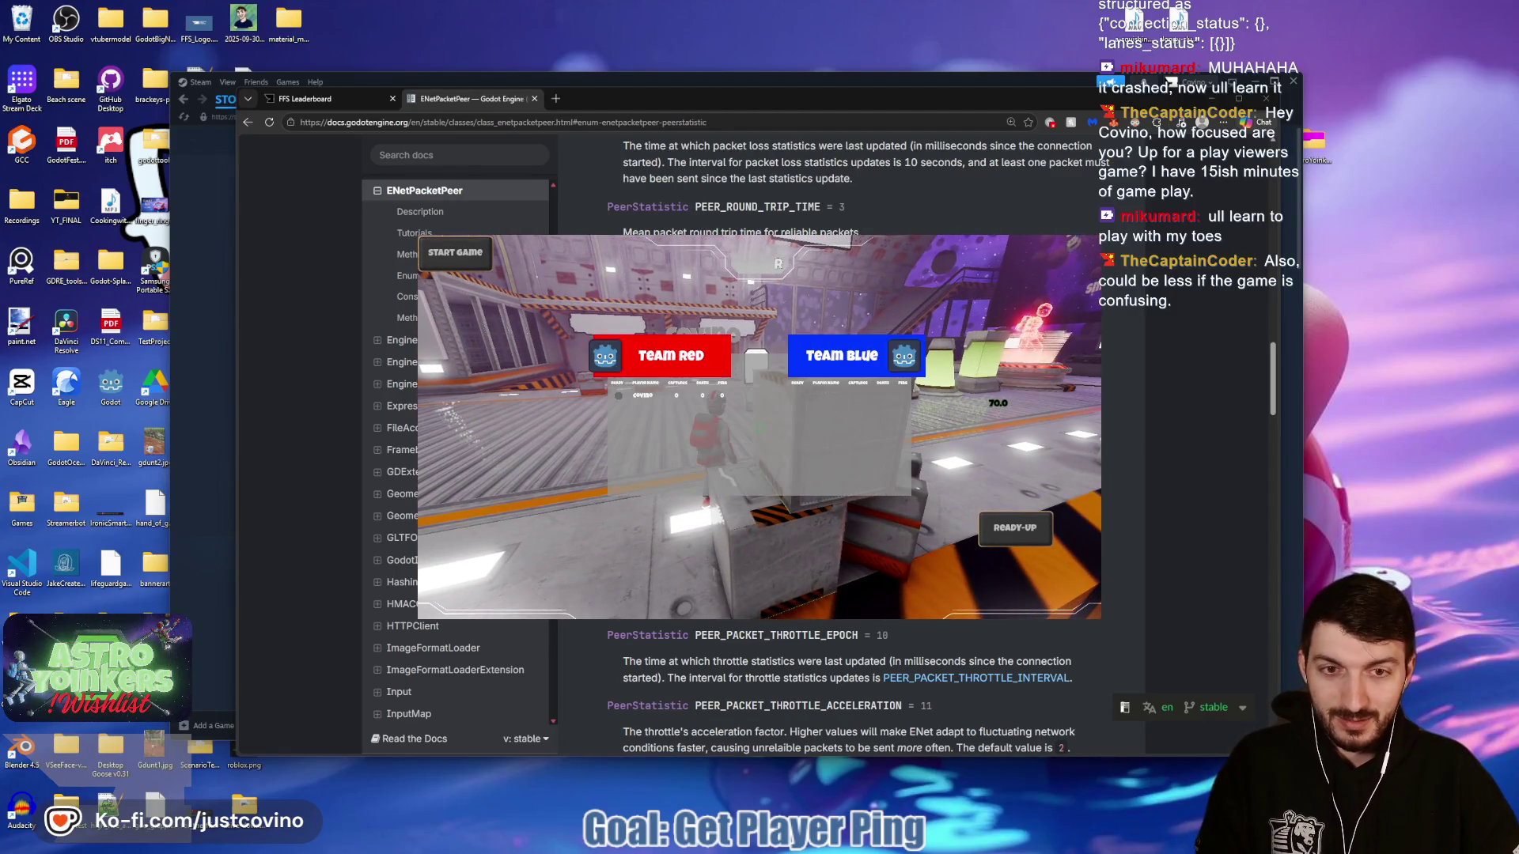
key(Tab)
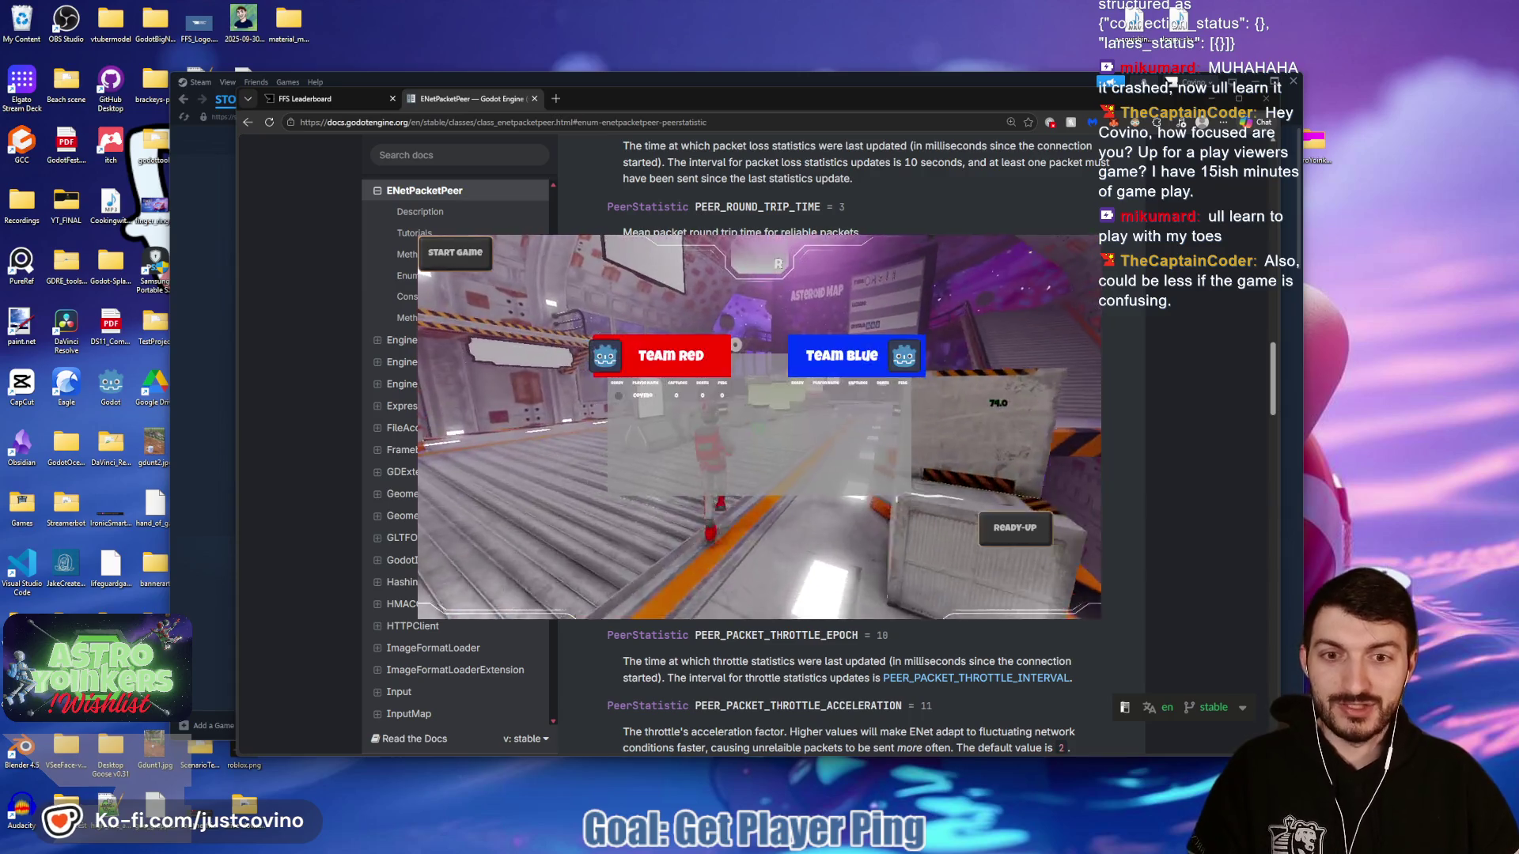
key(Tab)
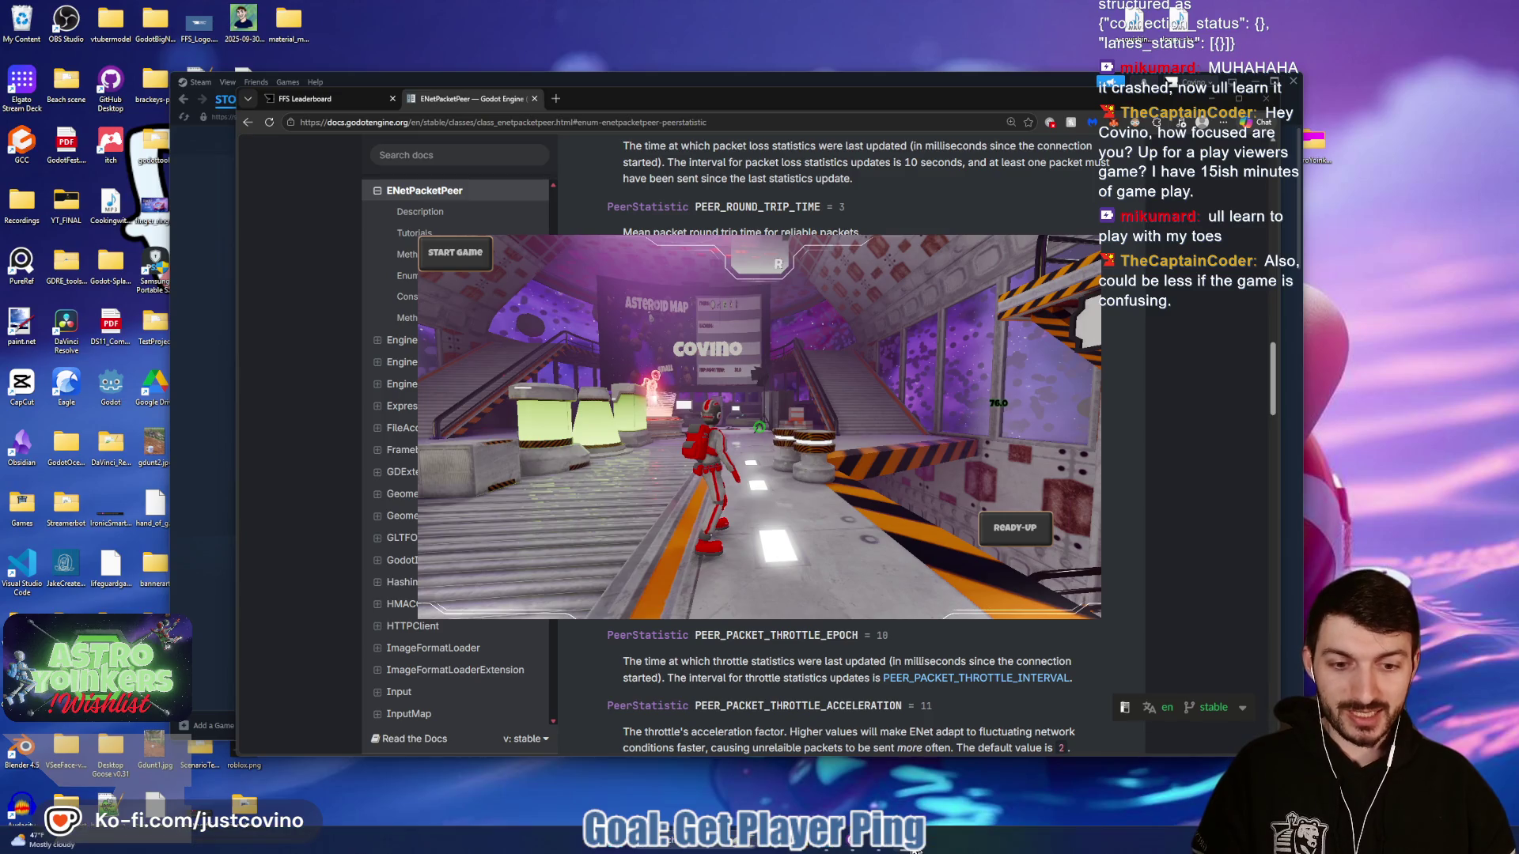
mouse_move(922, 803)
click(957, 738)
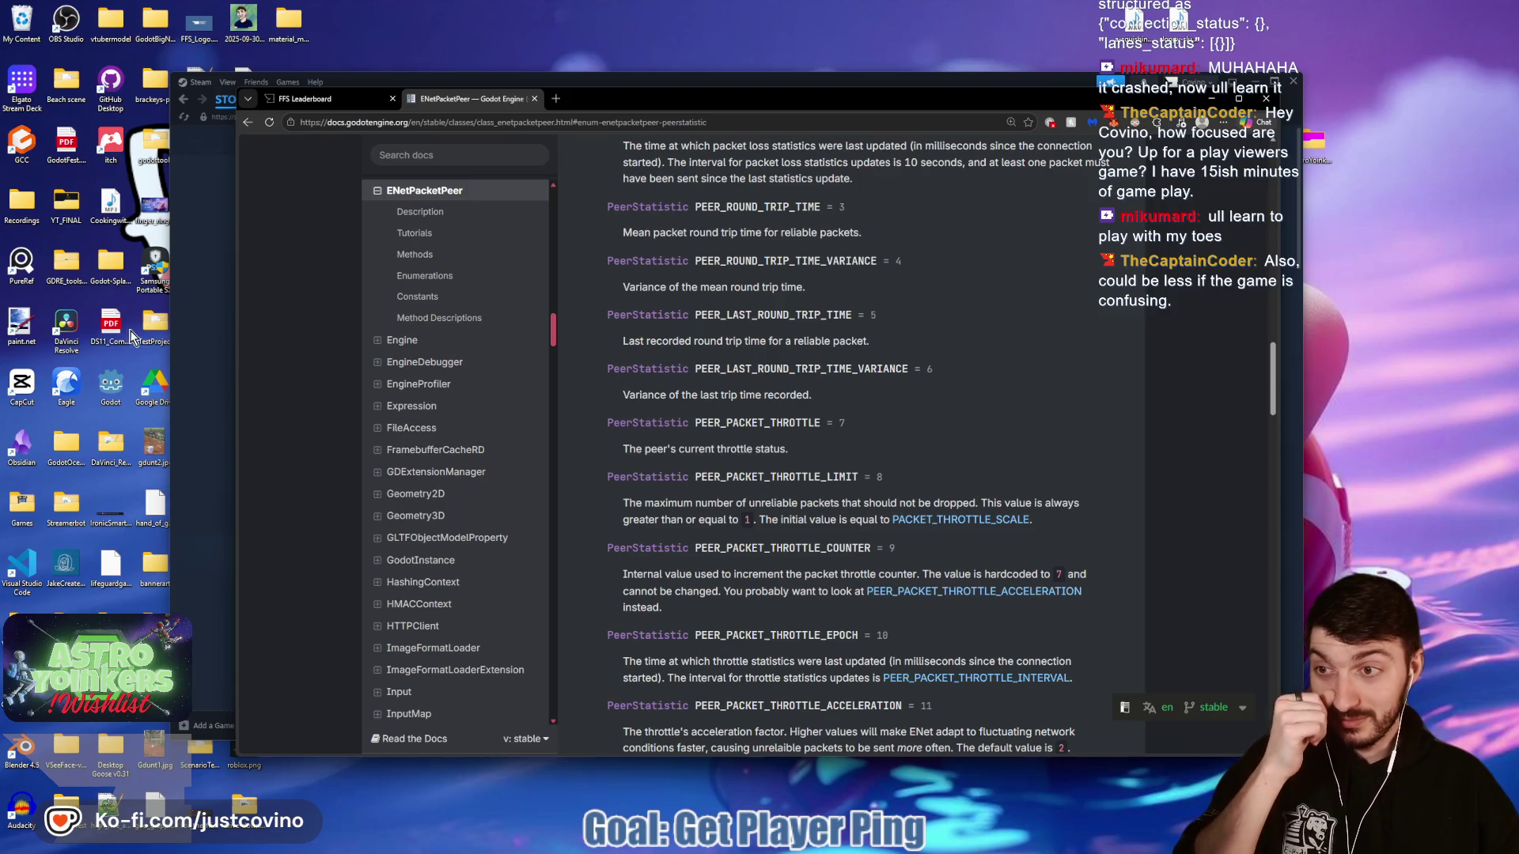
double_click(107, 386)
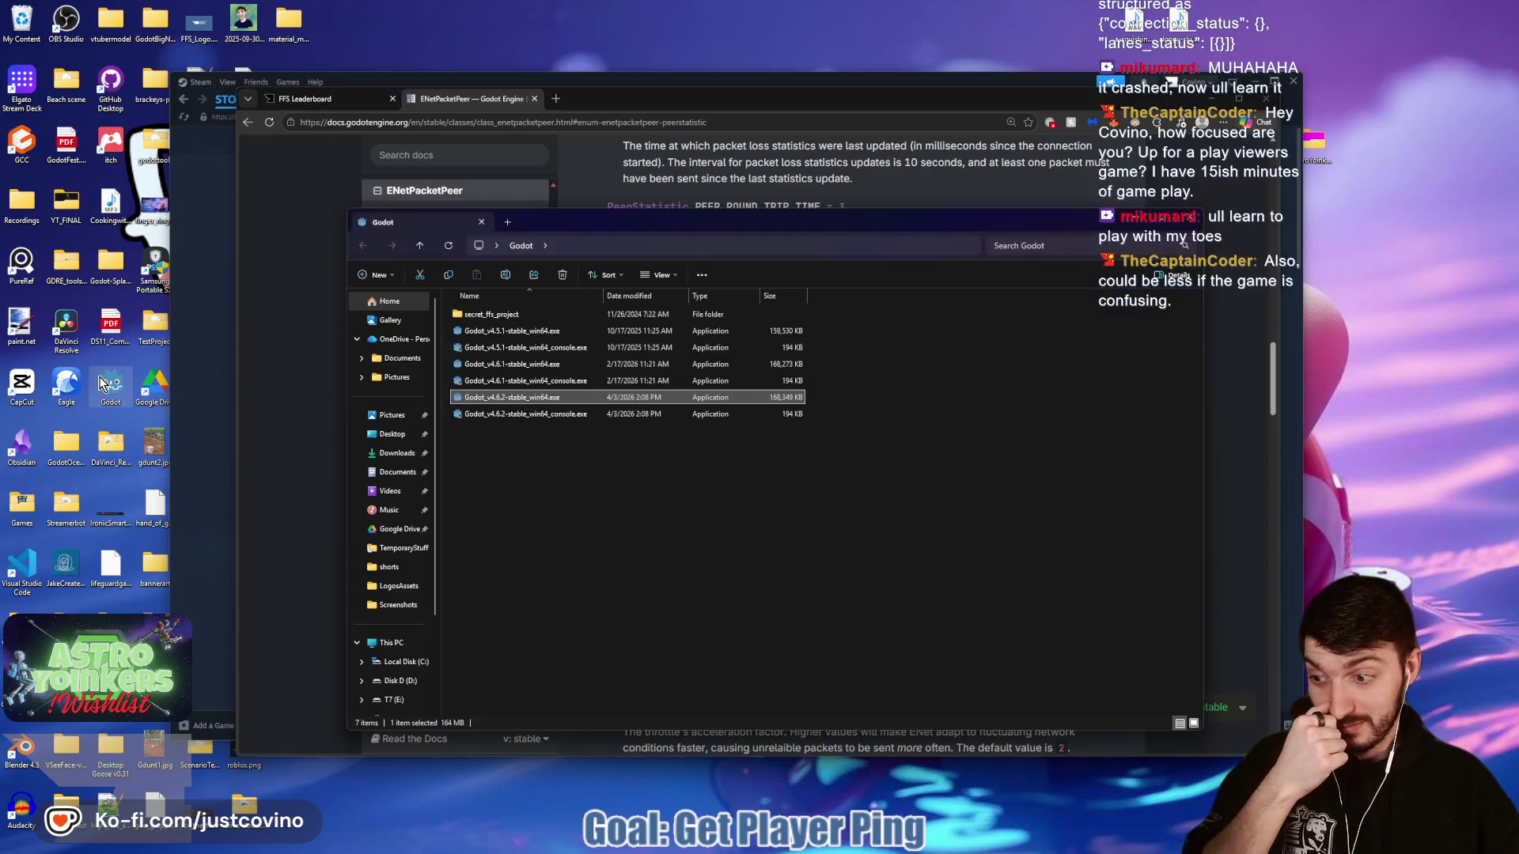
Step: Launch Godot_v4.6.2-stable_win64.exe and reopen the Astro Yoinkers project
double_click(491, 401)
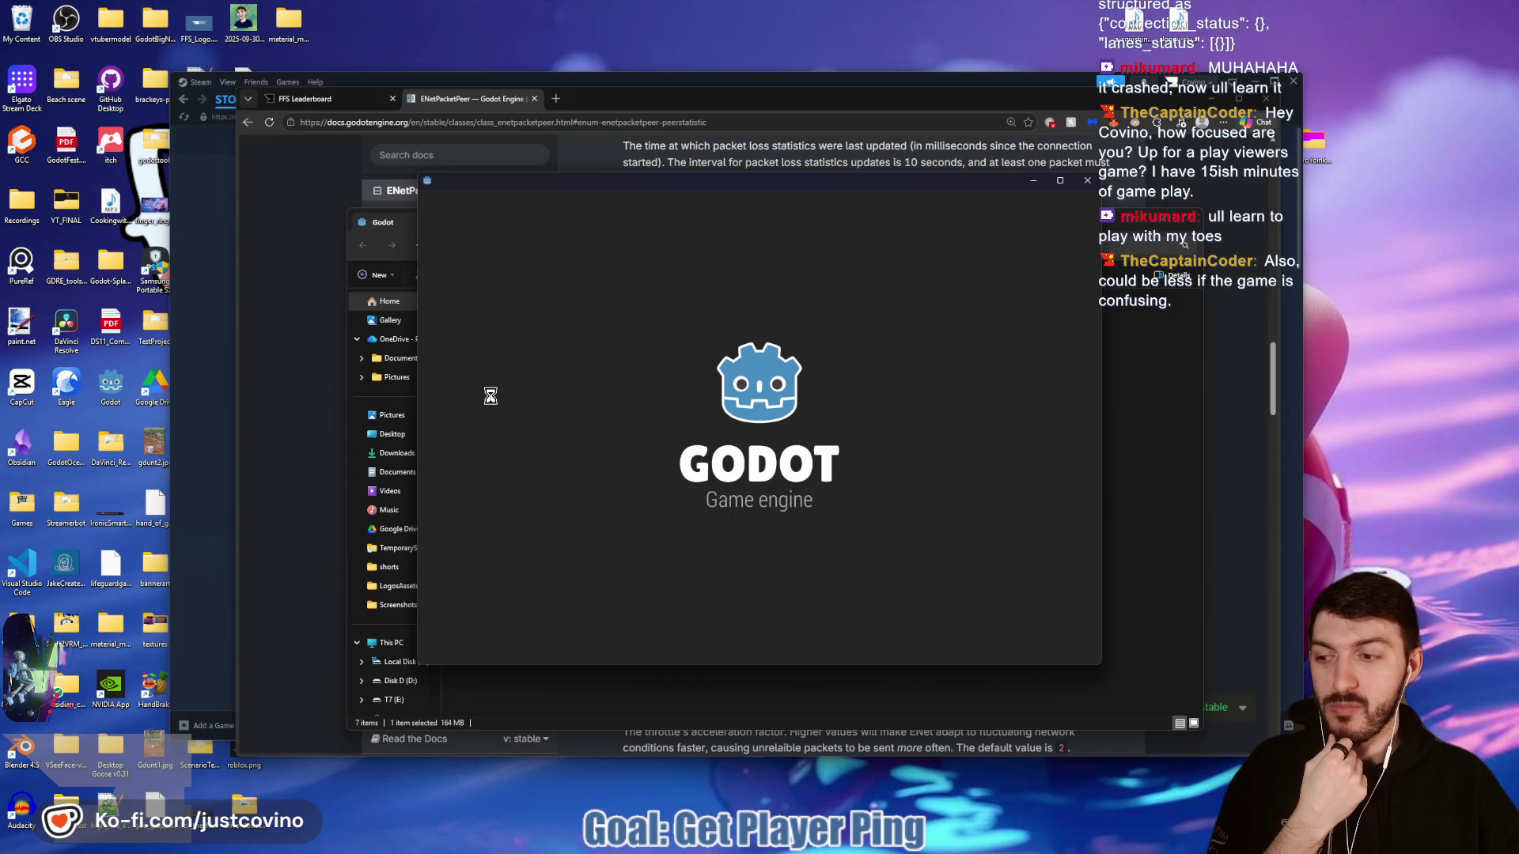
double_click(621, 256)
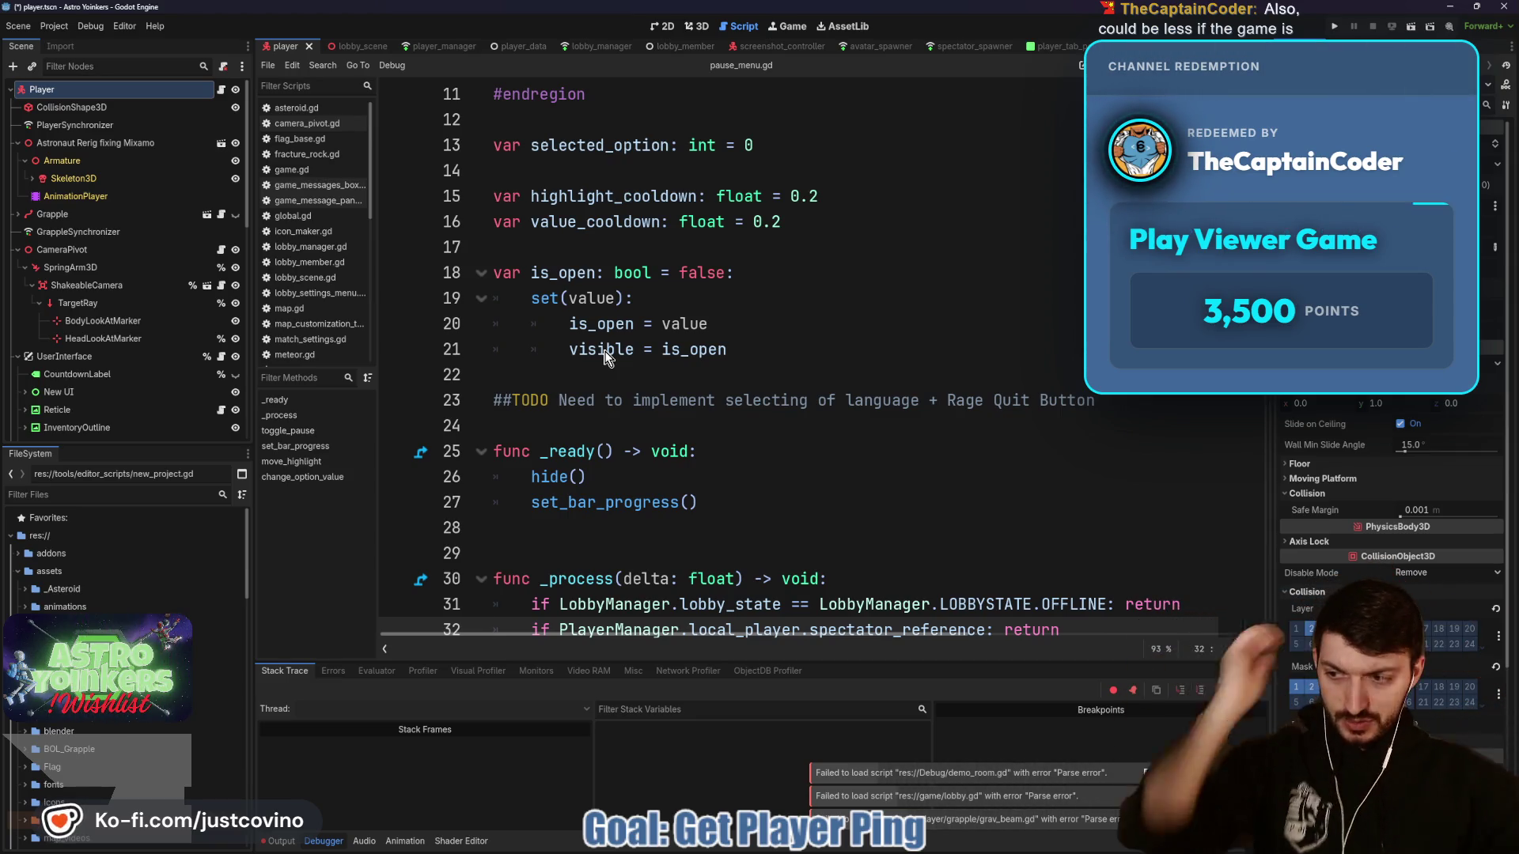
Step: Save the scene from line 24 of pause_menu.gd and bring the ENetPacketPeer docs to the front
click(747, 431)
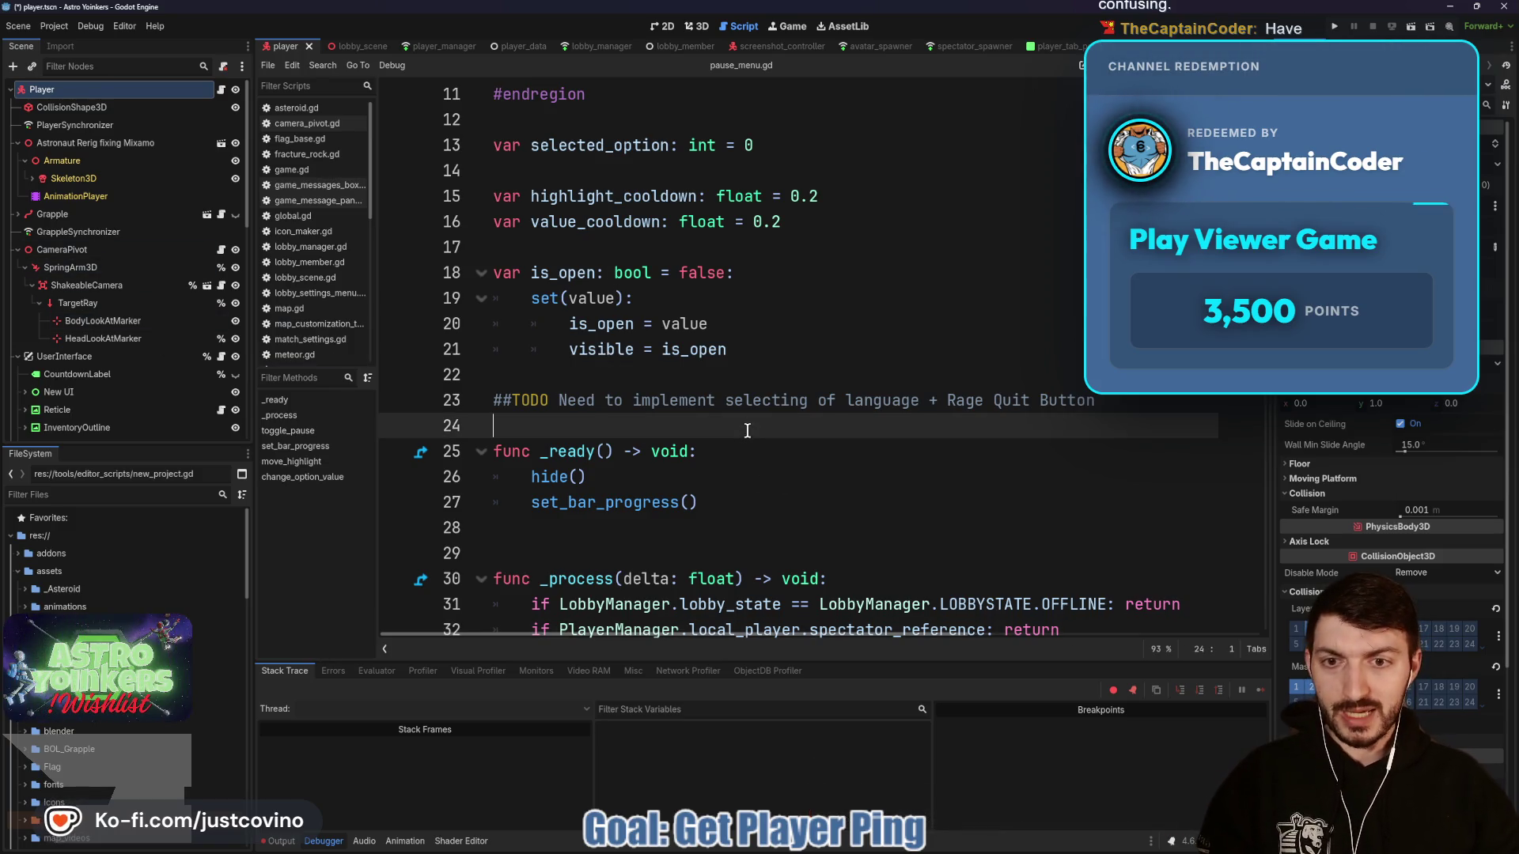
key(ctrl+s)
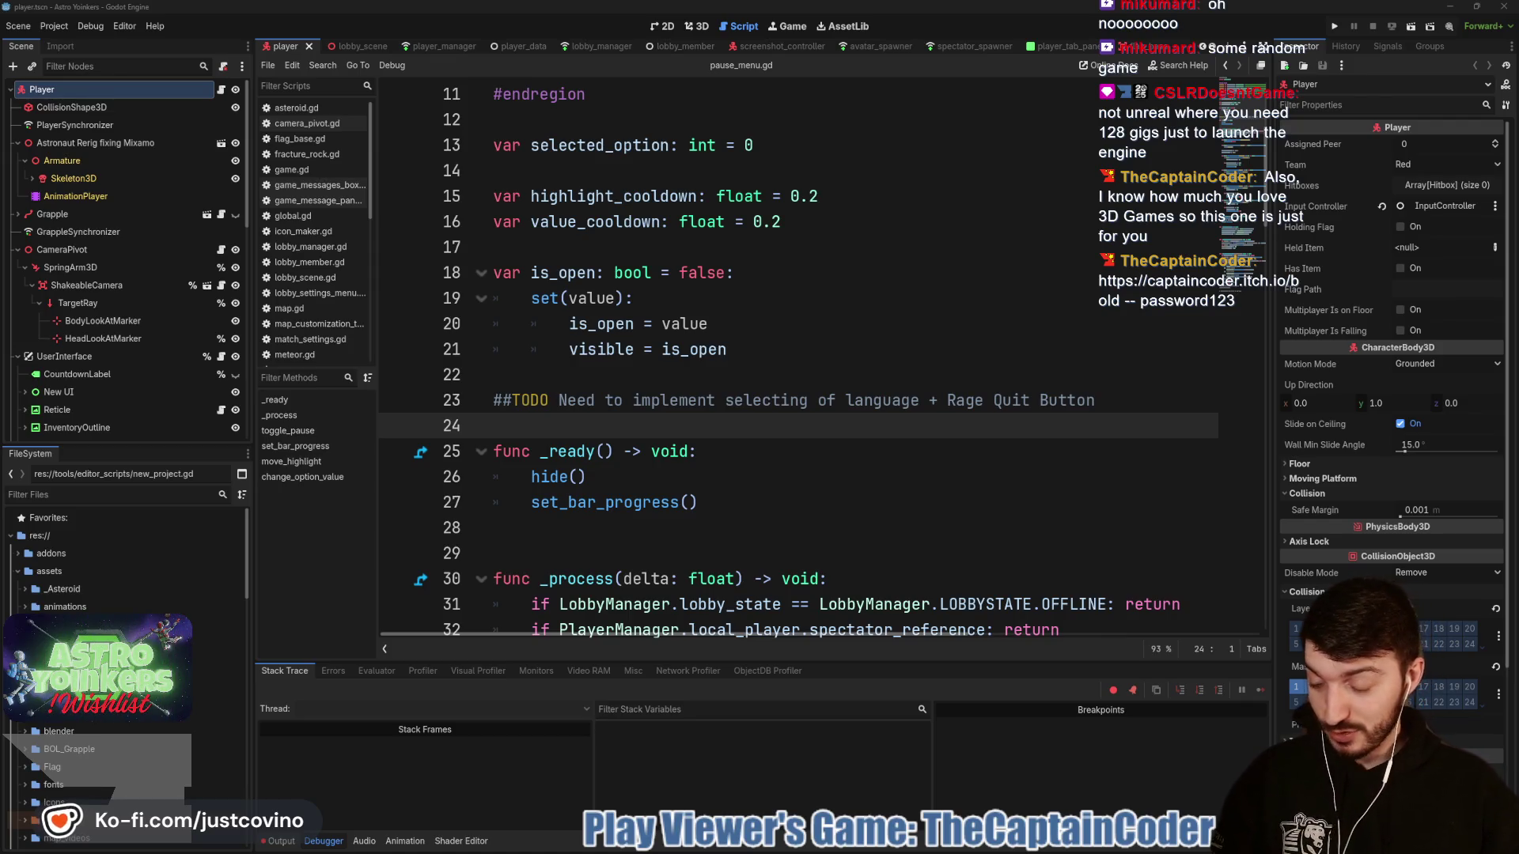
key(alt+Tab)
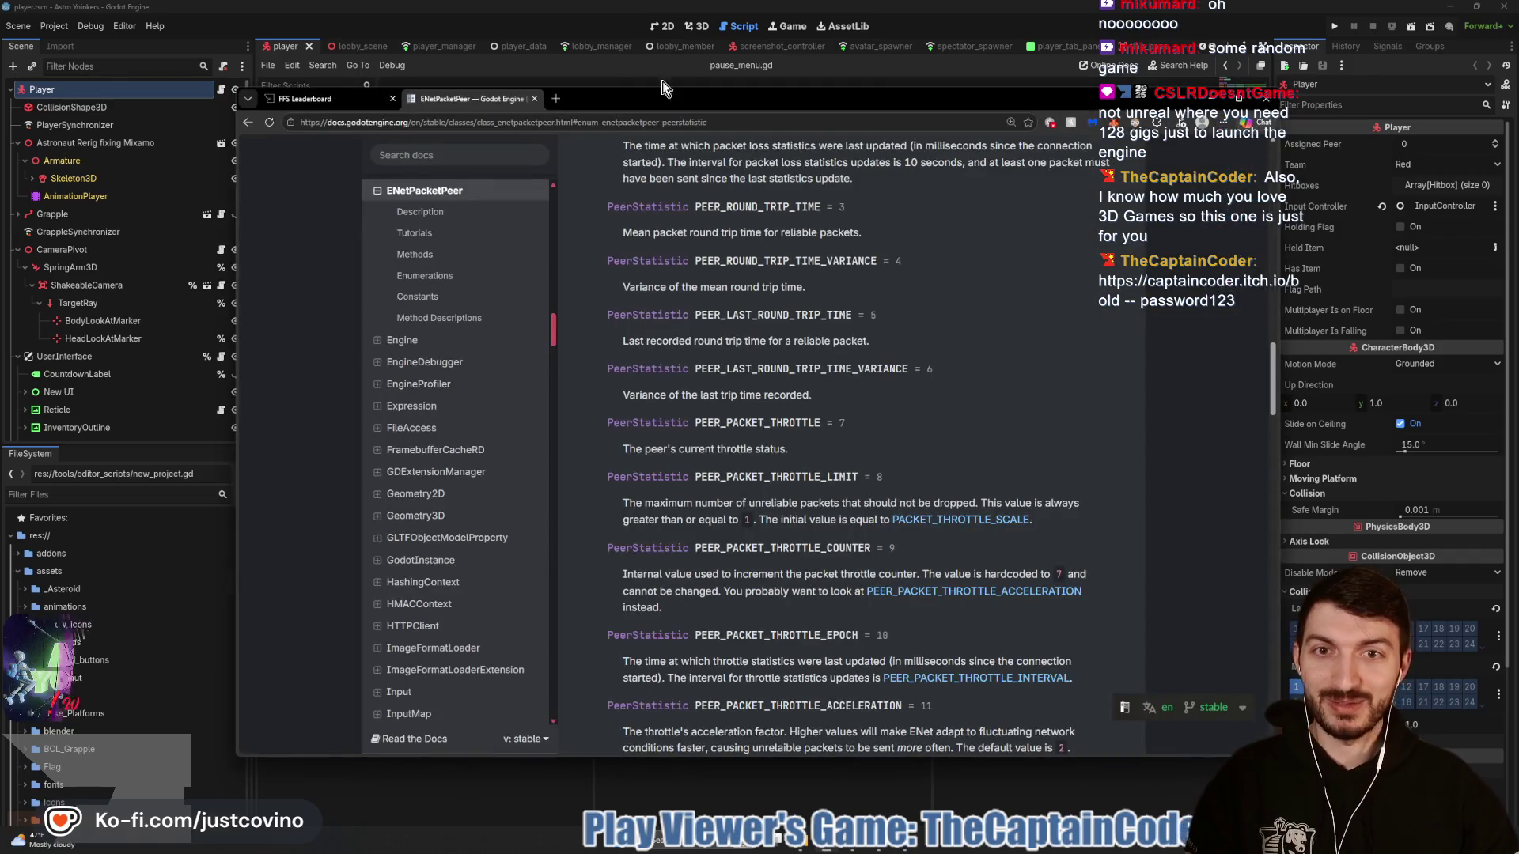
Step: Load captaincoder.itch.io/bold in a new tab and unlock the page with its password
click(560, 98)
text(captaincoder.itch.io/bold)
key(Return)
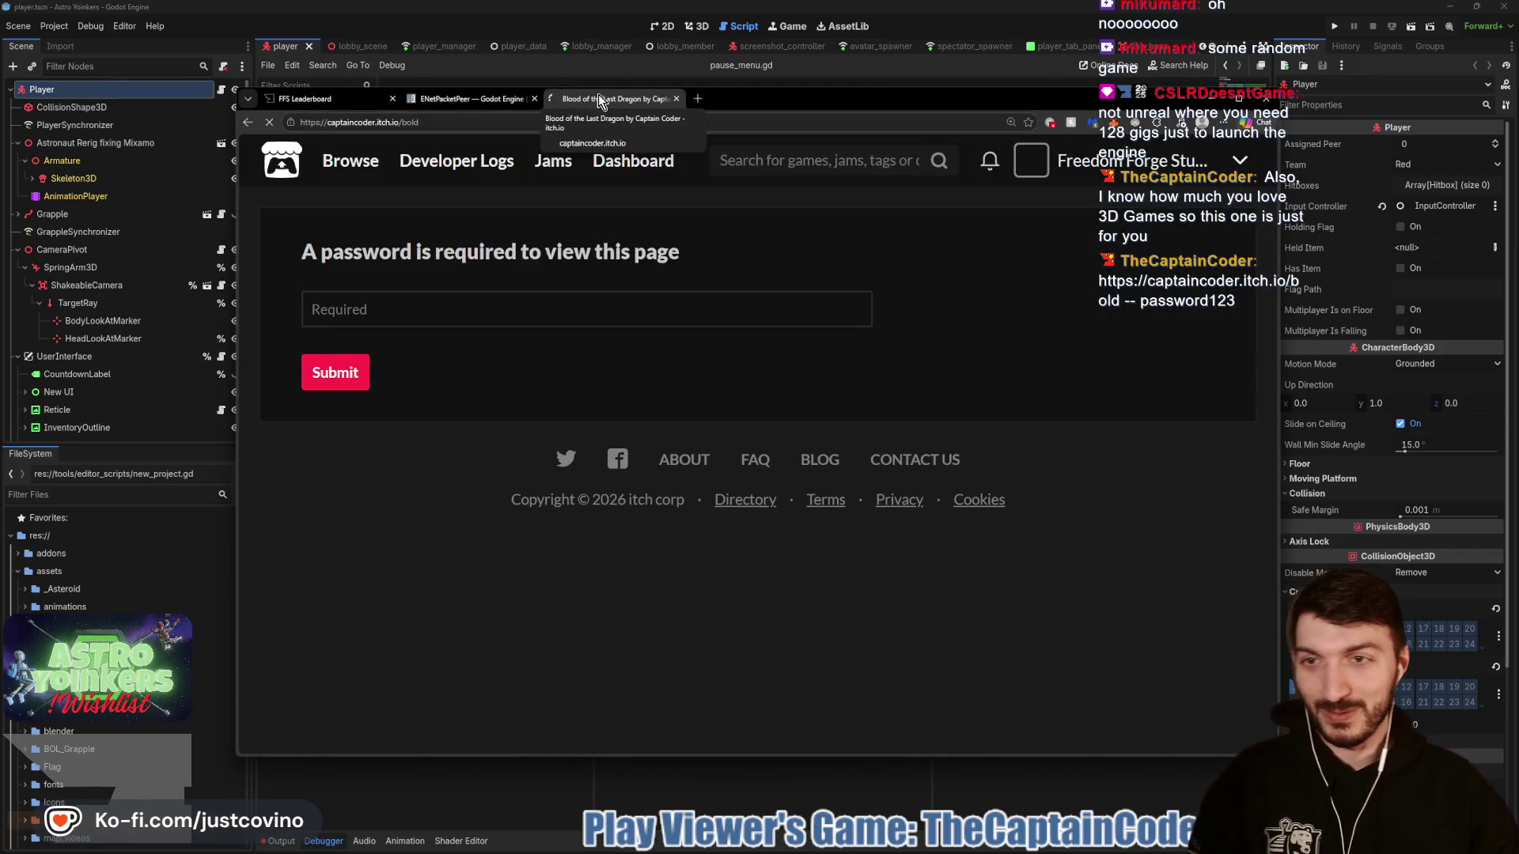
click(410, 299)
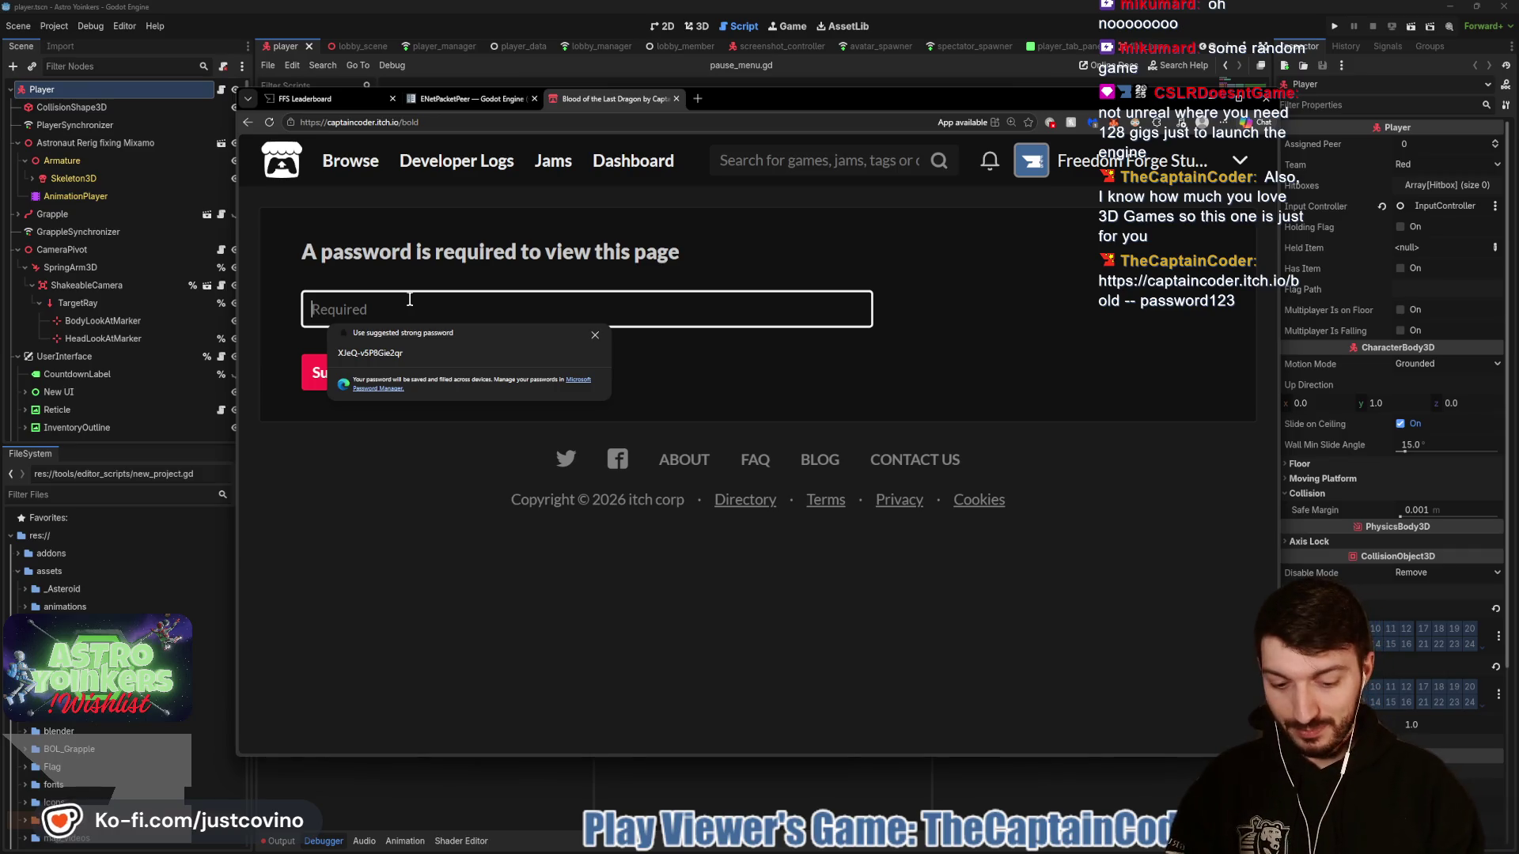
text(passwor)
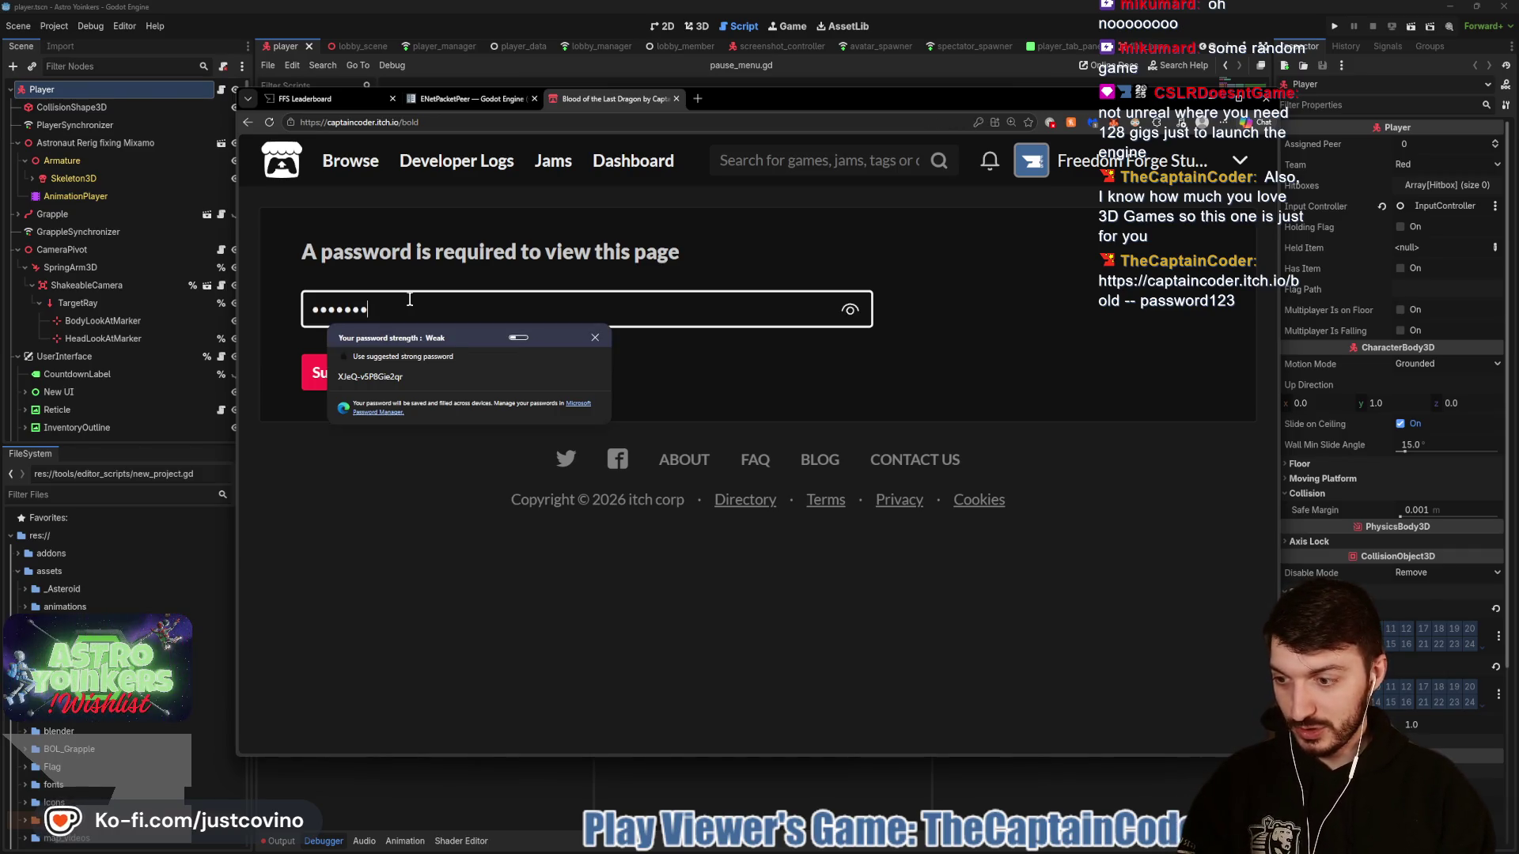
click(805, 378)
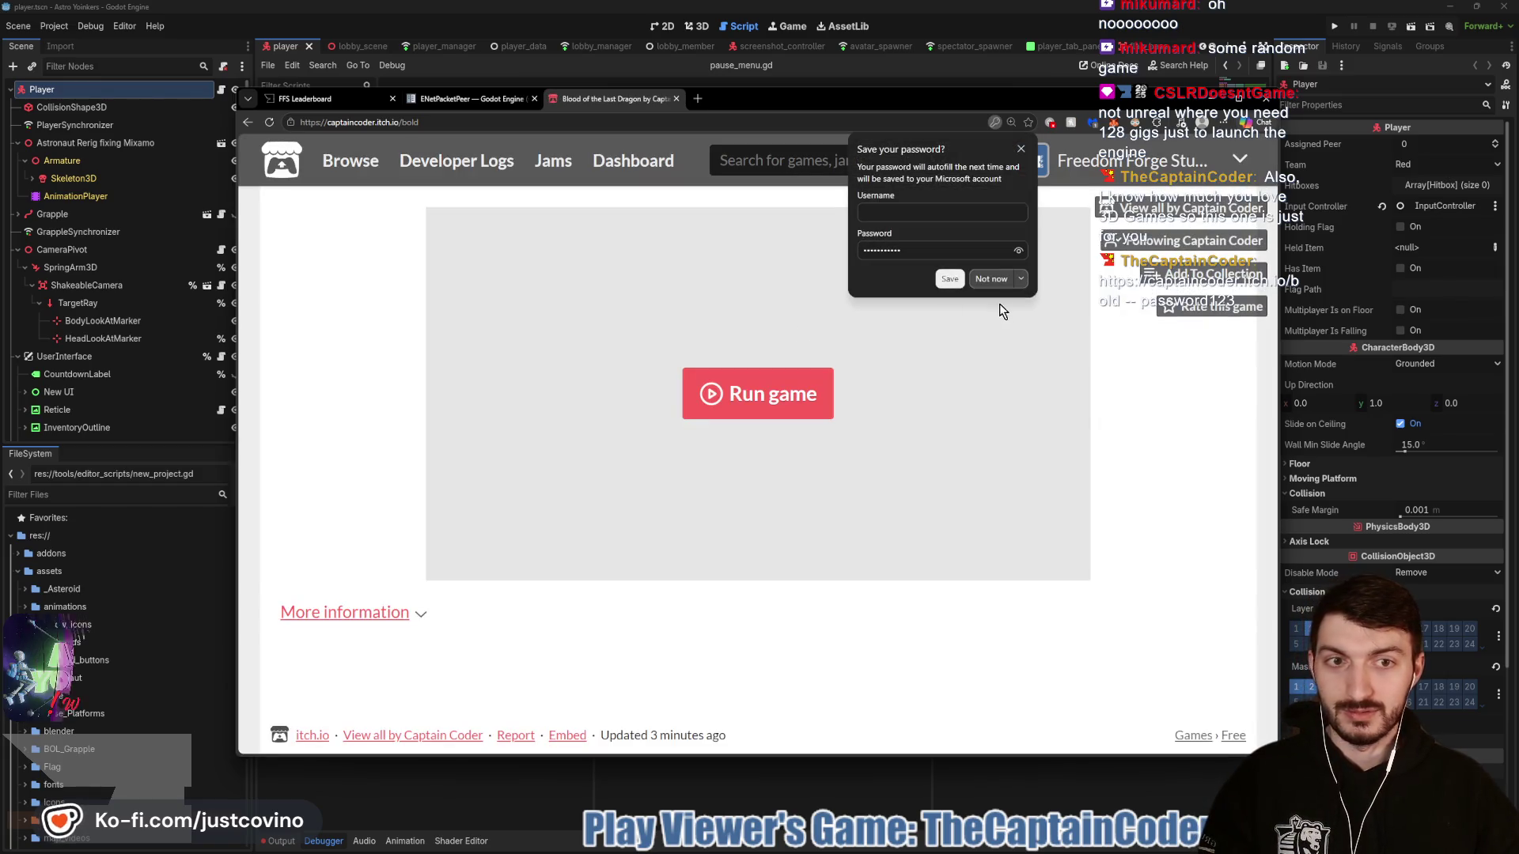
click(990, 278)
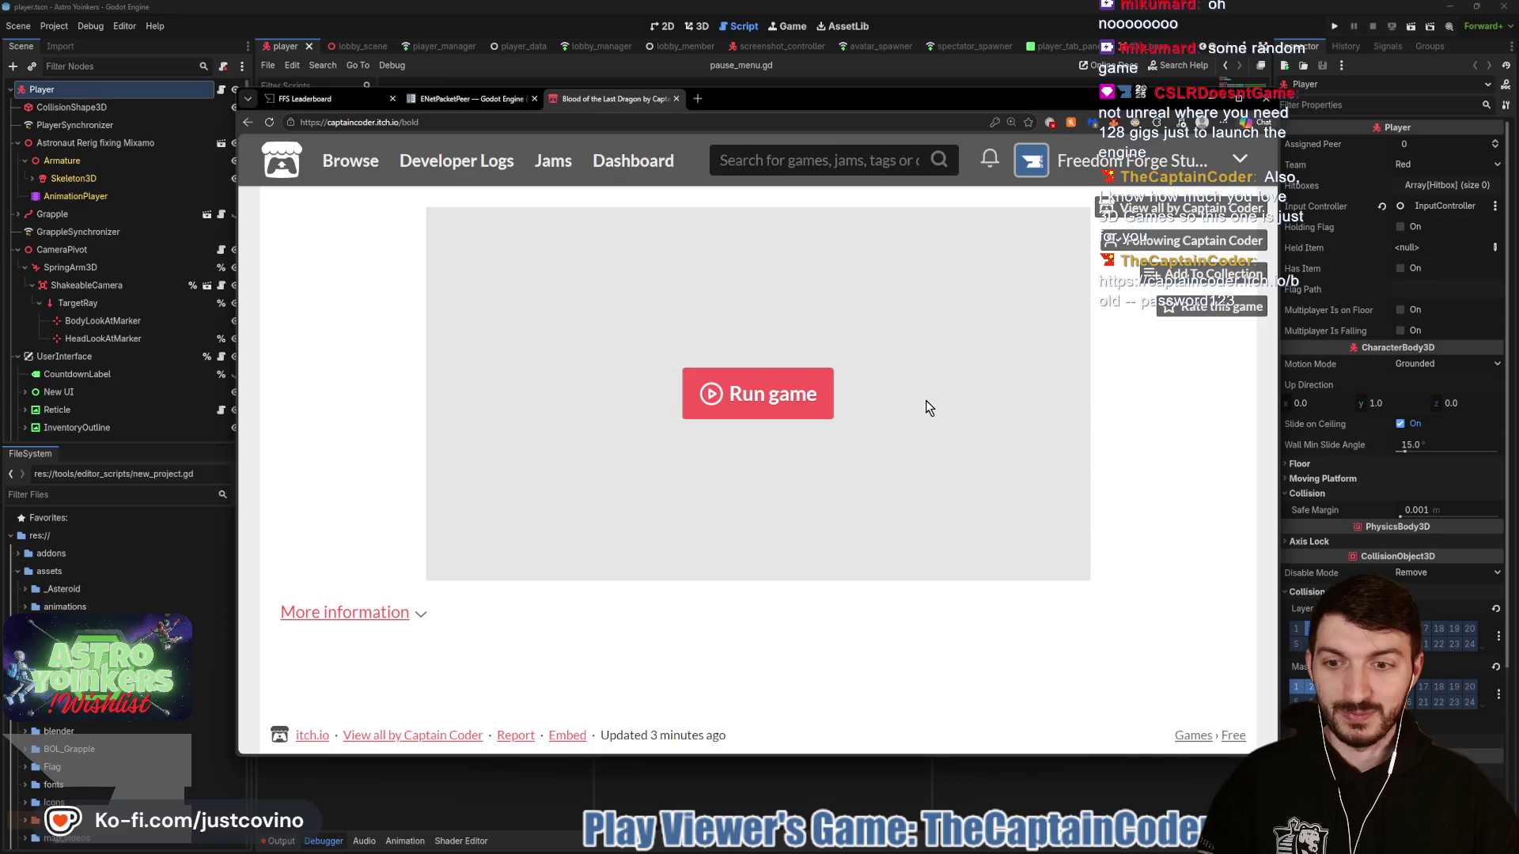
Step: Glance at the More information details, maximize the browser, and run the game past Click to Start
click(418, 620)
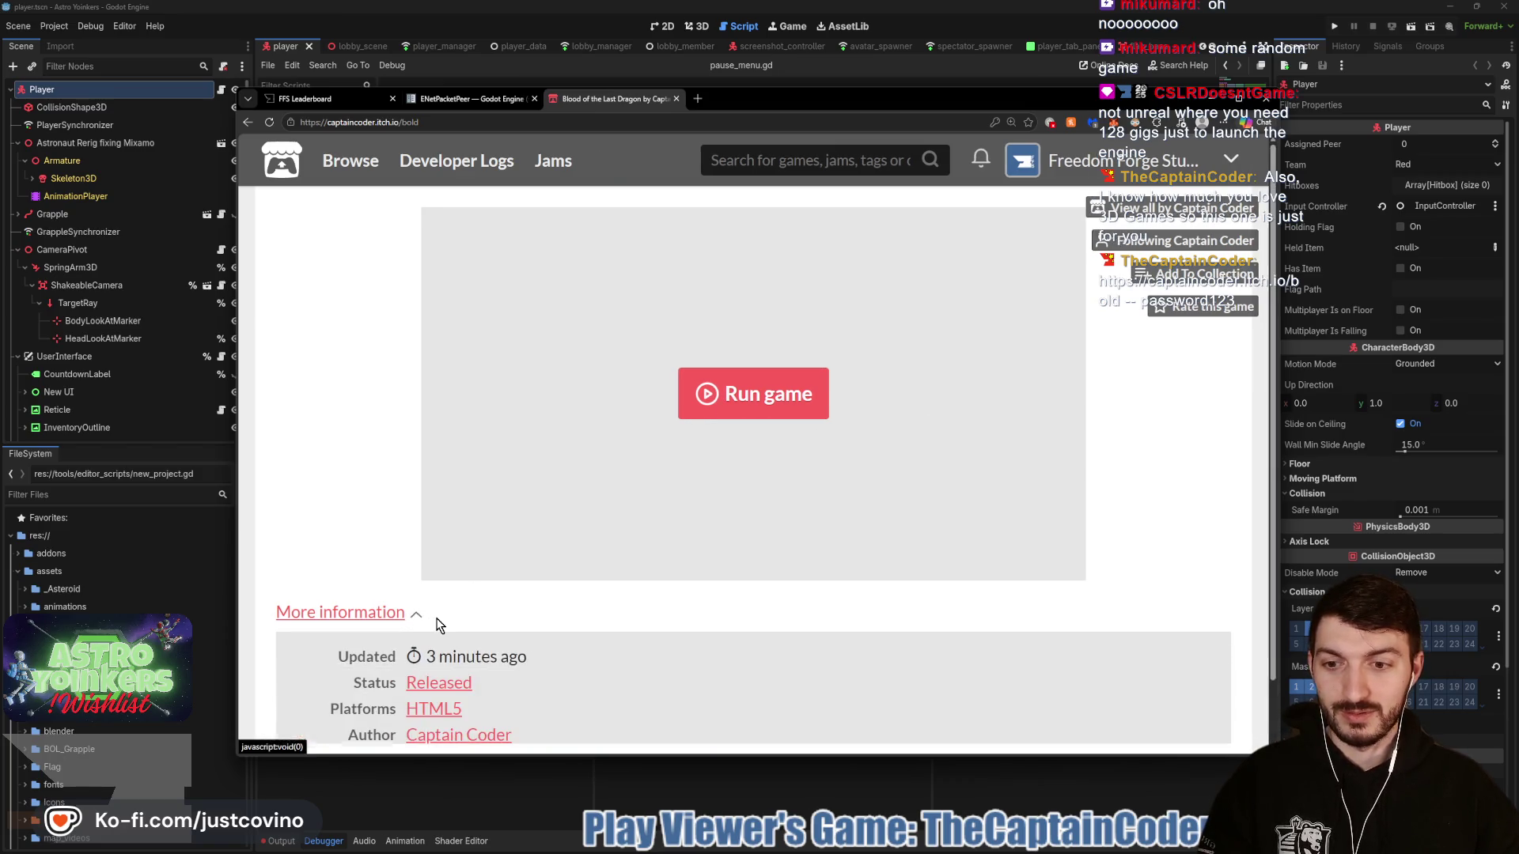
scroll(435, 624, down, 1)
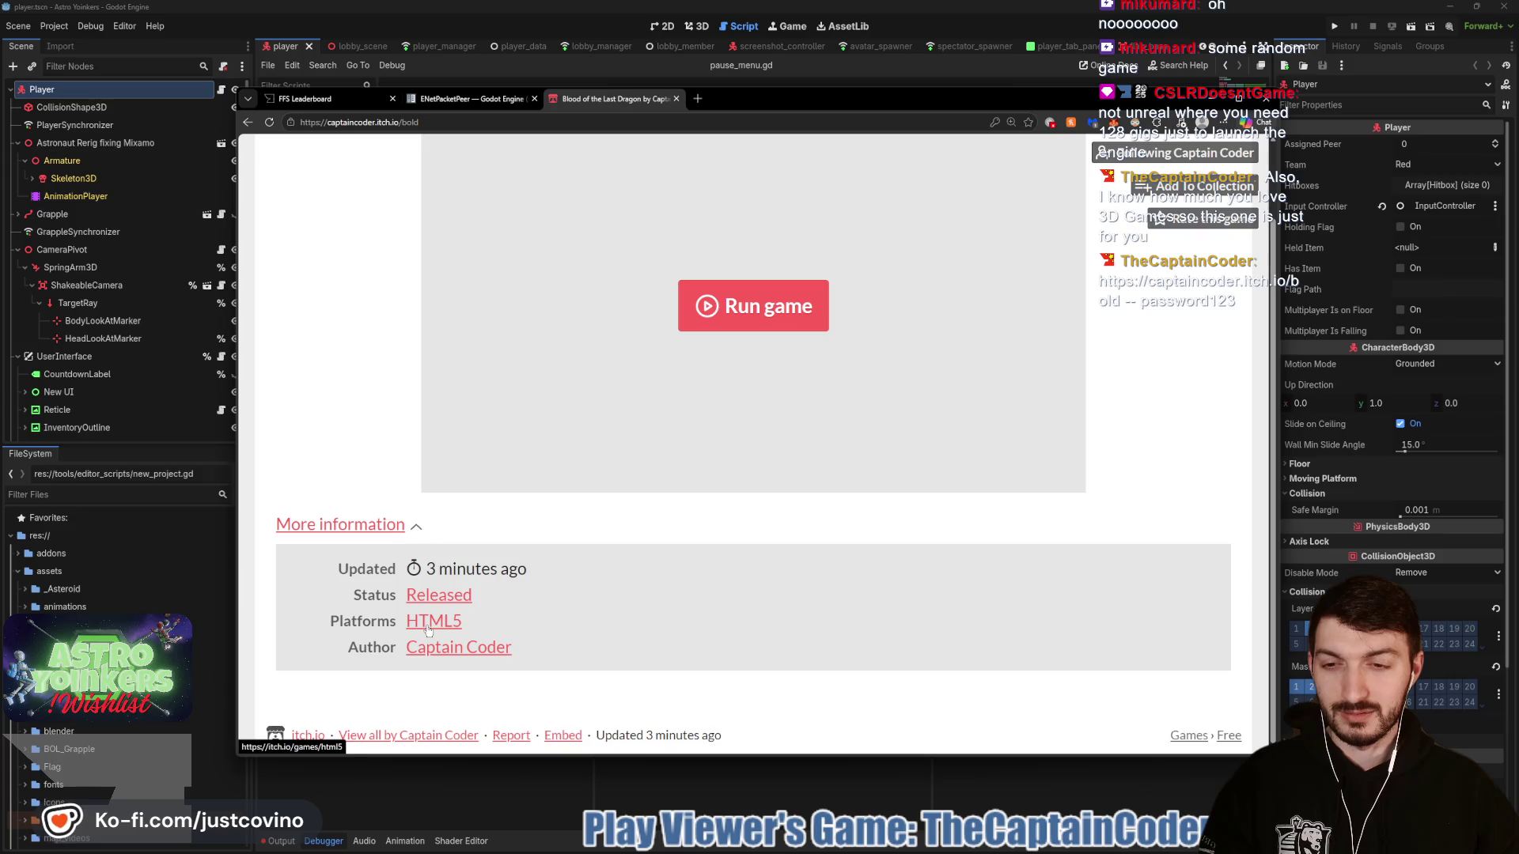
click(417, 532)
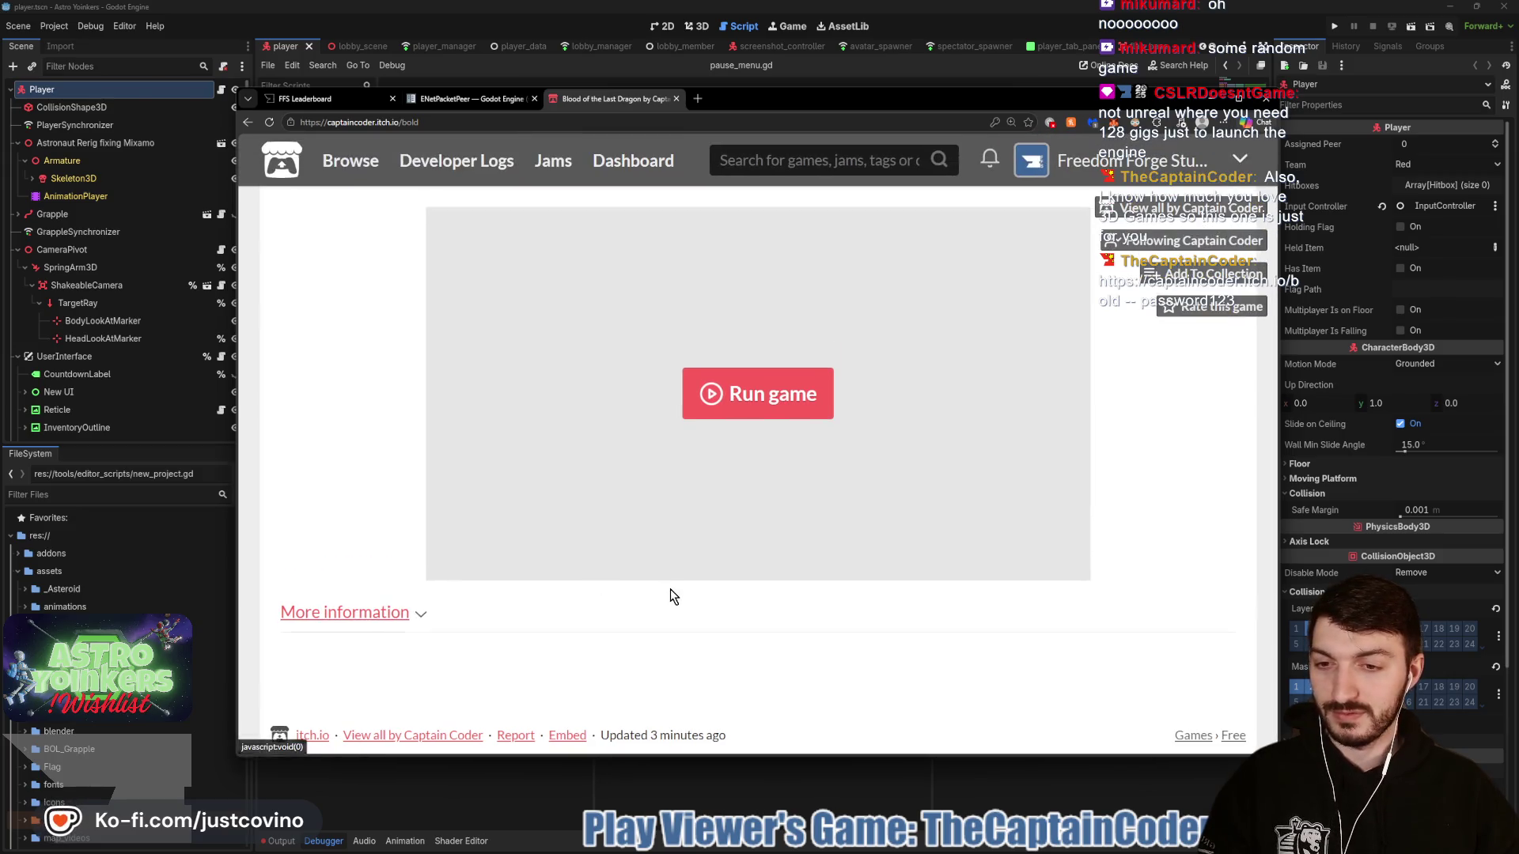
click(1239, 98)
click(733, 303)
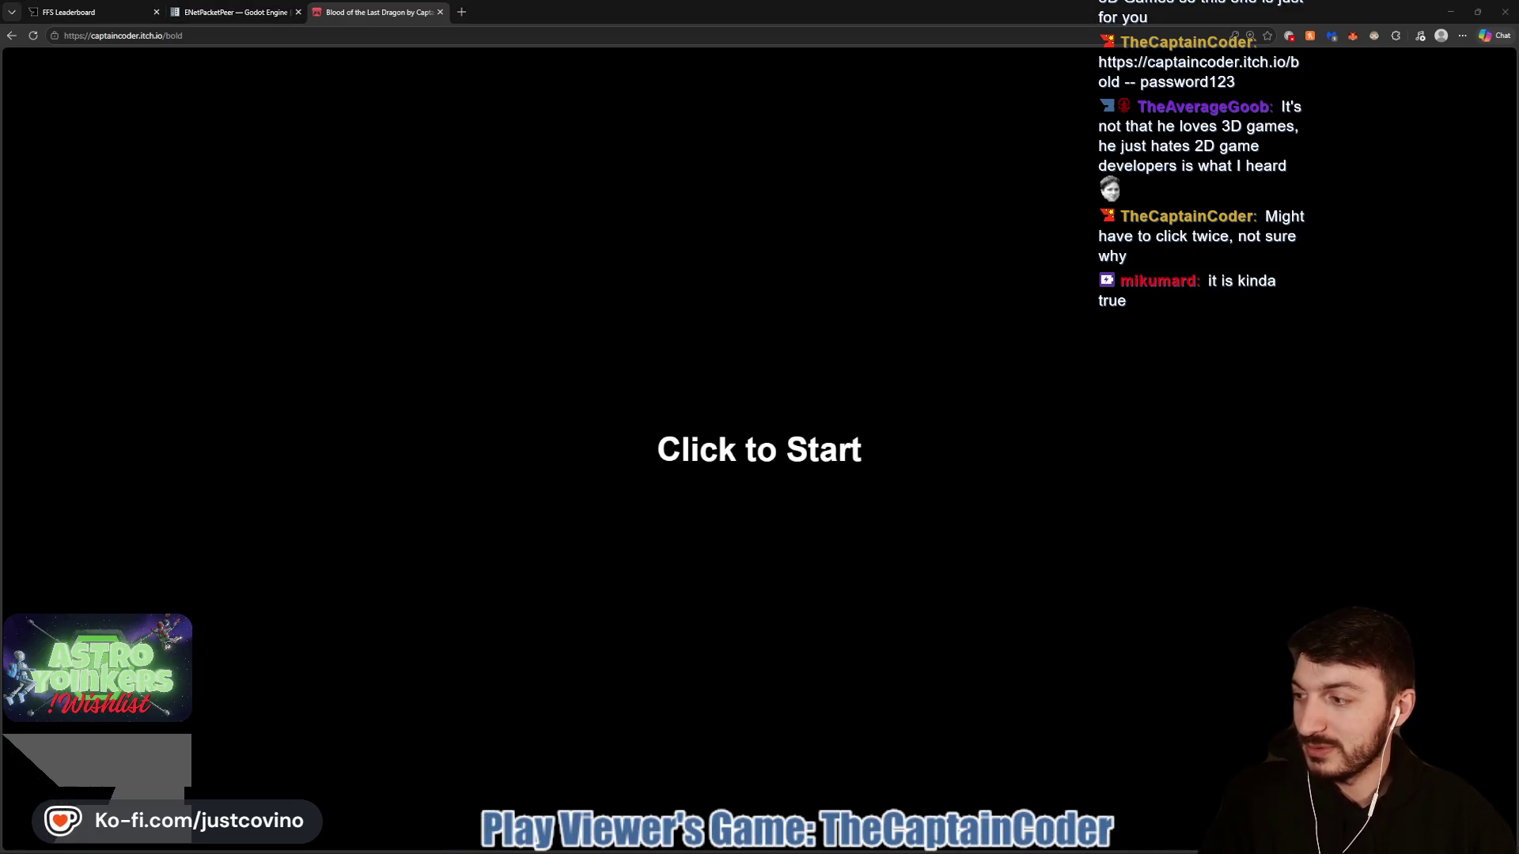
click(615, 364)
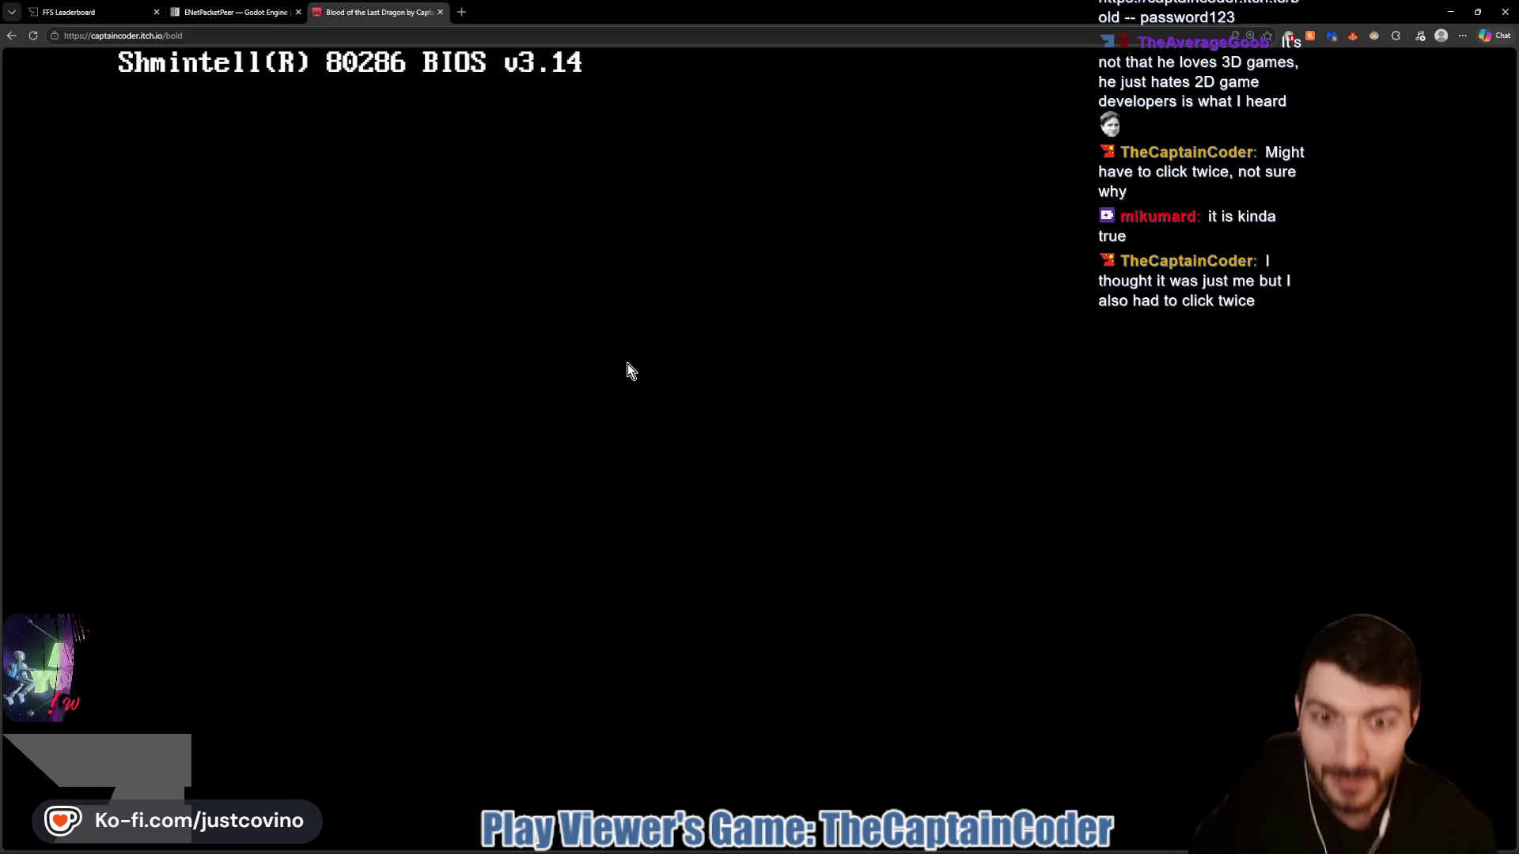
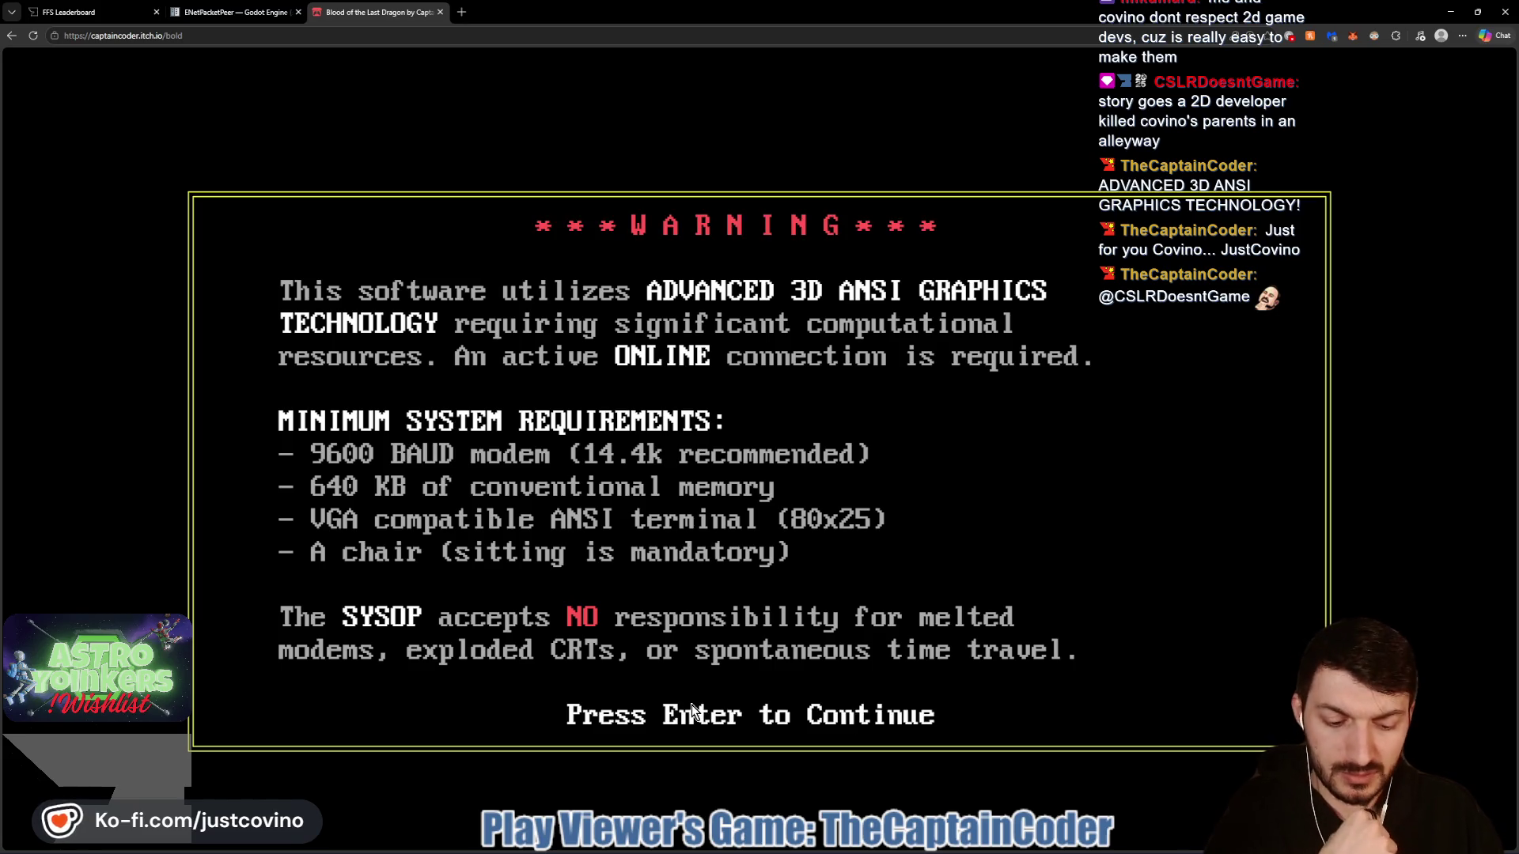
Step: Dismiss the opening warning and focus the game window on the title screen
key(Return)
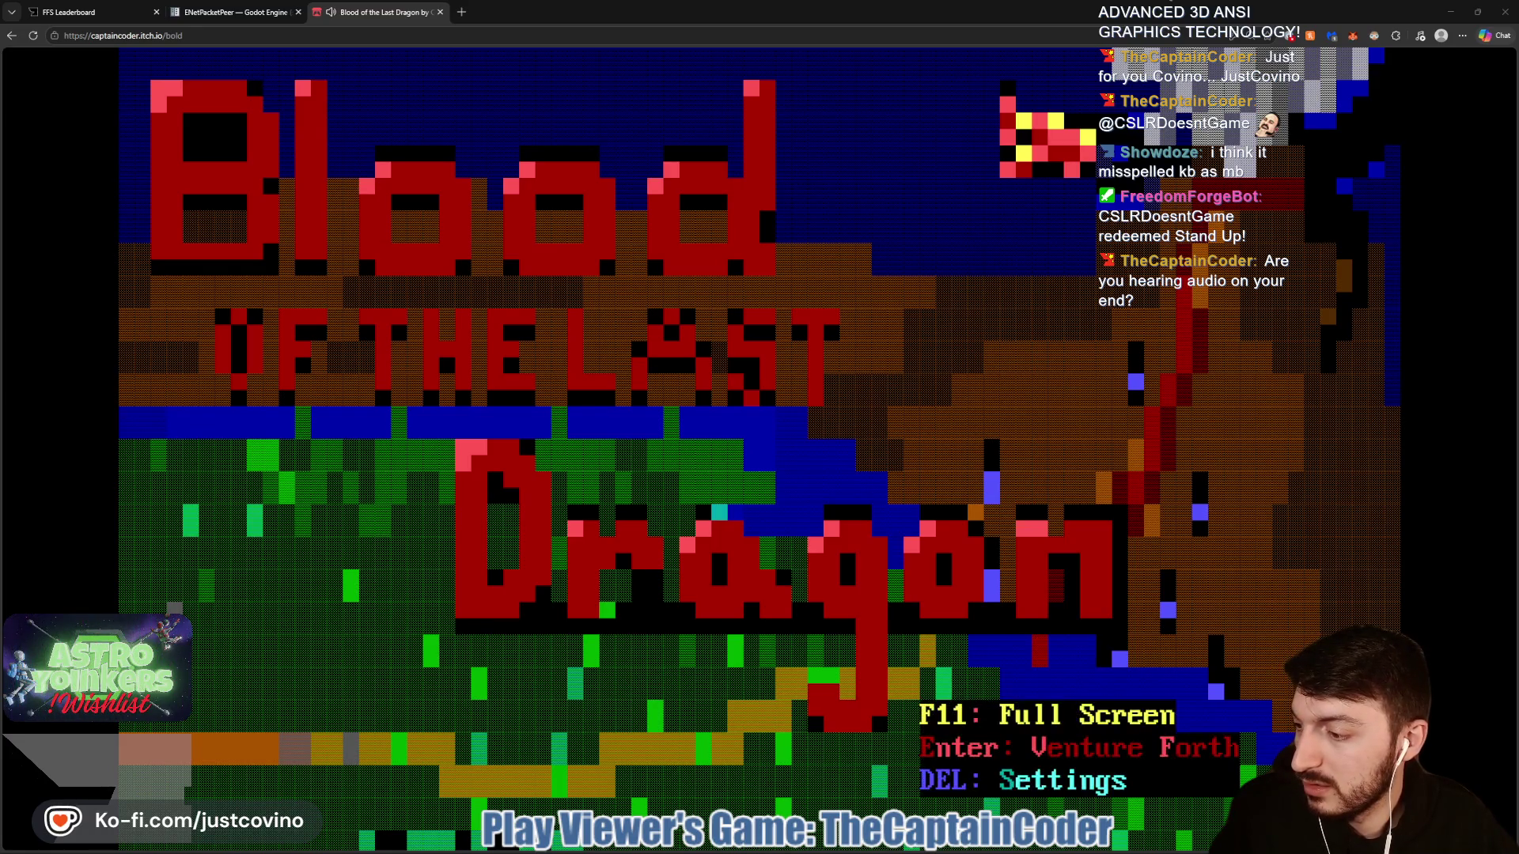
click(775, 500)
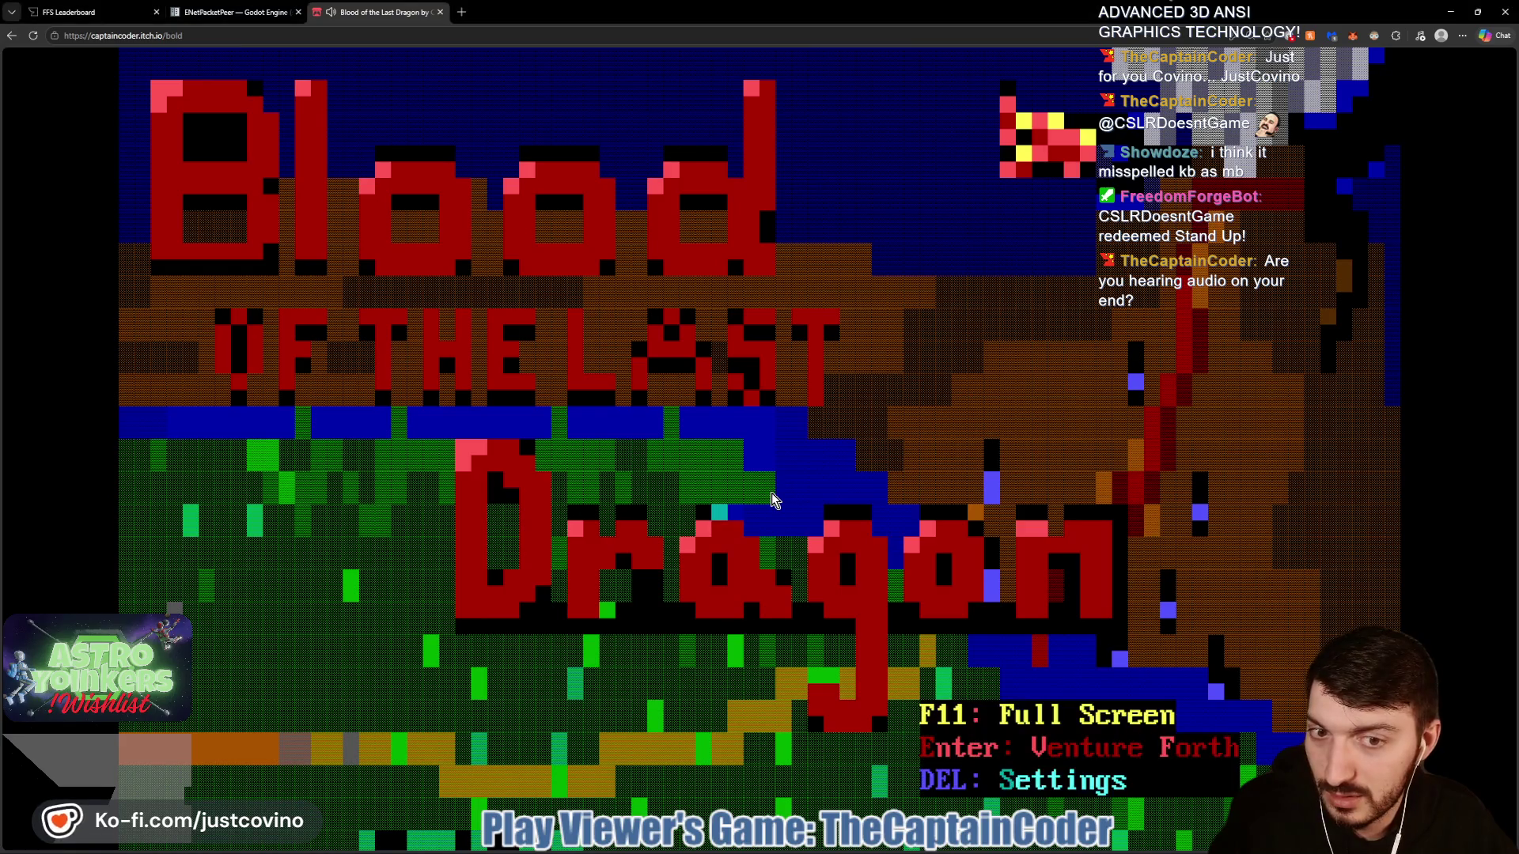
Step: Raise Master, Music and SFX volume to 100% in the settings screen
key(Return)
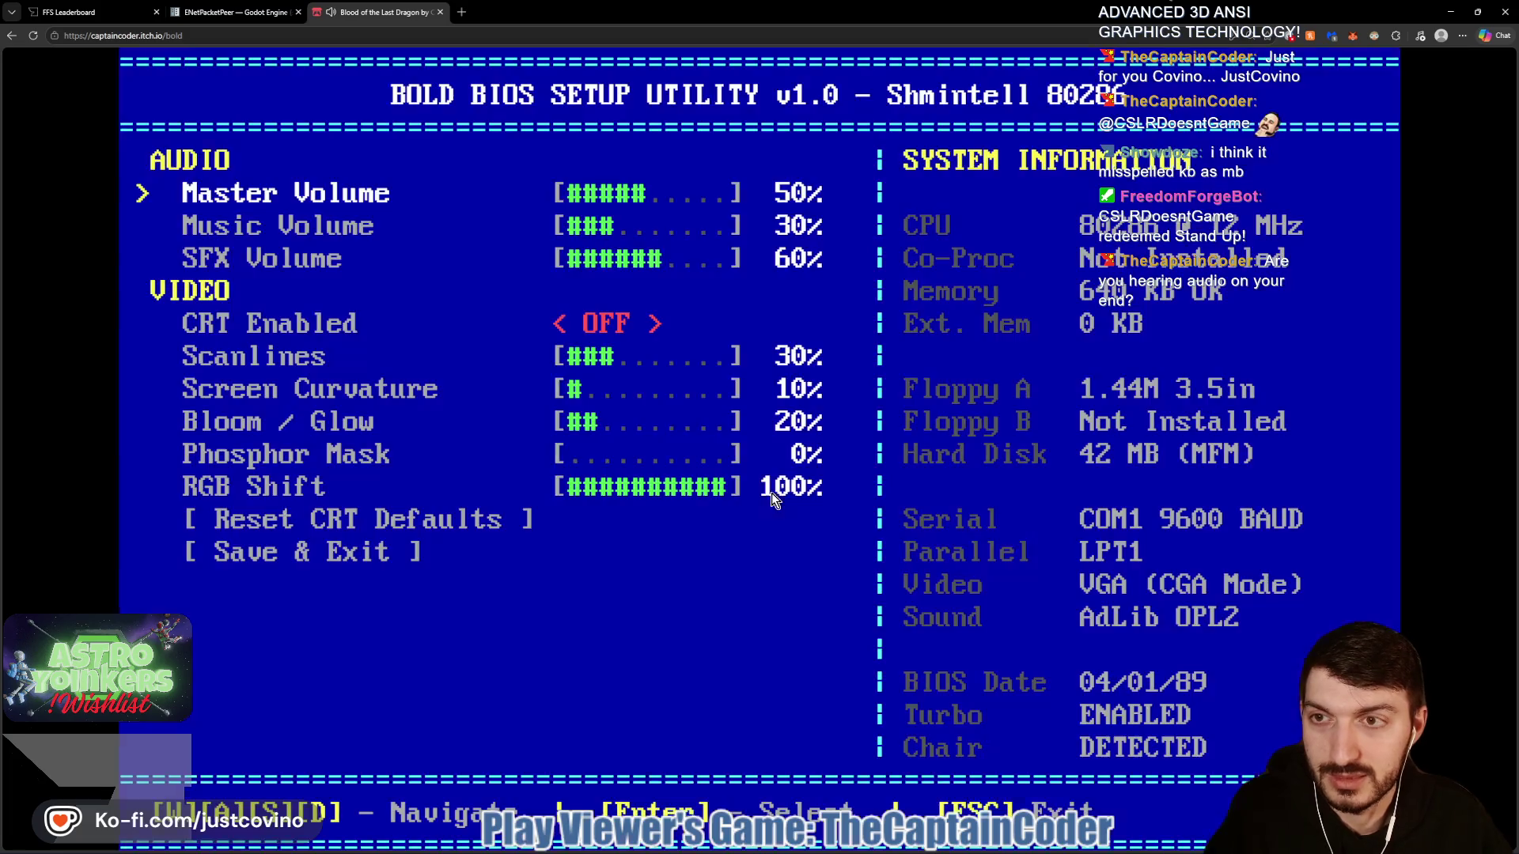
key(d)
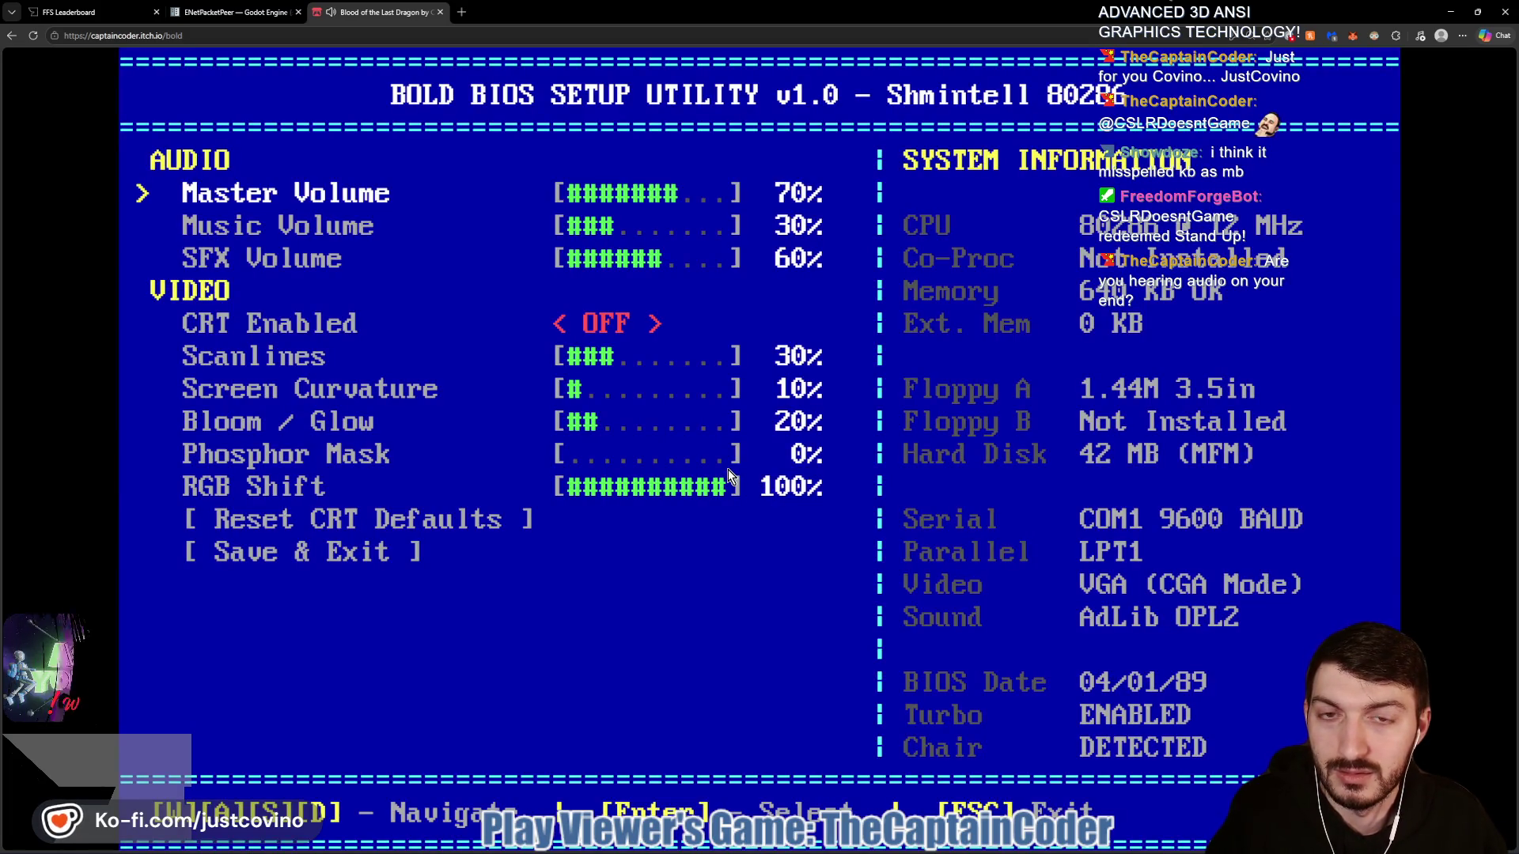
key(d)
key(d)
key(s)
key(d)
key(d)
key(d)
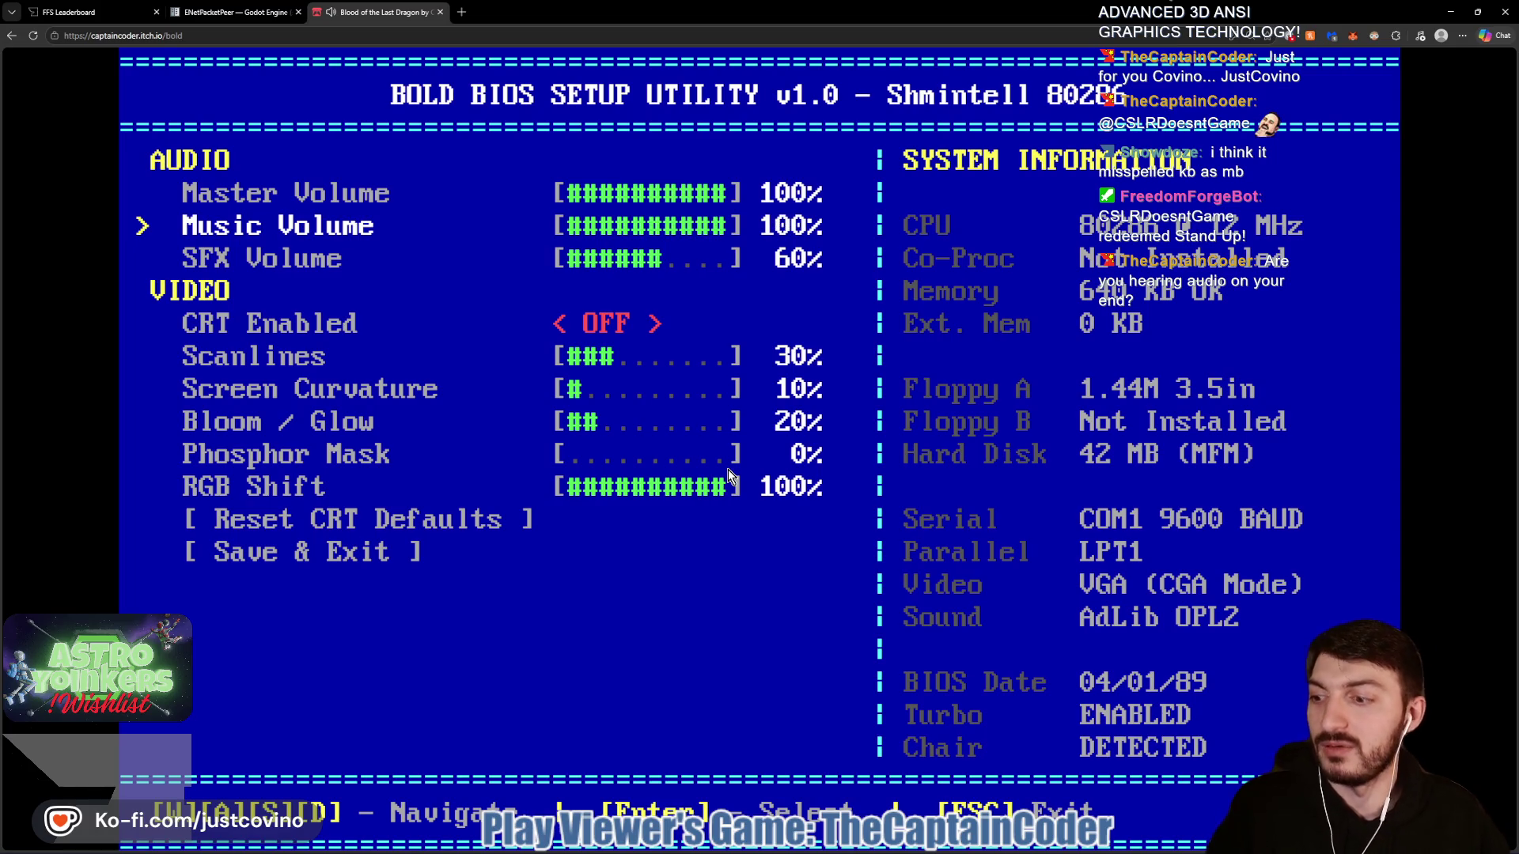
key(s)
key(d)
key(d)
key(d)
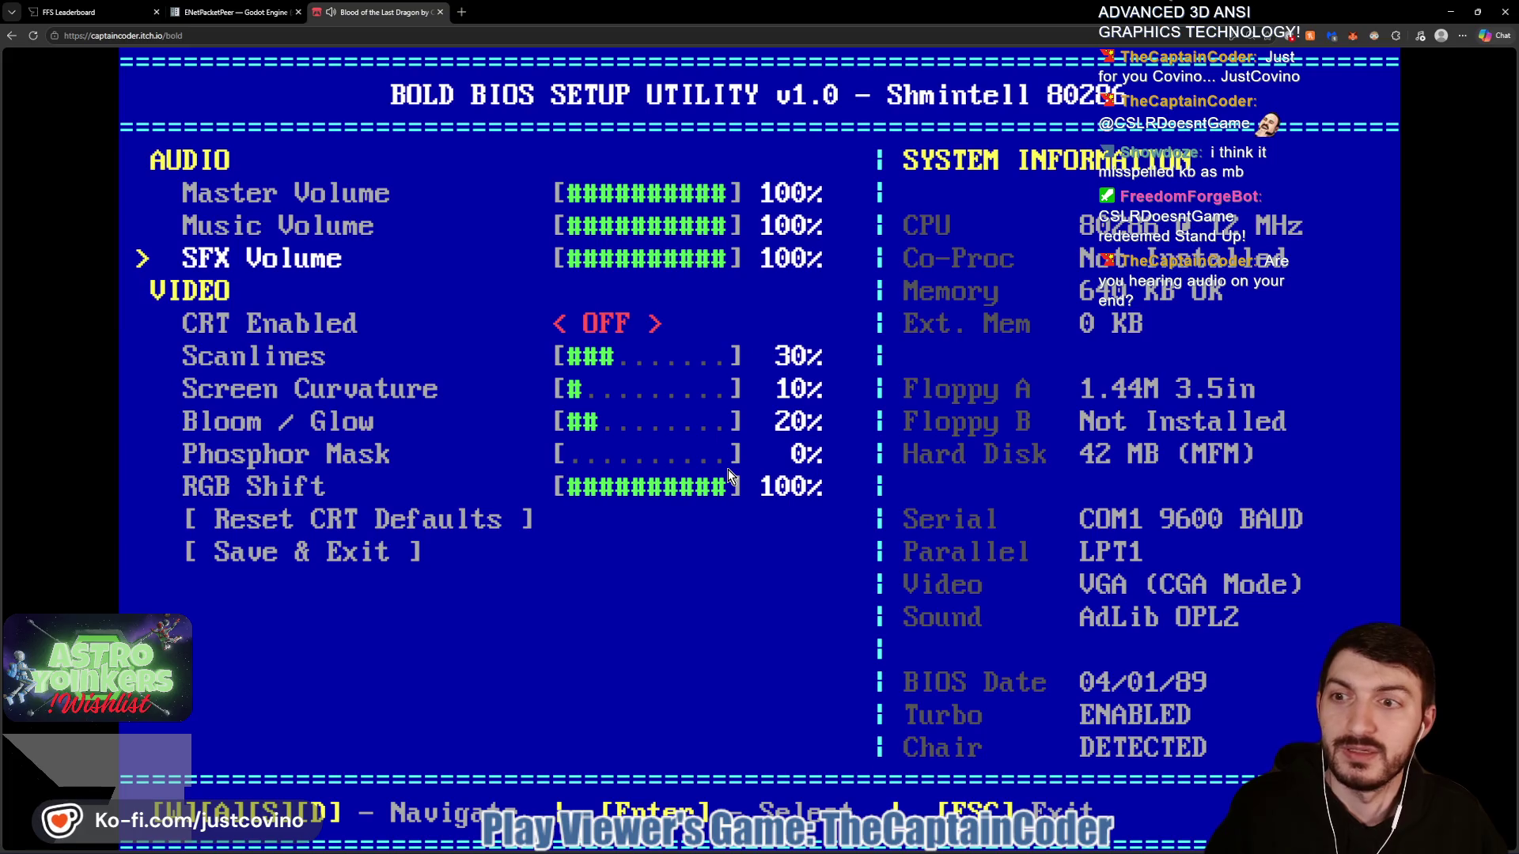
Step: Save and exit the settings, then start the game from the title screen
key(s)
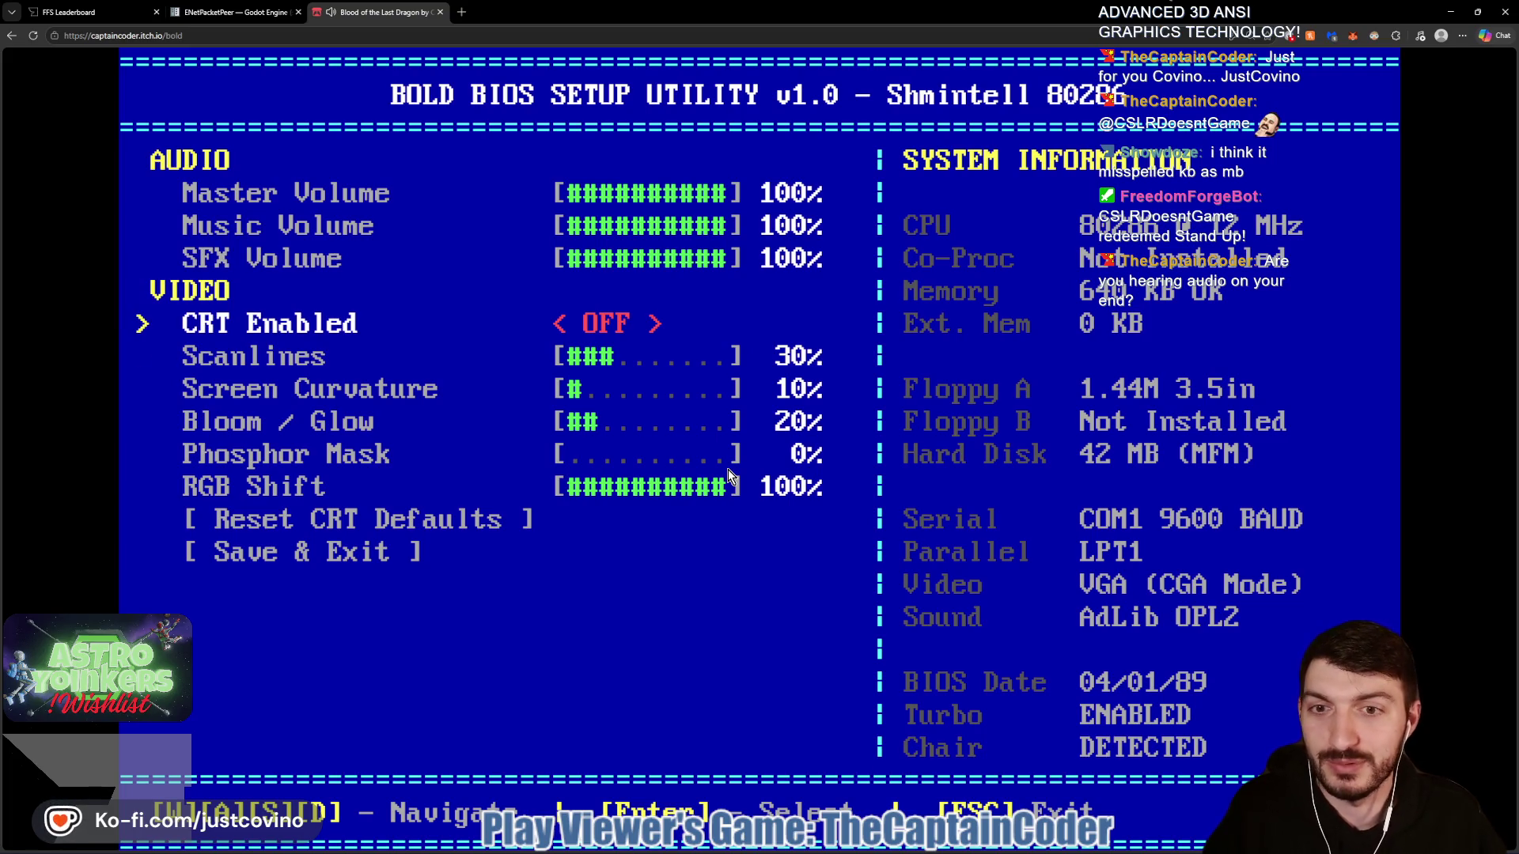
key(s)
key(s)
key(s)
key(s)
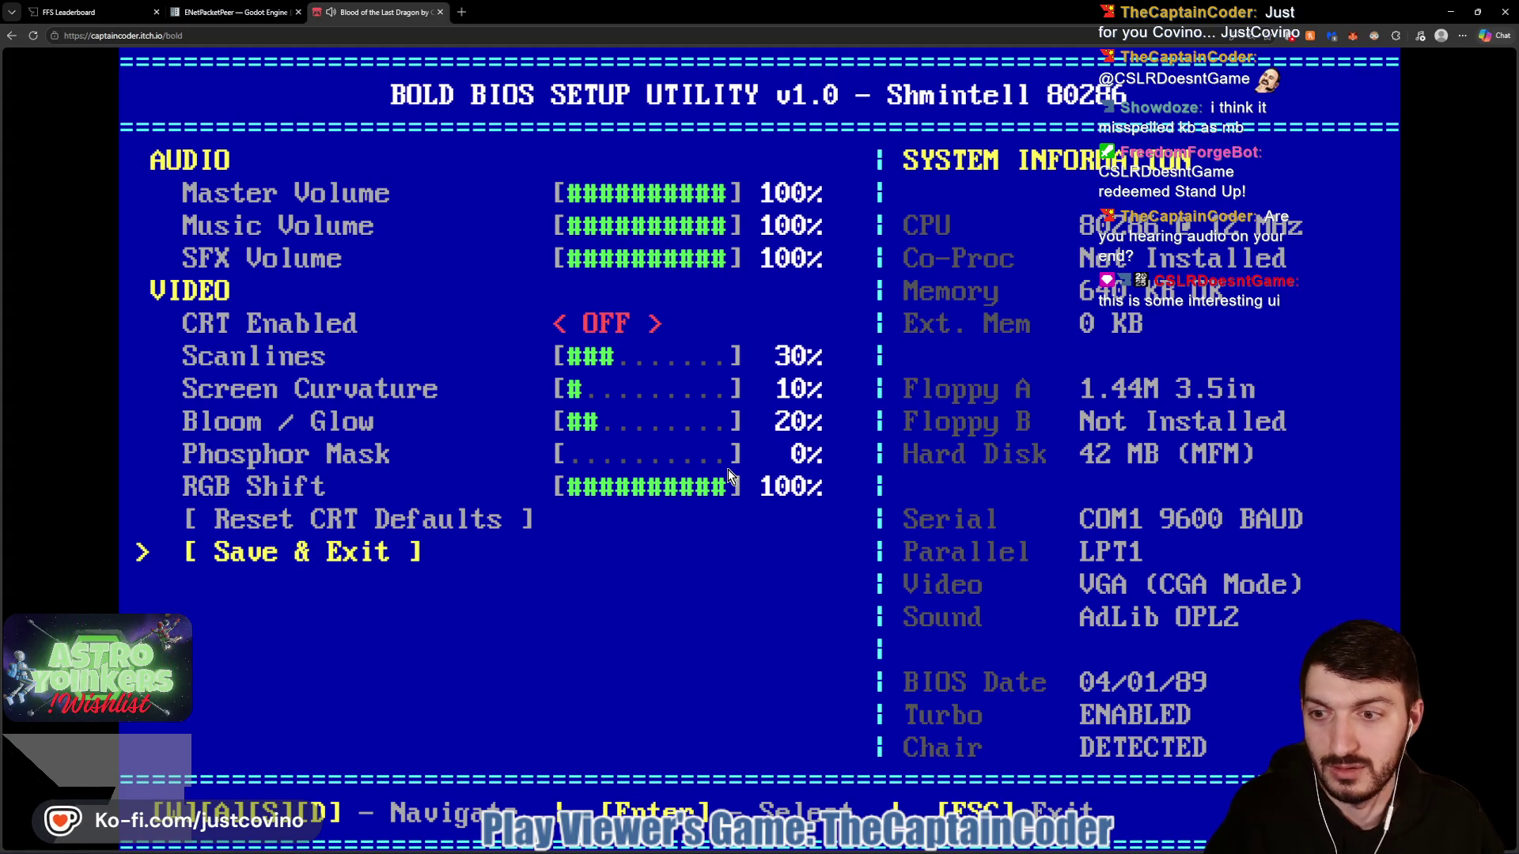
key(Return)
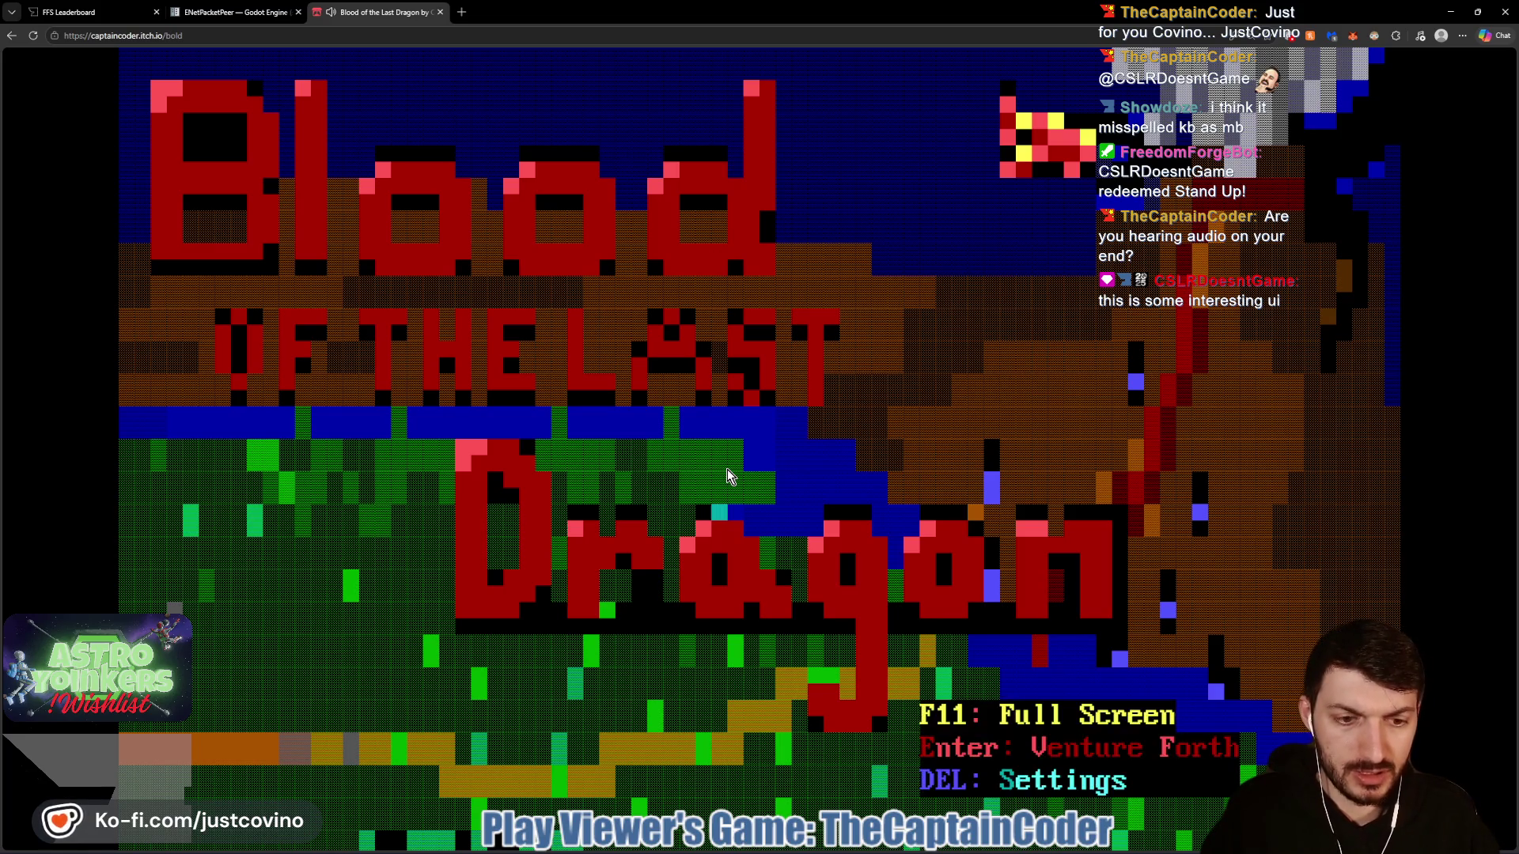
key(Return)
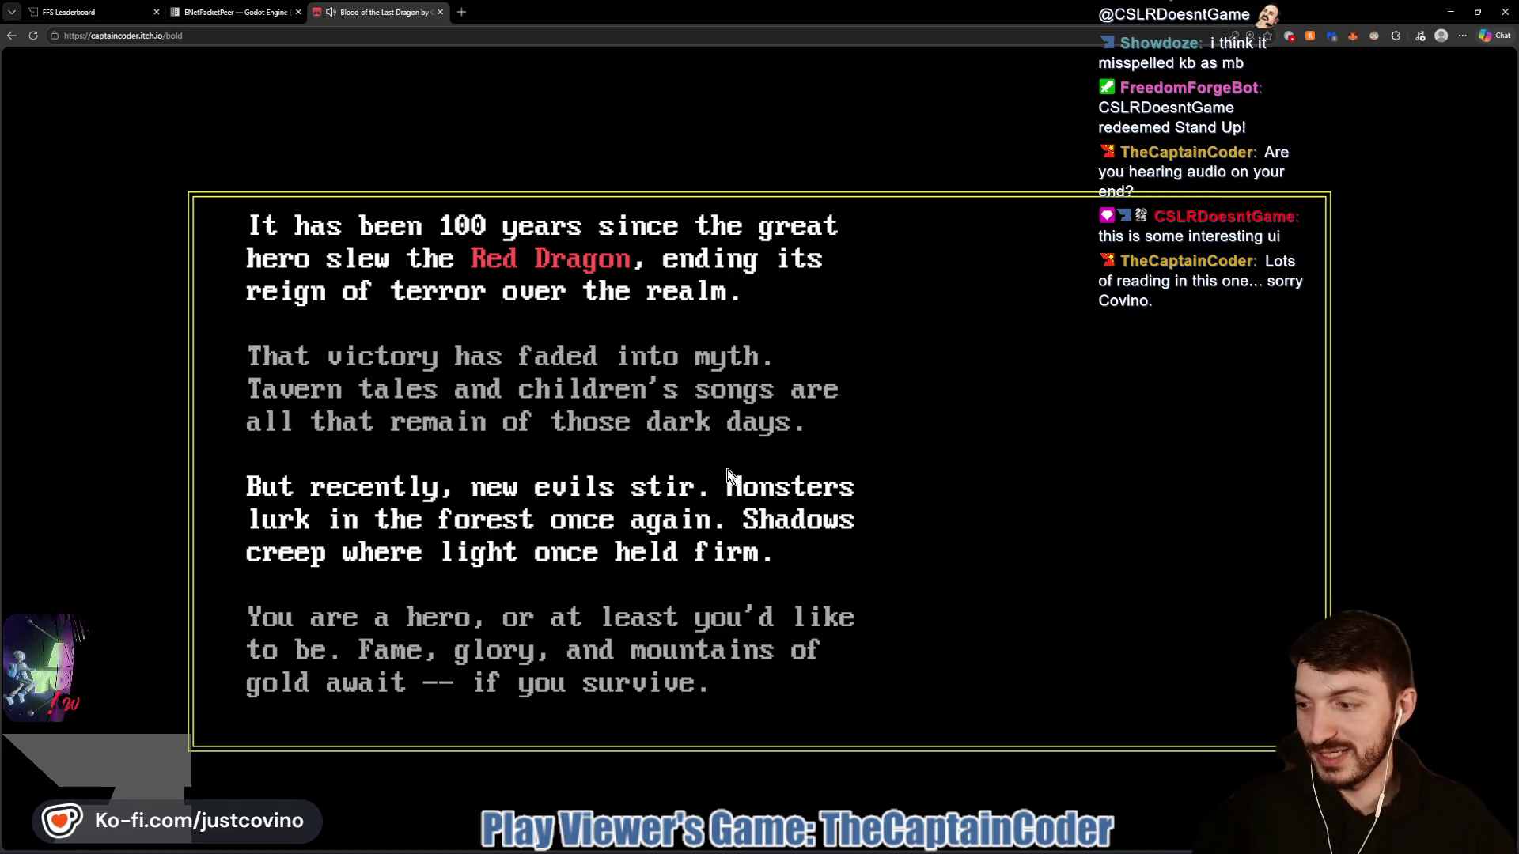
Step: Advance past the Red Dragon intro story to the adventurer naming screen
key(Return)
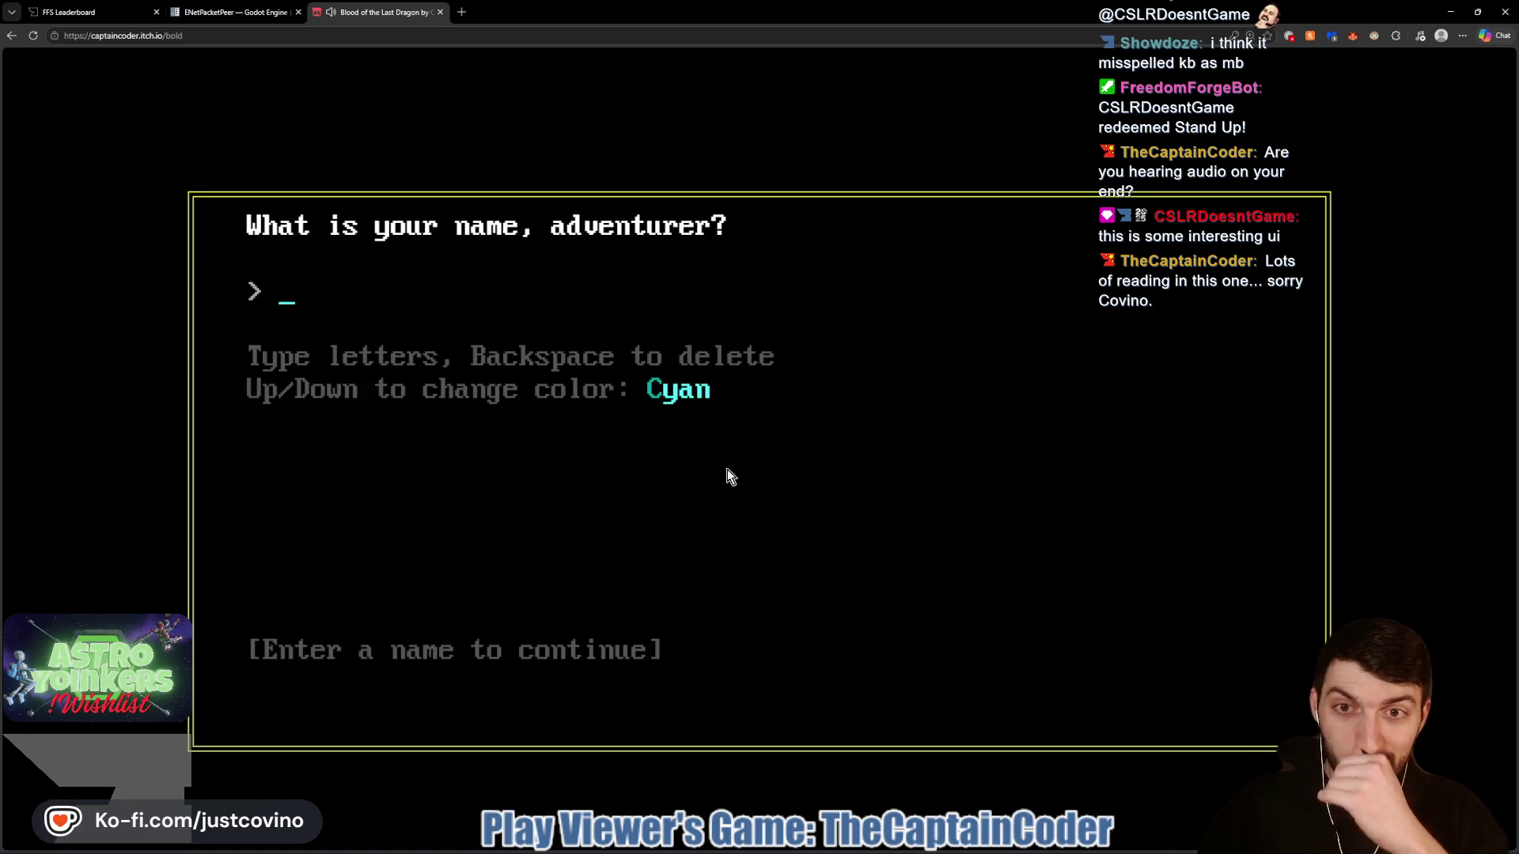
Step: Enter the hero name COVINO, set its colour to Blue, and confirm
text(COVINO)
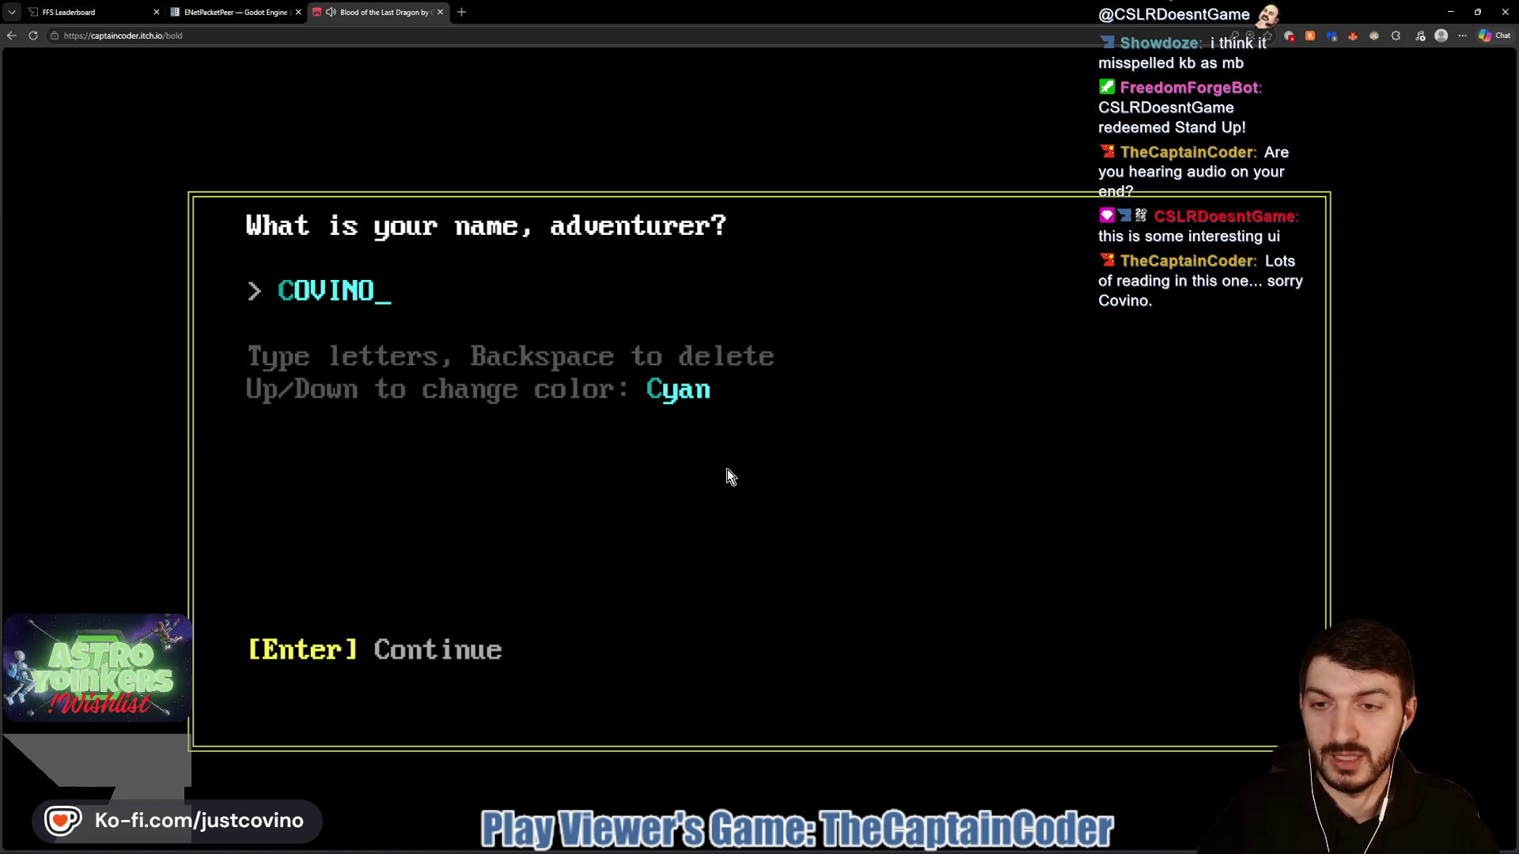
key(Down)
key(Down)
key(Down)
key(Down)
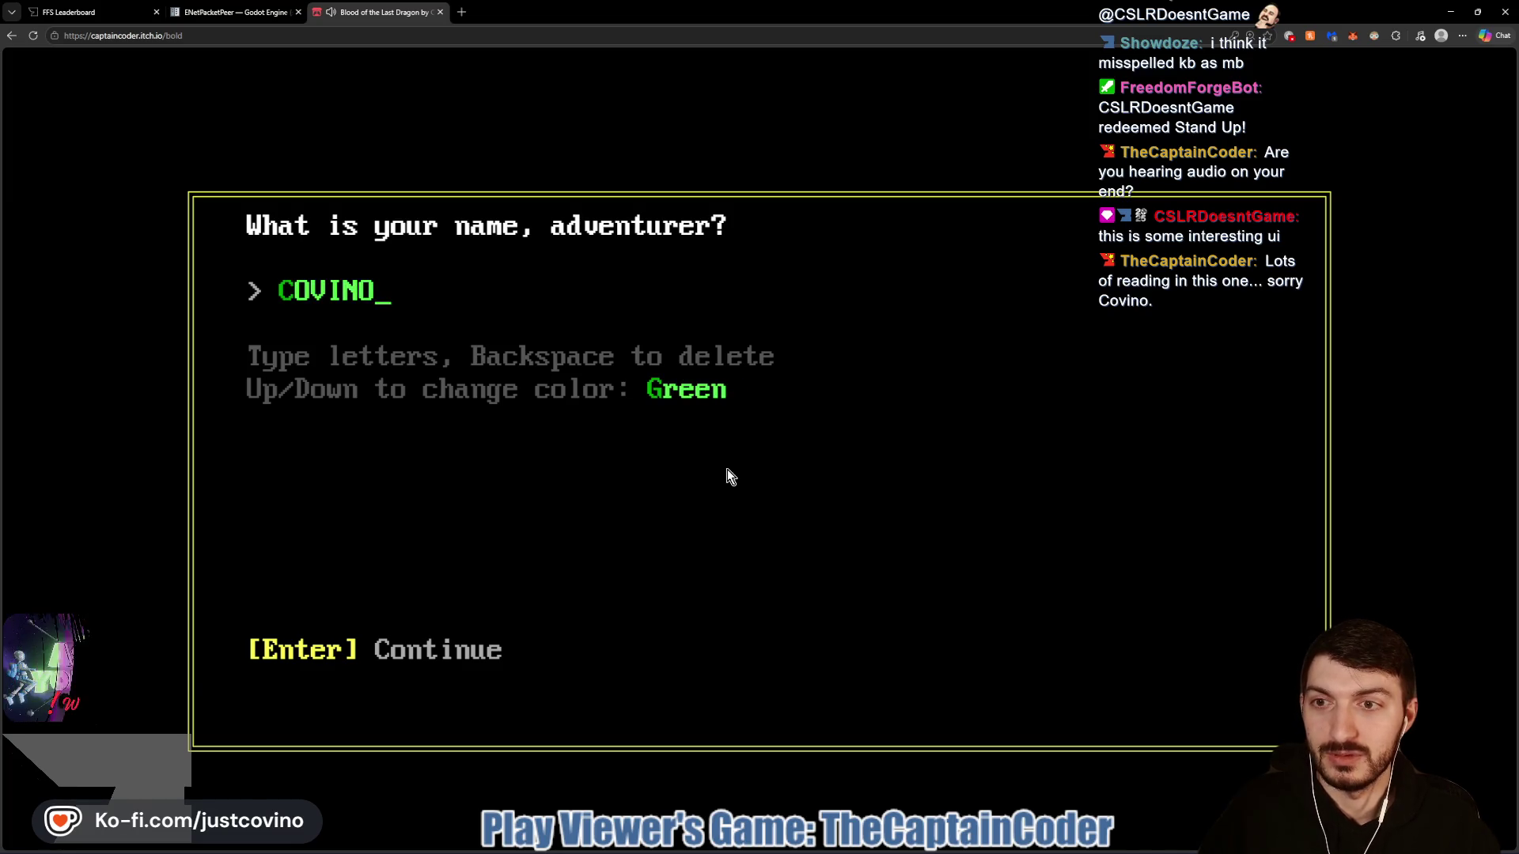
key(Down)
key(Down)
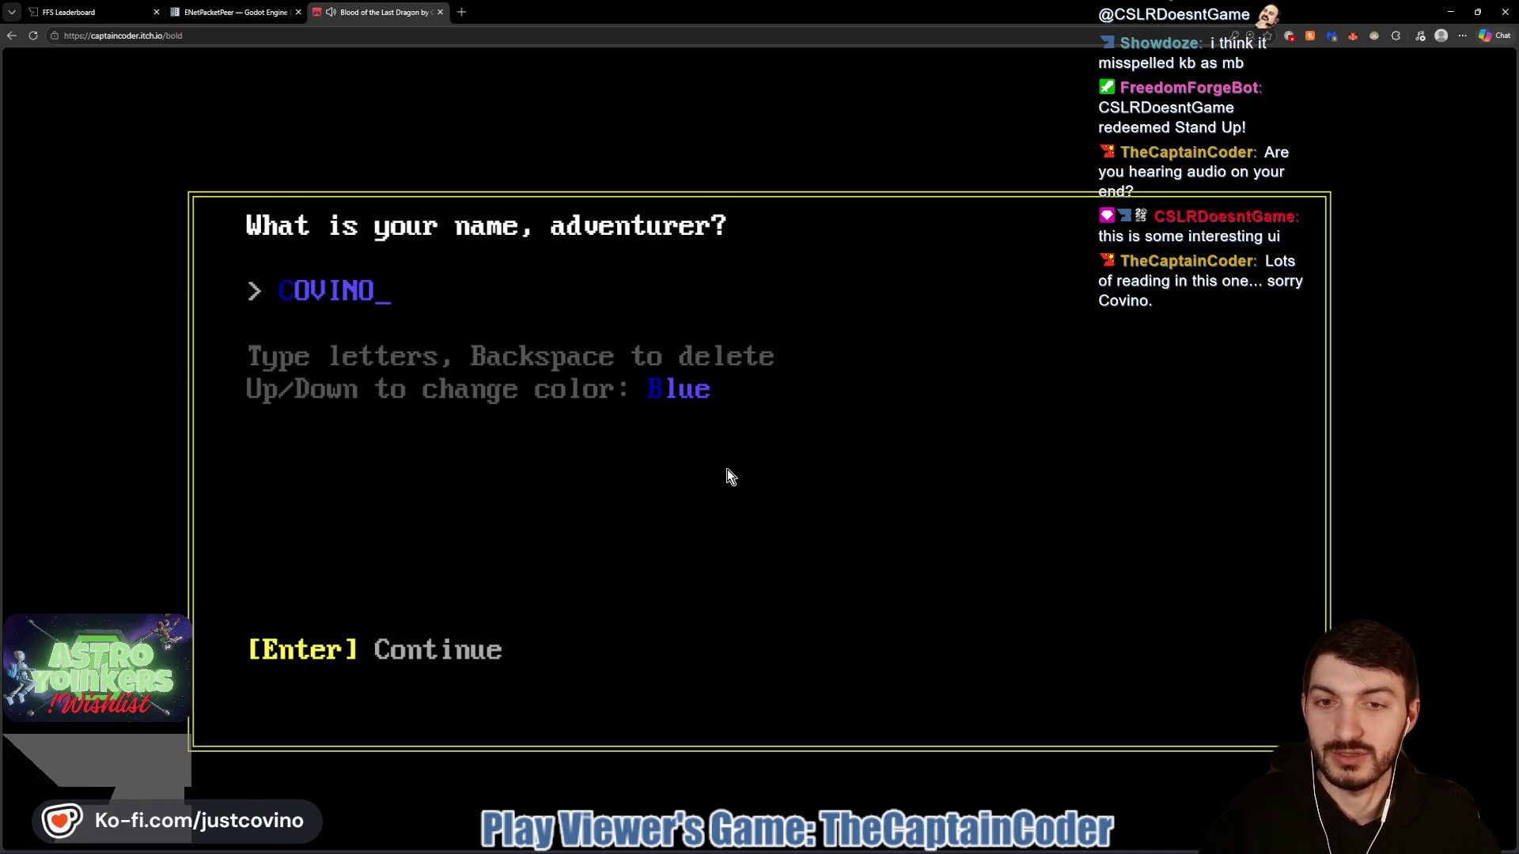
key(Up)
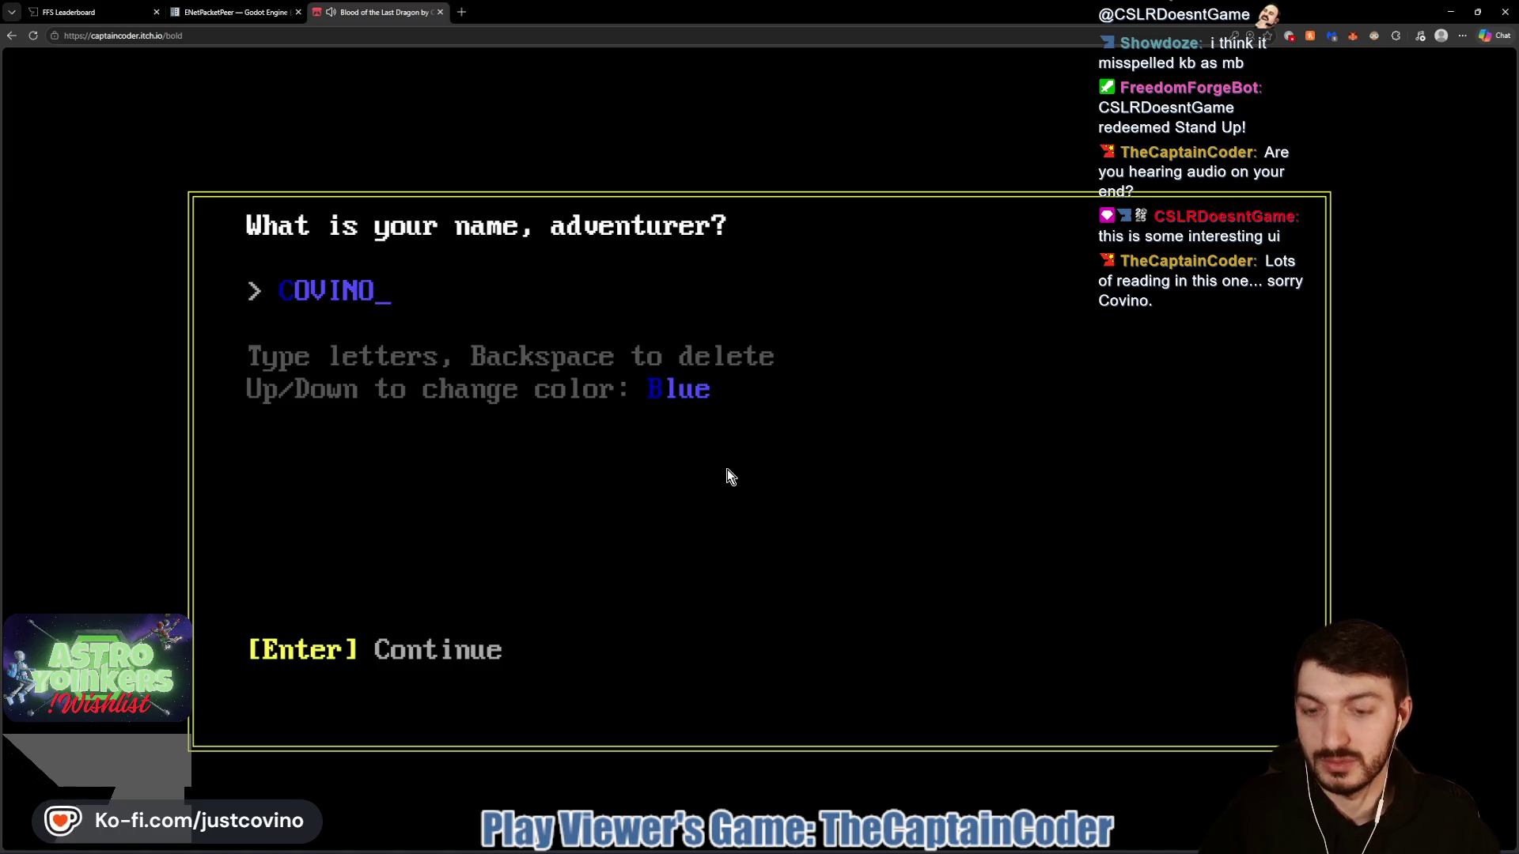
key(Return)
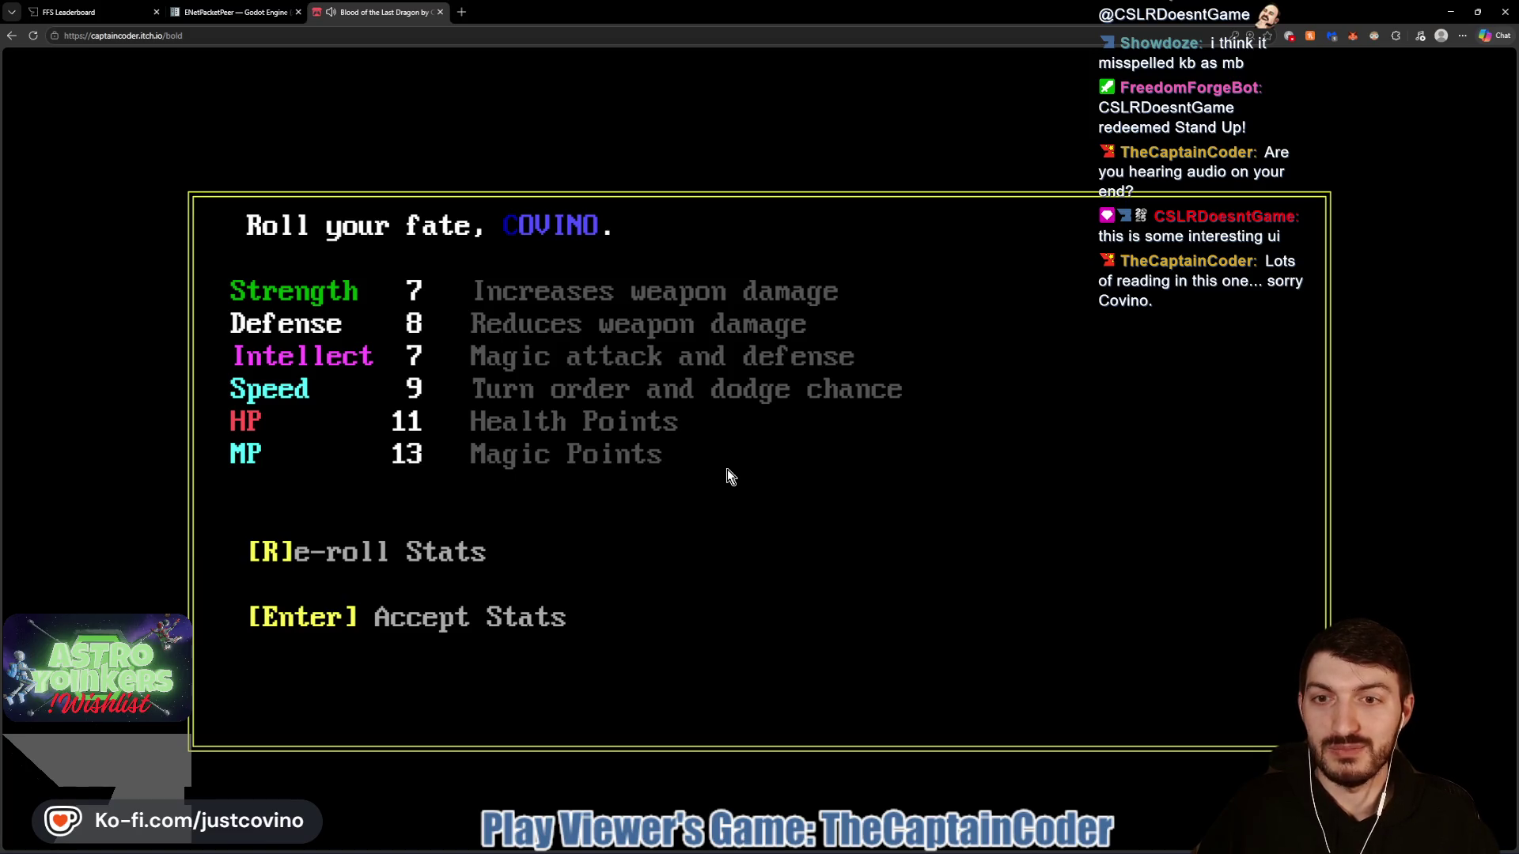
Step: Re-roll stats twice and accept Strength 11, Defense 7, Speed 10
key(r)
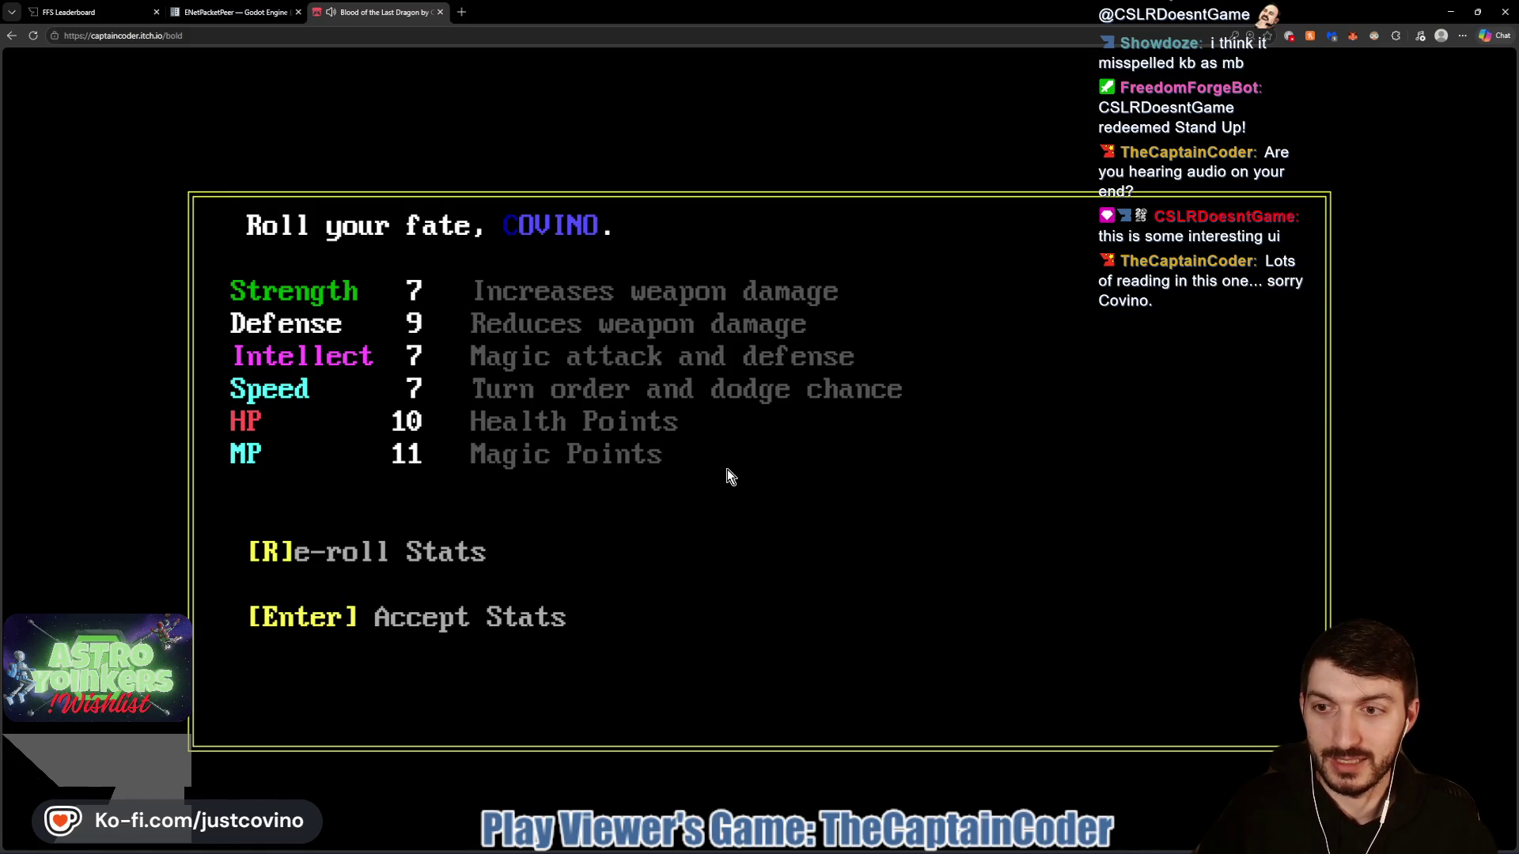
key(r)
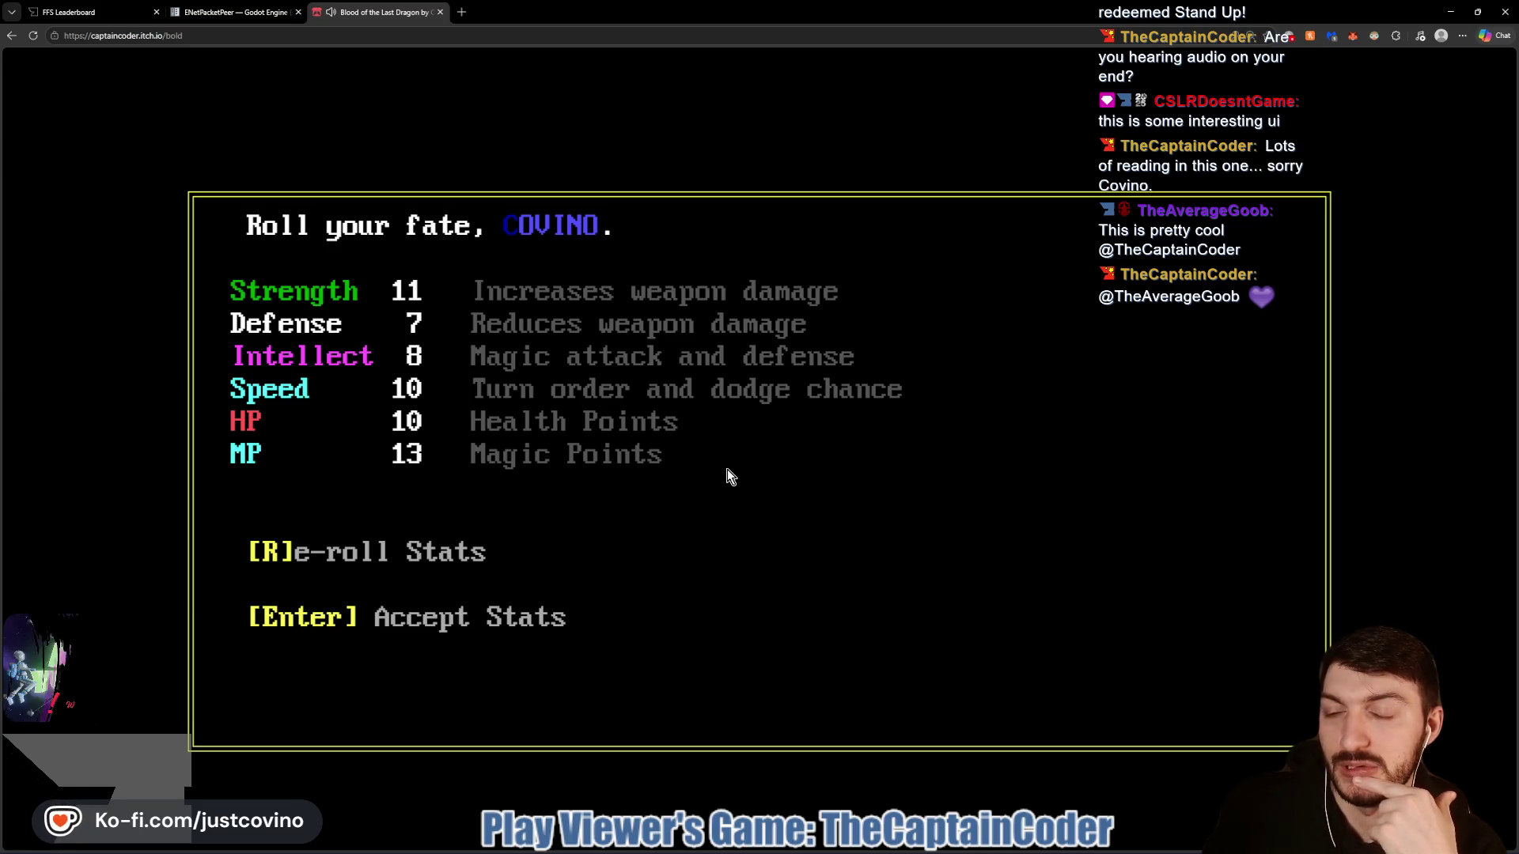
key(Return)
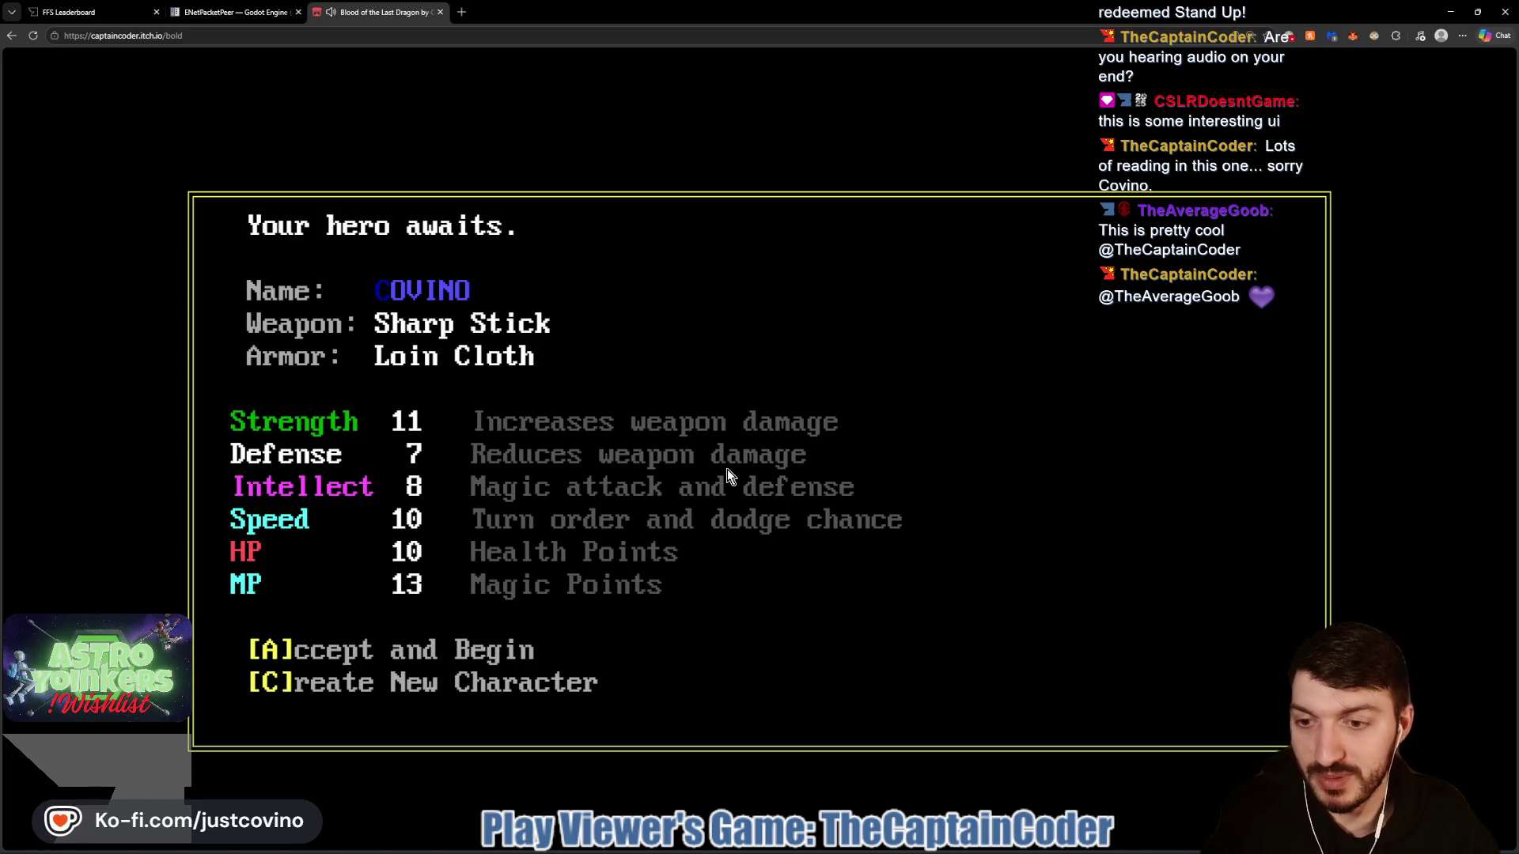
Step: Start a new character and re-enter the name COVINO in Blue
key(a)
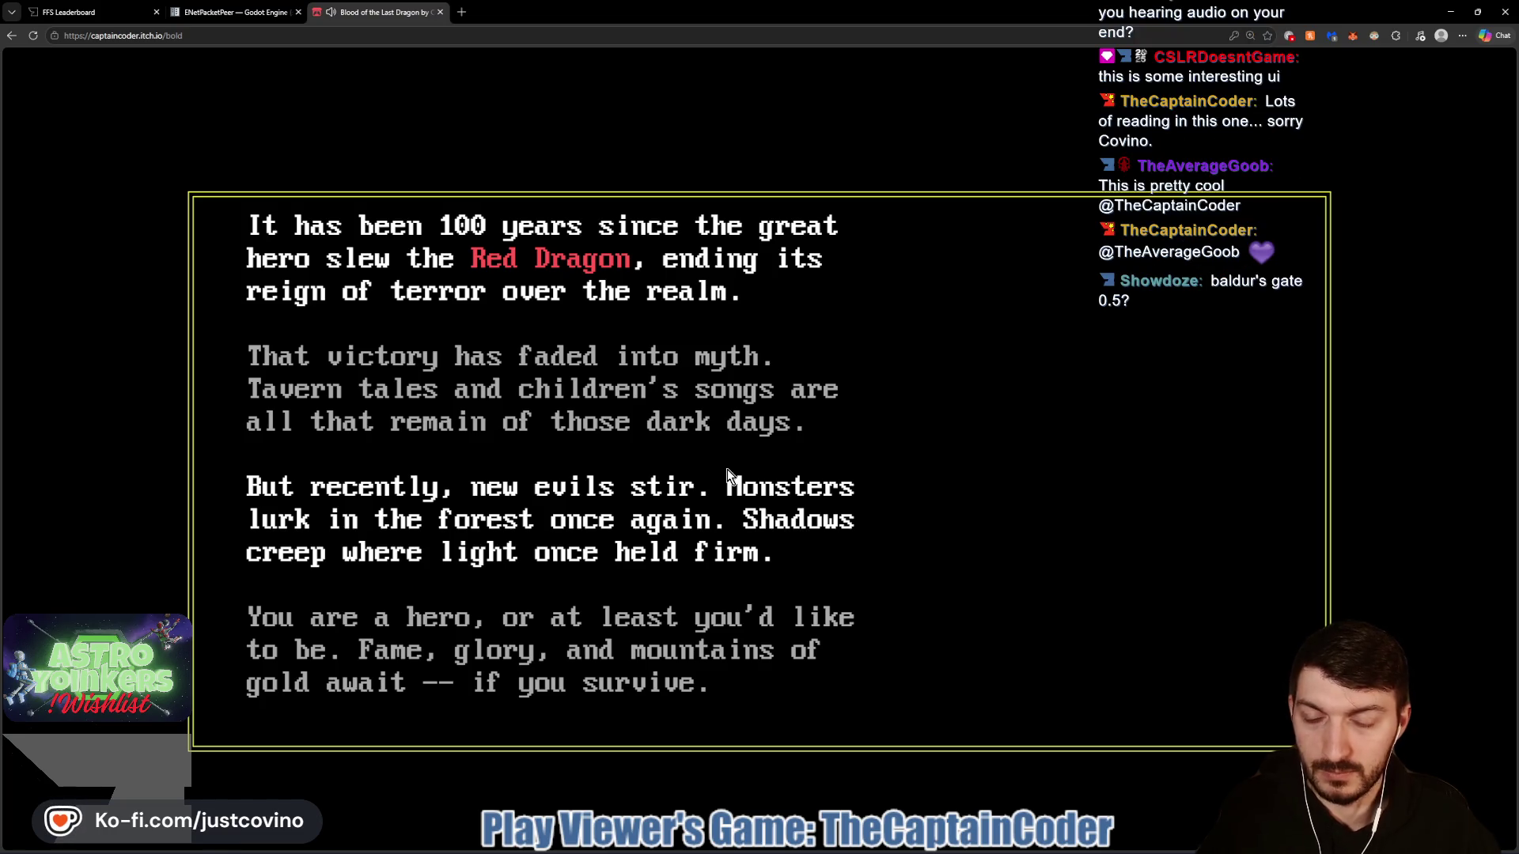
key(a)
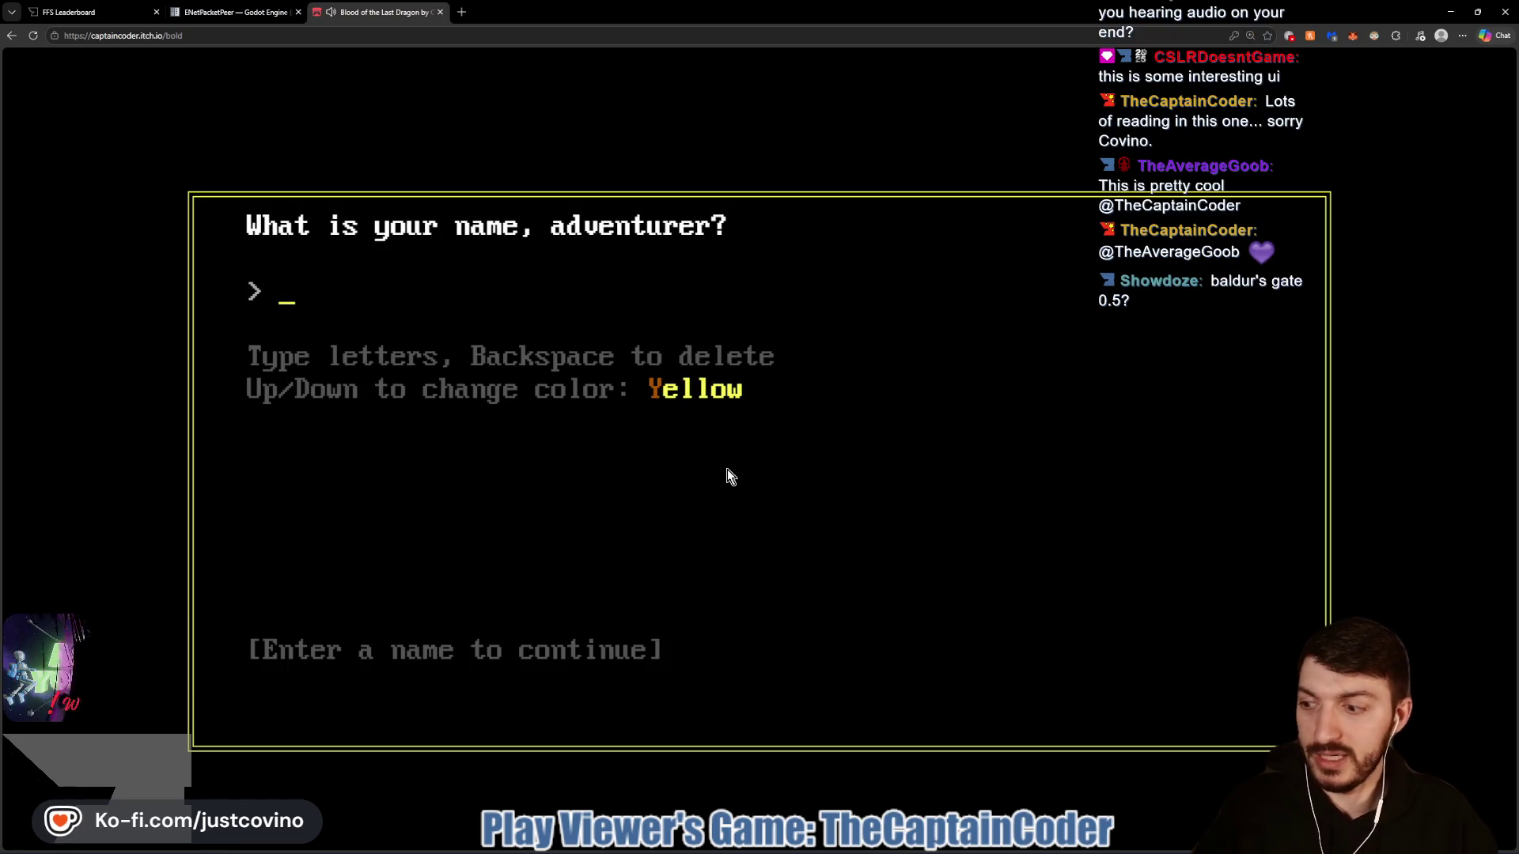
text(COVINO)
key(Down)
key(Down)
key(Down)
key(Down)
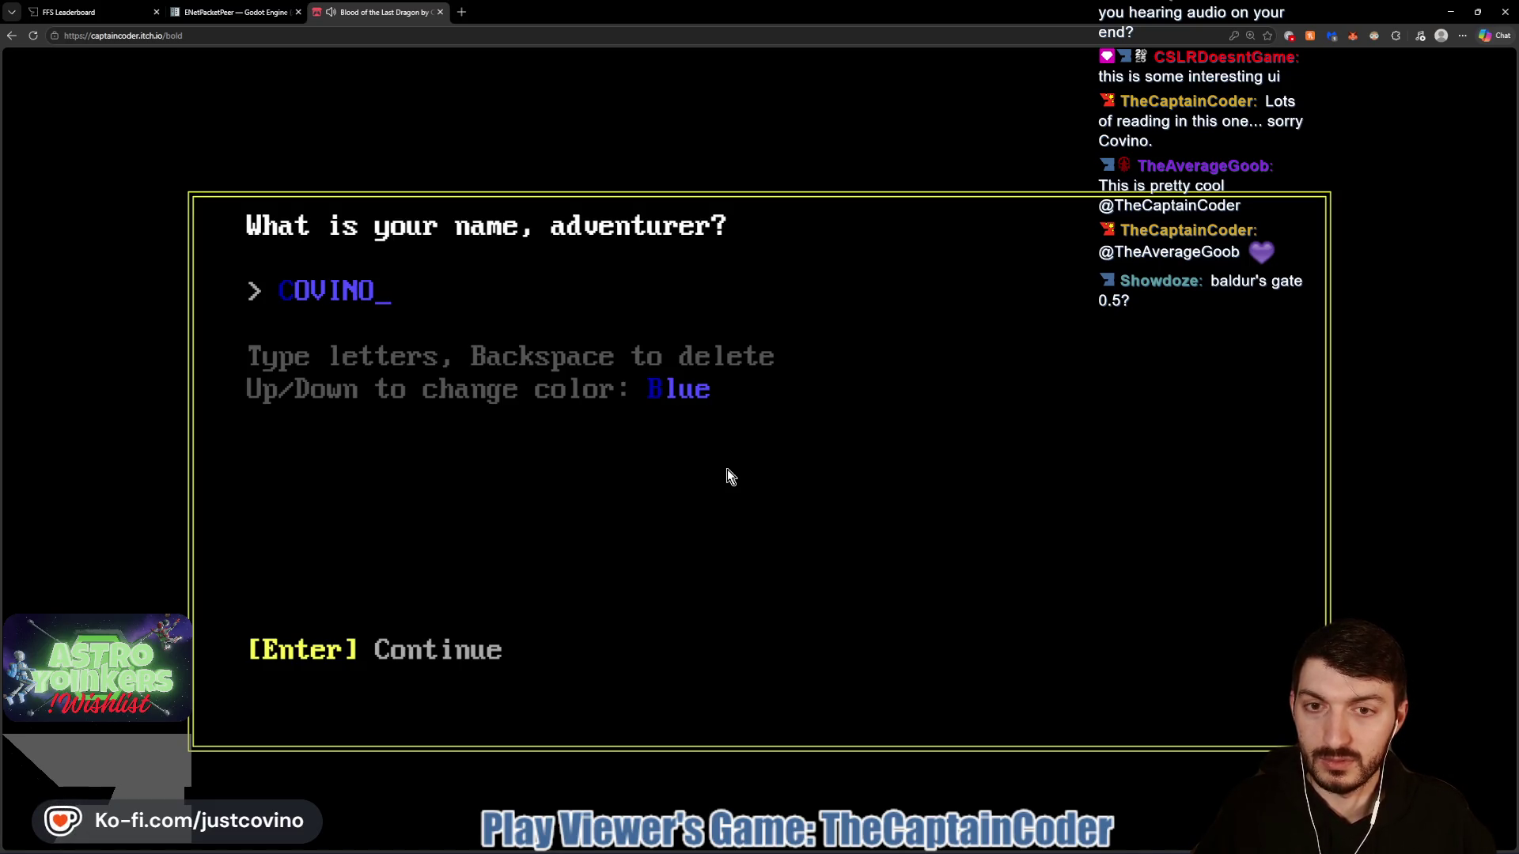
key(Return)
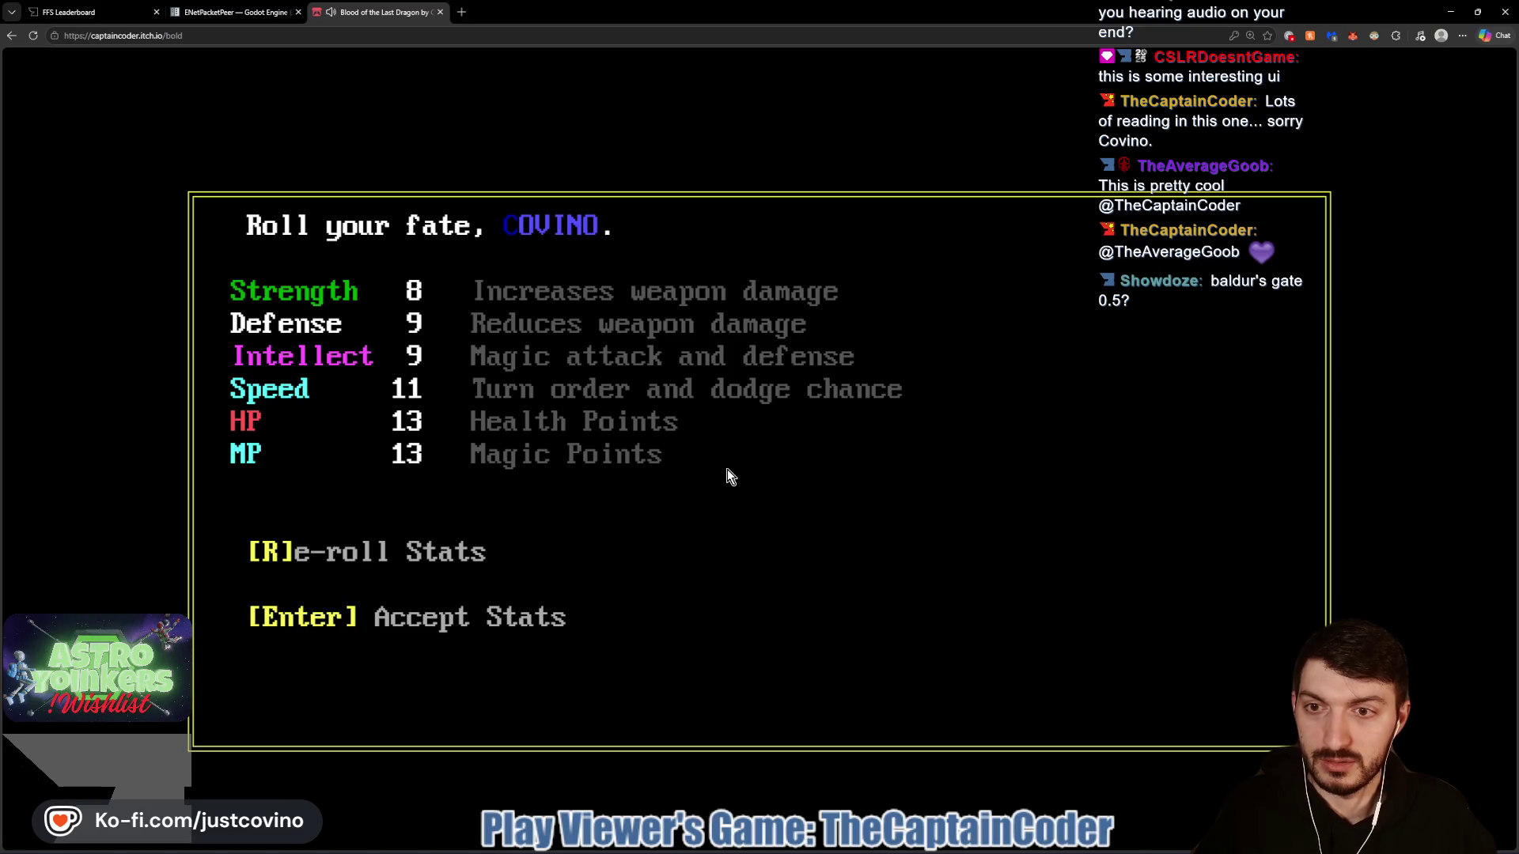
Step: Re-roll to Strength 11, Defense 11, HP 11, MP 12 and accept the hero
key(r)
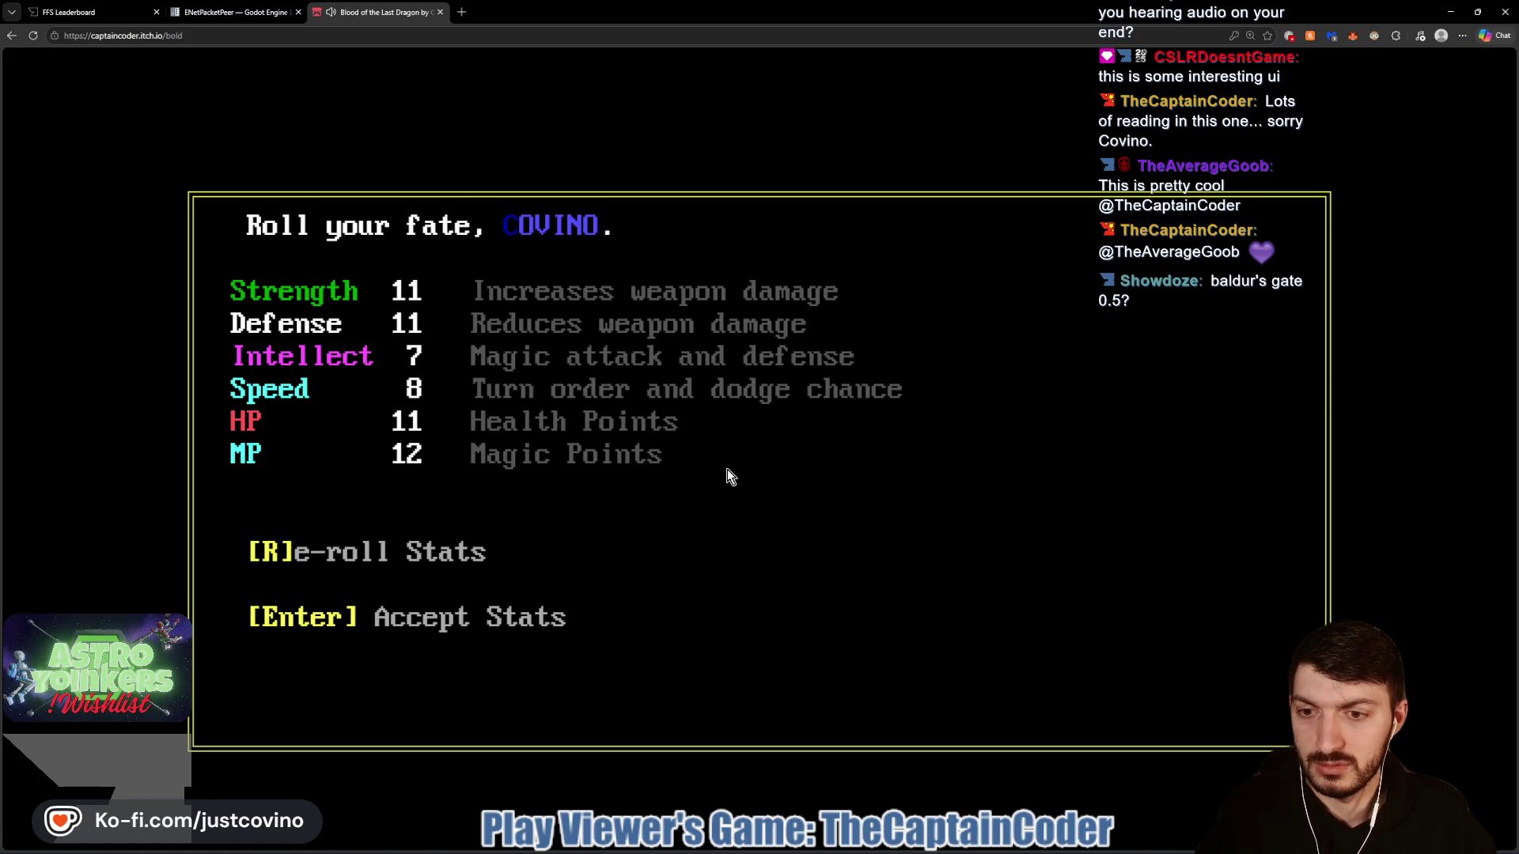
key(Return)
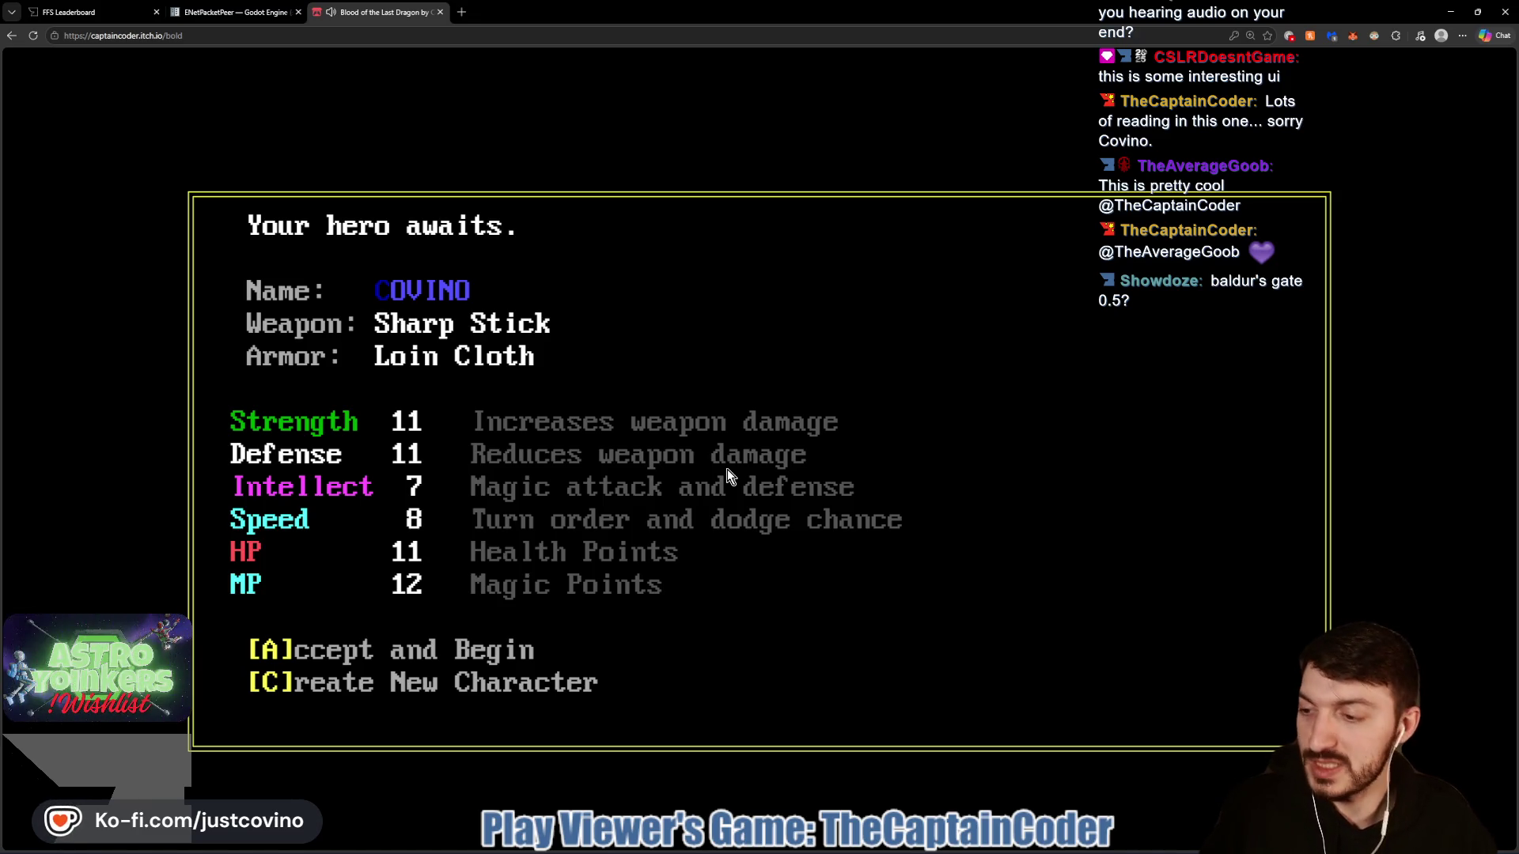
key(a)
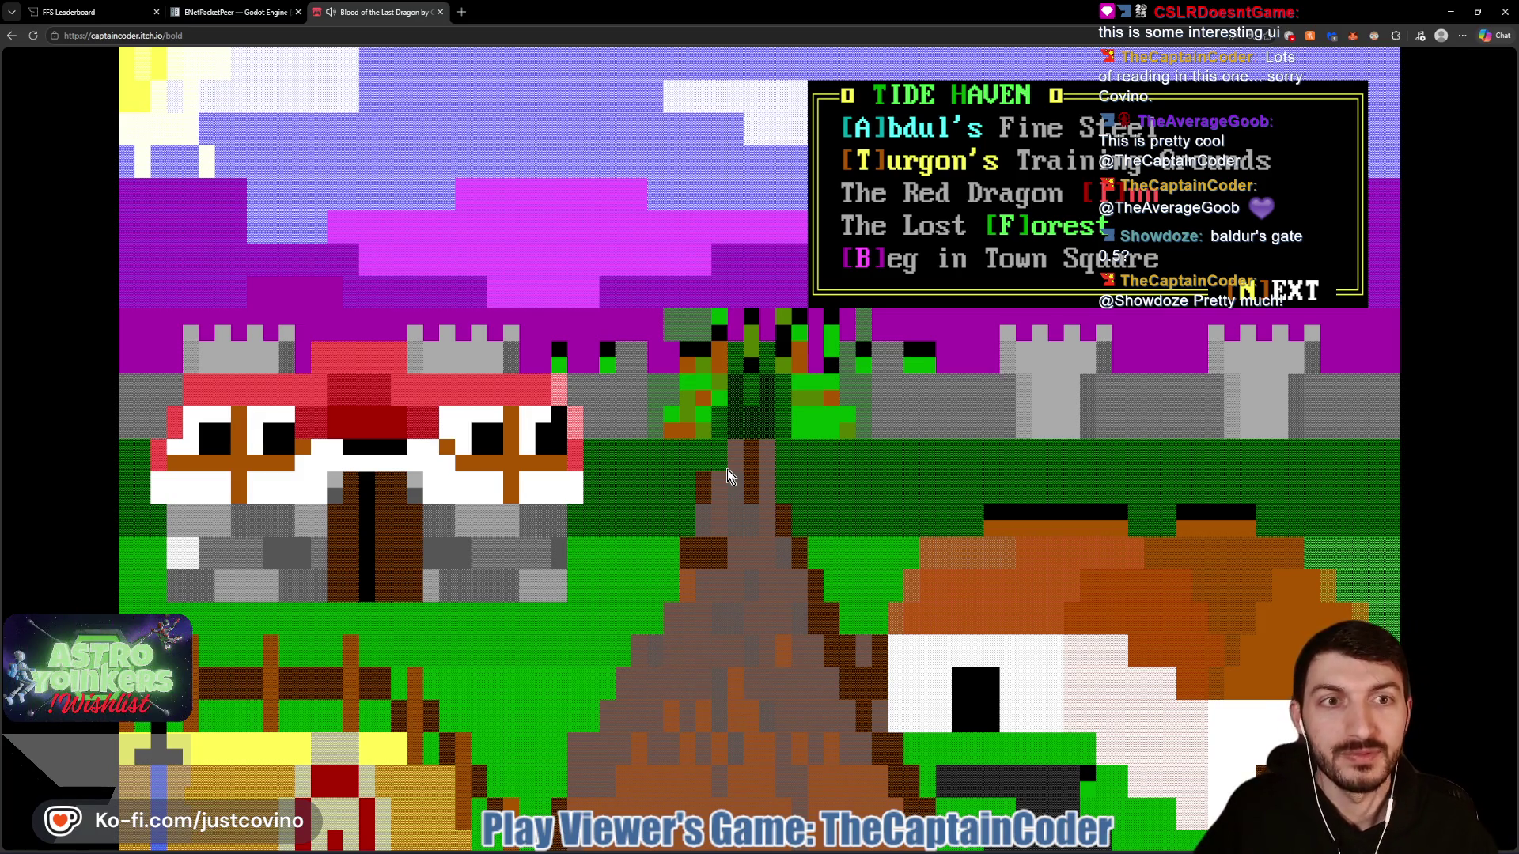
Step: Enter Abdul's Fine Steel and ask the smith about shards
key(a)
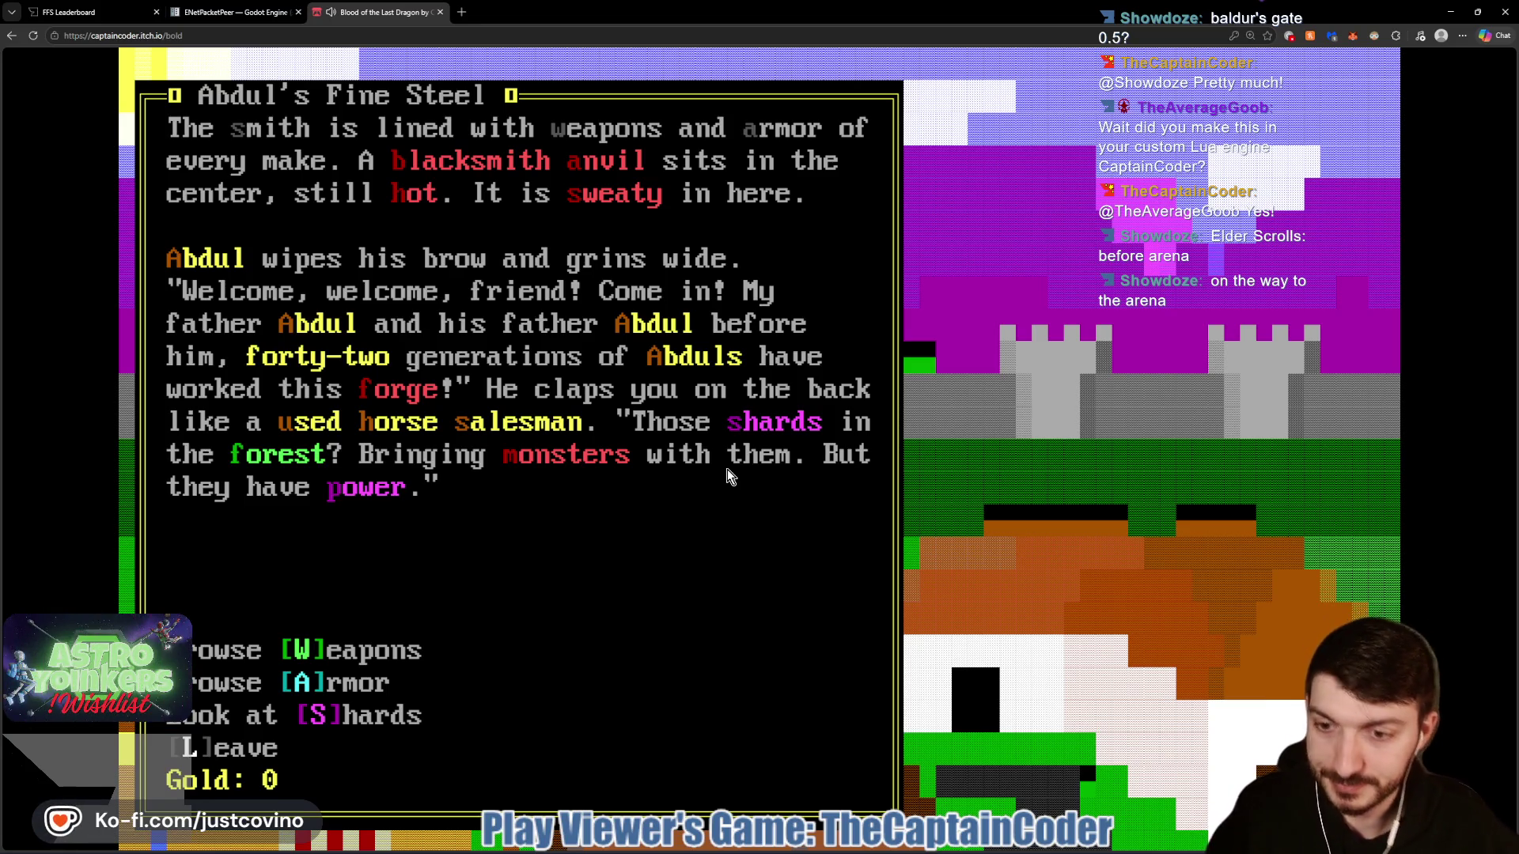
key(s)
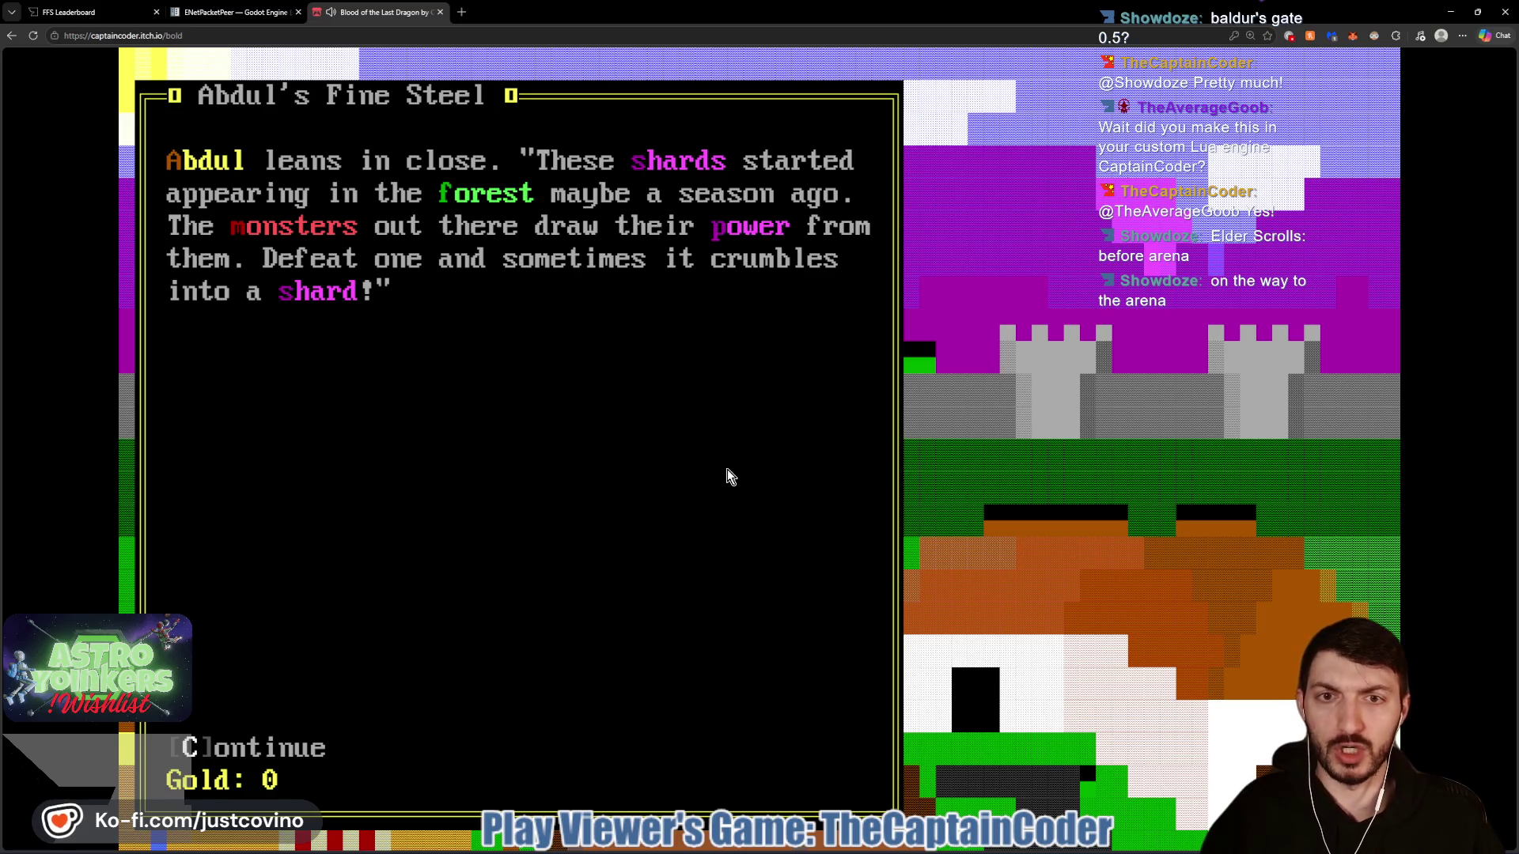
Step: Take Abdul's free Death Shard and head into the Lost Forest, checking its map
key(c)
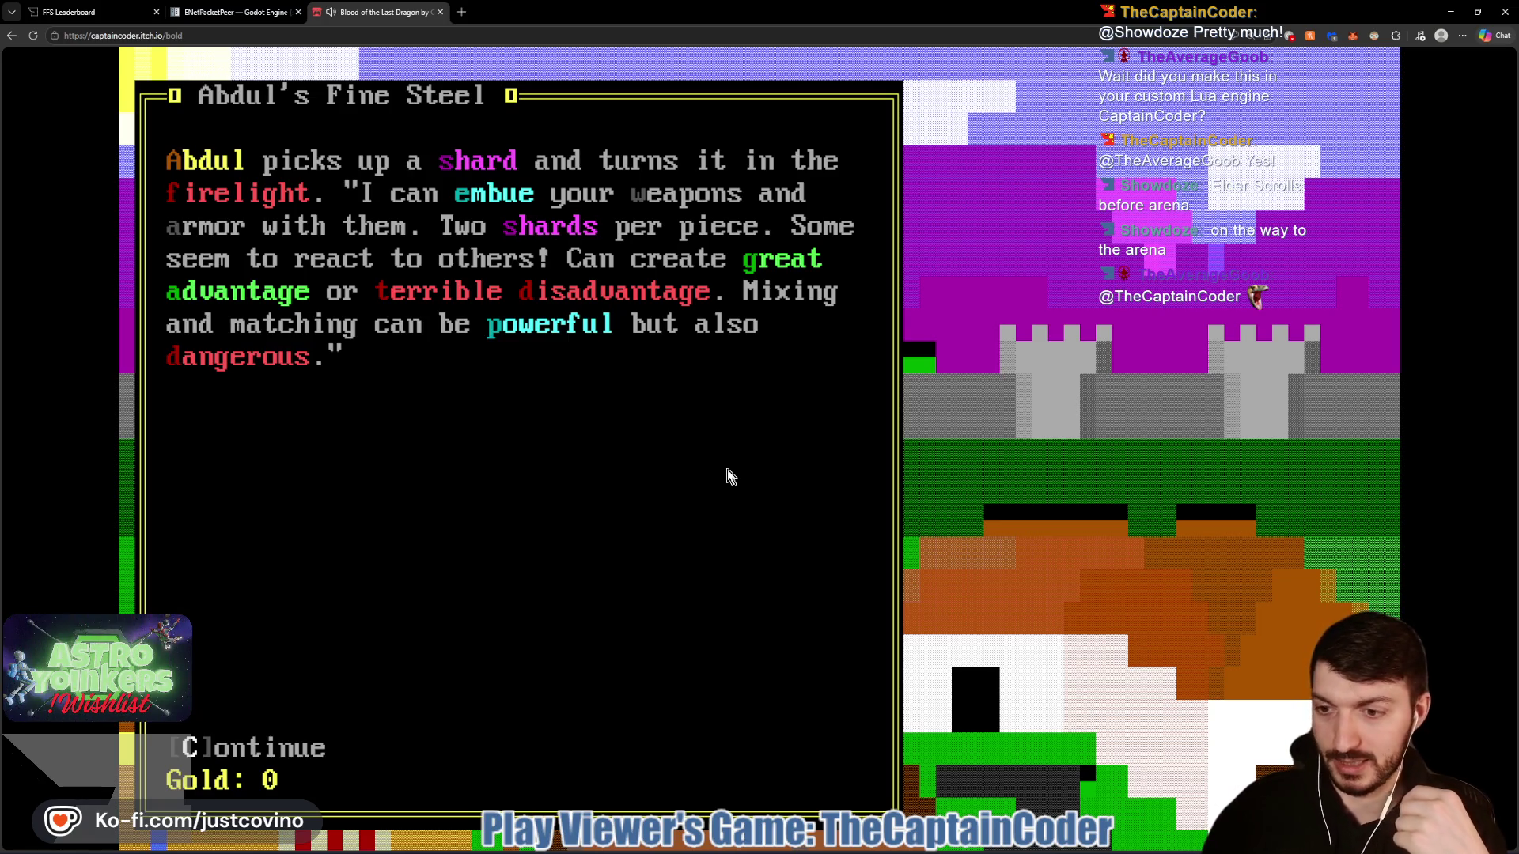
key(c)
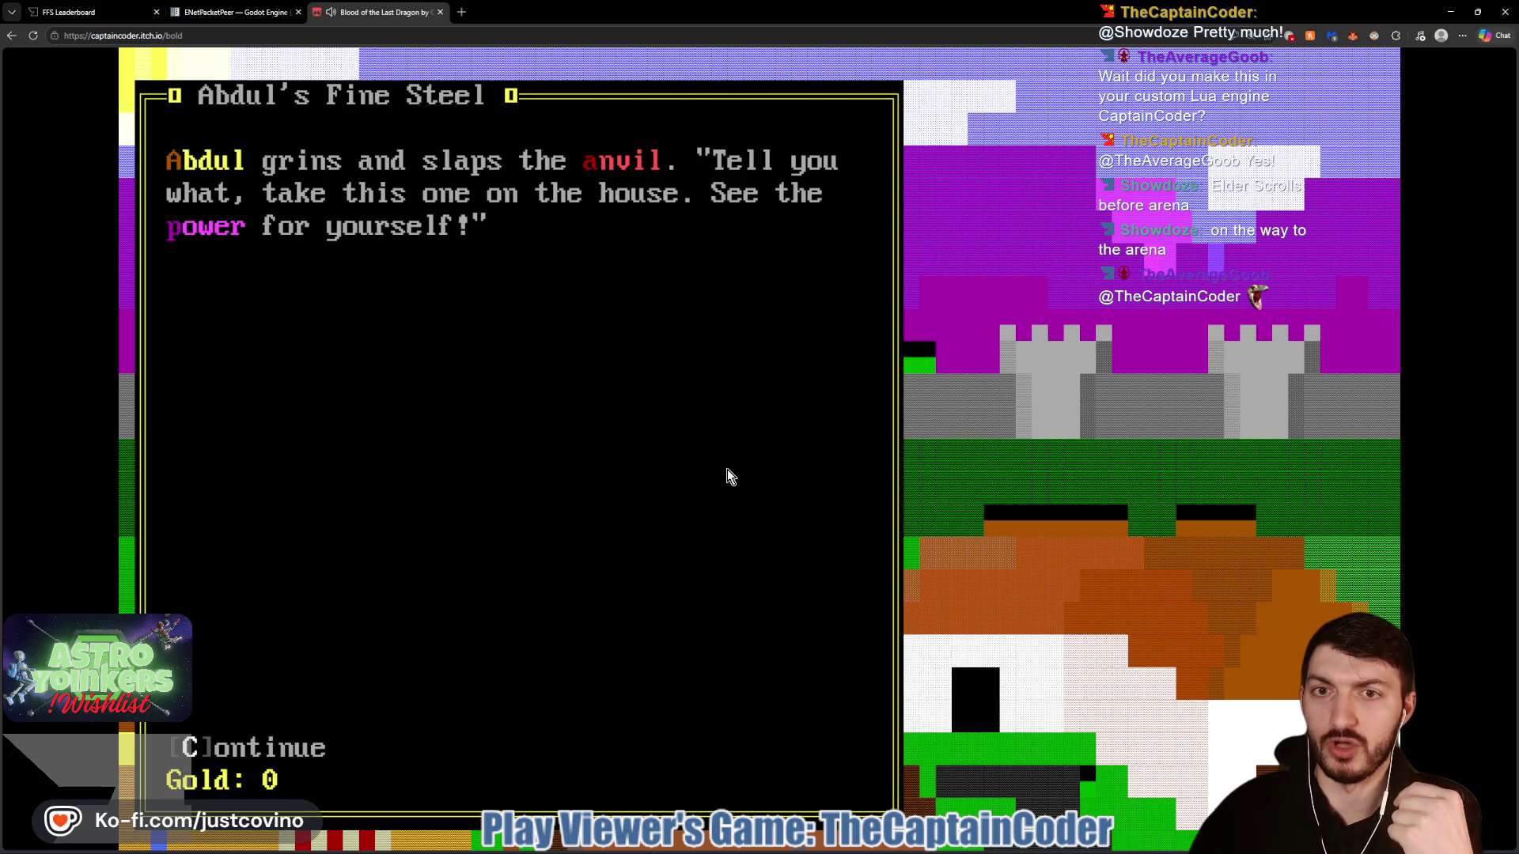
key(c)
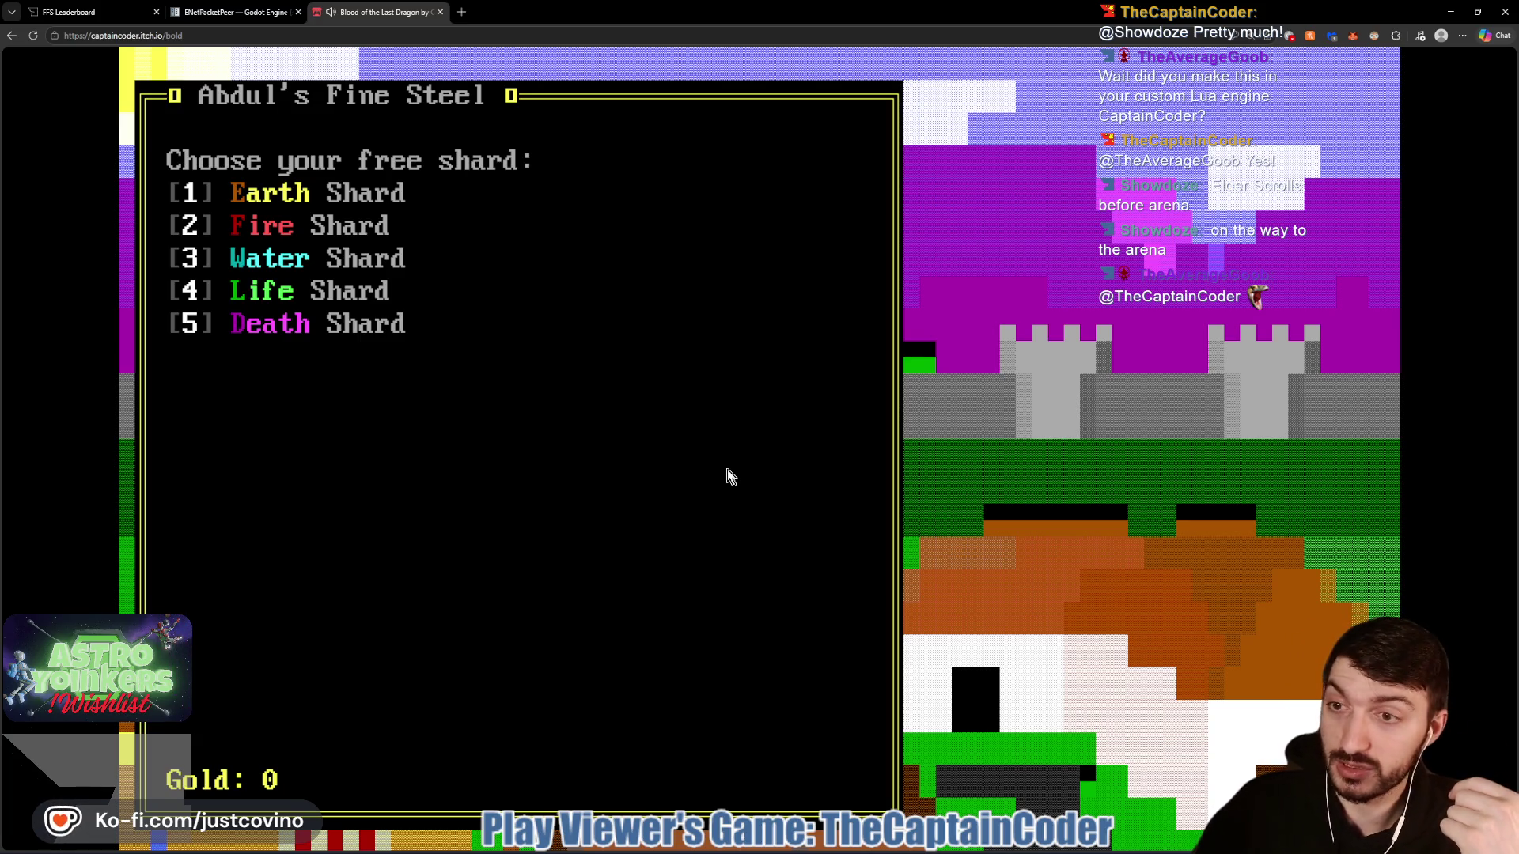
key(5)
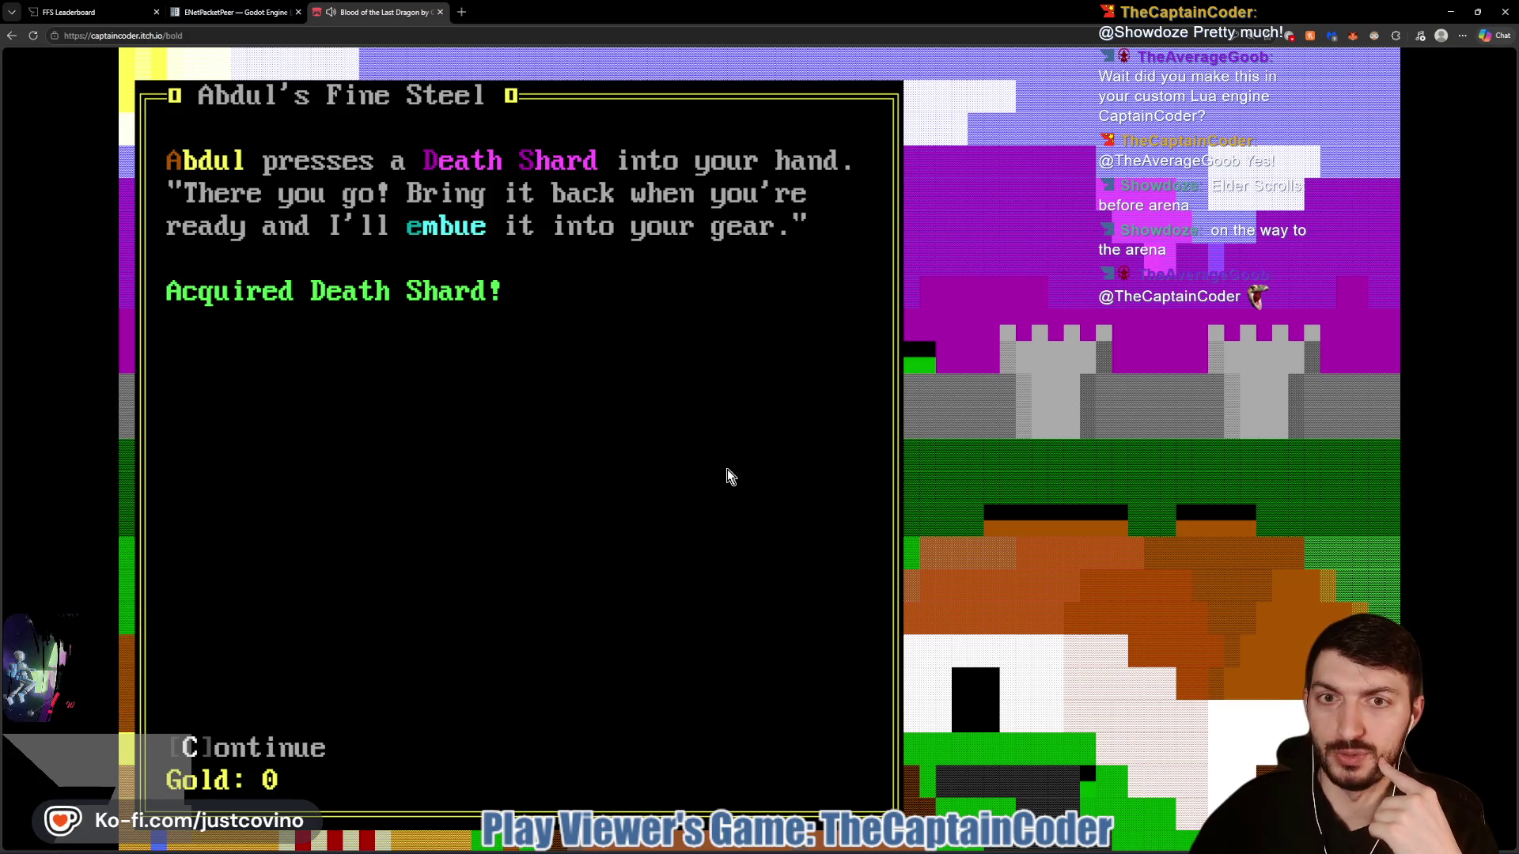
key(c)
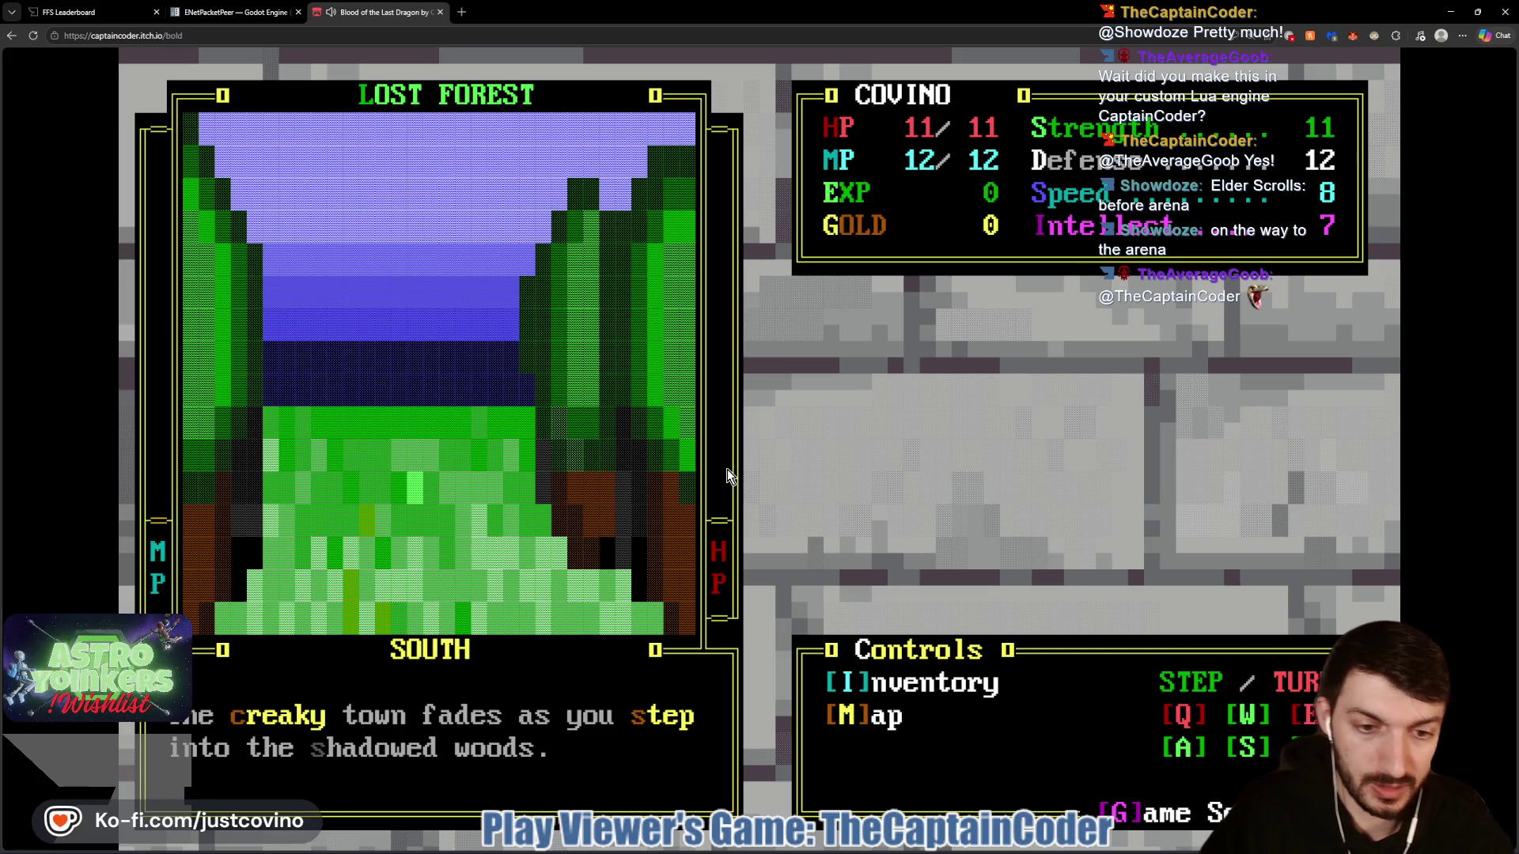
key(m)
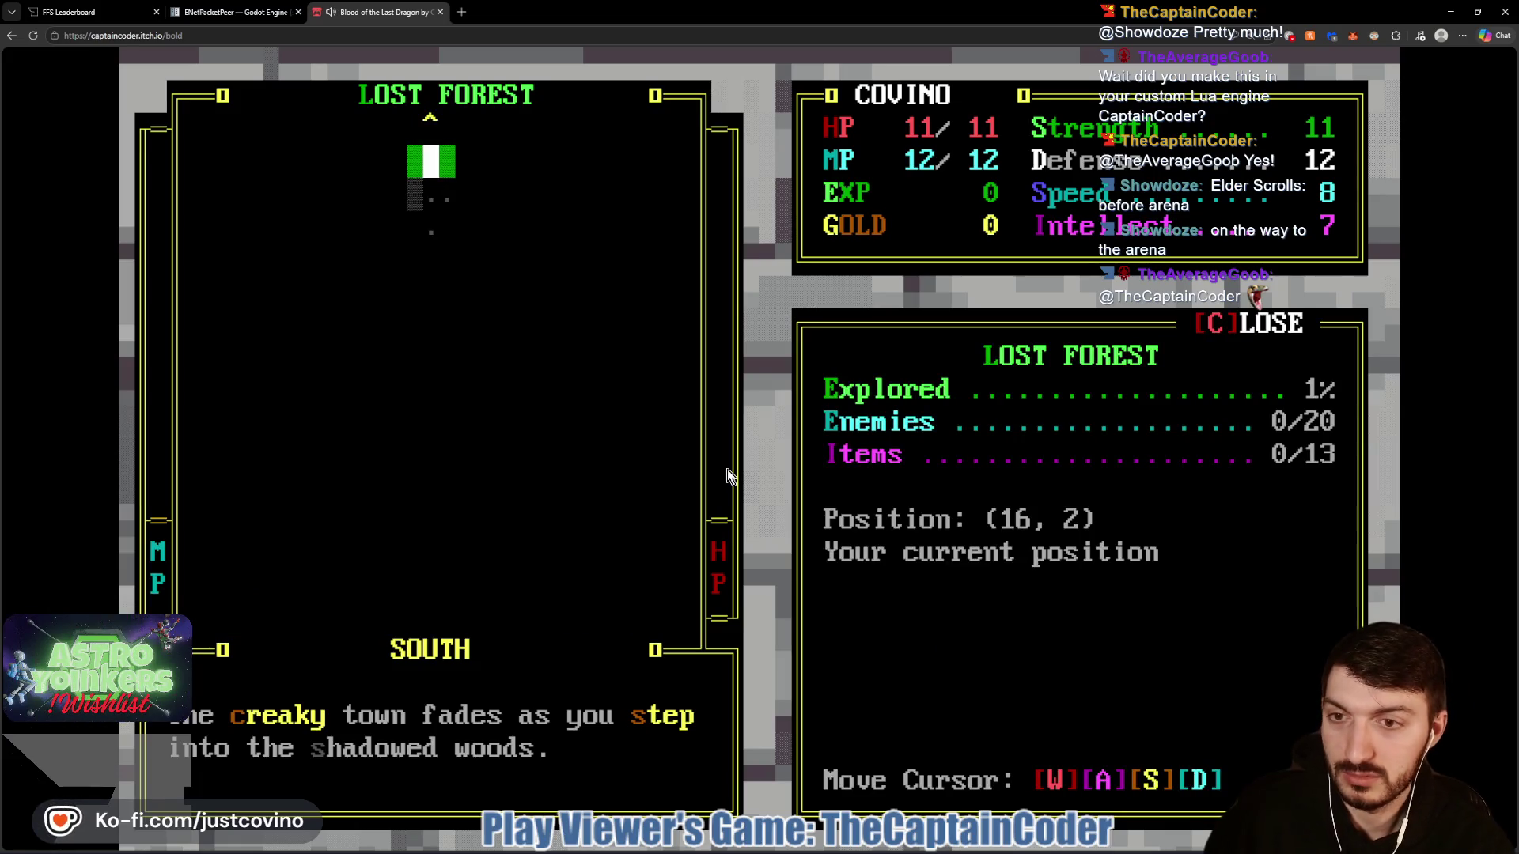
key(s)
key(s)
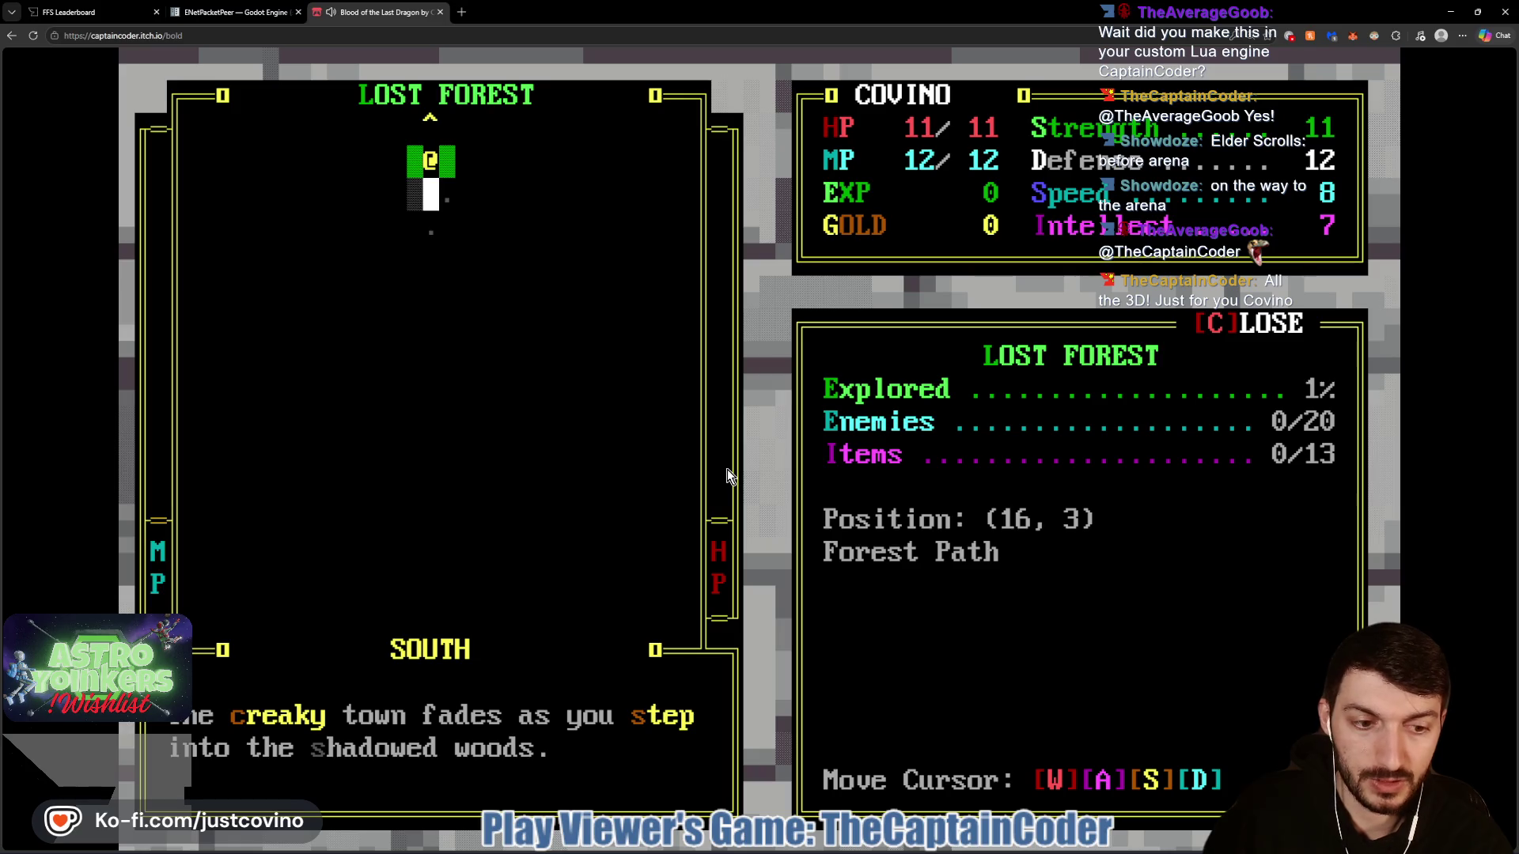
key(s)
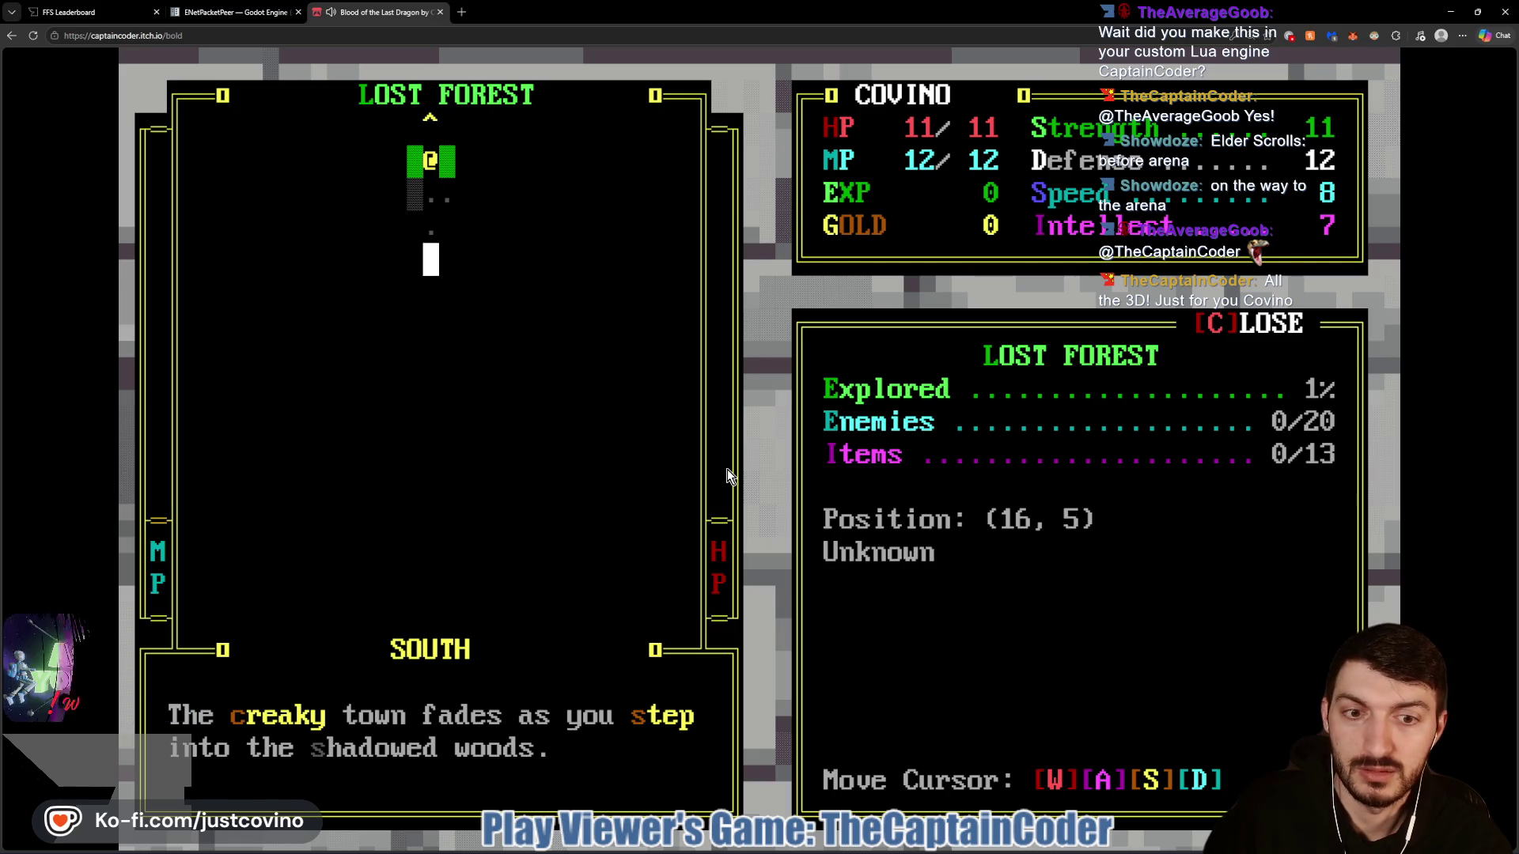
key(w)
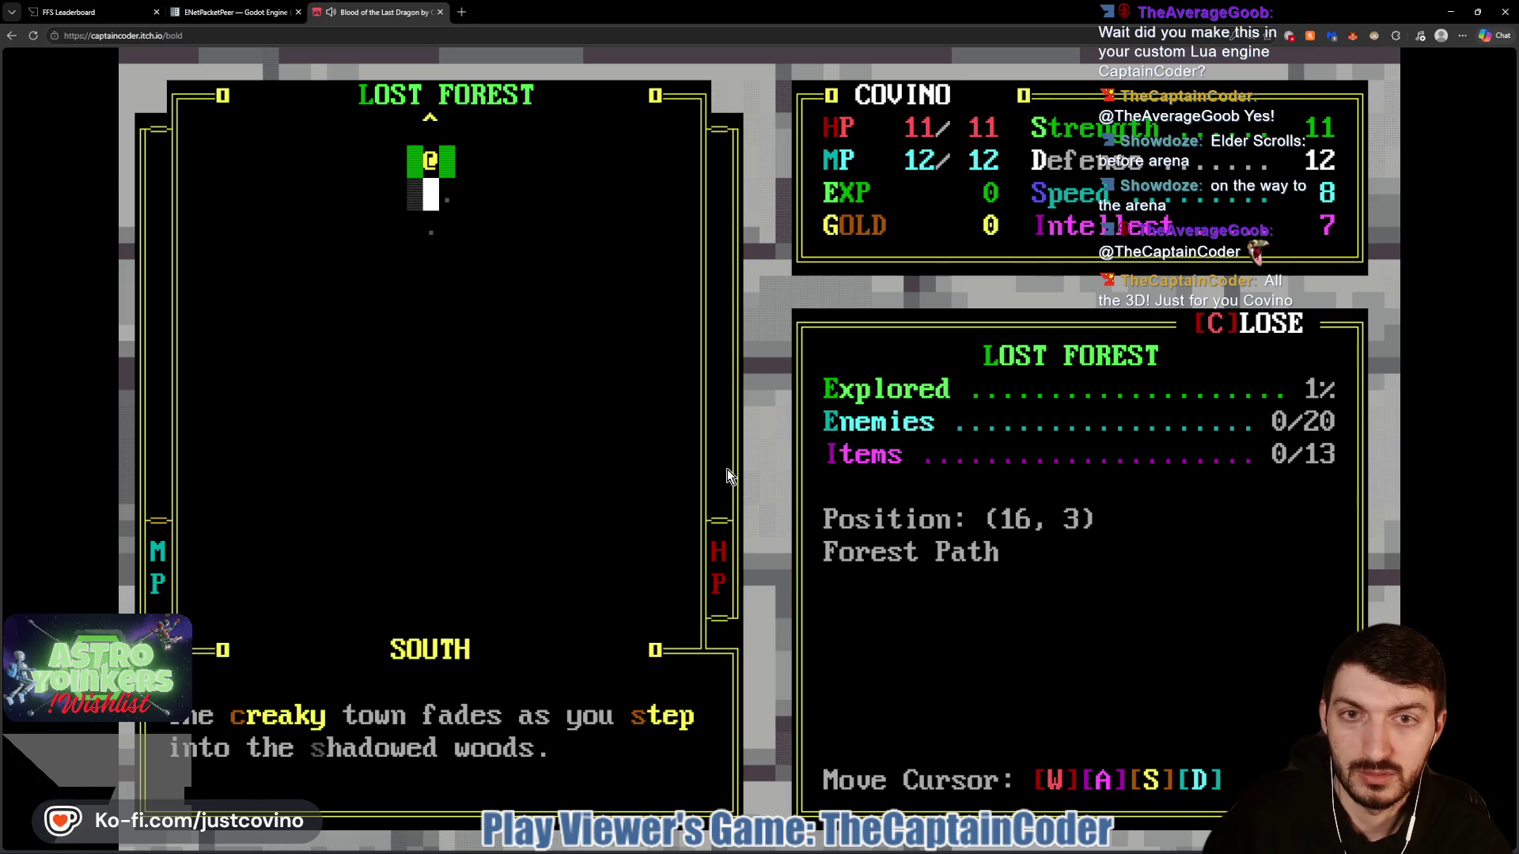
key(a)
key(w)
key(a)
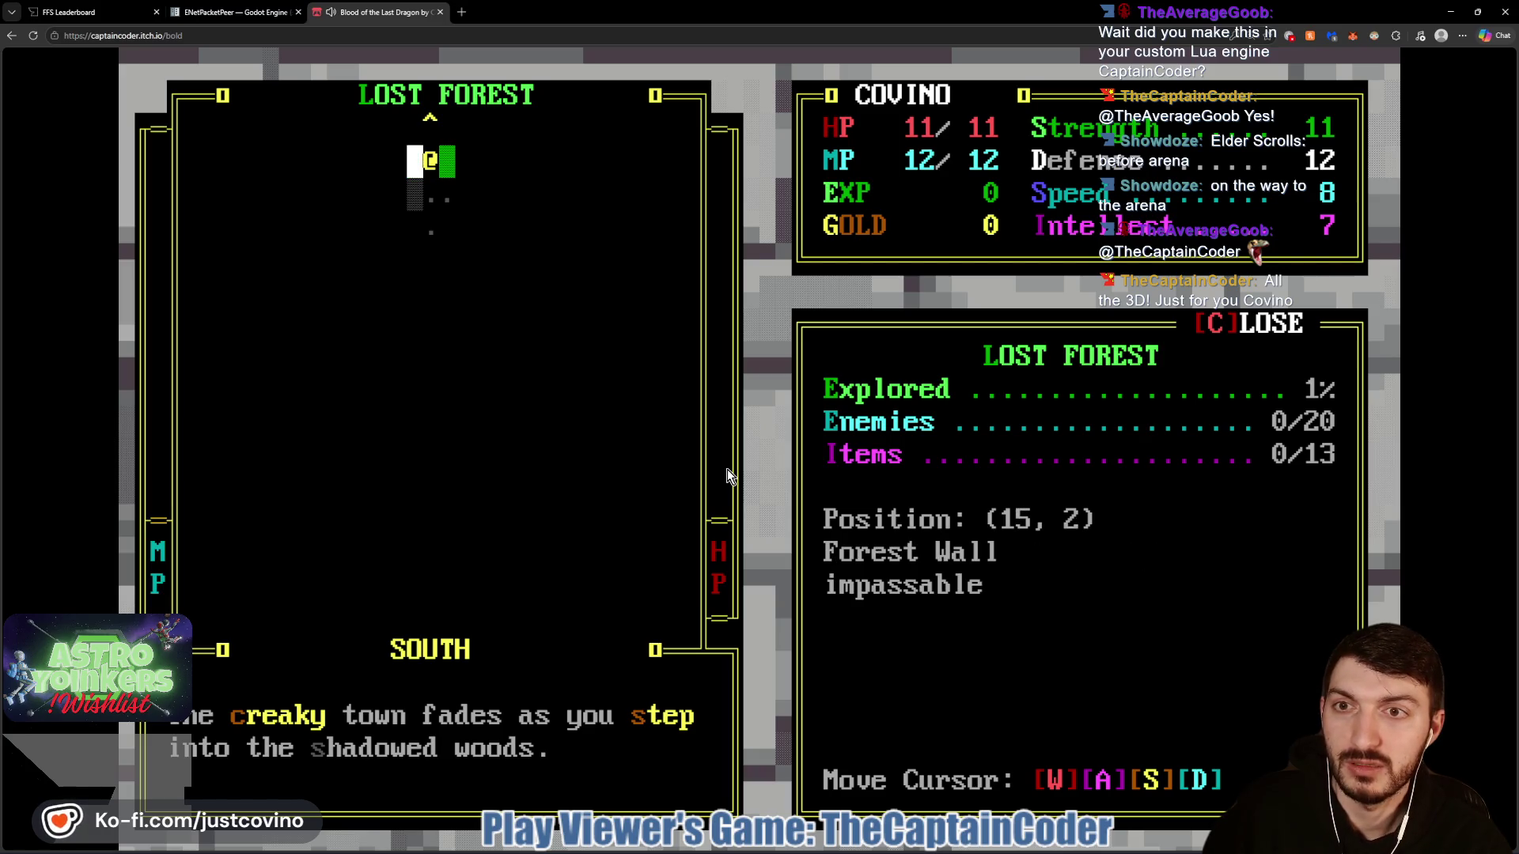
key(d)
key(d)
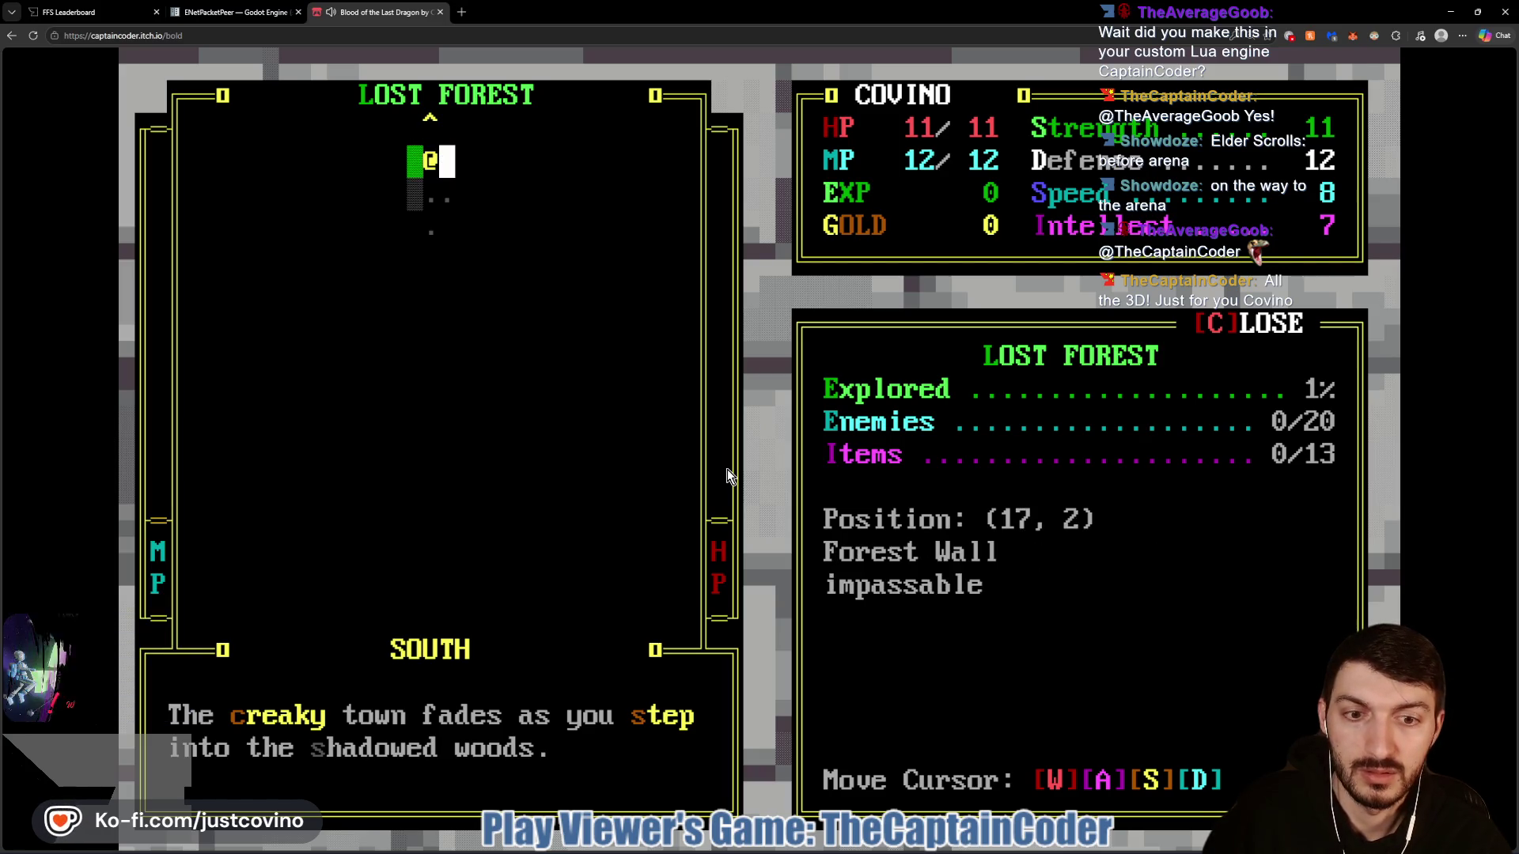
key(a)
key(s)
key(a)
key(d)
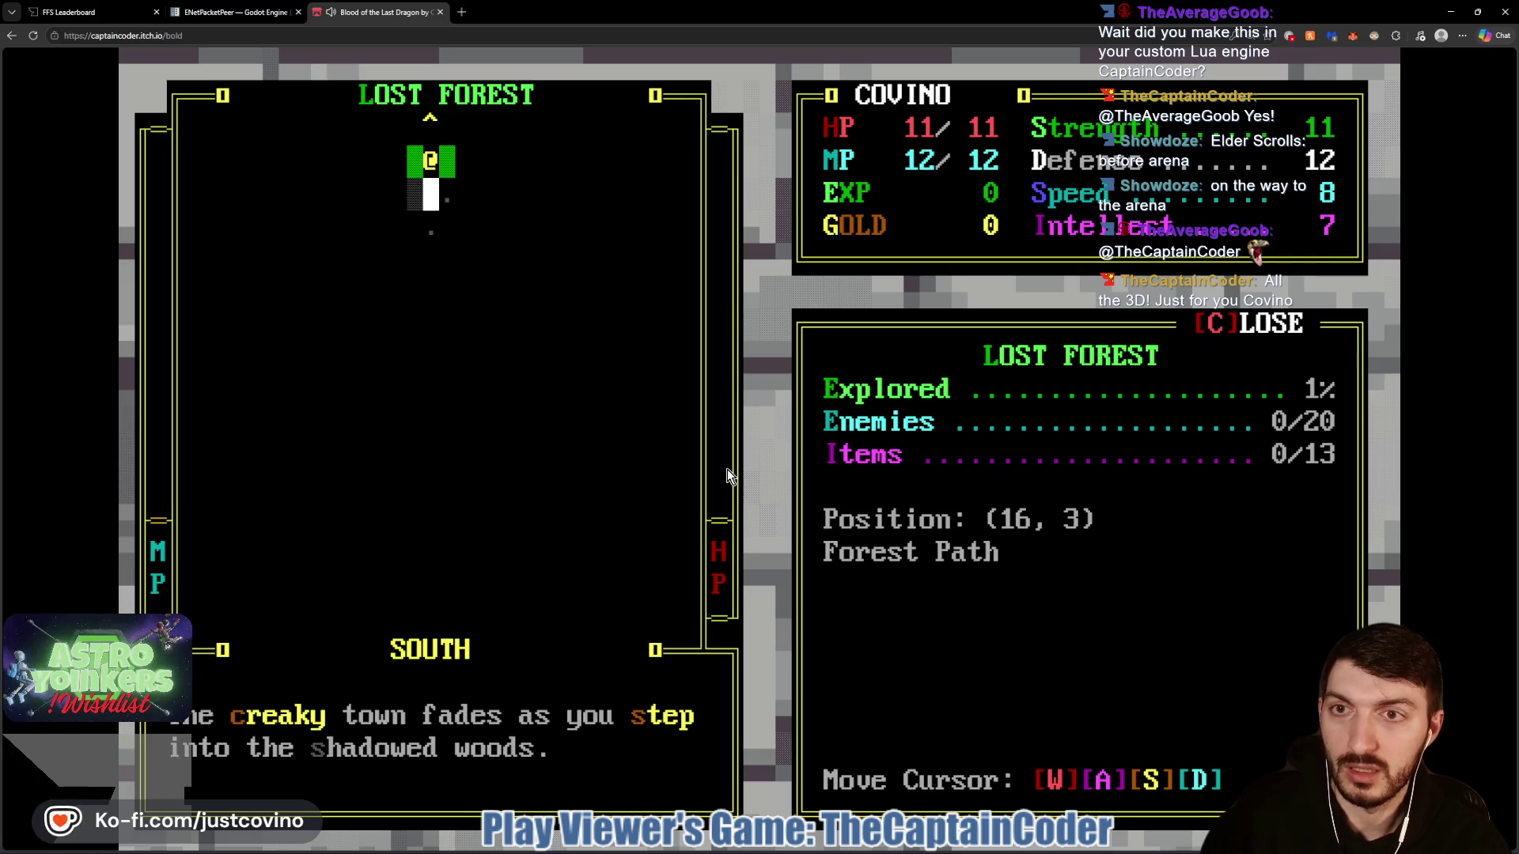
key(c)
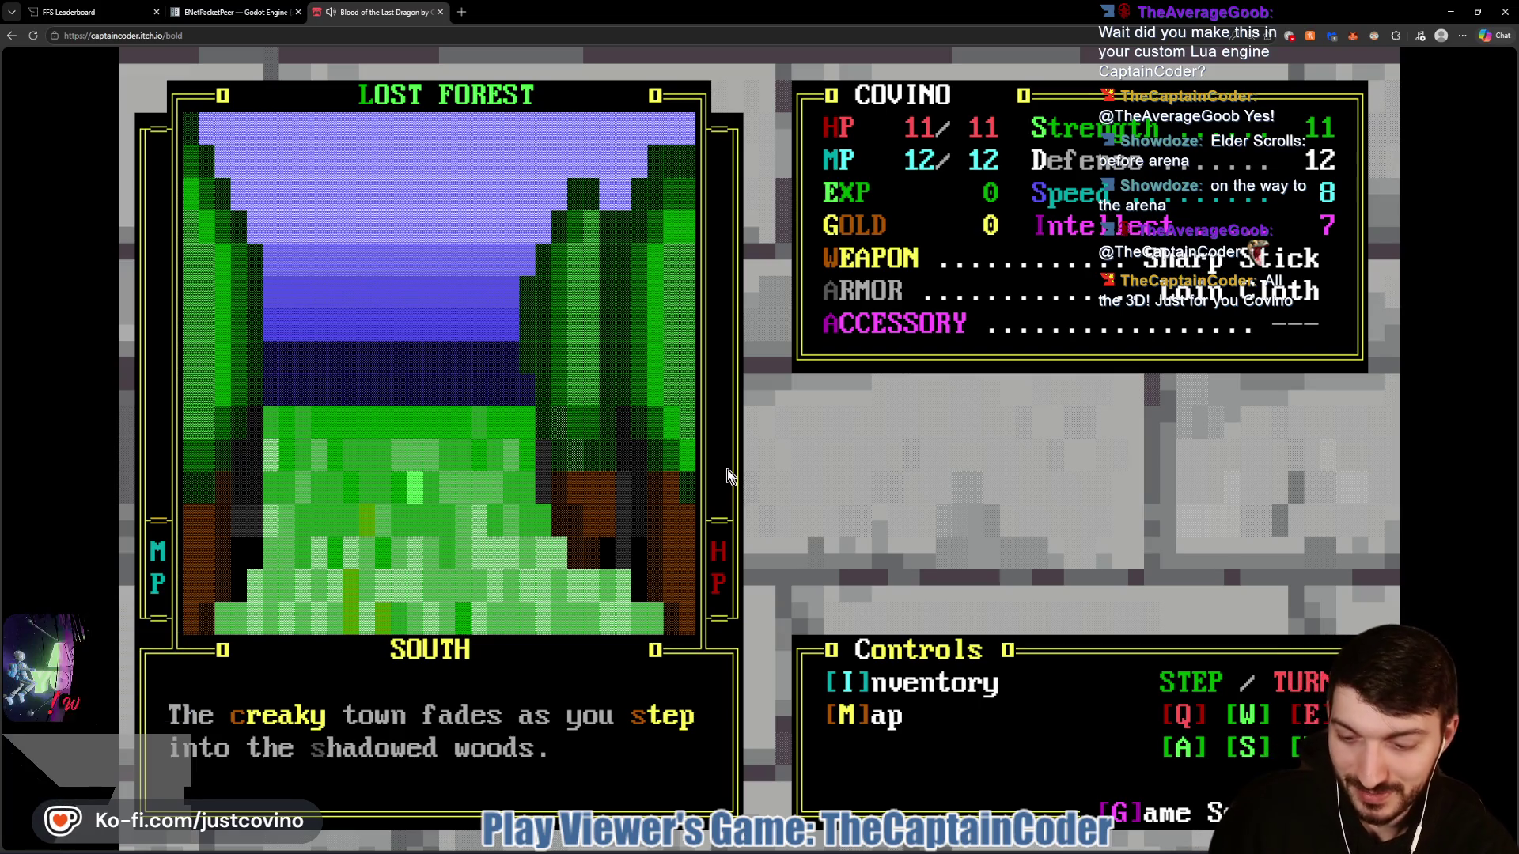
Step: Walk the Lost Forest path with W/A/S/D until the Sickly Forest Witch appears
key(w)
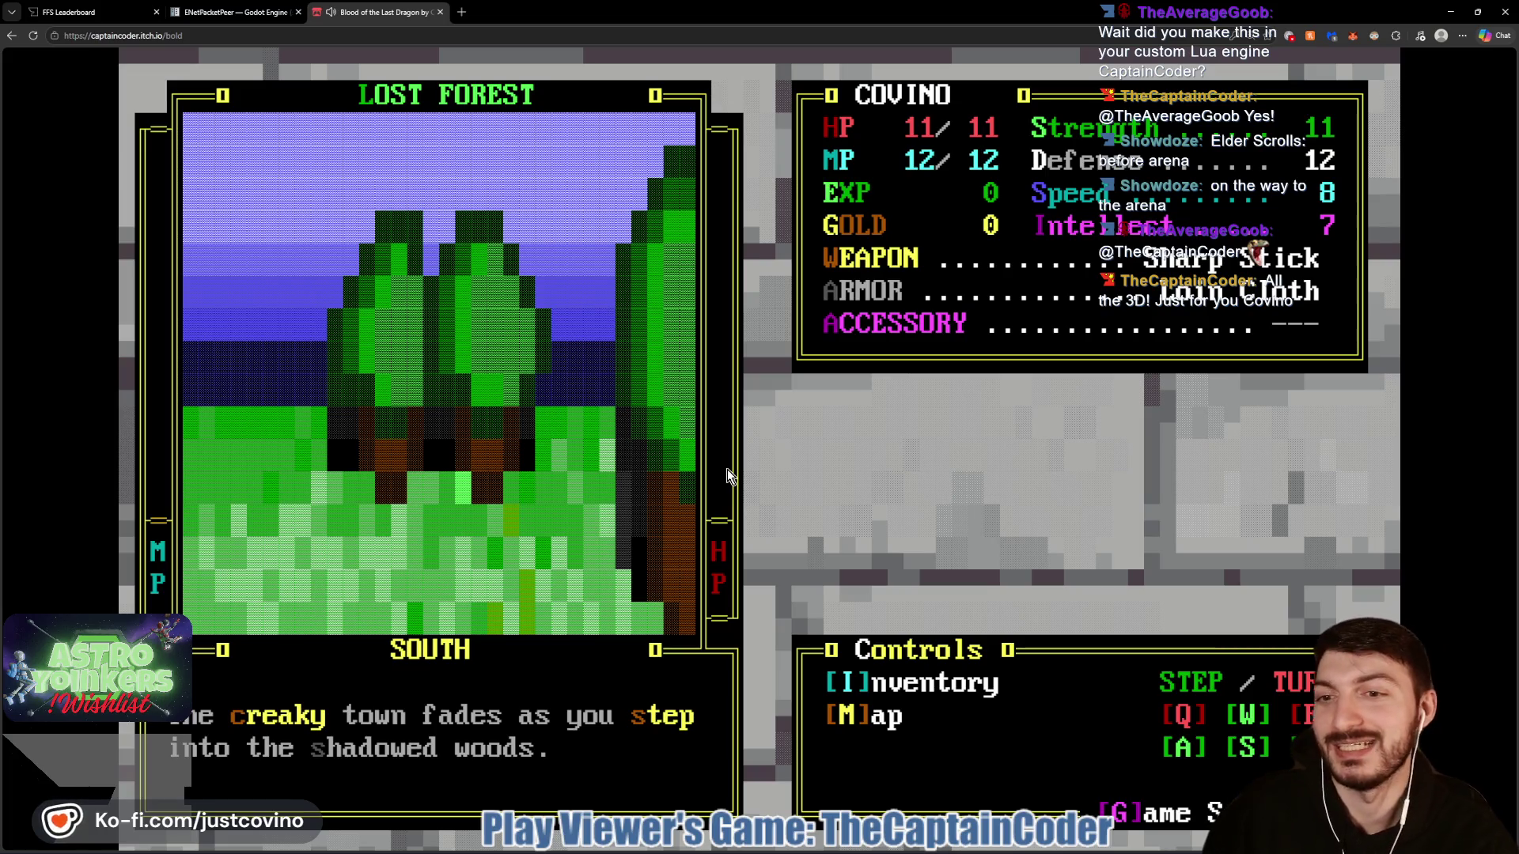
key(w)
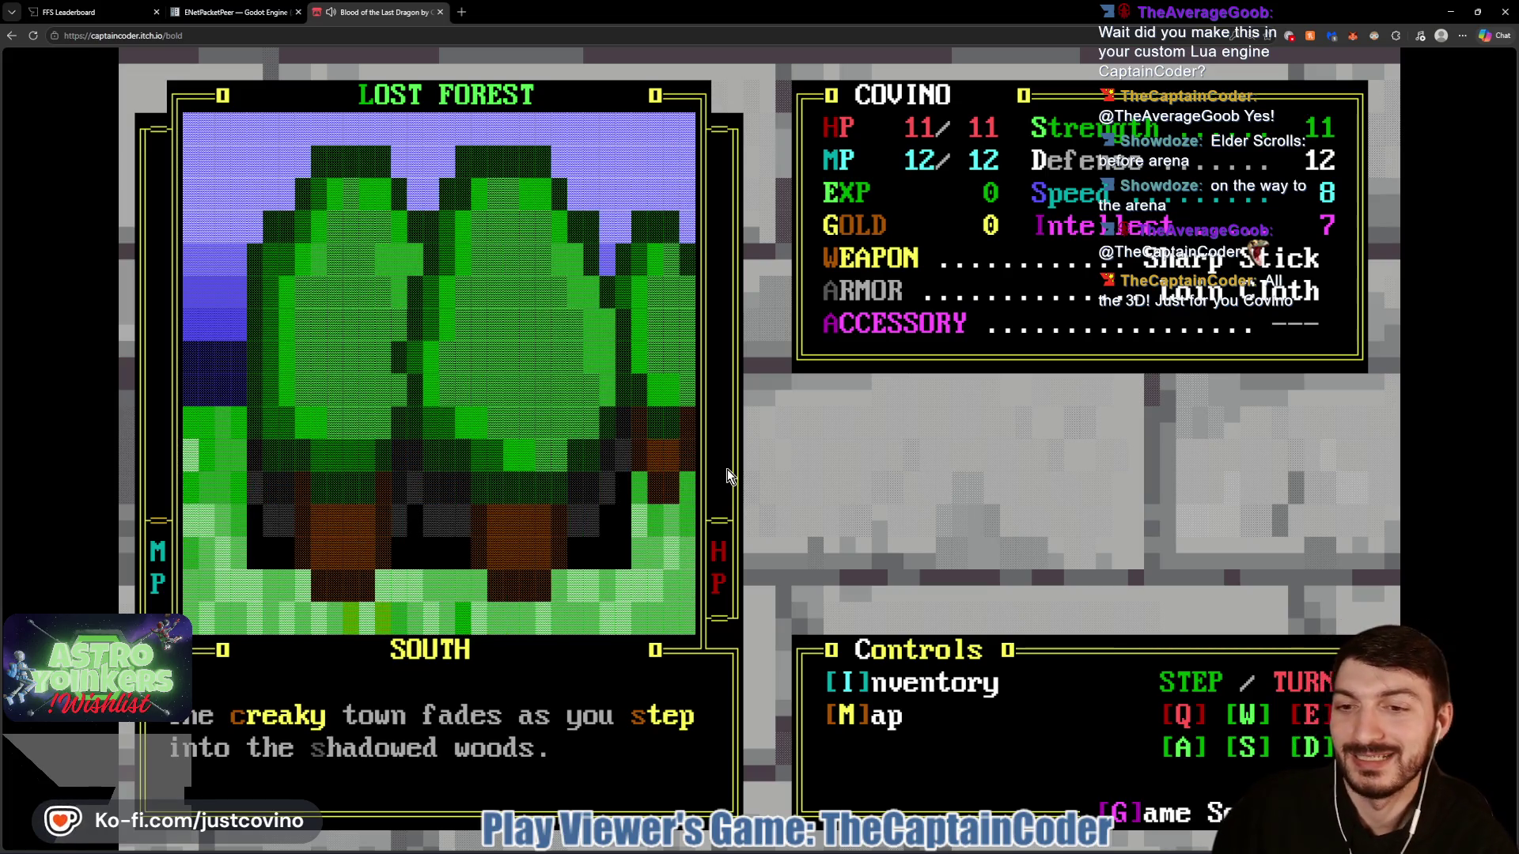
key(a)
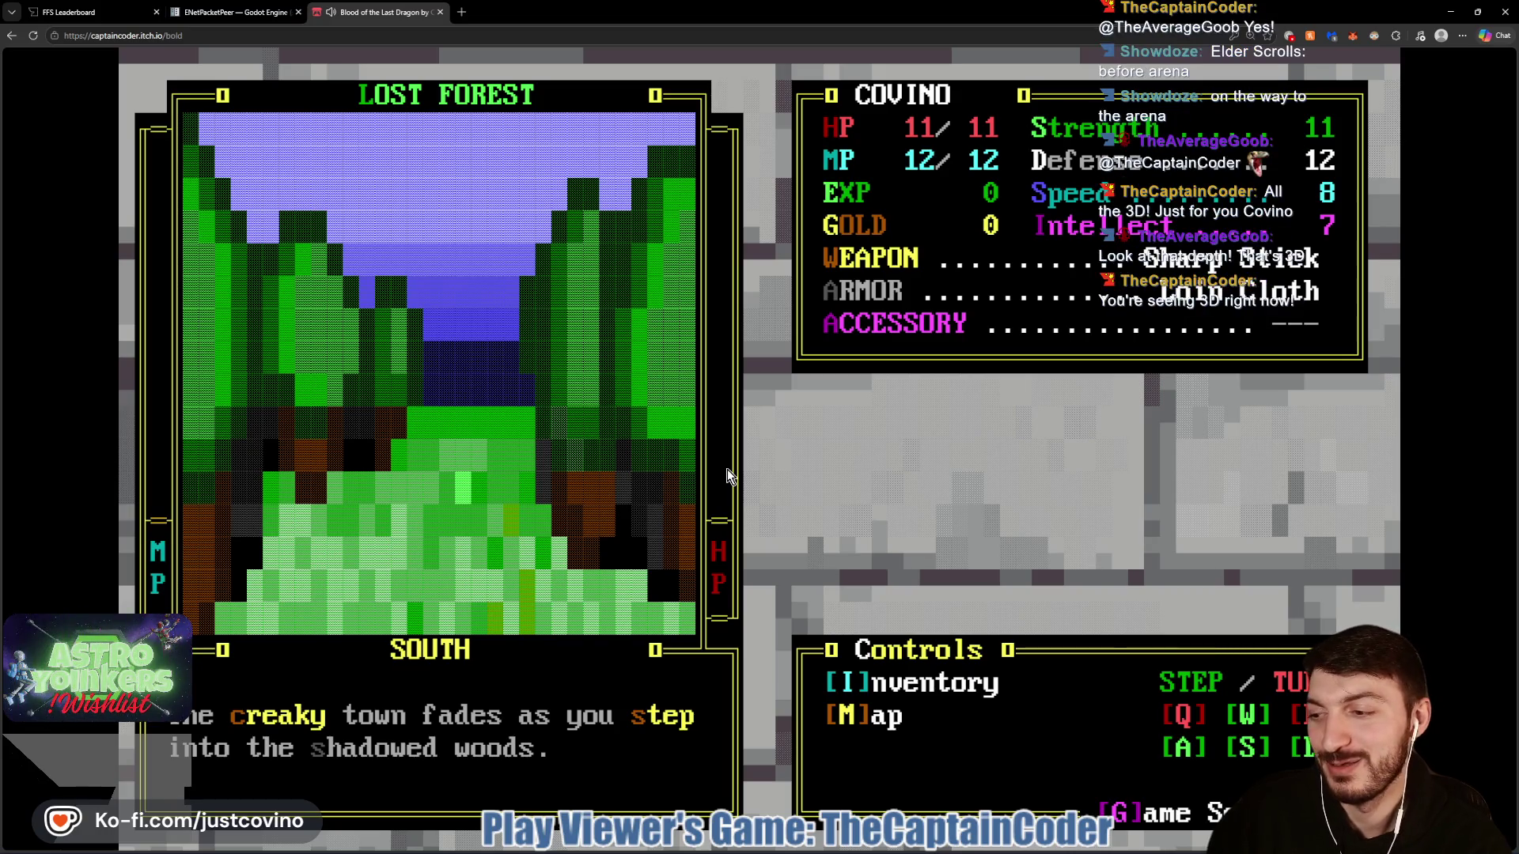
key(w)
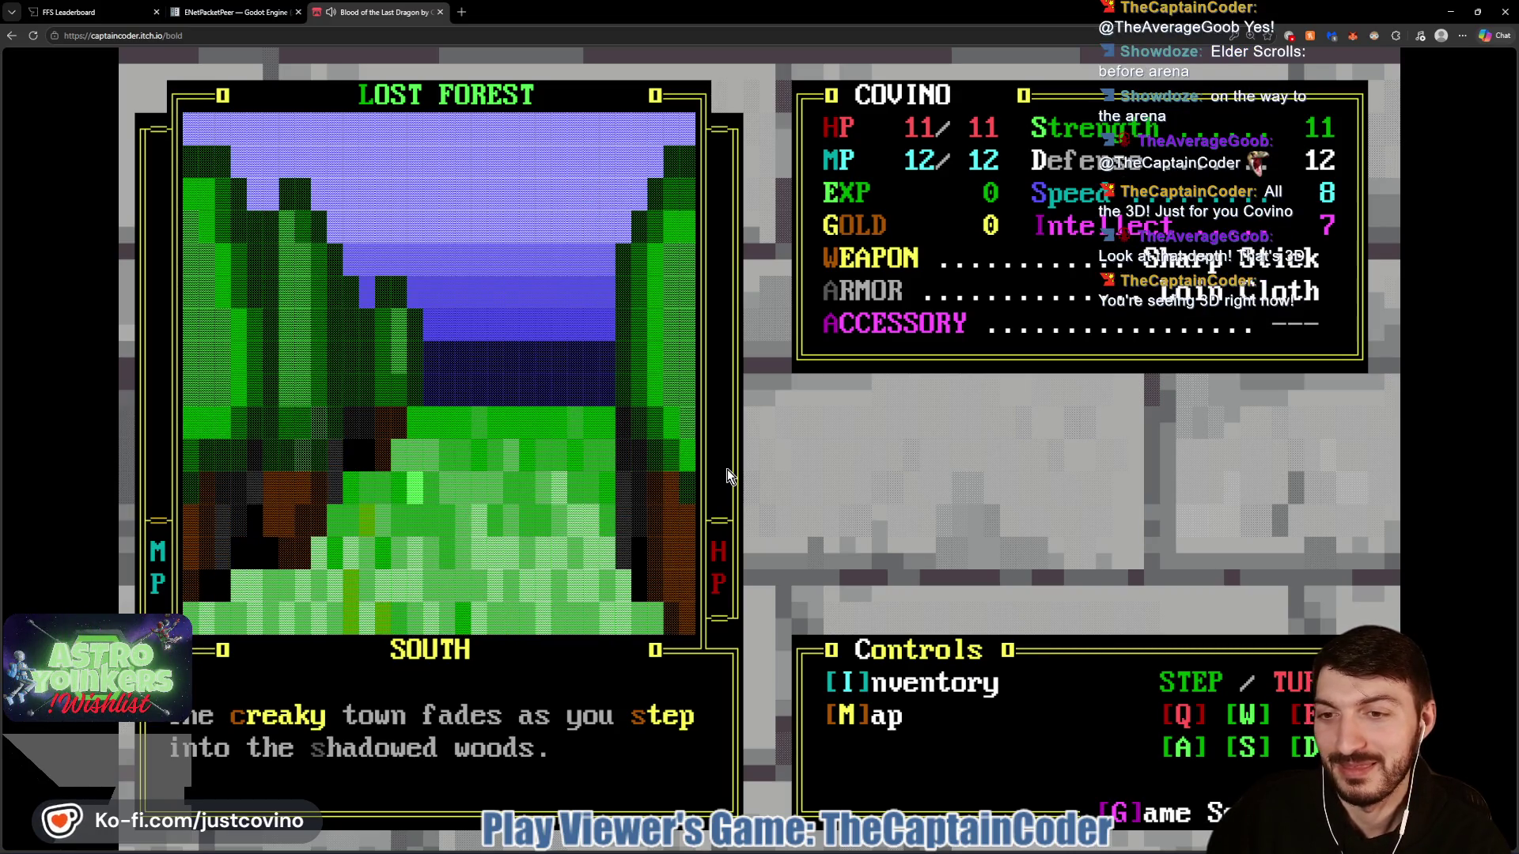
key(w)
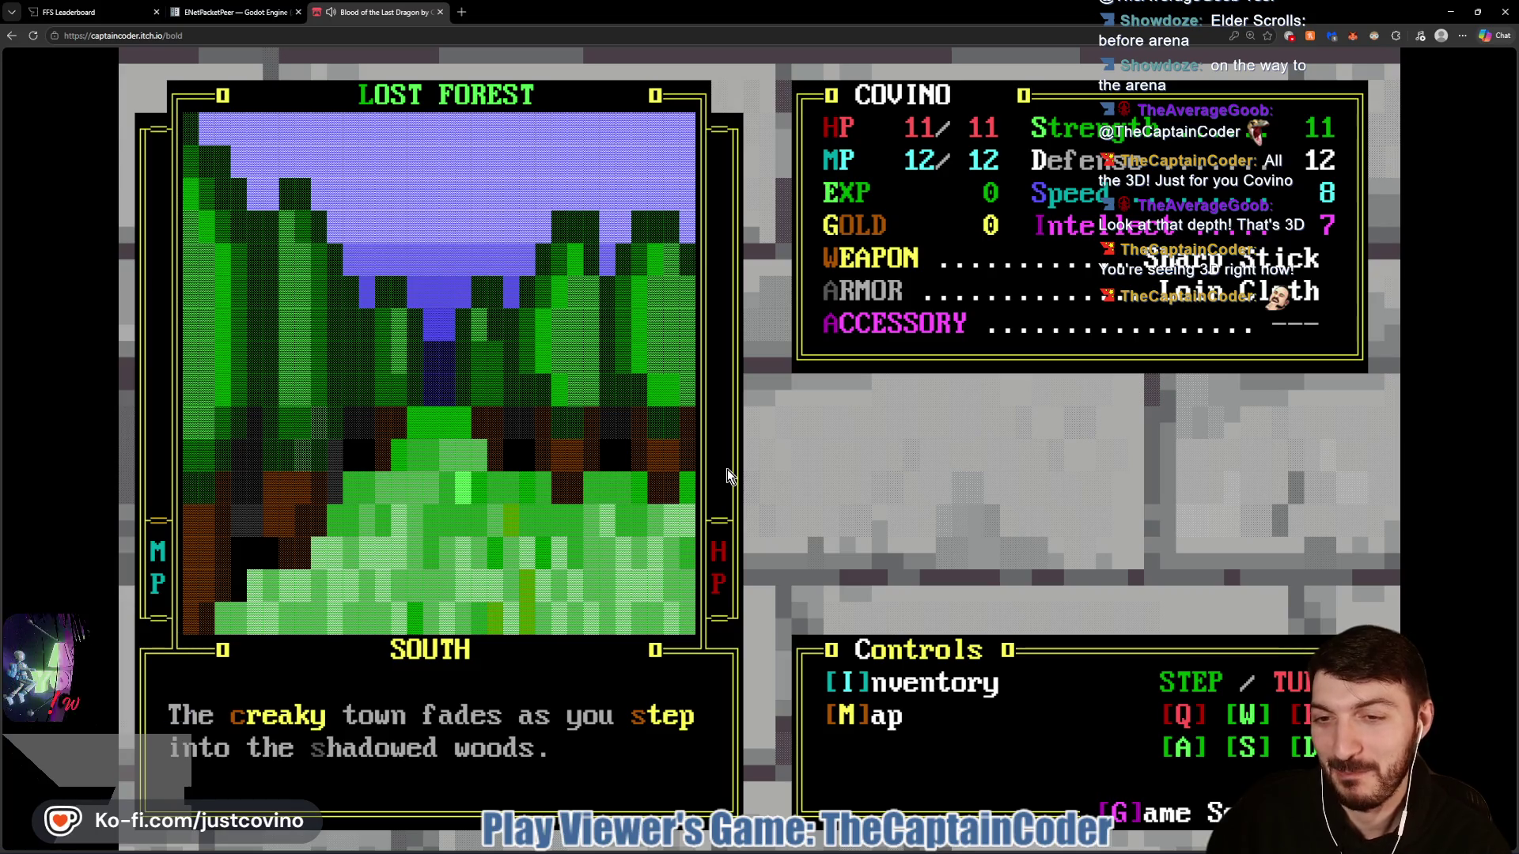
key(d)
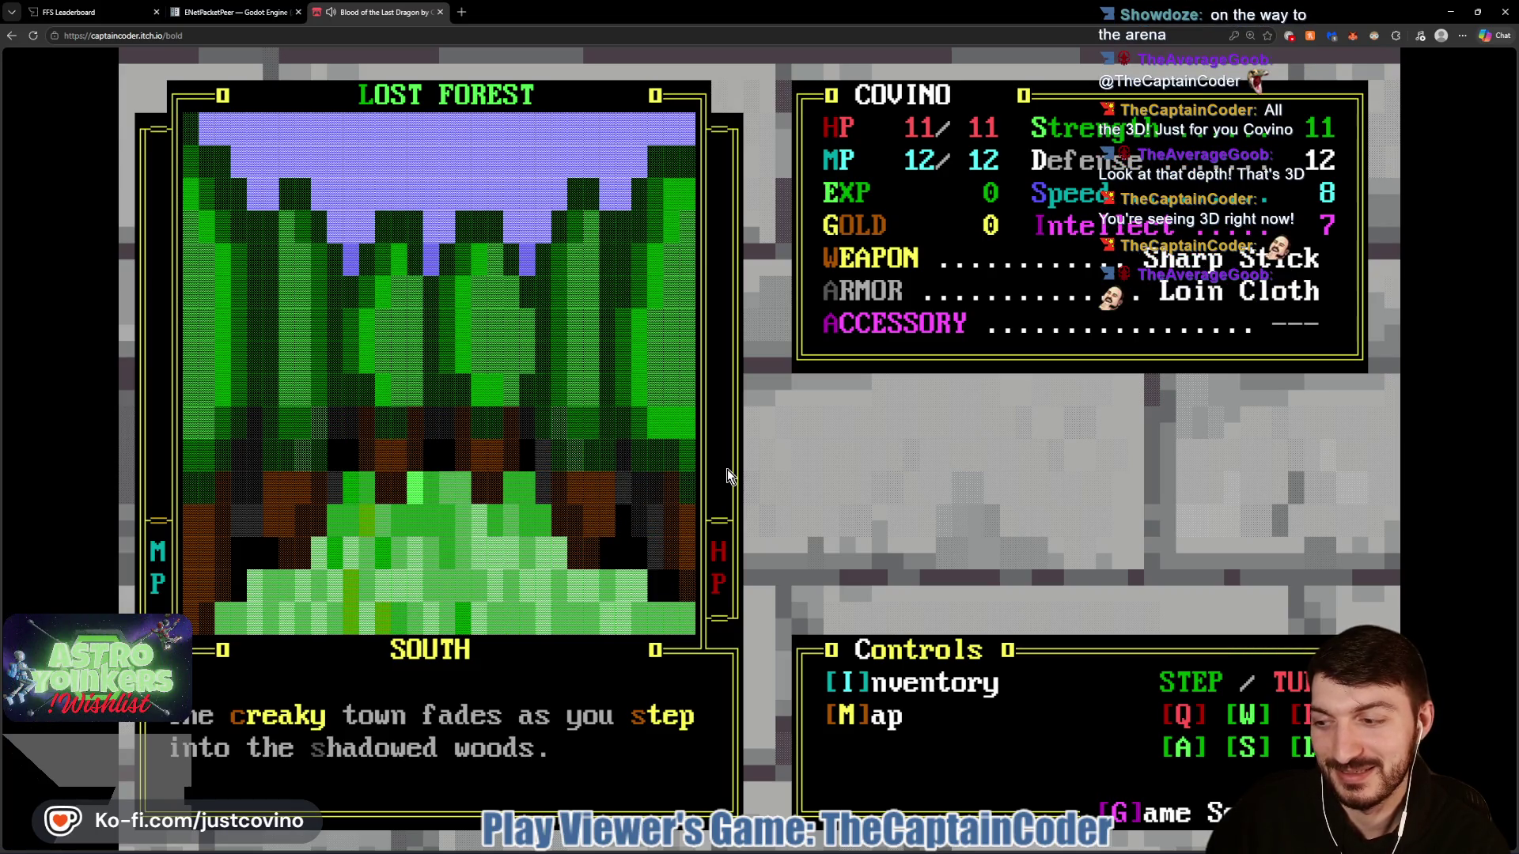
key(w)
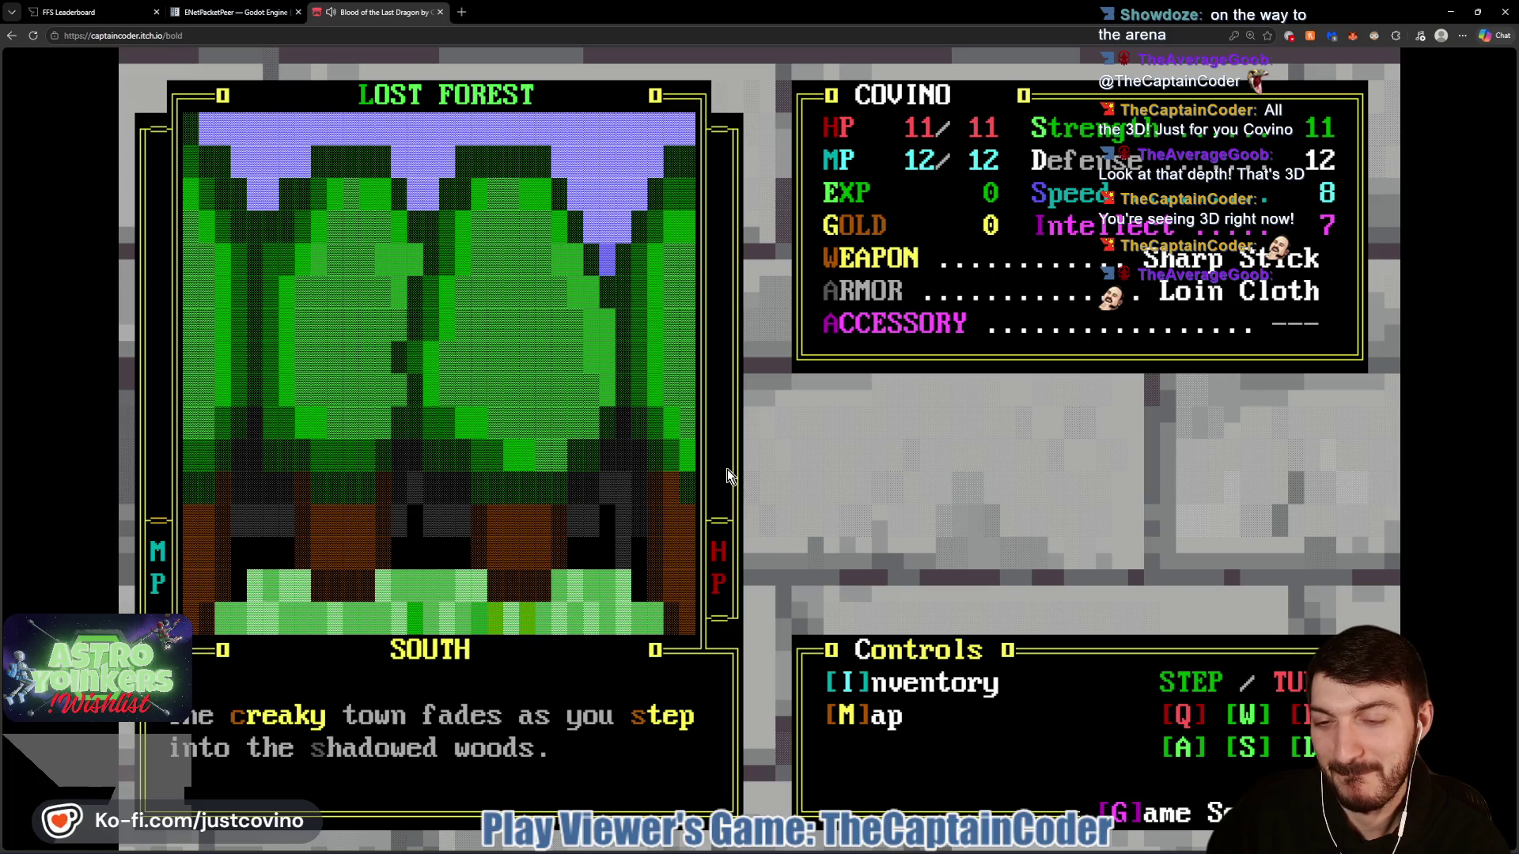
key(s)
key(a)
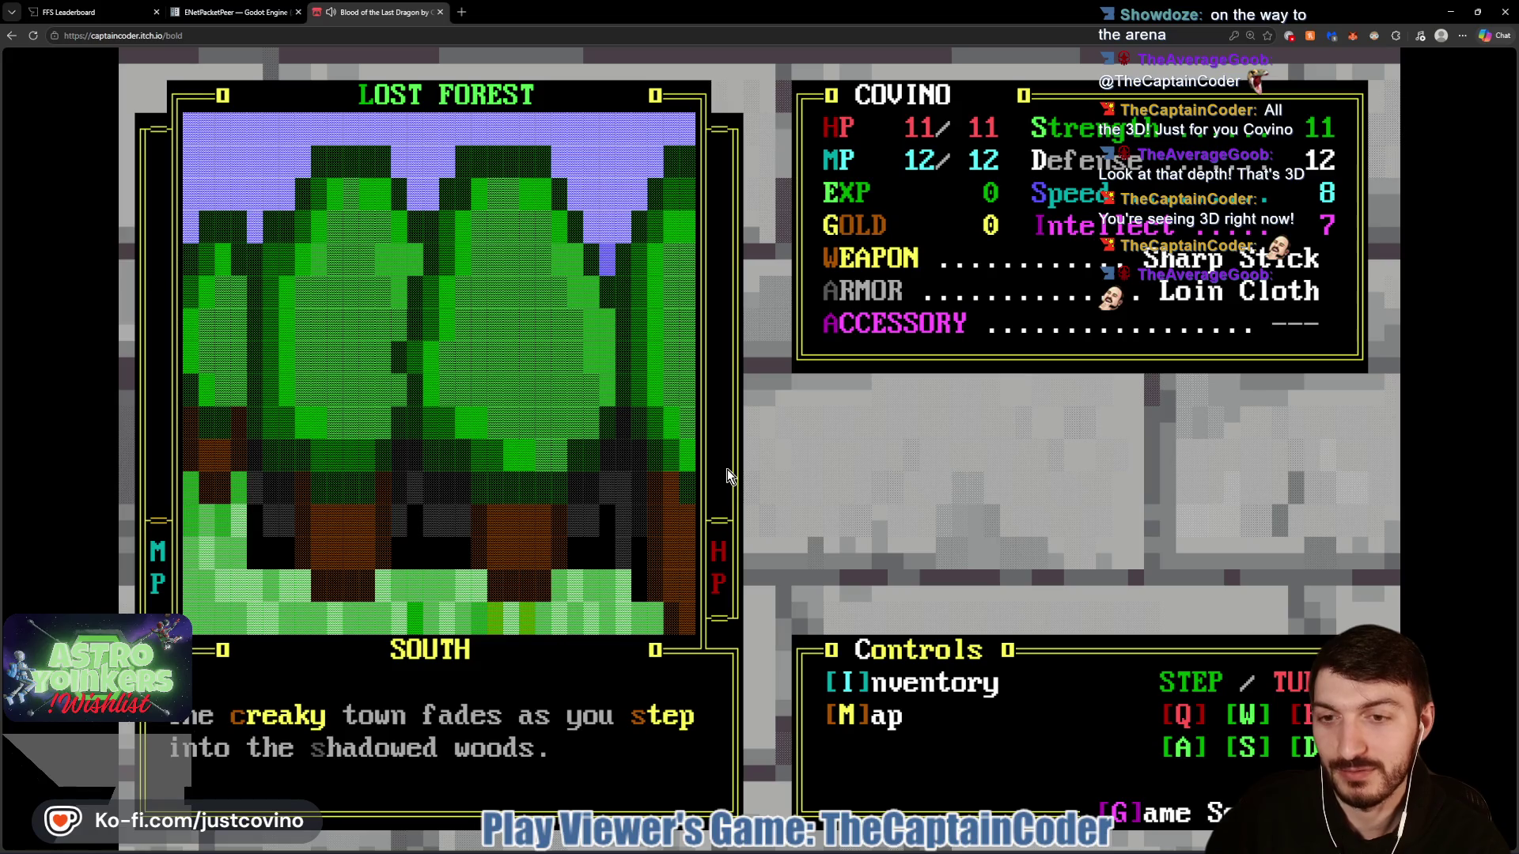
key(s)
key(a)
key(w)
key(w)
key(s)
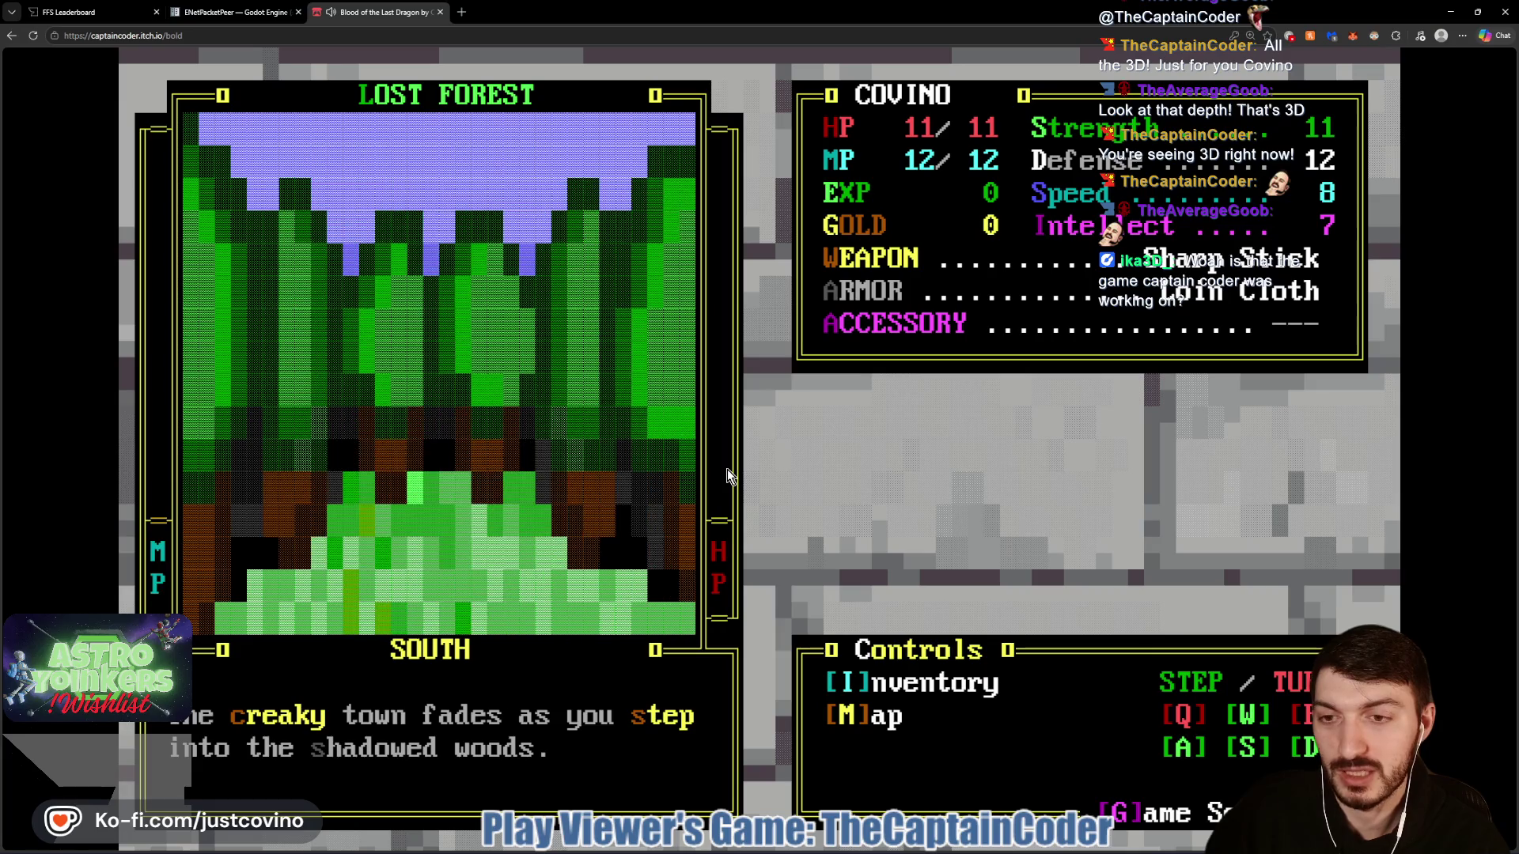
key(s)
key(a)
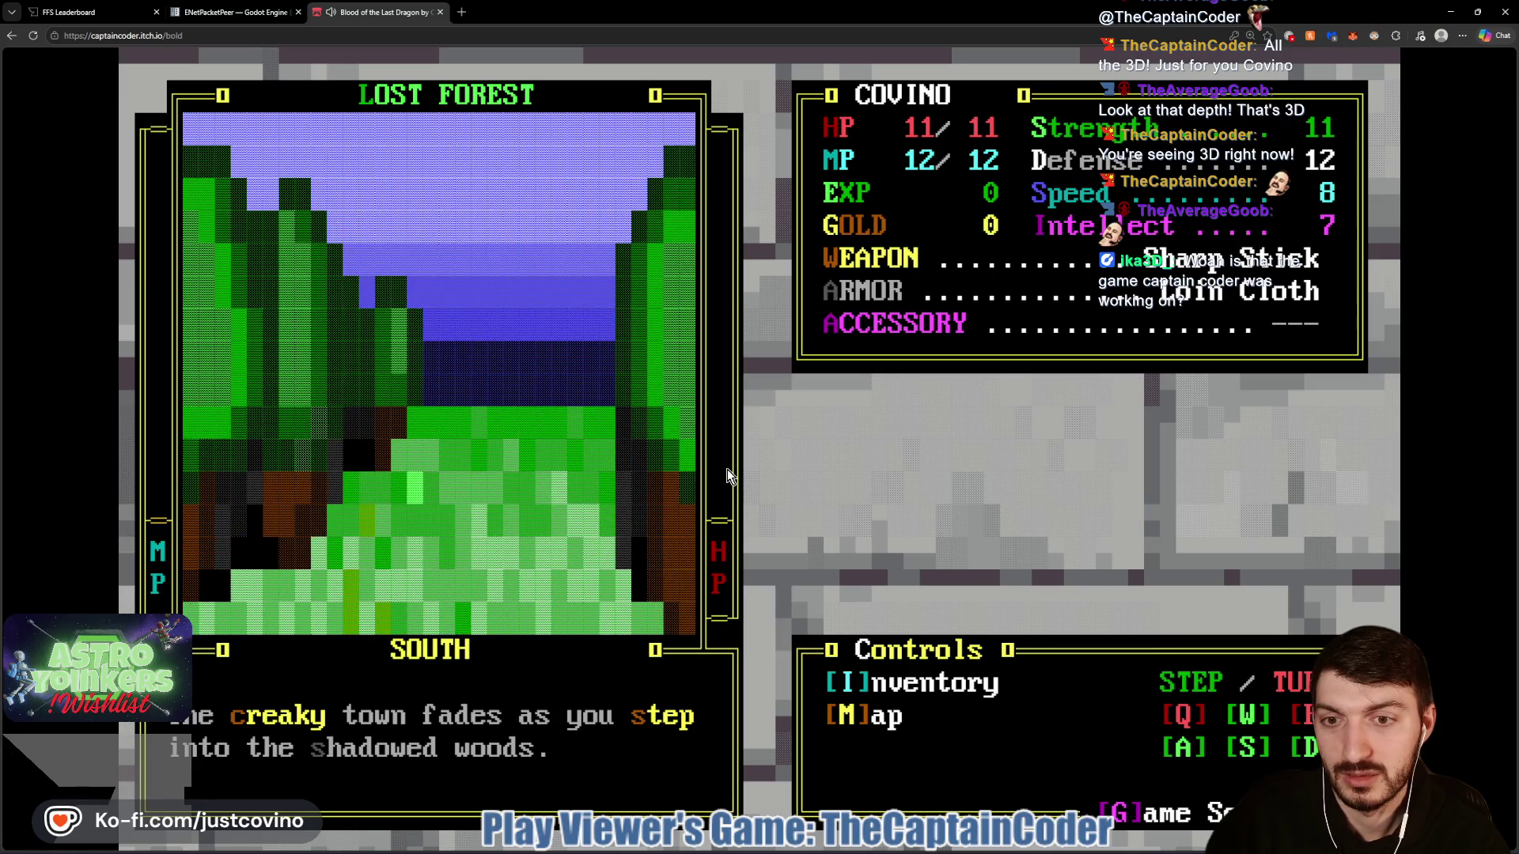
key(w)
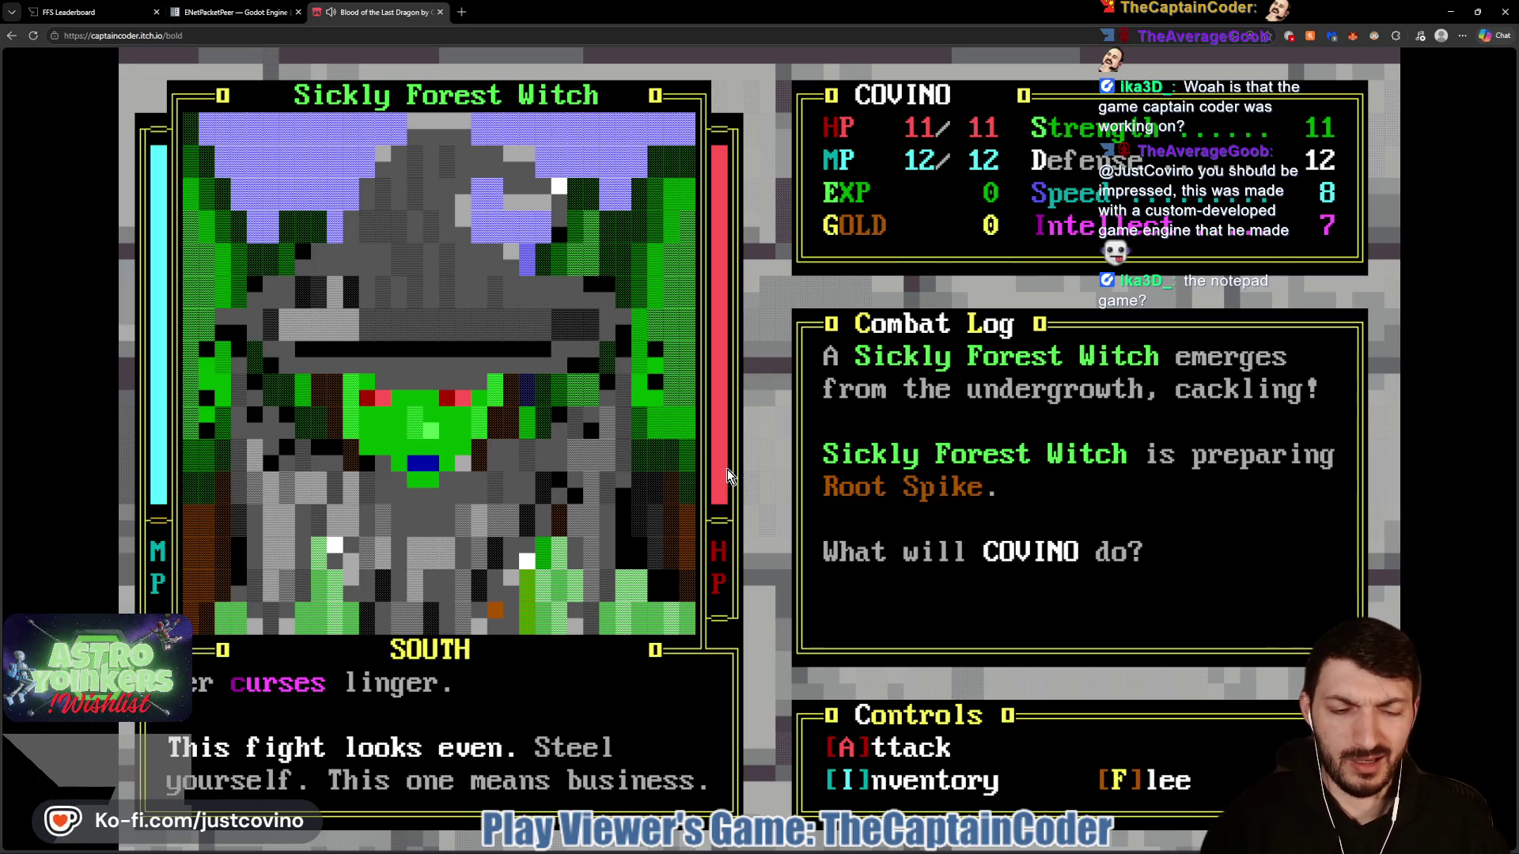
Step: Poke the Sickly Forest Witch three times with the Sharp Stick
key(a)
key(1)
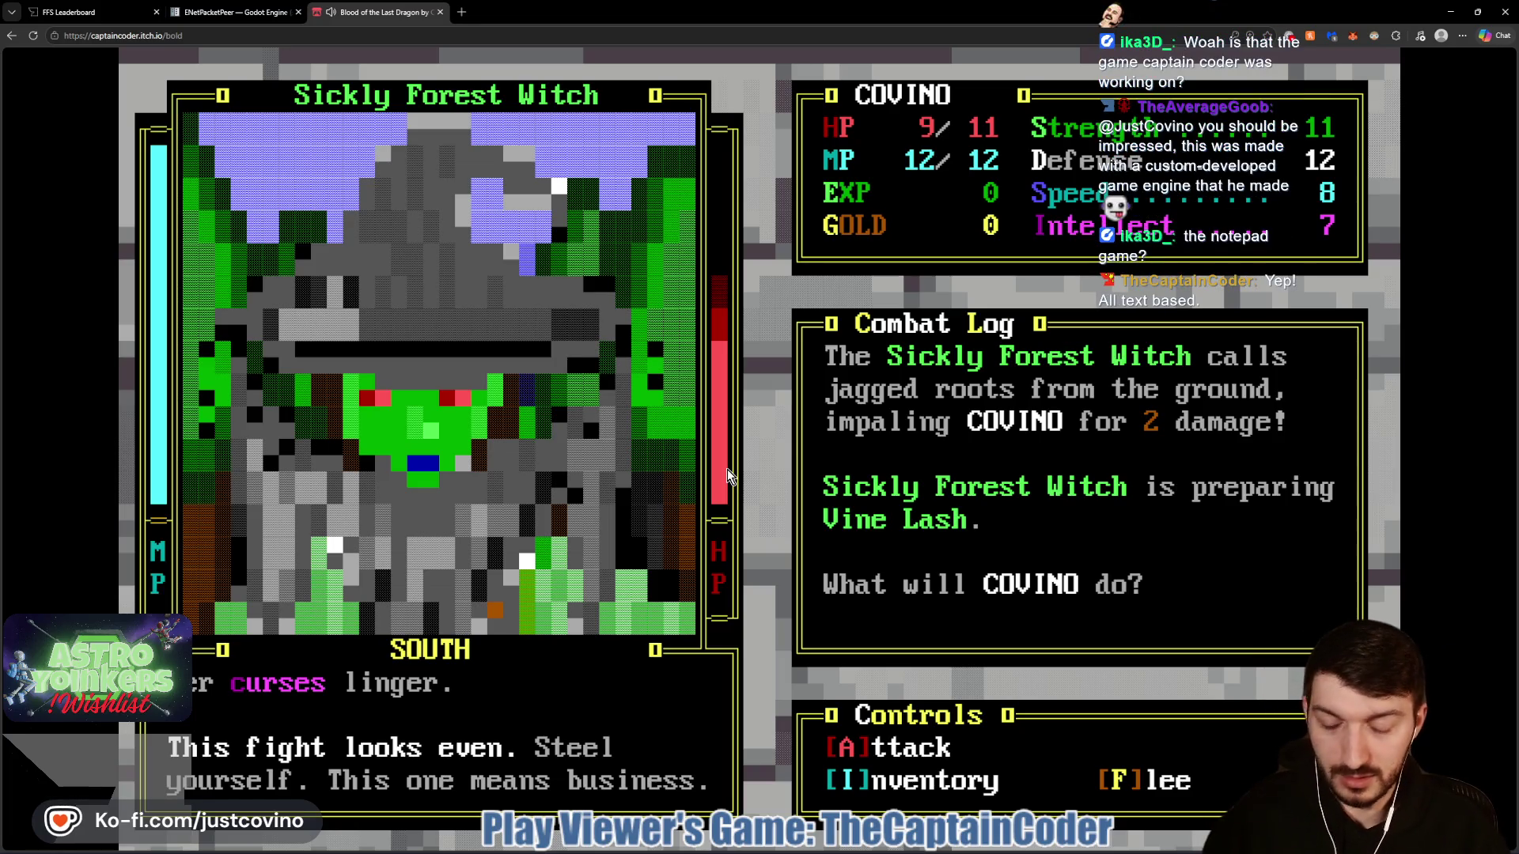
key(a)
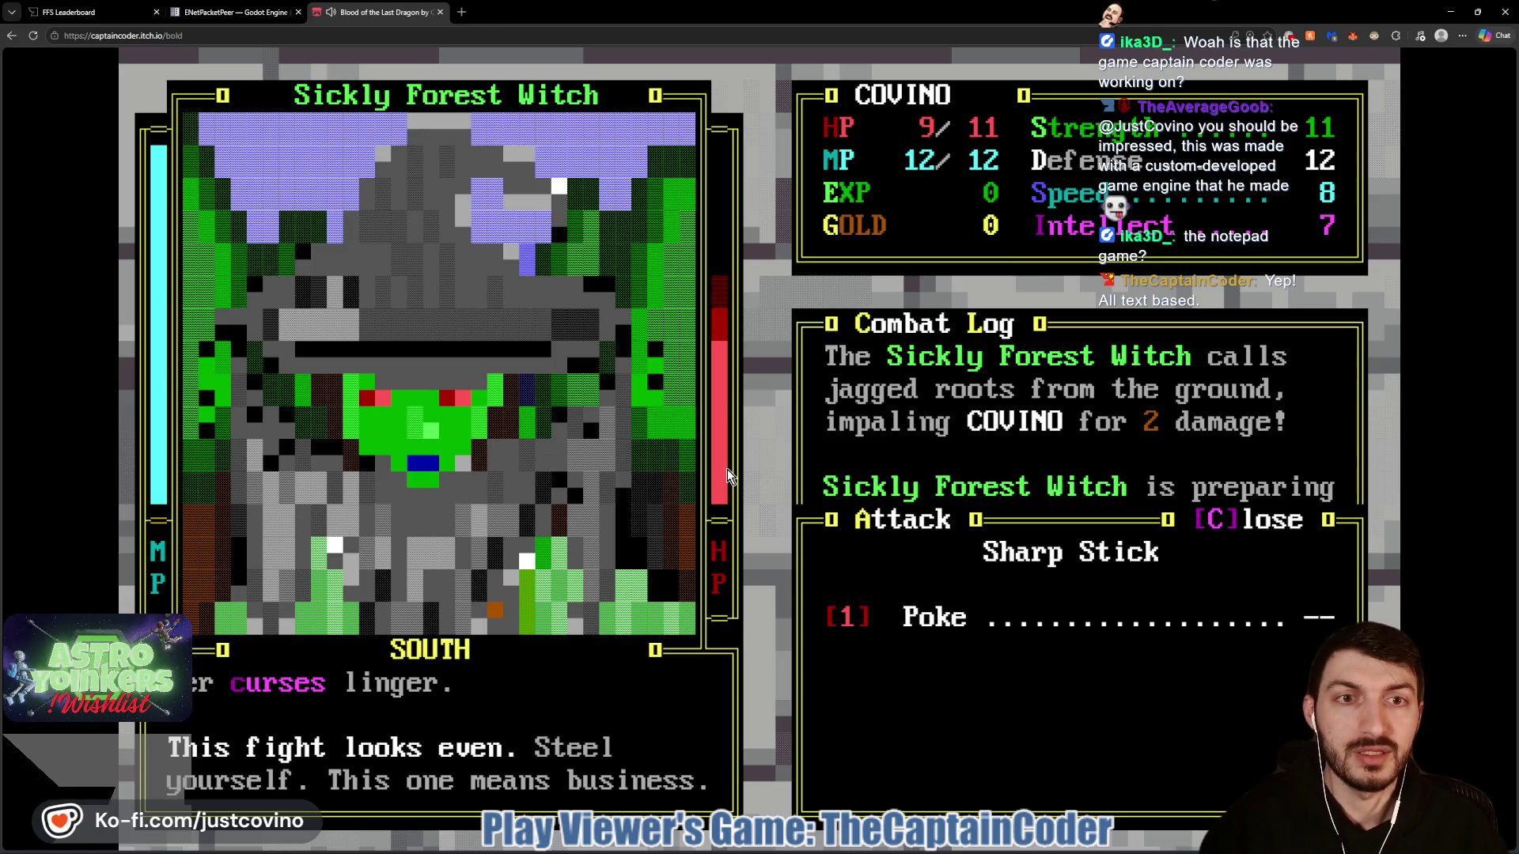
key(1)
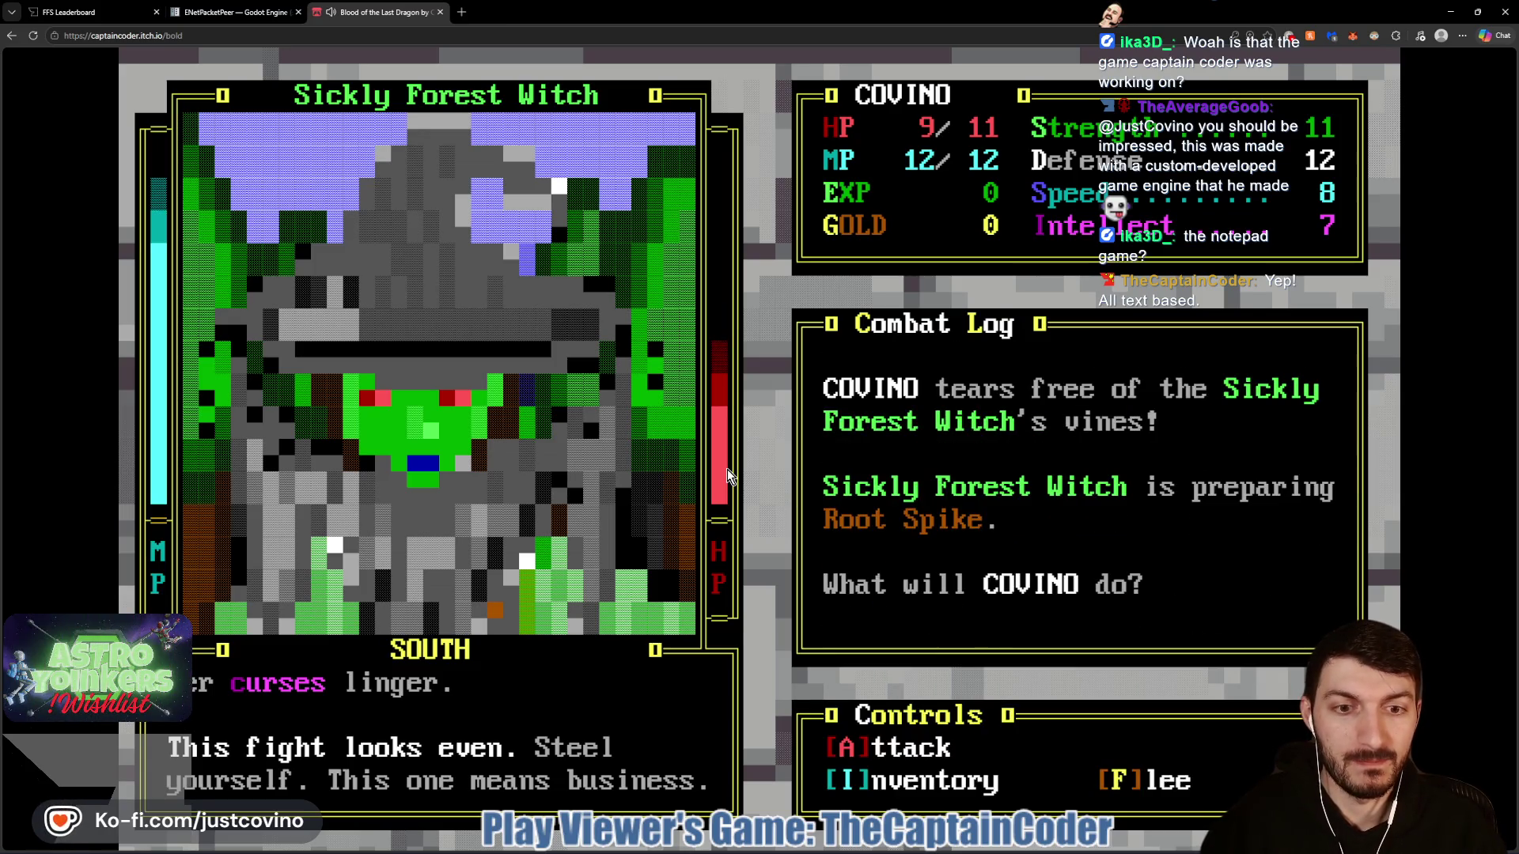
key(a)
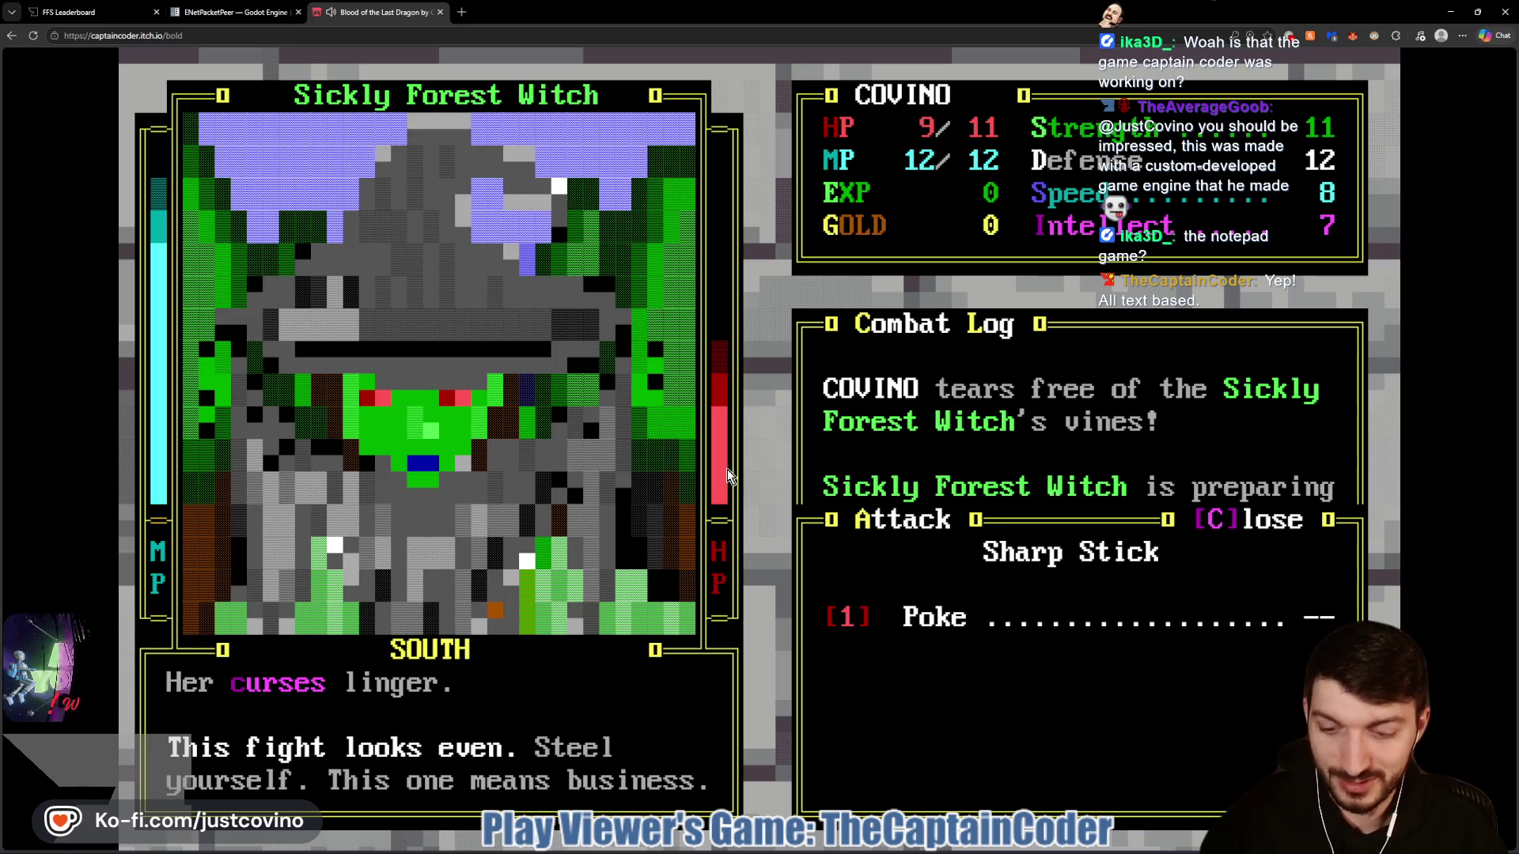
key(1)
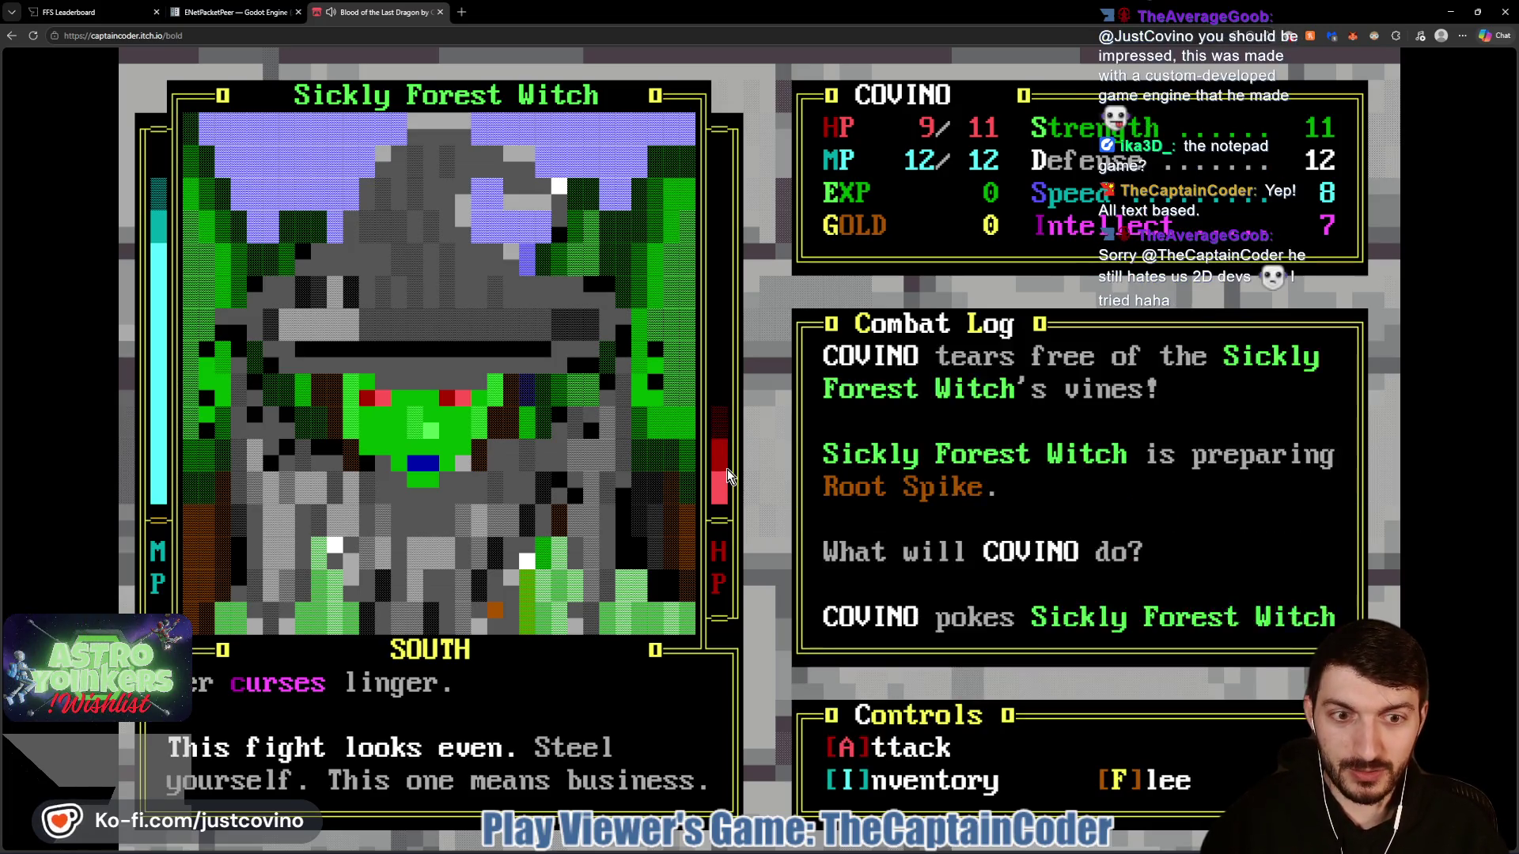